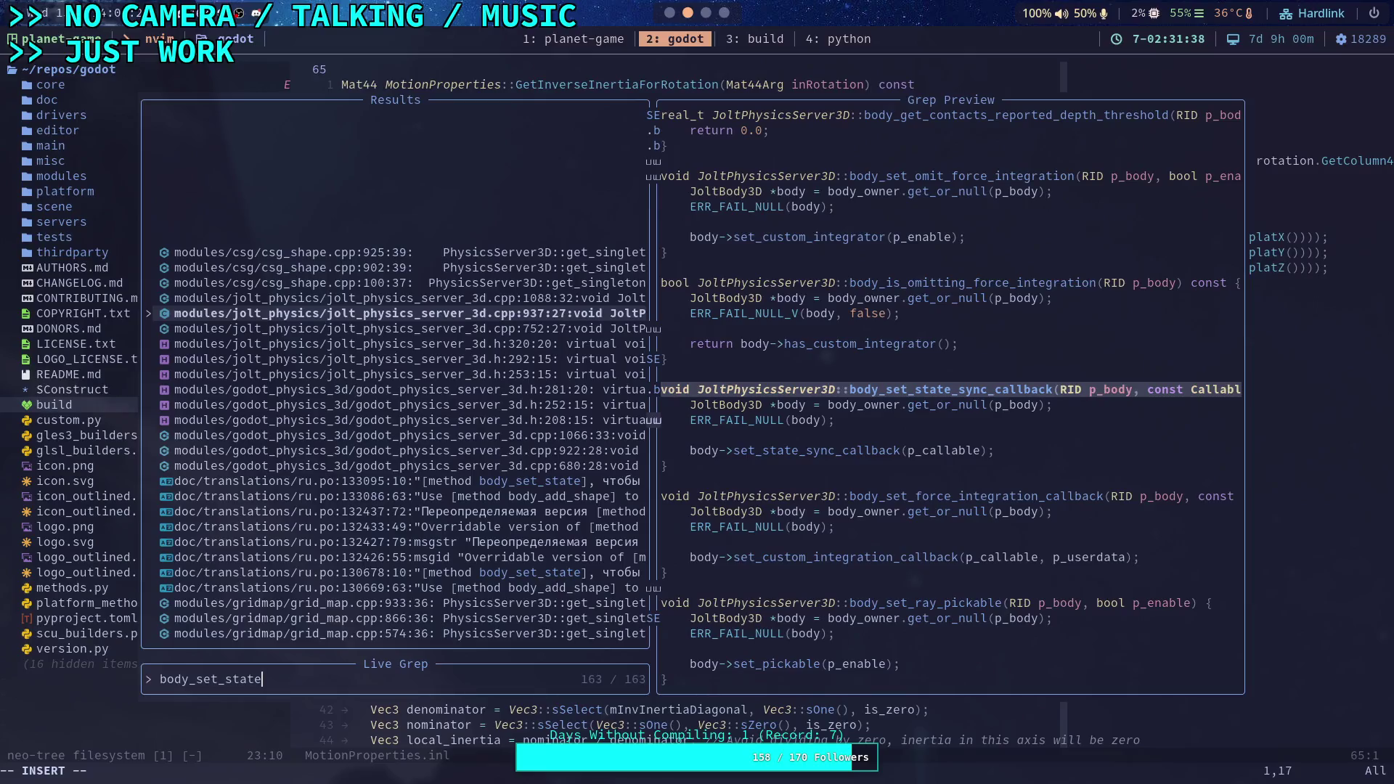
Preview the body_set_state, body_set_state_sync_callback and soft_body_set_state grep matches in Neovim
key("Down")
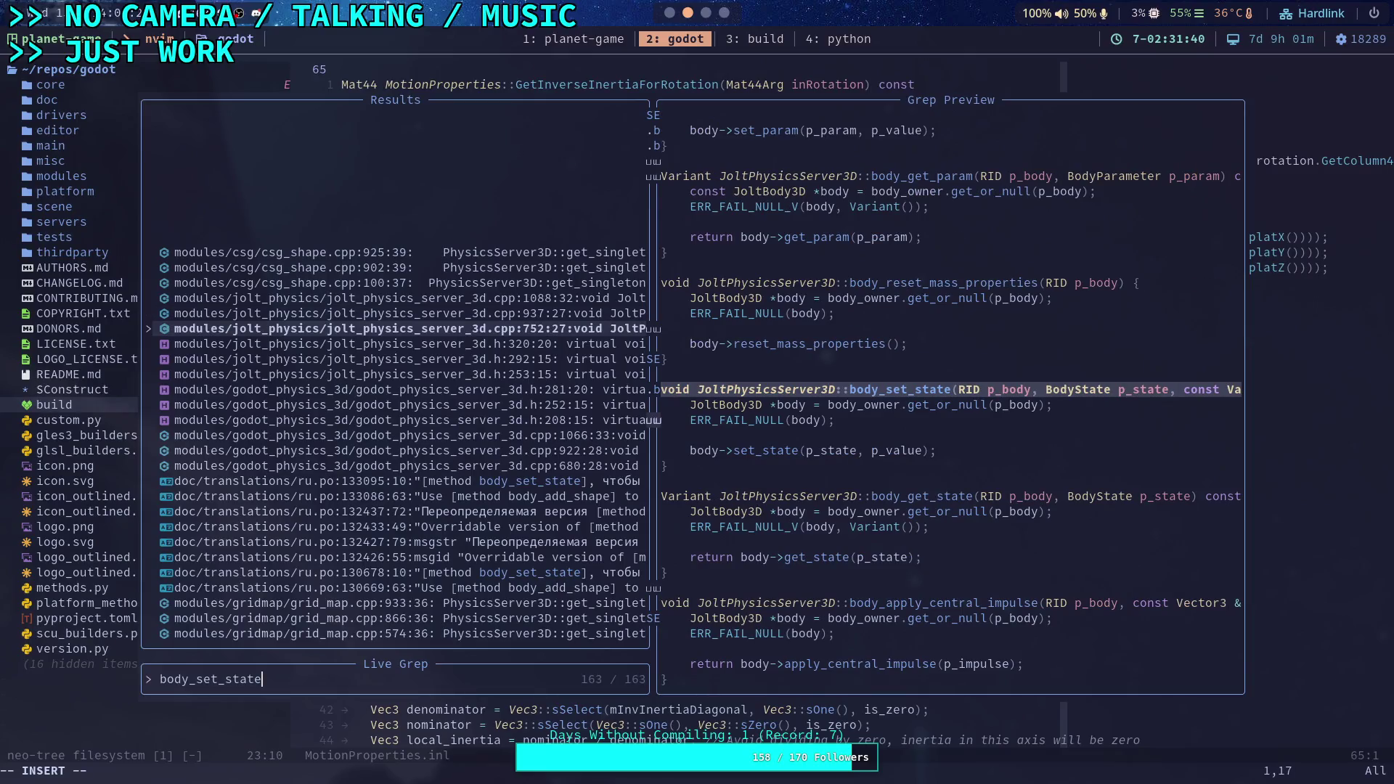
key("Up")
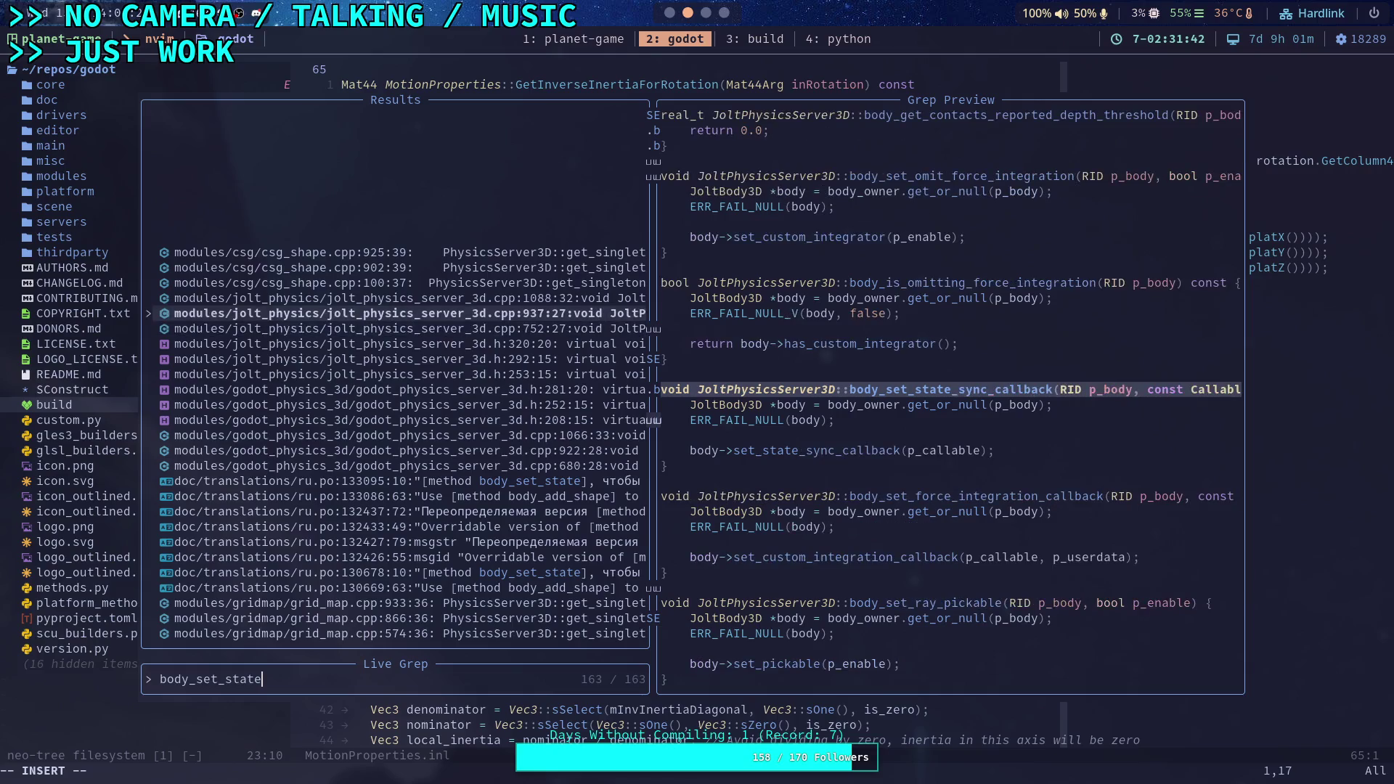
key("Up")
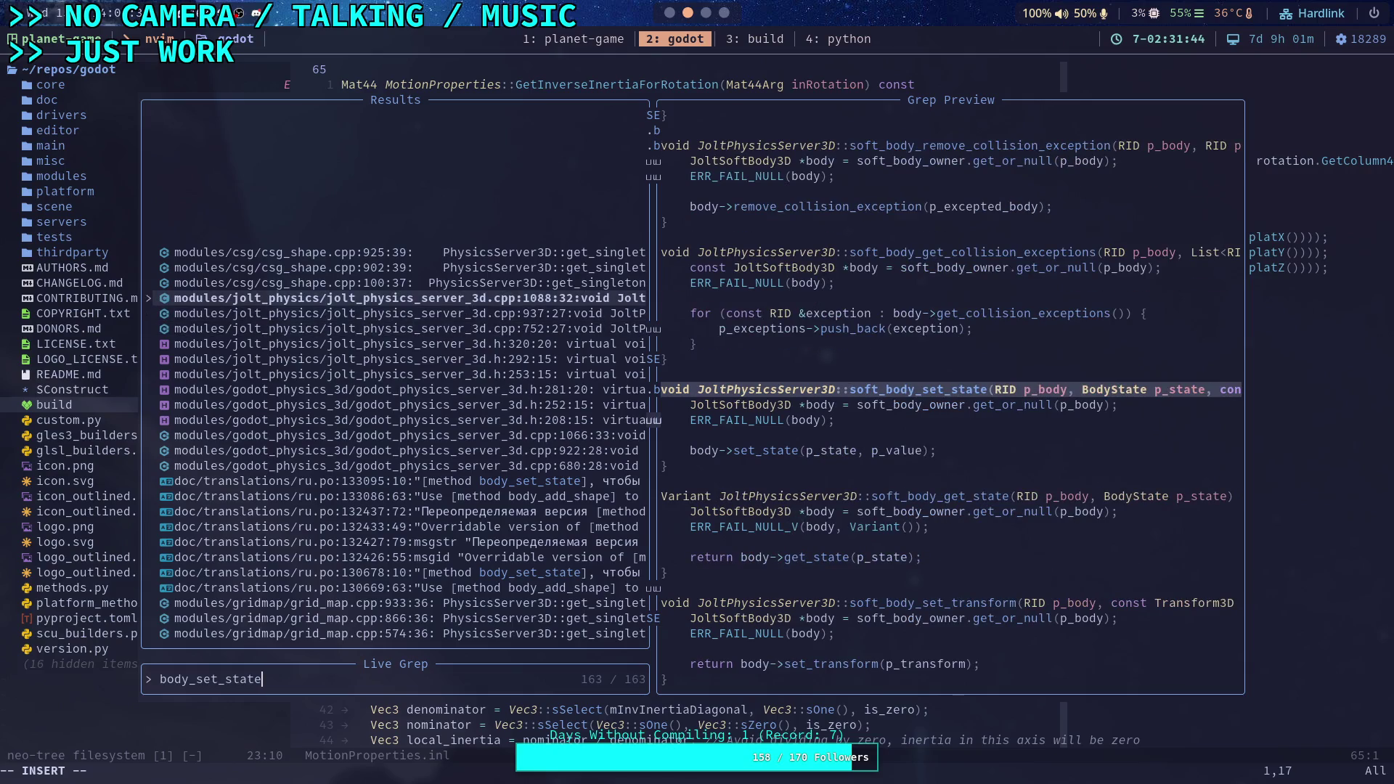
key("Down")
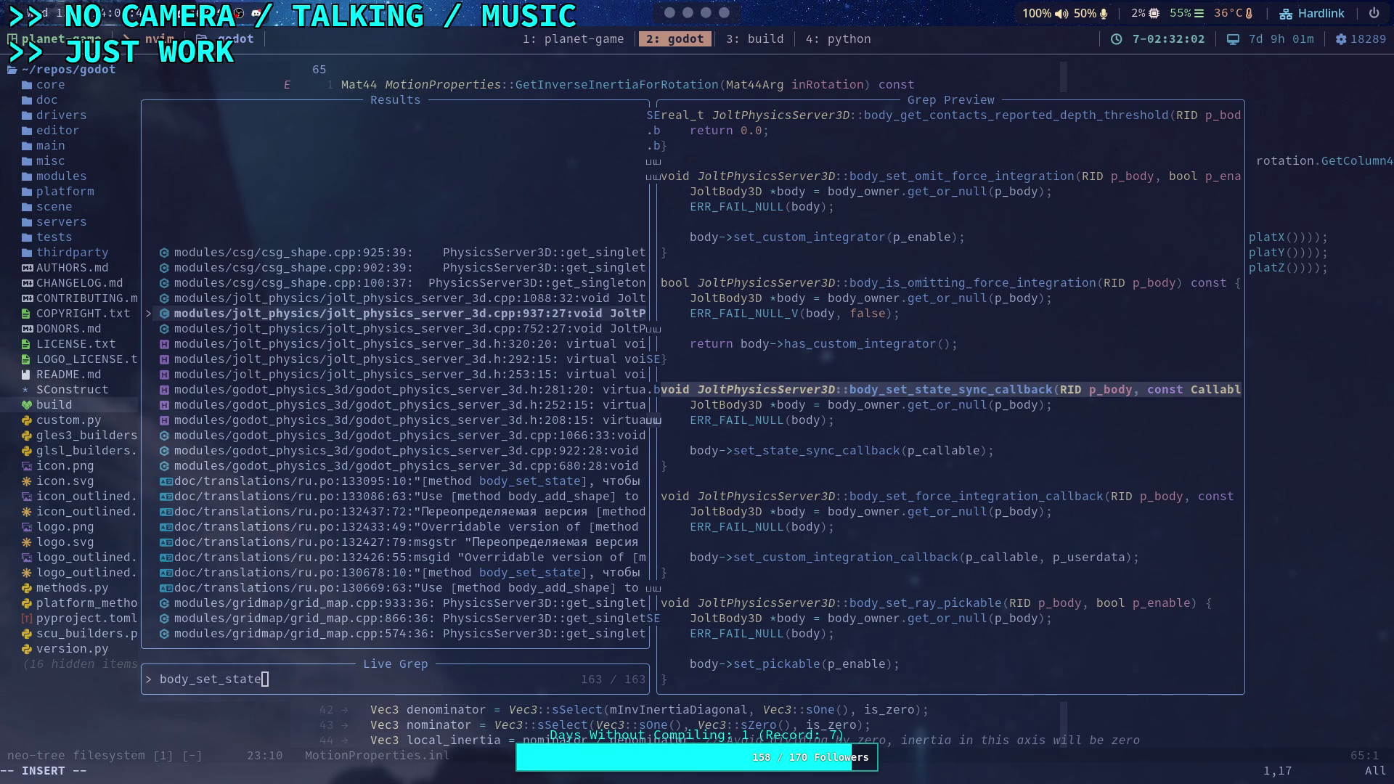
Return to the Godot editor workspace and enlarge the list of open scripts
left_click(706, 14)
left_click(724, 13)
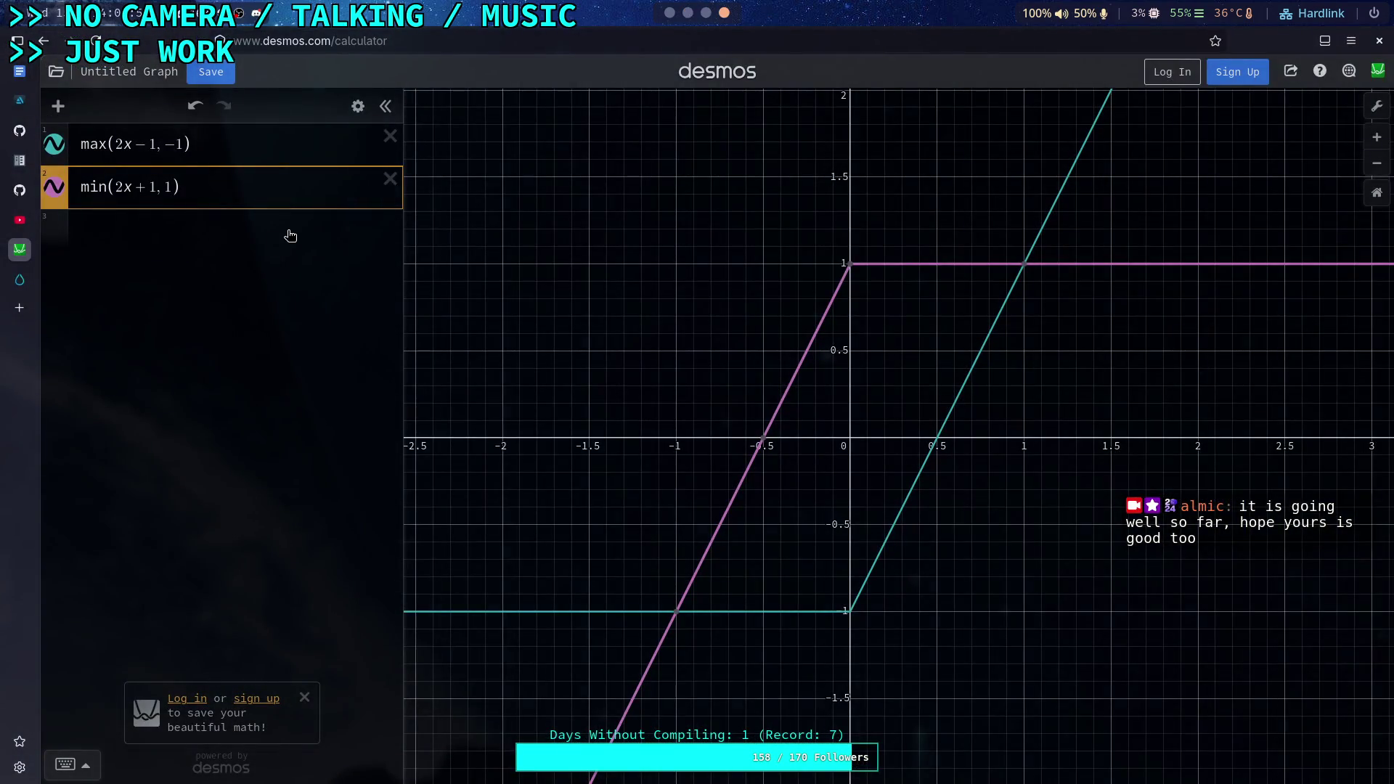
left_click(669, 14)
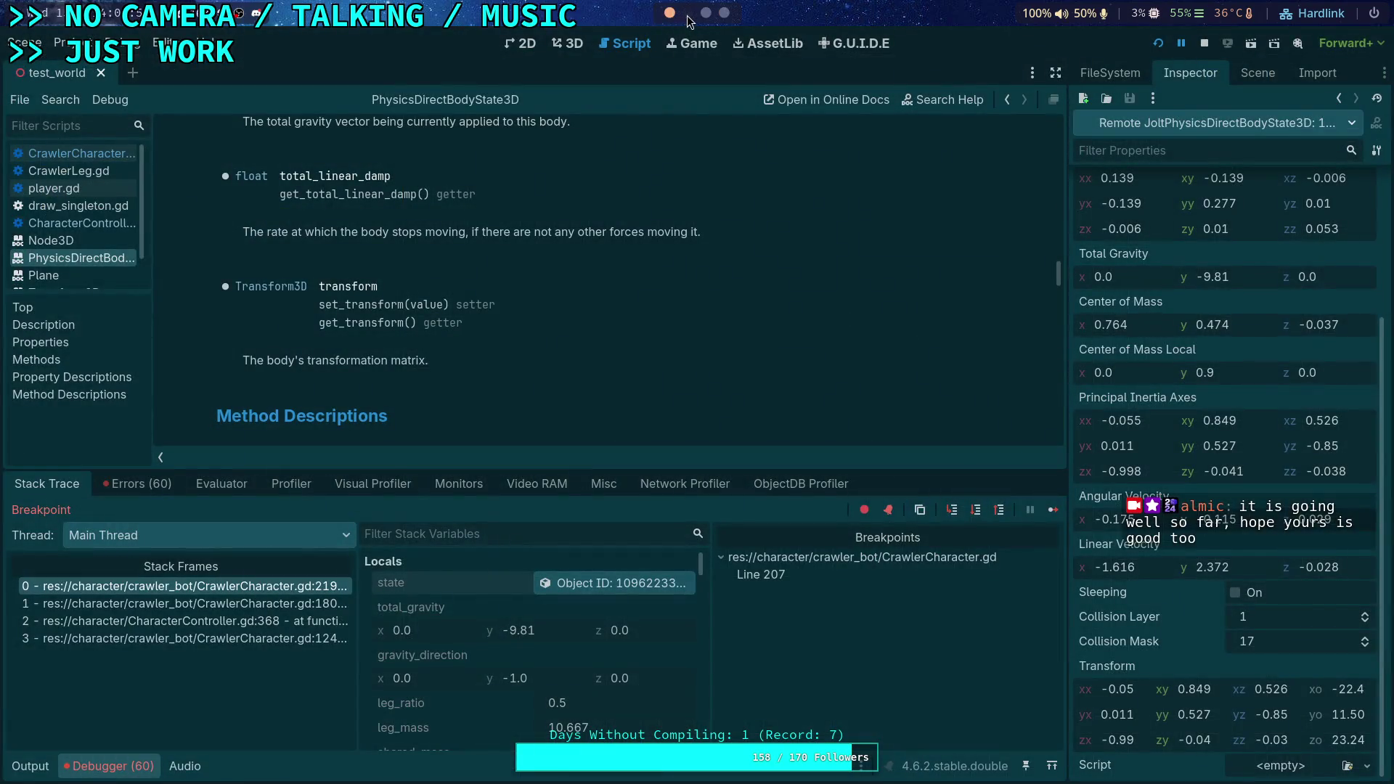
left_click(688, 13)
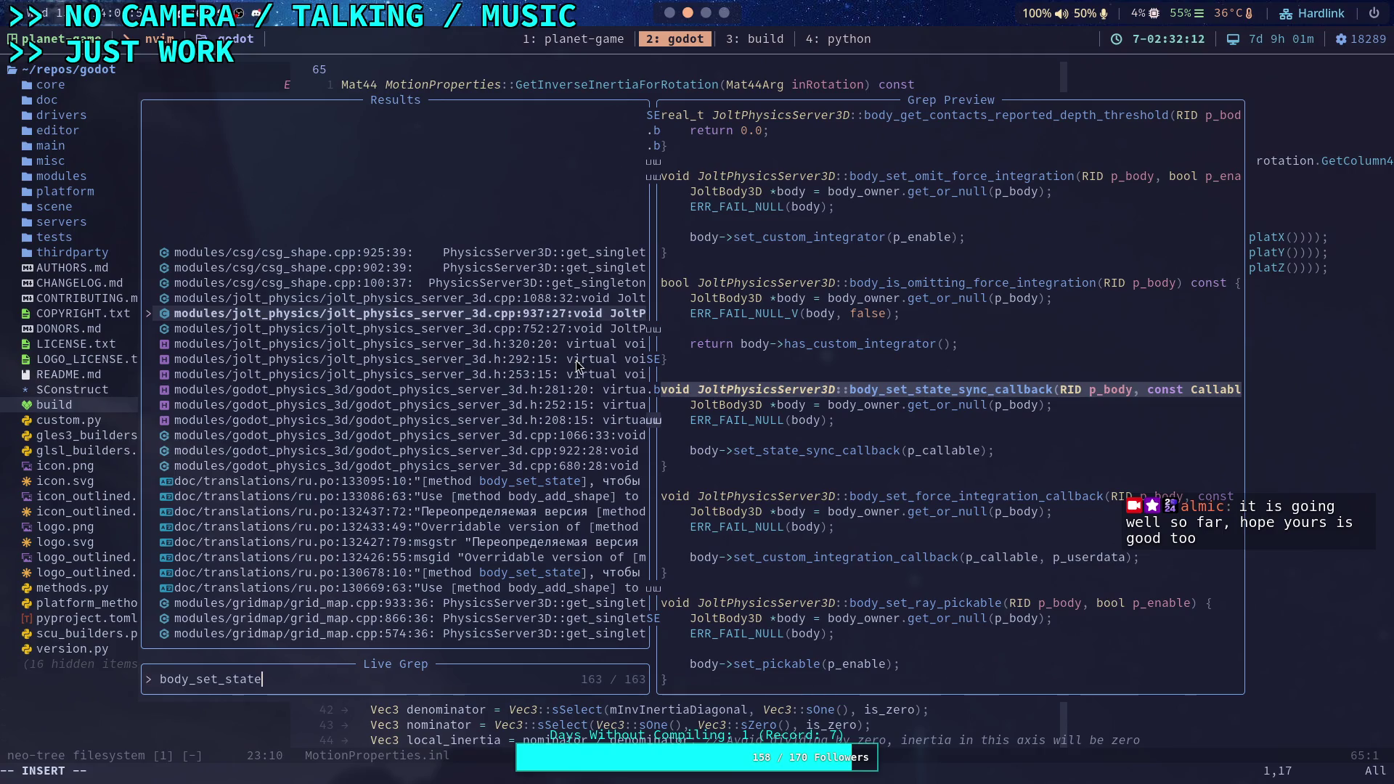
left_click(670, 13)
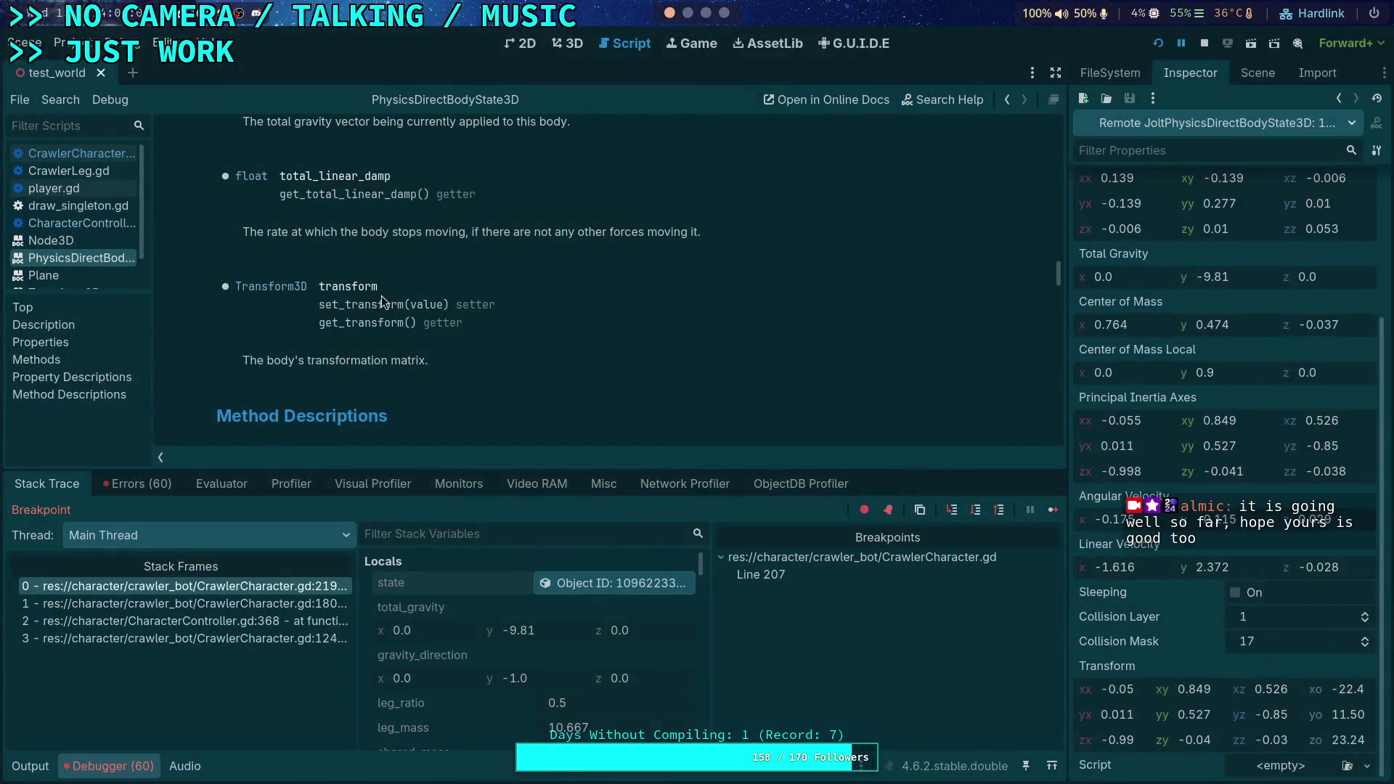
scroll(377, 303, "down", 8)
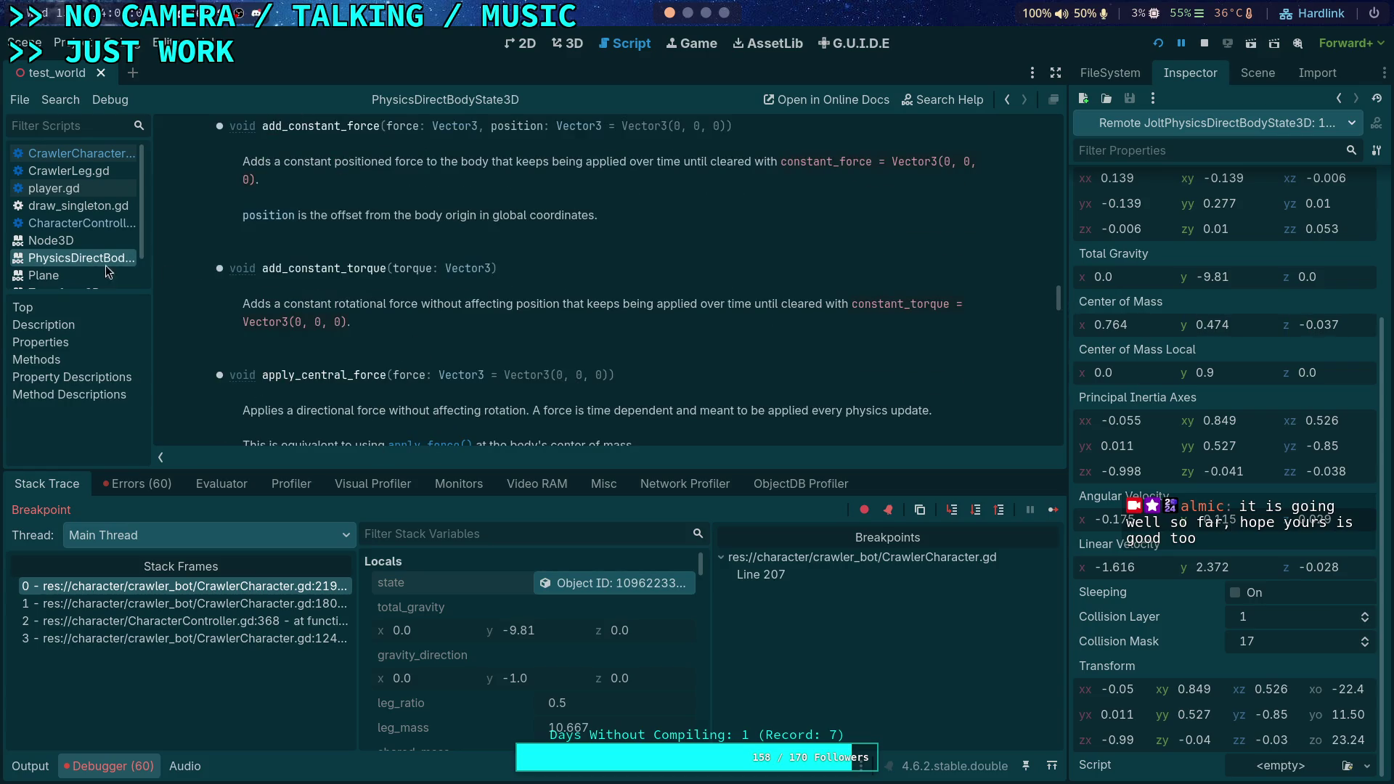
left_click_drag(76, 294, 76, 323)
Close the Plane, Transform3D, Vector3 and Node3D documentation pages
right_click(81, 282)
left_click(100, 299)
right_click(83, 278)
left_click(81, 286)
right_click(76, 276)
left_click(76, 285)
right_click(72, 240)
left_click(72, 250)
Close player.gd and draw_singleton.gd, then open CrawlerCharacter.gd
right_click(76, 205)
key("Escape")
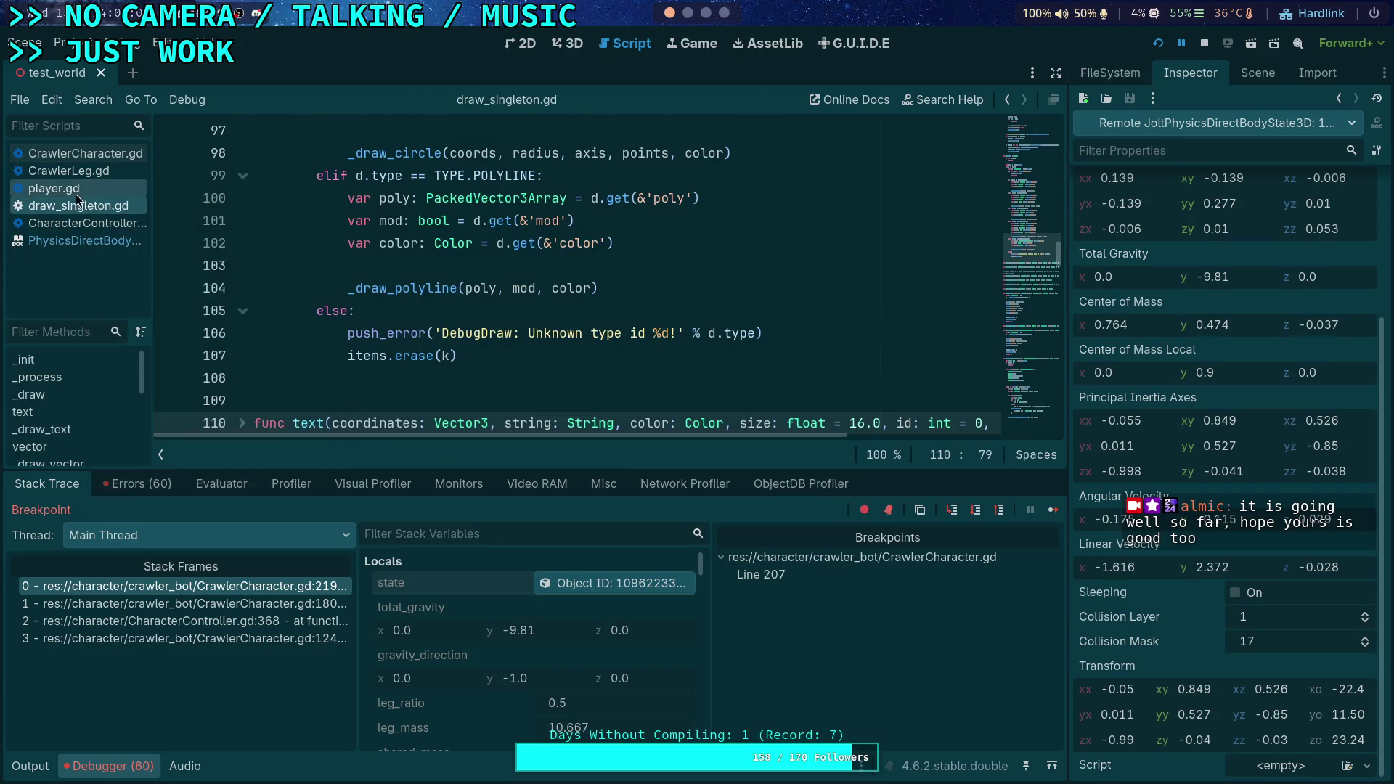
right_click(79, 193)
left_click(98, 244)
right_click(76, 190)
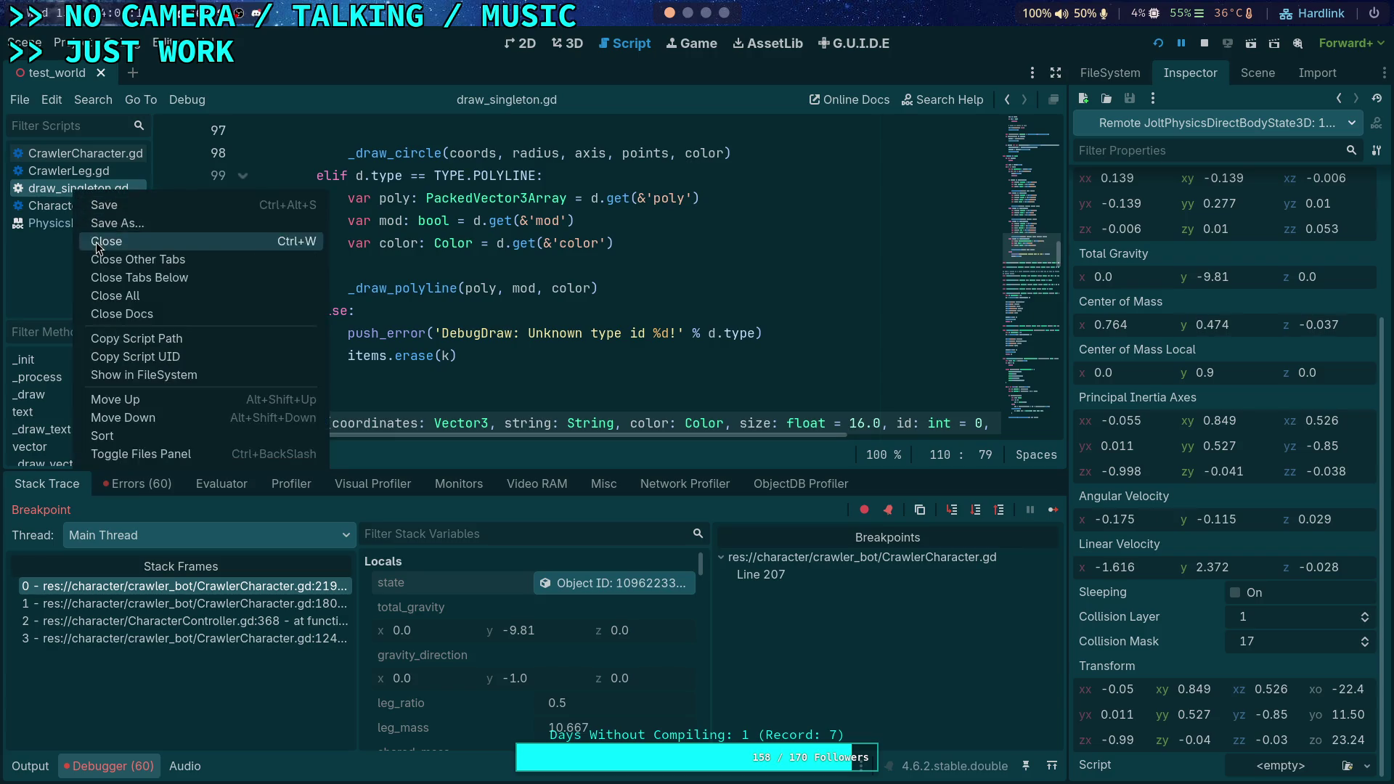
left_click(98, 243)
left_click(103, 155)
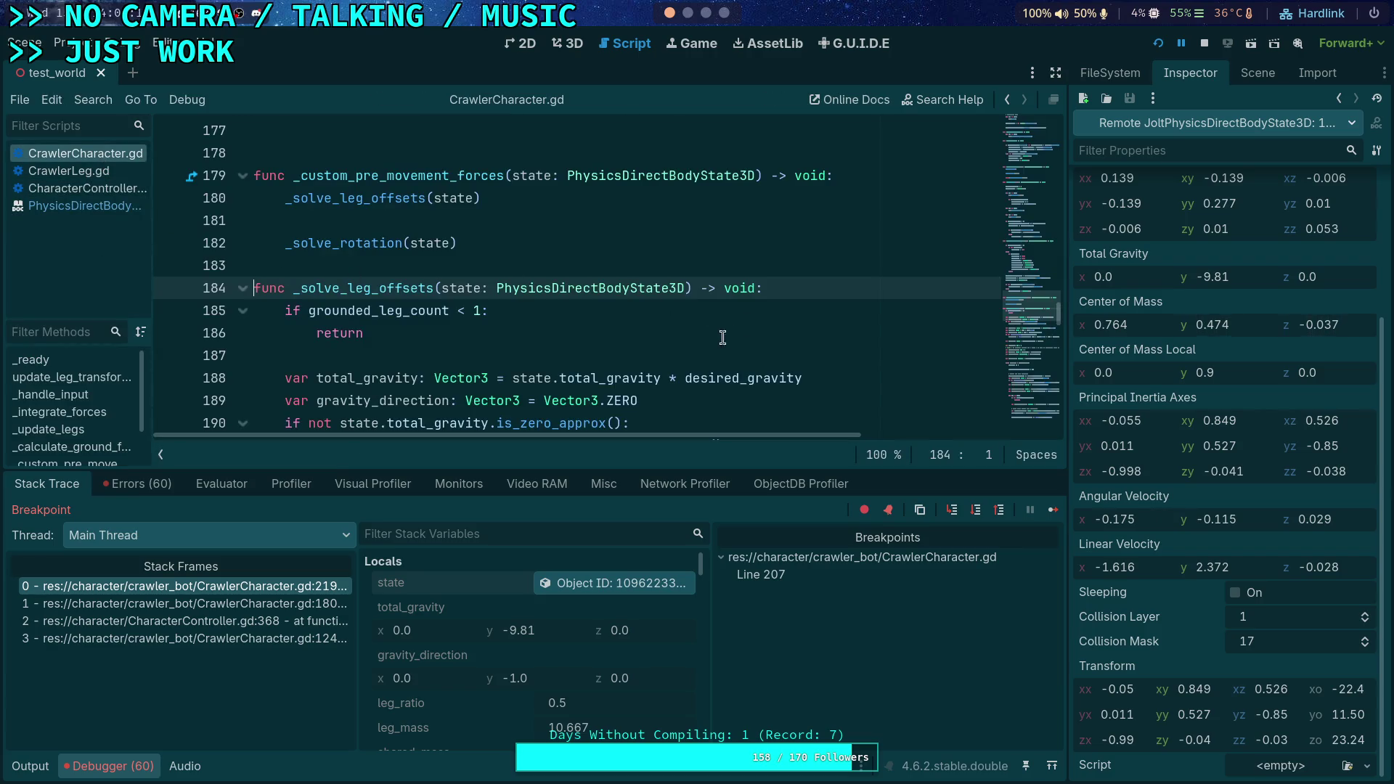
Add a PhysicsServer3D.body_set_state_sync_callback() call on line 188 below the early return
left_click(575, 332)
key("Return")
key("Return")
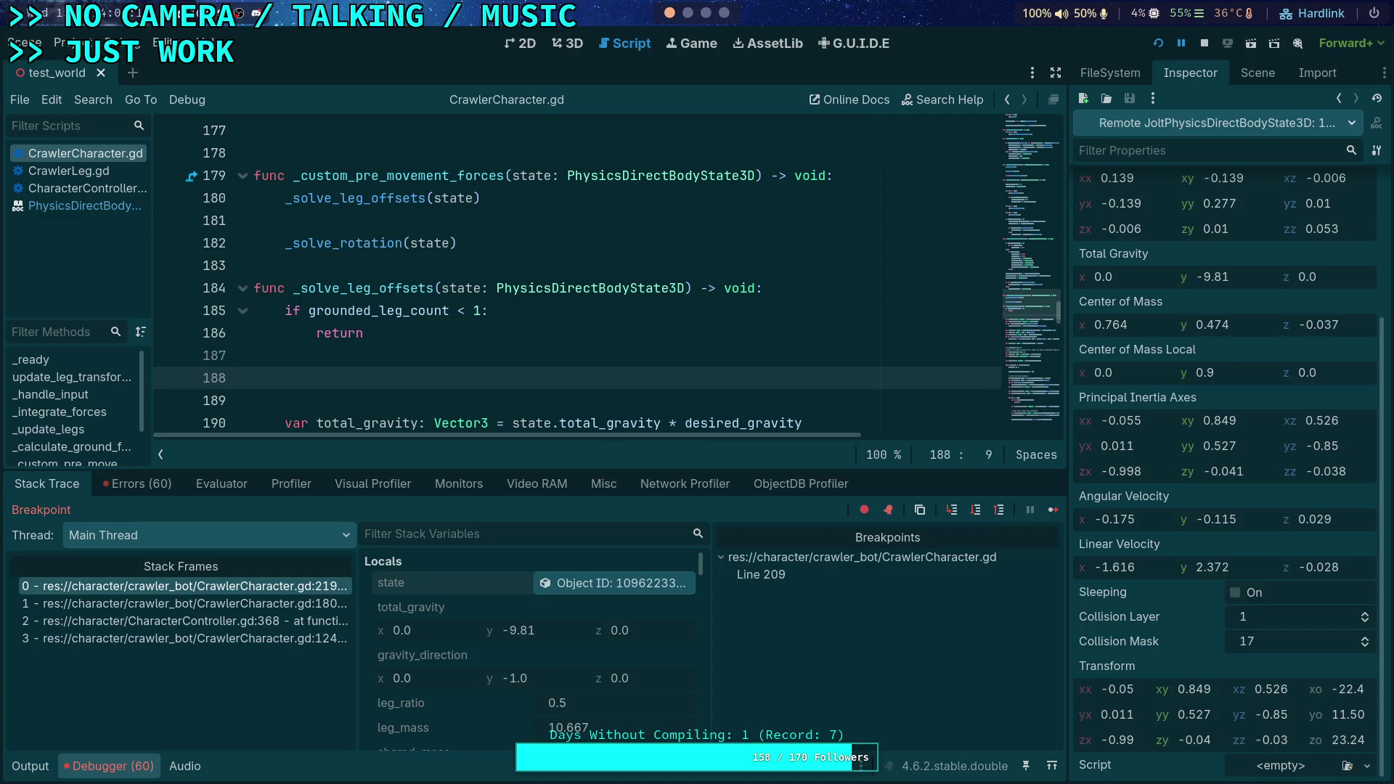
key("BackSpace")
type("PhysicsSer")
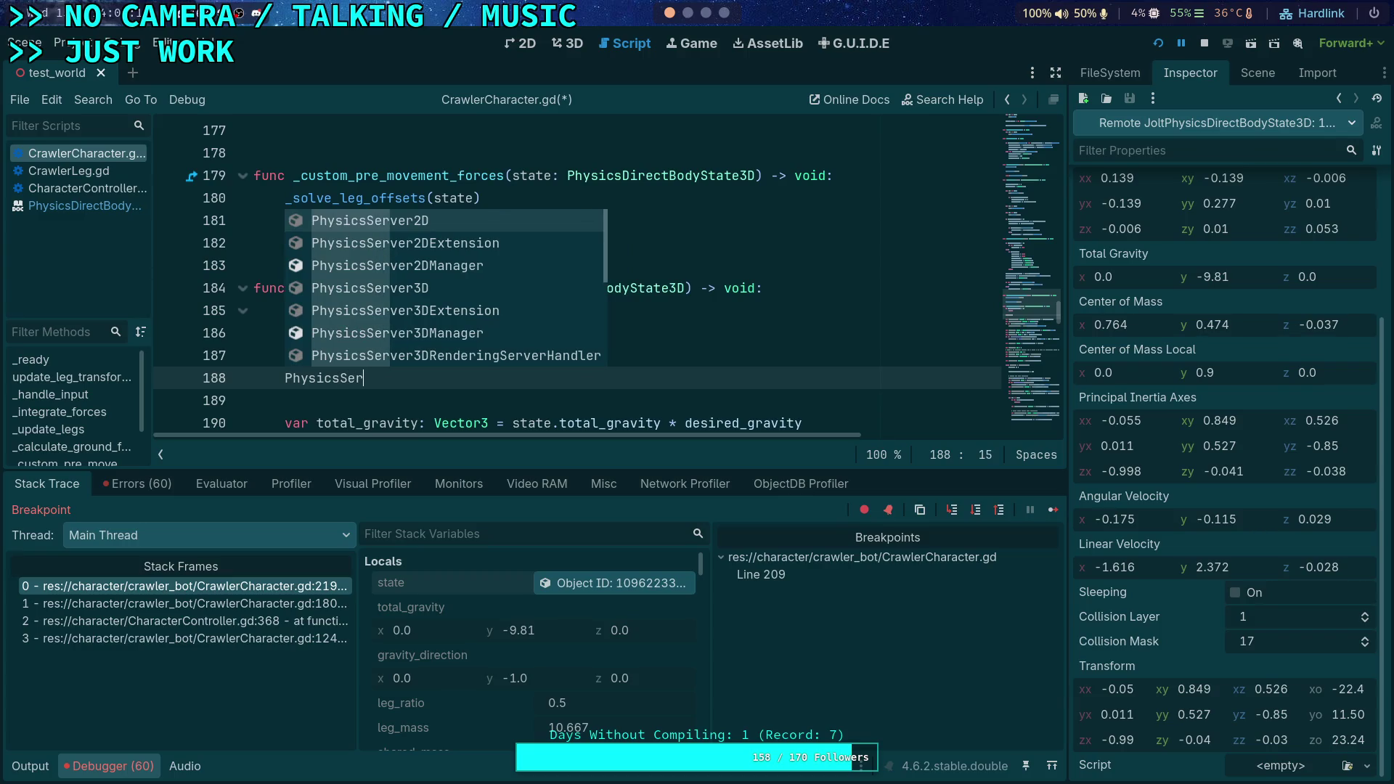
key("Down")
key("Down")
key("Down")
key("Return")
type(".body")
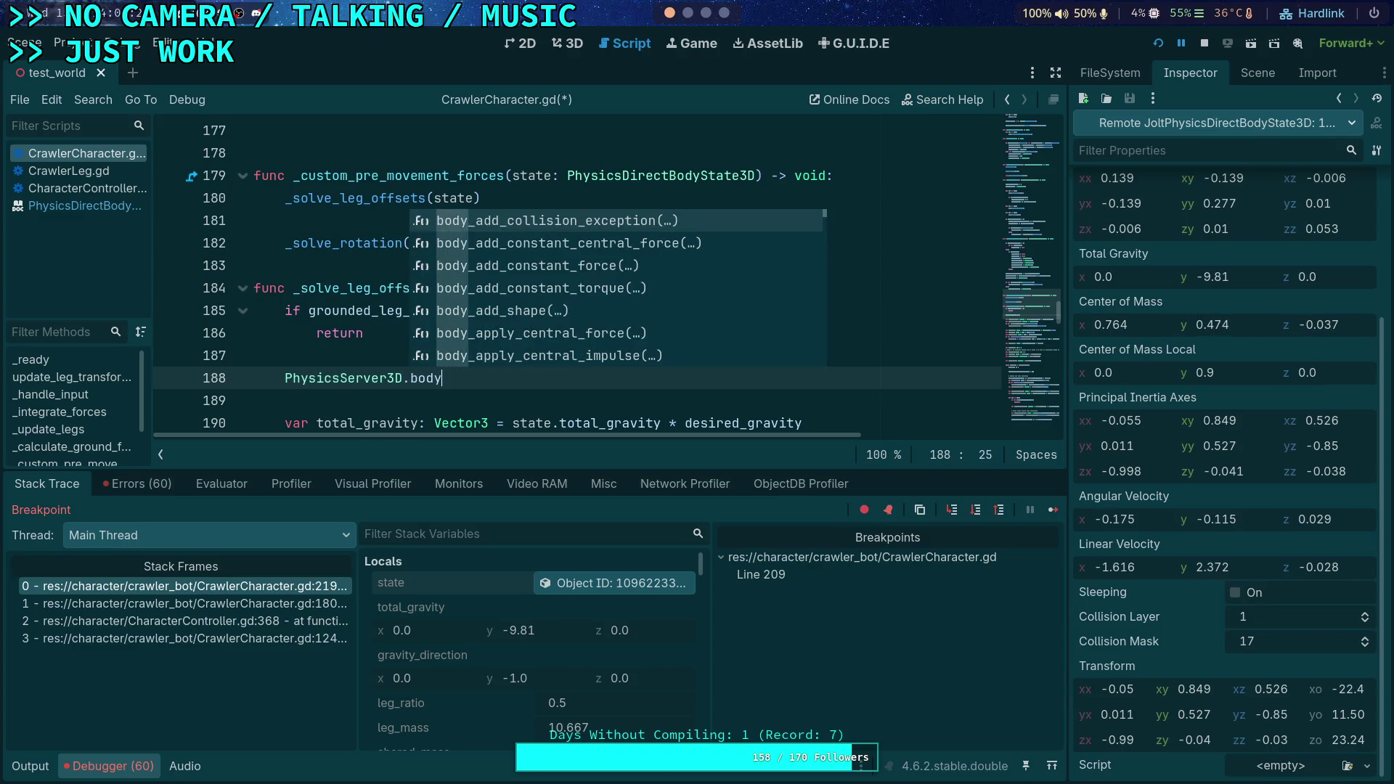
type("_set_stat")
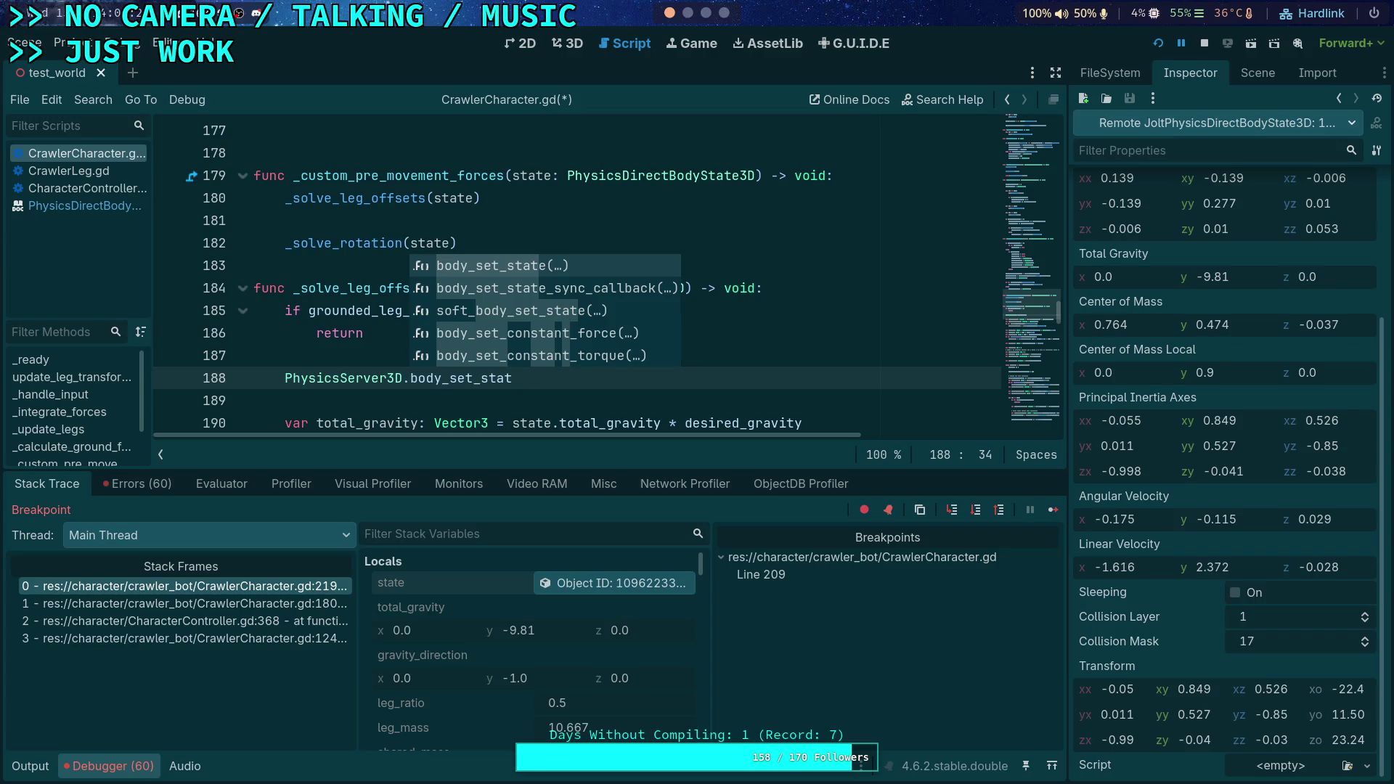
key("Down")
key("Return")
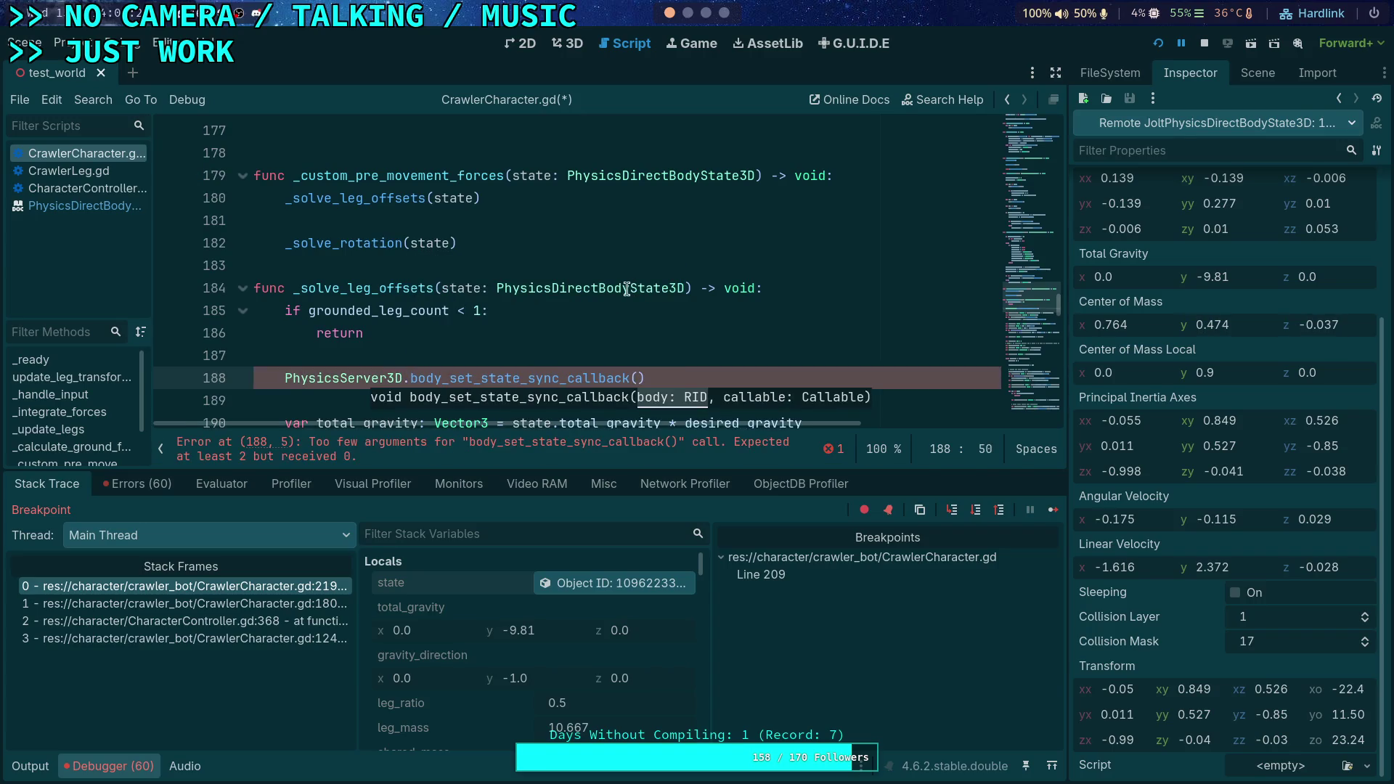
Look up the body_set_state_sync_callback documentation, then go back to Neovim
right_click(541, 378)
left_click(587, 599)
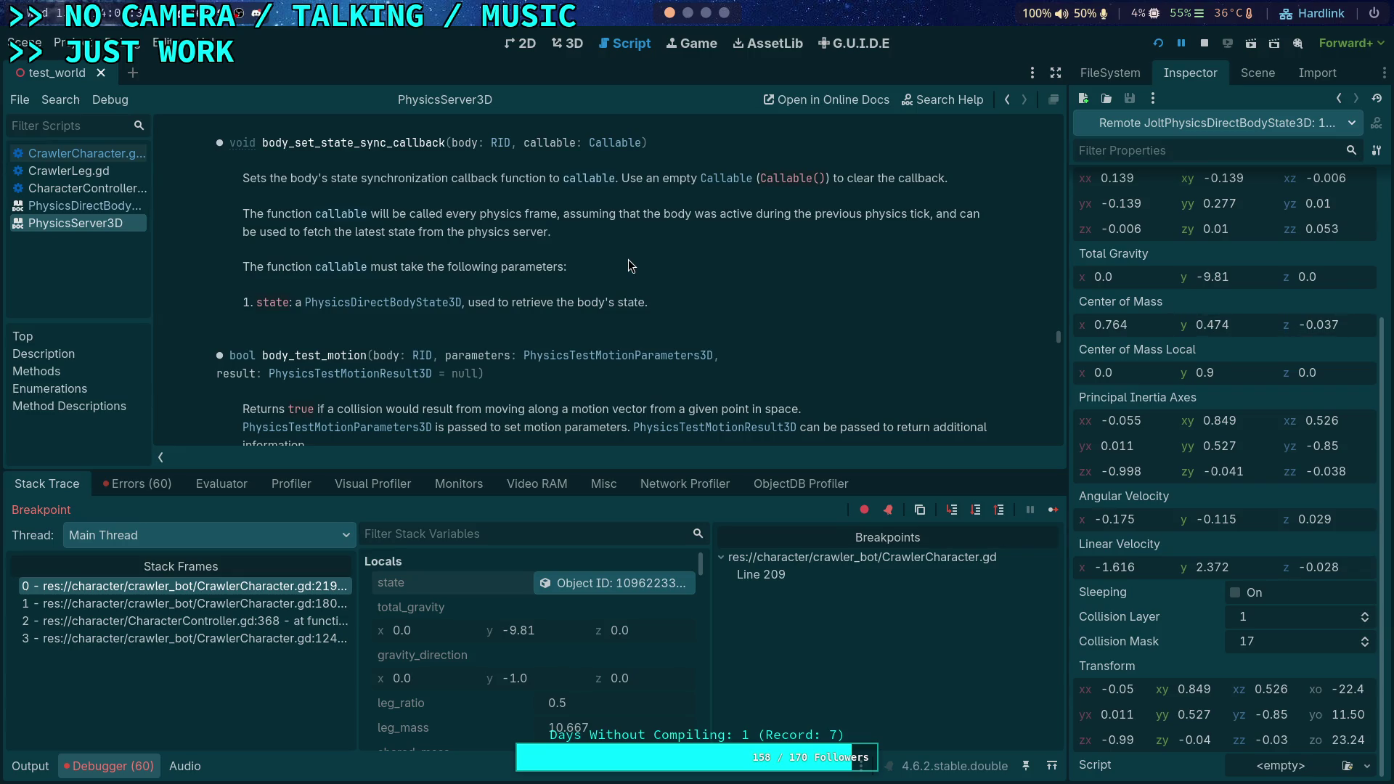
scroll(629, 259, "up", 5)
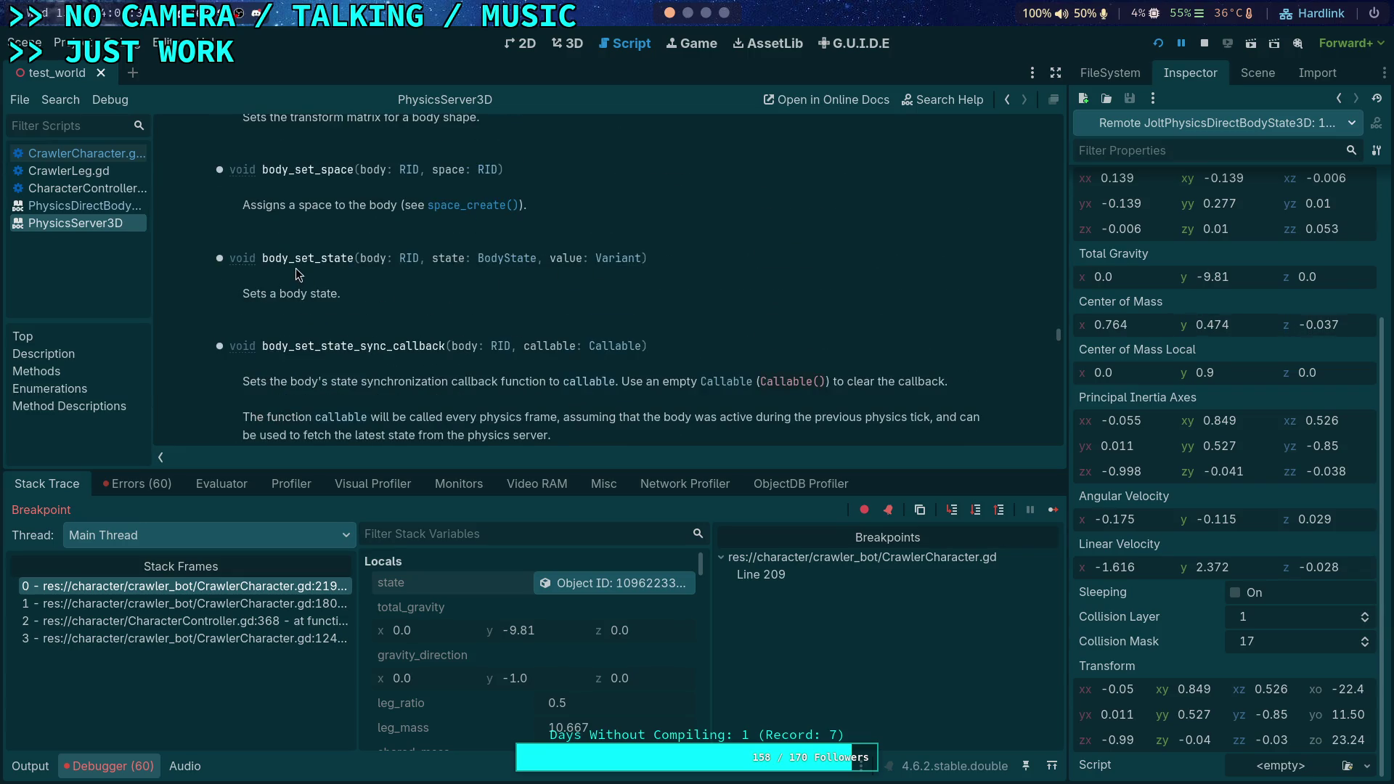
left_click(688, 13)
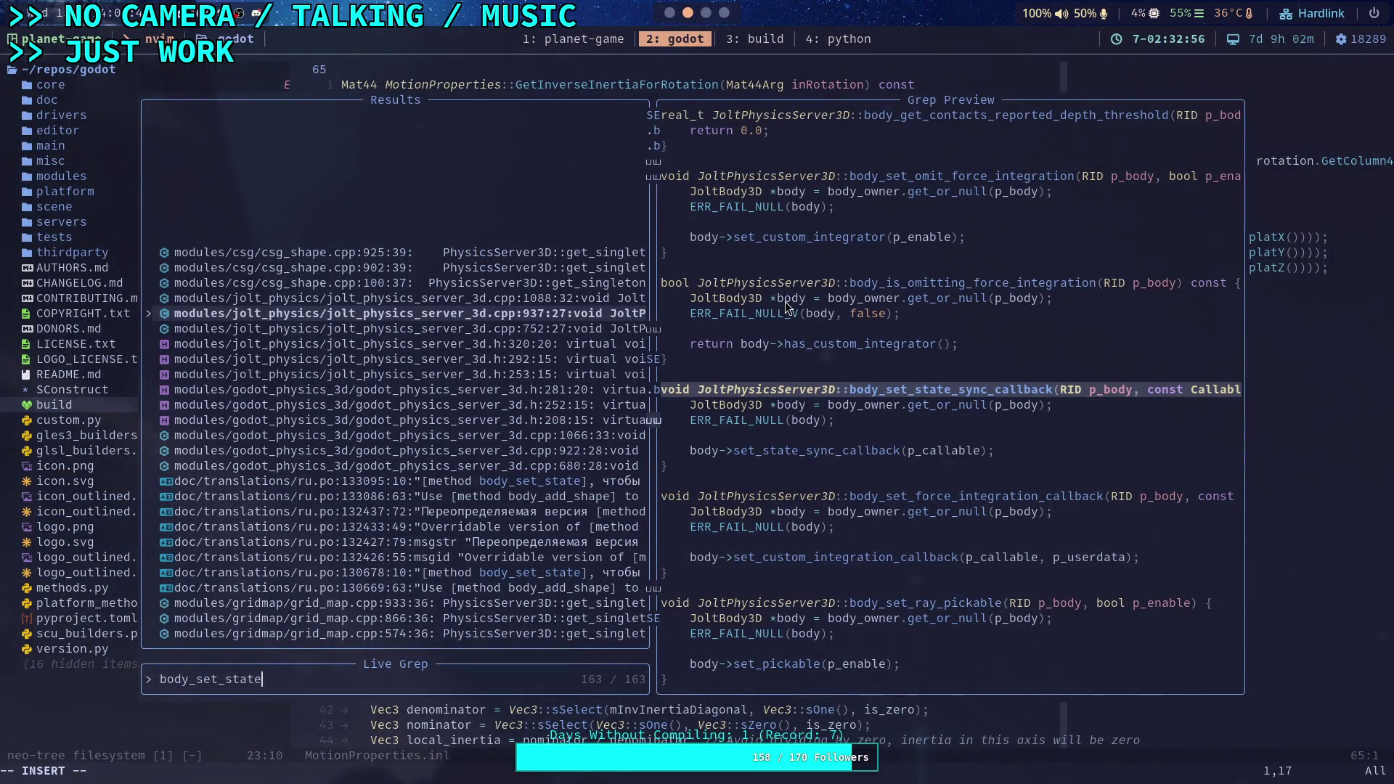
Close the live grep results and open jolt_body_3d.cpp with the file finder
key("Down")
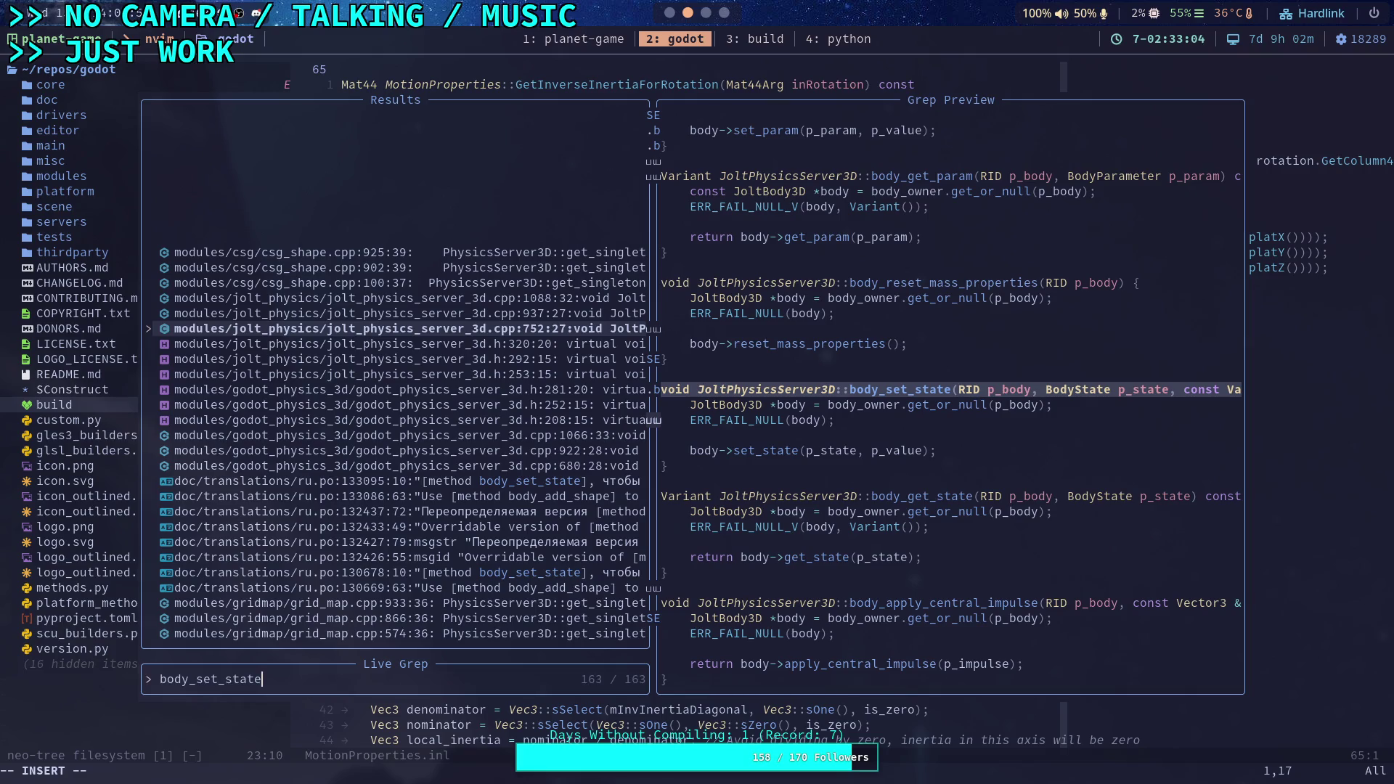
key("Escape")
key("space")
key("f")
key("f")
type("jolt_body_")
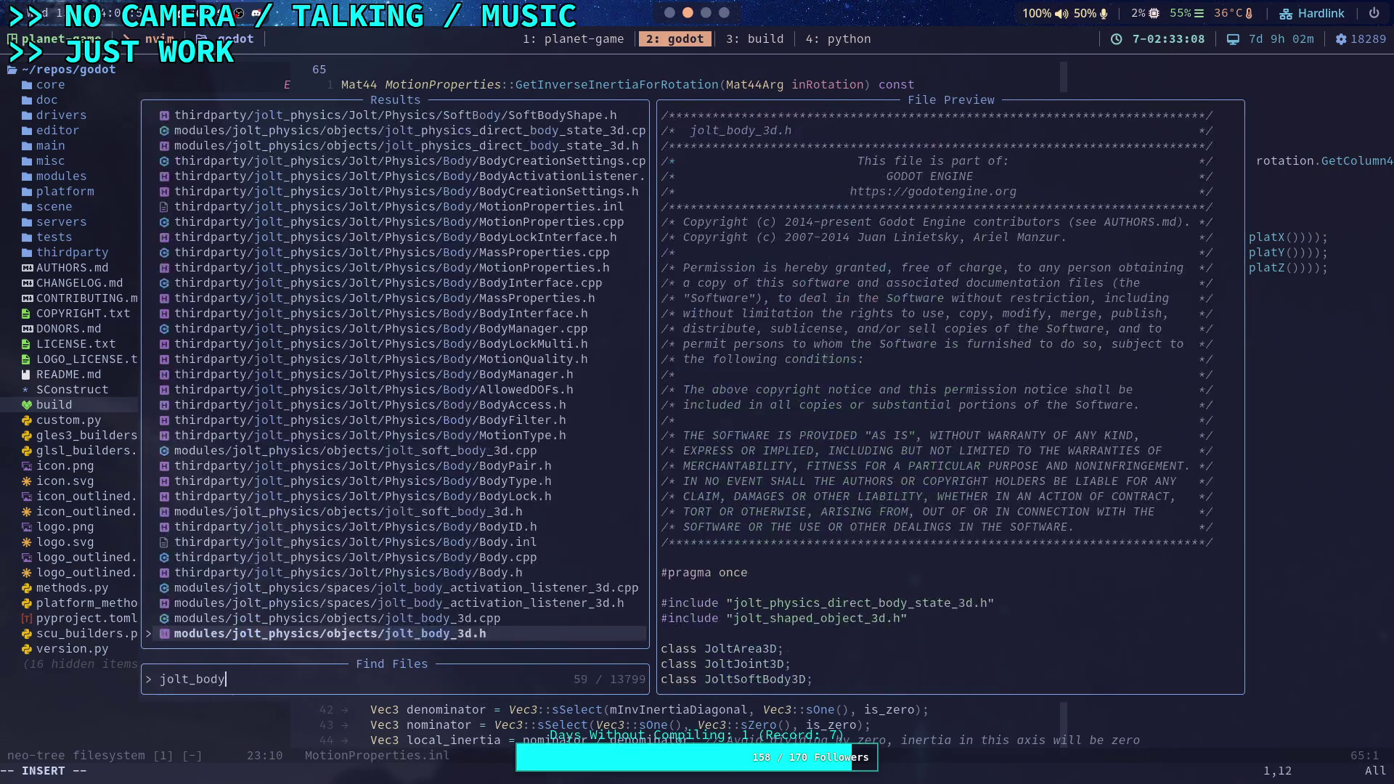
key("Up")
key("Return")
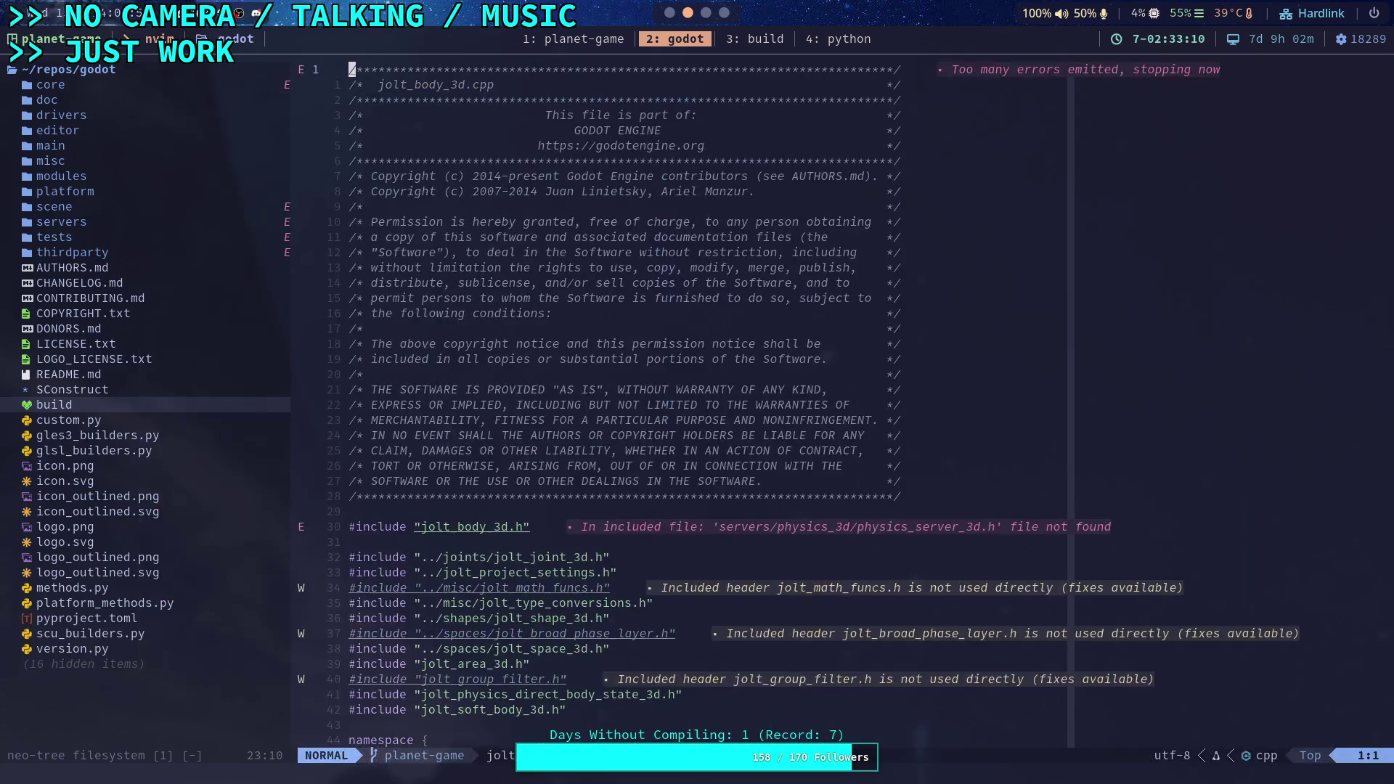
Jump to the JoltBody3D::set_state definition on line 590 by searching set_state
key("y")
key("y")
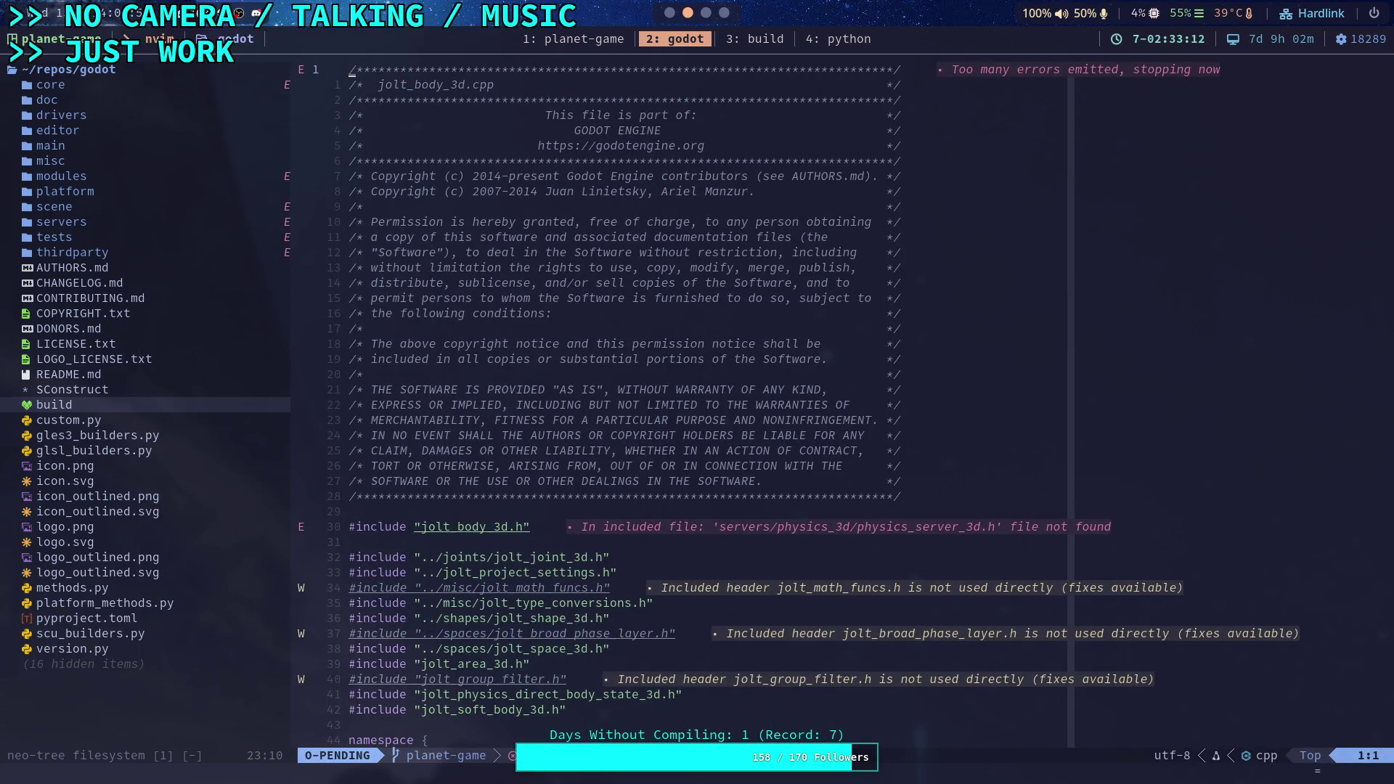
key("y")
key("slash")
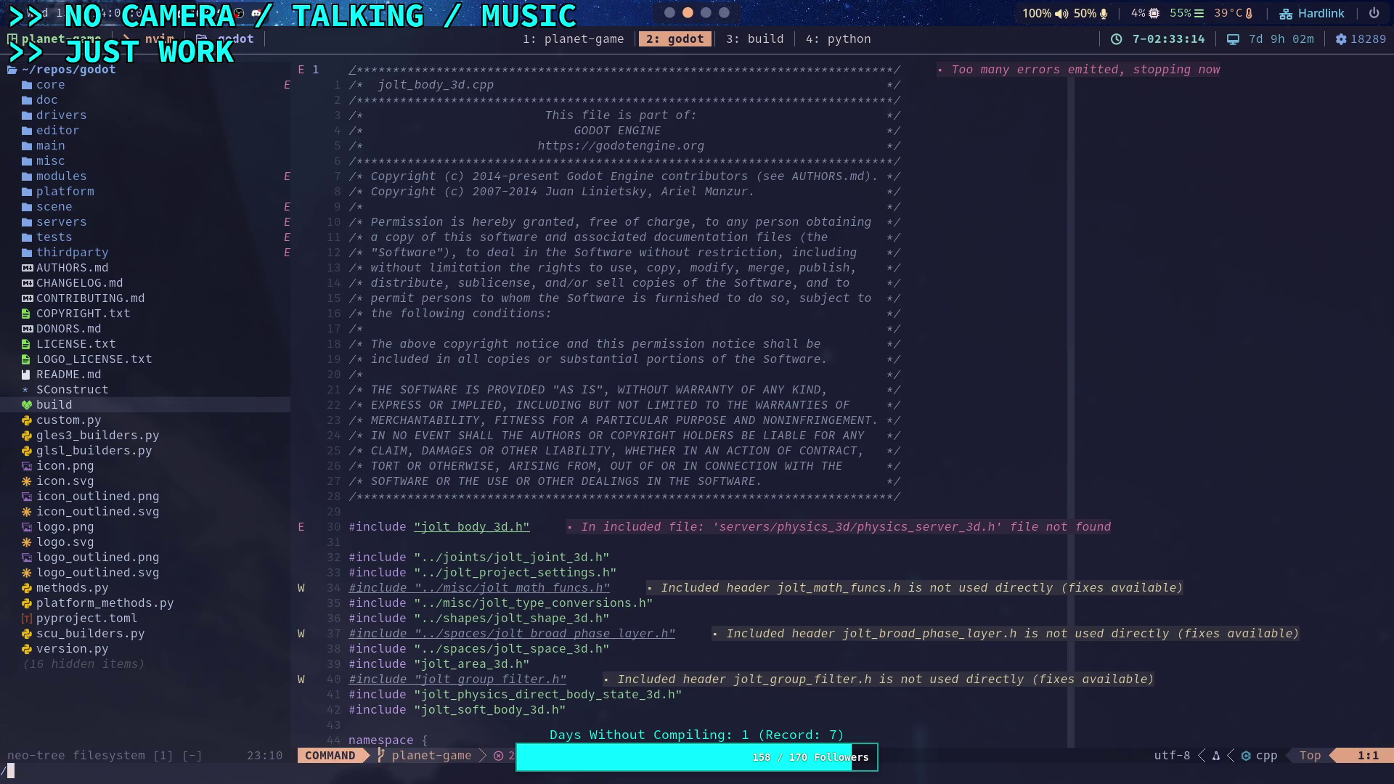
type("set_state")
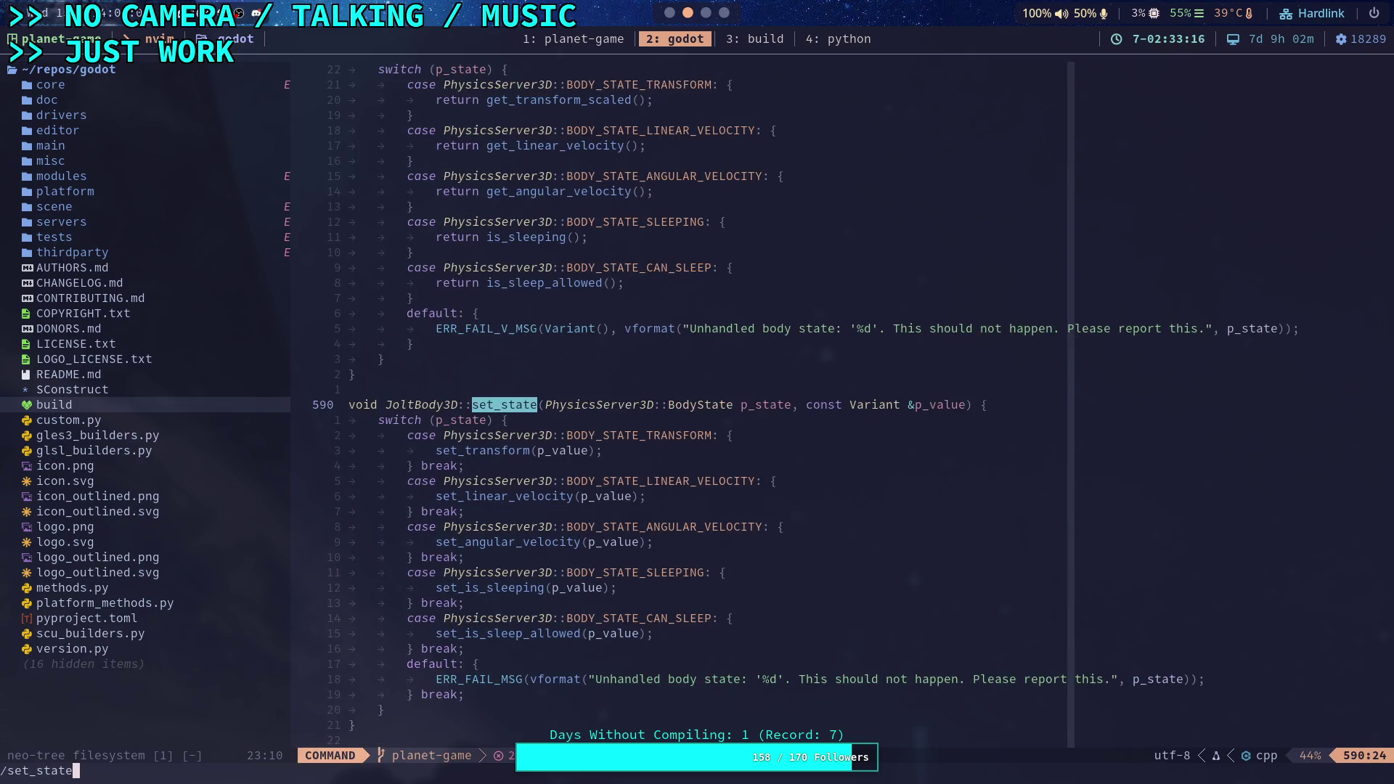
key("Return")
scroll(836, 322, "down", 2)
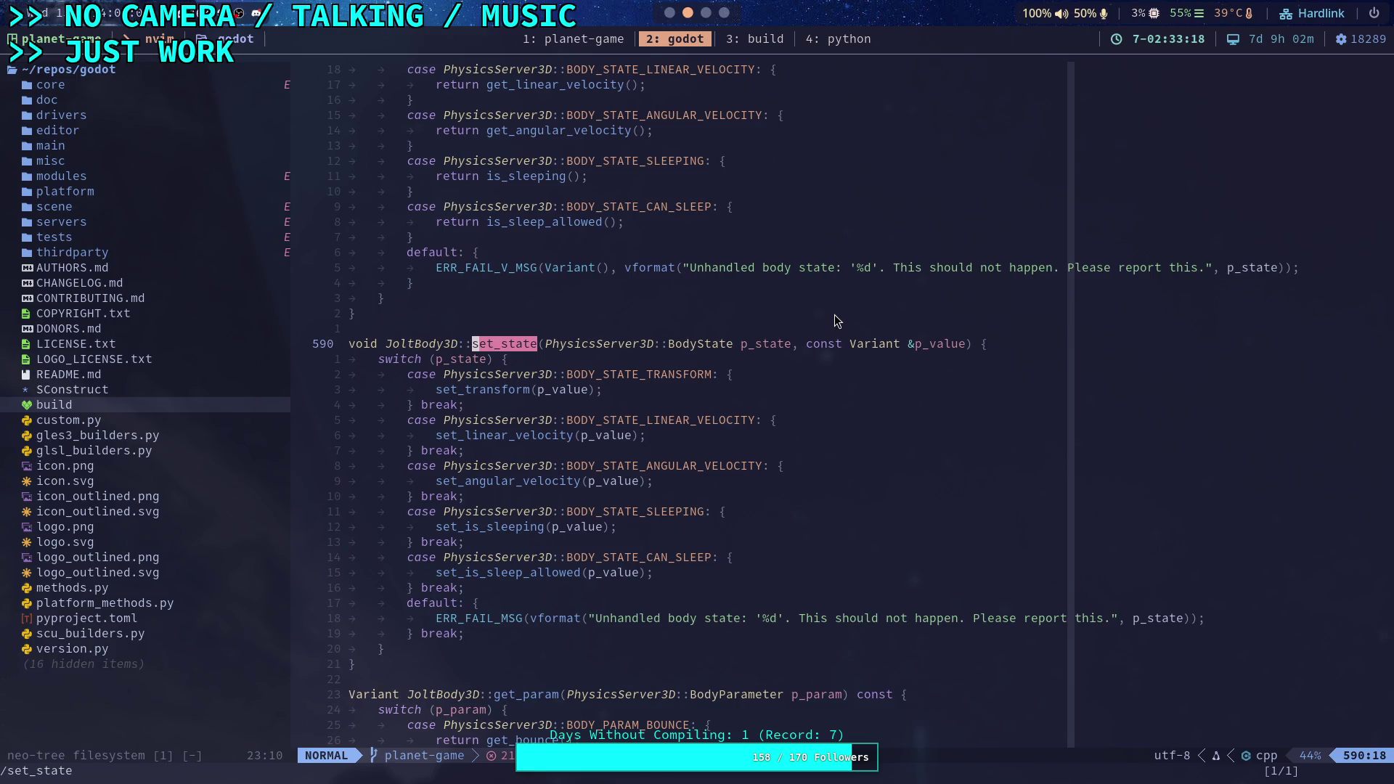
scroll(835, 320, "down", 2)
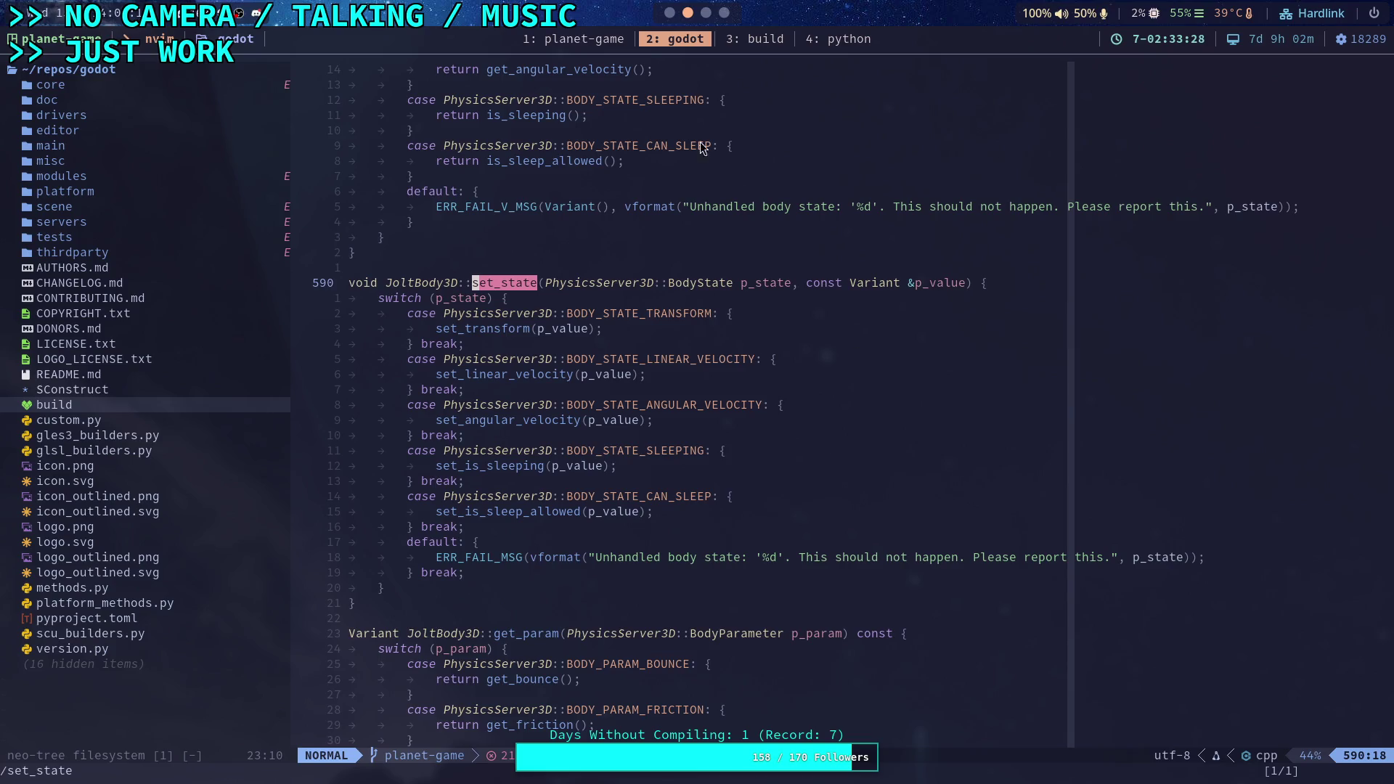
Glance at Godot, then return to Neovim and live-grep for body_set_state
key("super+3")
key("super+1")
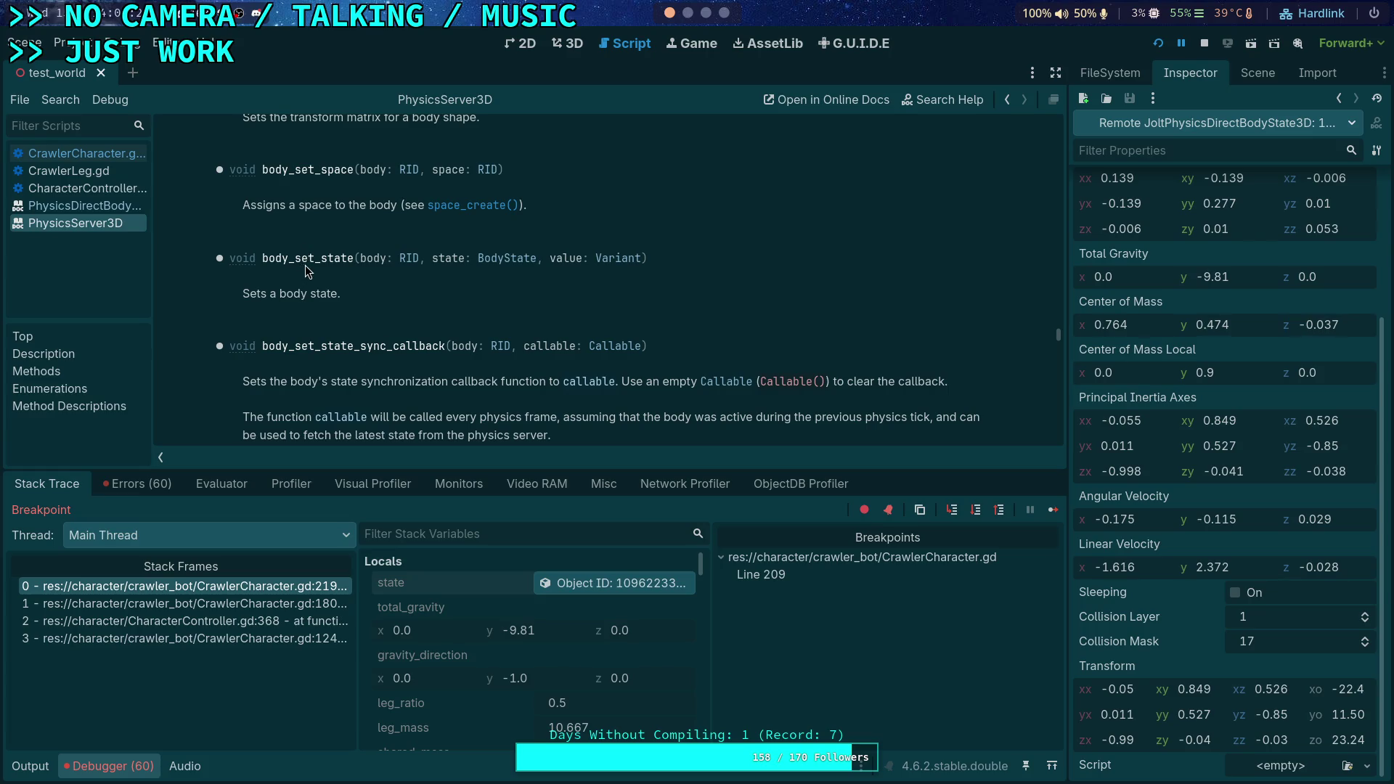
scroll(514, 231, "up", 5)
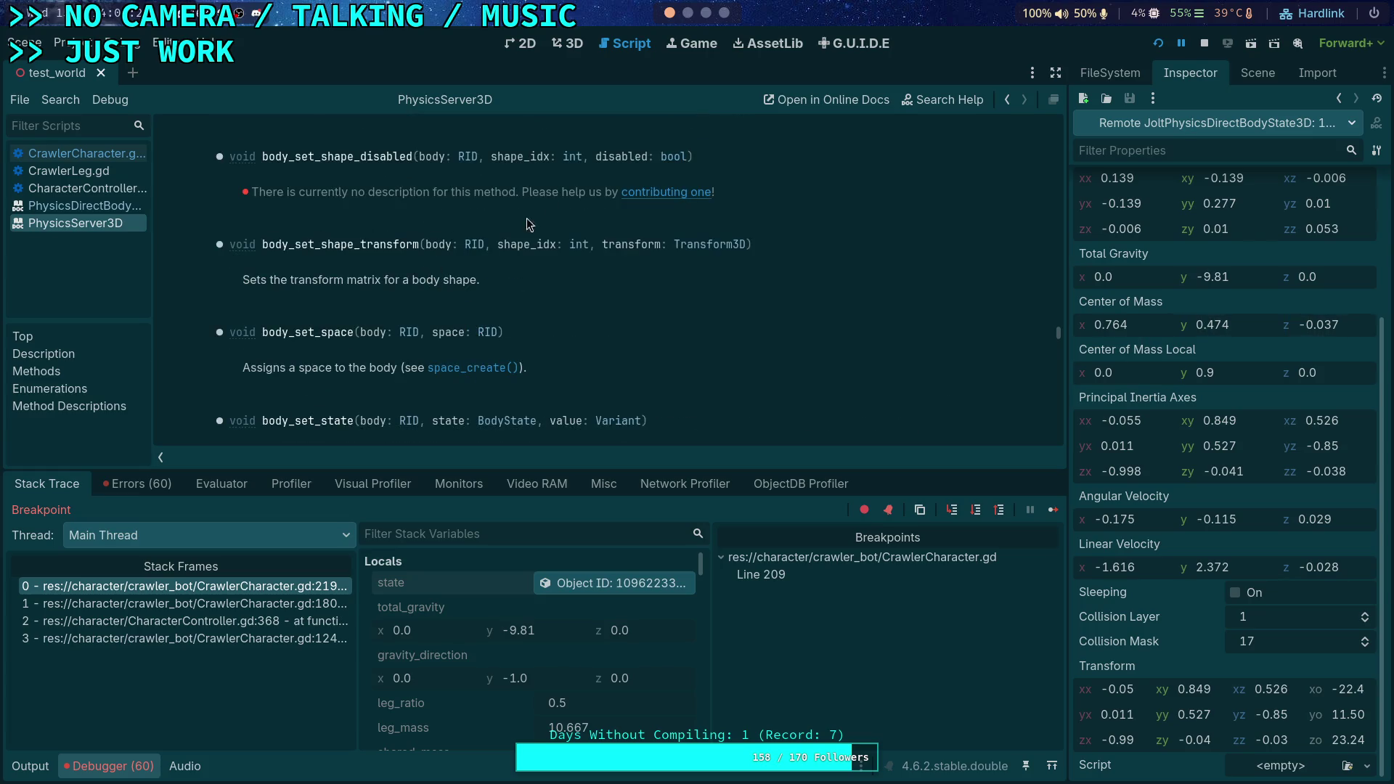
key("super+3")
key("super+2")
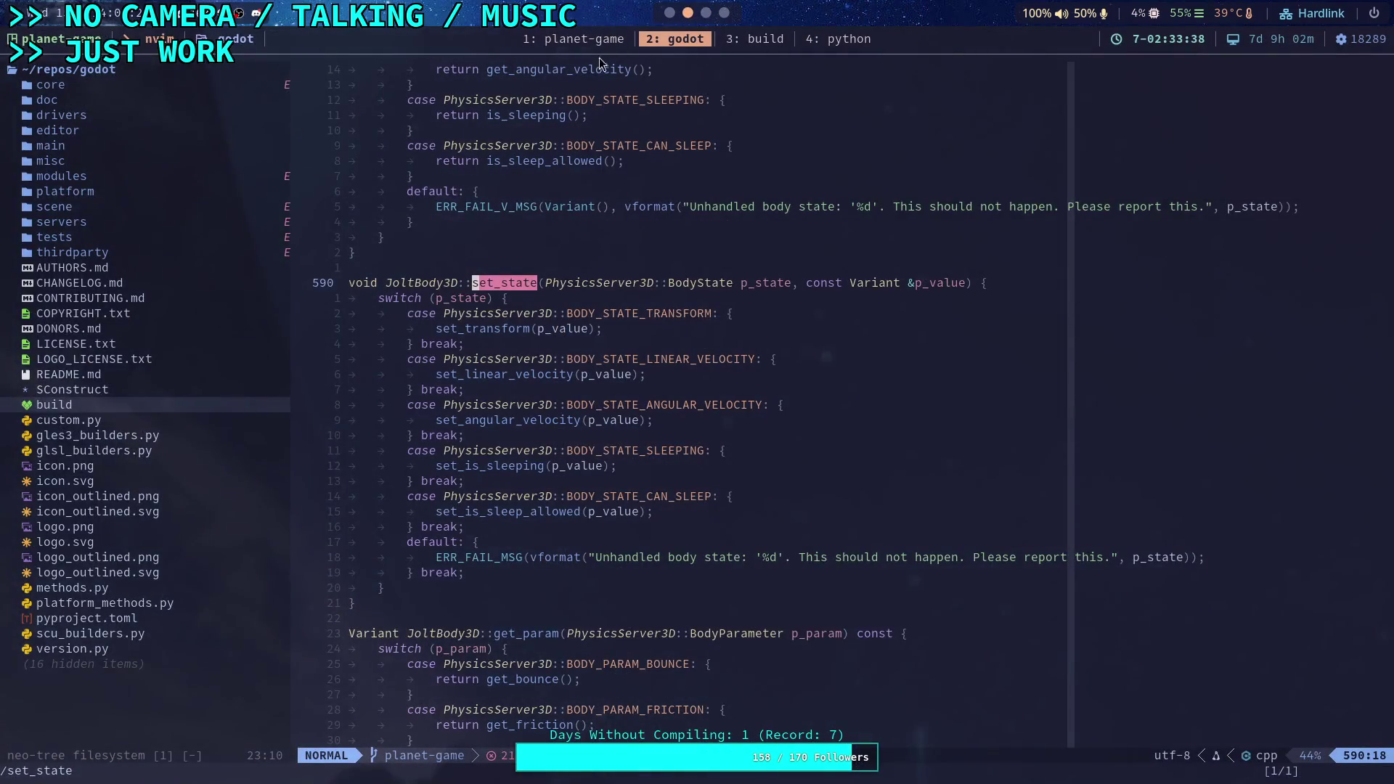
key("space")
type("fg")
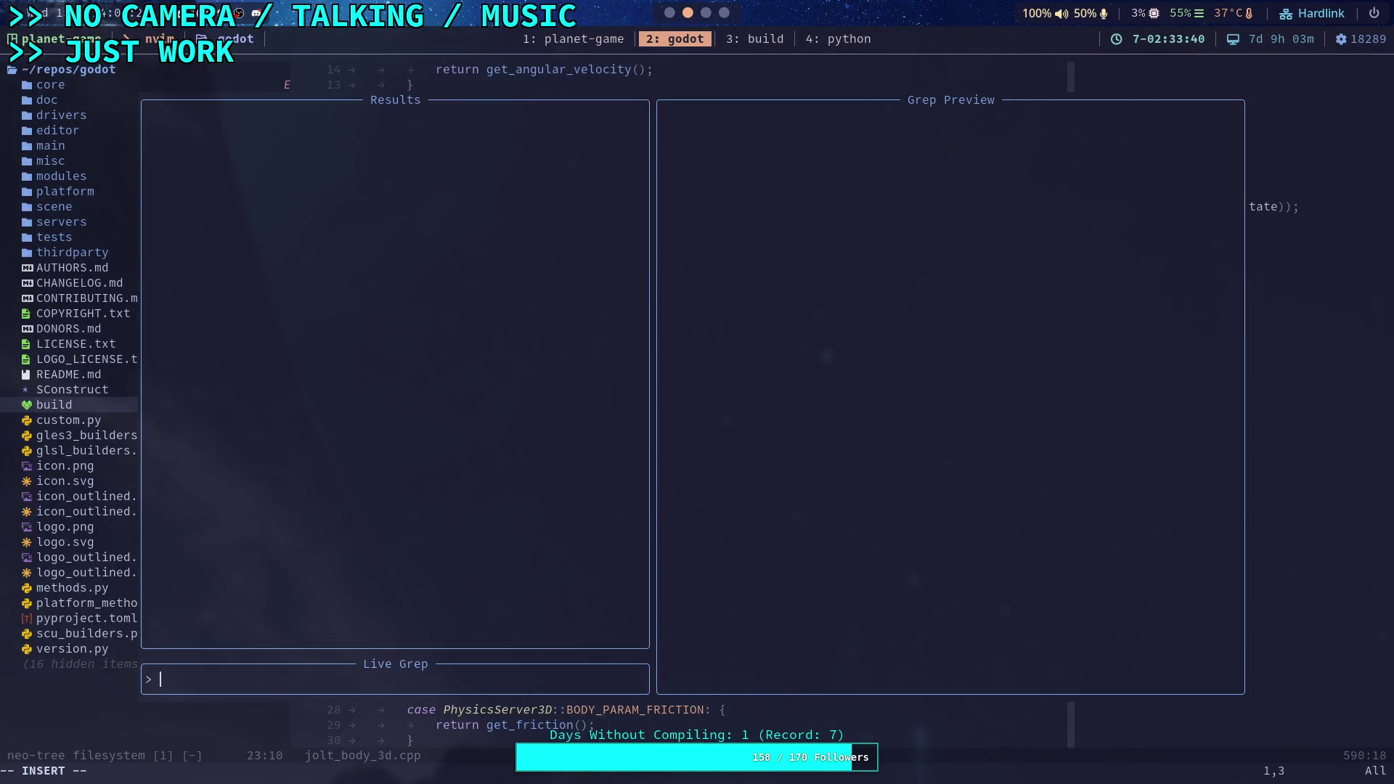
type("body_set_state")
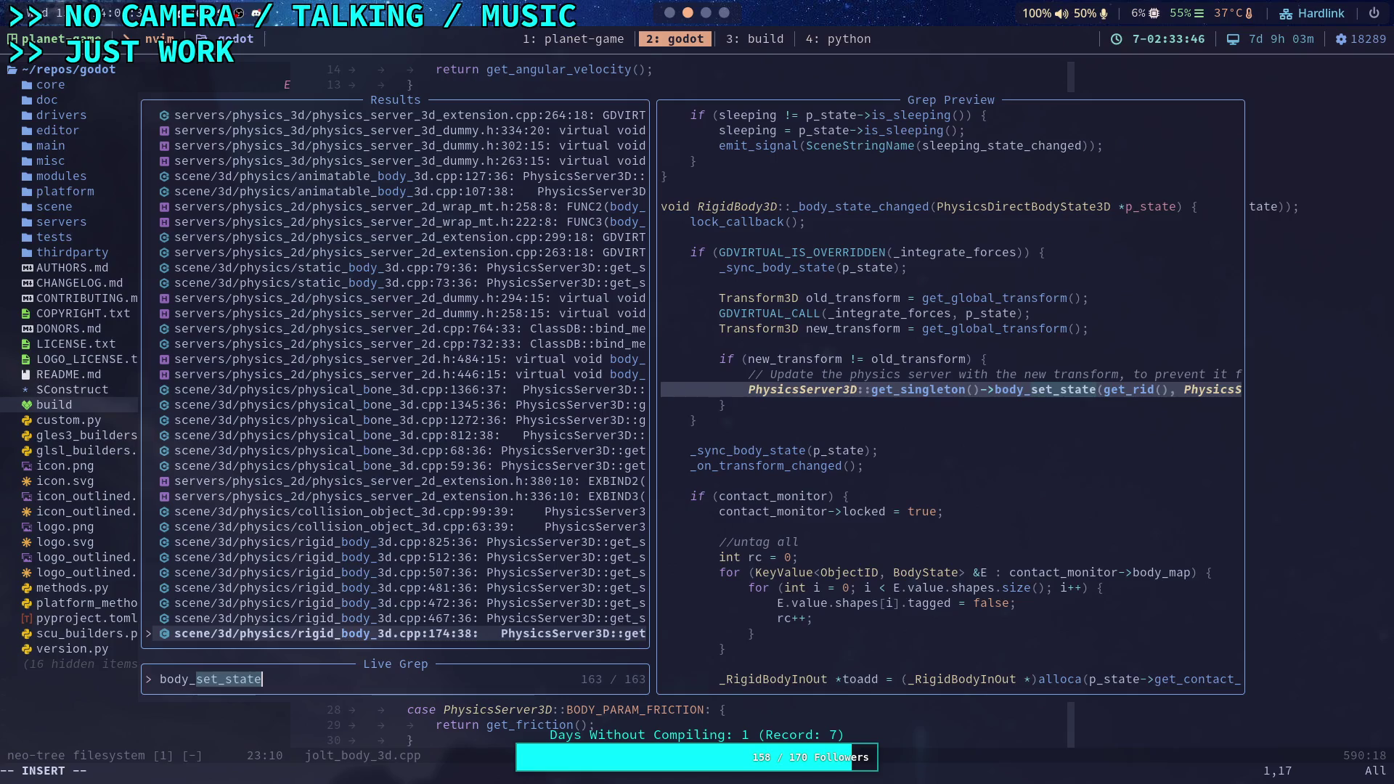
Open the body_set_state call in rigid_body_3d.cpp and step to the next match
key("Return")
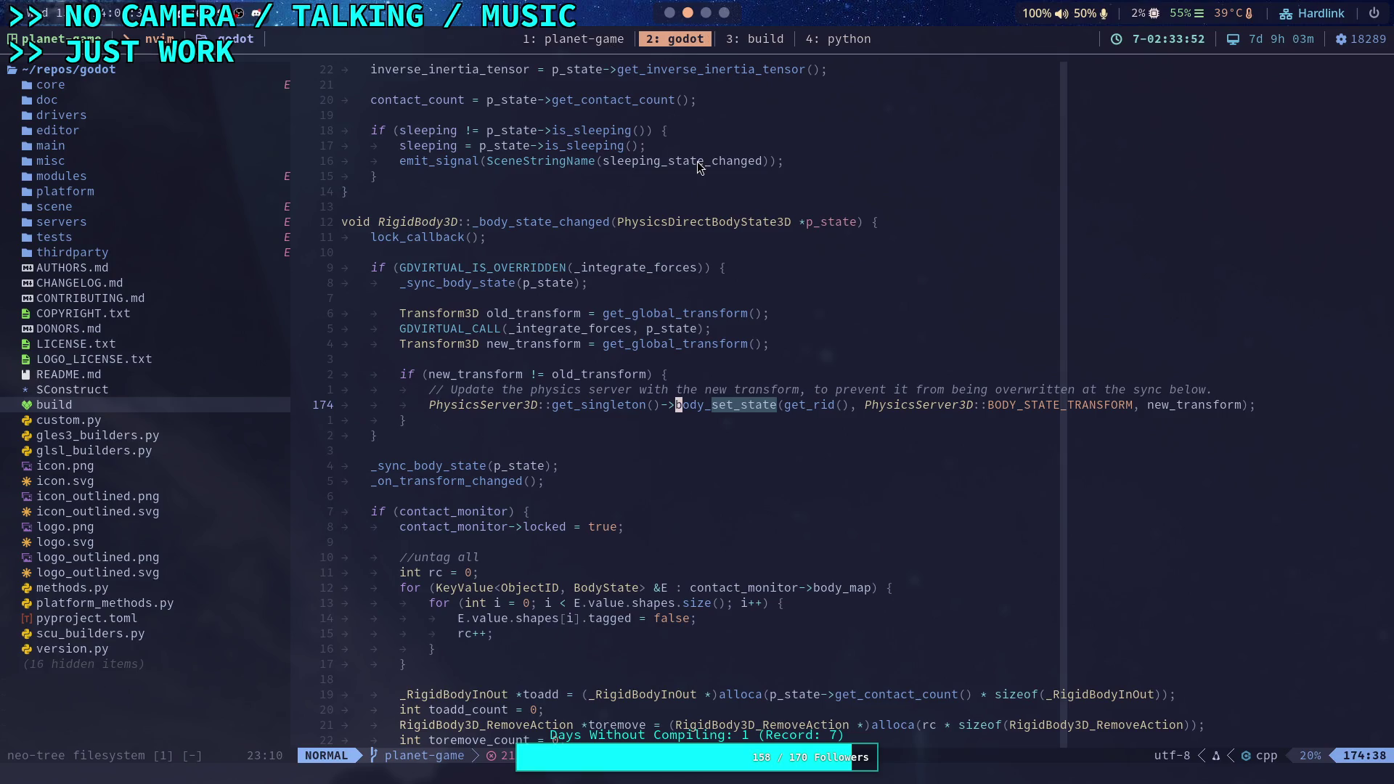
key("n")
key("u")
key("space")
key("f")
key("g")
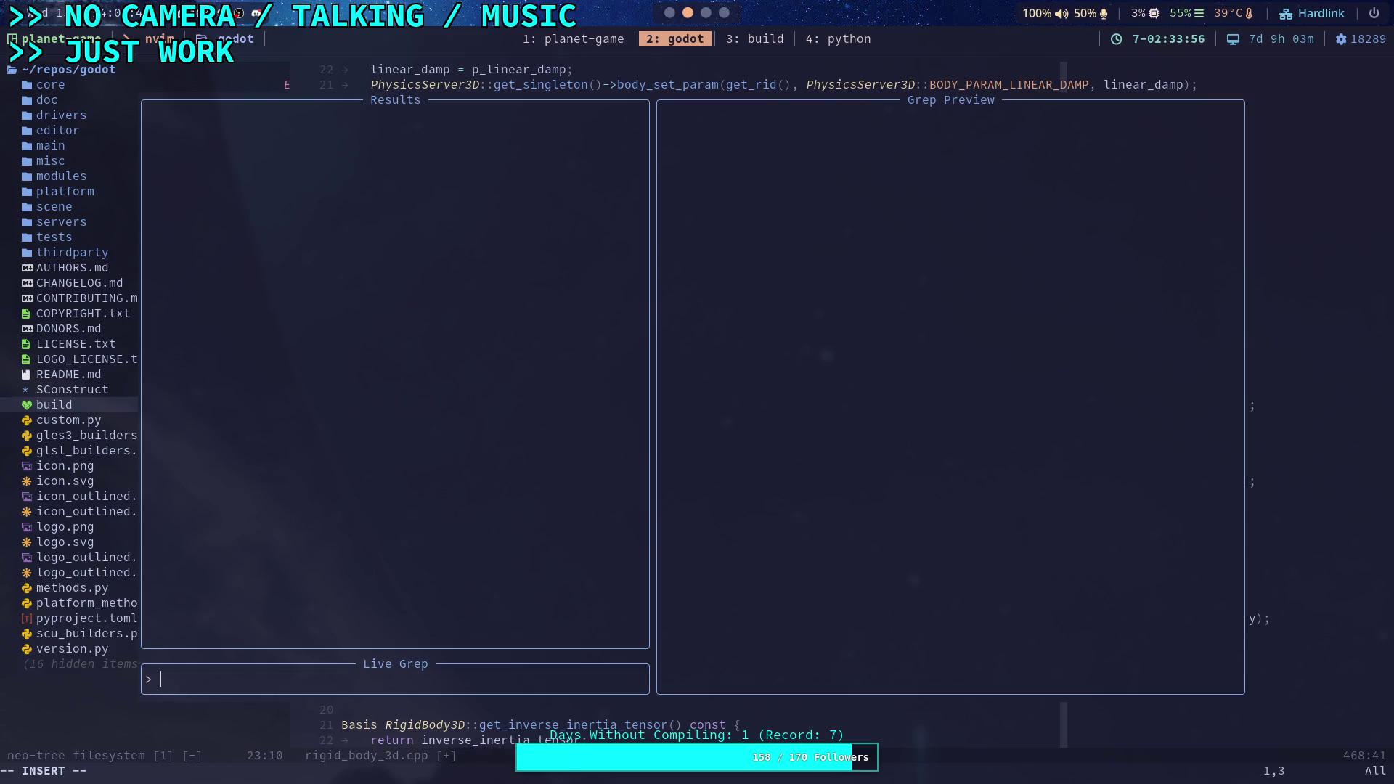
key("Escape")
Reopen jolt_body_3d.cpp through the file finder
key("space")
key("f")
key("f")
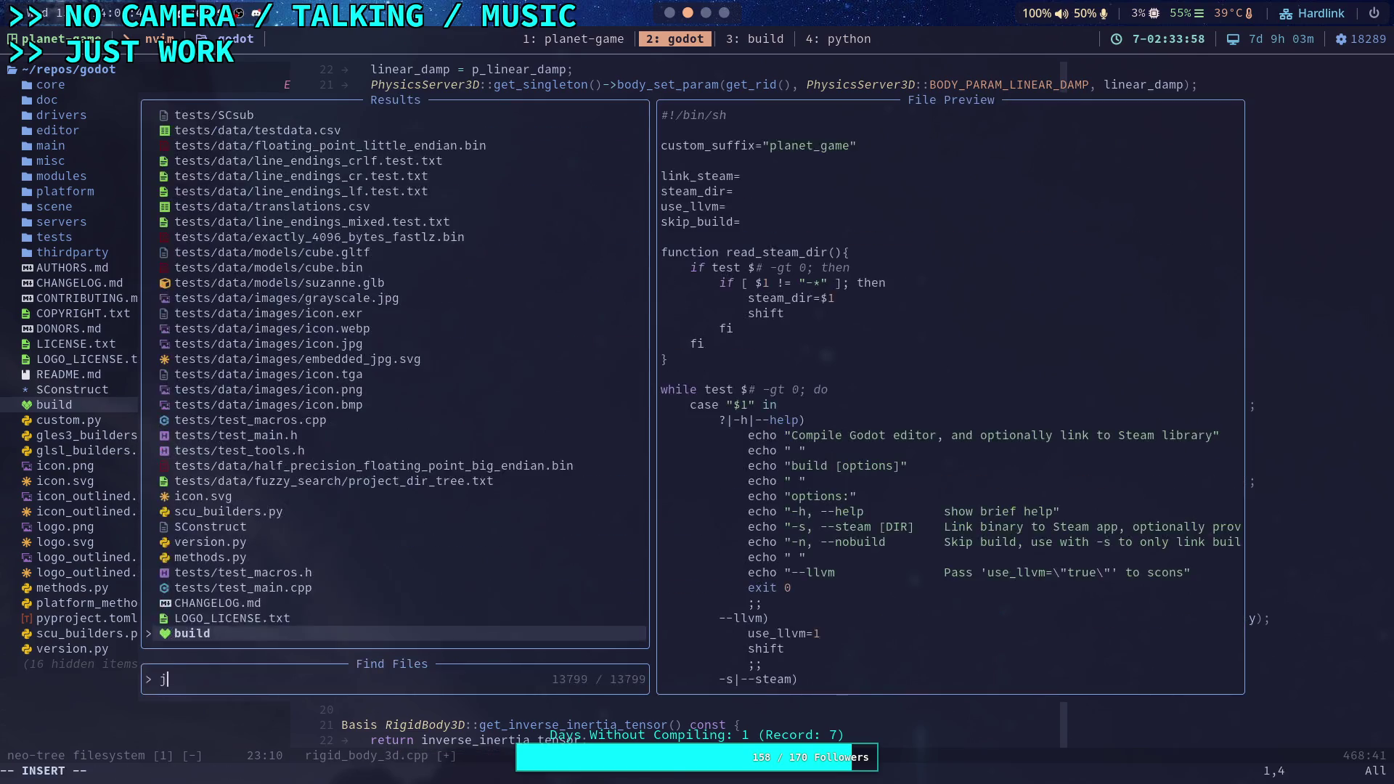
type("jolt_body_3")
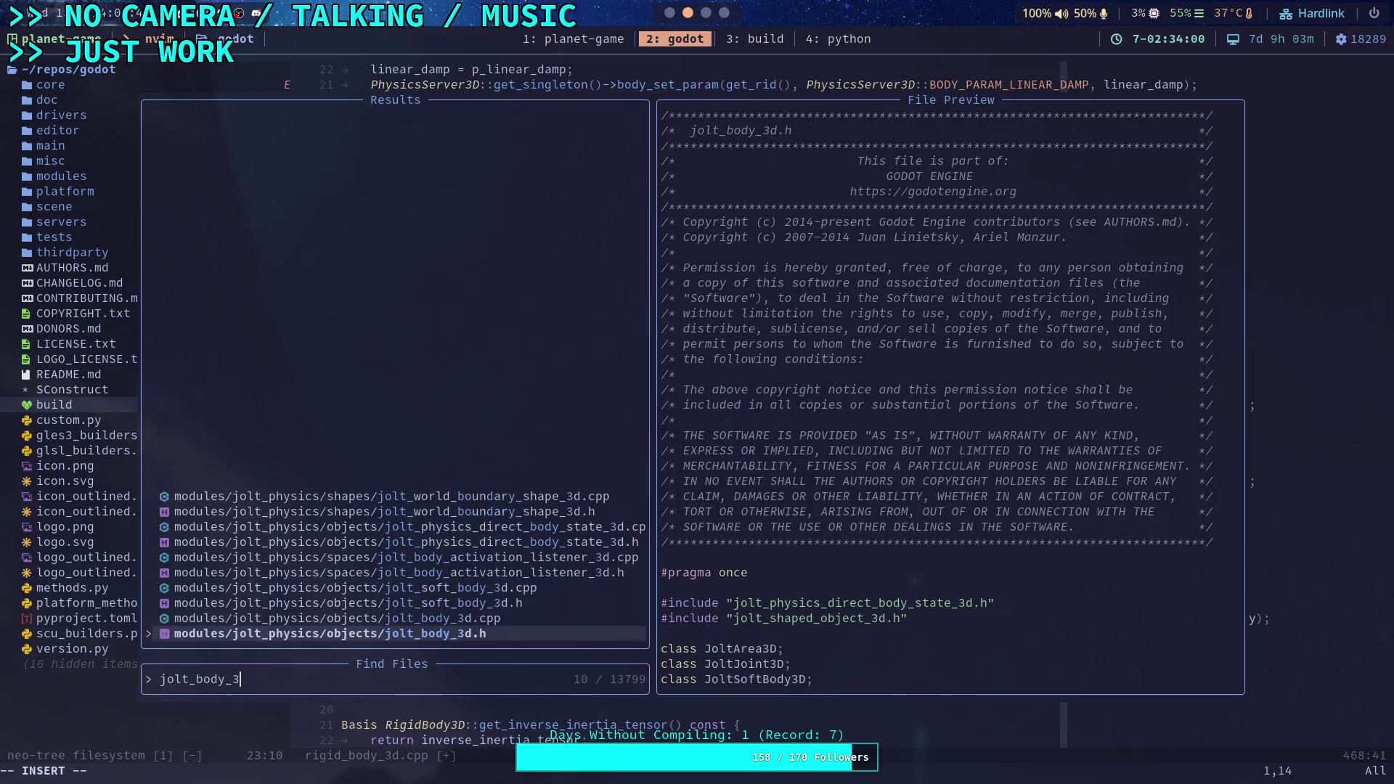
key("Return")
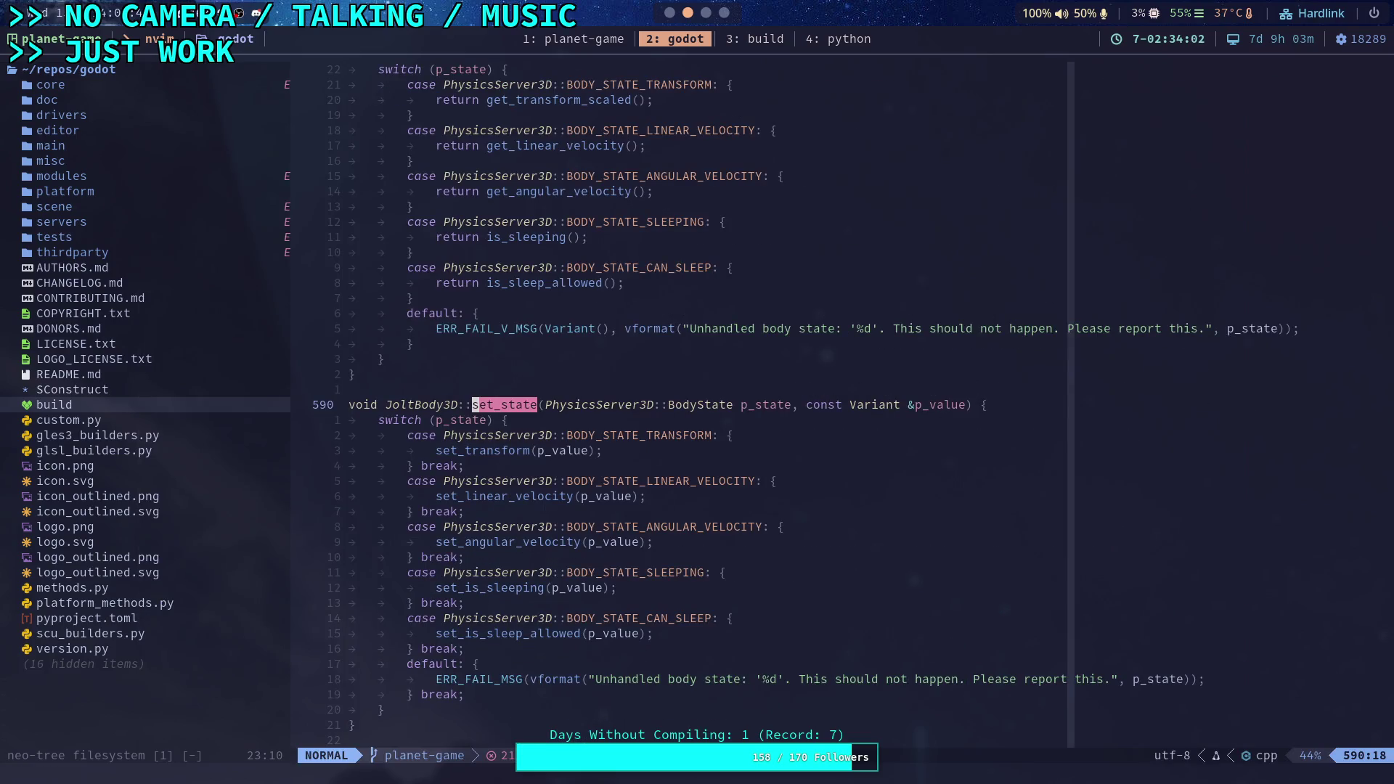
Find the JoltBody3D::set_transform definition at line 543 and highlight mRotation
scroll(686, 238, "down", 4)
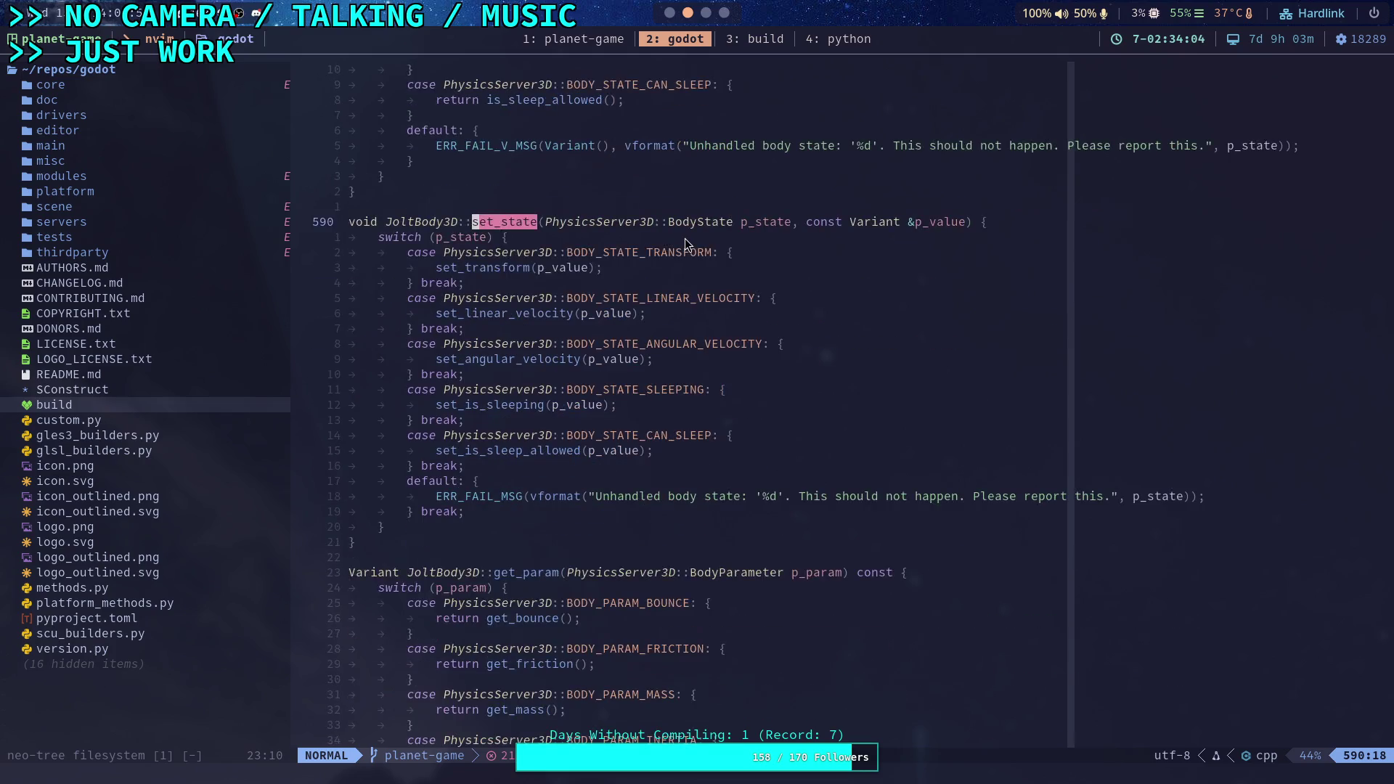
type("/se")
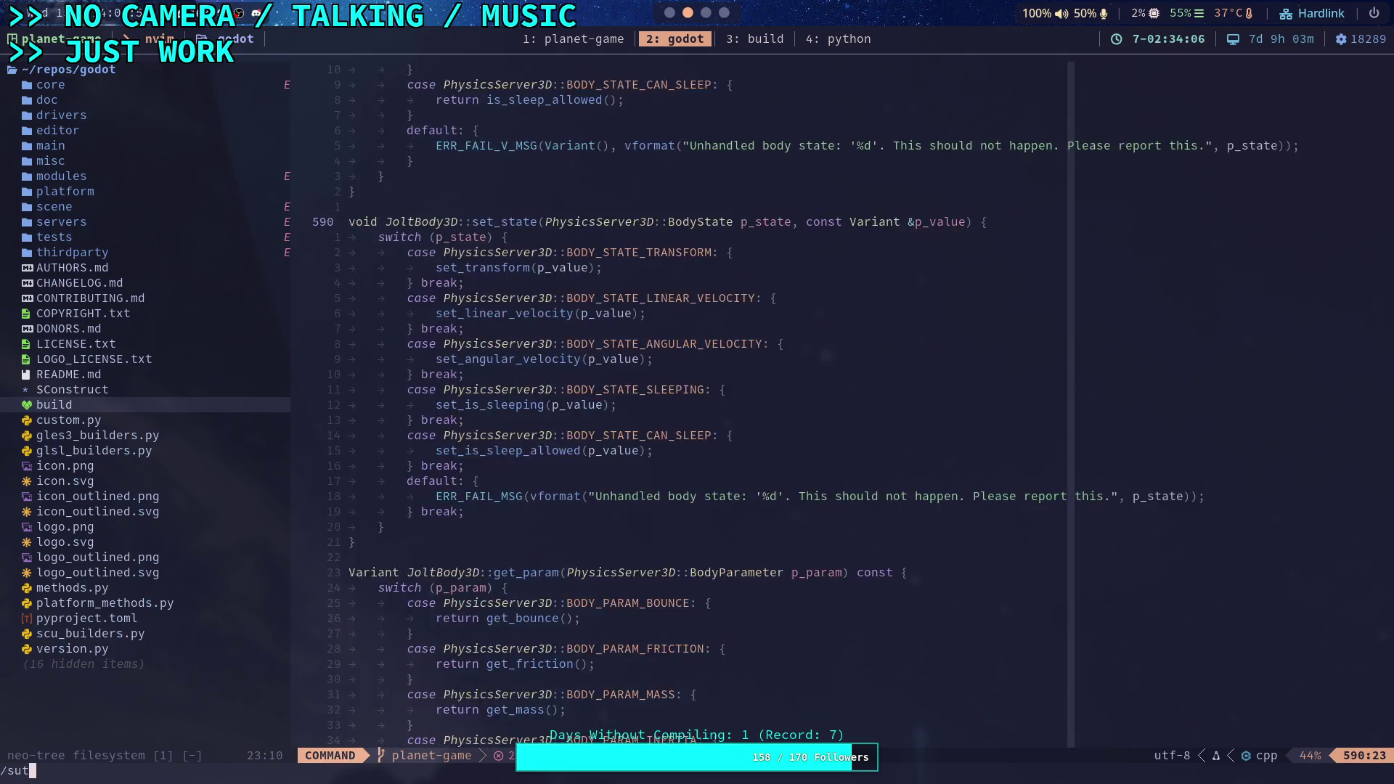
type("t_transform")
key("Return")
key("n")
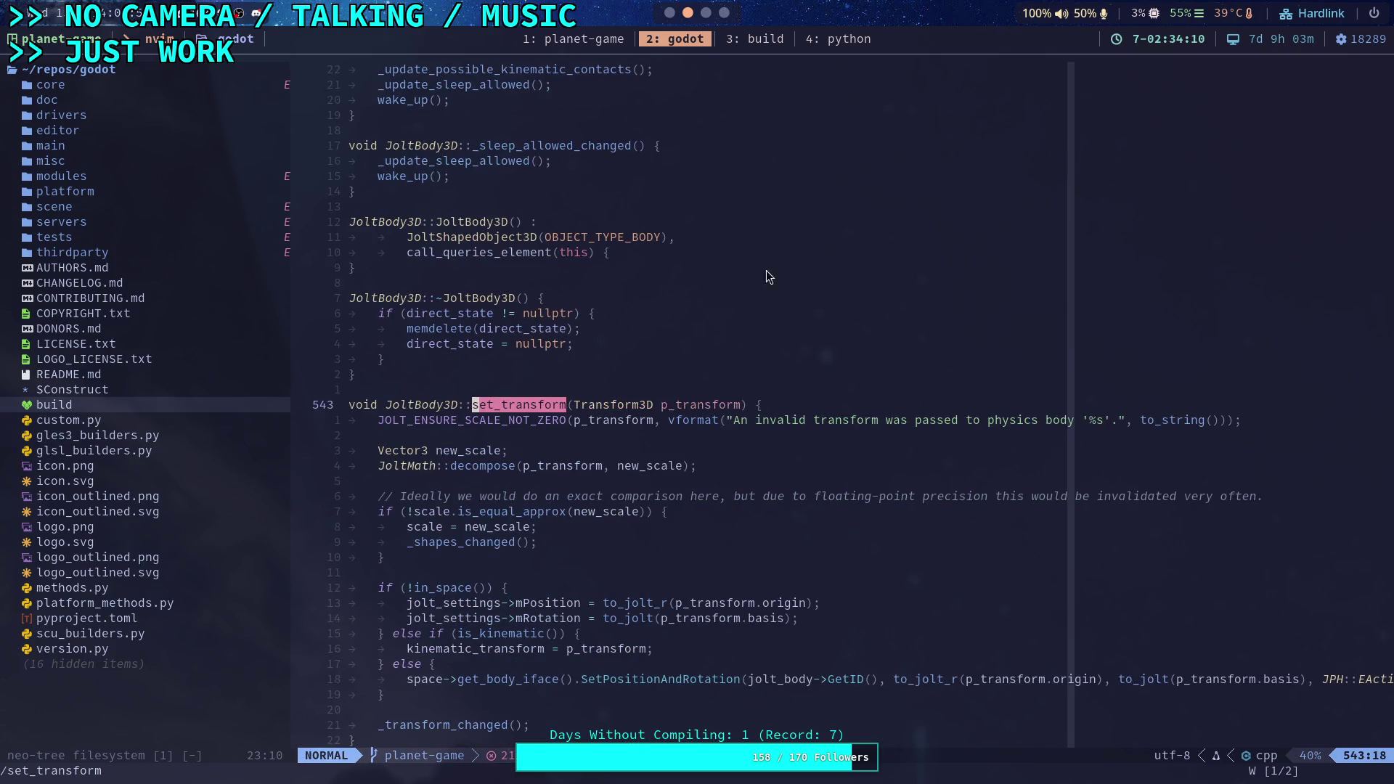
scroll(810, 315, "down", 3)
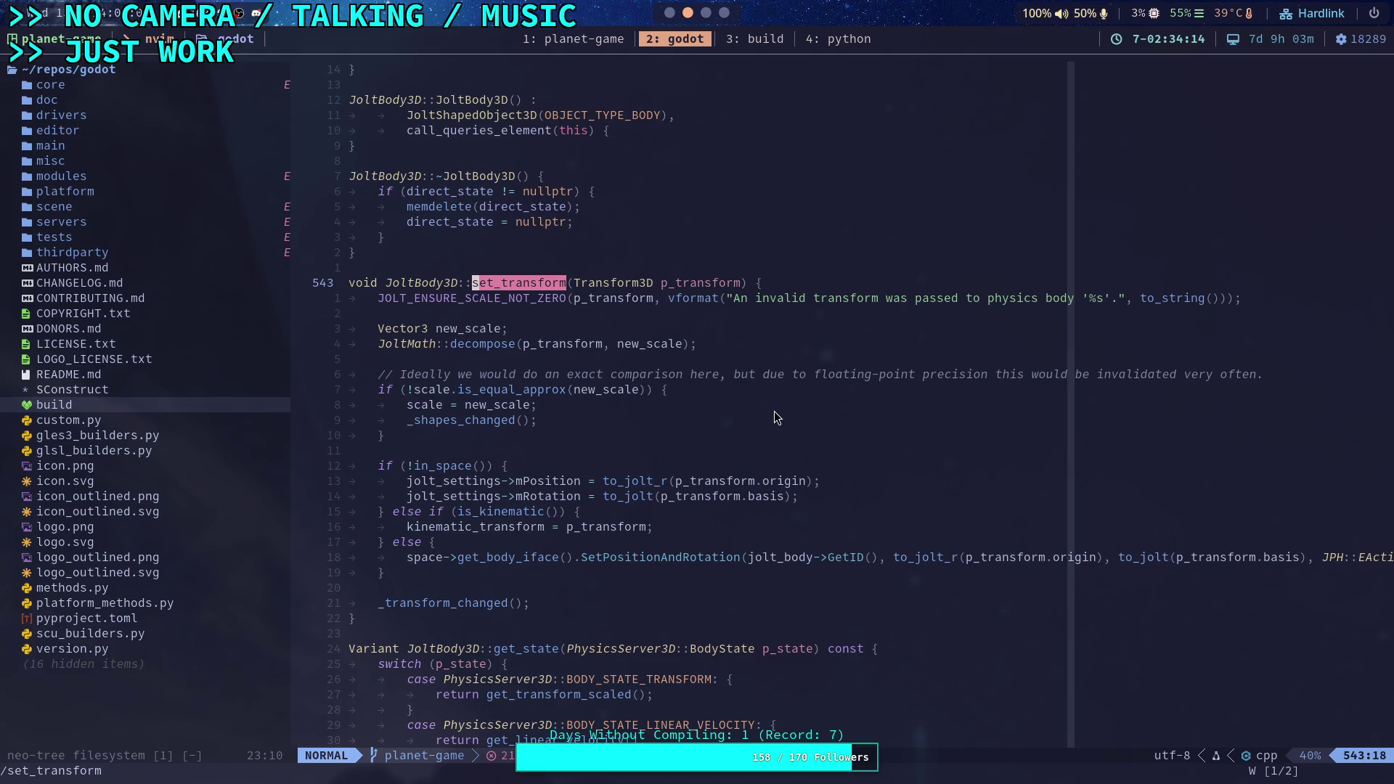
left_click_drag(517, 497, 583, 500)
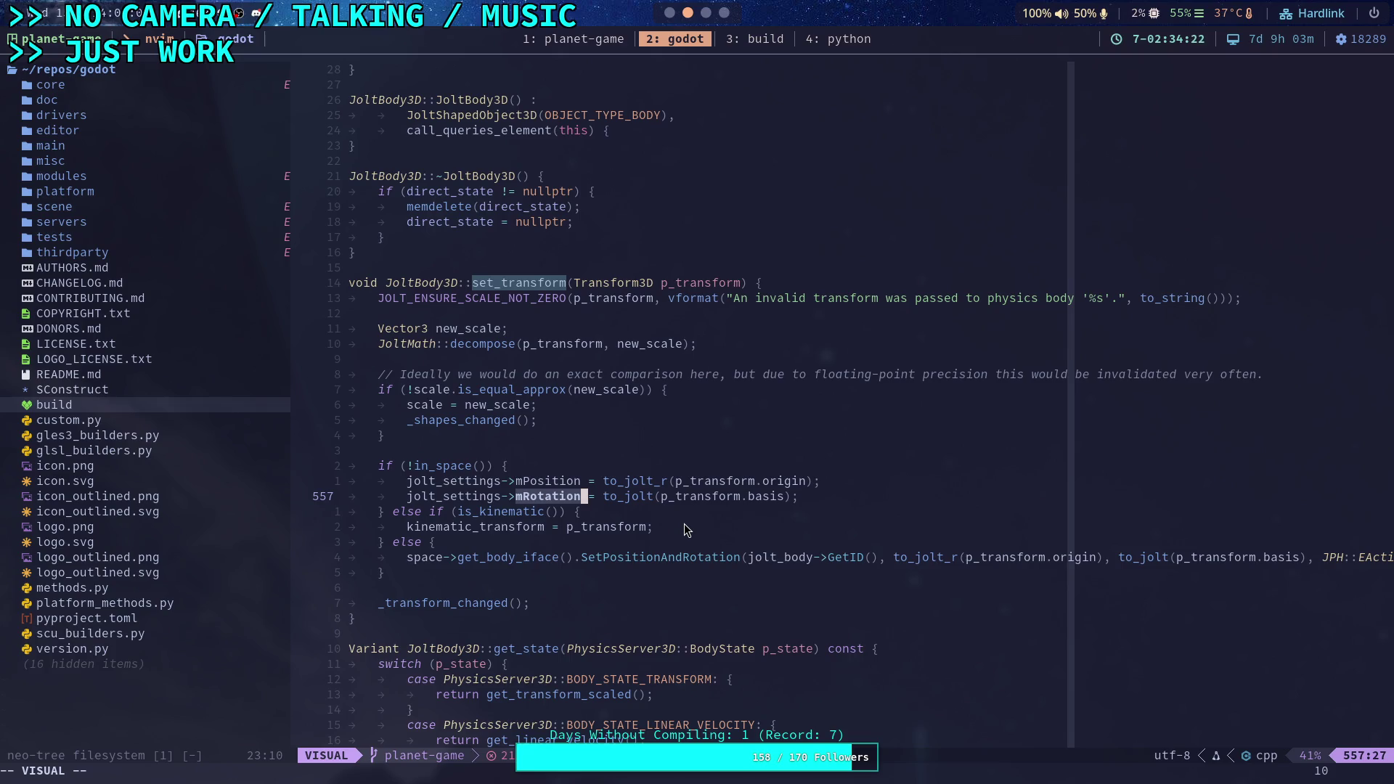
left_click(670, 13)
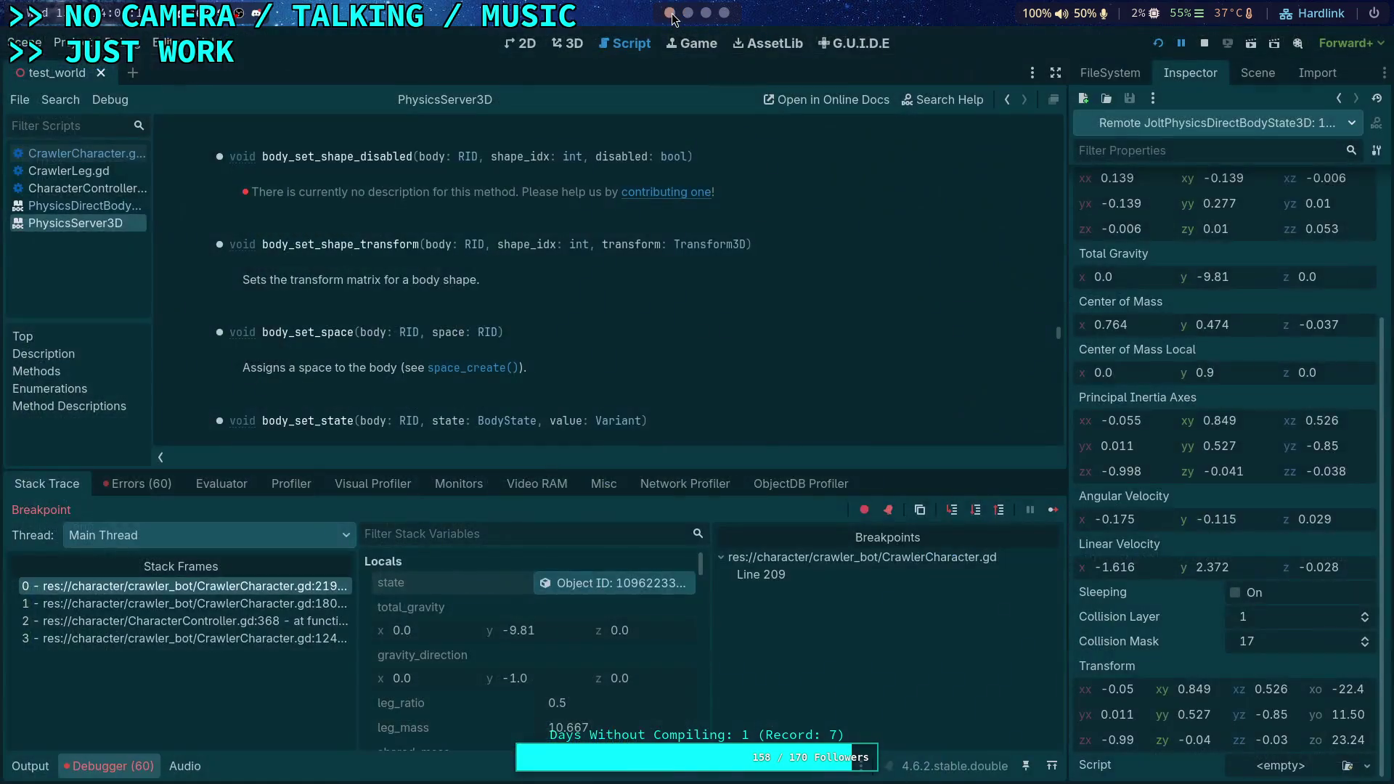
Delete the unfinished body_set_state_sync_callback line from CrawlerCharacter.gd
left_click(79, 153)
left_click(106, 764)
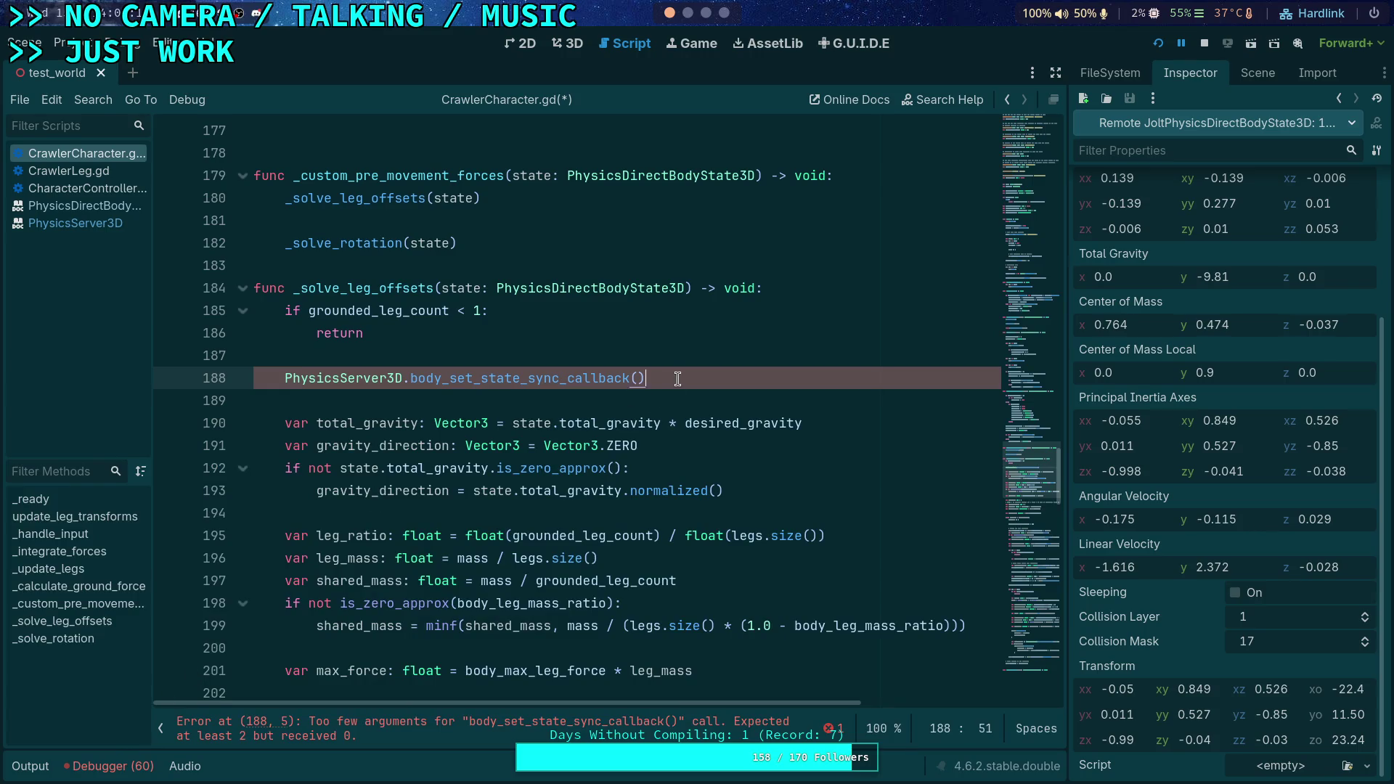
left_click_drag(678, 378, 679, 356)
key("BackSpace")
key("BackSpace")
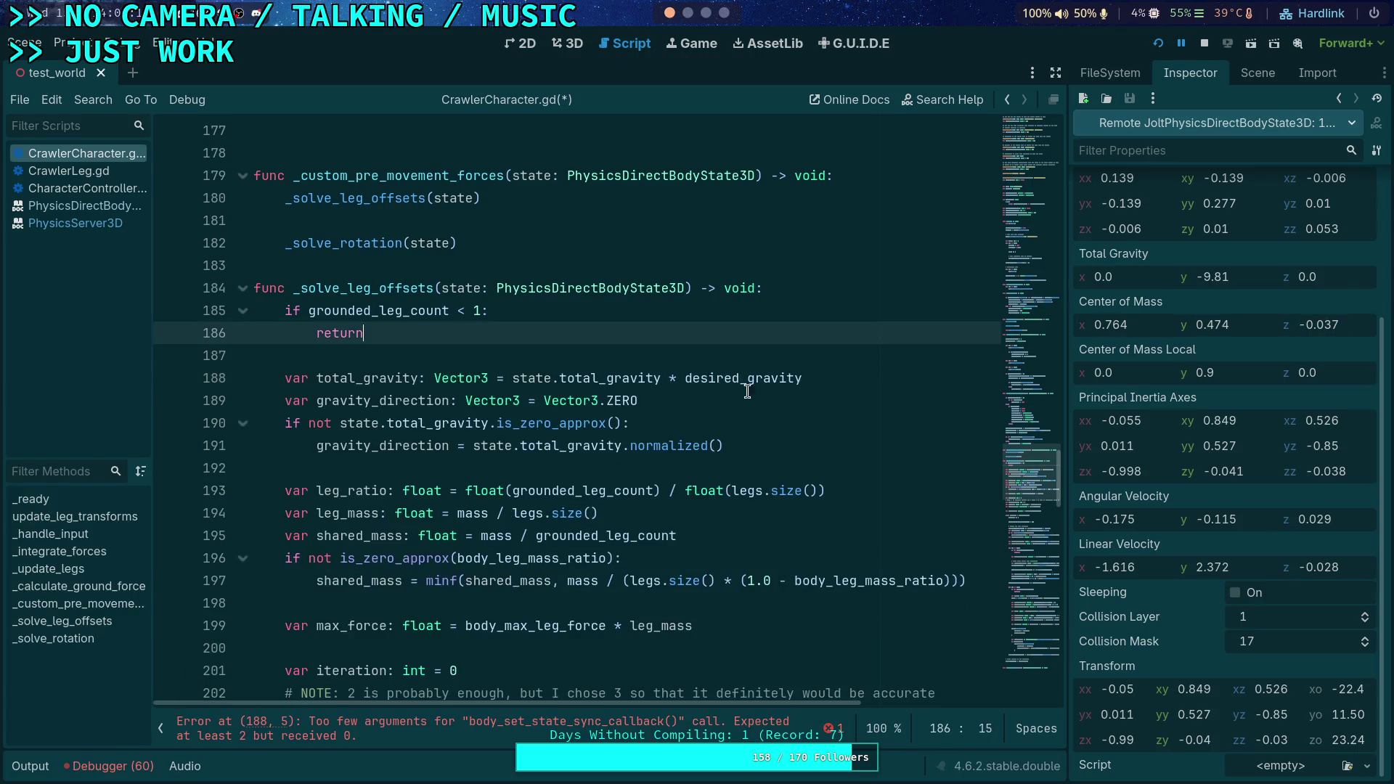
Insert a blank line 219 above spring_direction after the basis rotation update
scroll(744, 464, "down", 8)
scroll(743, 463, "down", 2)
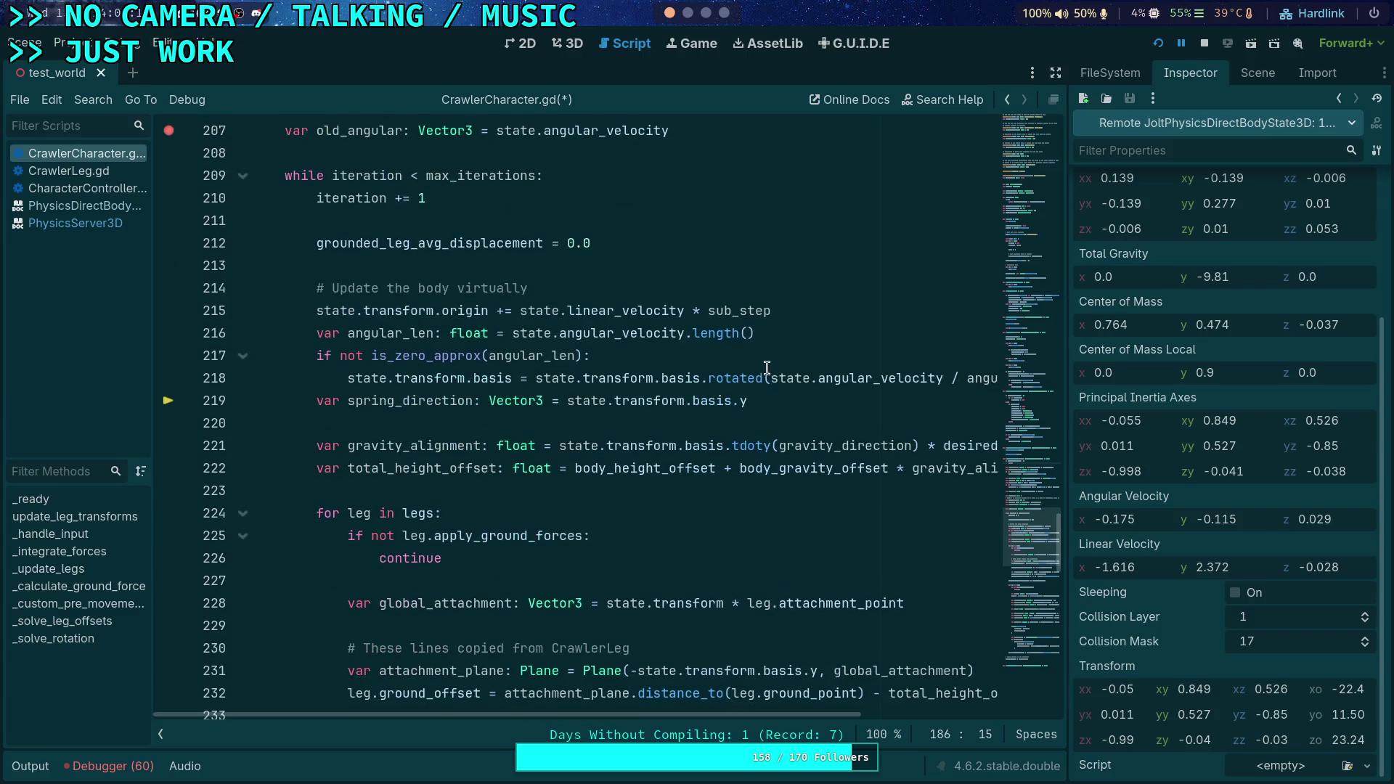
left_click(318, 400)
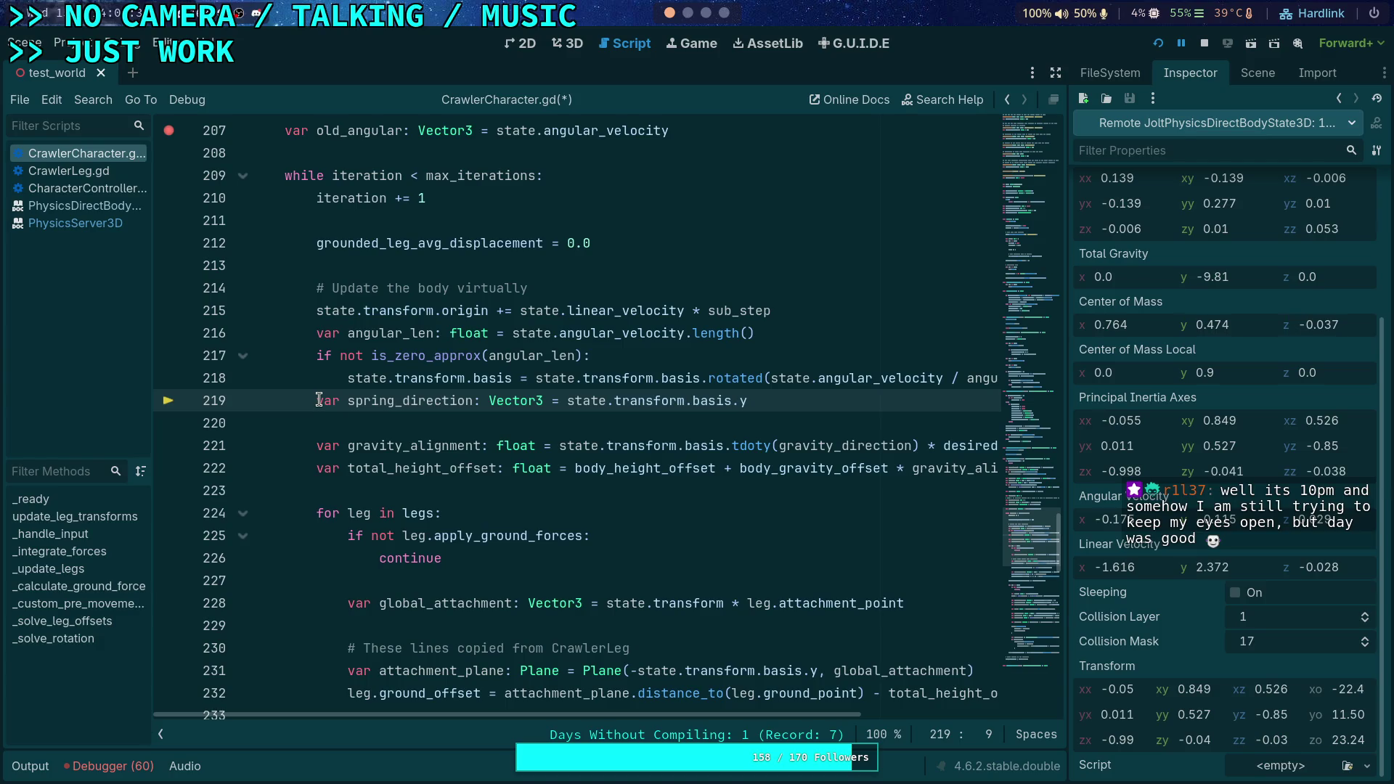
key("ctrl+shift+Return")
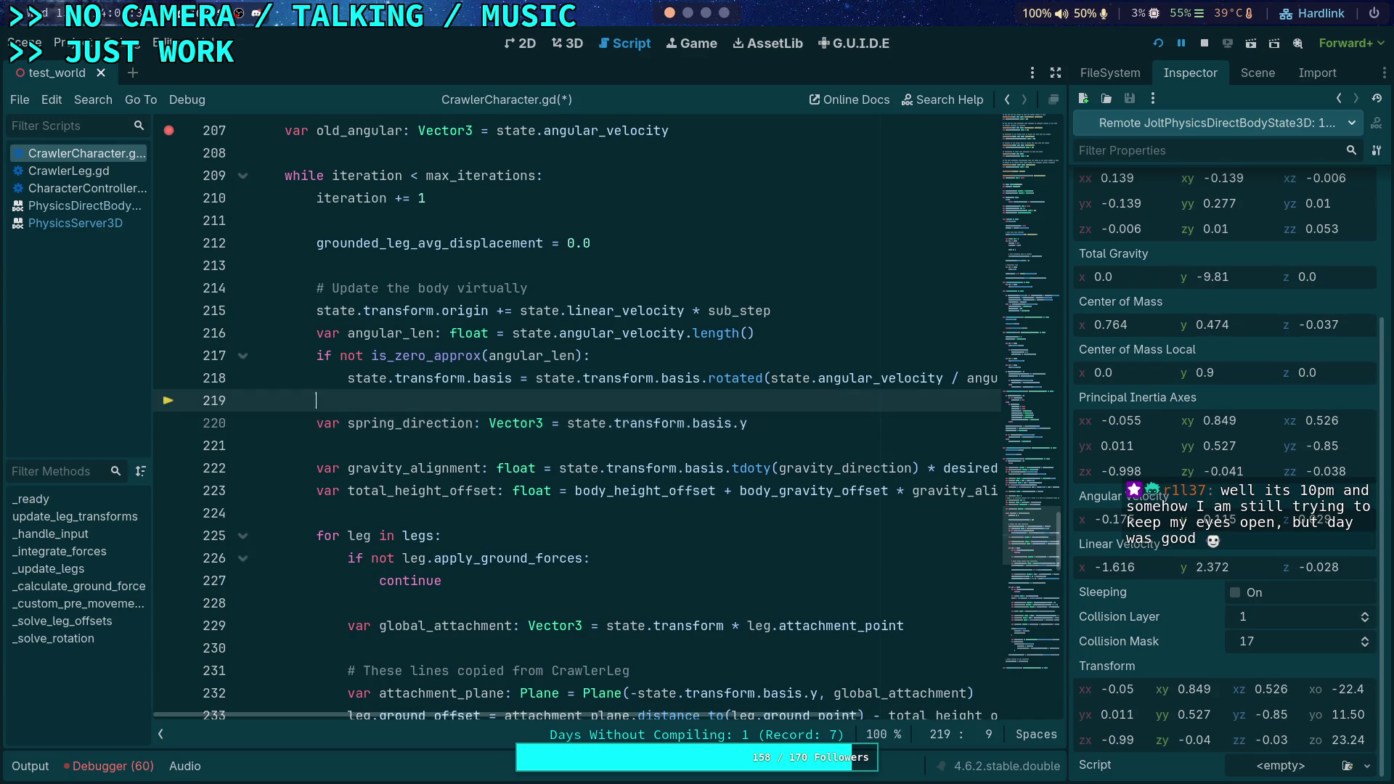
Write the '# NOTE: when changing rotation, need to tell physics server to update so inertia is accurat' comment on line 219
type("# NOTE: when chang")
type("ing r")
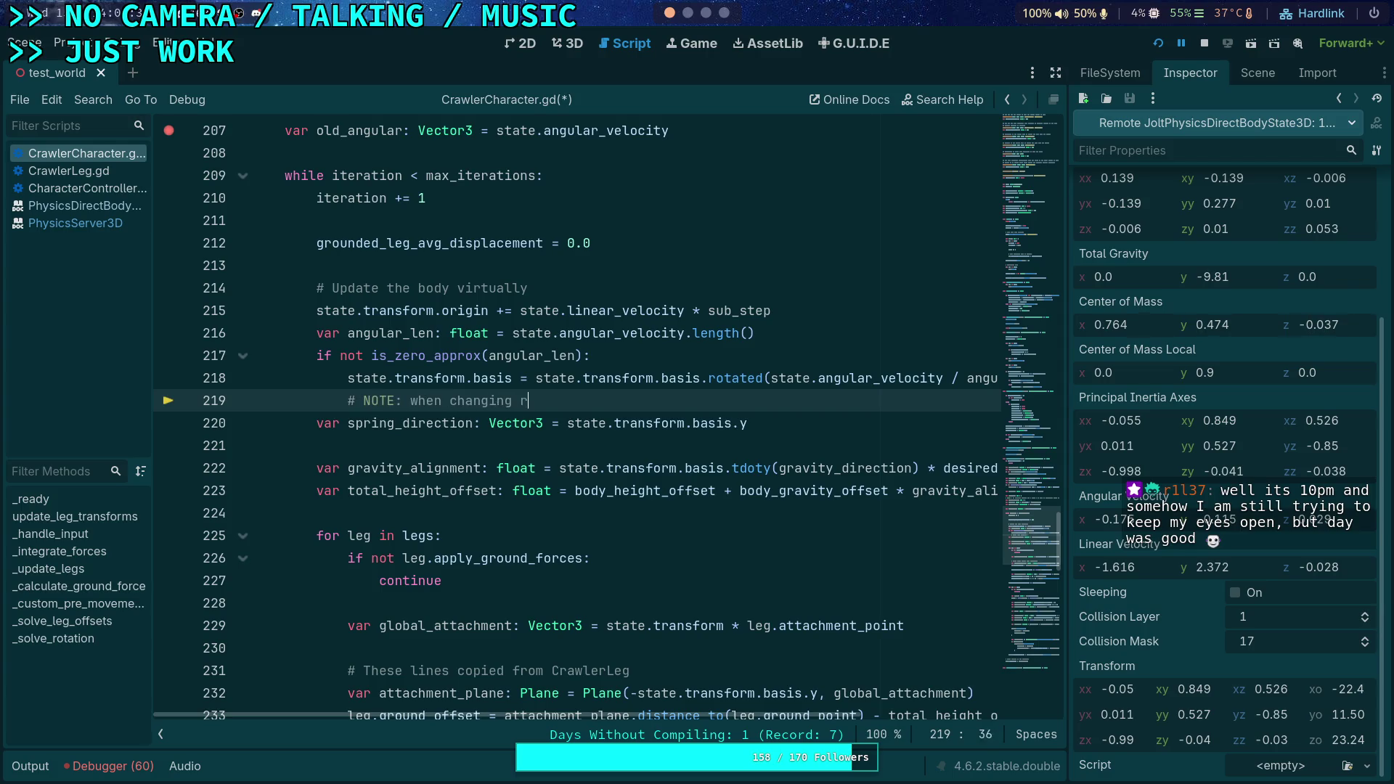
type("otation, need to tell ")
type("physics")
type(" se")
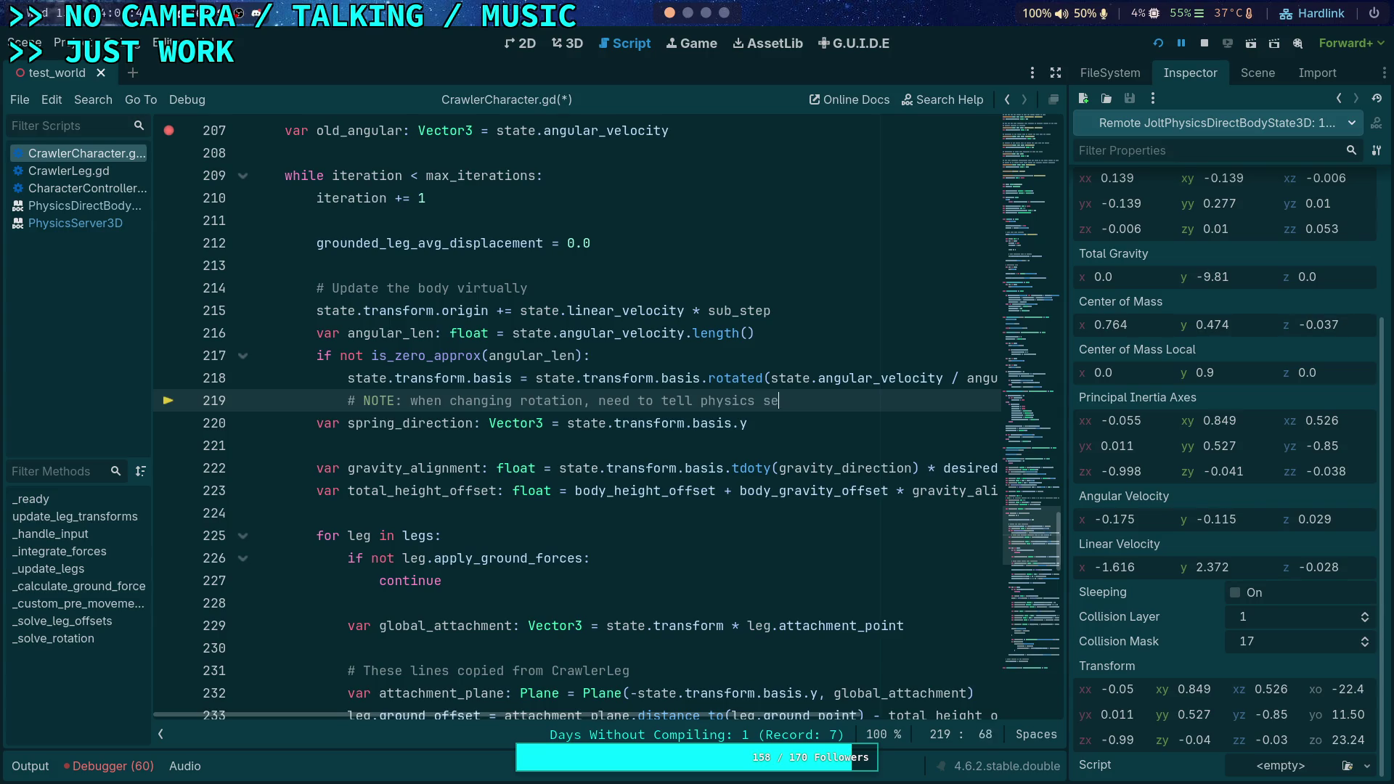
type("rver to update ")
type("so inertia")
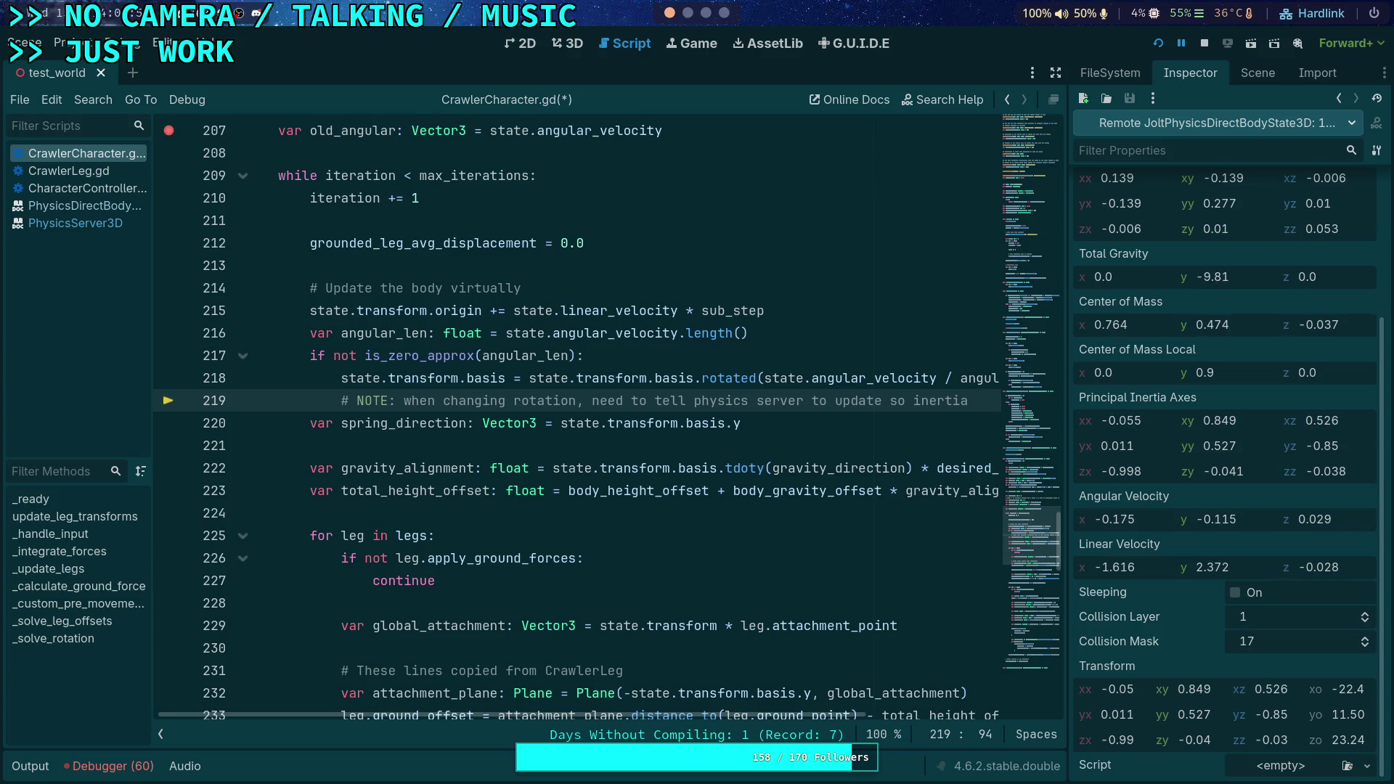
type(" is accurat")
key("Return")
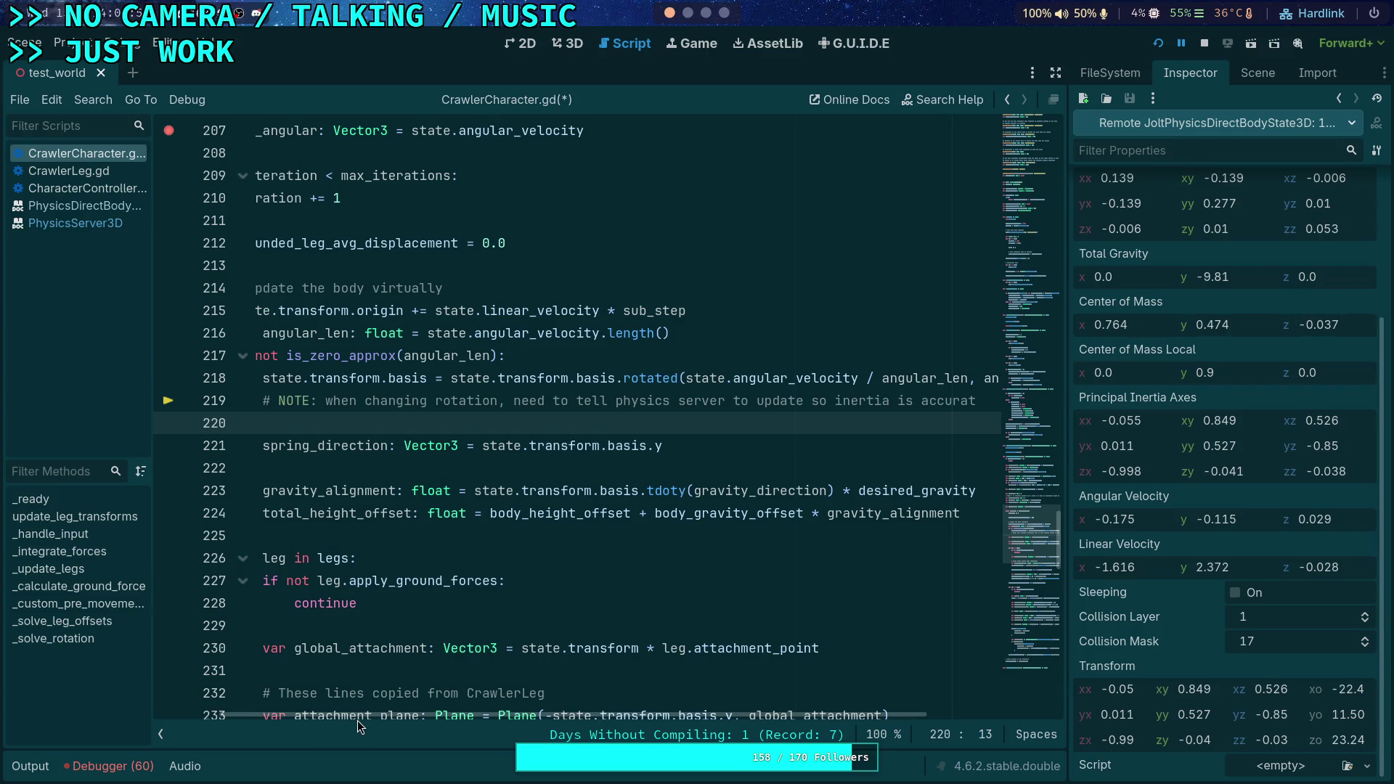
type("var")
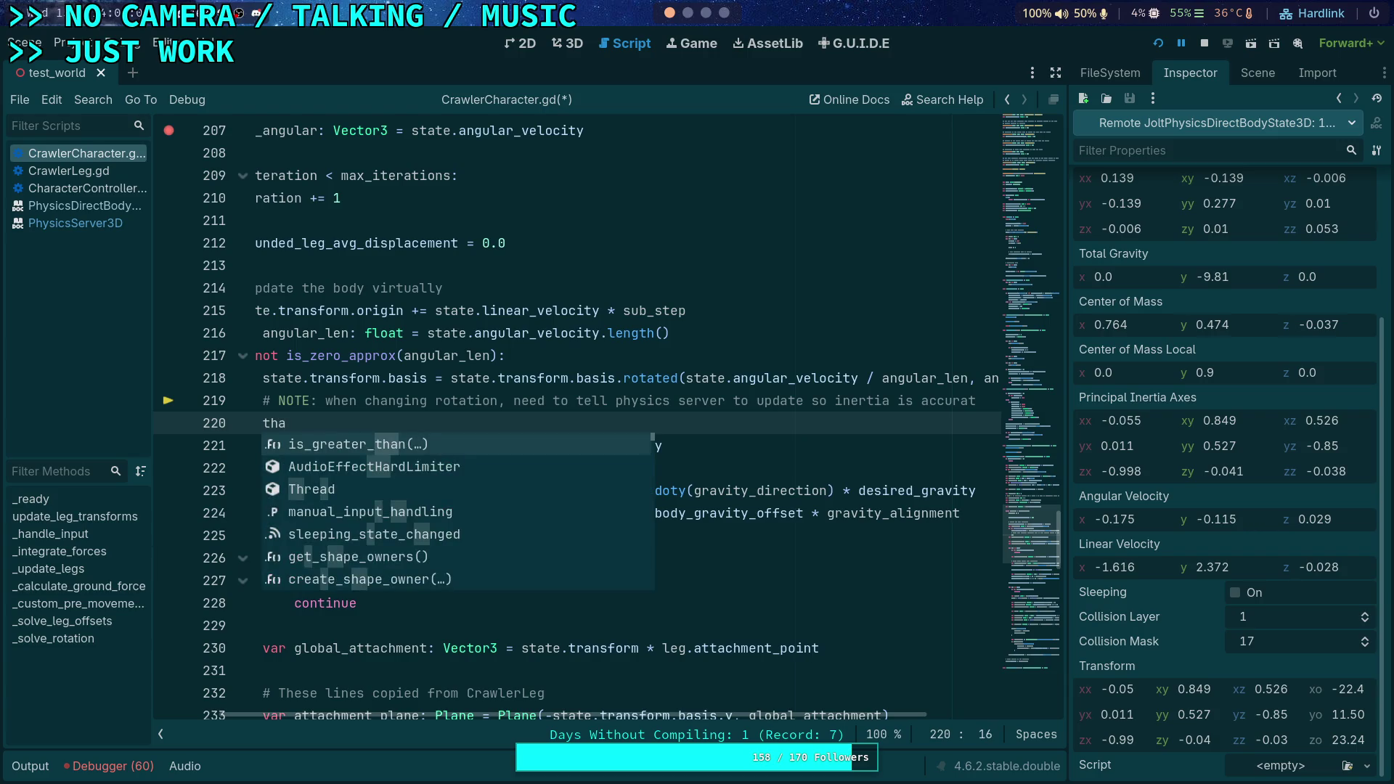
key("BackSpace")
key("BackSpace")
key("BackSpace")
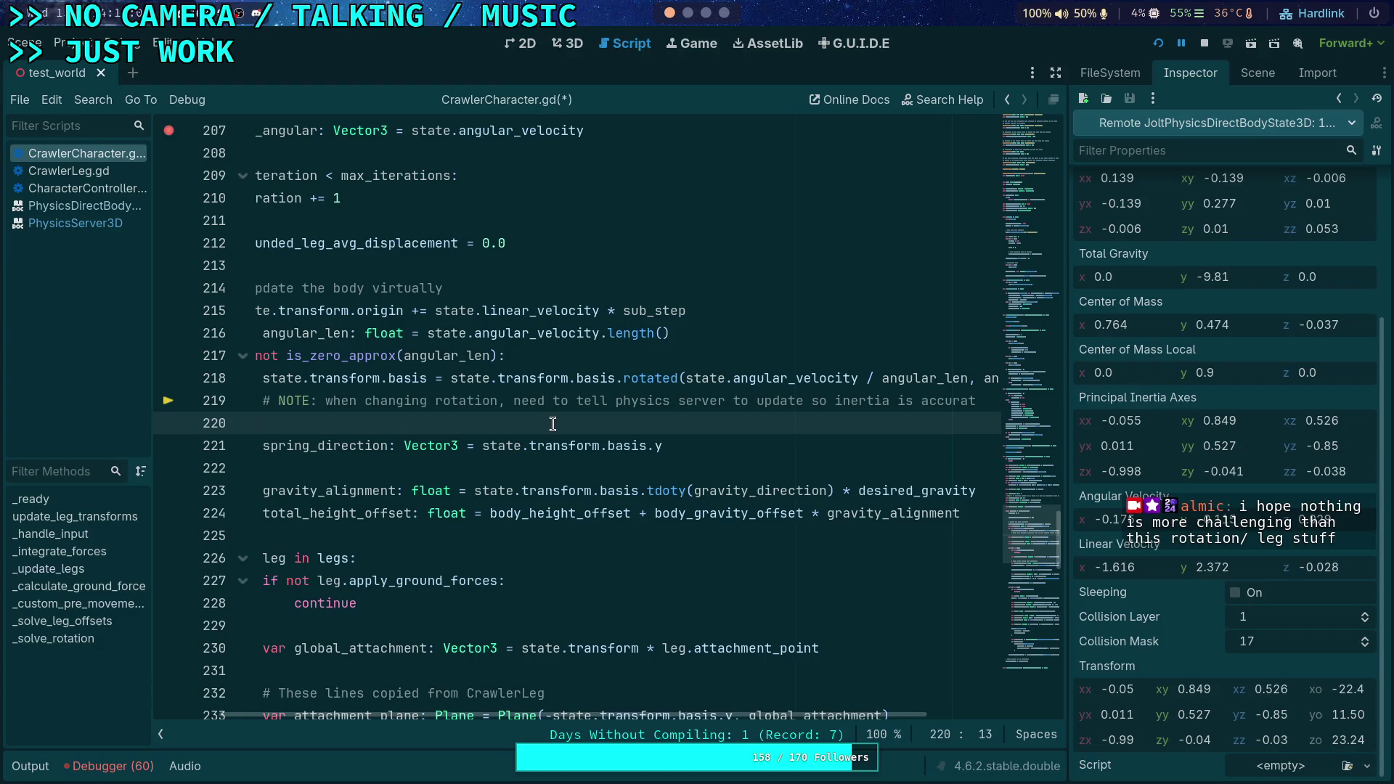
scroll(446, 713, "left", 3)
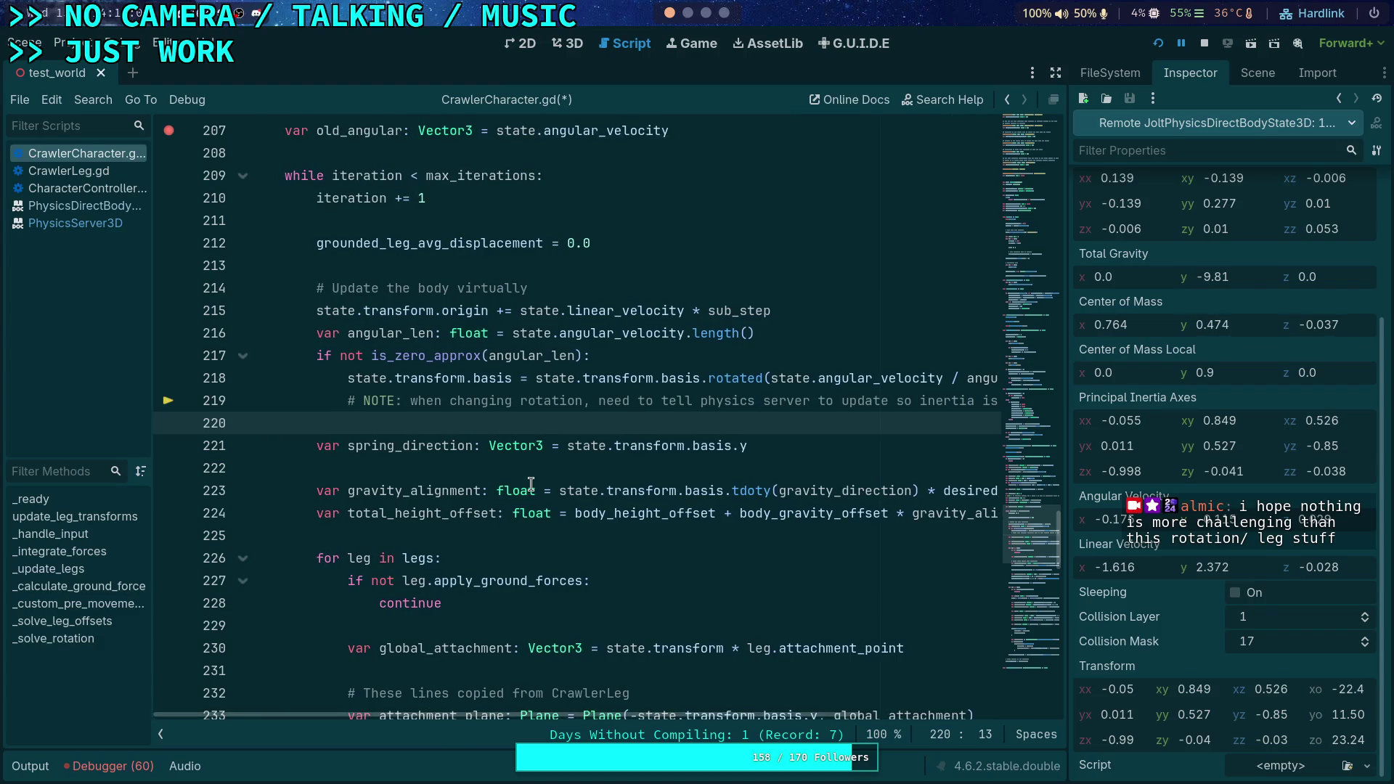
key("Return")
key("Up")
Start a PhysicsServer3D.body_set_state call on line 220, browsing the state member suggestions
type("P")
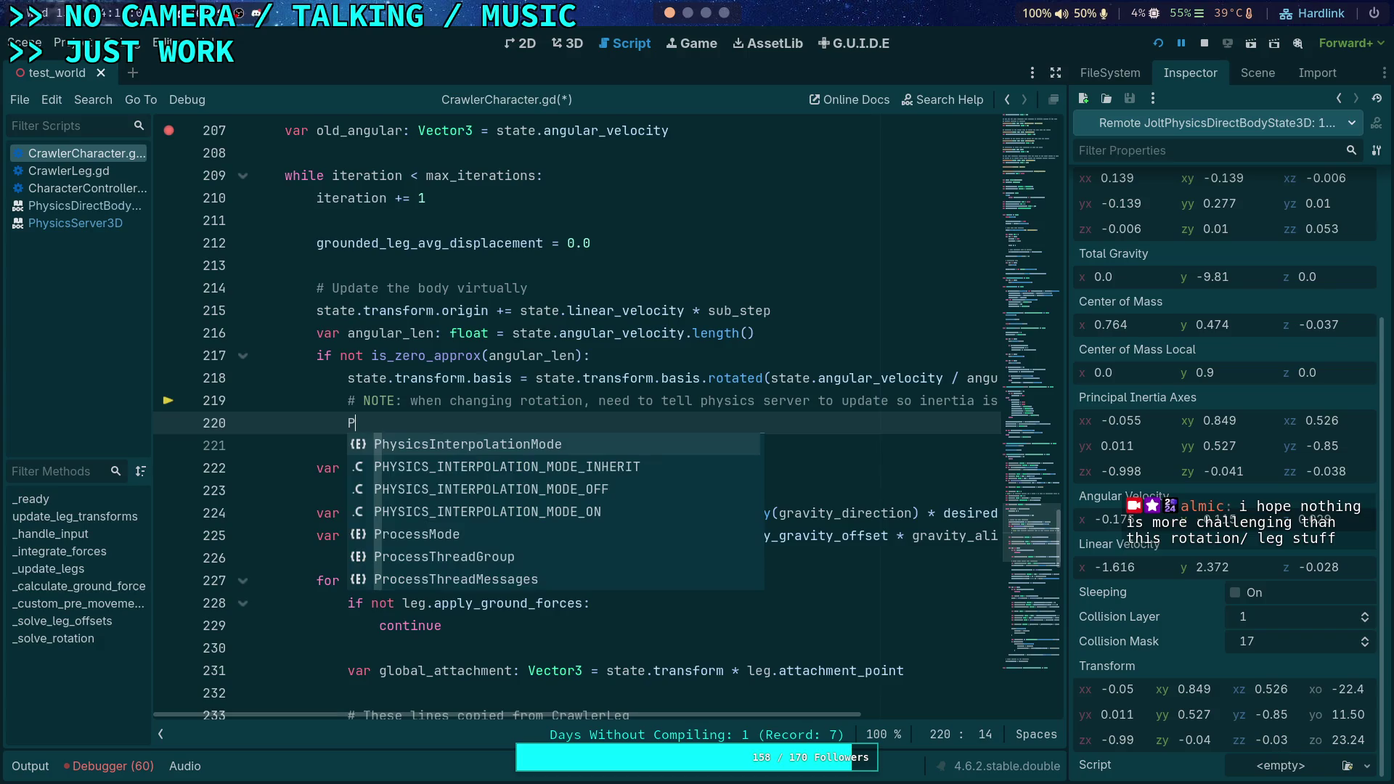
type("hysicsSer")
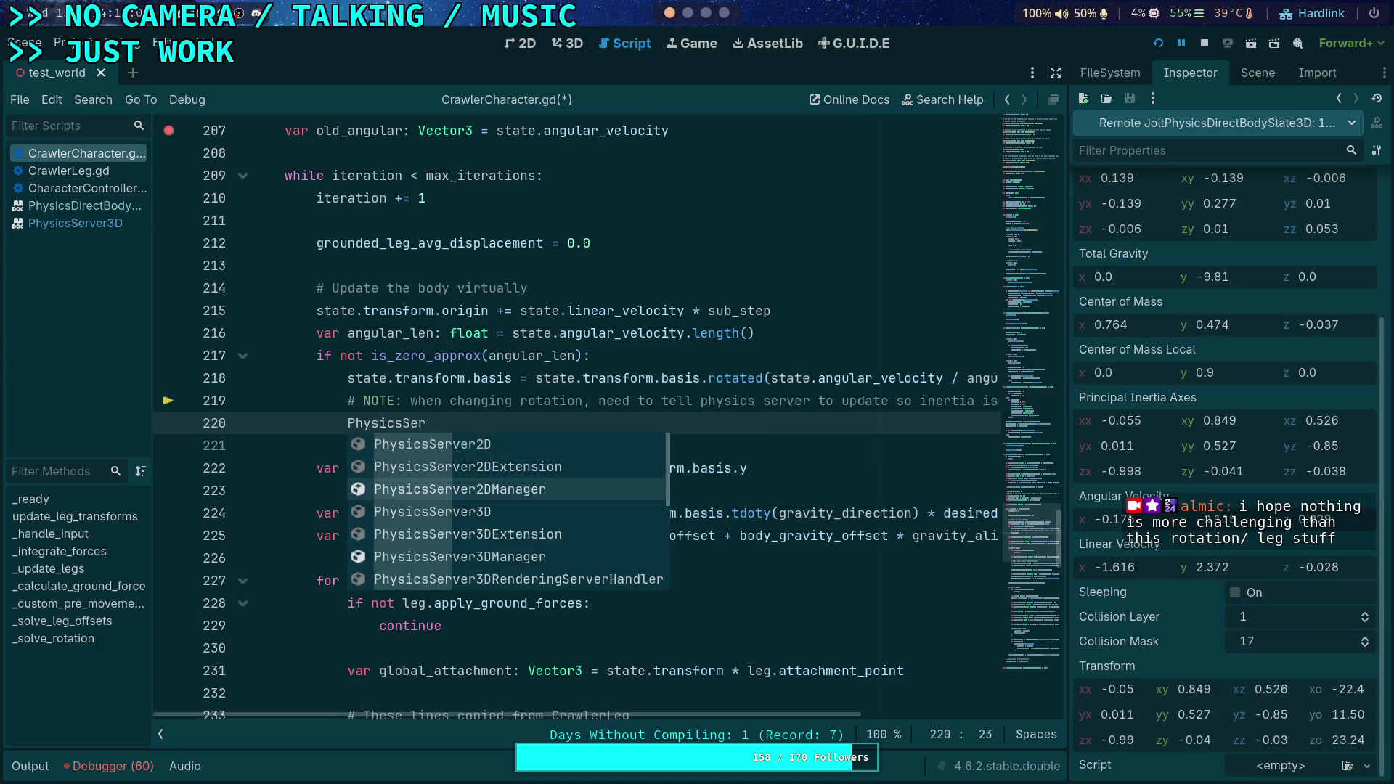
type("ver3D.body_set_sta")
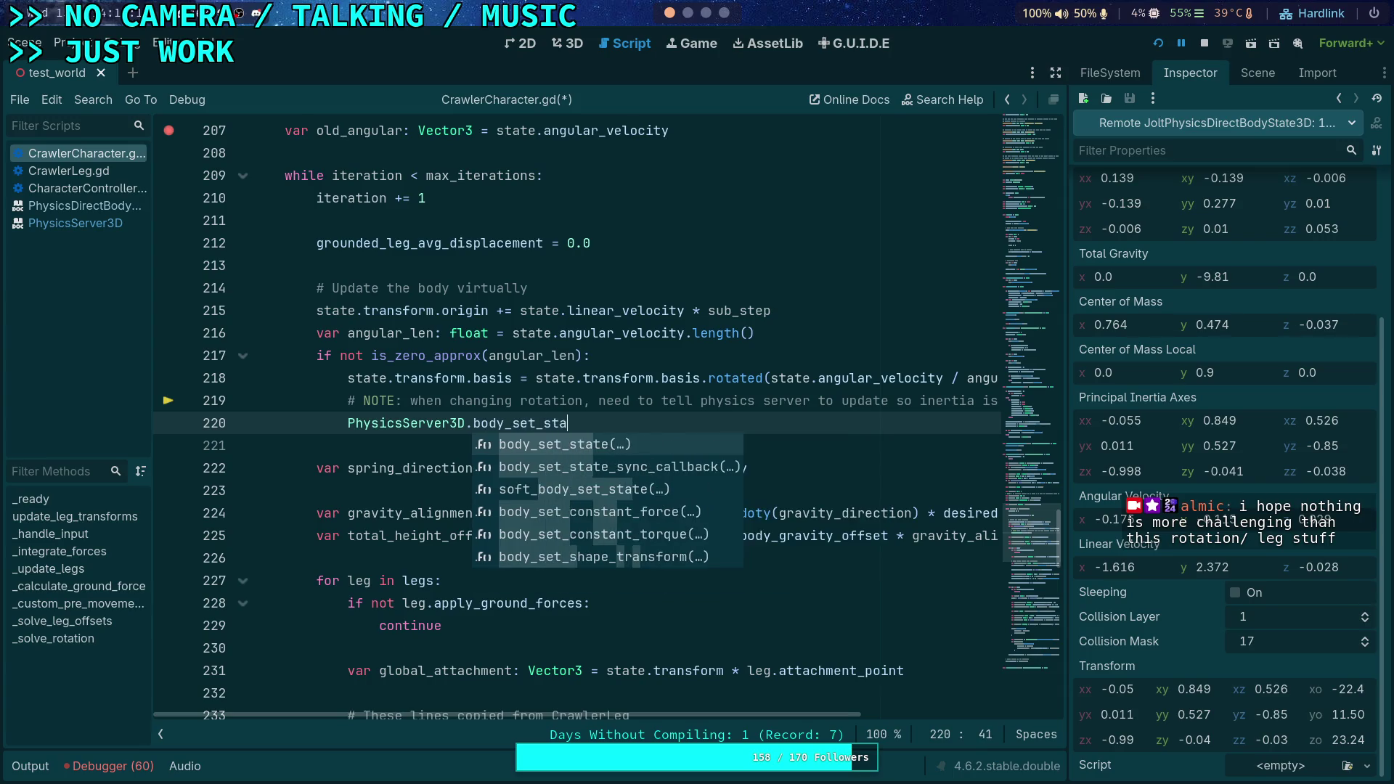
key("Return")
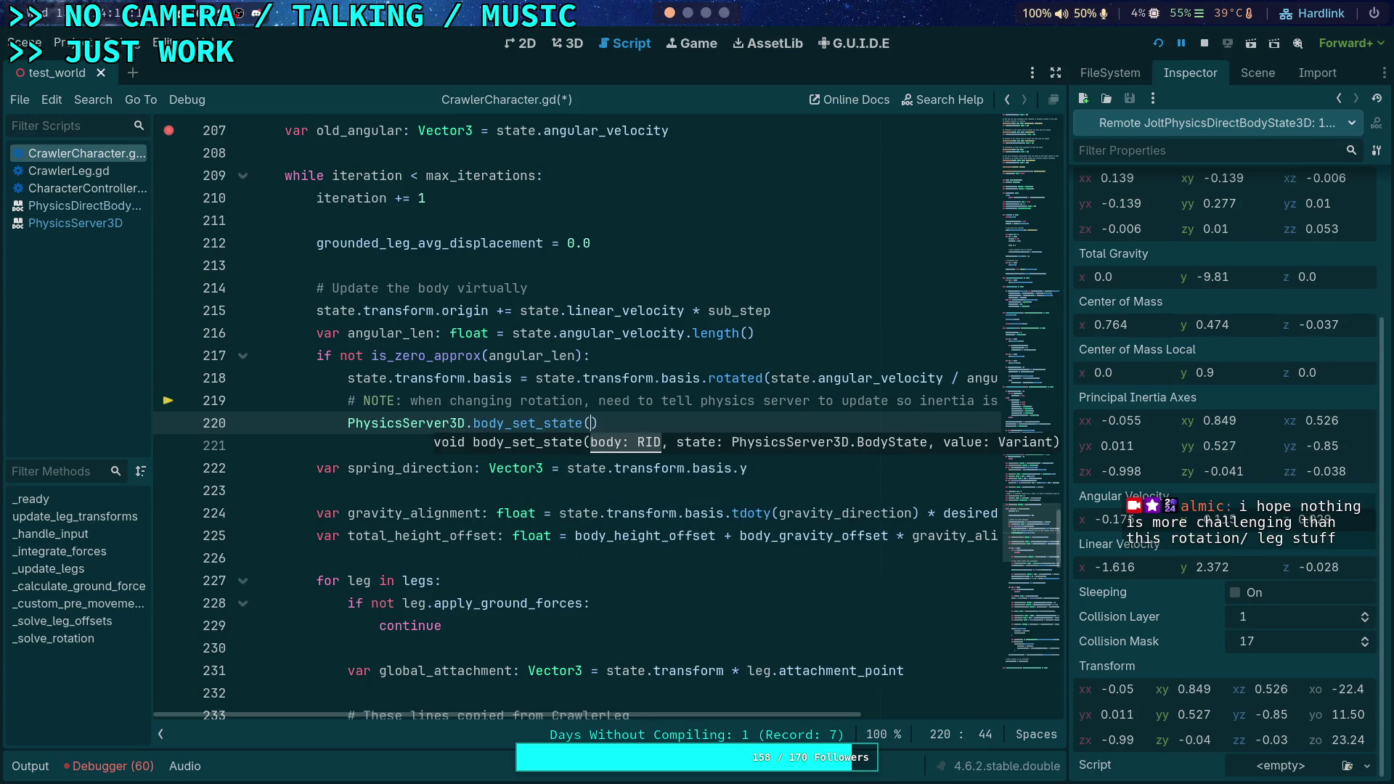
type("state.")
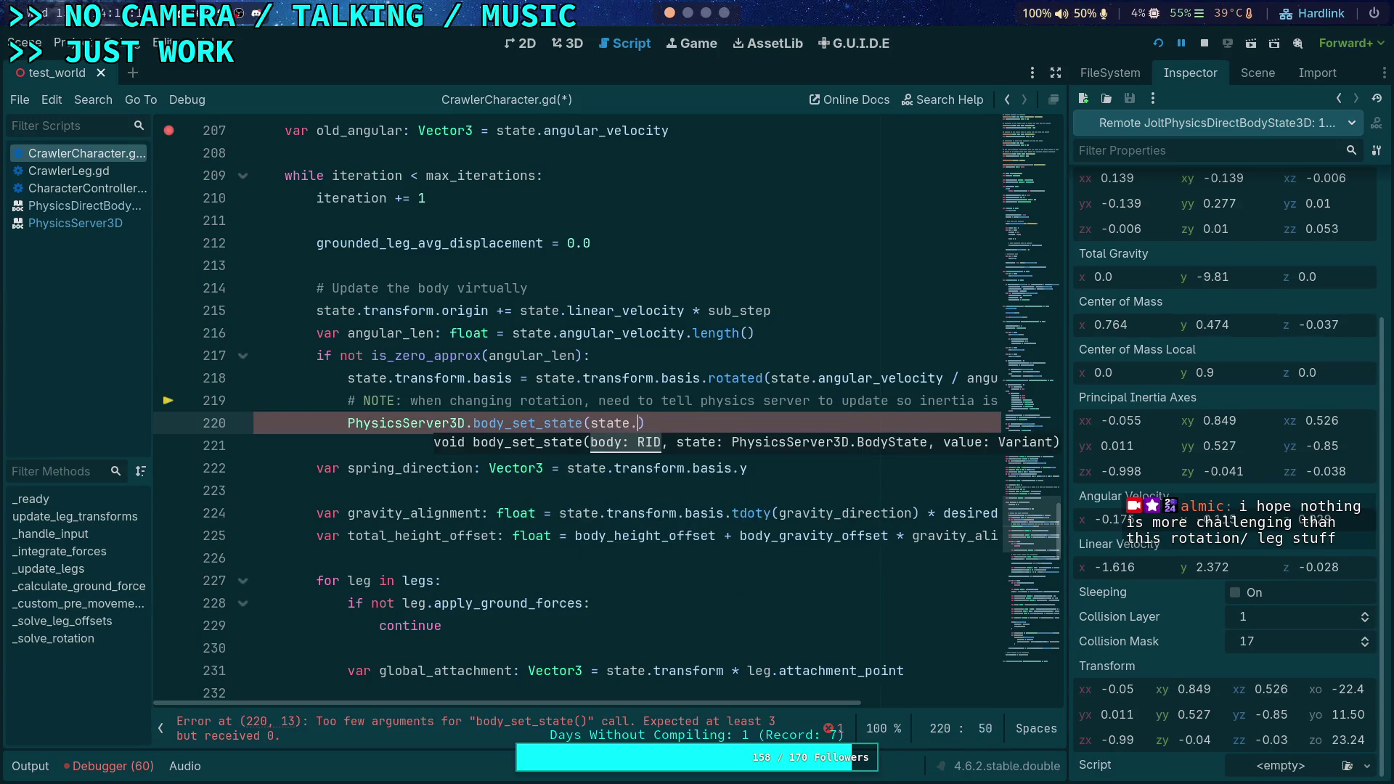
key("Up")
key("Page_Up")
key("Page_Down")
key("Down")
key("BackSpace")
key("BackSpace")
key("BackSpace")
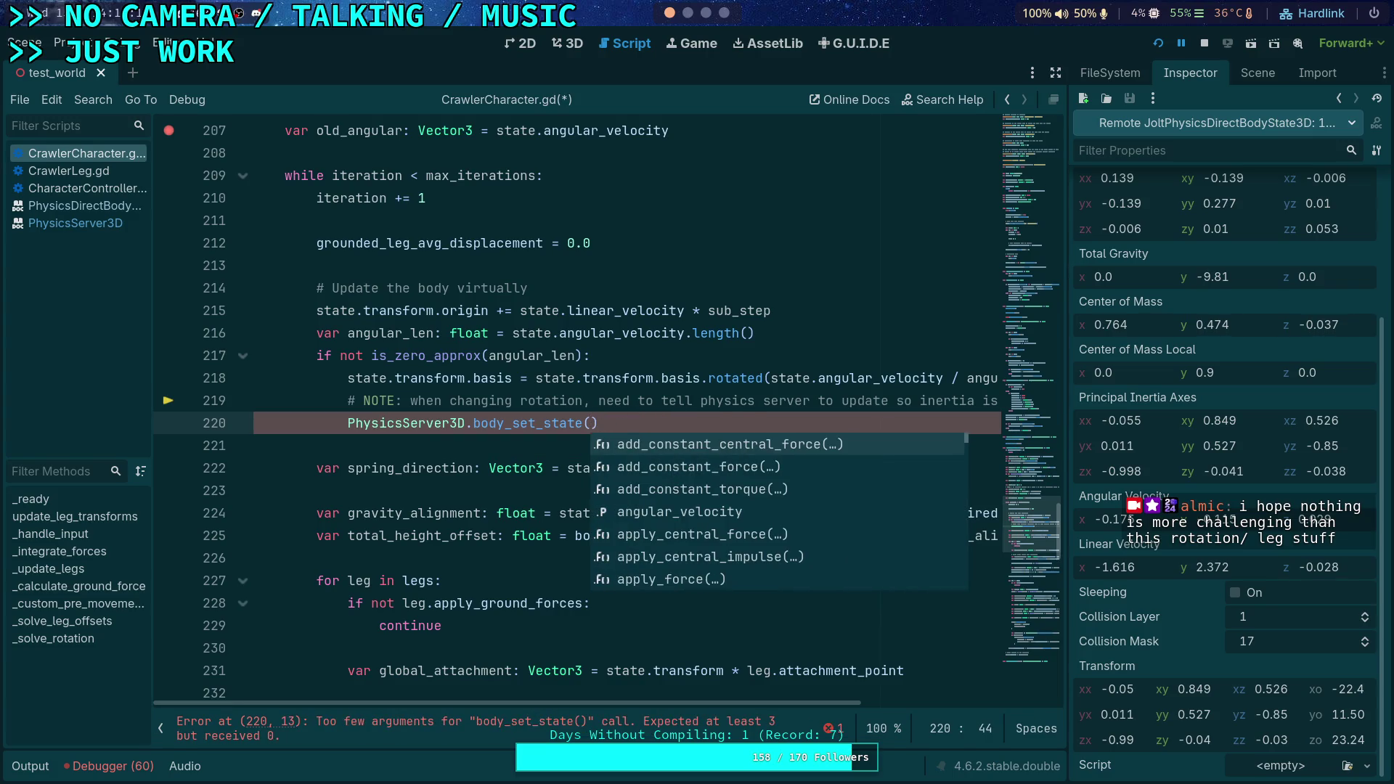
Fill in the arguments get_rid(), PhysicsServer3D.BODY_STATE_TRANSFORM and state.transform
type("rid")
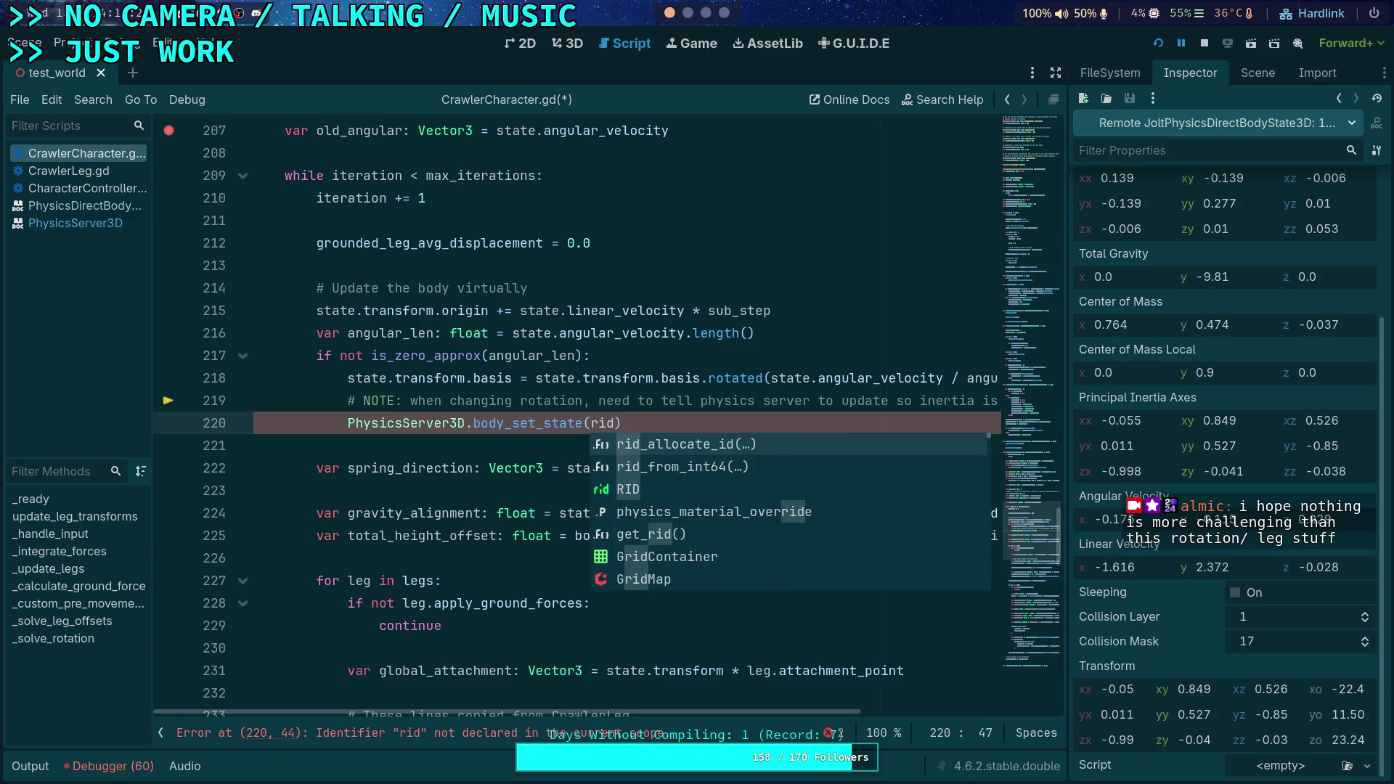
key("Down")
key("Return")
type(",")
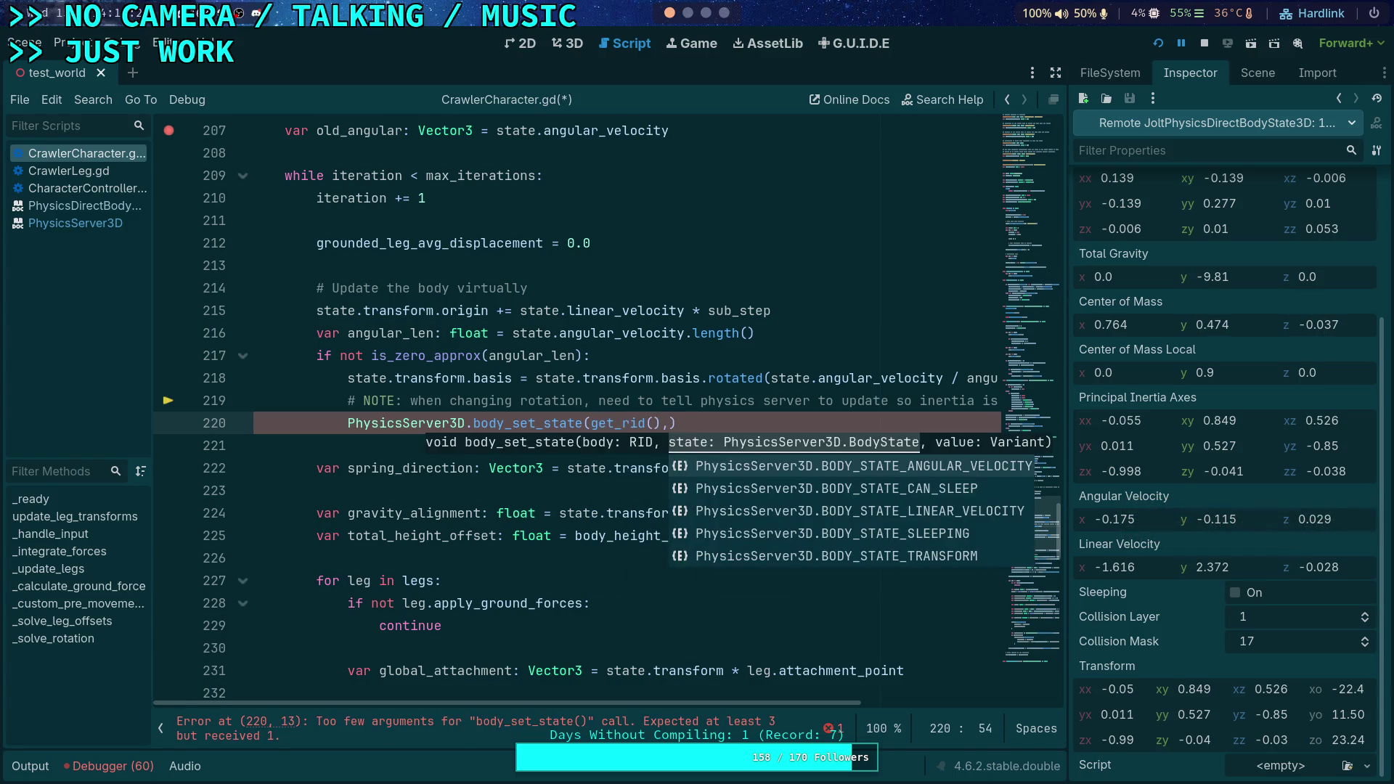
key("Down")
key("Down")
key("Down")
key("Return")
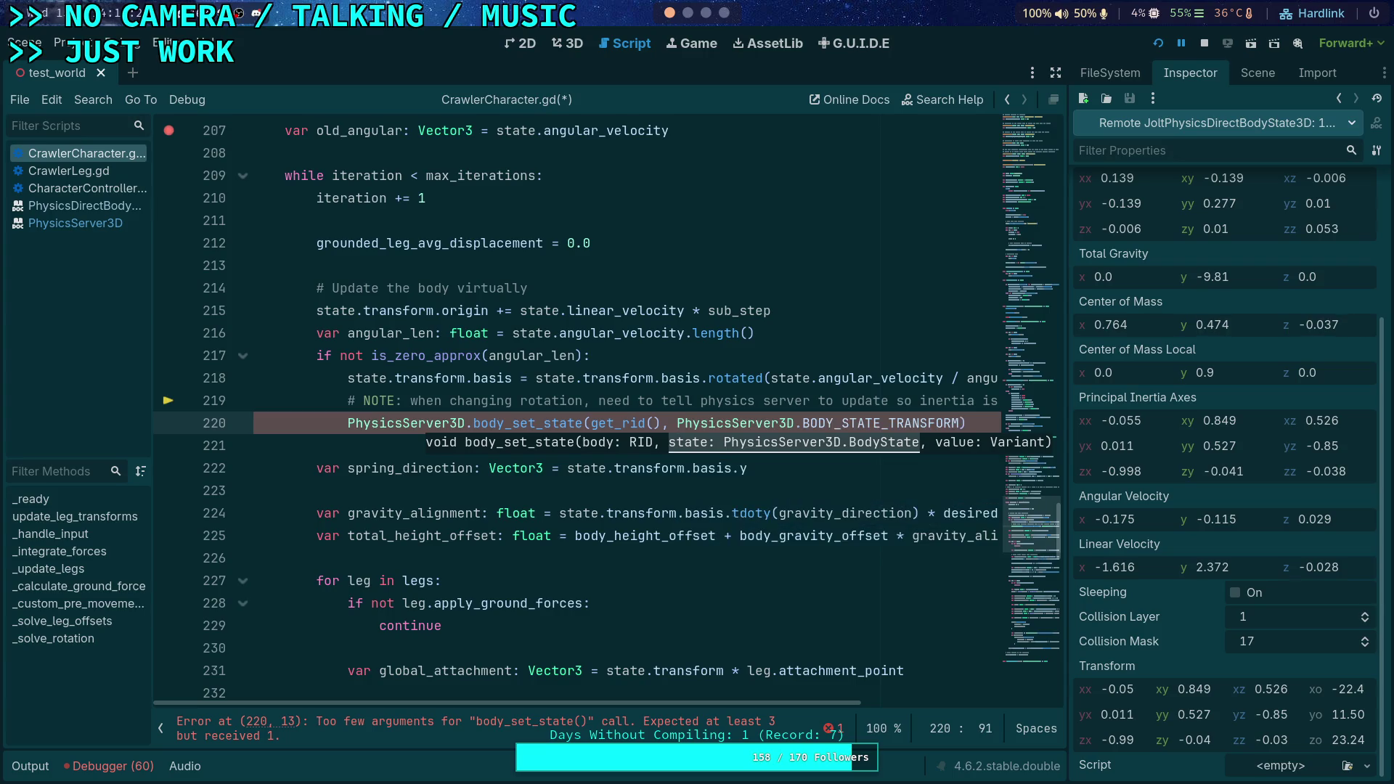
type(",")
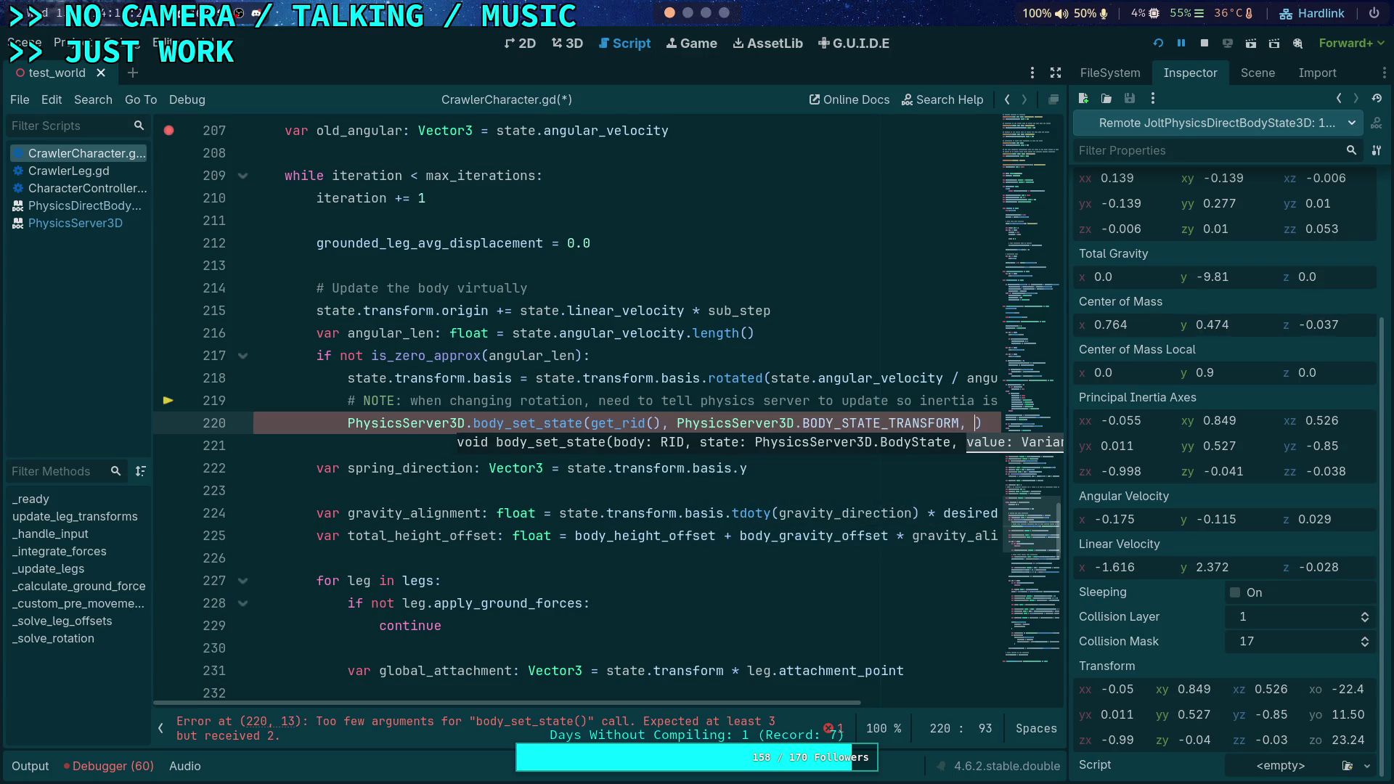
type(" state.transfo")
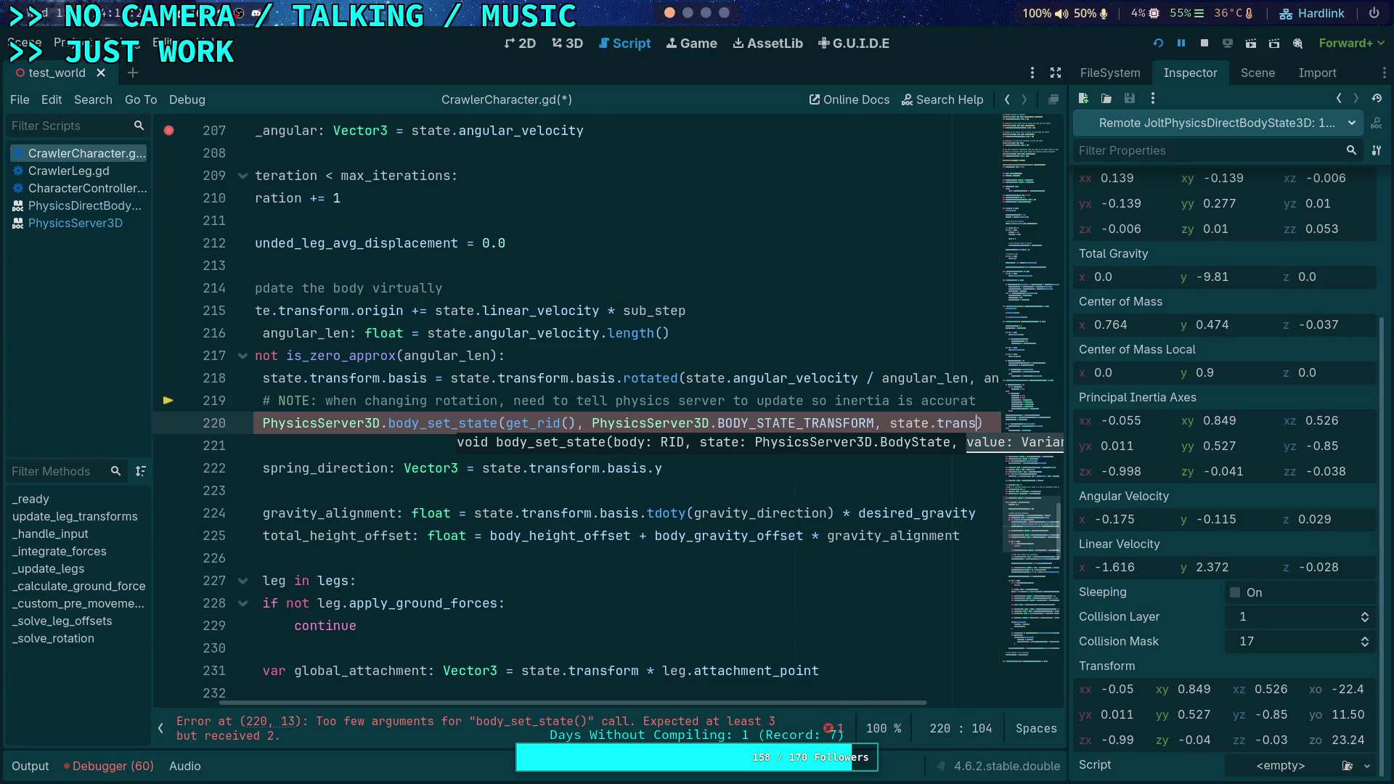
type("rm")
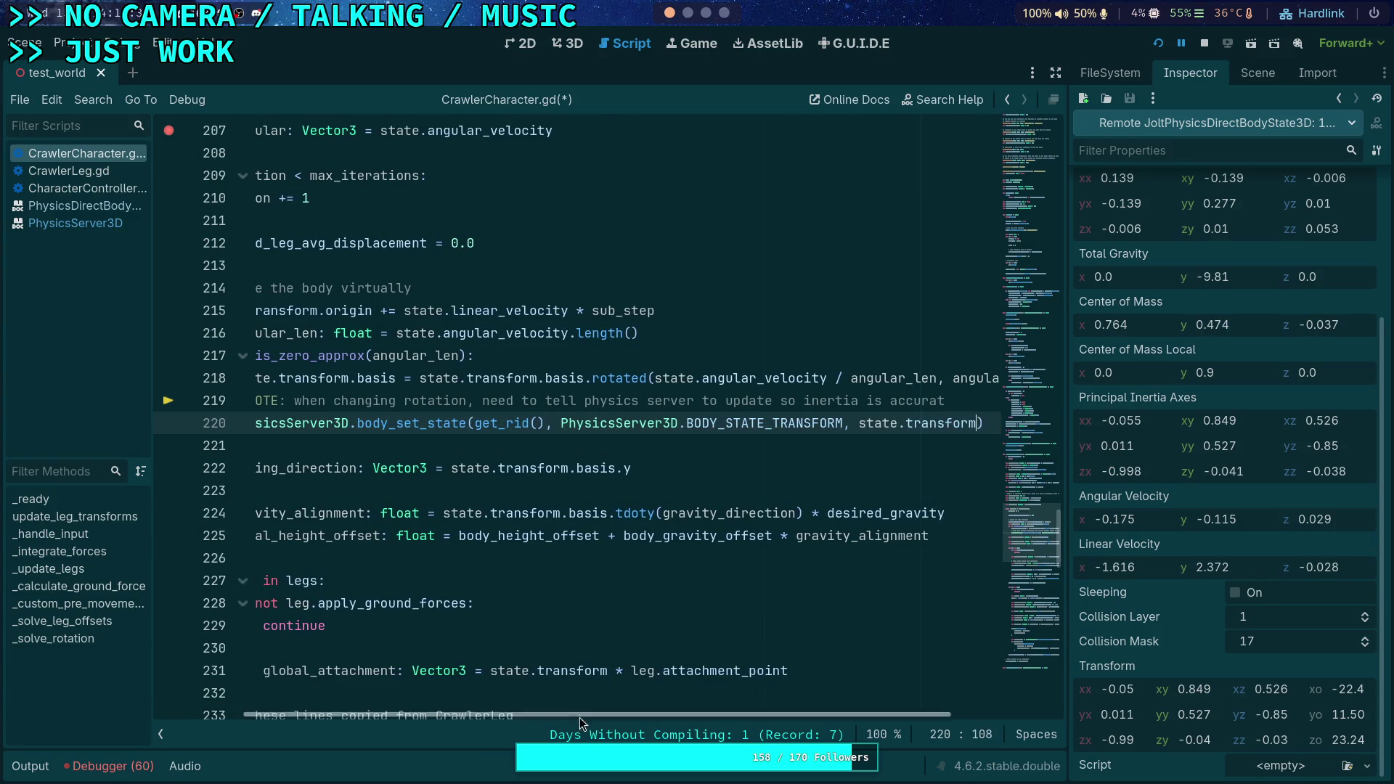
Save CrawlerCharacter.gd and stop the running game
left_click_drag(708, 714, 451, 700)
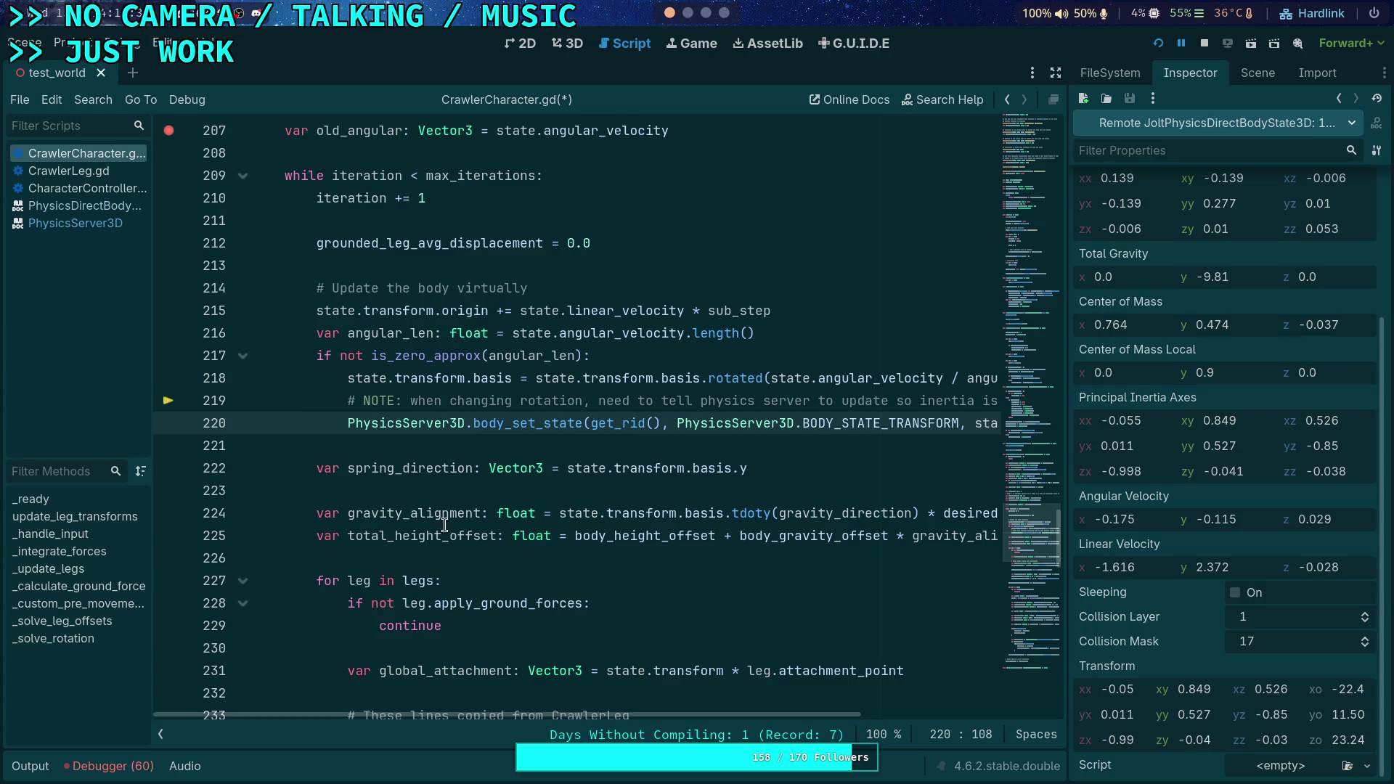
key("ctrl+s")
key("F8")
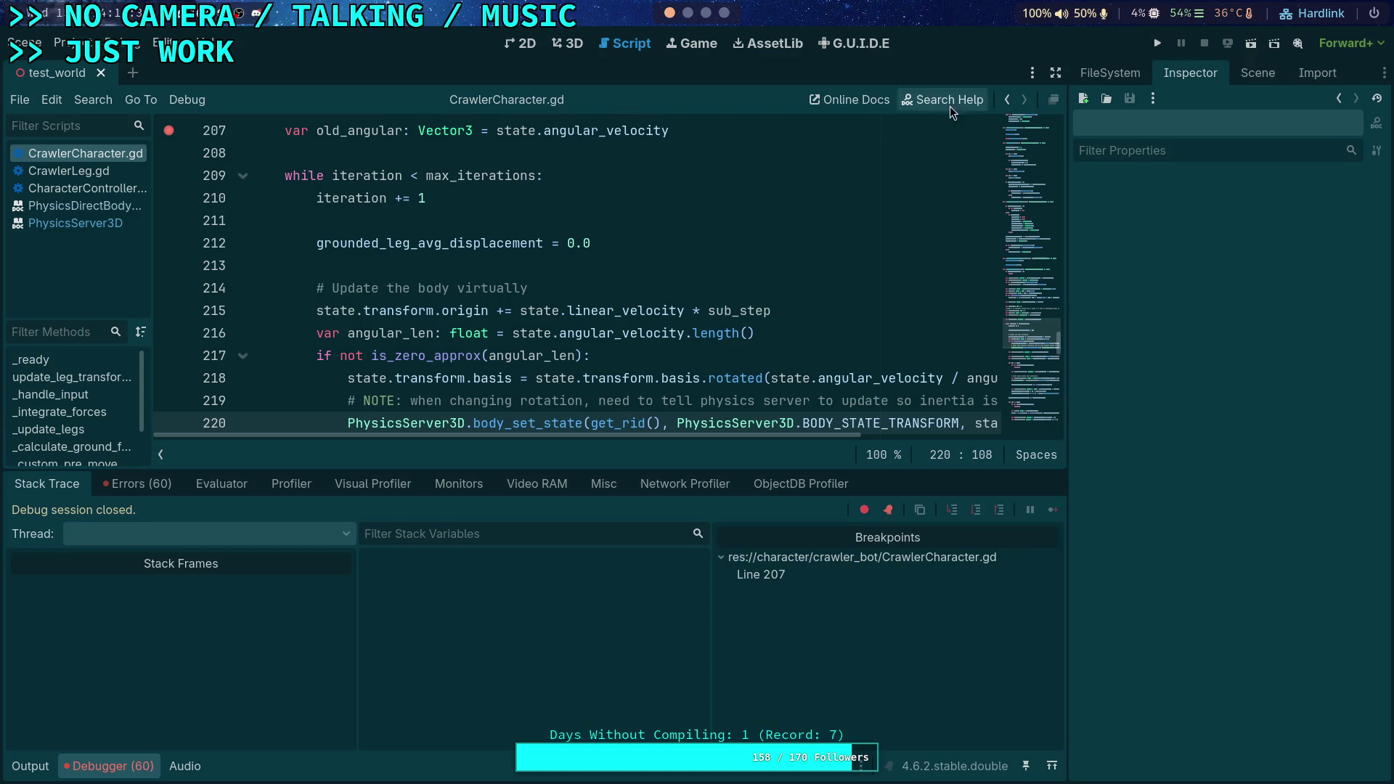
Remove the line 207 breakpoint, then run and stop the game
left_click(169, 131)
left_click(1149, 45)
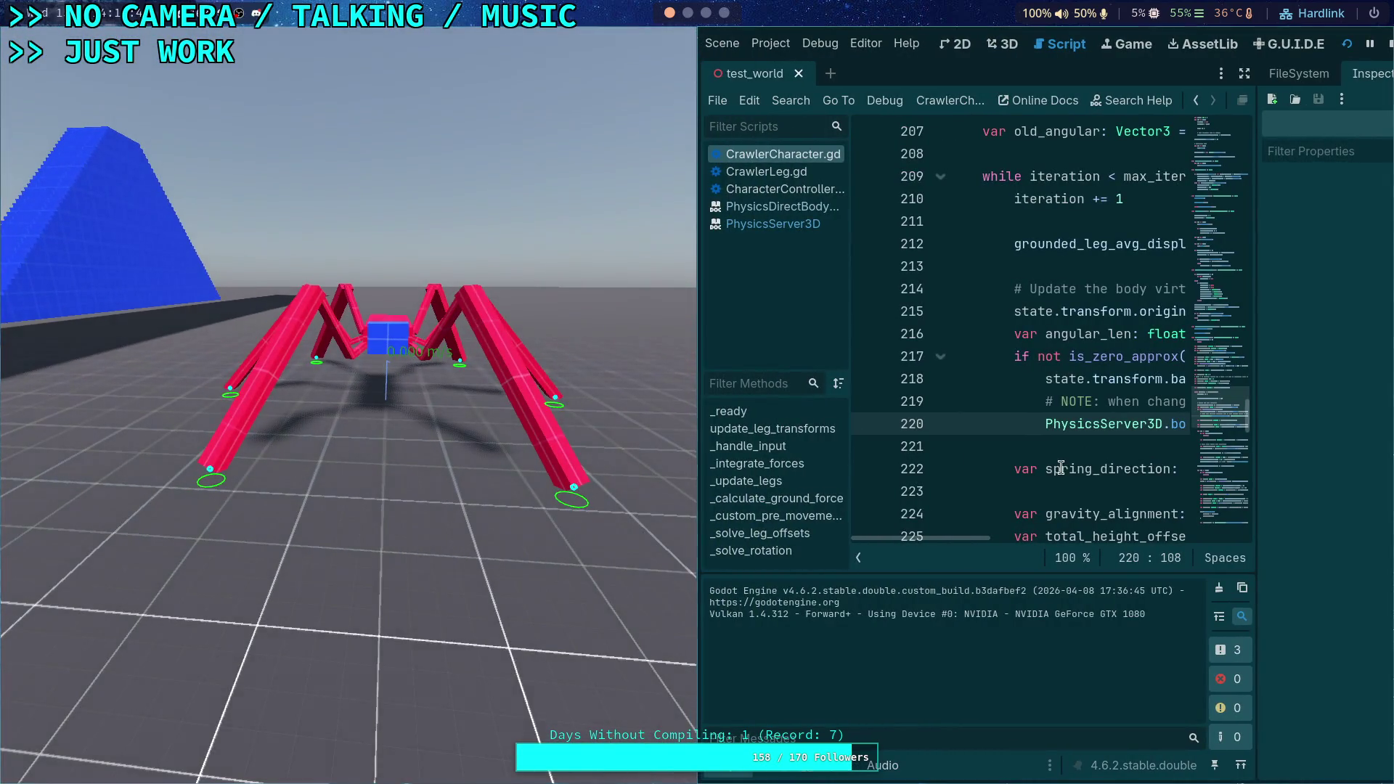
left_click(1388, 43)
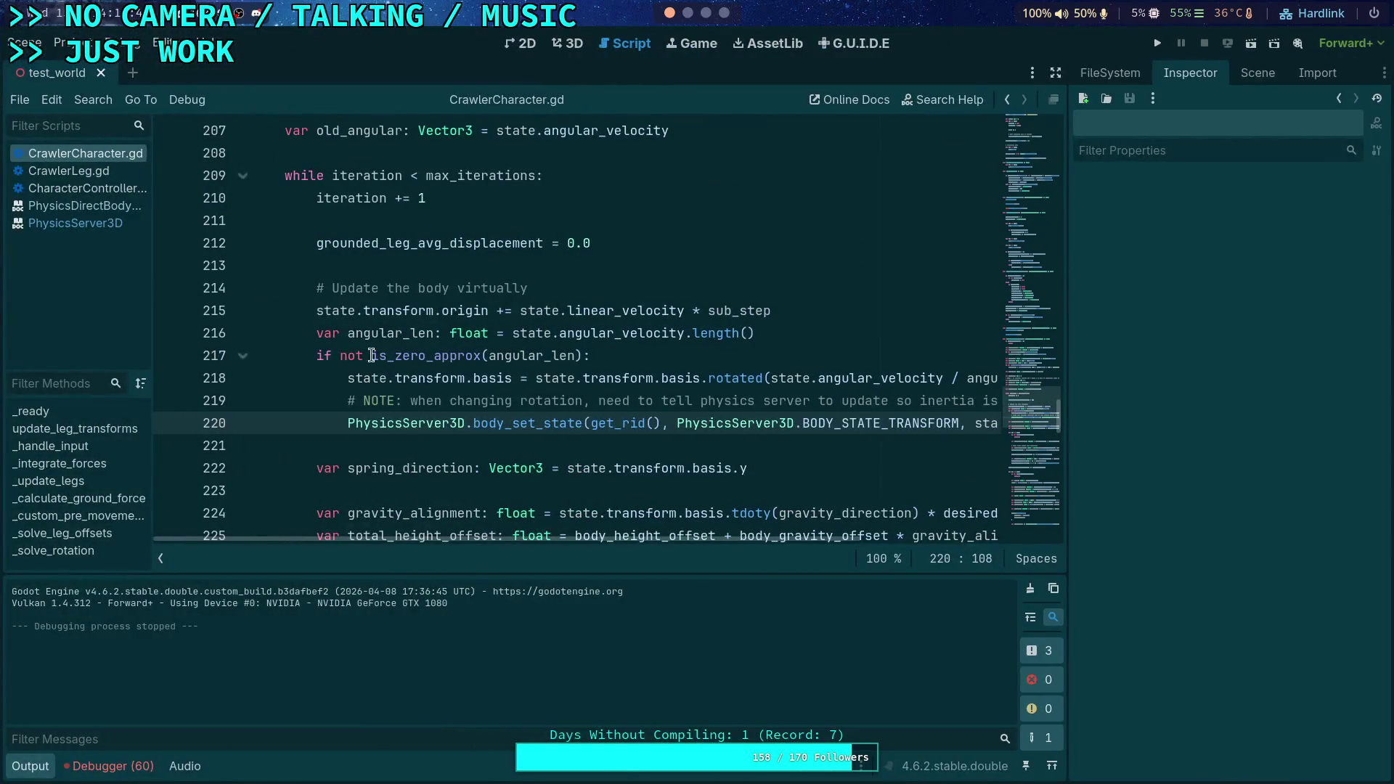
Select transform on line 215 and scroll down toward the transform reset
double_click(390, 310)
scroll(444, 404, "down", 10)
scroll(444, 404, "down", 10)
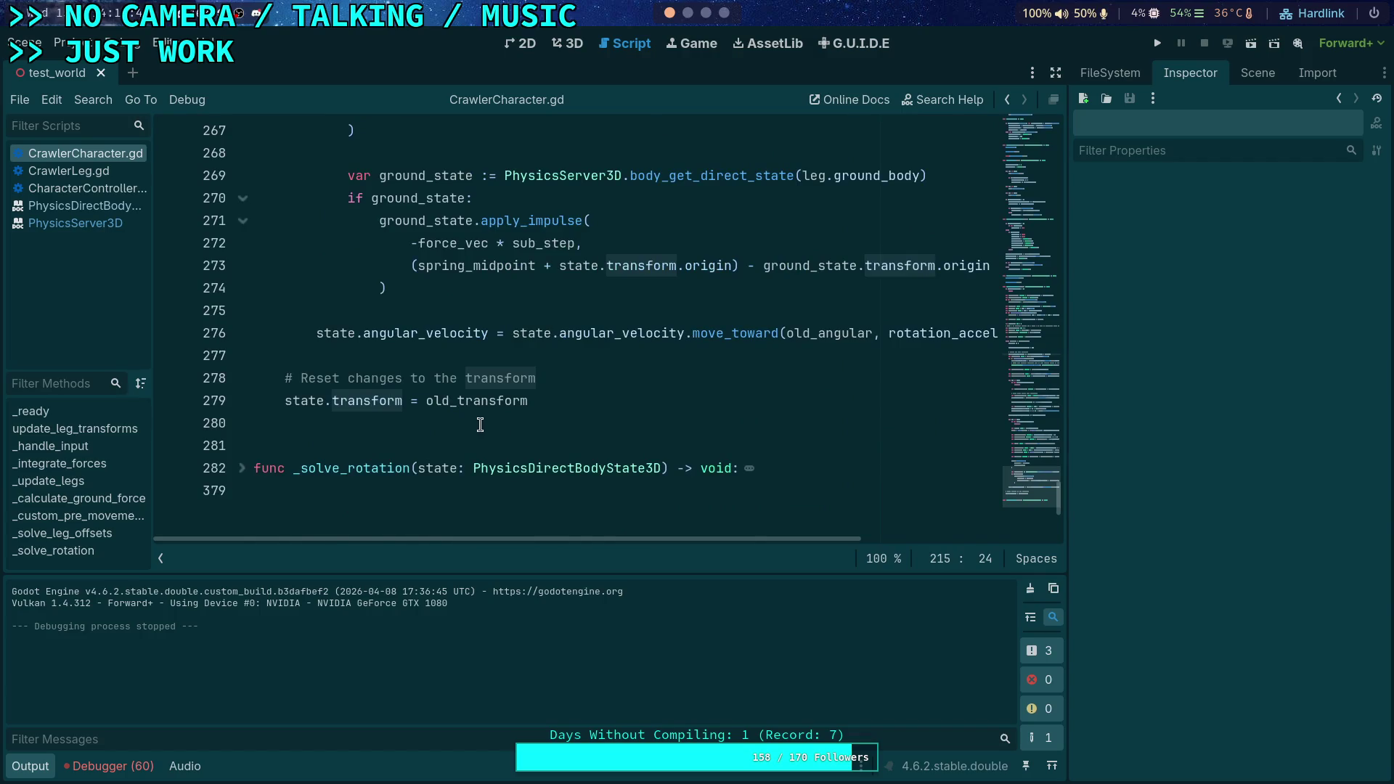
scroll(480, 425, "up", 1)
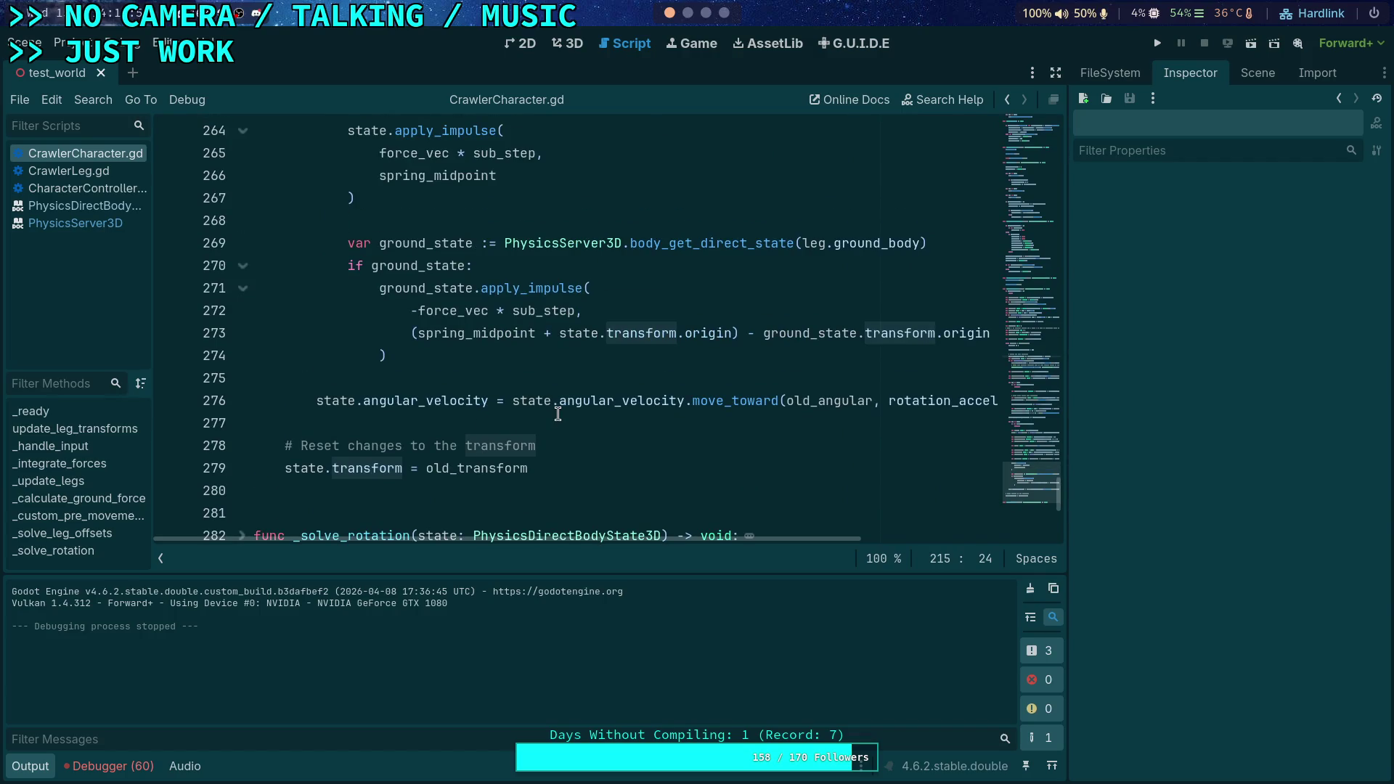
left_click(573, 472)
scroll(642, 450, "down", 1)
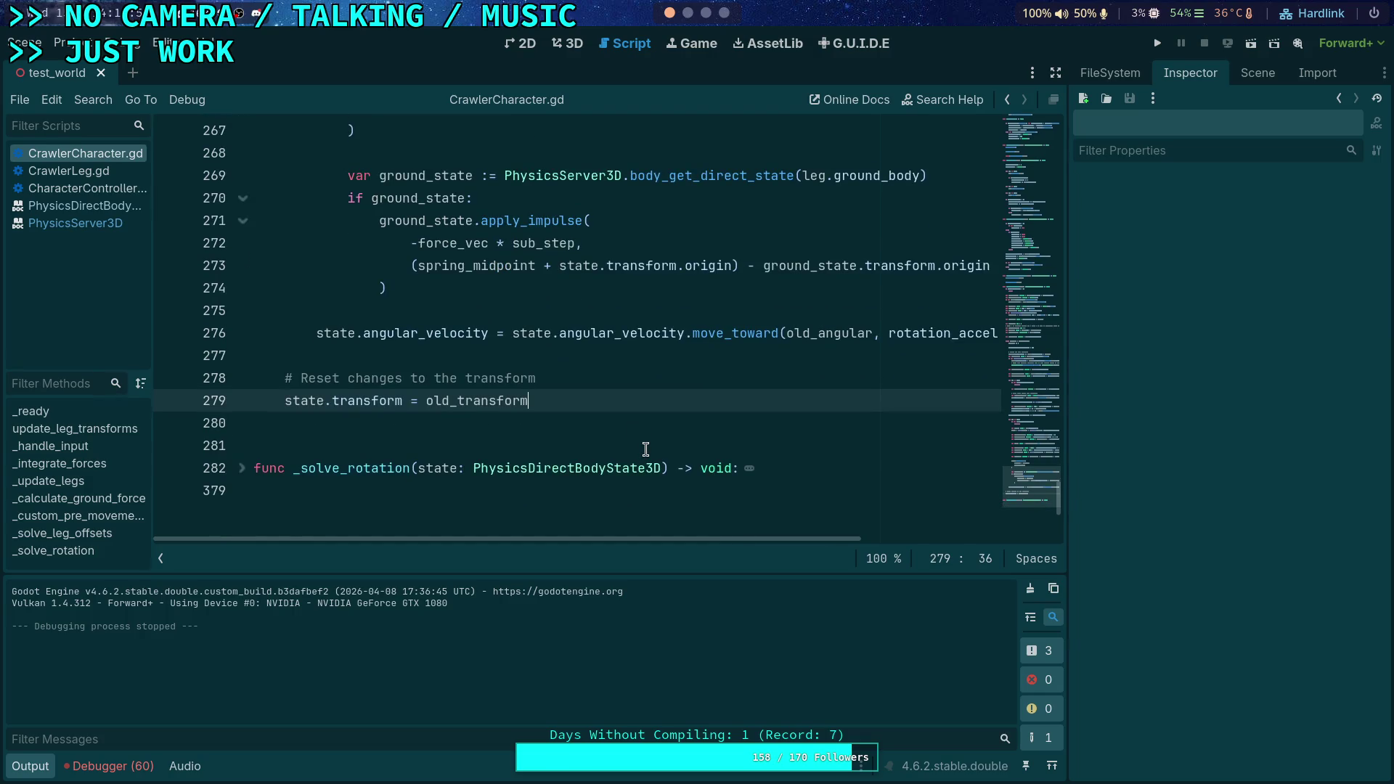
key("Return")
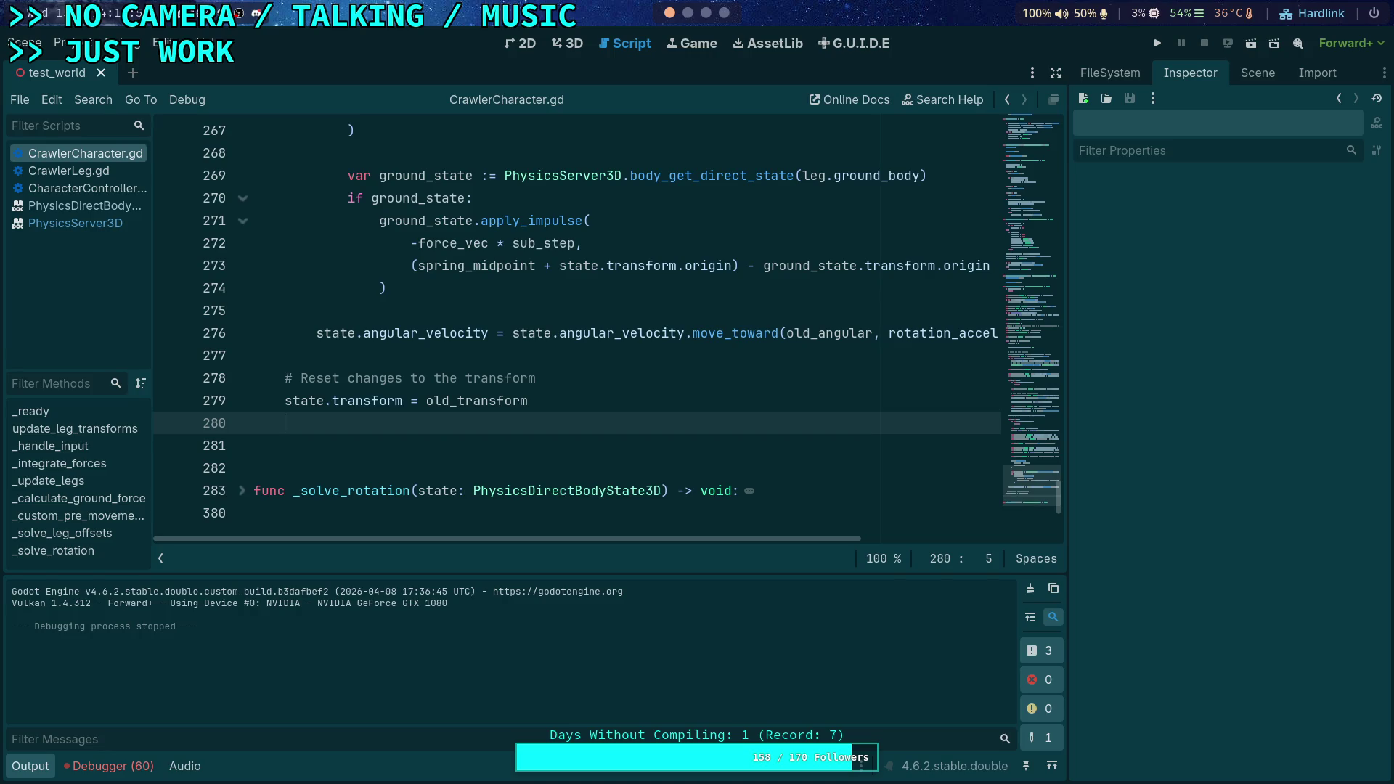
type("PhysicsServe")
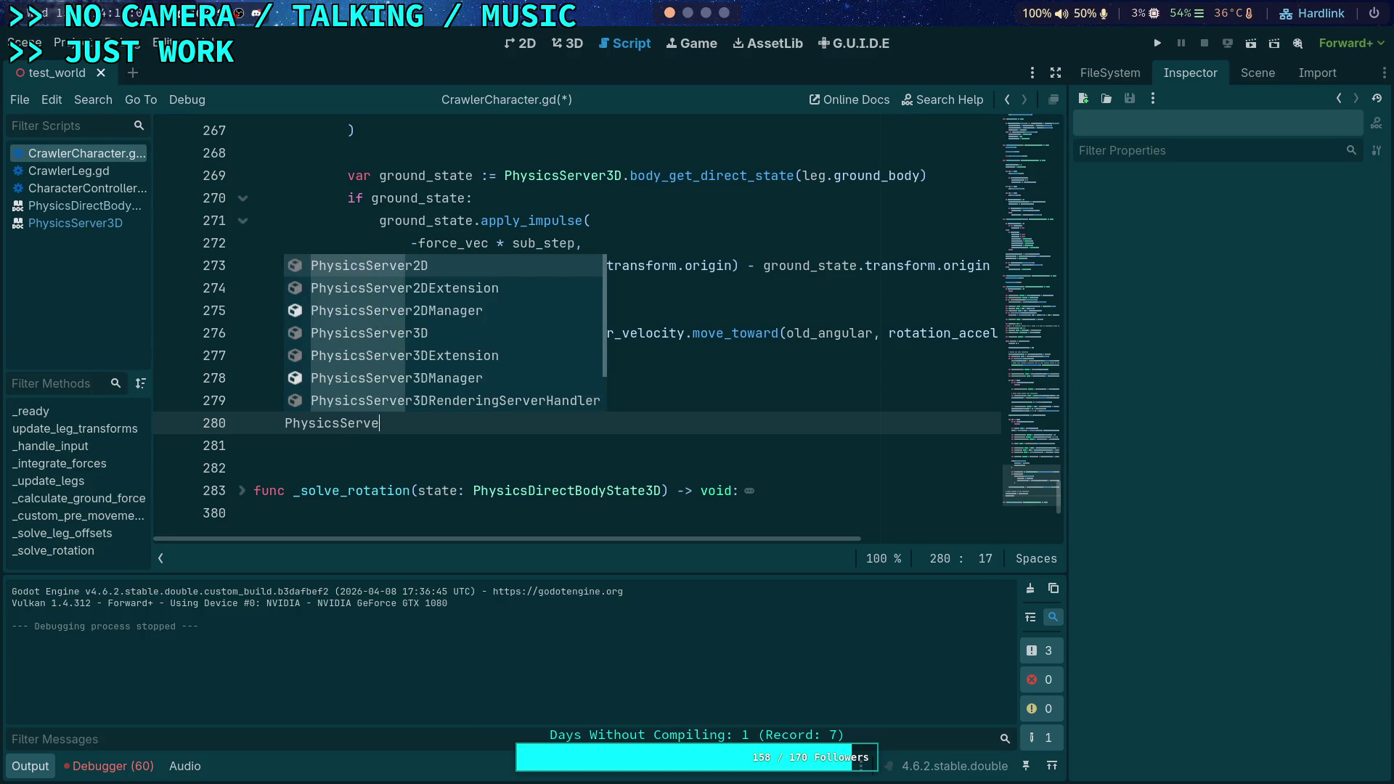
type("r3D.body_set_sta")
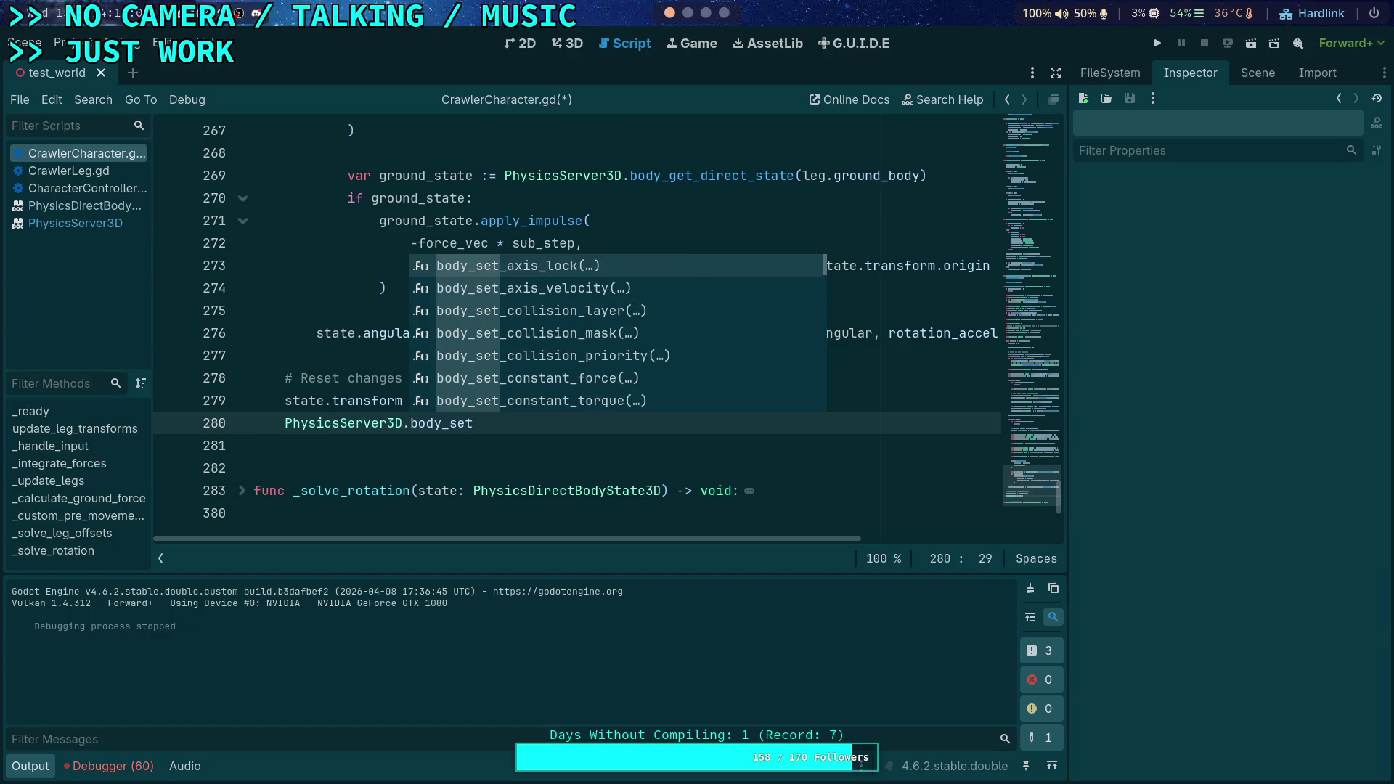
key("Return")
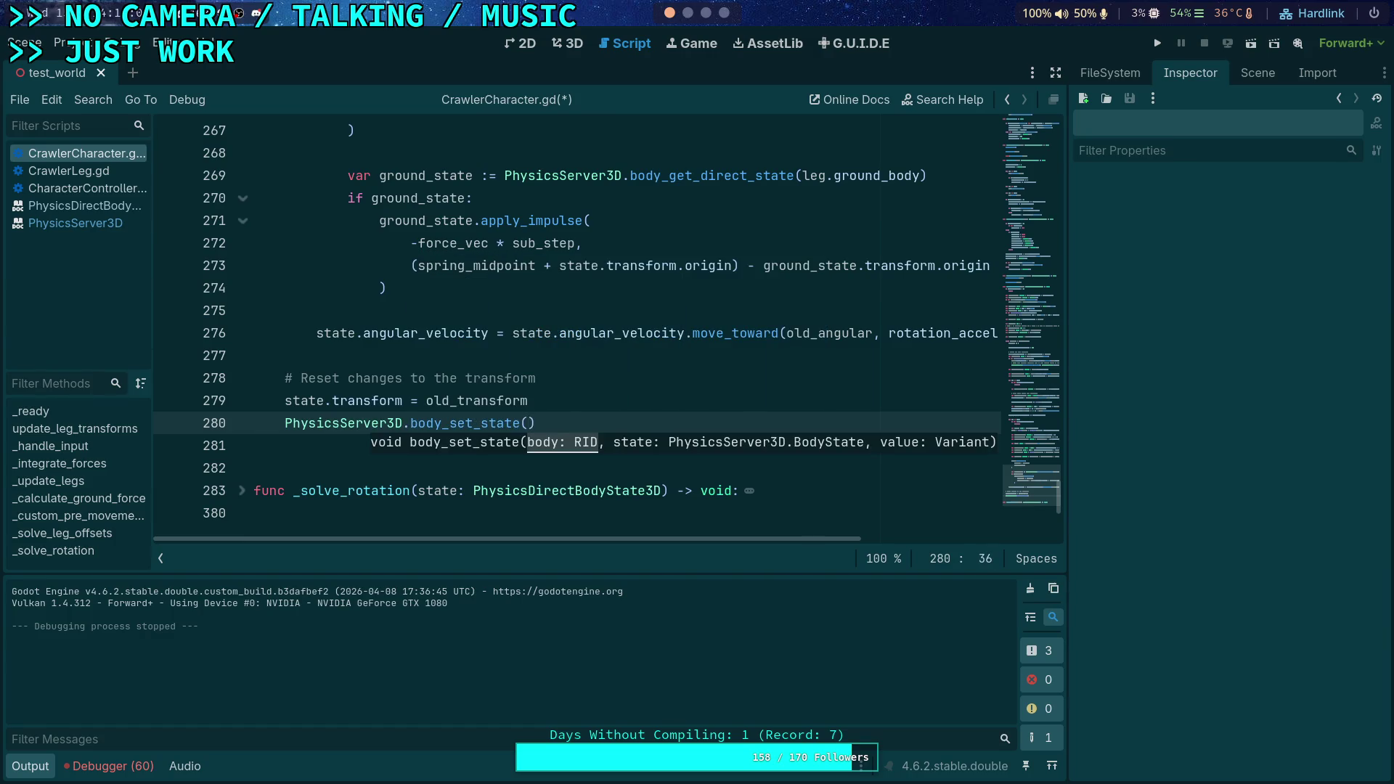
type("get_rid")
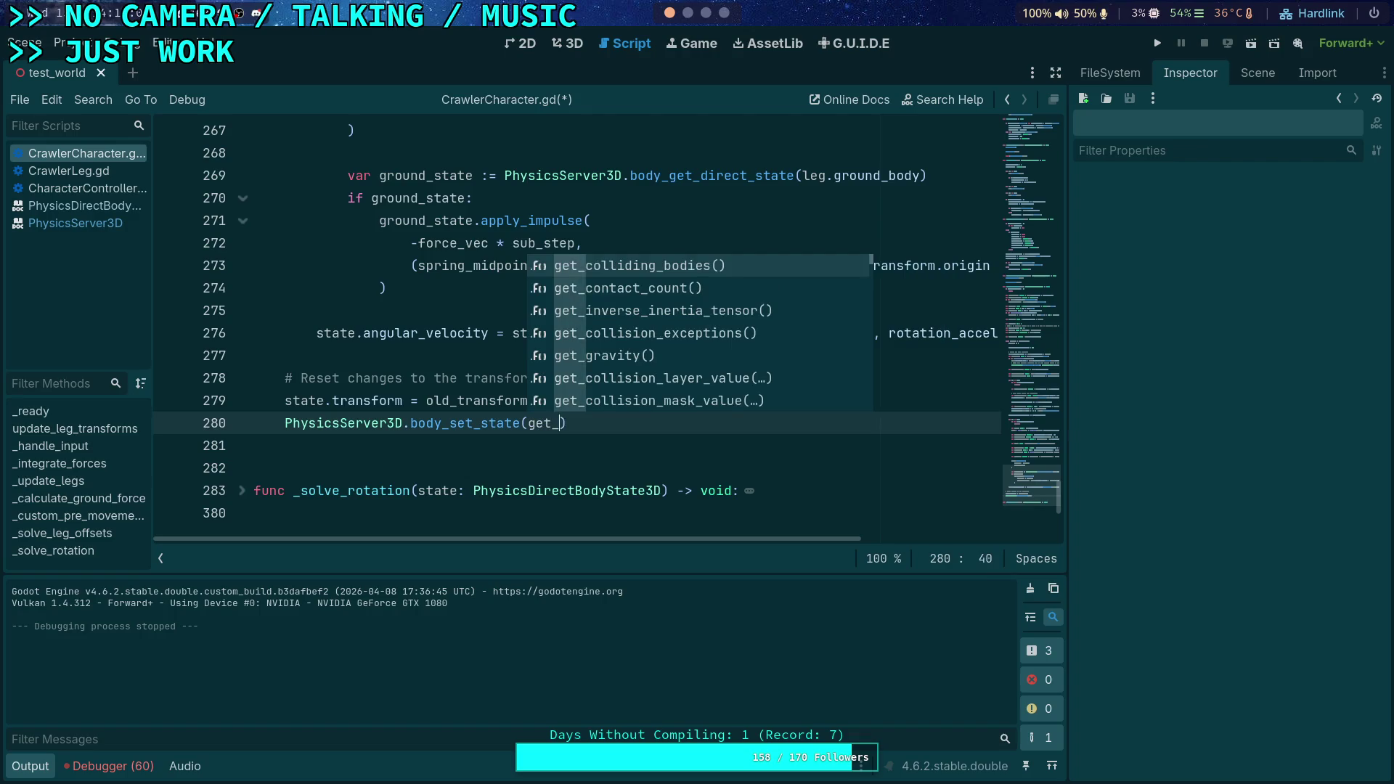
key("Return")
type("),")
key("Down")
key("Down")
key("Down")
key("Return")
type(",")
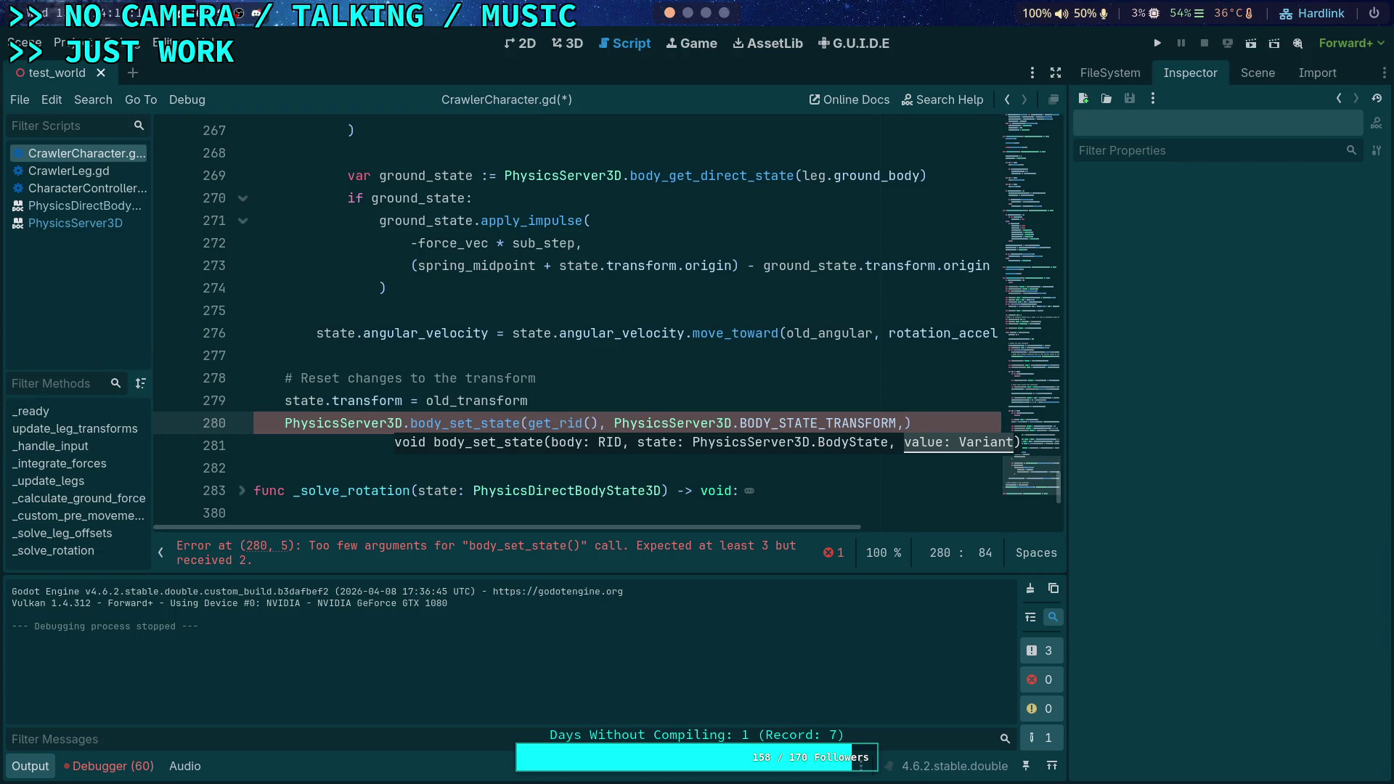
type(" state.trans")
type("form")
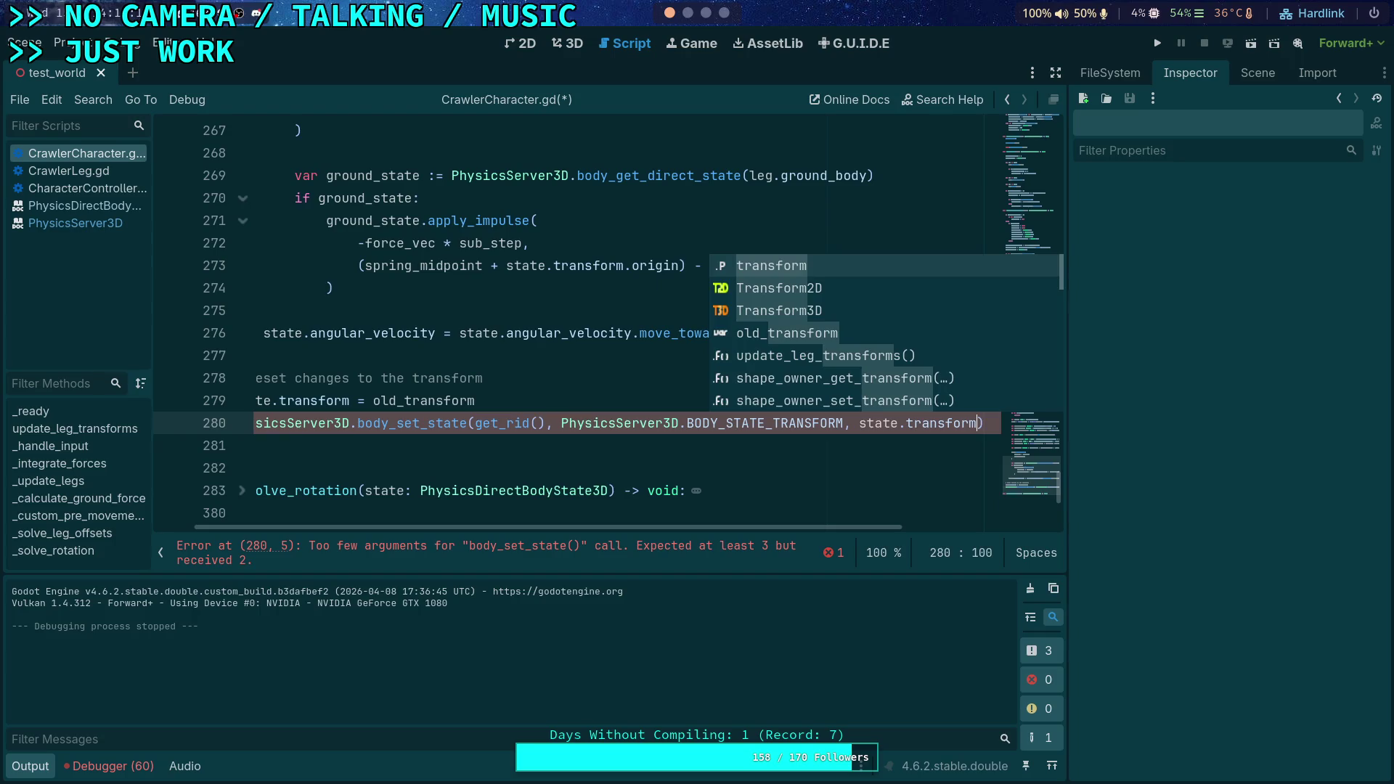
key("Return")
key("ctrl+s")
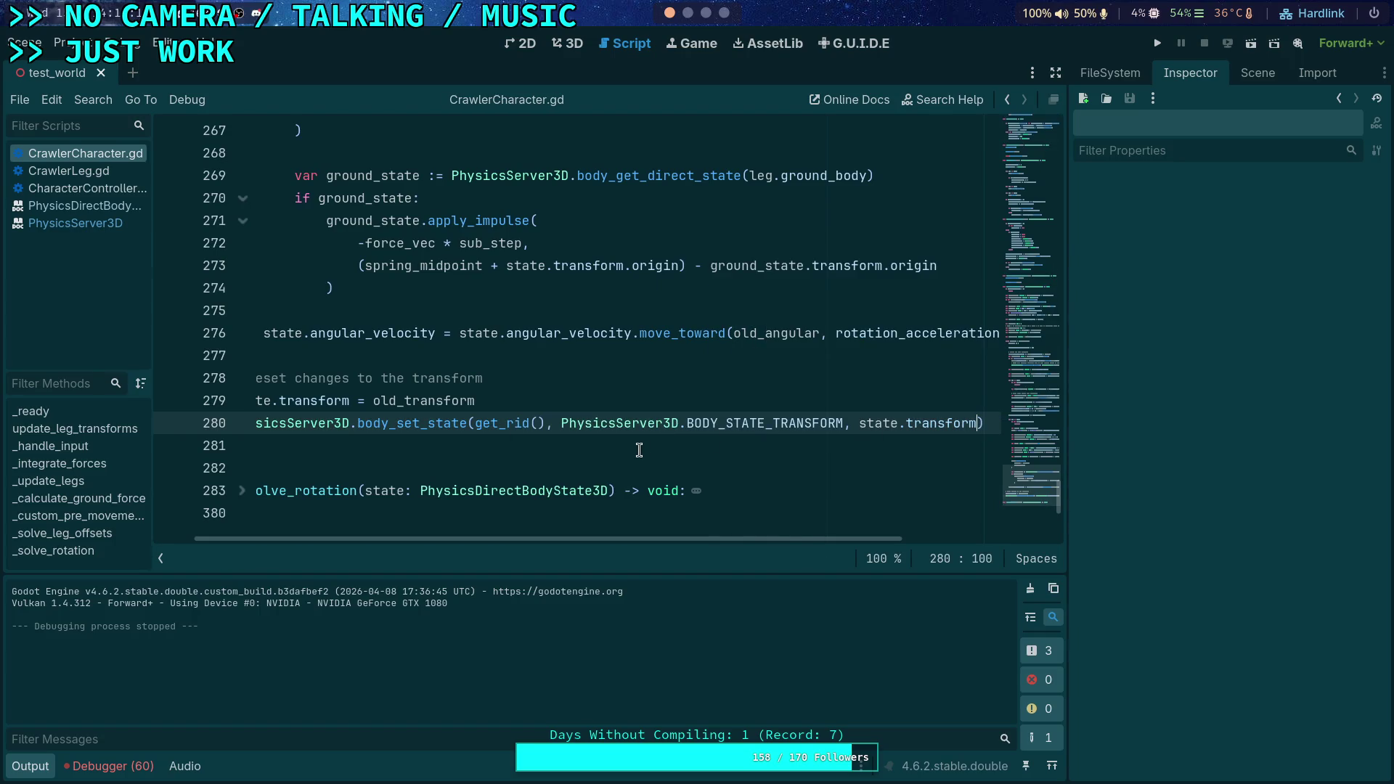
left_click_drag(987, 423, 987, 408)
key("BackSpace")
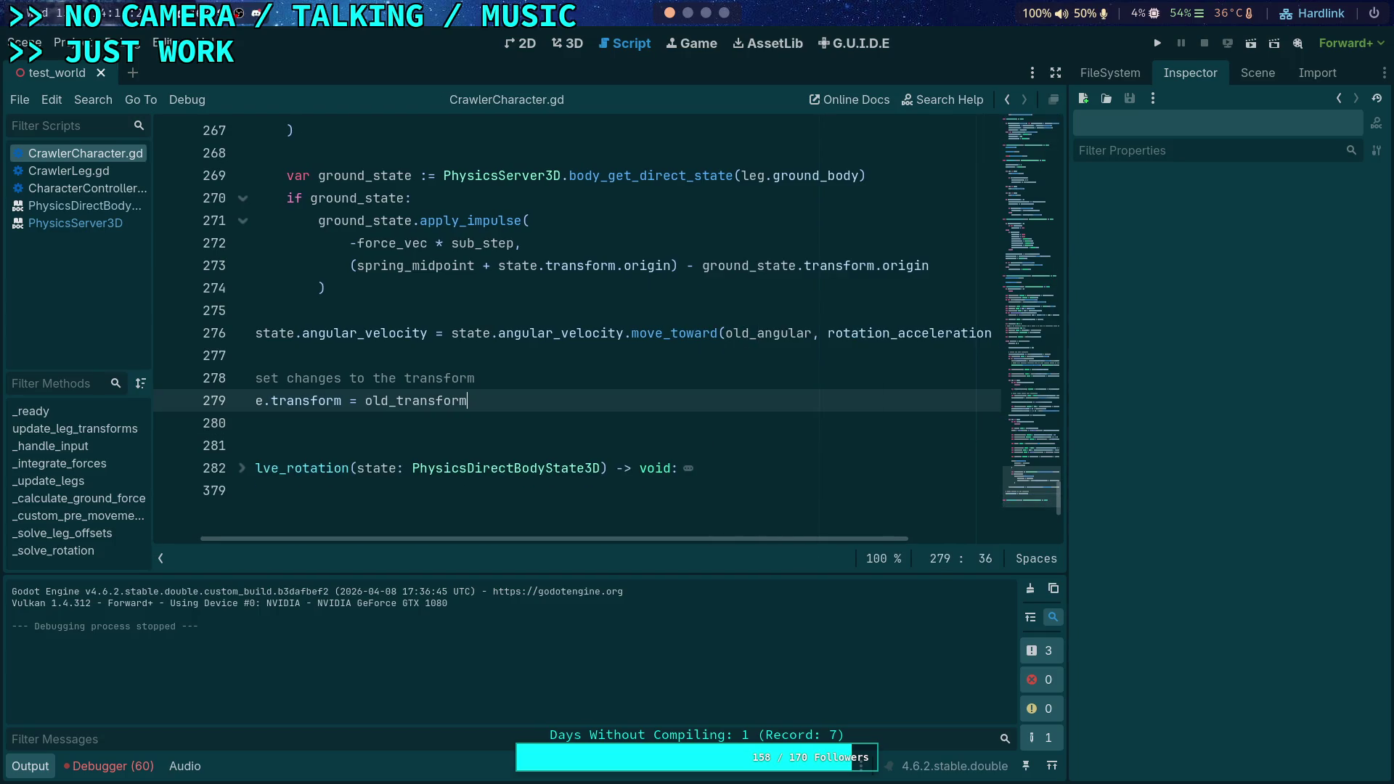
key("F5")
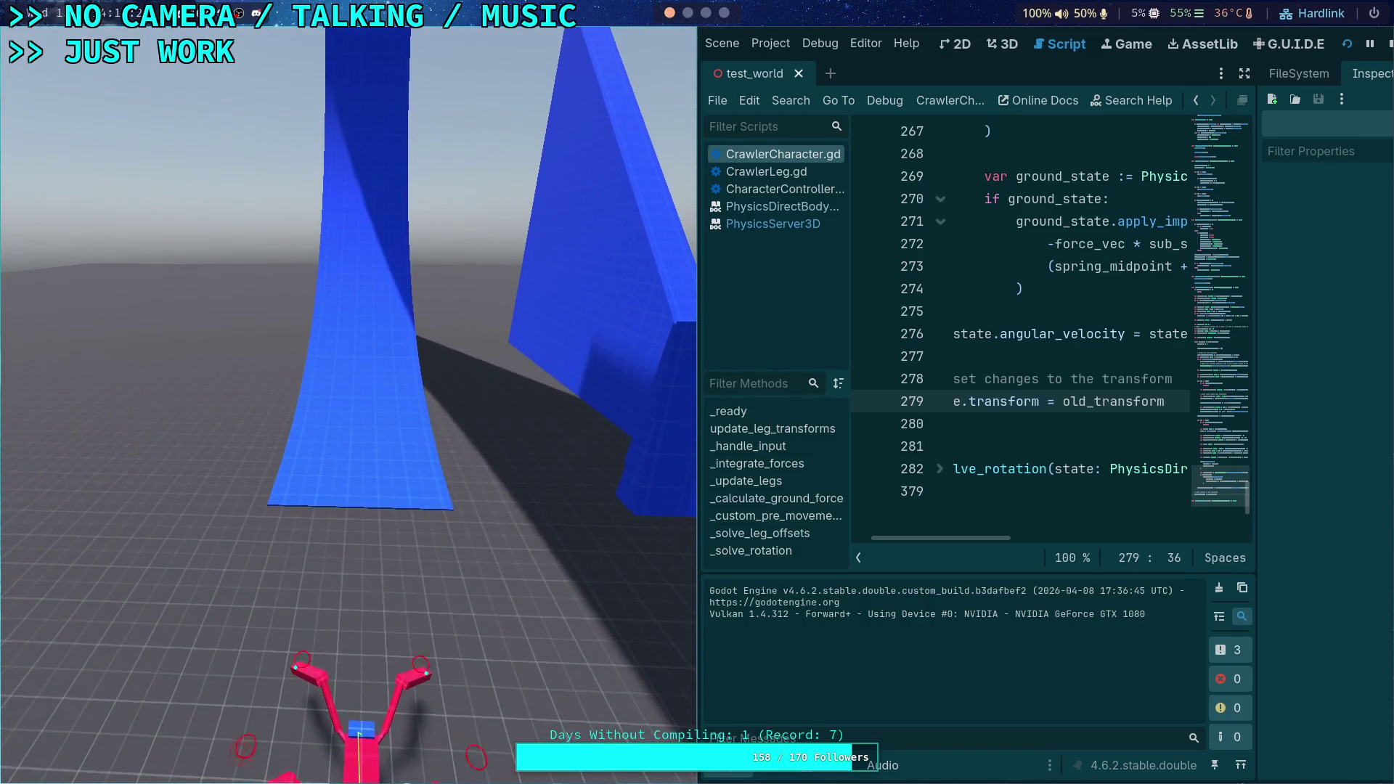
Walk the crawler up the blue ramp, stop, and view the spring-force code at lines 258–276
key("w")
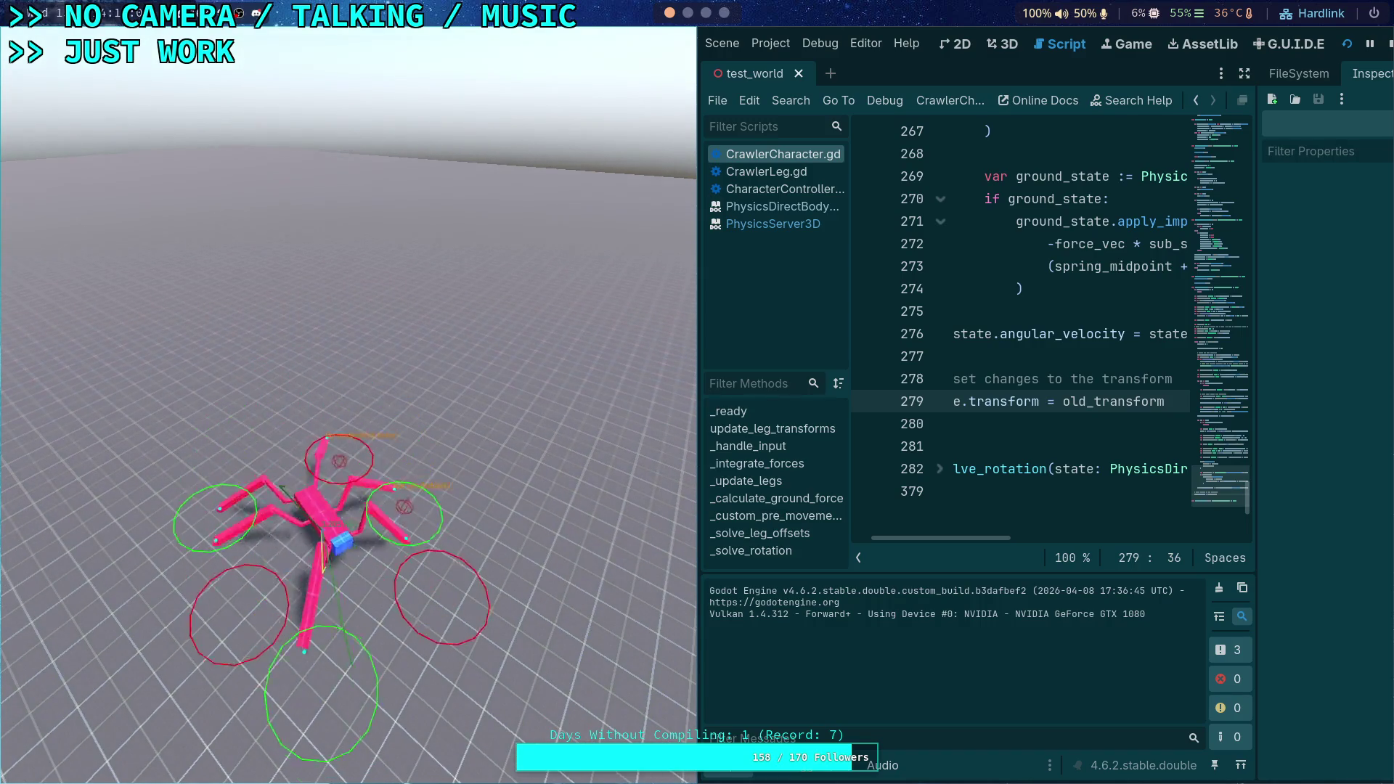
key("F8")
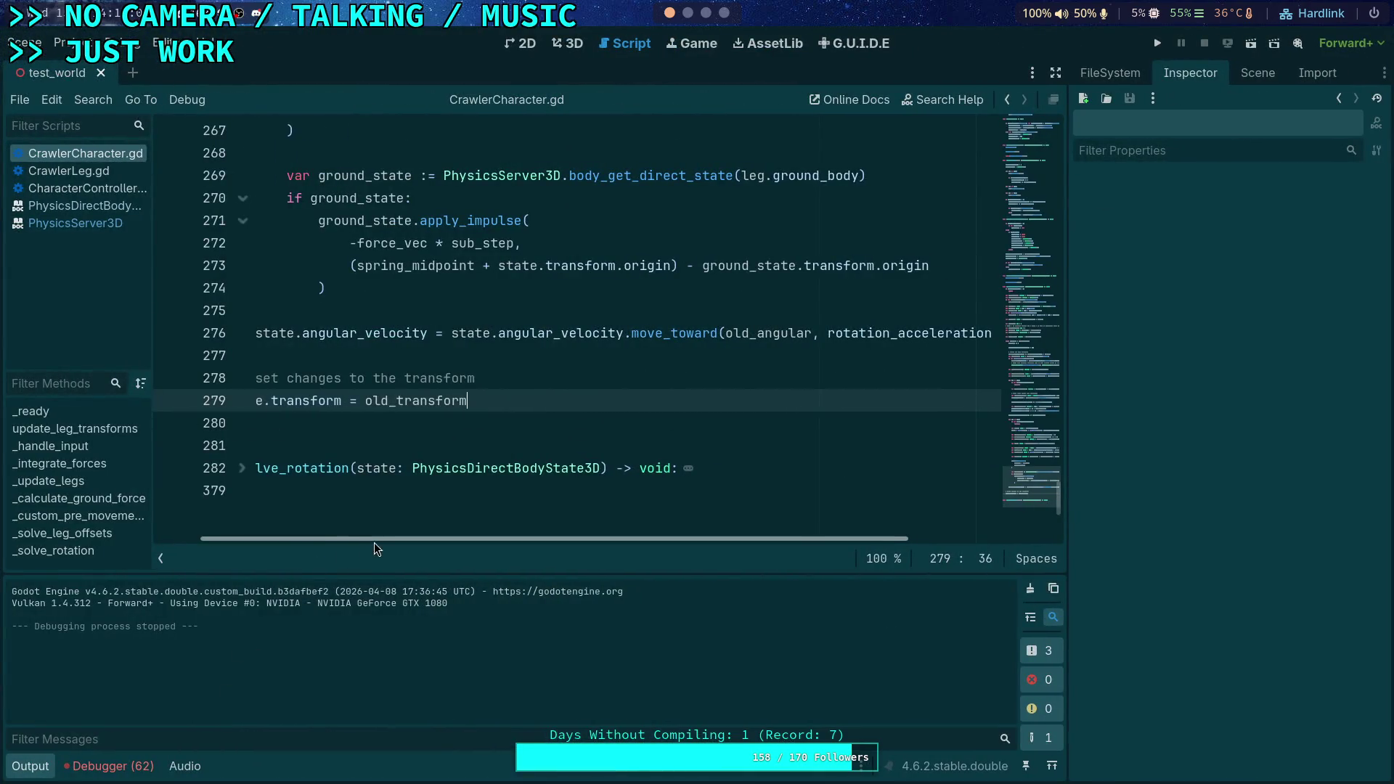
scroll(512, 403, "left", 2)
scroll(513, 401, "up", 1)
scroll(558, 443, "up", 15)
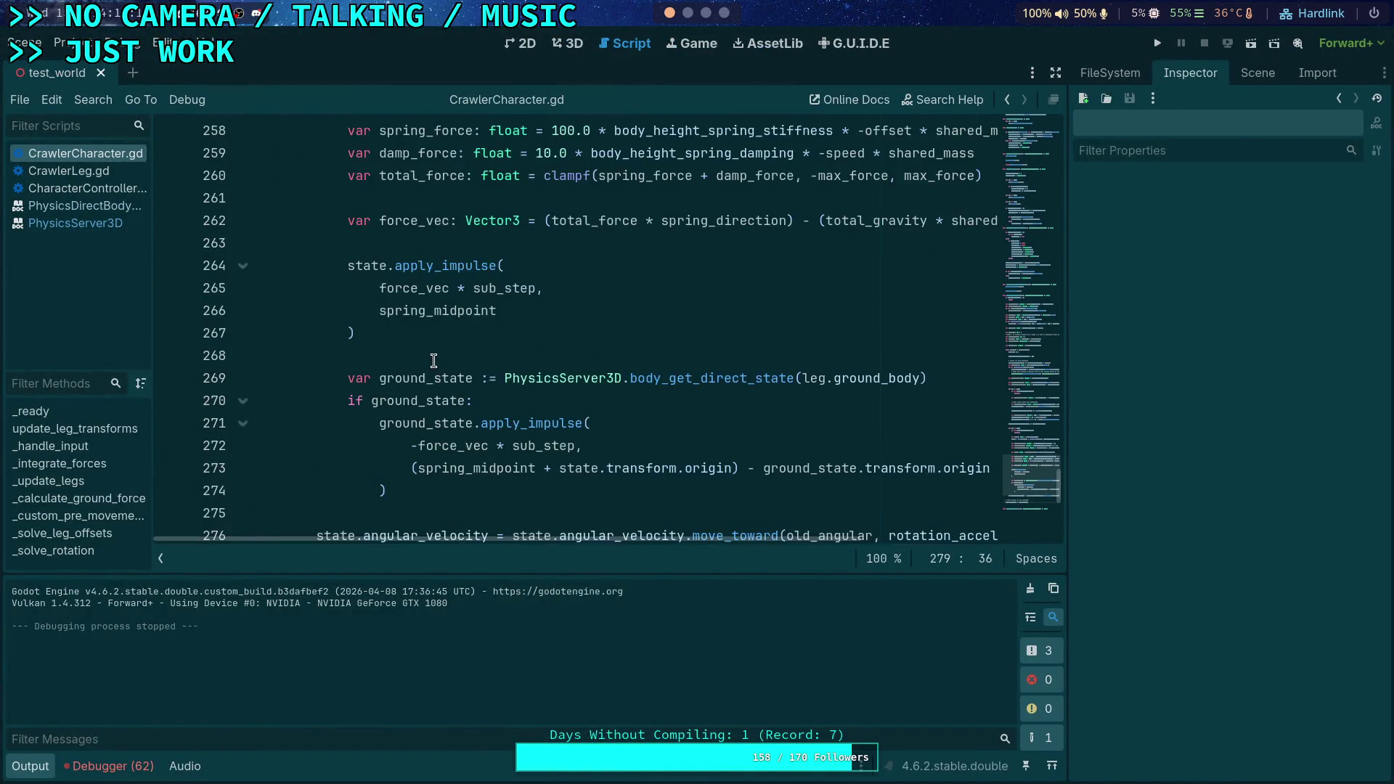
Add a new line after the transform reset that calls PhysicsServer3D.body_set_state
scroll(434, 361, "up", 7)
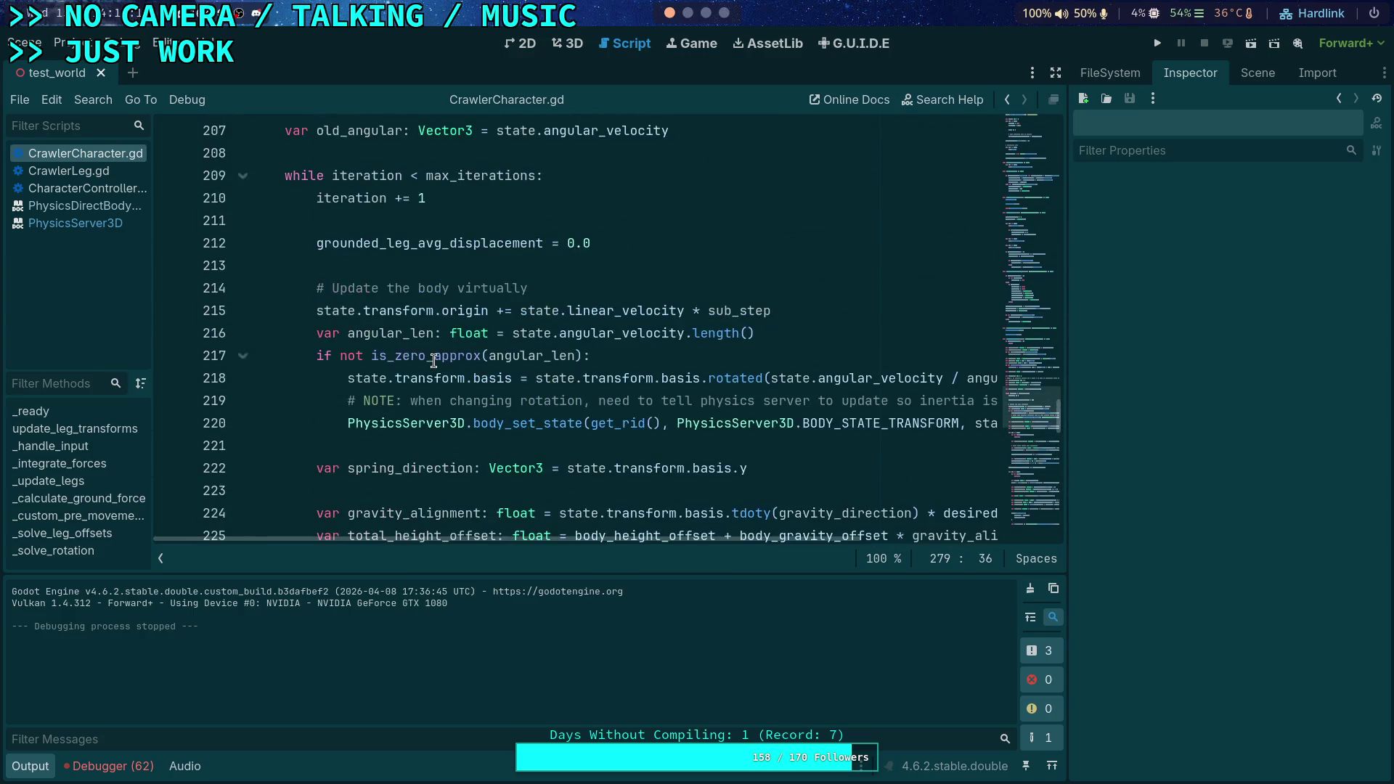
scroll(434, 361, "down", 14)
scroll(434, 361, "down", 10)
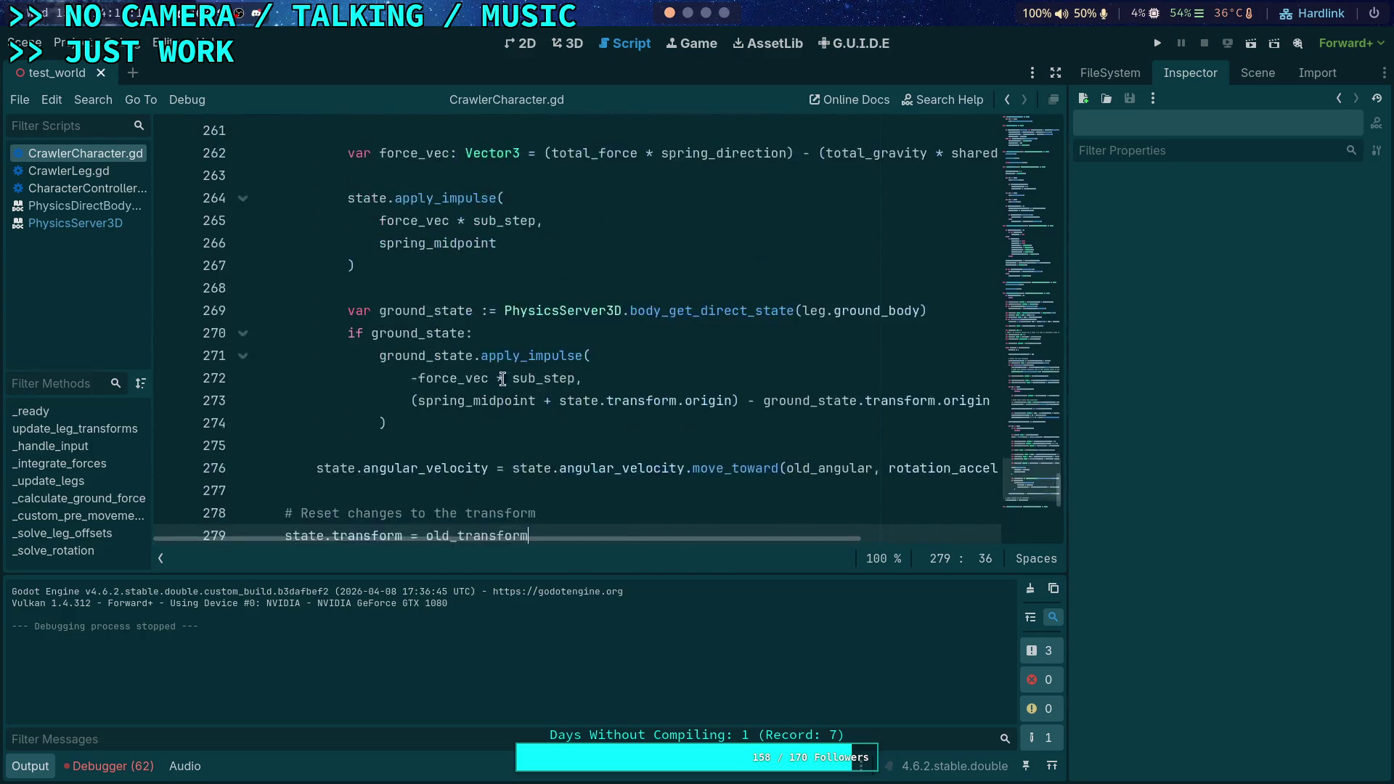
key("Return")
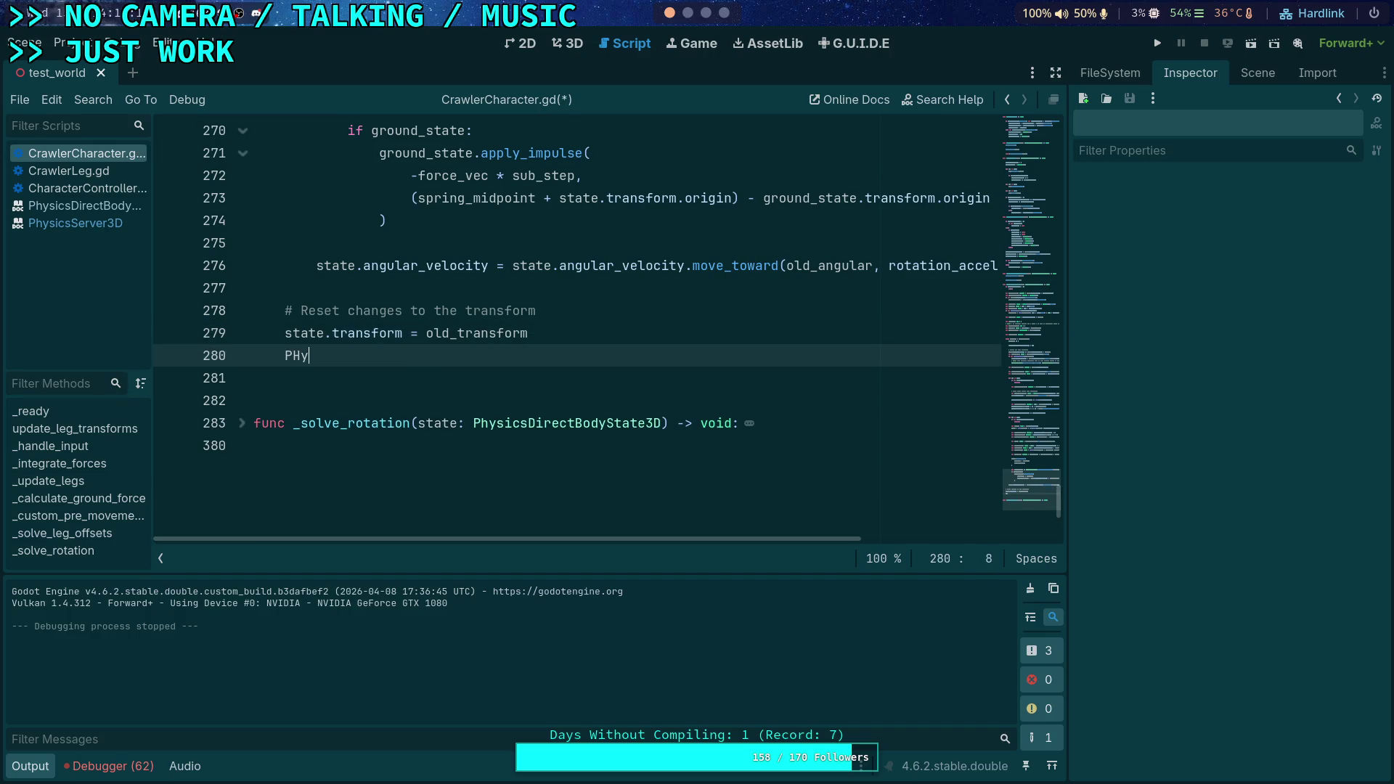
key("BackSpace")
key("BackSpace")
type("hysicsSe")
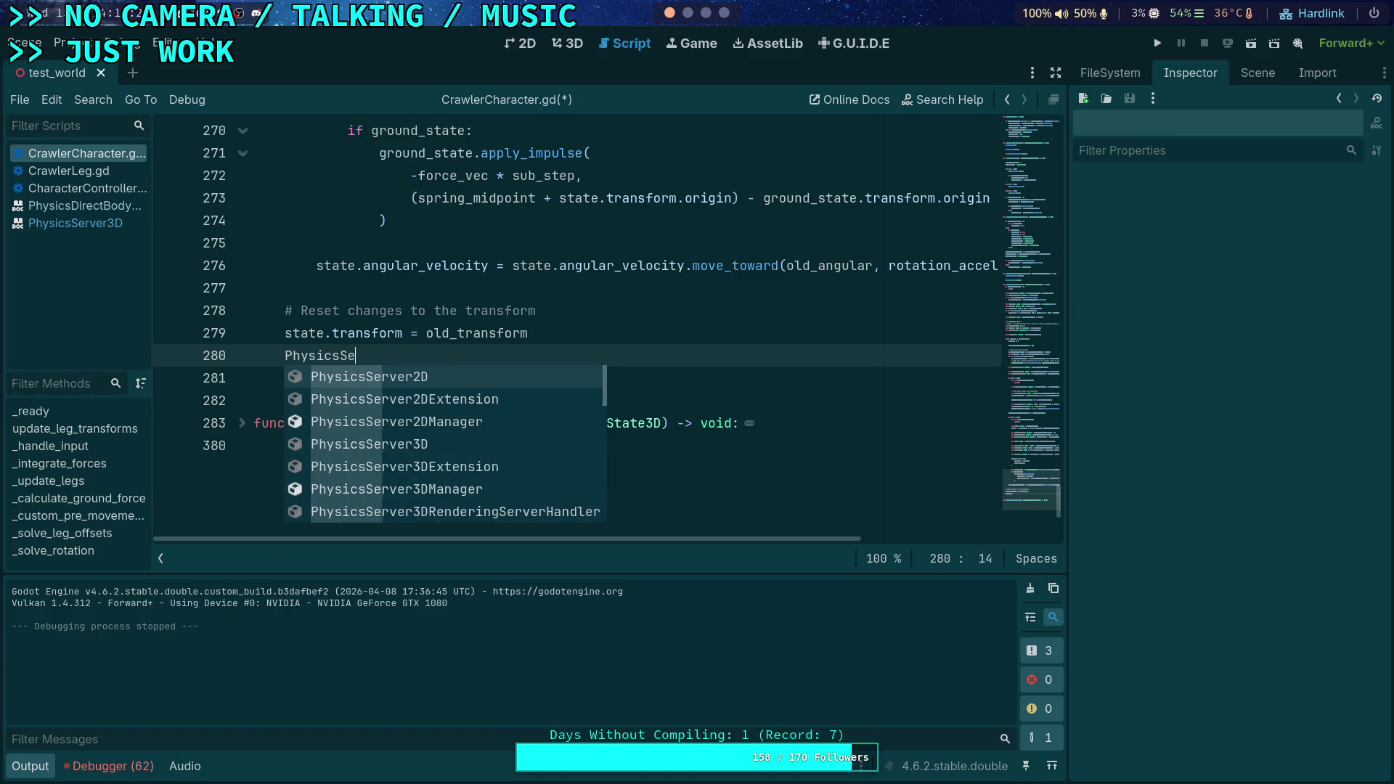
type("rvor")
type("3D.")
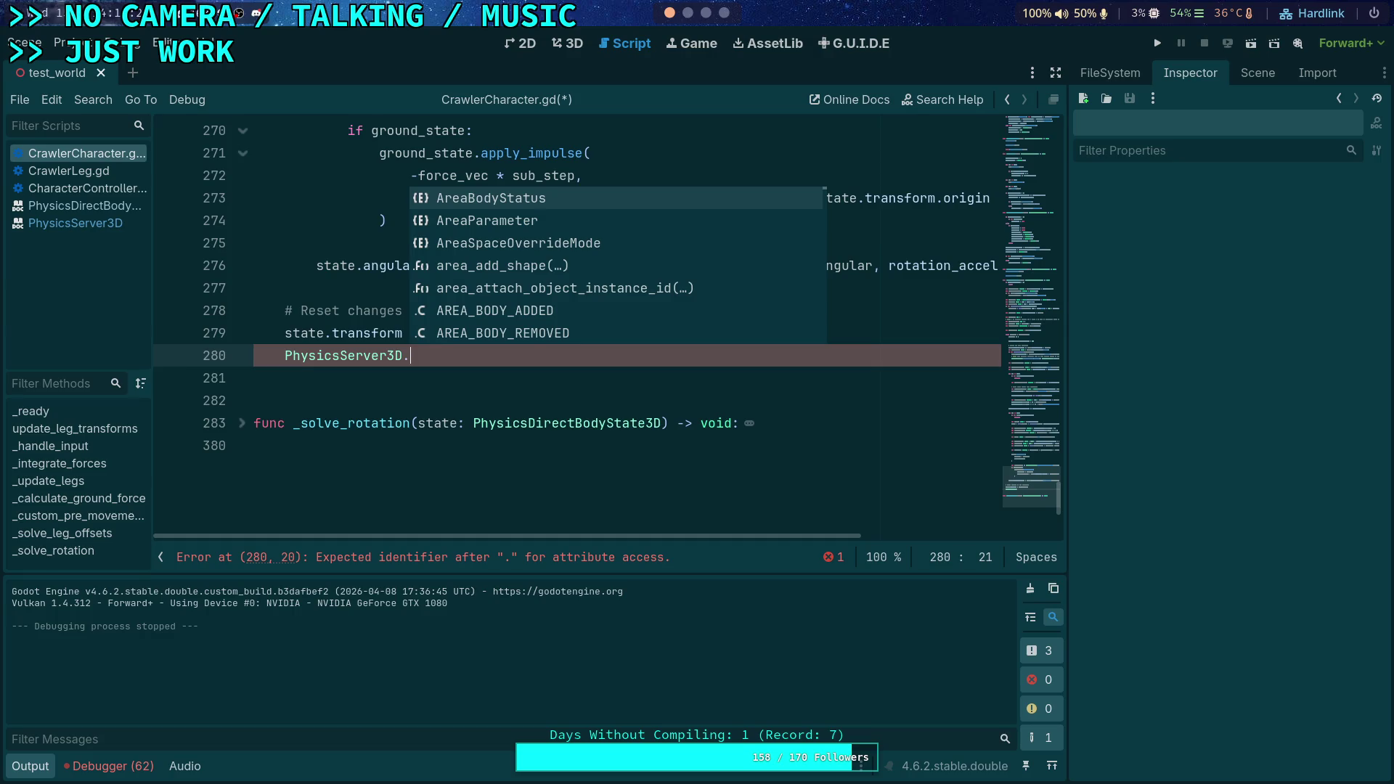
type("body_set_stat")
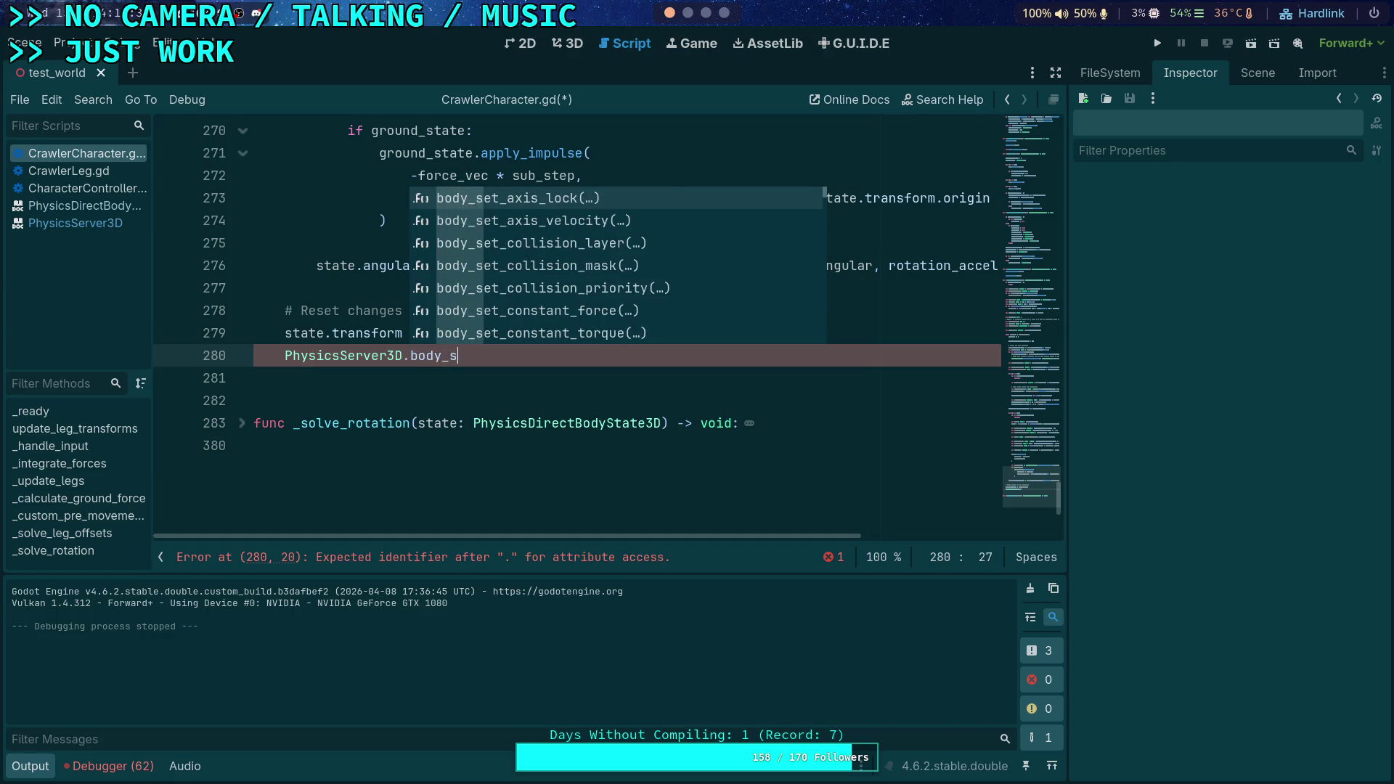
key("Return")
Pass get_rid(), BODY_STATE_TRANSFORM and state.transform as arguments, then save and run the game
type("get_rid")
key("Return")
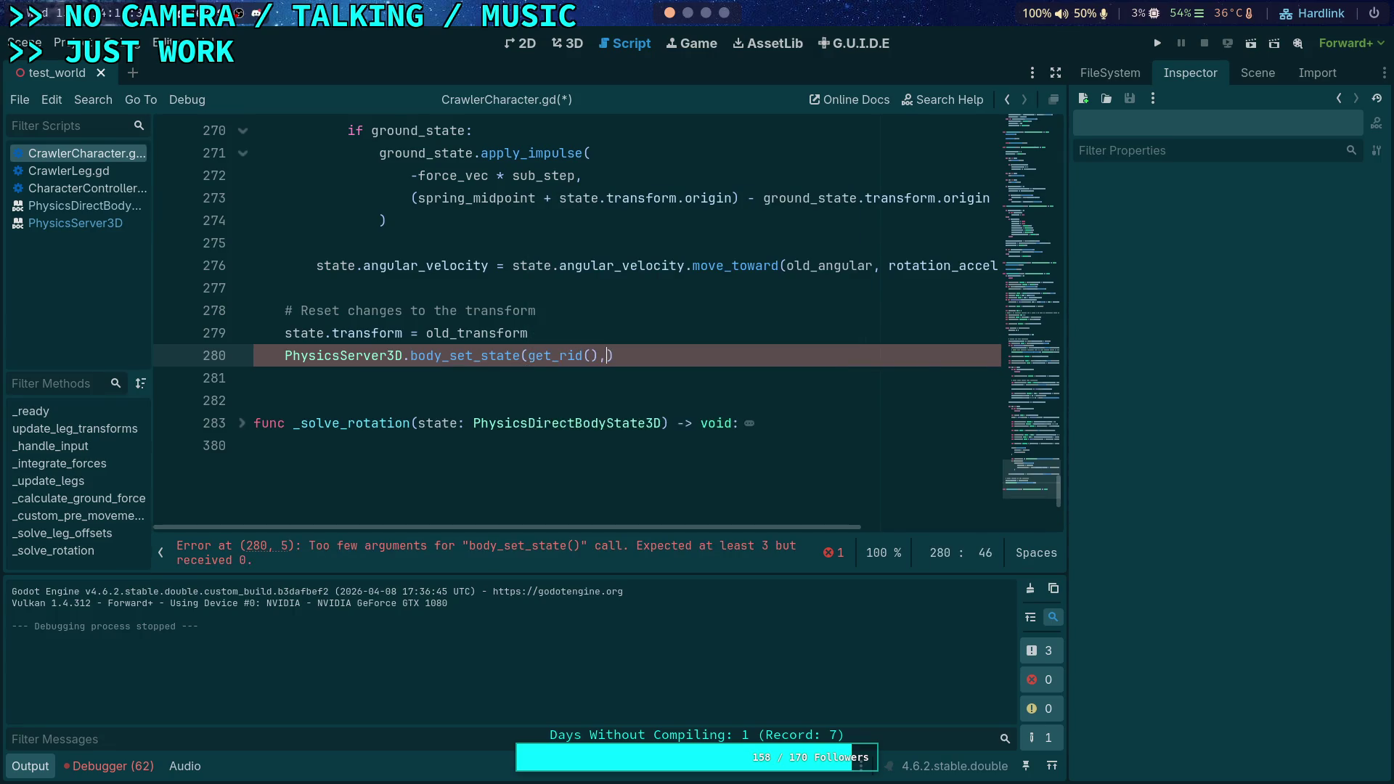
type(",")
key("Down")
key("Down")
key("Down")
key("Return")
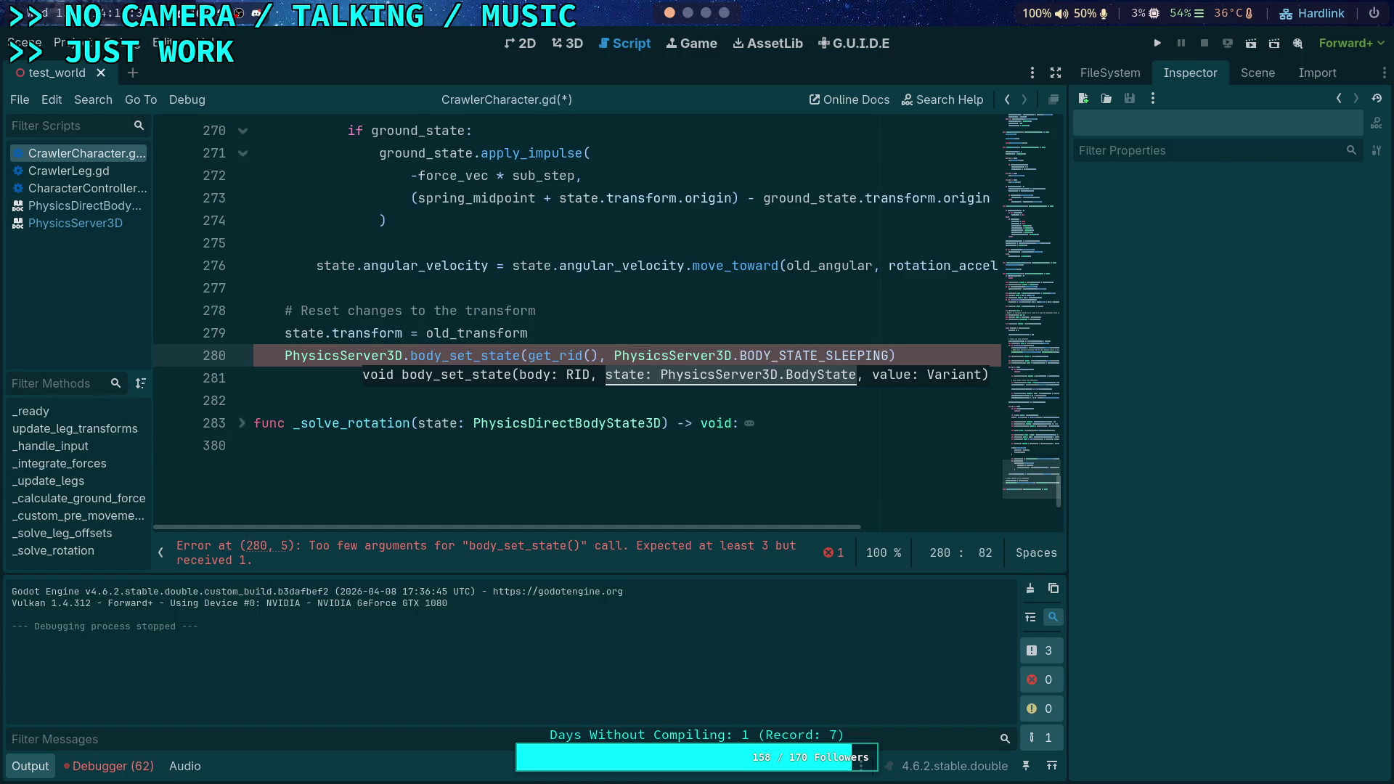
key("BackSpace")
key("BackSpace")
key("BackSpace")
type("TR")
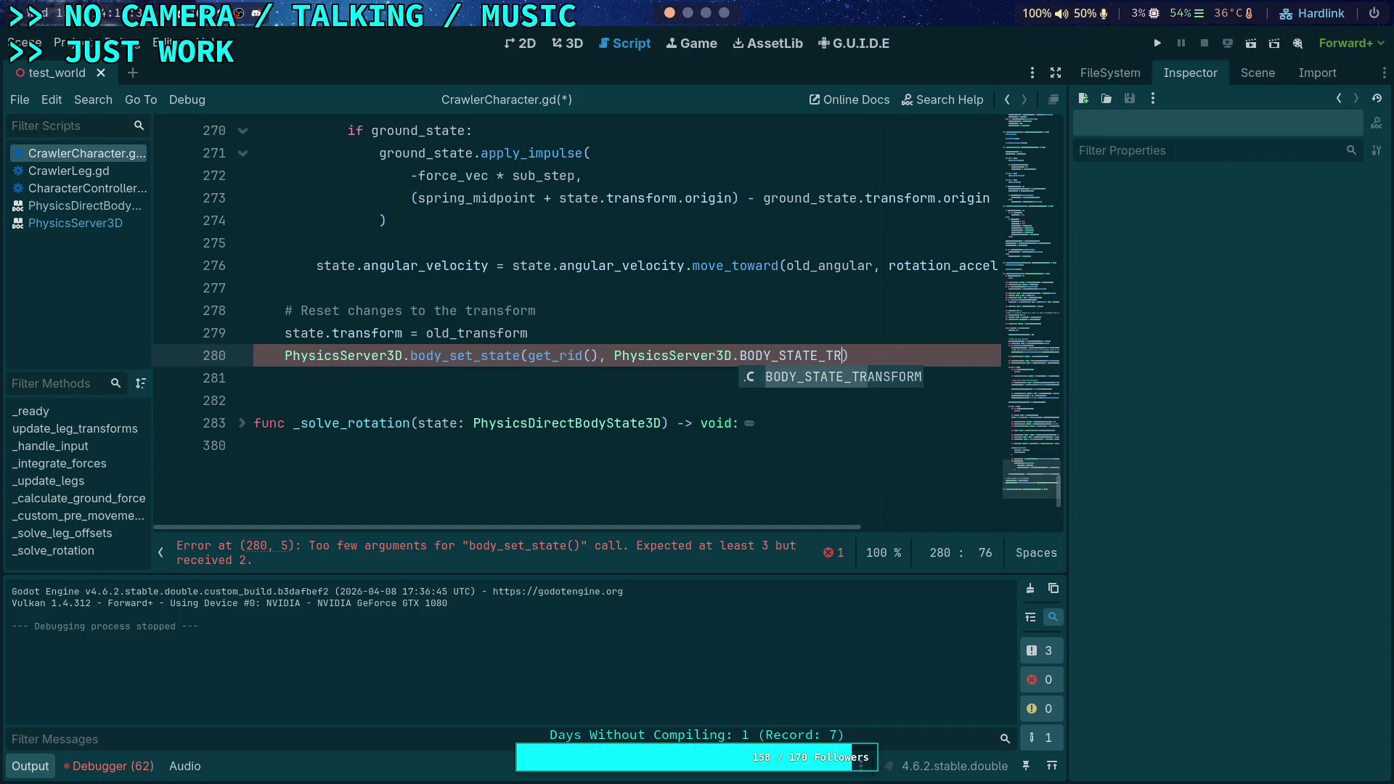
key("Return")
type(", state.transf")
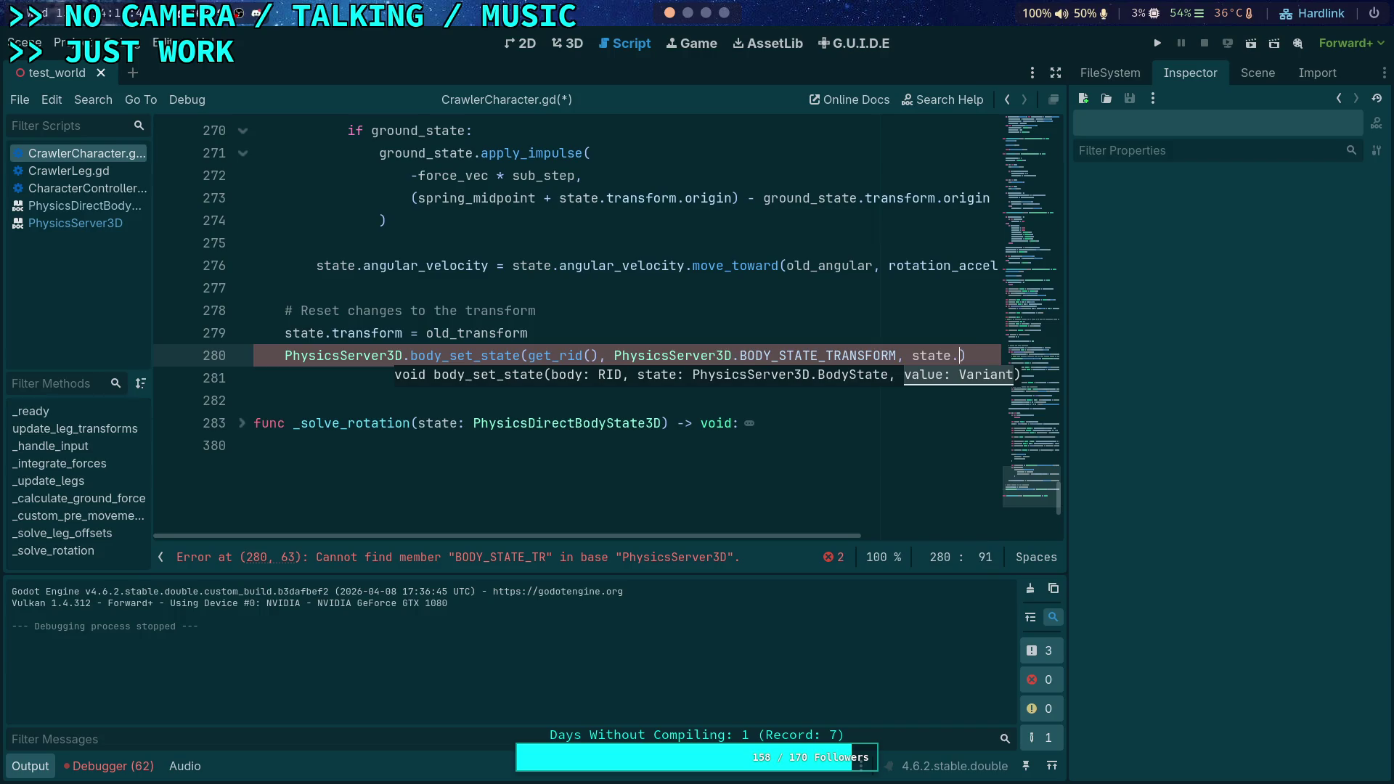
type("orm")
key("ctrl+s")
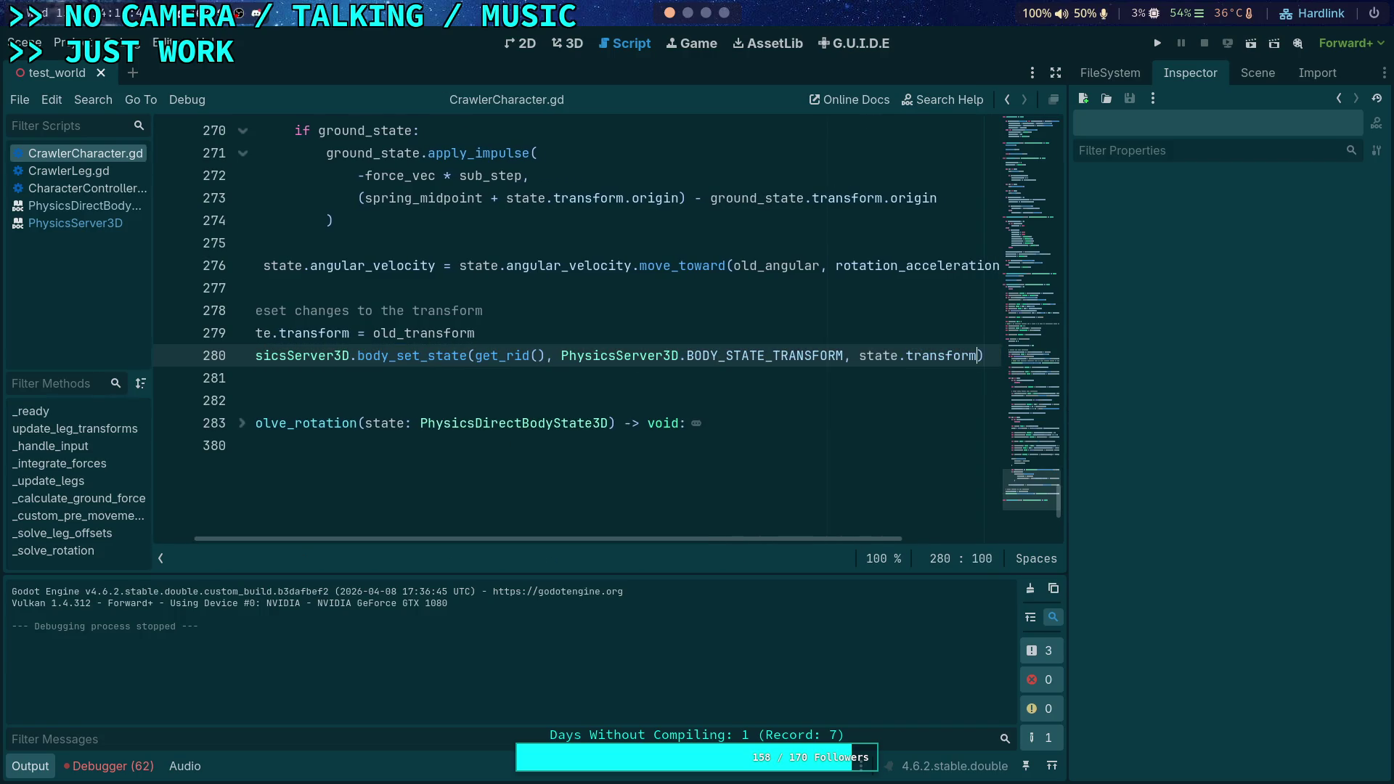
key("F5")
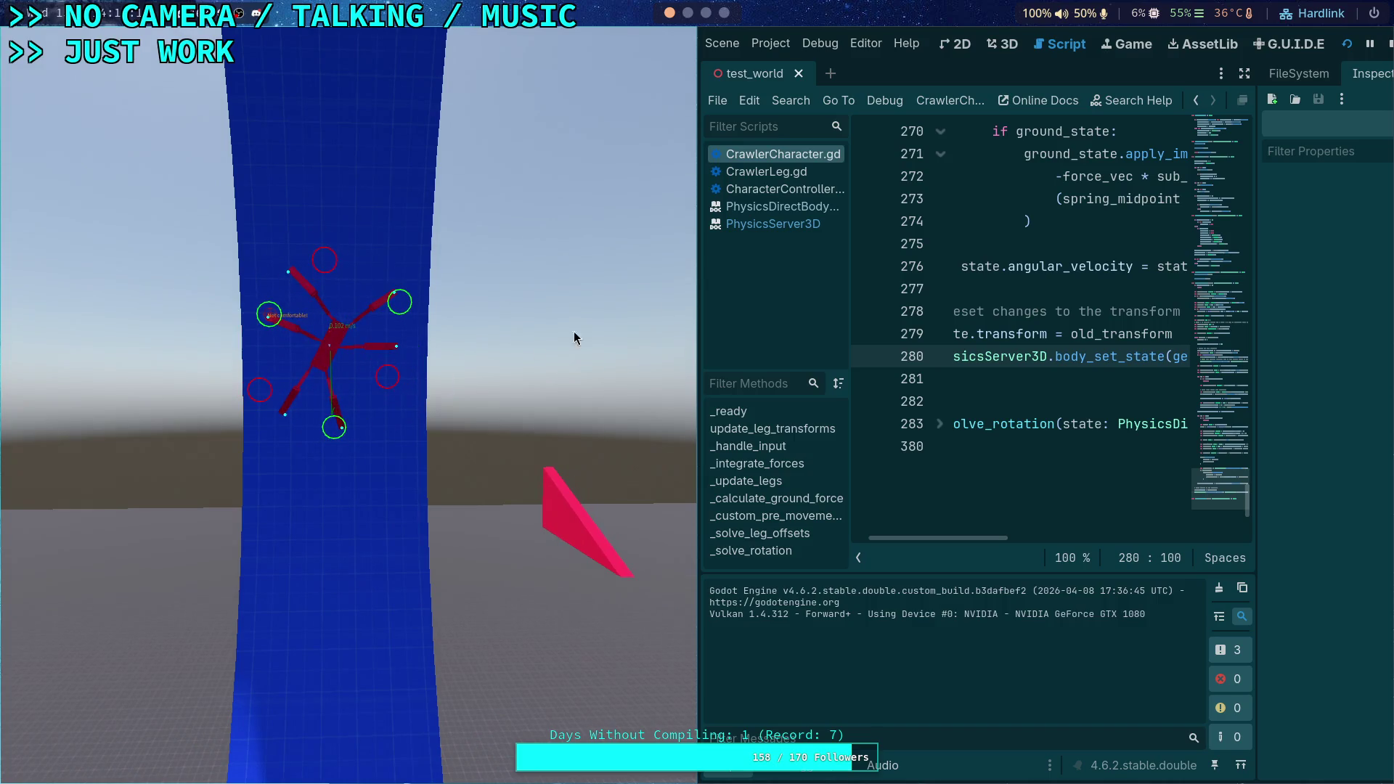
left_click(1390, 44)
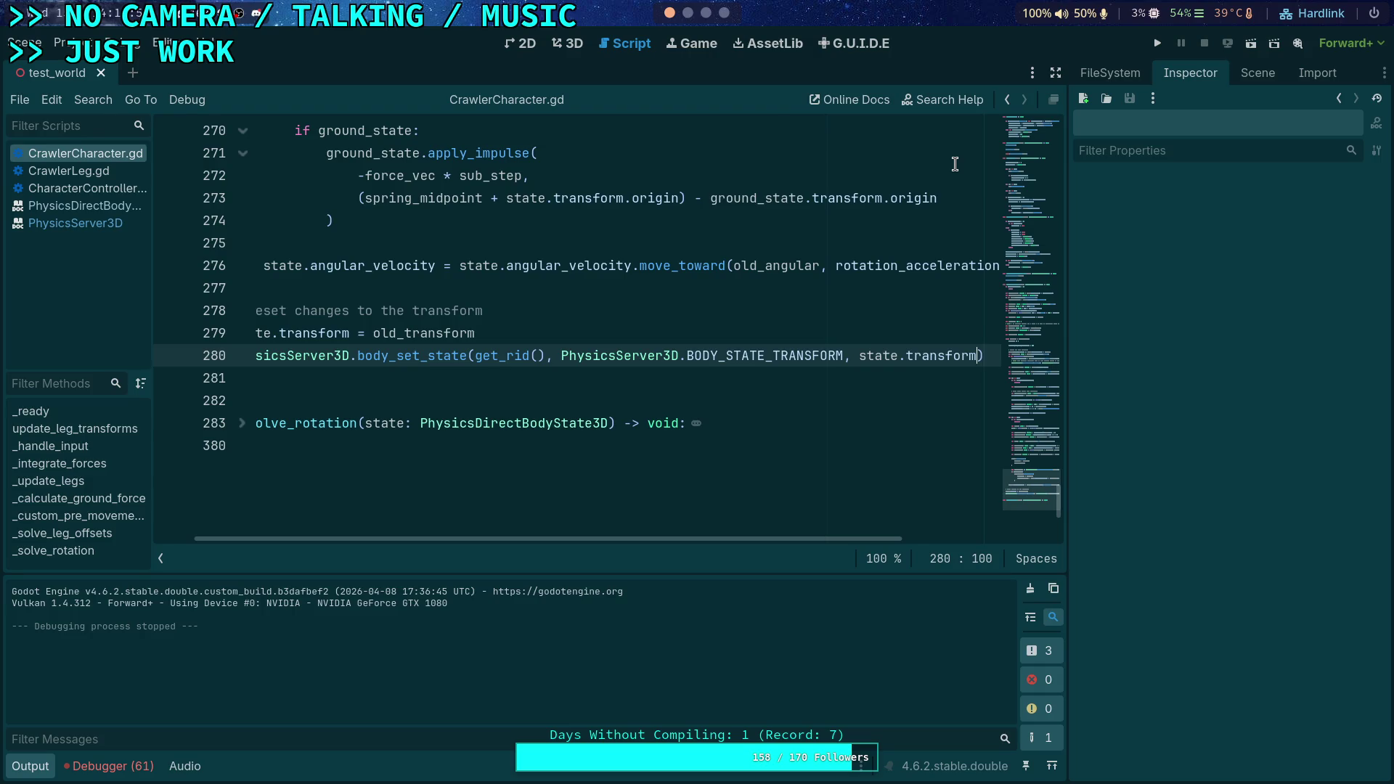
left_click(1158, 42)
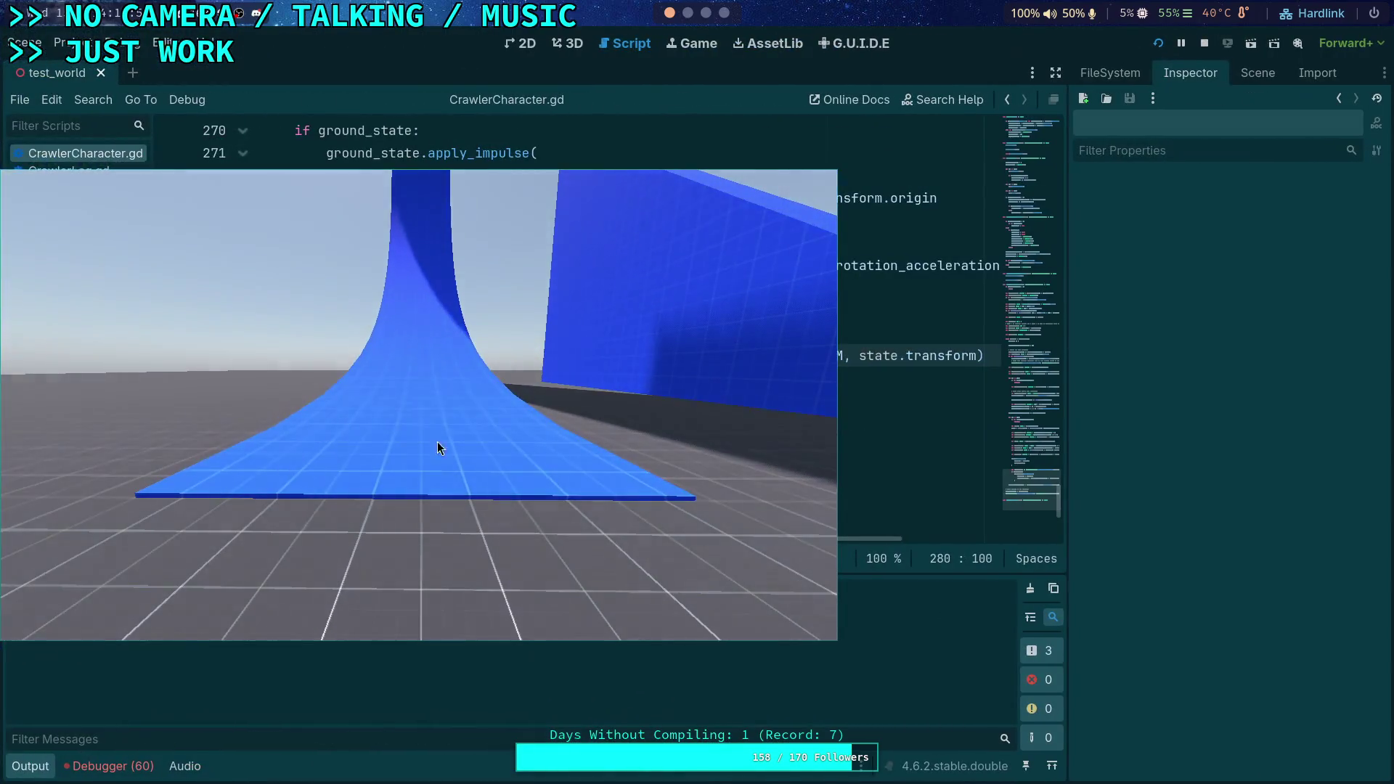
left_click_drag(438, 441, 456, 368)
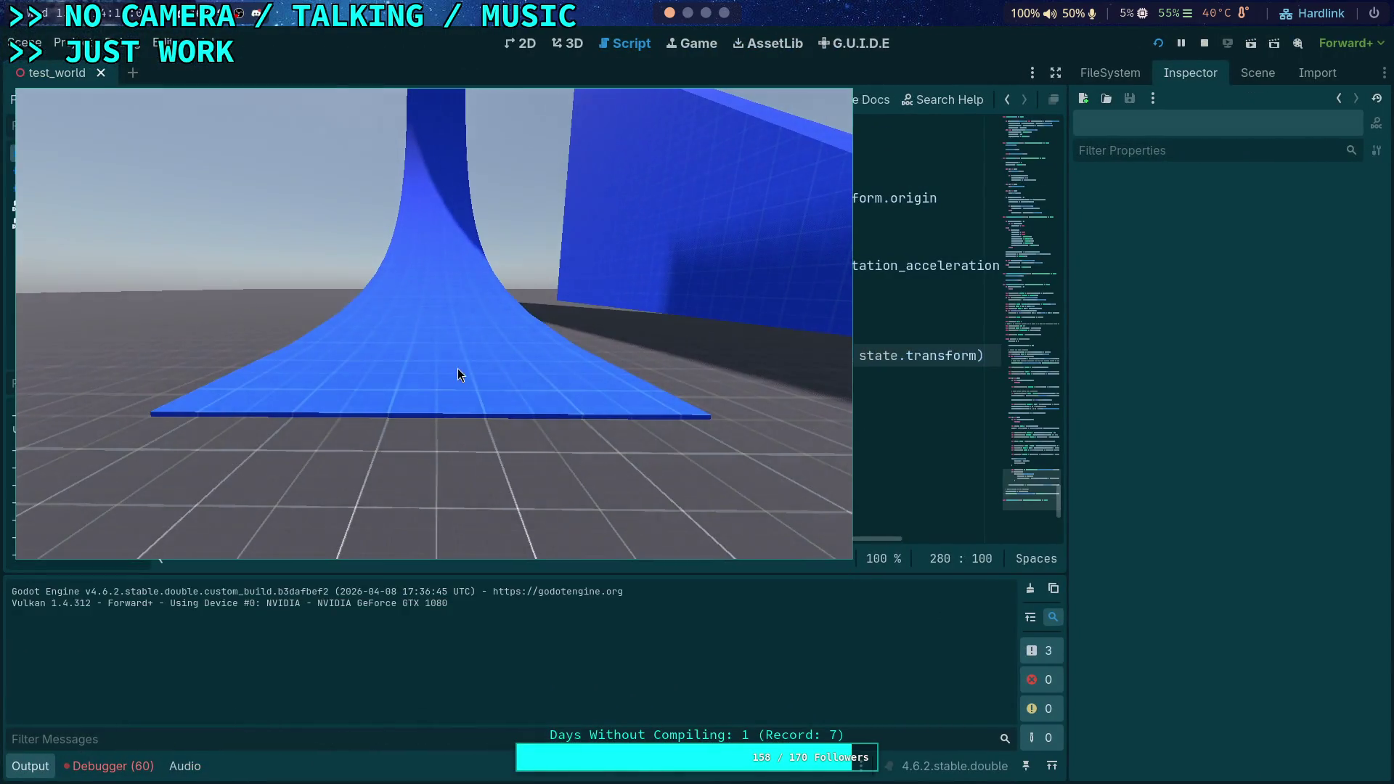
key("w")
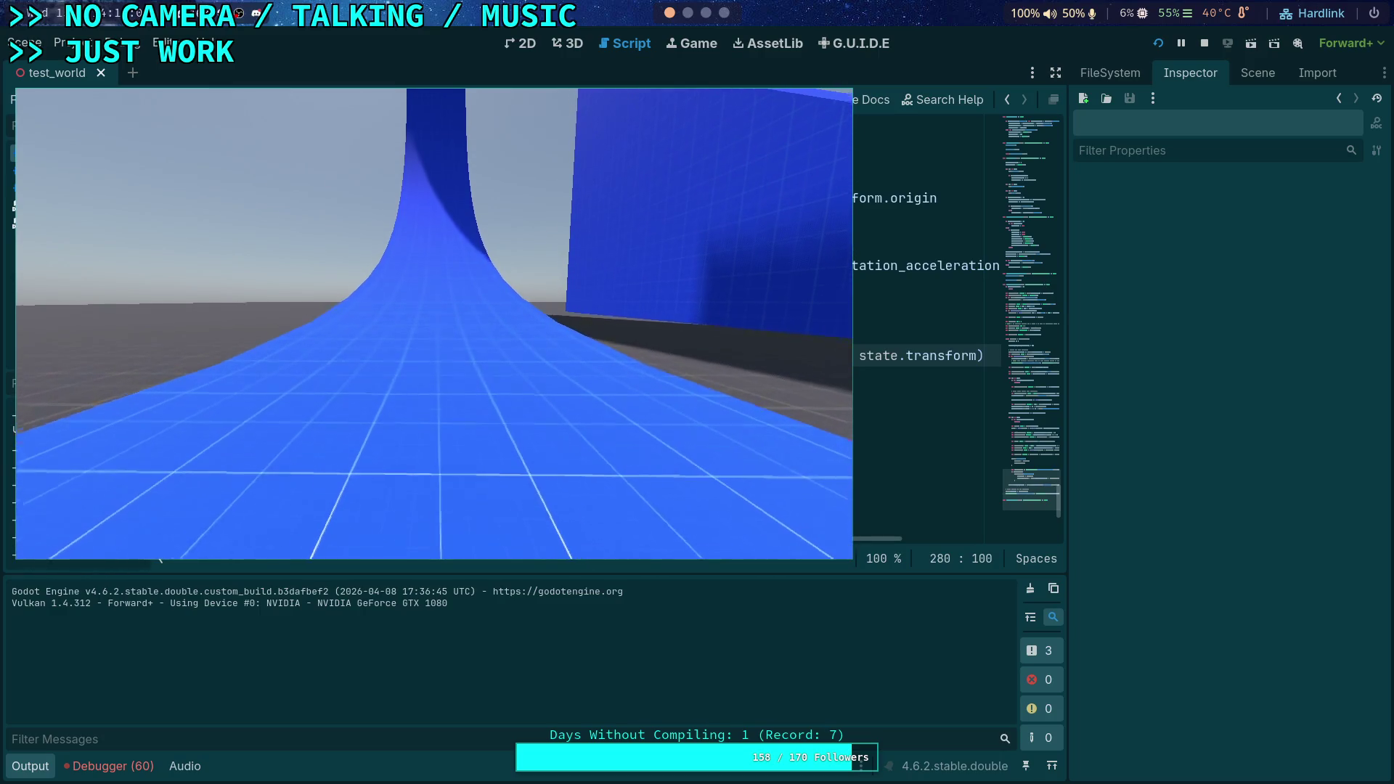
key("w")
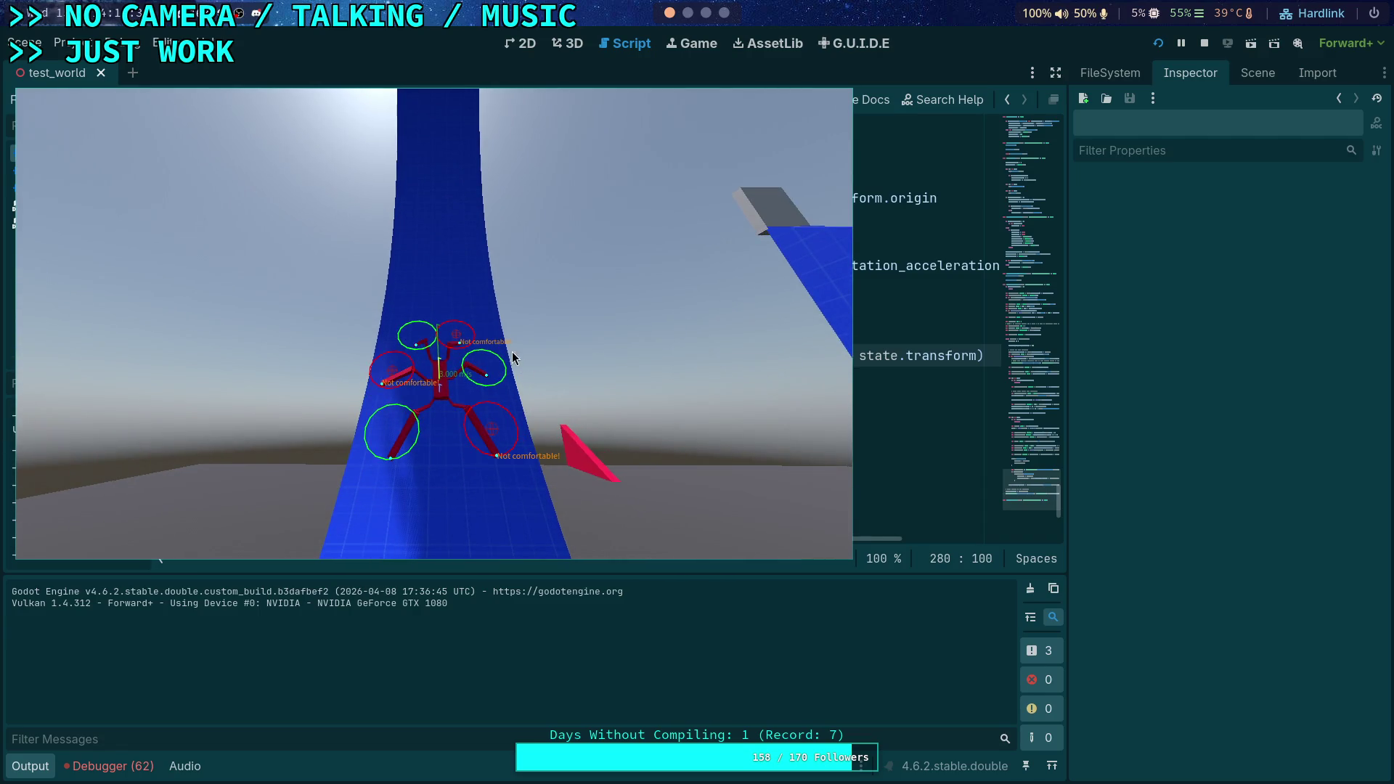
key("Escape")
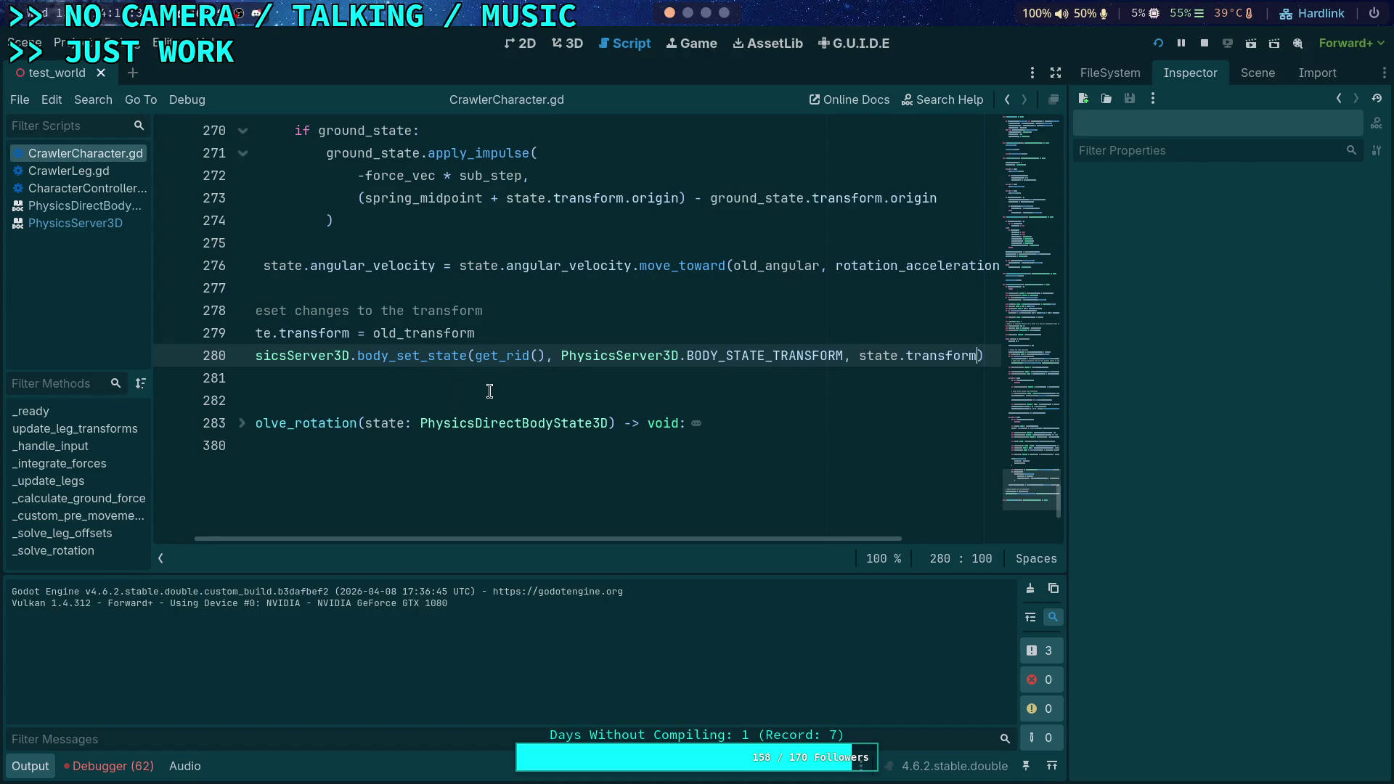
Set a breakpoint on line 215 of _integrate_forces
scroll(507, 541, "left", 2)
scroll(536, 354, "up", 10)
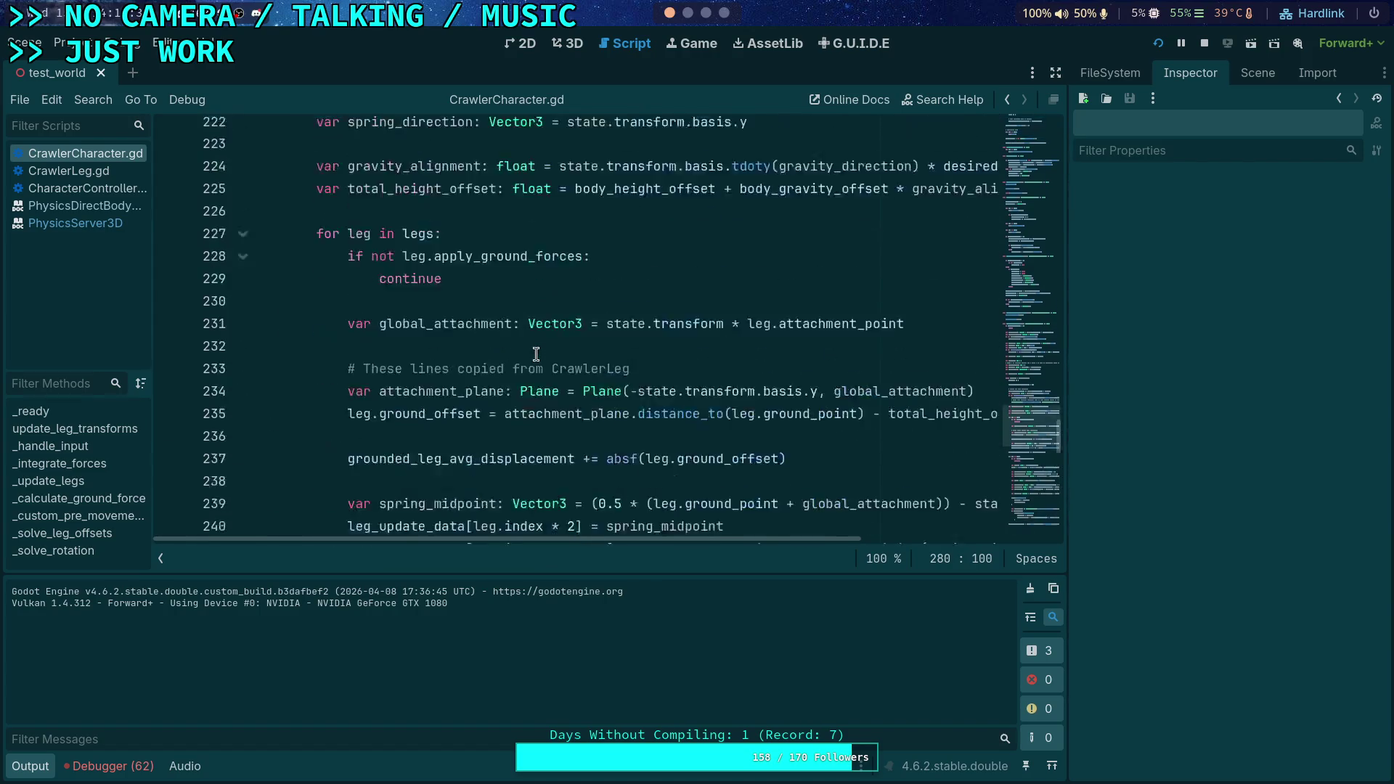
scroll(536, 355, "up", 6)
left_click(170, 380)
mouse_move(446, 386)
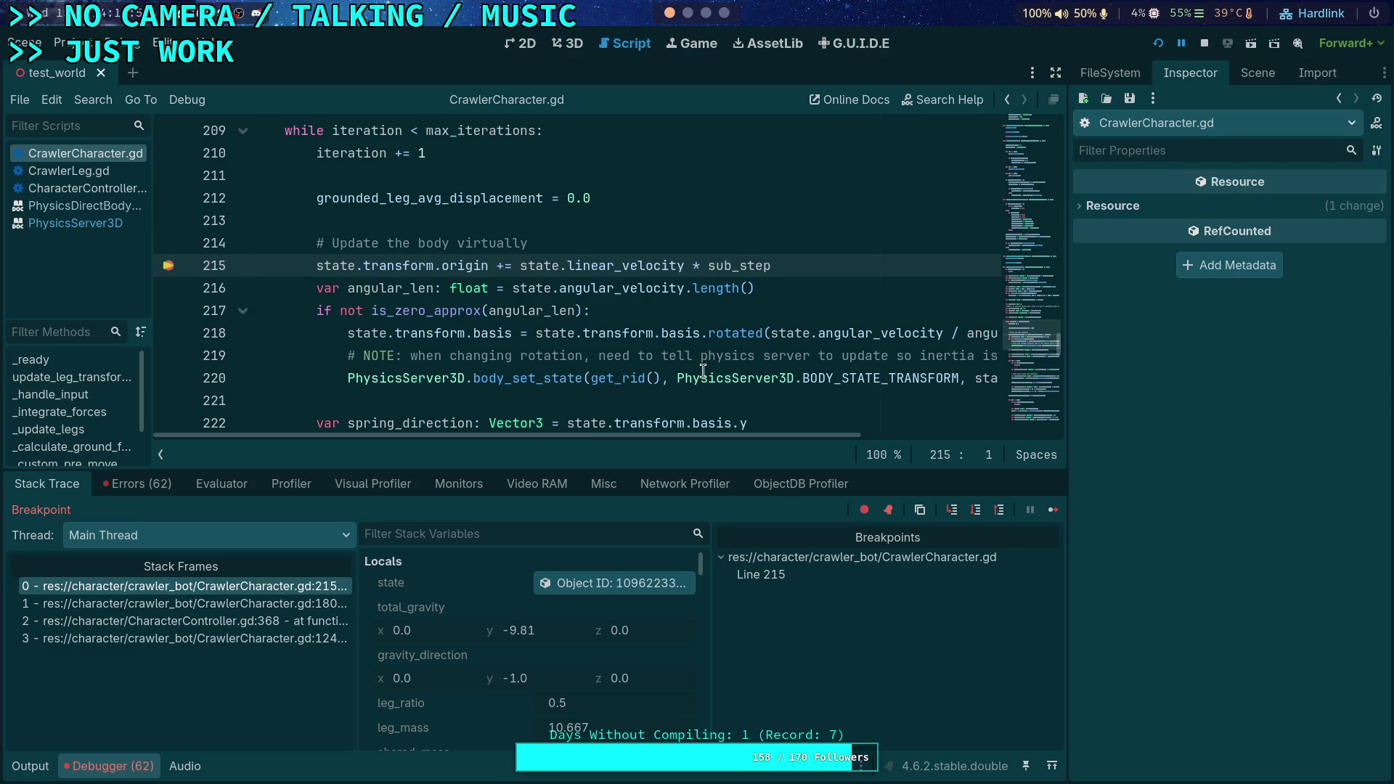
Inspect the state object's physics properties and step over twice to line 217
scroll(709, 366, "down", 1)
mouse_move(619, 434)
left_mouse_down()
mouse_move(720, 436)
mouse_move(563, 455)
mouse_move(594, 421)
left_mouse_up()
left_click(614, 535)
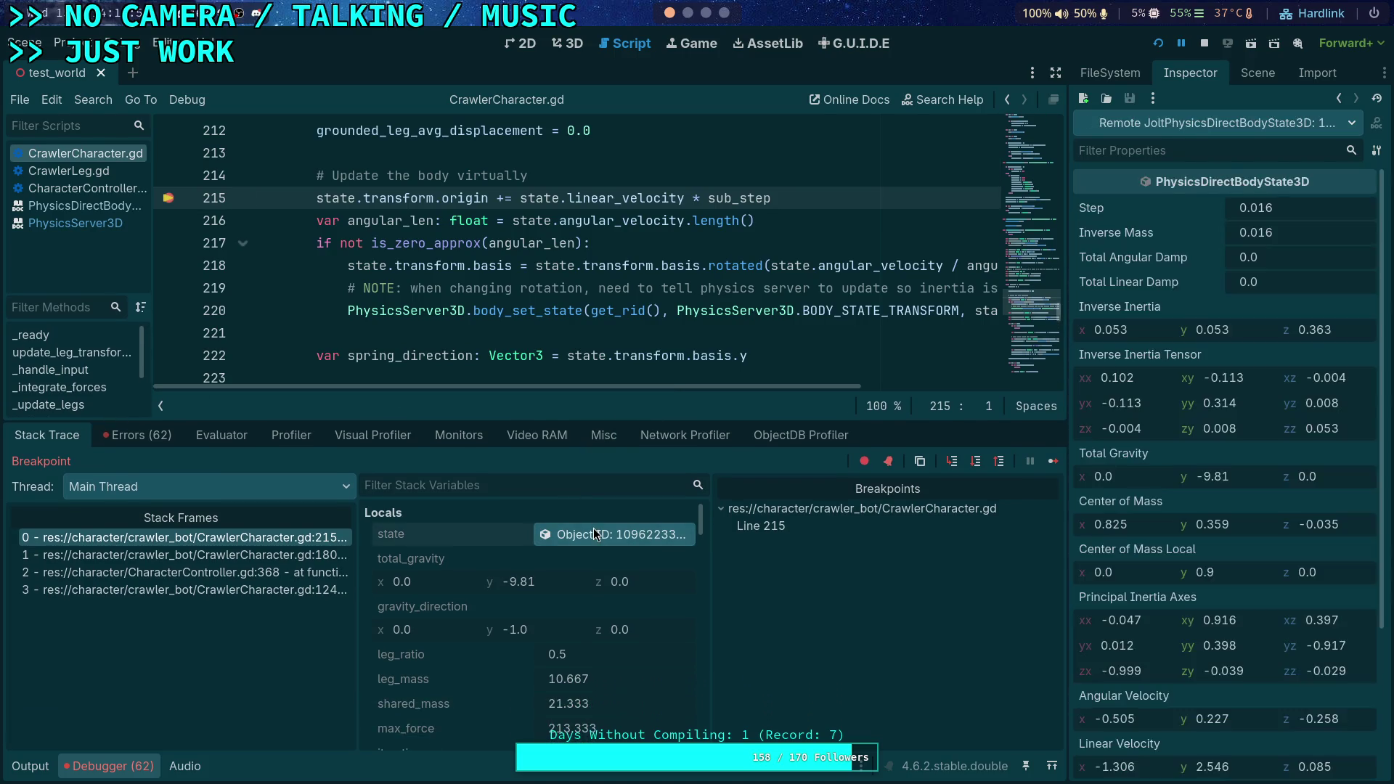
left_click(972, 463)
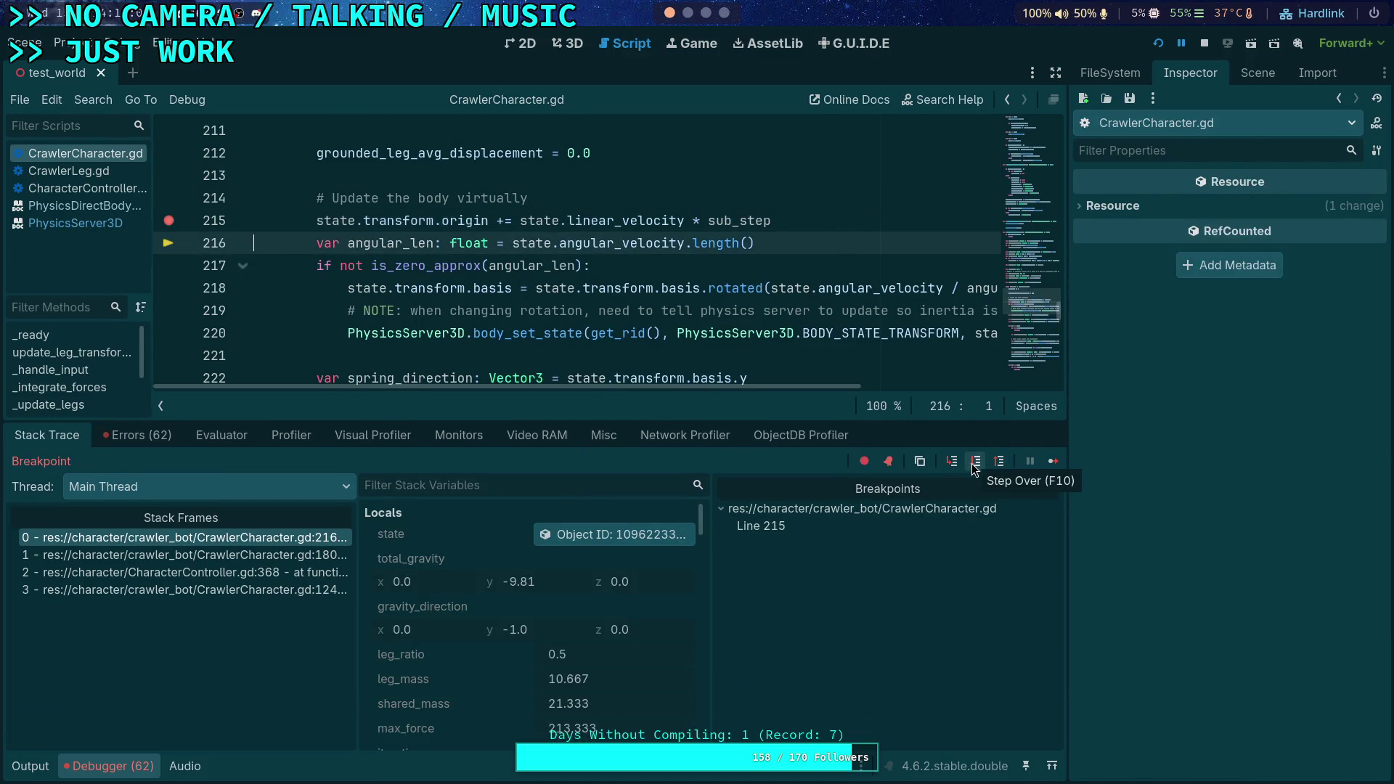
left_click(973, 463)
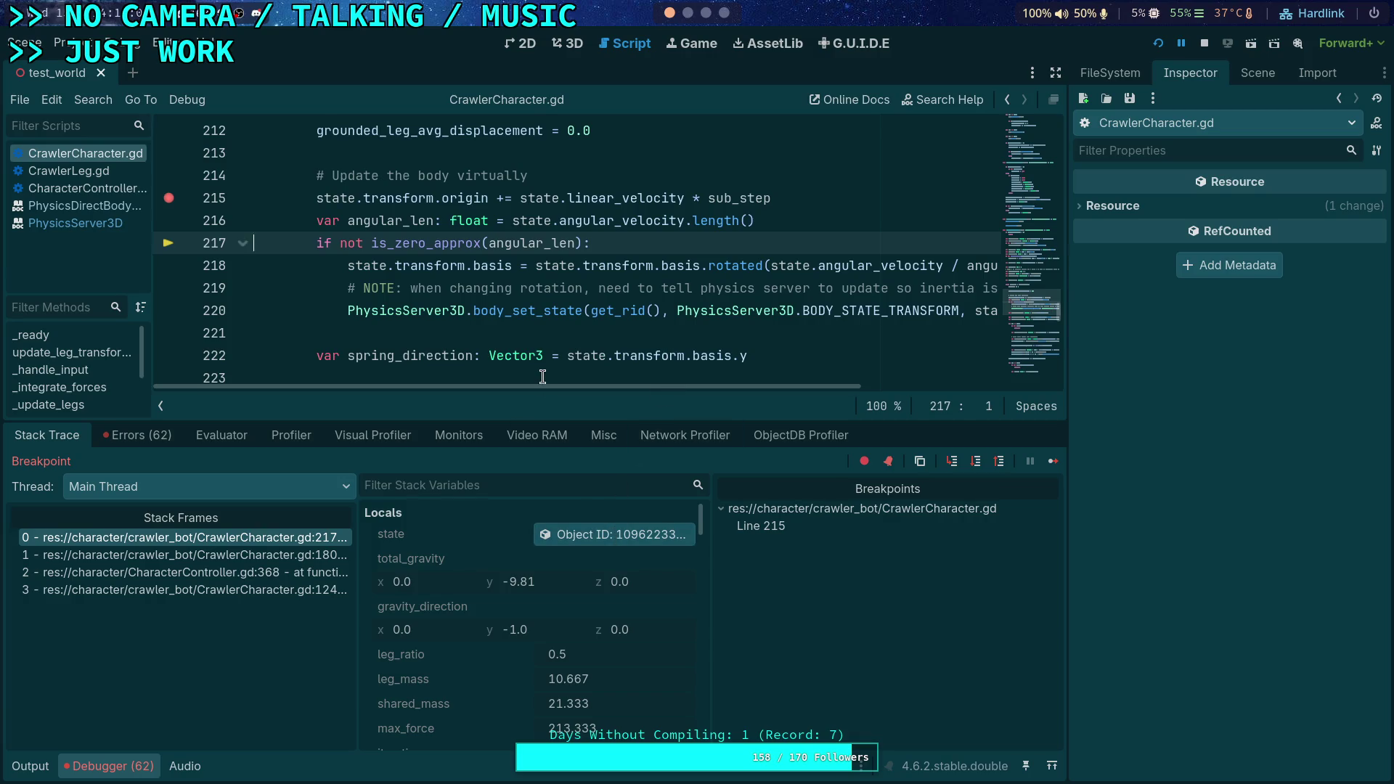
Stop the debugging session and hide the debugger panel
scroll(543, 378, "up", 1)
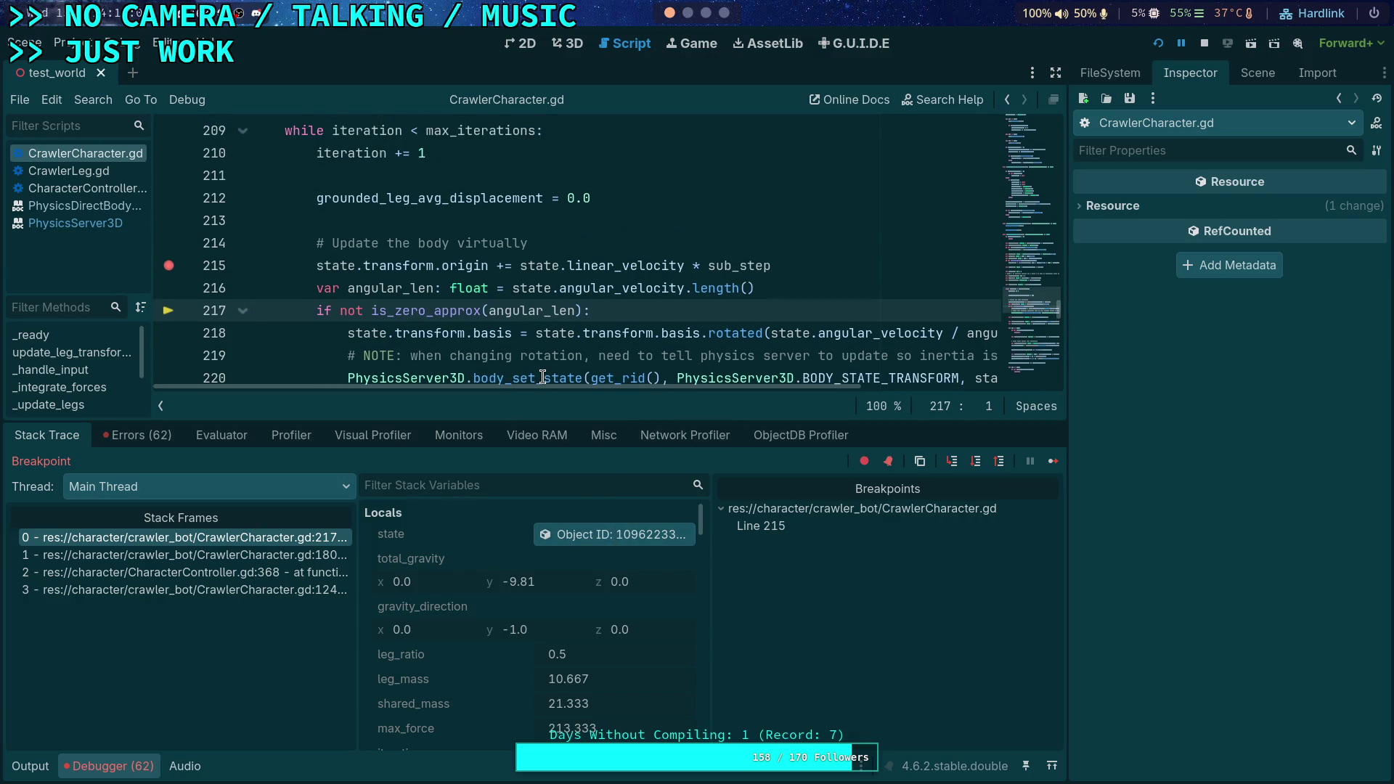
left_click(1204, 44)
left_click(135, 771)
scroll(383, 448, "up", 2)
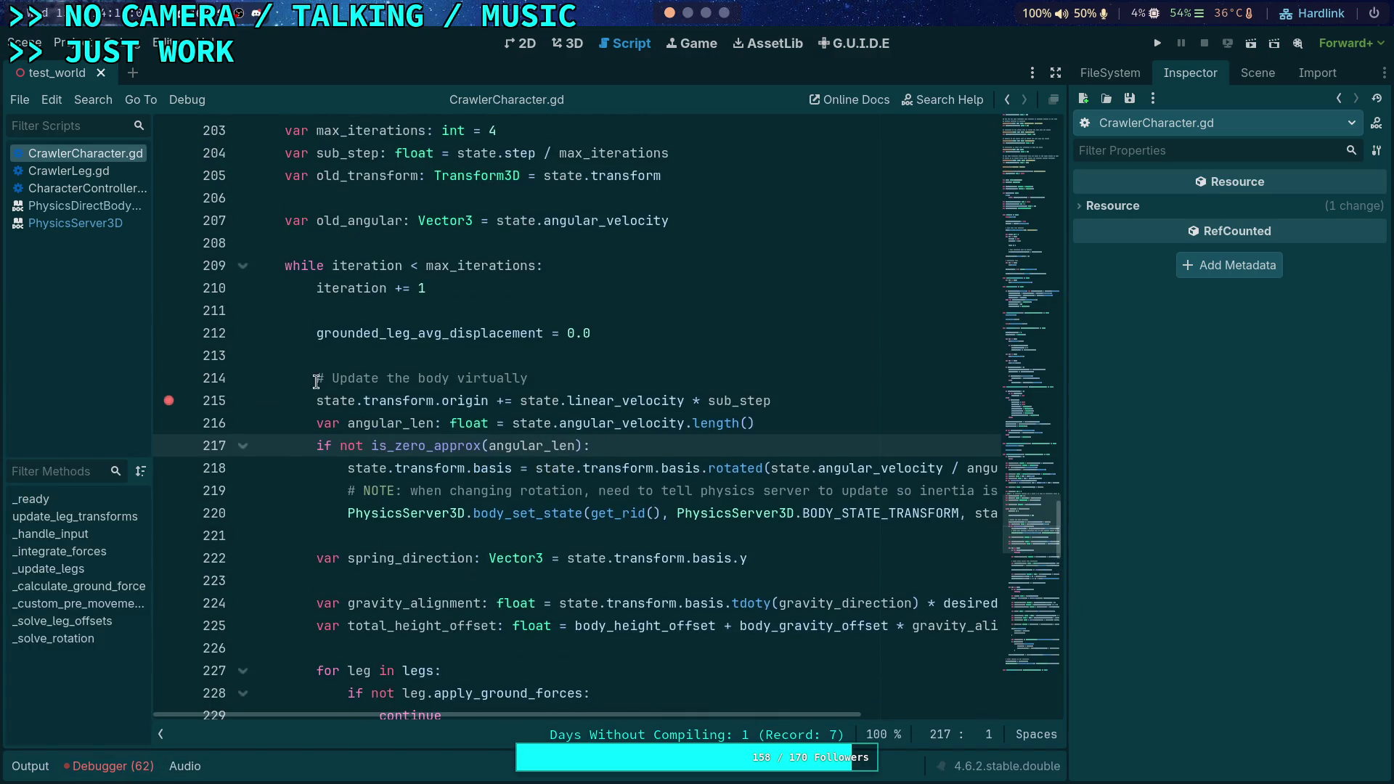
Remove the 'Update the body virtually' block from lines 214–220, including its leftover blank line
mouse_move(314, 383)
left_mouse_down()
mouse_move(473, 445)
mouse_move(479, 492)
mouse_move(807, 532)
left_mouse_up()
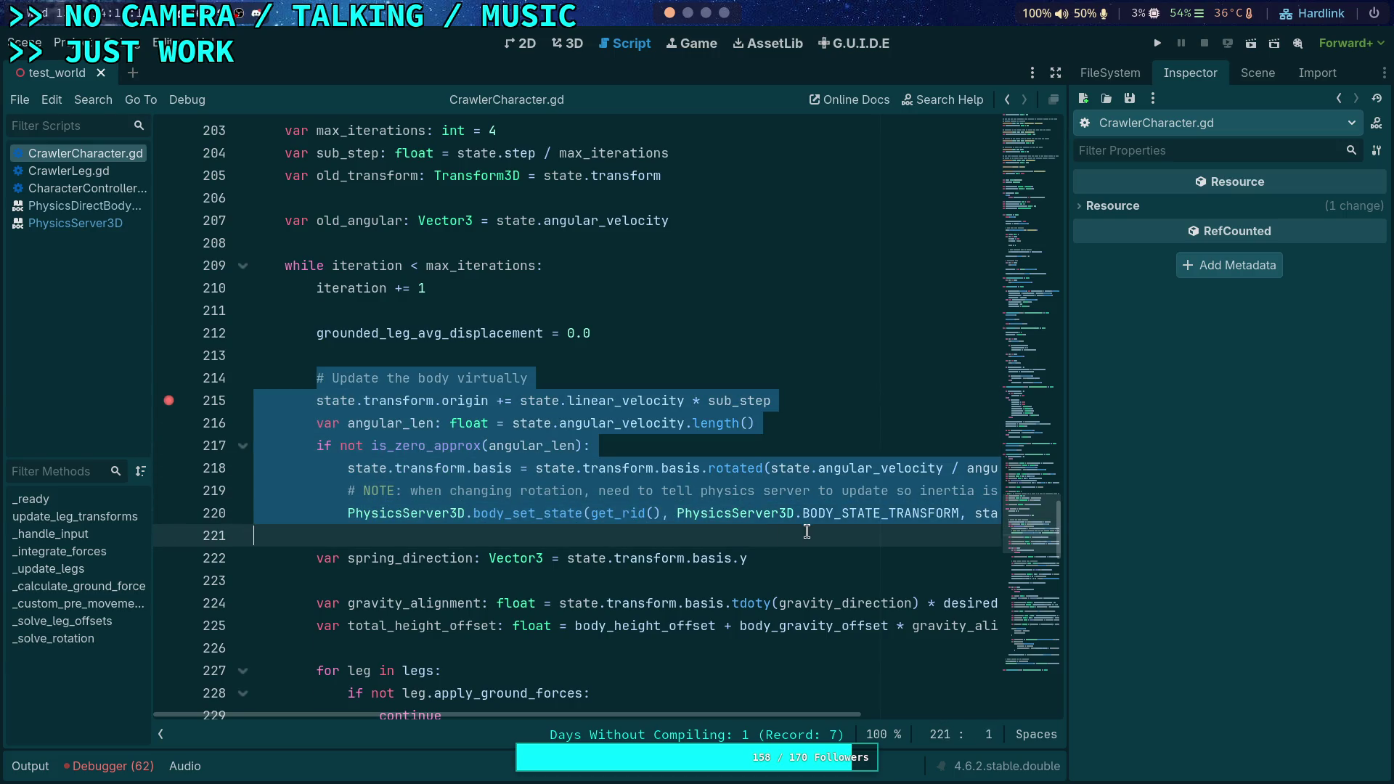
key("Delete")
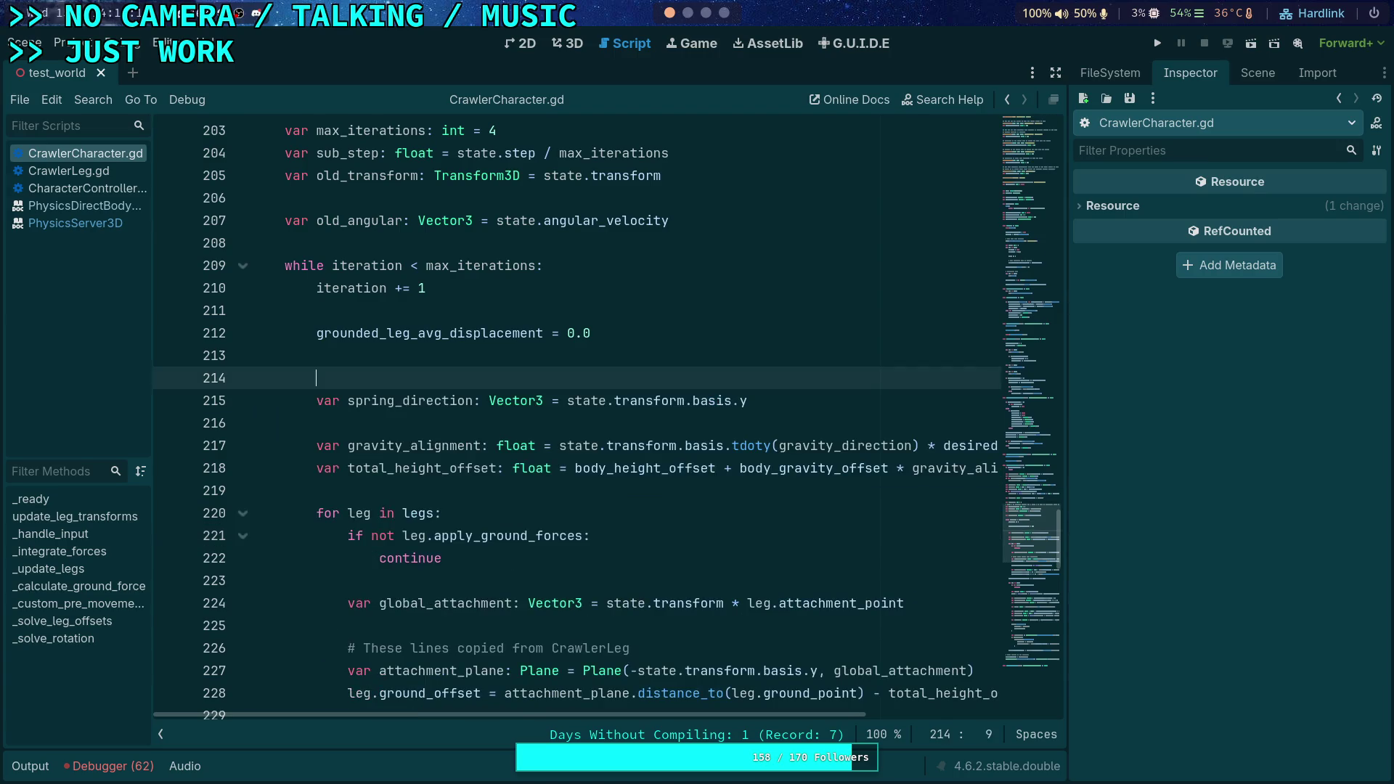
key("BackSpace")
scroll(252, 232, "down", 4)
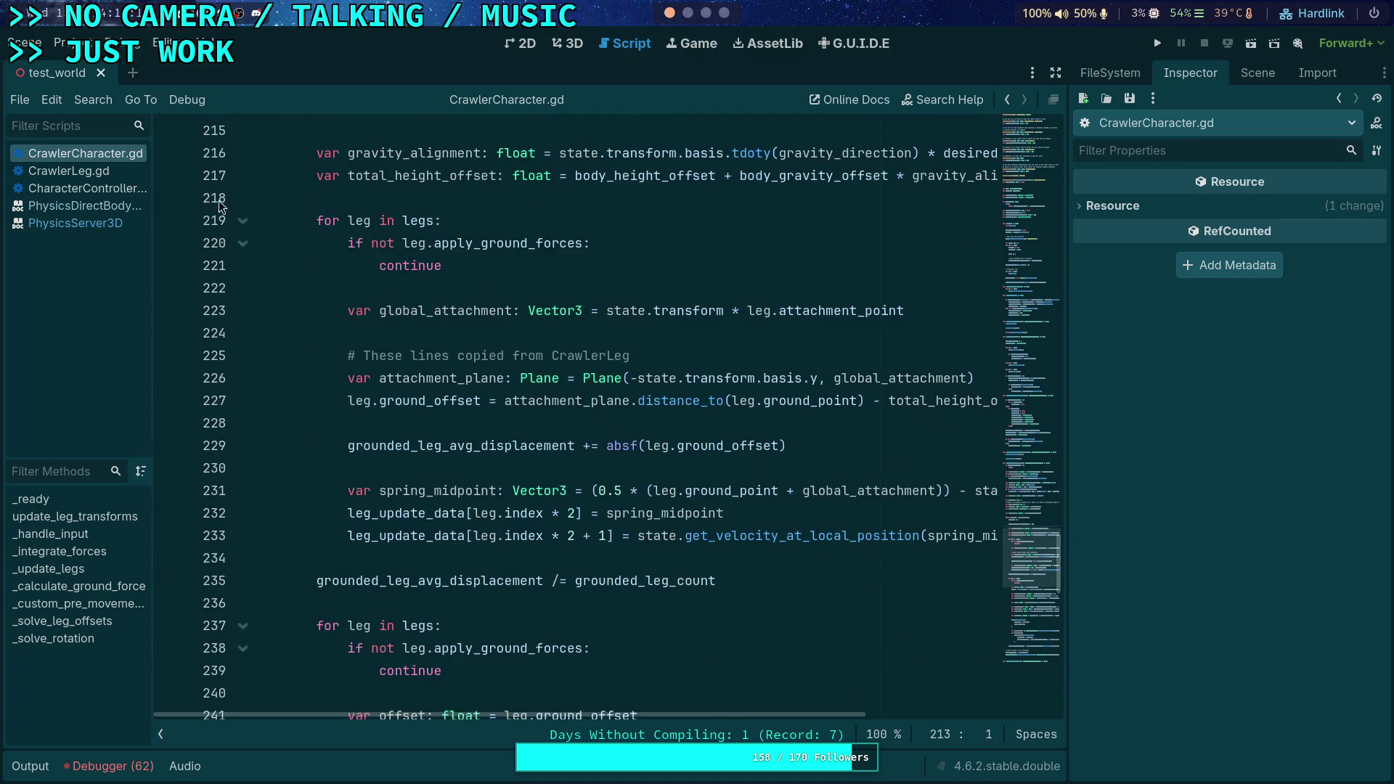
Fold both 'for leg in legs' loops and open new lines after line 268
left_click(243, 221)
left_click(242, 312)
left_click(435, 334)
scroll(610, 464, "up", 2)
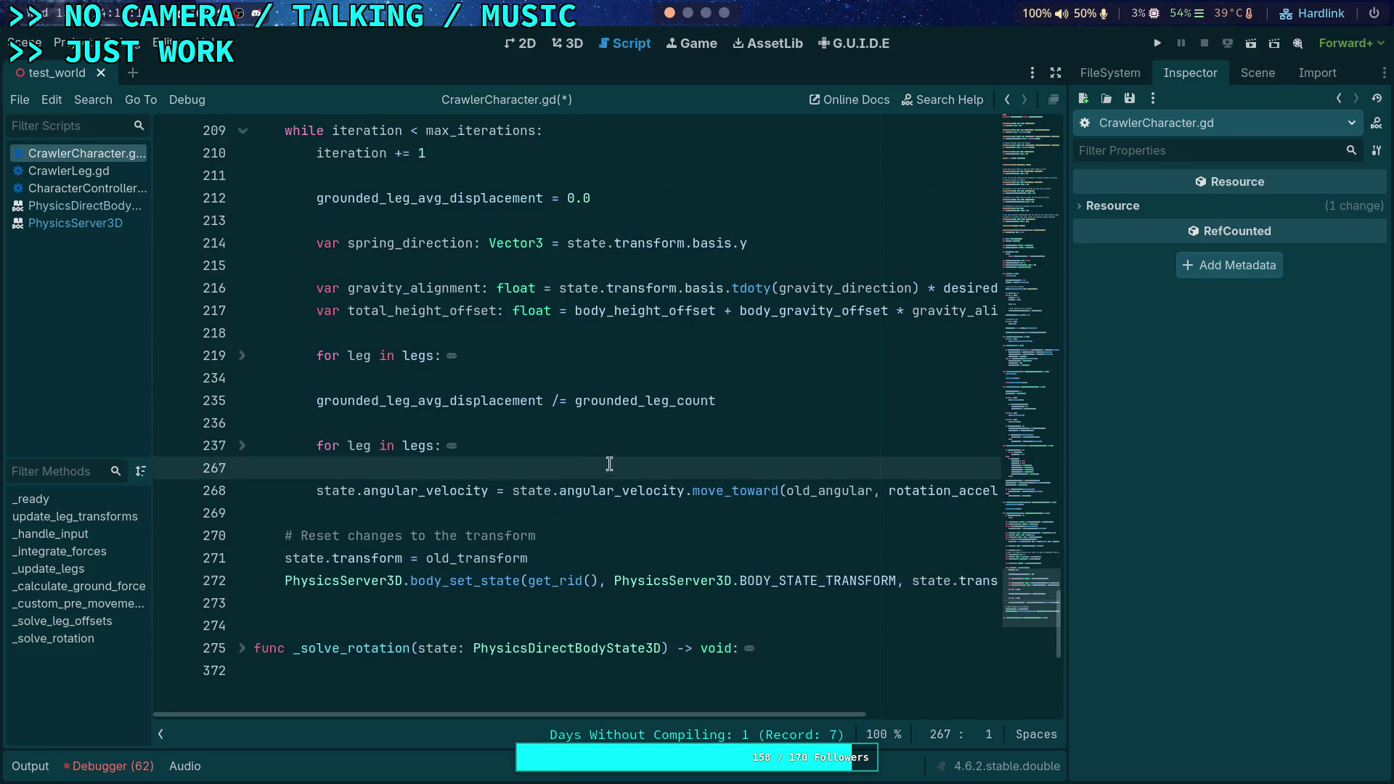
left_click(537, 510)
key("Return")
key("Return")
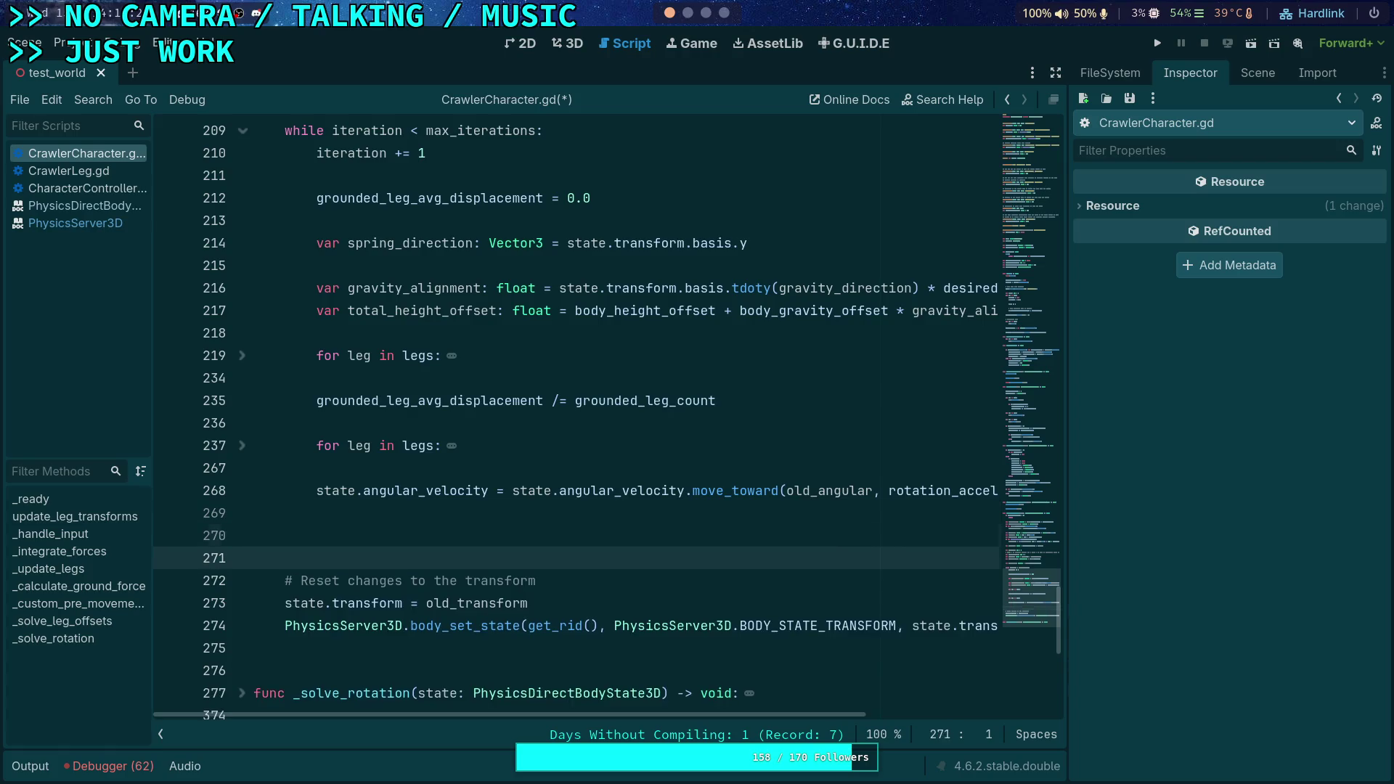
key("Up")
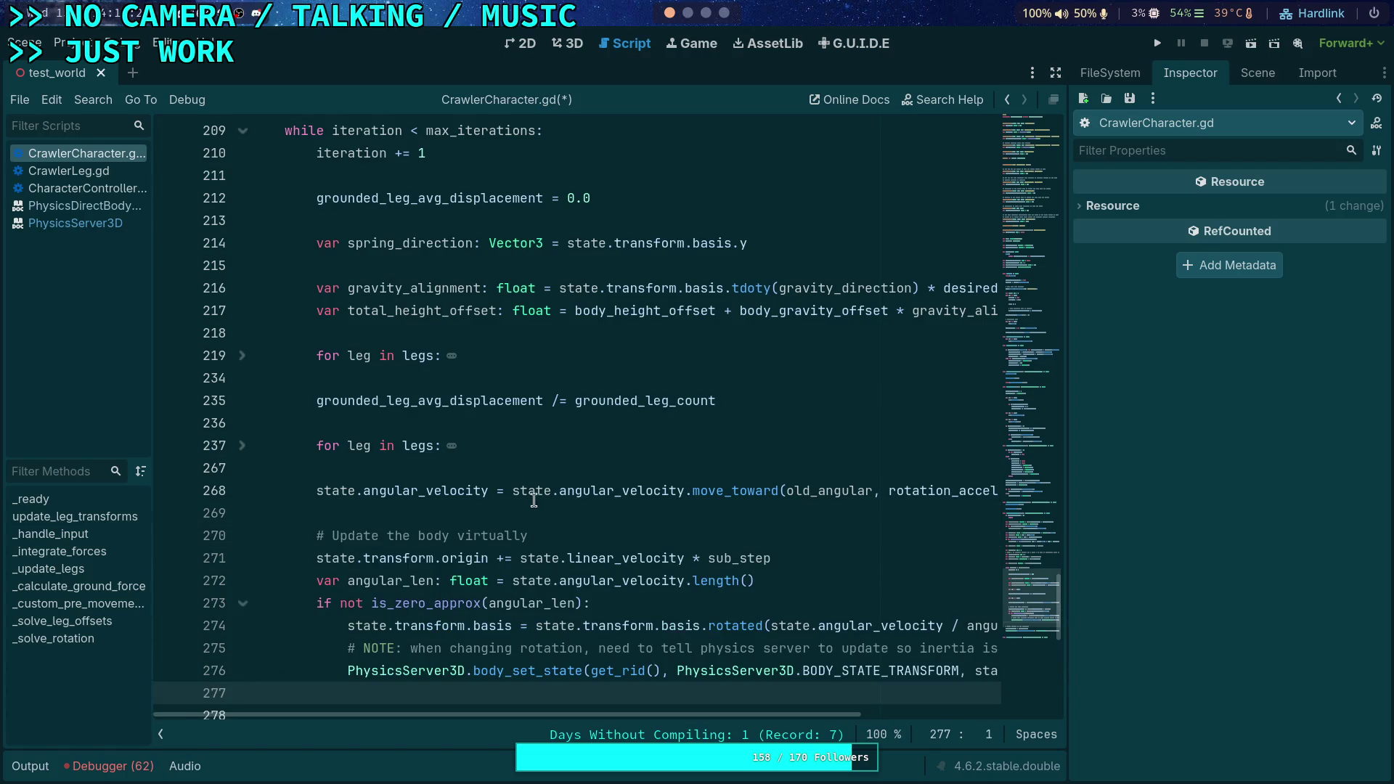
scroll(534, 501, "down", 2)
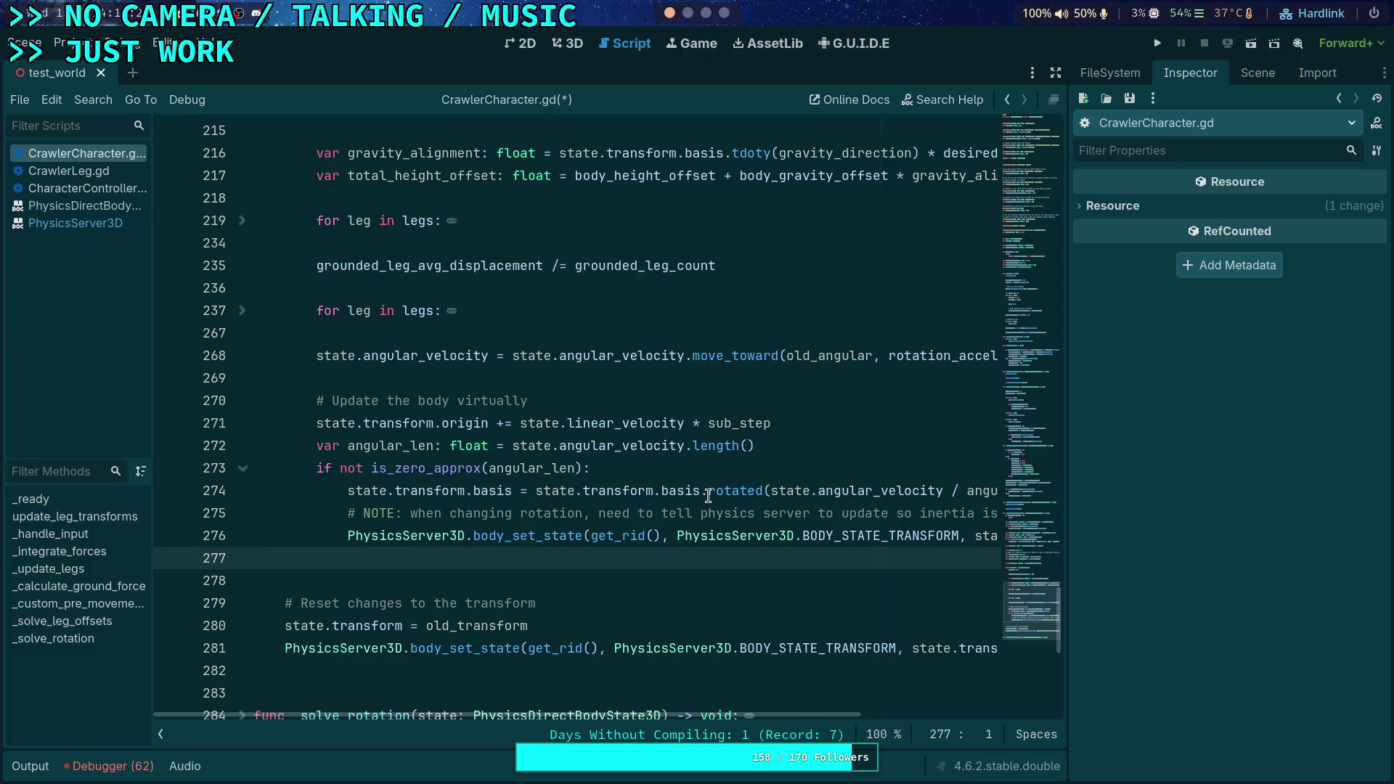
Place the block at lines 270–276, remove the extra blank line 277, and select angular_len
mouse_move(709, 496)
key("BackSpace")
left_click(490, 514)
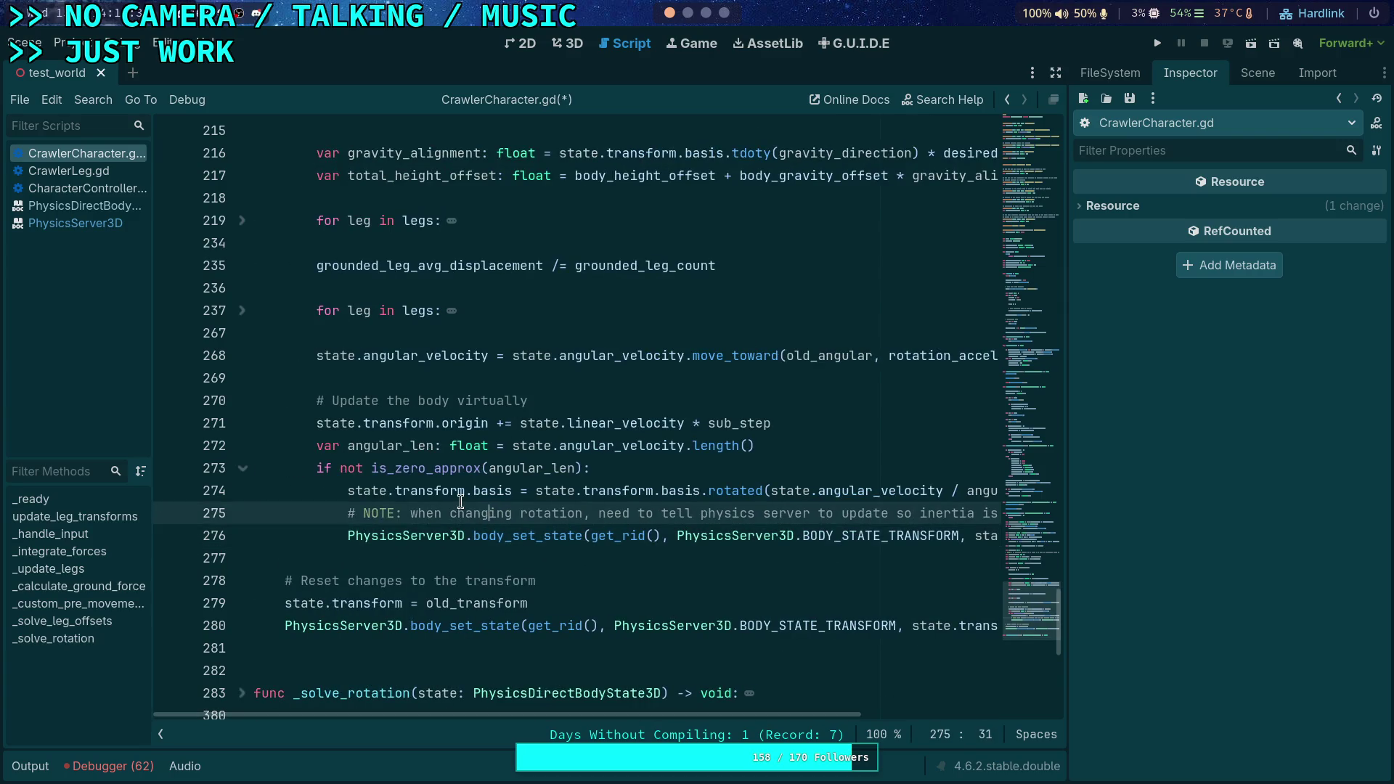
scroll(411, 523, "up", 1)
double_click(369, 511)
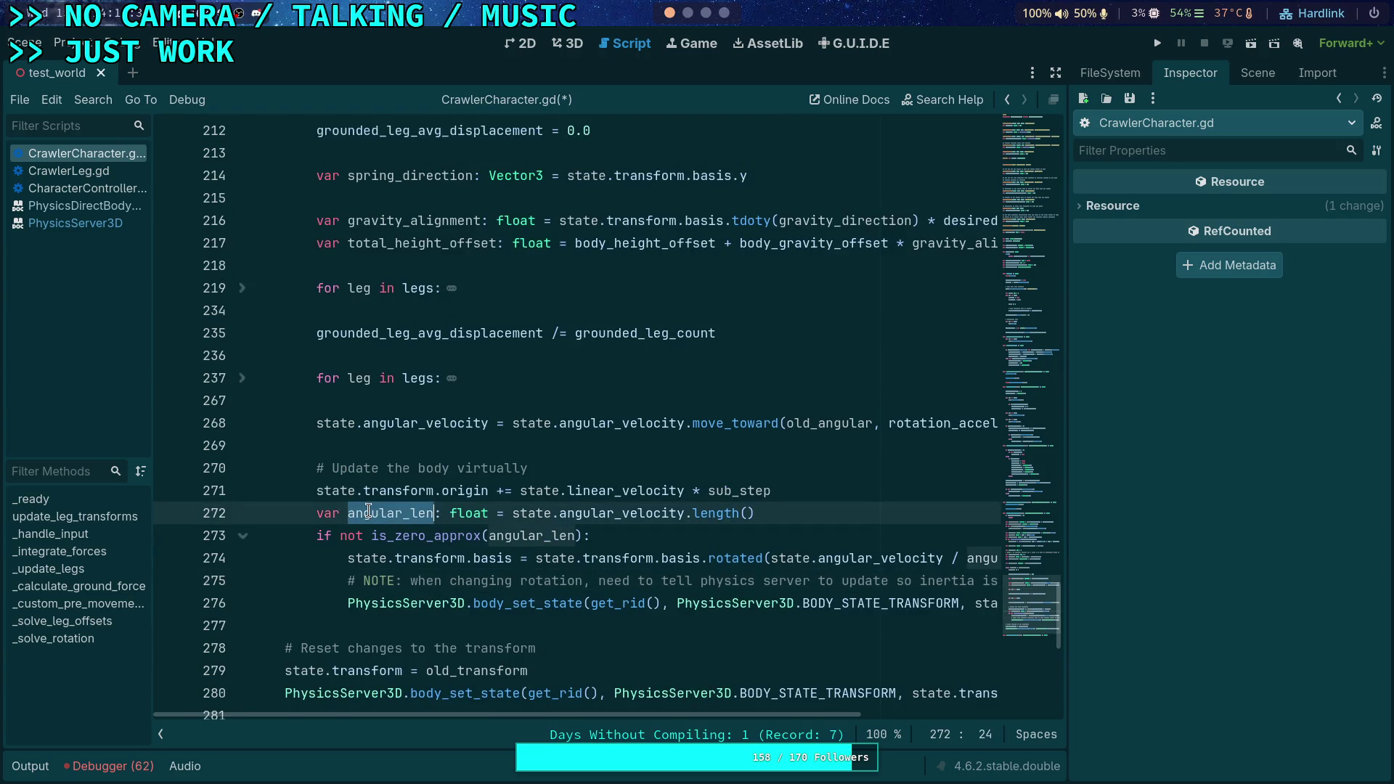
Write the condition 'if iteration >= max_iterations:' on a new line at the body-update comment
left_click(638, 465)
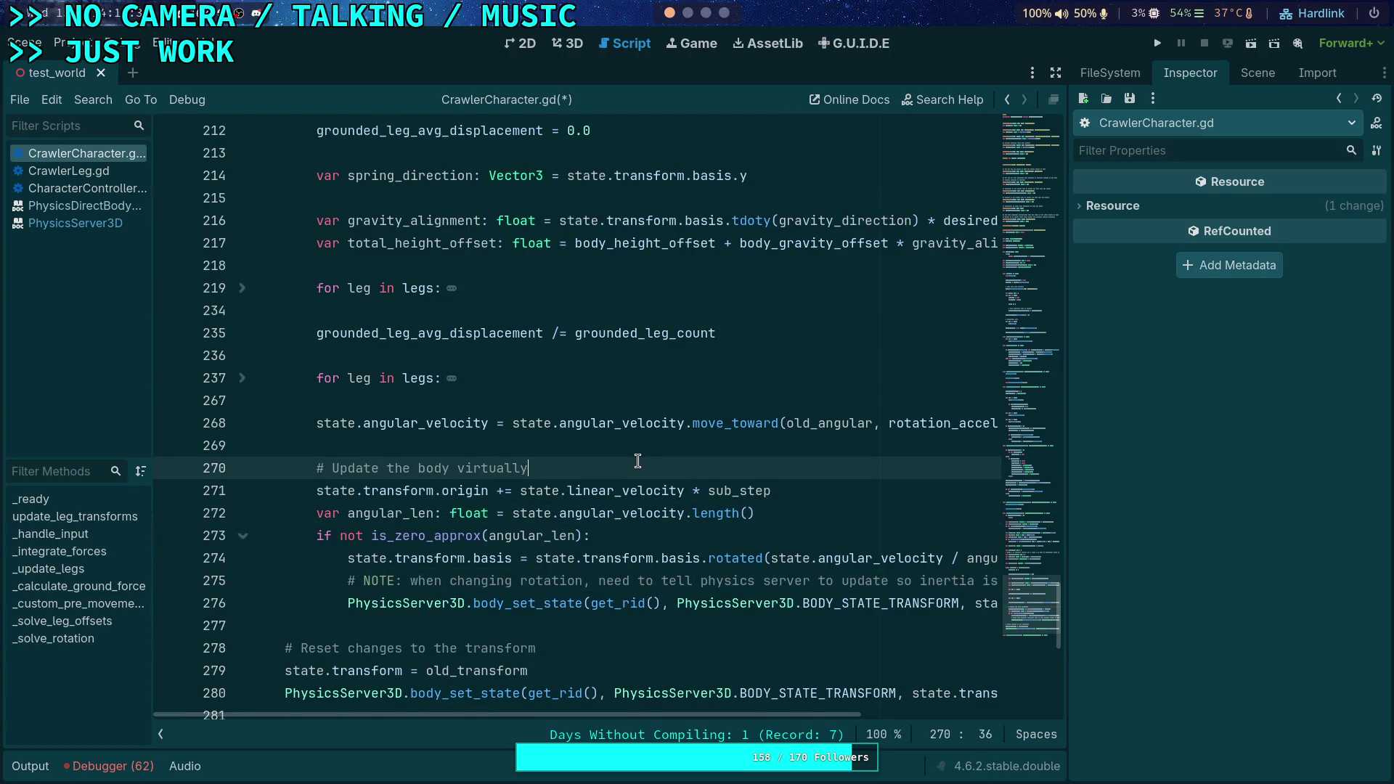
key("Return")
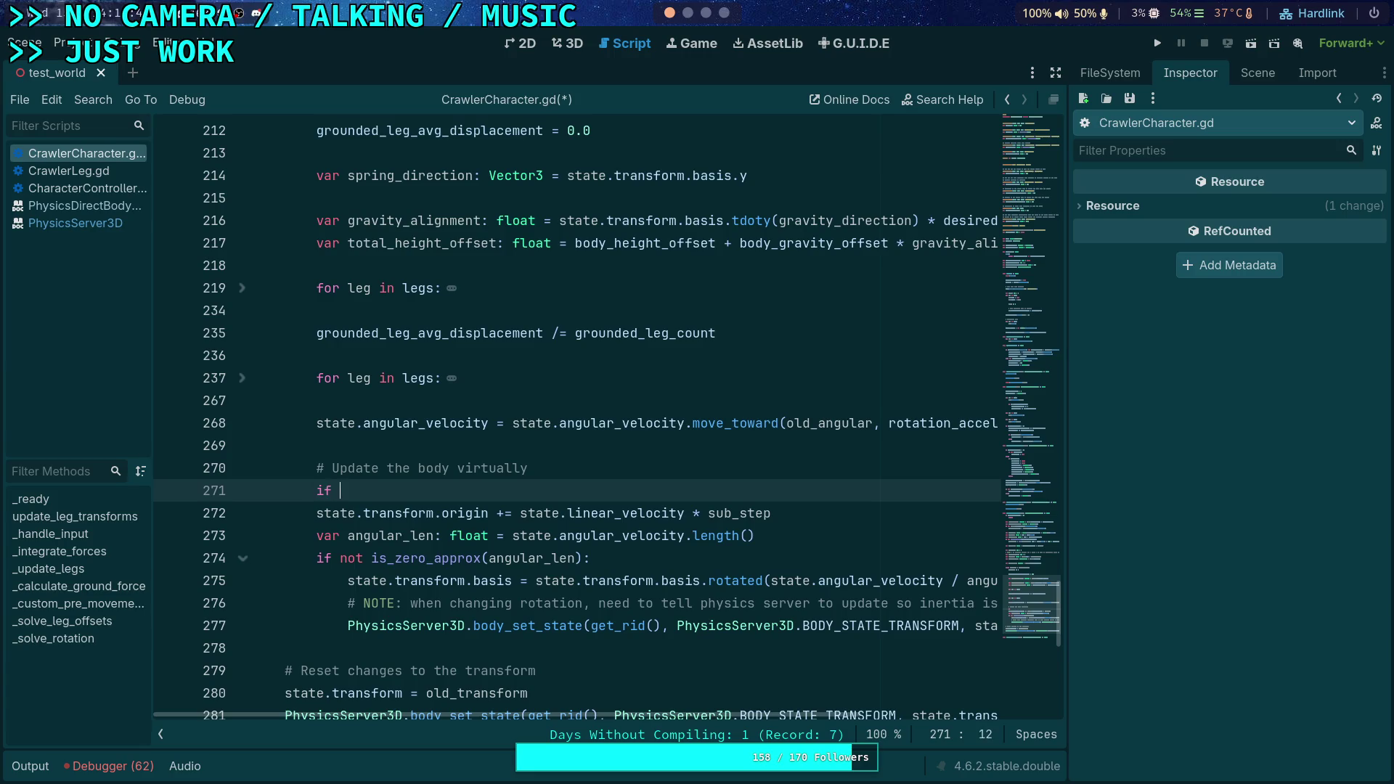
scroll(573, 414, "up", 4)
scroll(436, 403, "down", 2)
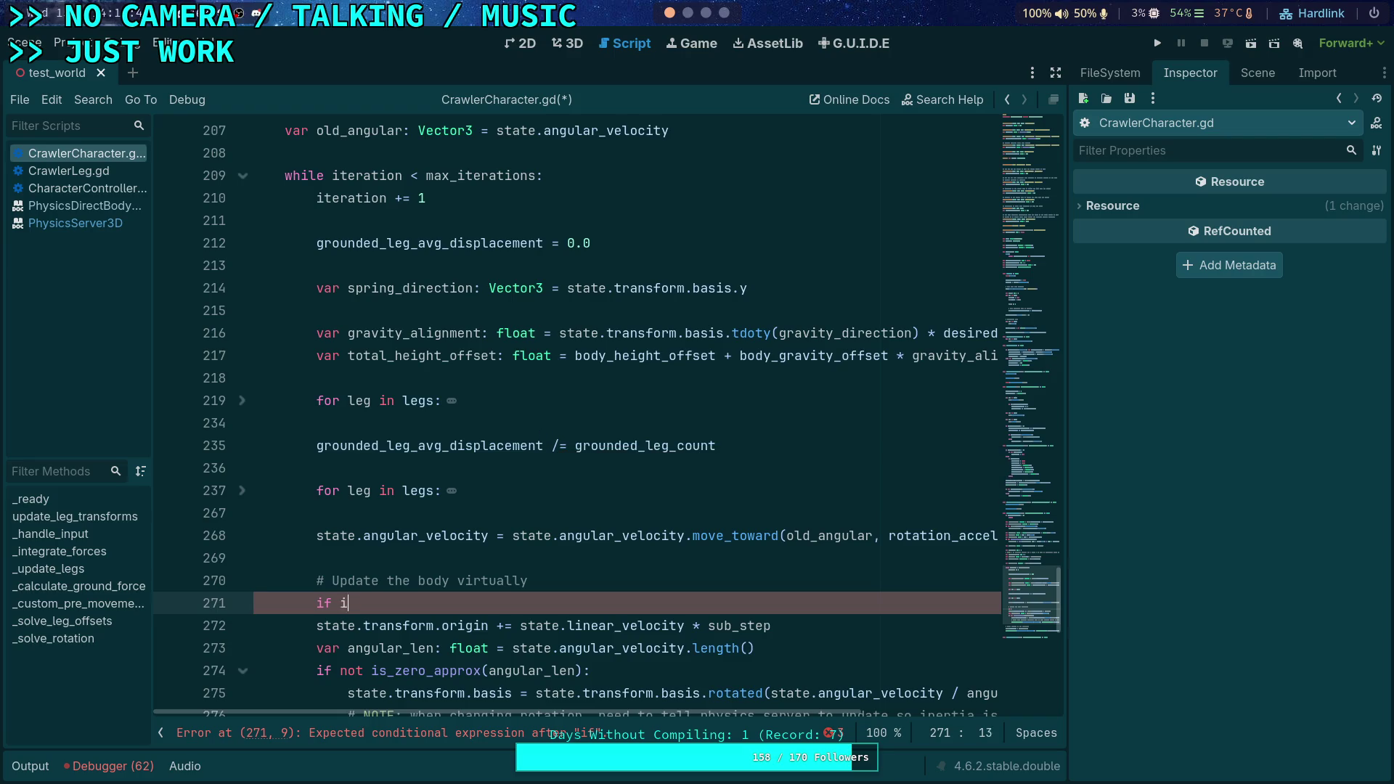
type("int")
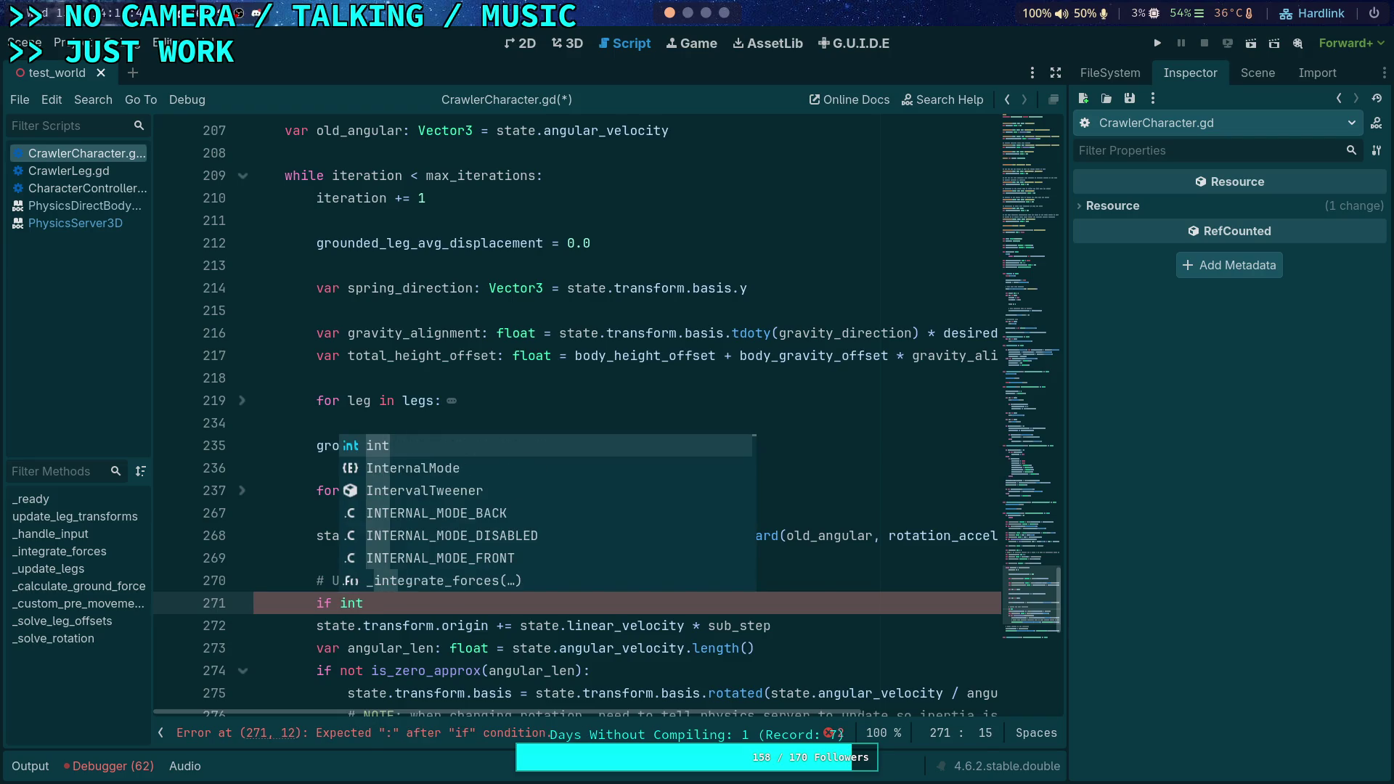
key("BackSpace")
type("e")
key("BackSpace")
key("BackSpace")
type("teration <")
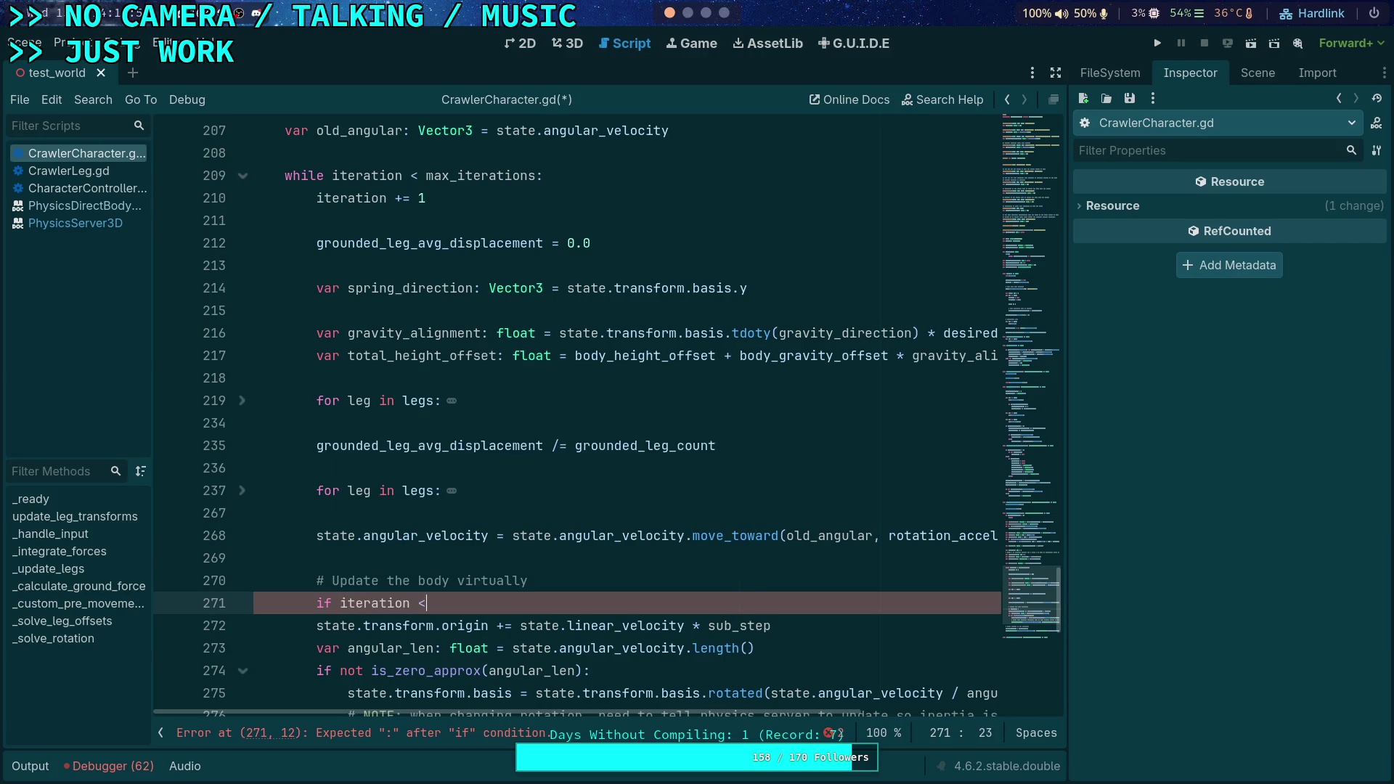
type(" max_")
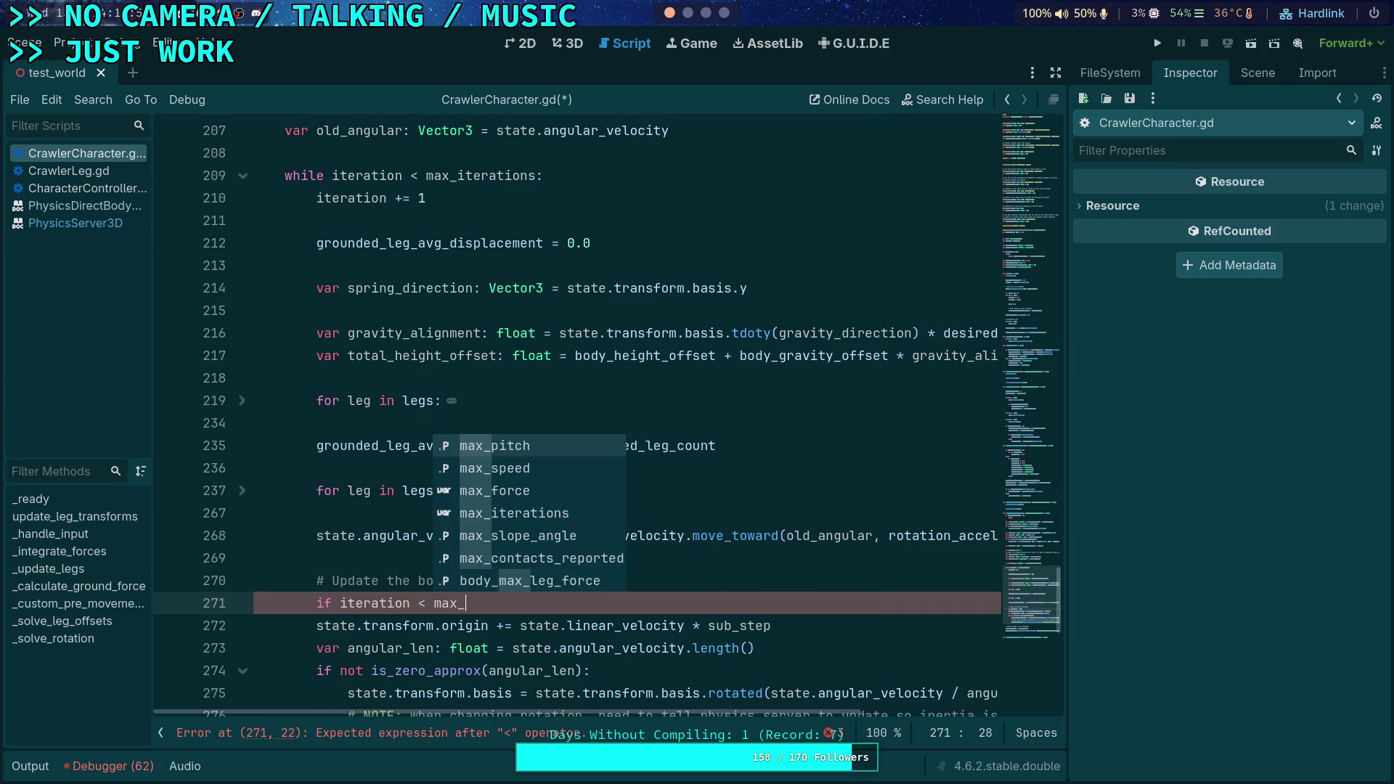
type("i")
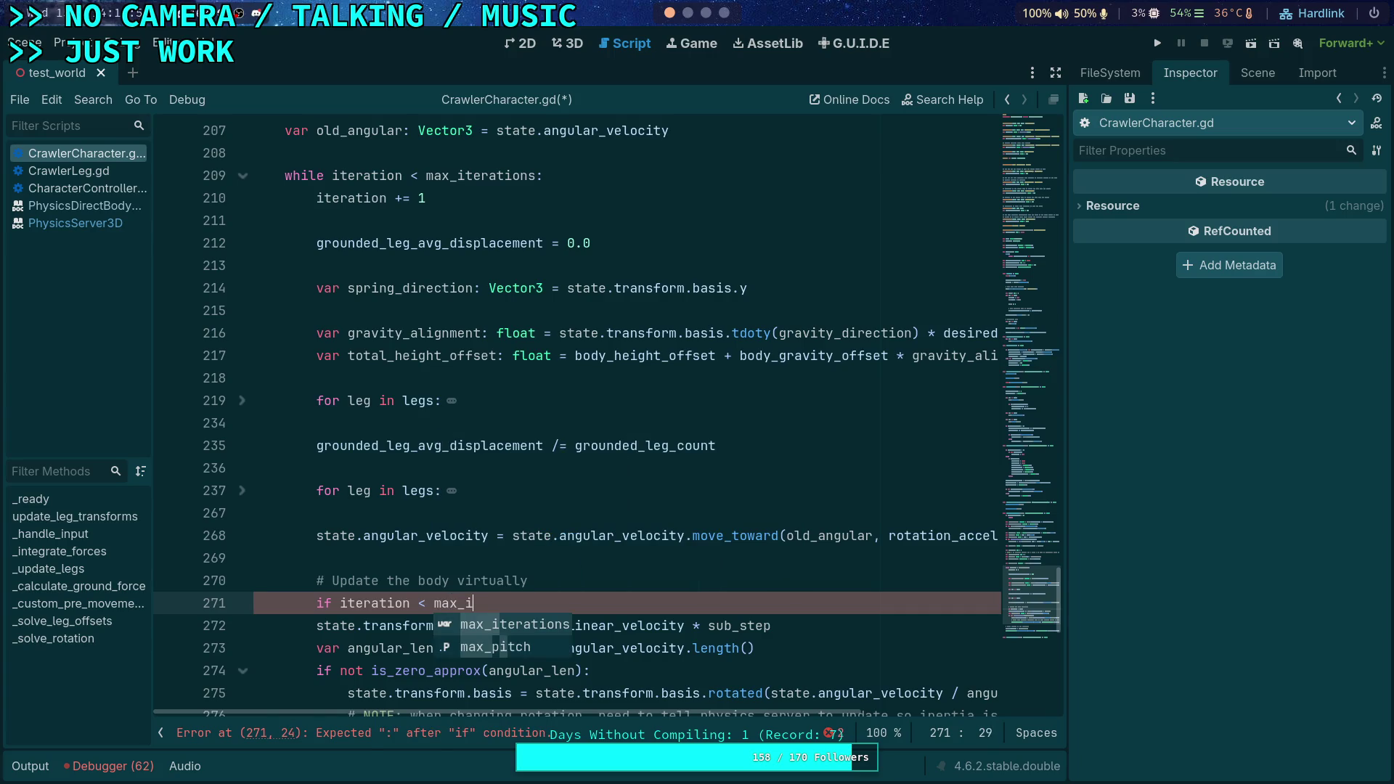
key("BackSpace")
key("BackSpace")
key("BackSpace")
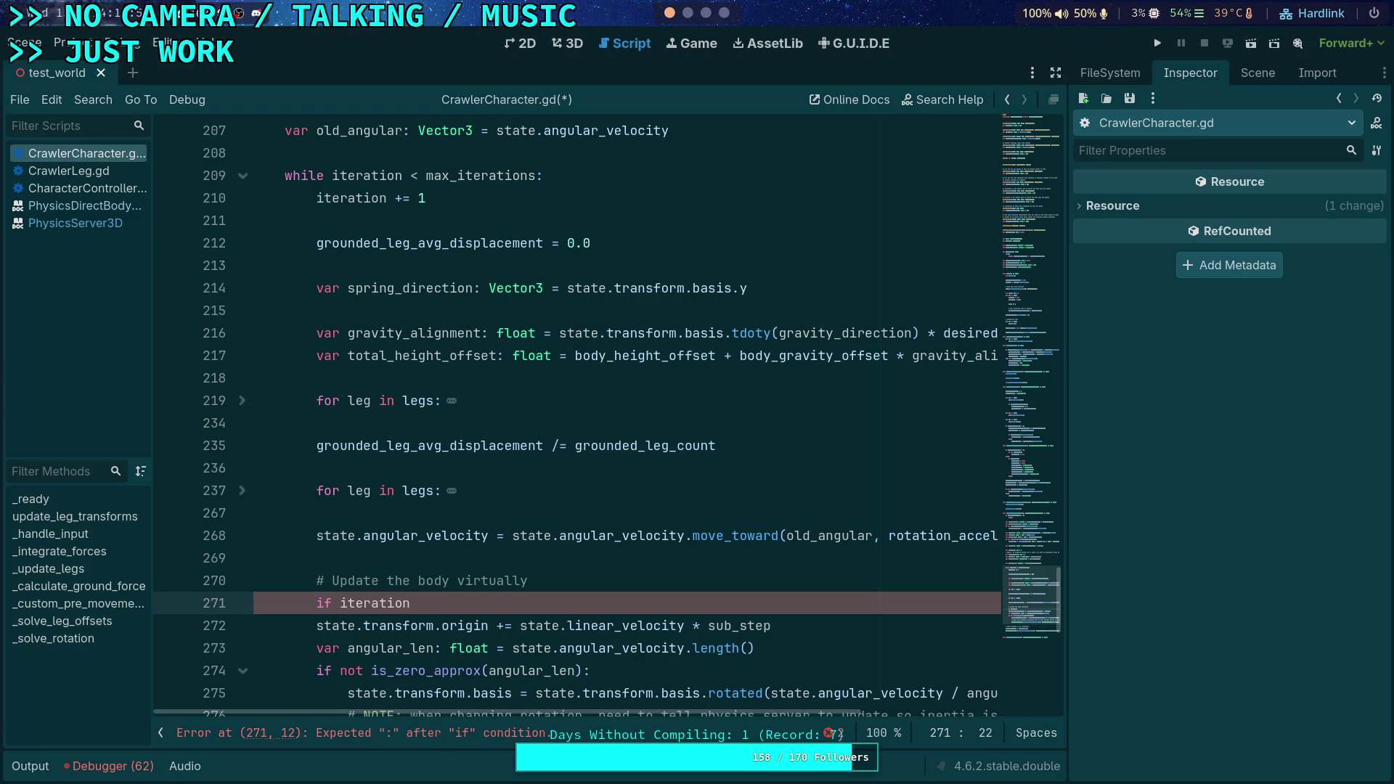
type(">=max_it")
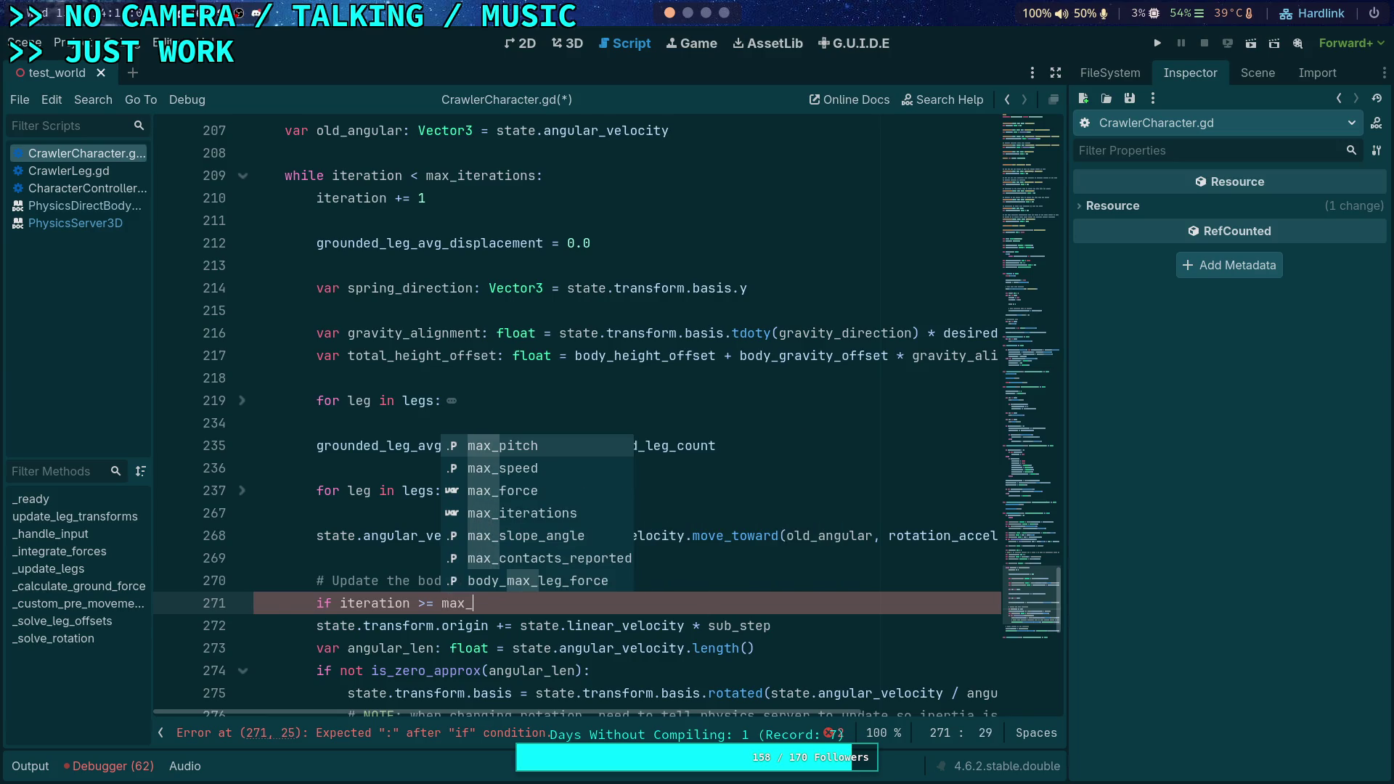
key("Return")
type(":")
key("Return")
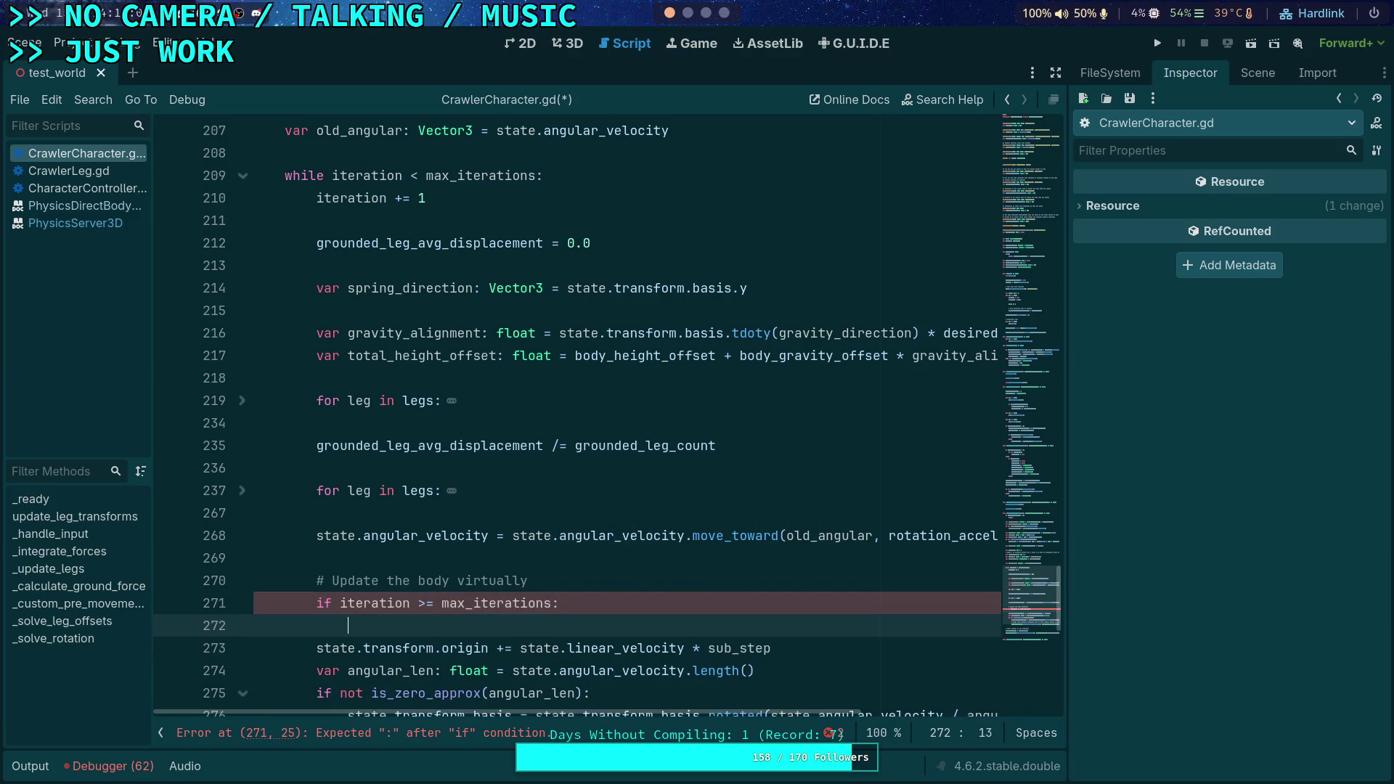
type("break")
Add the break, separate it from the body-update comment with a blank line, and save
key("Return")
key("Up")
key("Up")
key("Up")
key("alt+Down")
key("alt+Down")
key("alt+Down")
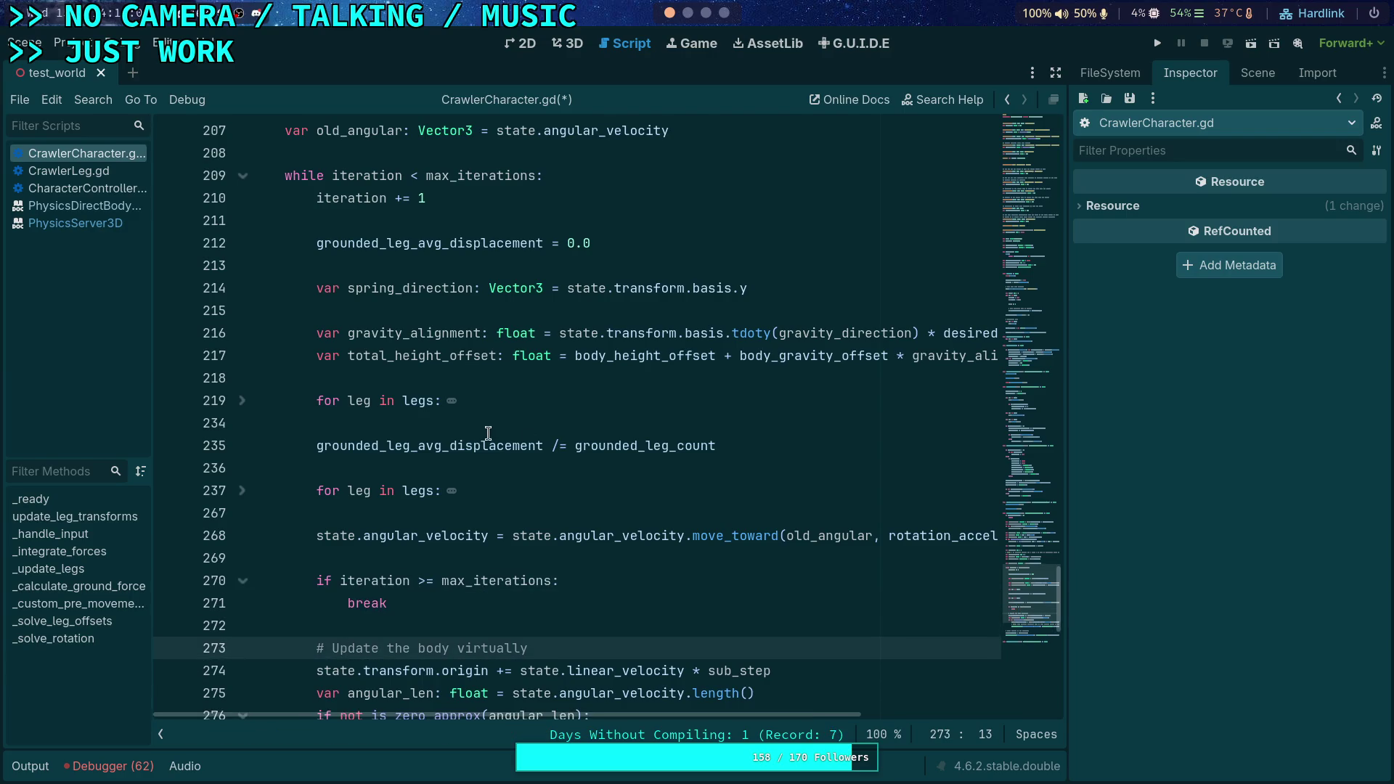
key("ctrl+s")
scroll(582, 441, "down", 4)
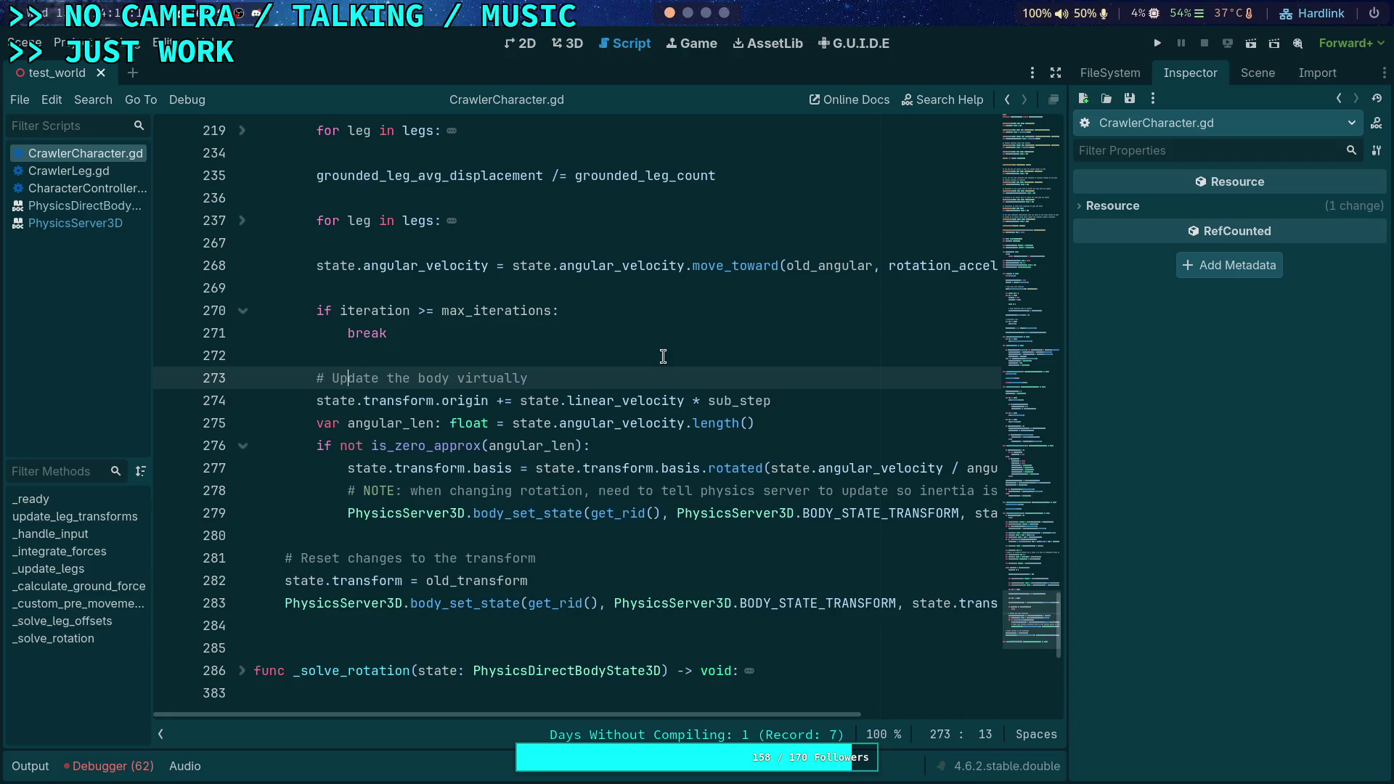
scroll(726, 391, "up", 10)
scroll(393, 421, "down", 3)
left_click(113, 775)
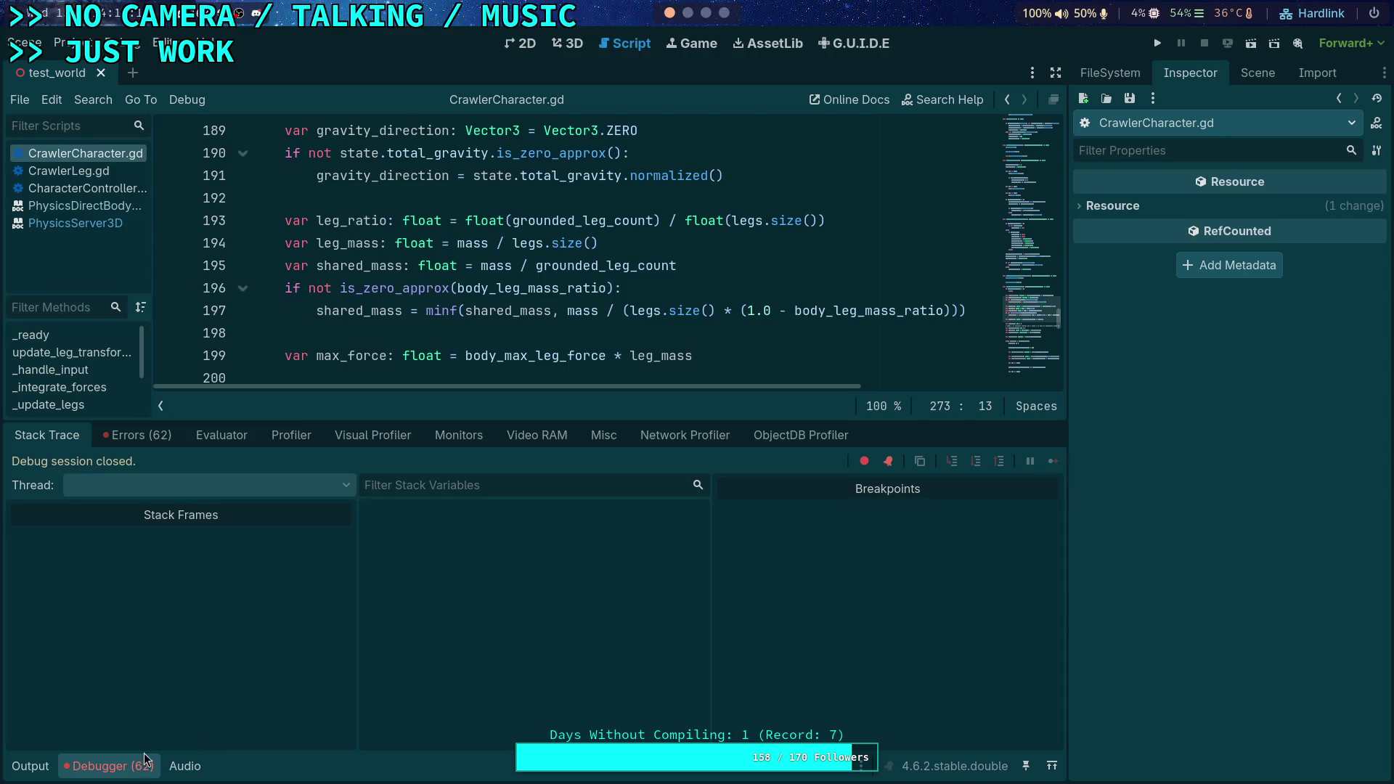
Hide the debugger, run the project, and walk the crawler forward with W onto the blue ramp
left_click(125, 766)
left_click(1157, 45)
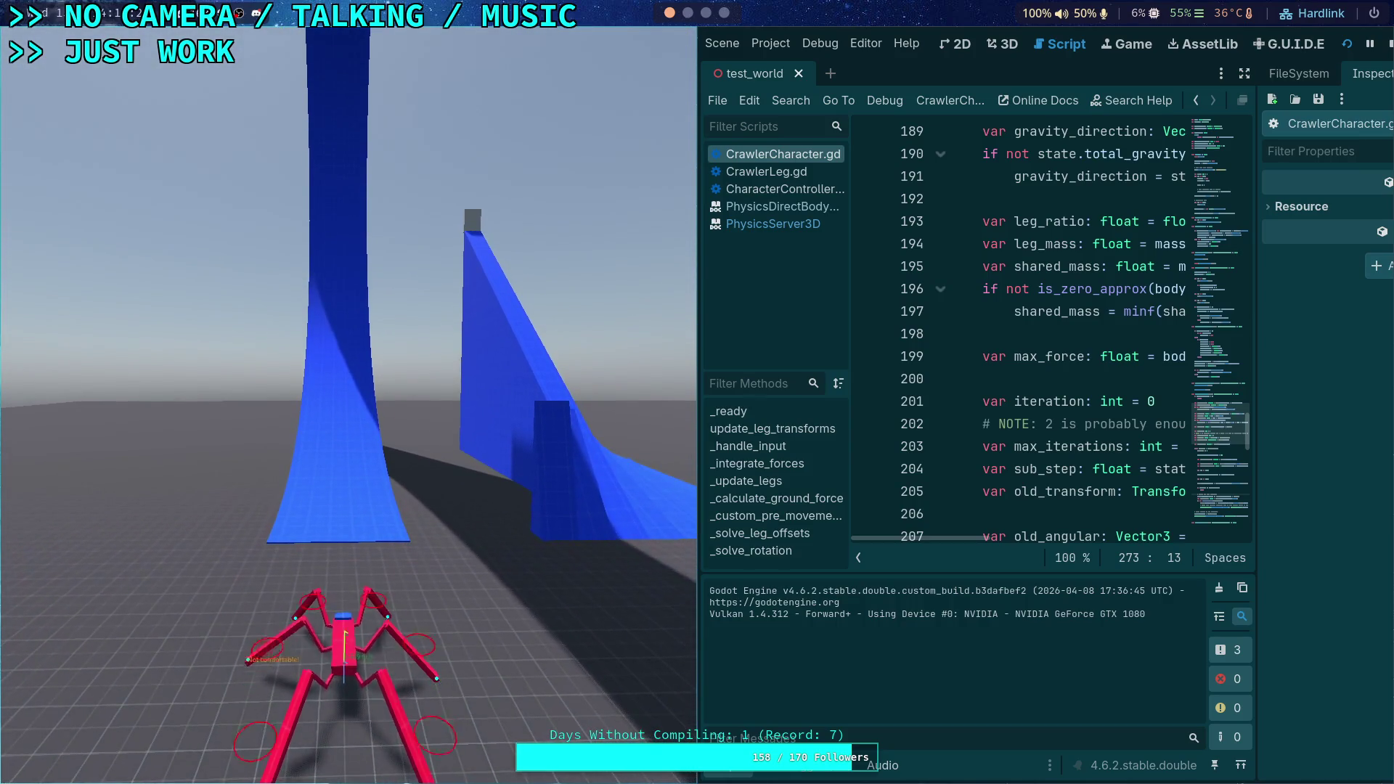
key("w")
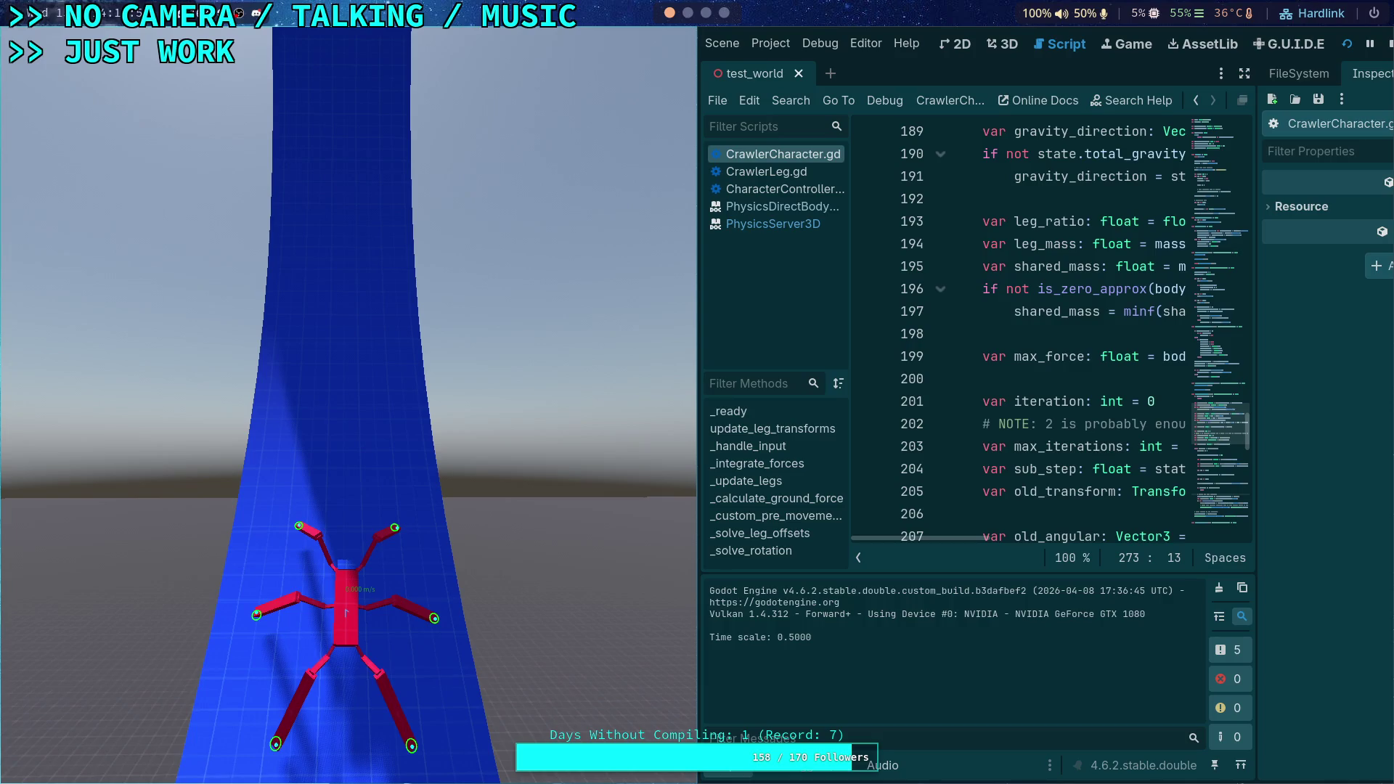
key("t")
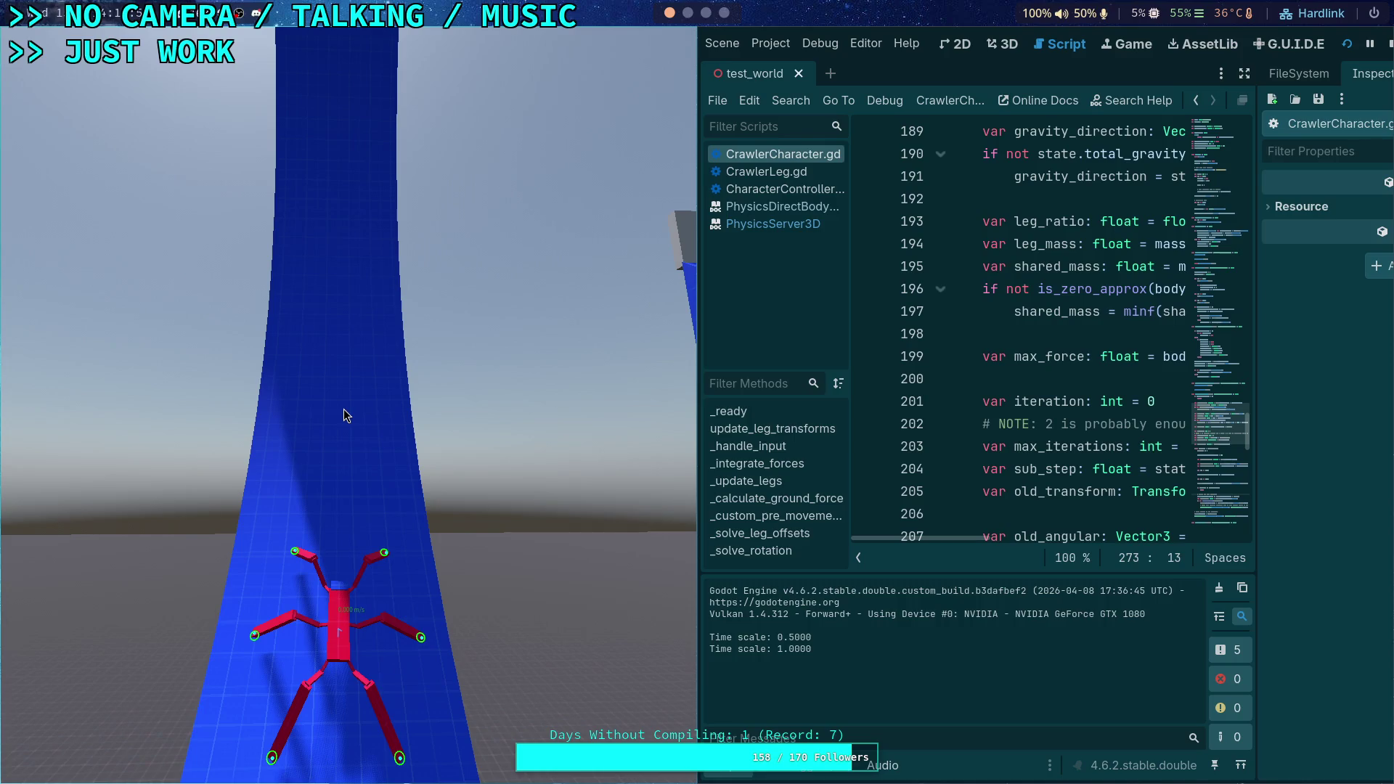
key("n")
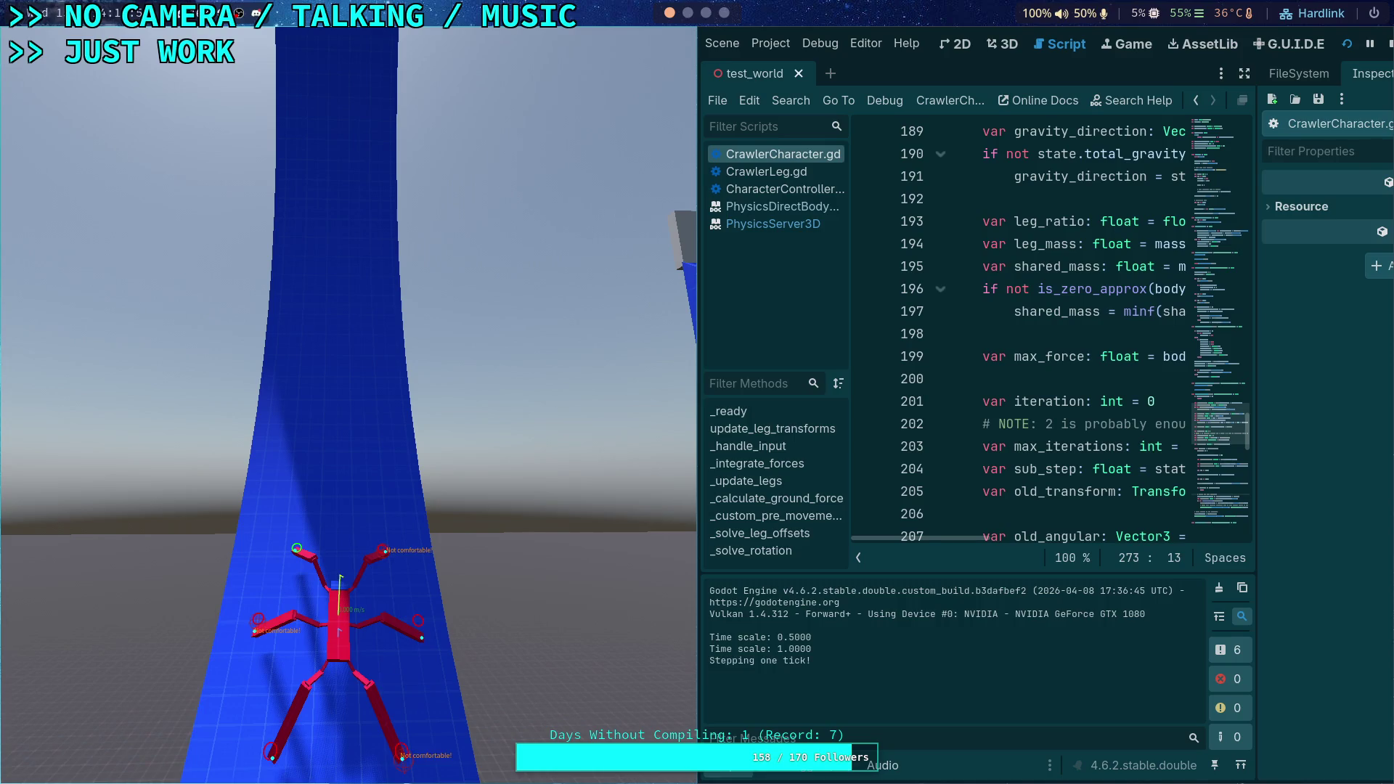
key("n")
key("n")
key("n")
key("n")
key("n")
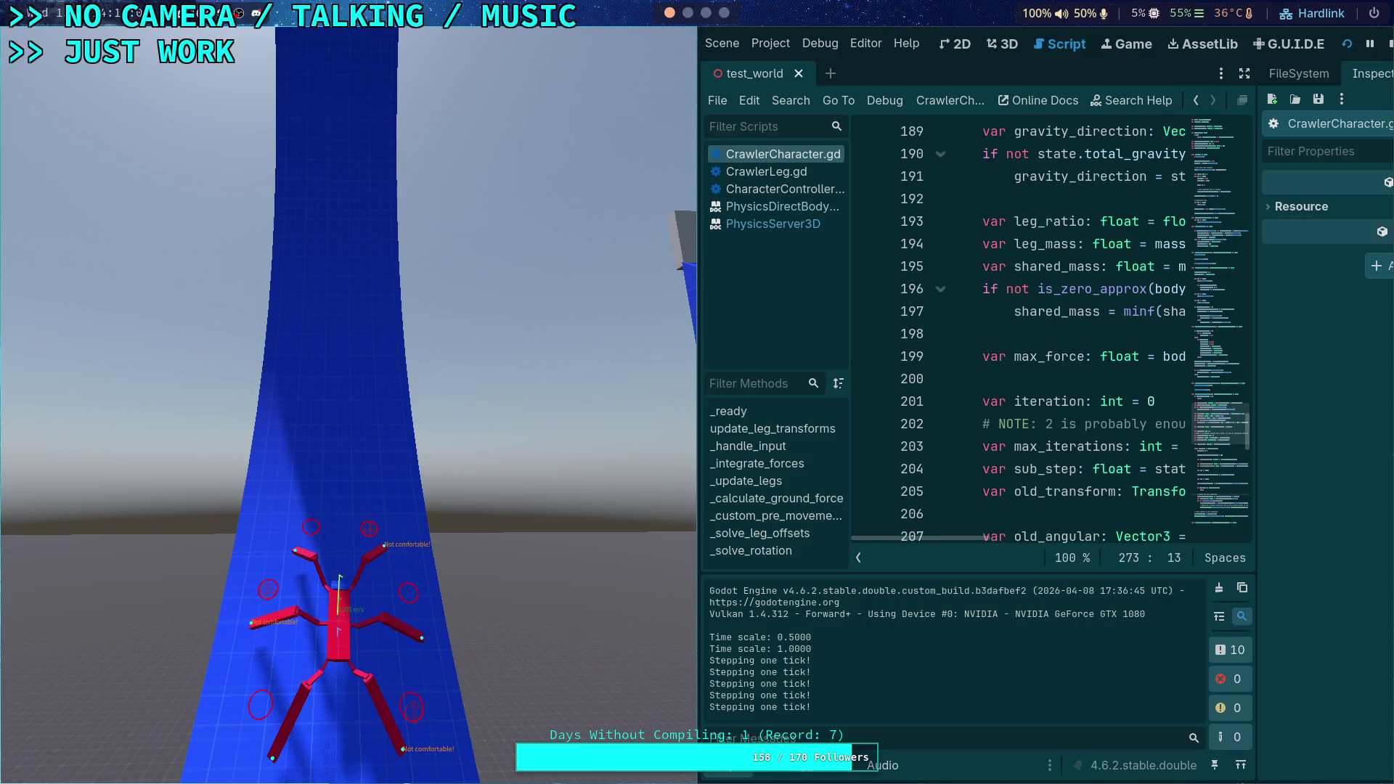
key("n")
key("n")
key("n")
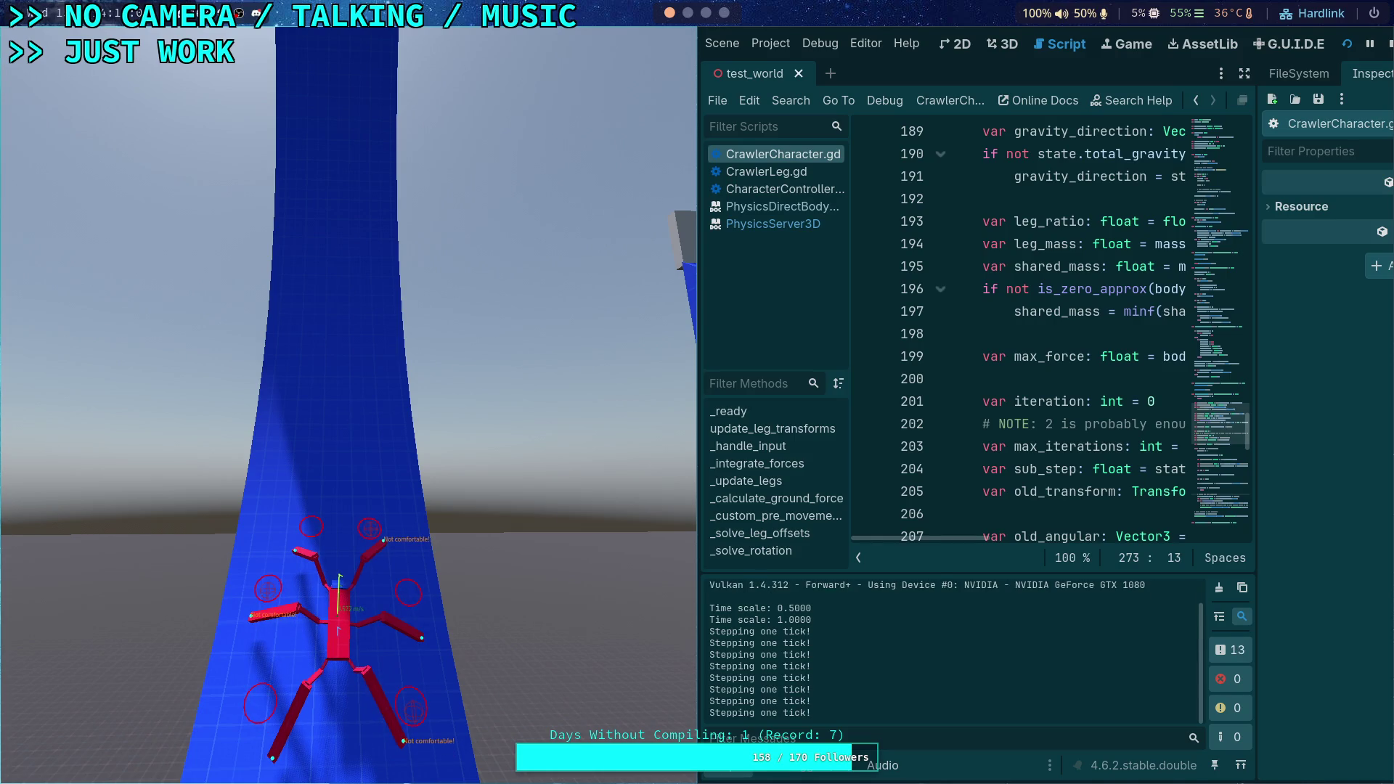
key("n")
key("n")
key("n")
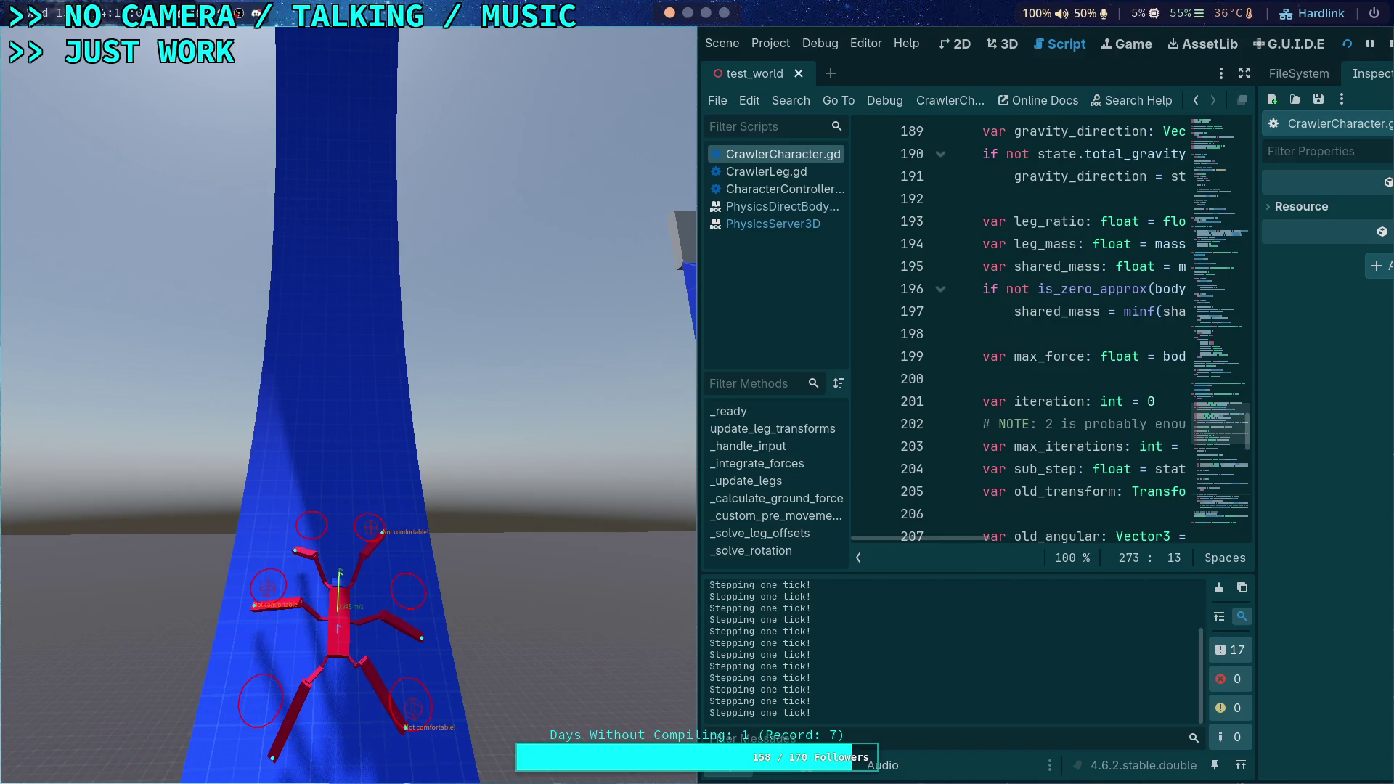
key("n")
key("n")
key("n")
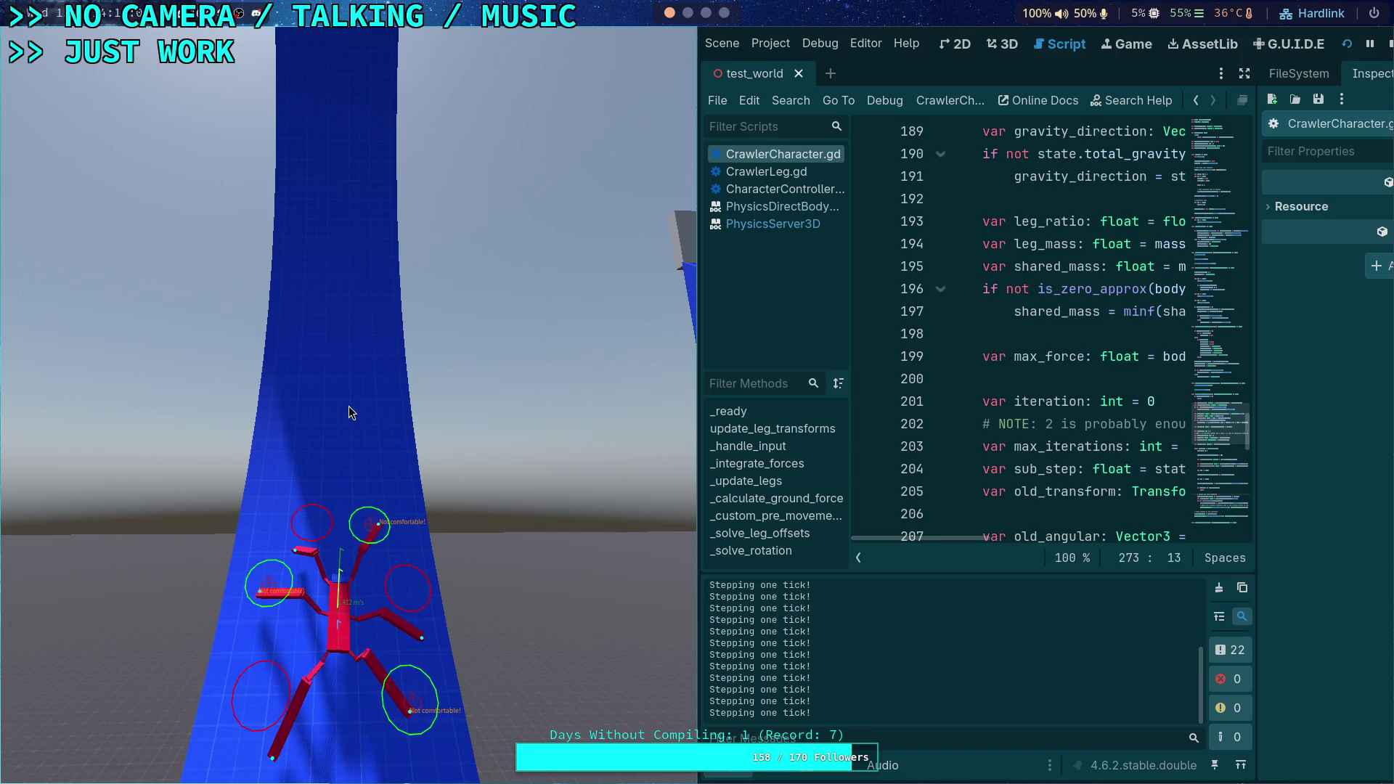
key("n")
key("n")
key("n")
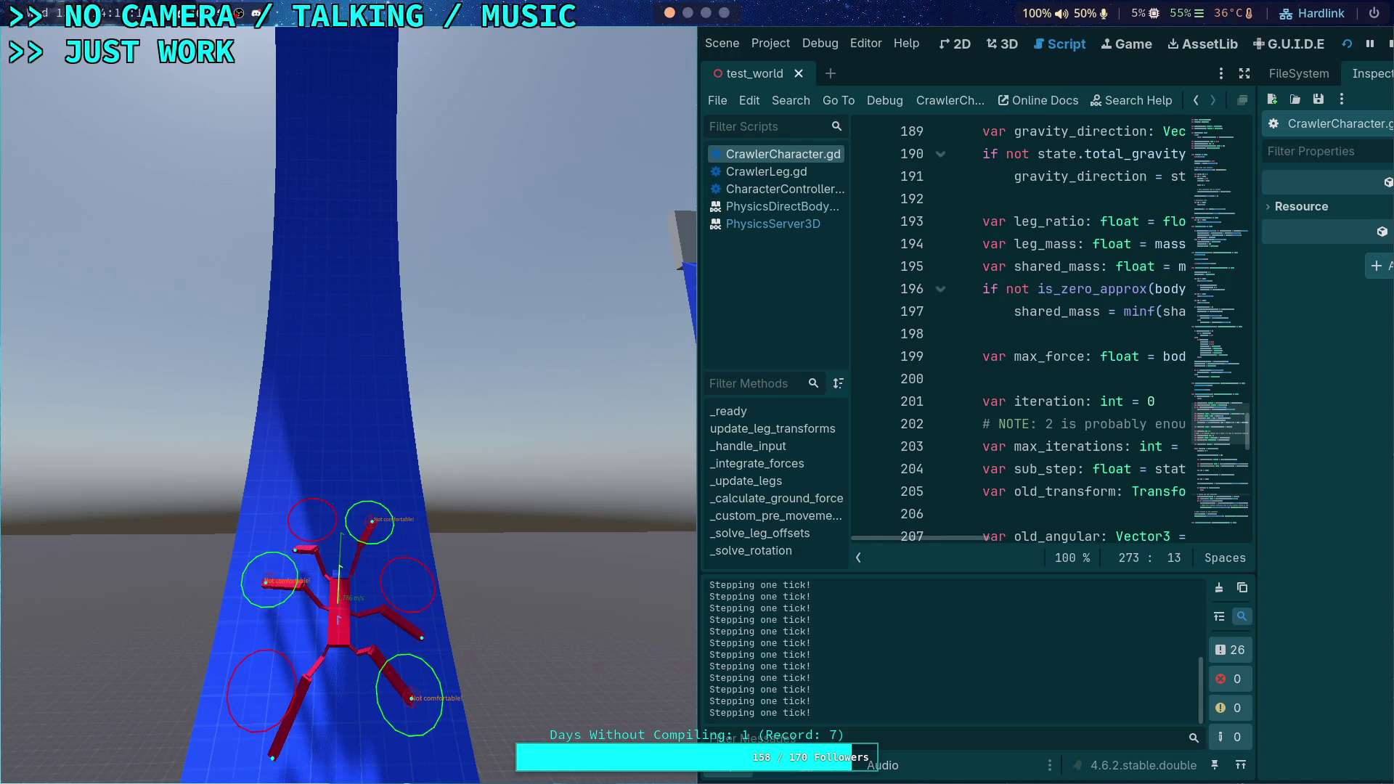
key("n")
key("n")
key("n")
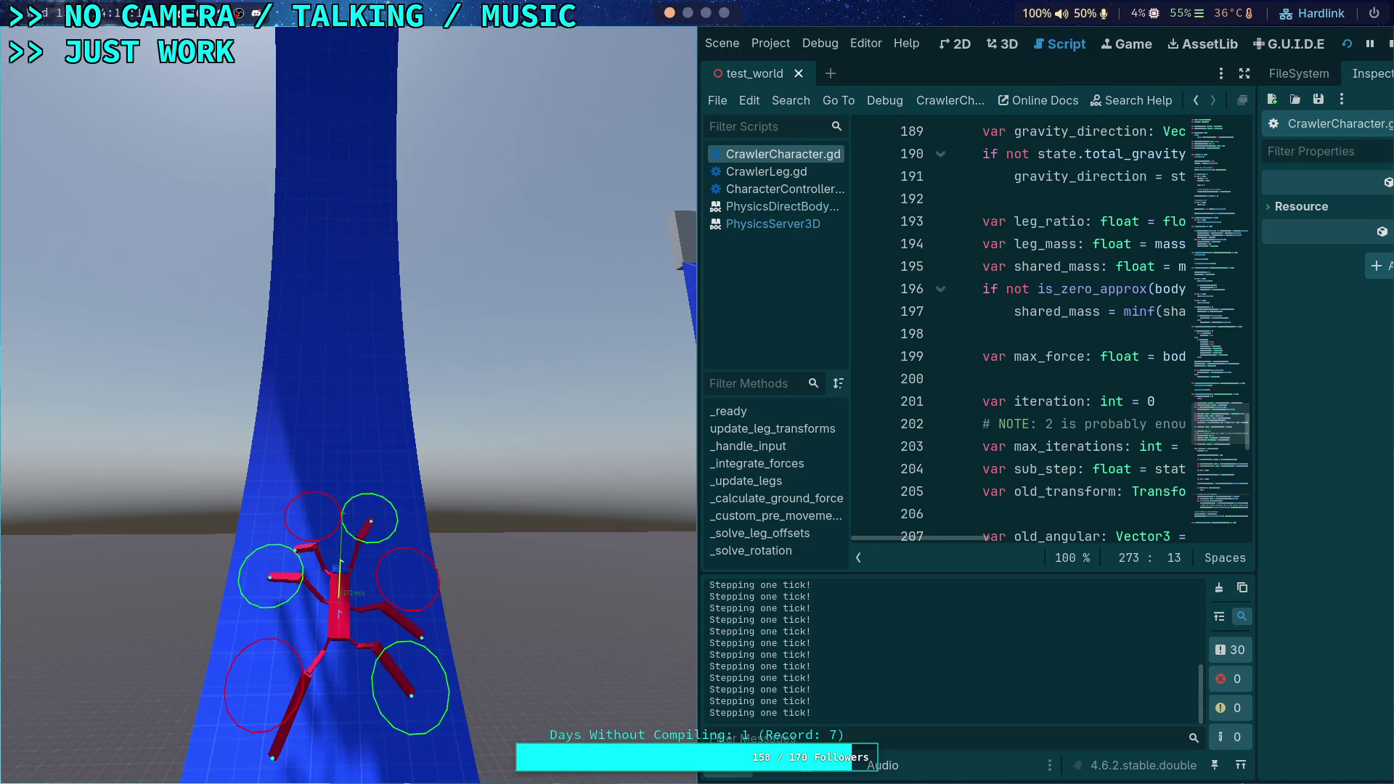
left_click(1389, 46)
Scroll through _integrate_forces down to the leg force gravity term on line 254
scroll(806, 420, "down", 5)
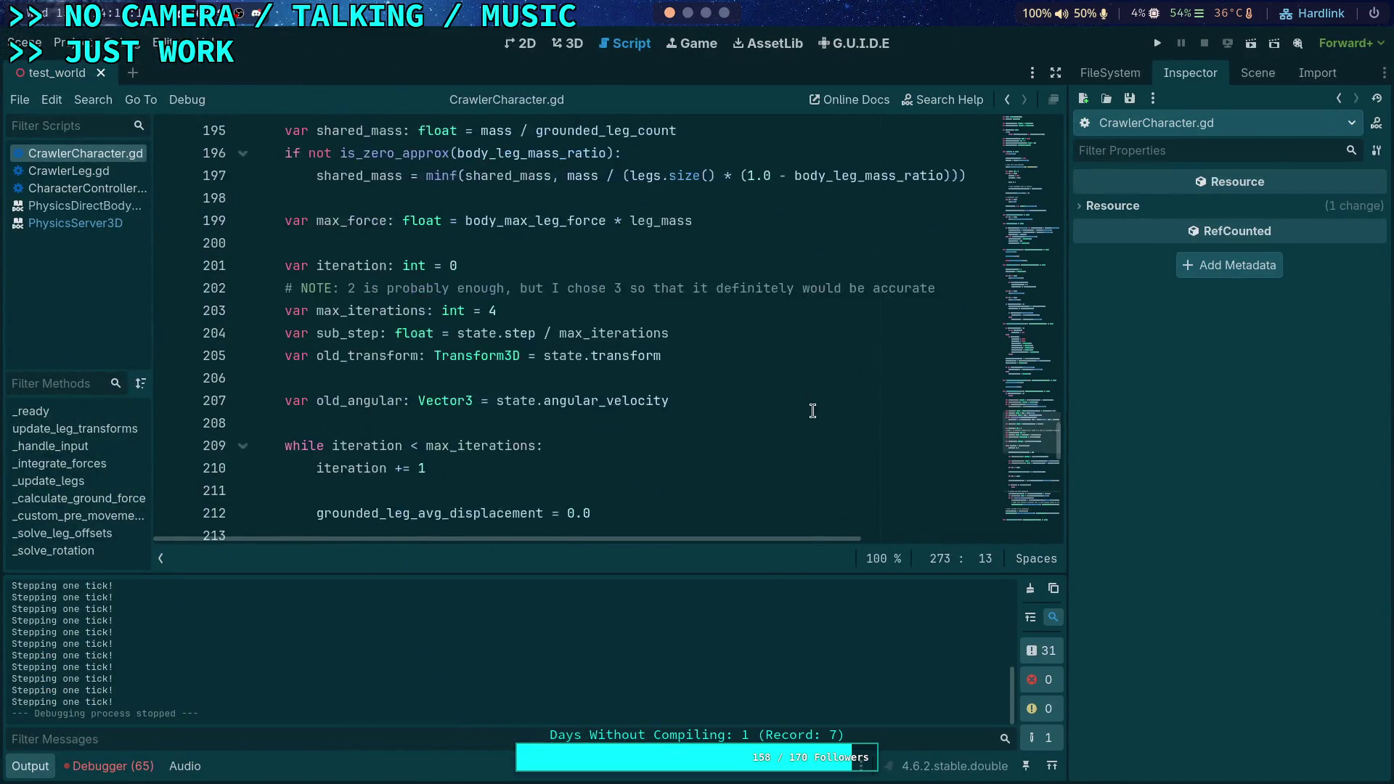
scroll(806, 420, "down", 1)
left_click_drag(770, 538, 917, 536)
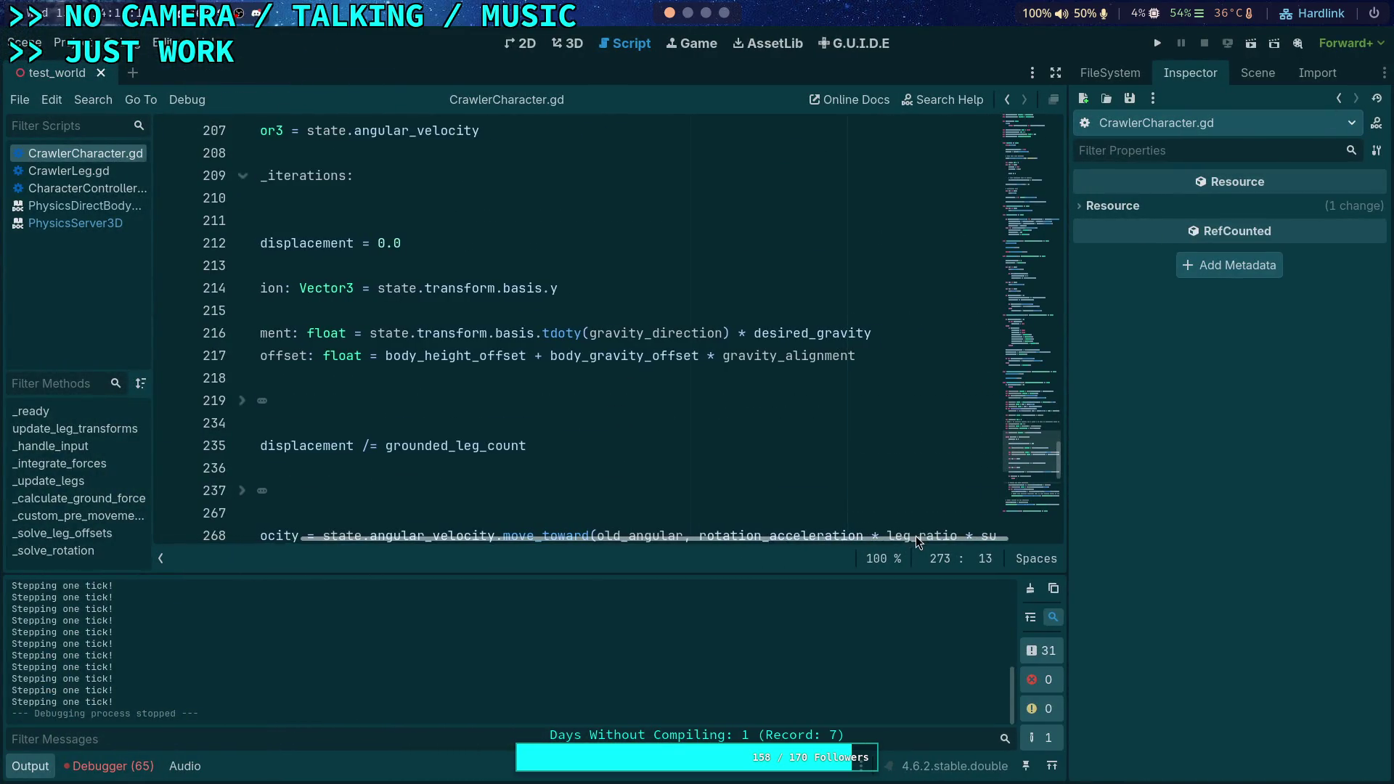
scroll(848, 492, "down", 3)
scroll(696, 443, "down", 2)
scroll(794, 478, "down", 2)
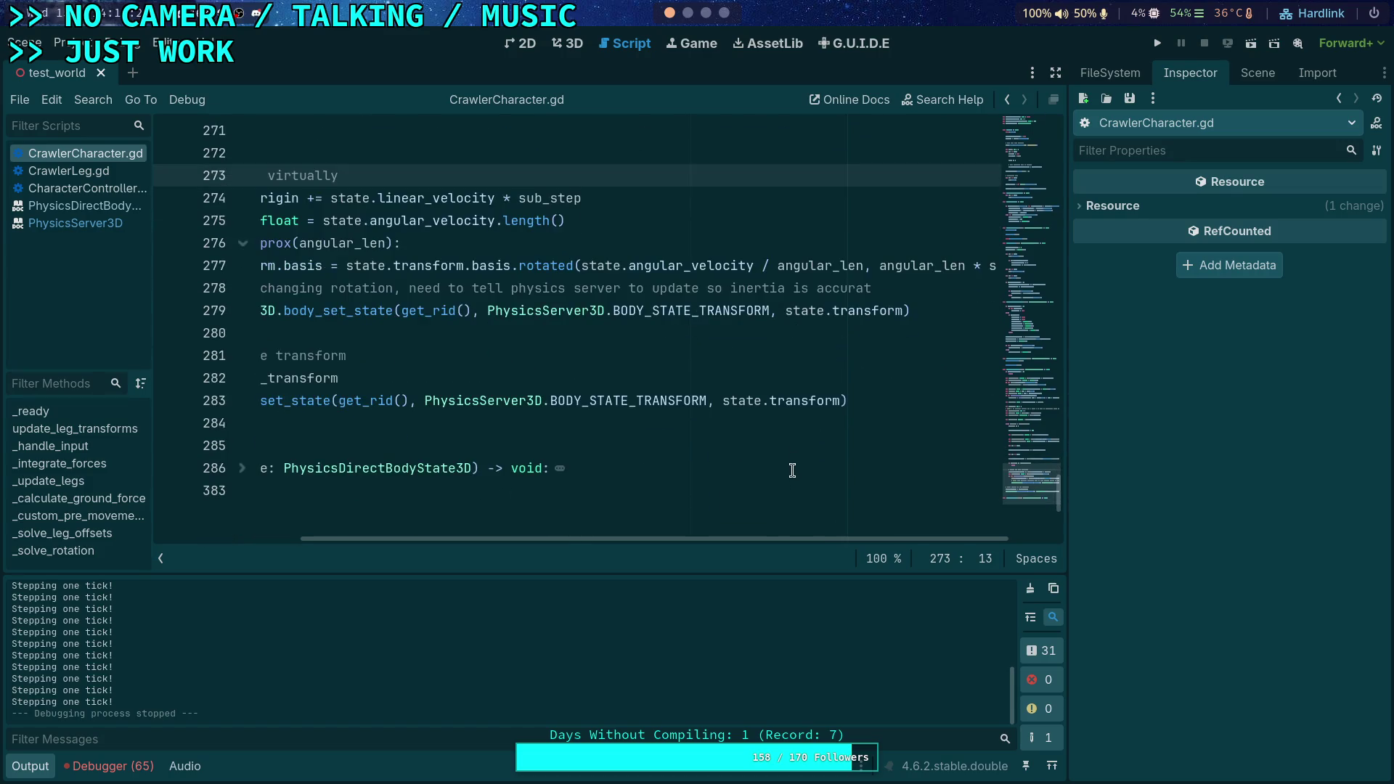
left_click(887, 287)
scroll(906, 384, "up", 10)
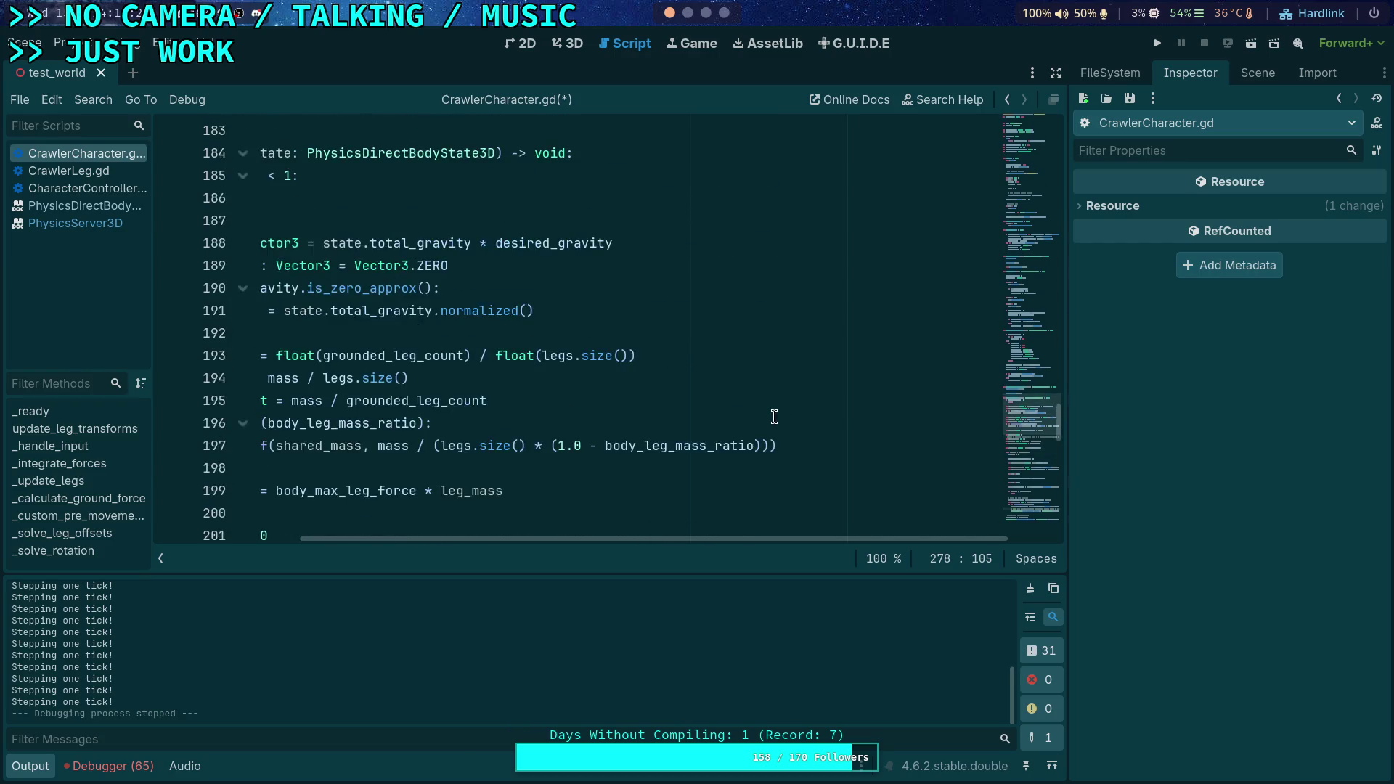
scroll(777, 418, "down", 4)
scroll(774, 416, "down", 20)
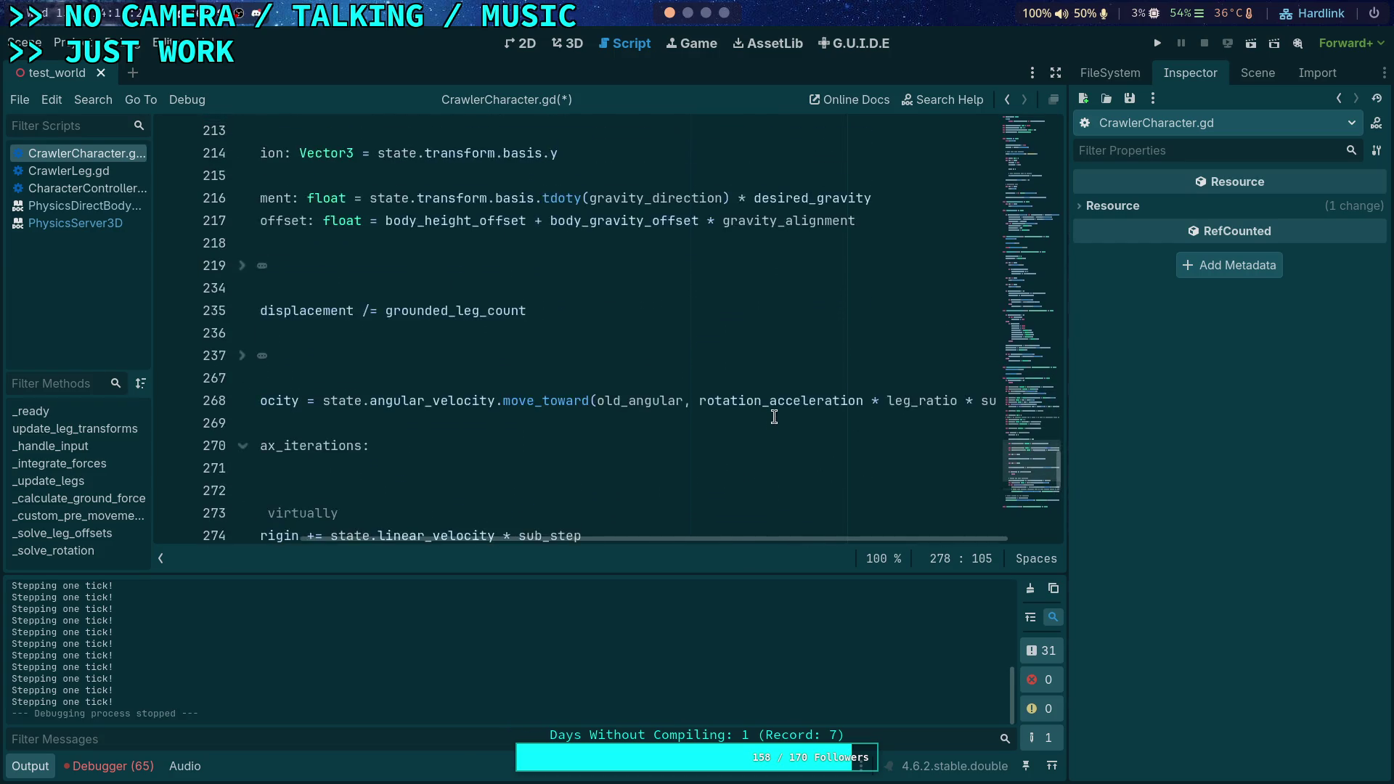
scroll(607, 388, "up", 8)
scroll(732, 298, "down", 4)
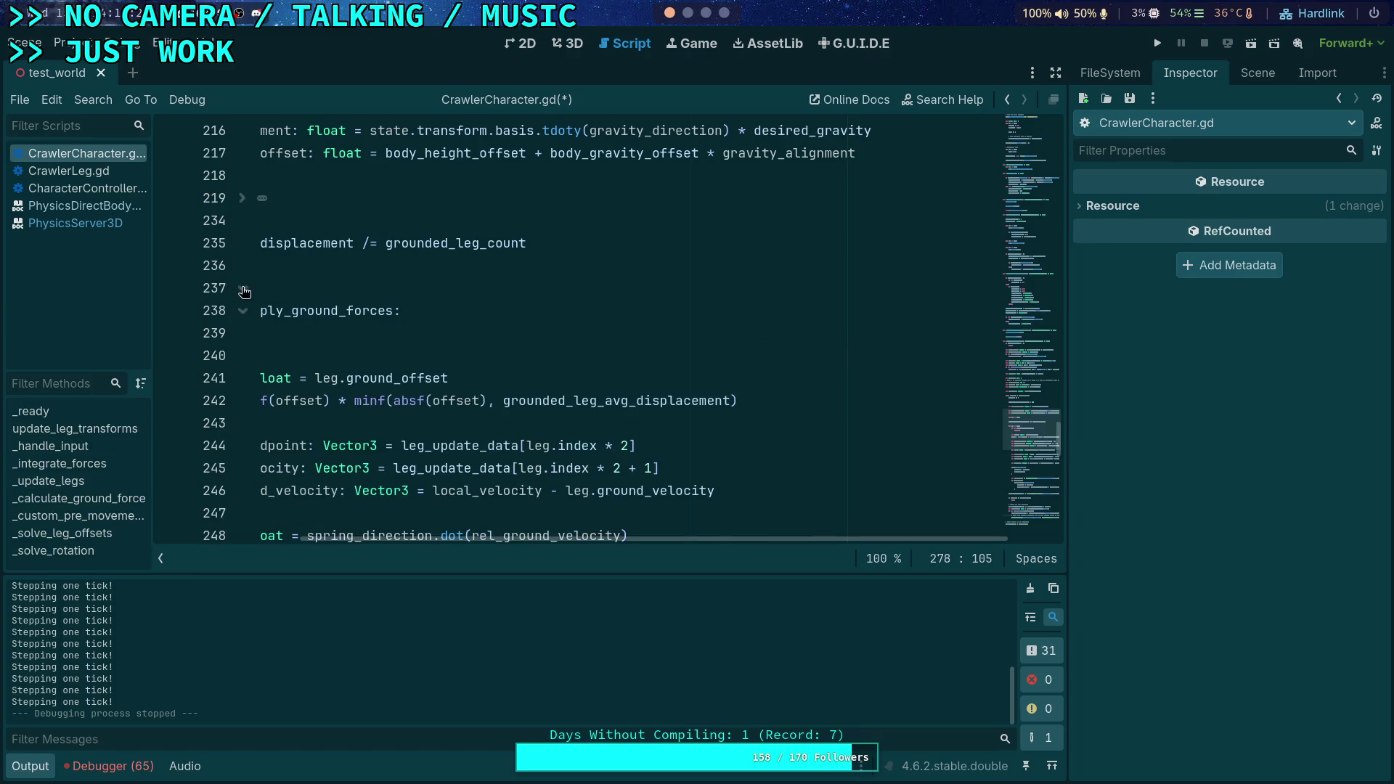
Change shared_mass to leg_mass in the line 254 gravity term, then review the impulse lines
left_click_drag(759, 332, 805, 333)
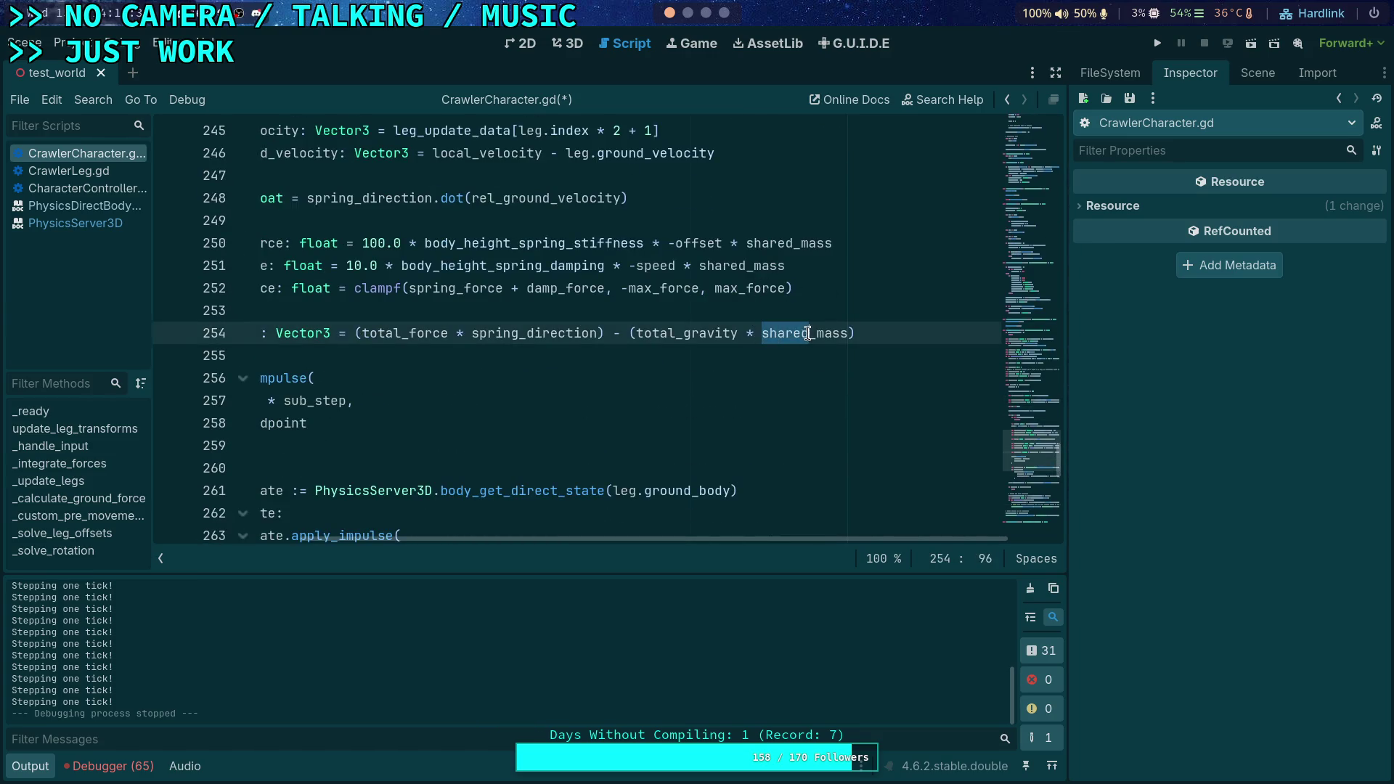
type("leg")
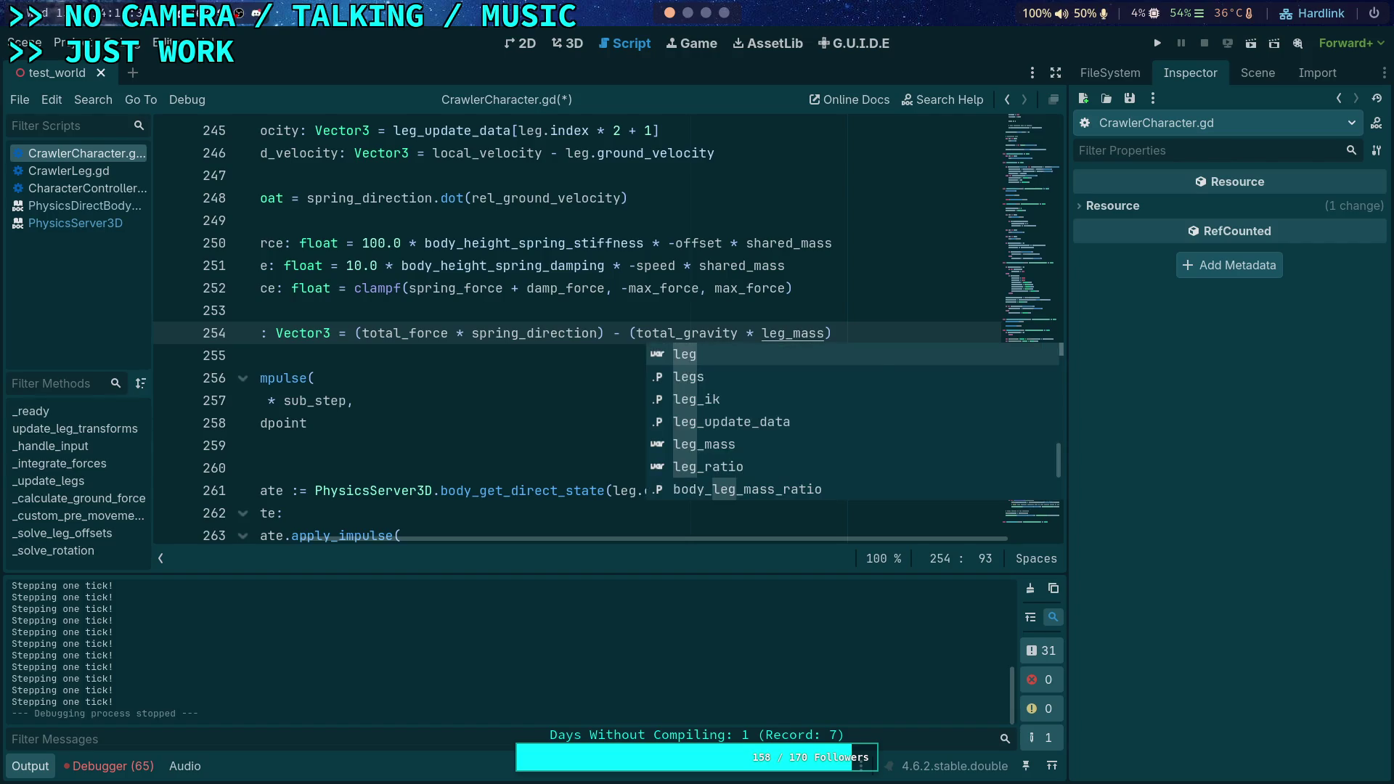
left_click(467, 354)
left_click_drag(630, 547, 716, 541)
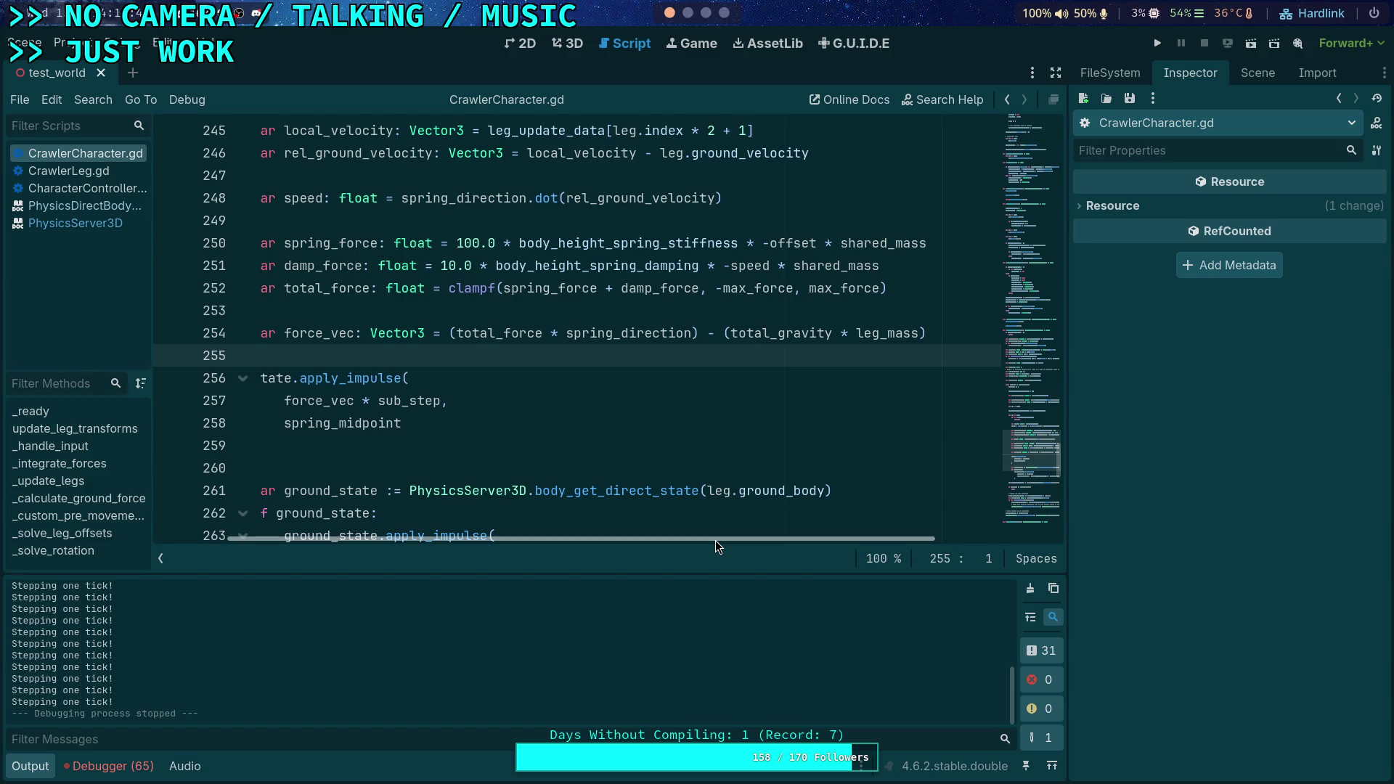
left_click_drag(716, 542, 631, 520)
scroll(543, 487, "down", 3)
scroll(542, 487, "up", 1)
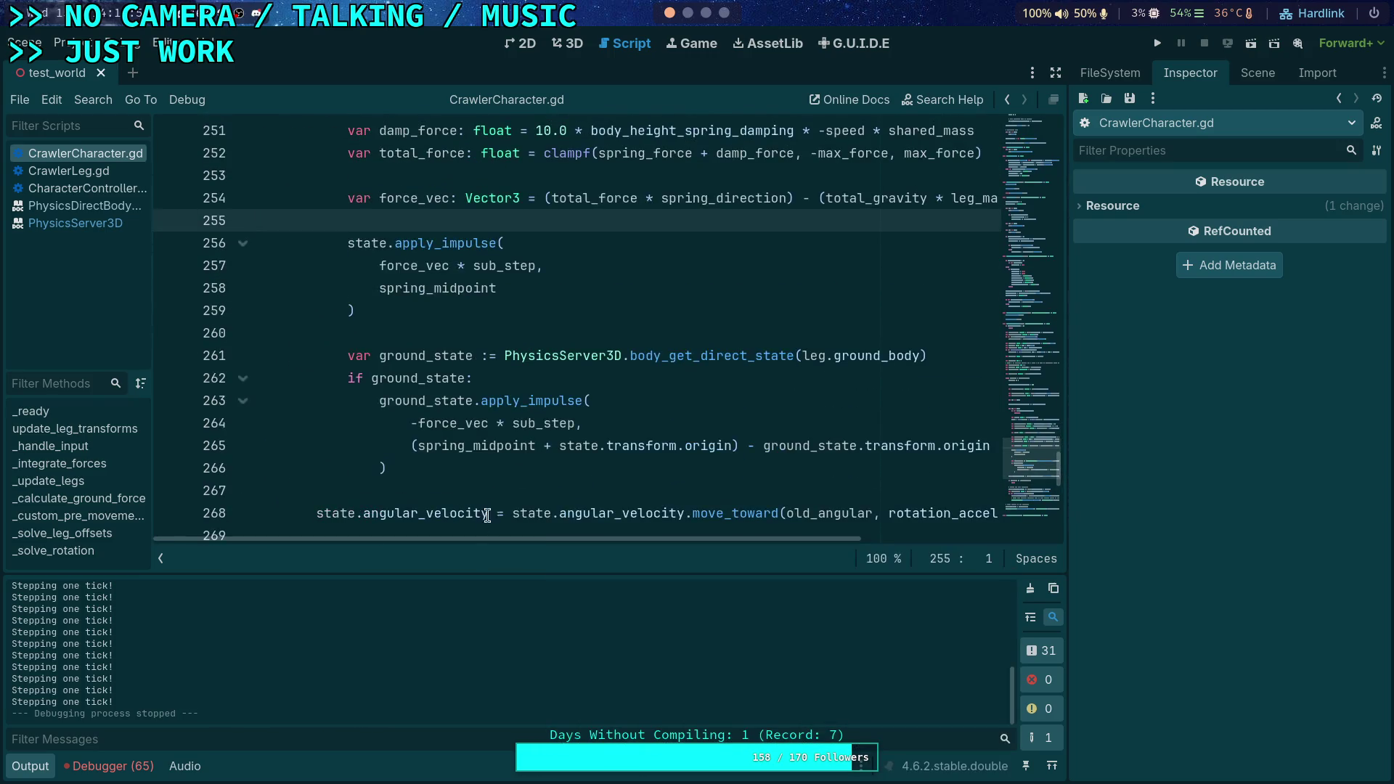
mouse_move(482, 539)
left_mouse_down()
mouse_move(561, 548)
mouse_move(530, 551)
left_mouse_up()
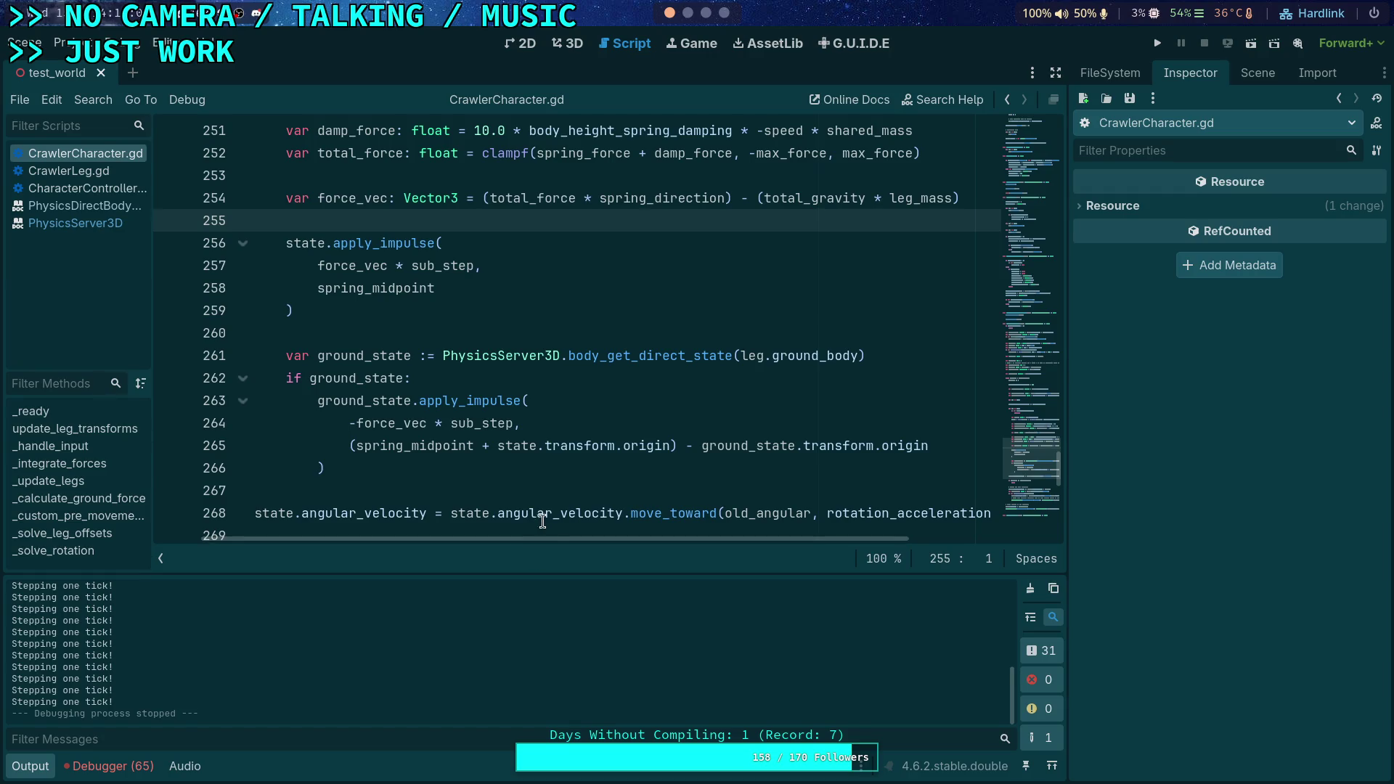
left_click_drag(550, 536, 494, 551)
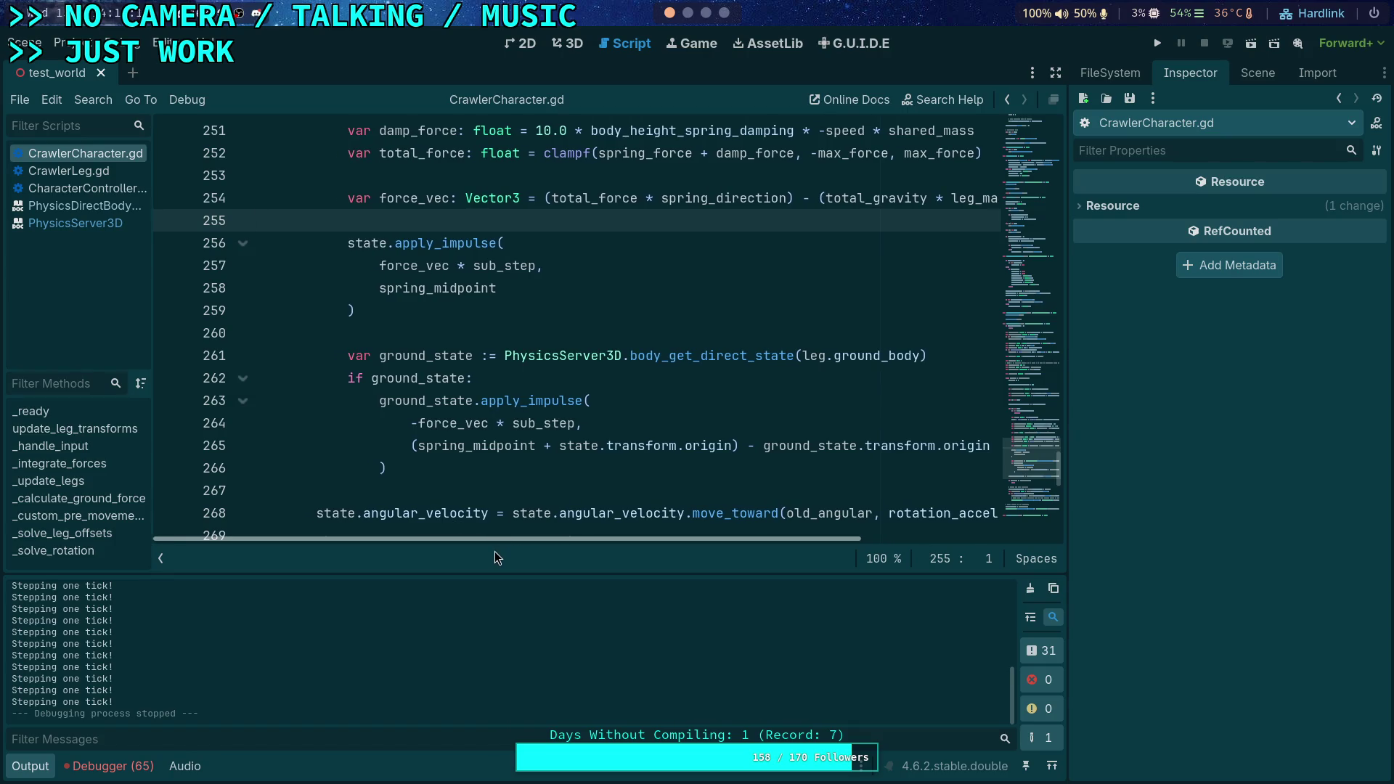
Hide the Output log and run the project to see the crawler on the blue ramp
left_click(31, 766)
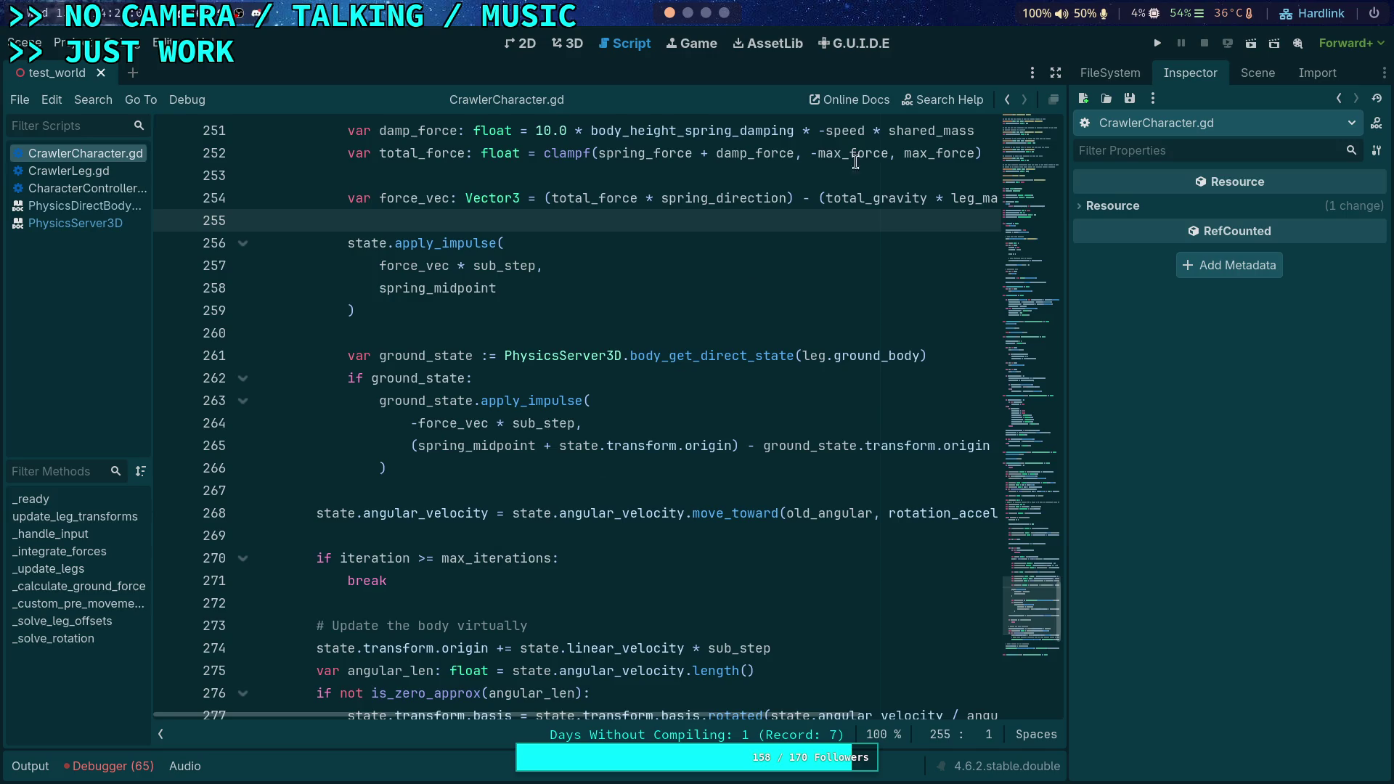
left_click(1156, 43)
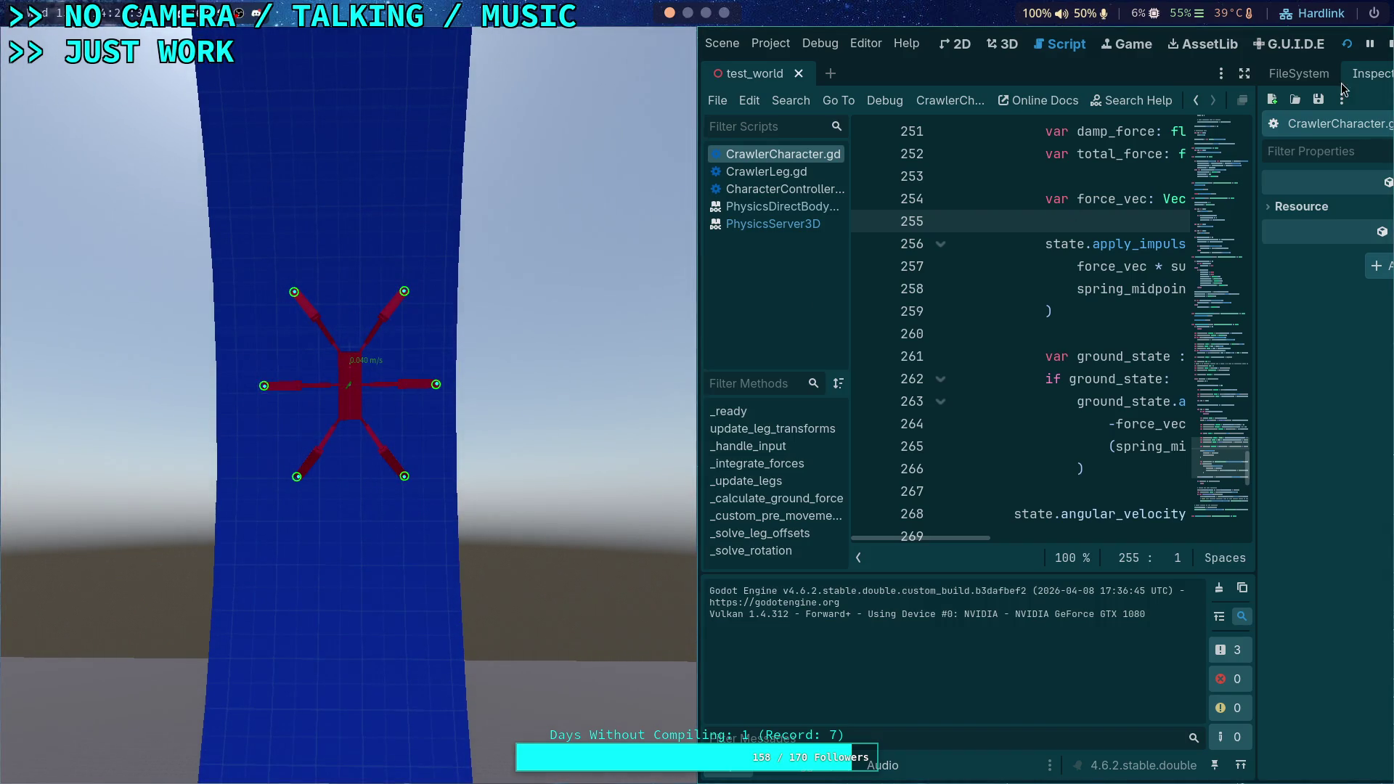
End the running crawler test and return to CrawlerCharacter.gd in the editor
left_click(1390, 44)
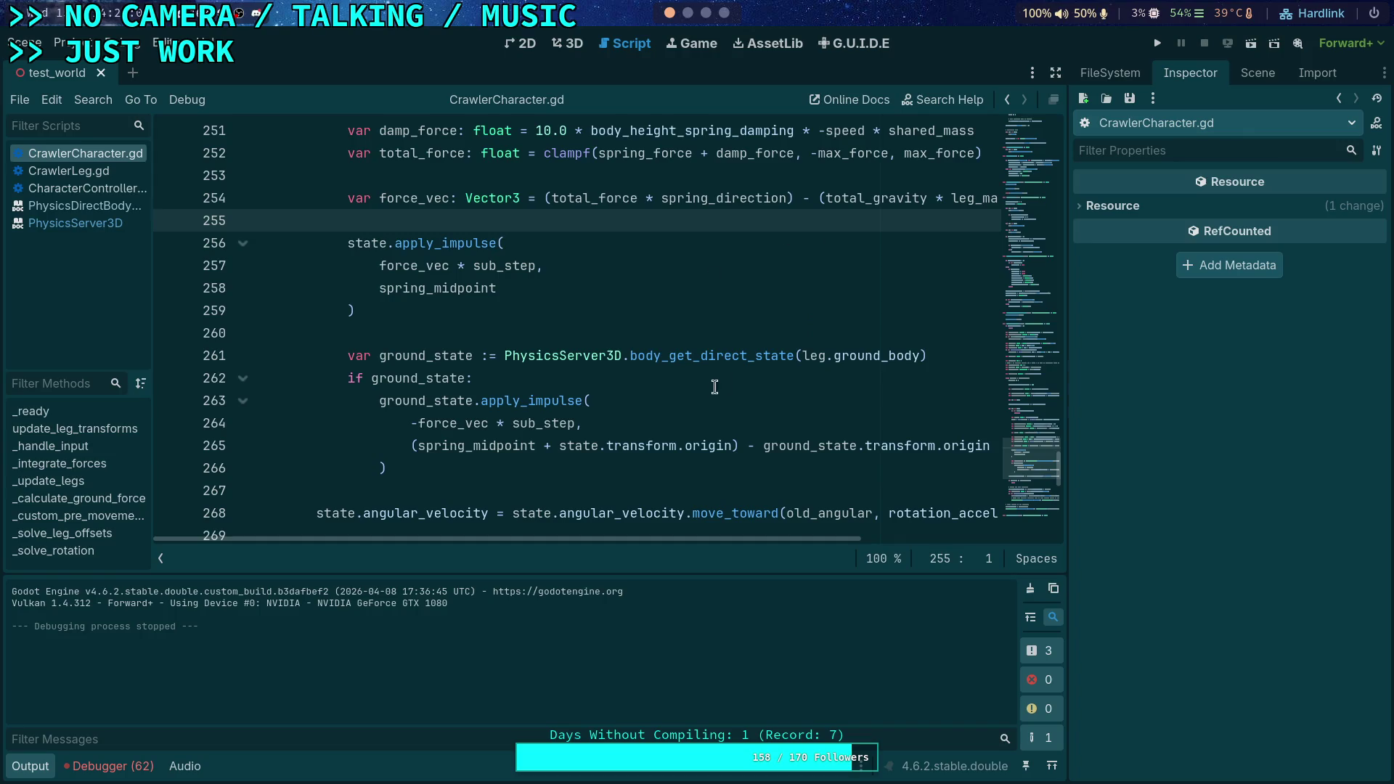
Open CrawlerBot's big_crawler_bot scene from the Scene dock and show its properties in the Inspector
left_click(30, 767)
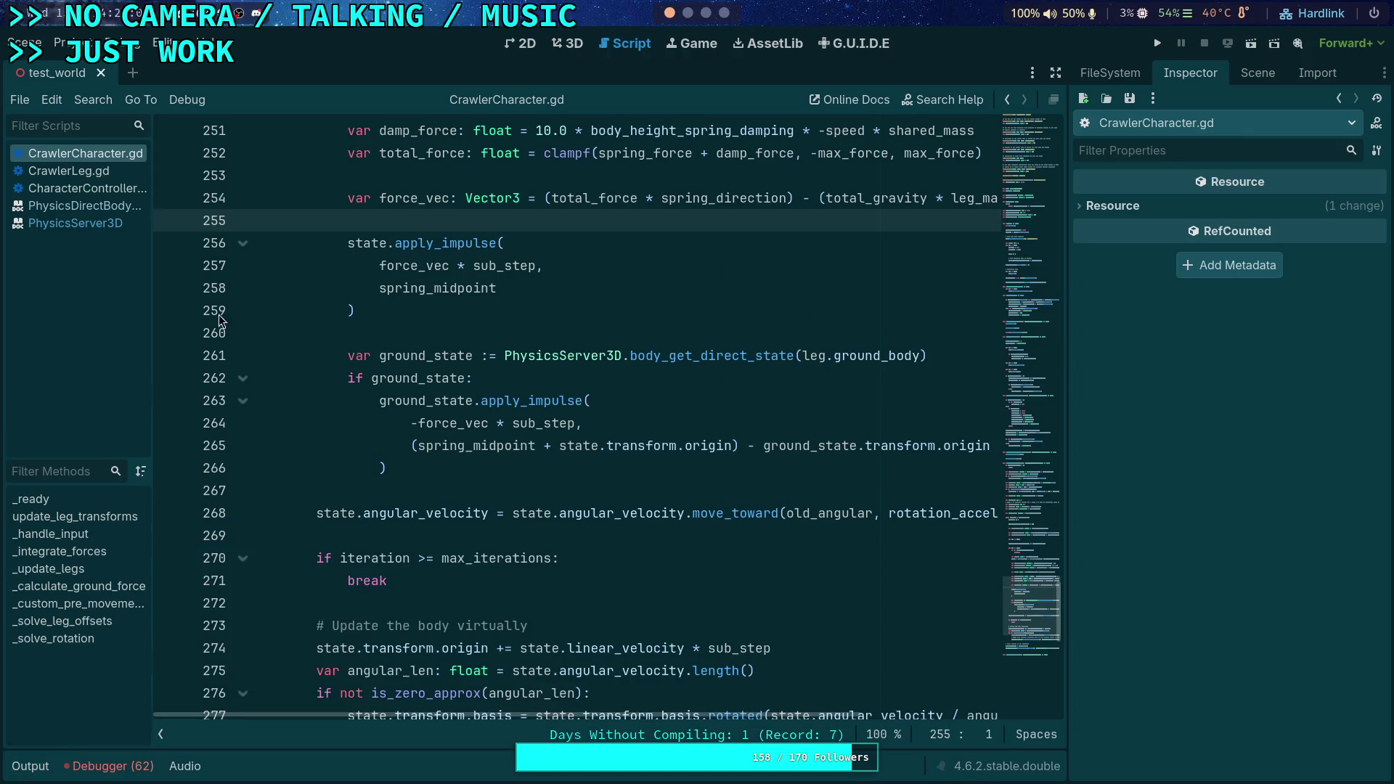
left_click(1258, 72)
left_click(1159, 535)
left_click(1343, 532)
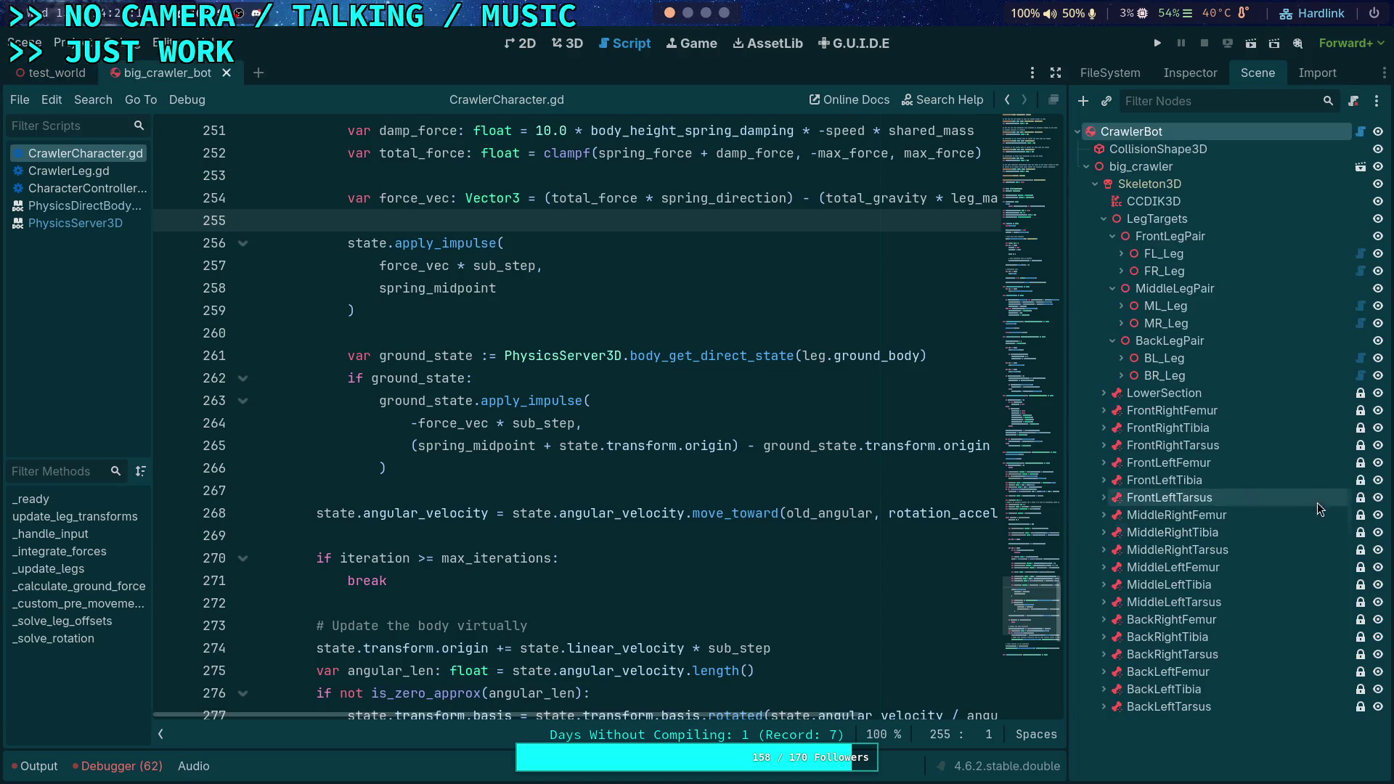
left_click(1184, 79)
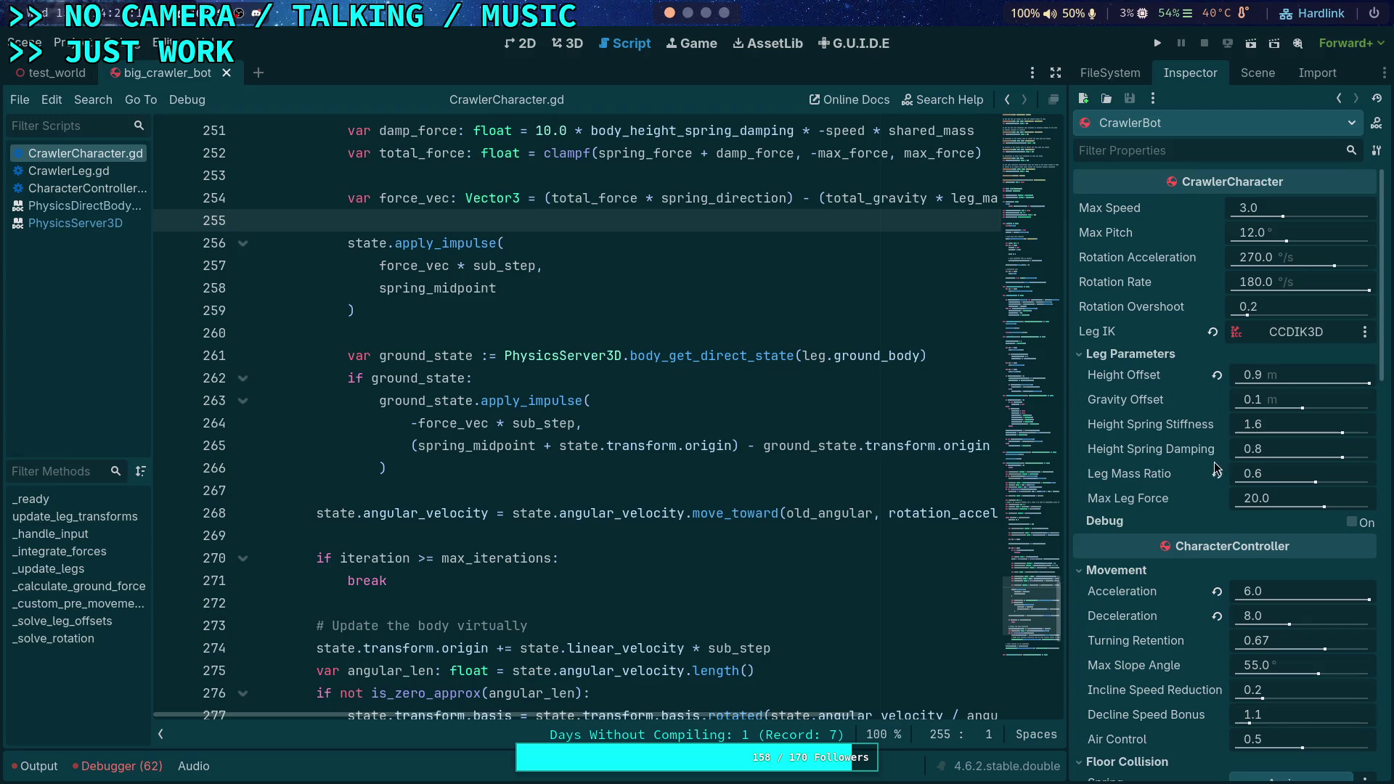
Open CharacterController.gd at the air_control setting on line 37
scroll(1173, 501, "down", 2)
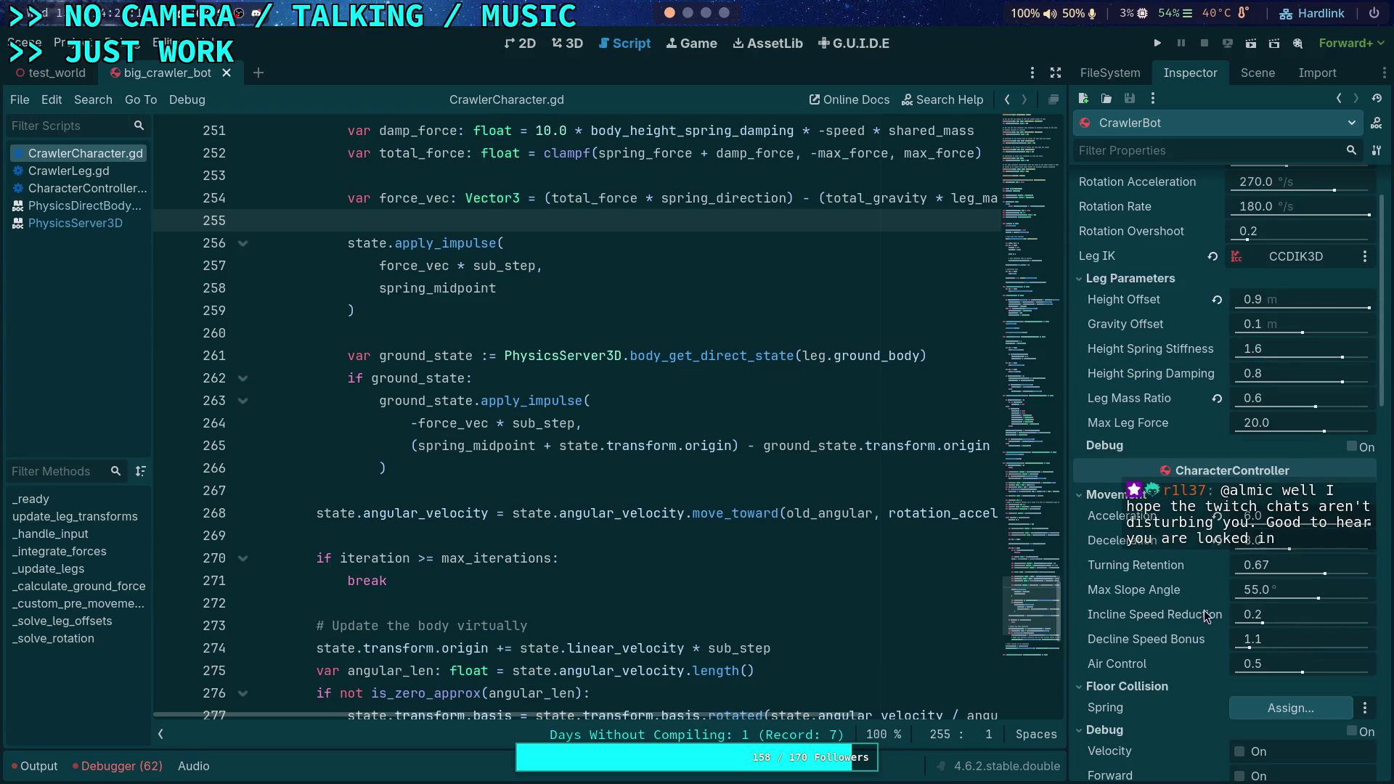
mouse_move(1212, 618)
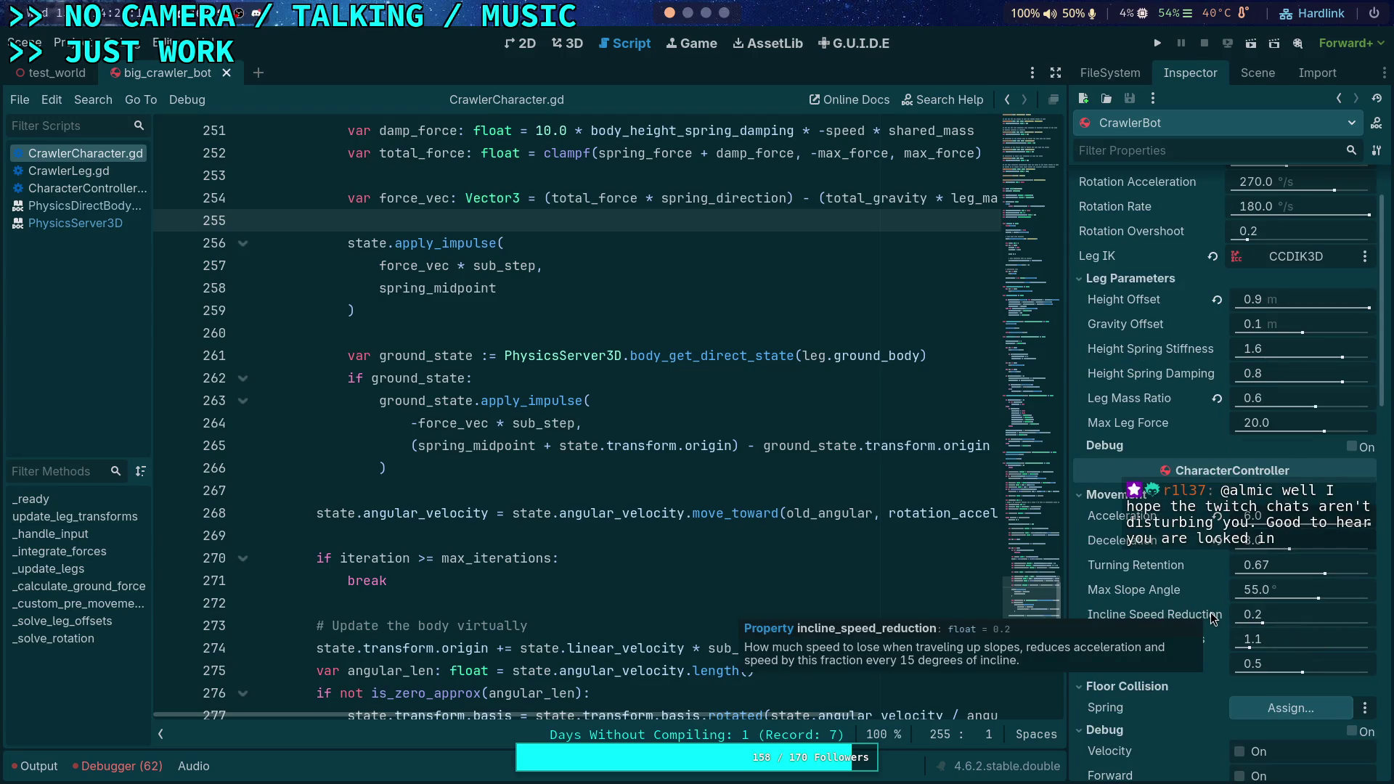
left_click(91, 189)
left_click(770, 391)
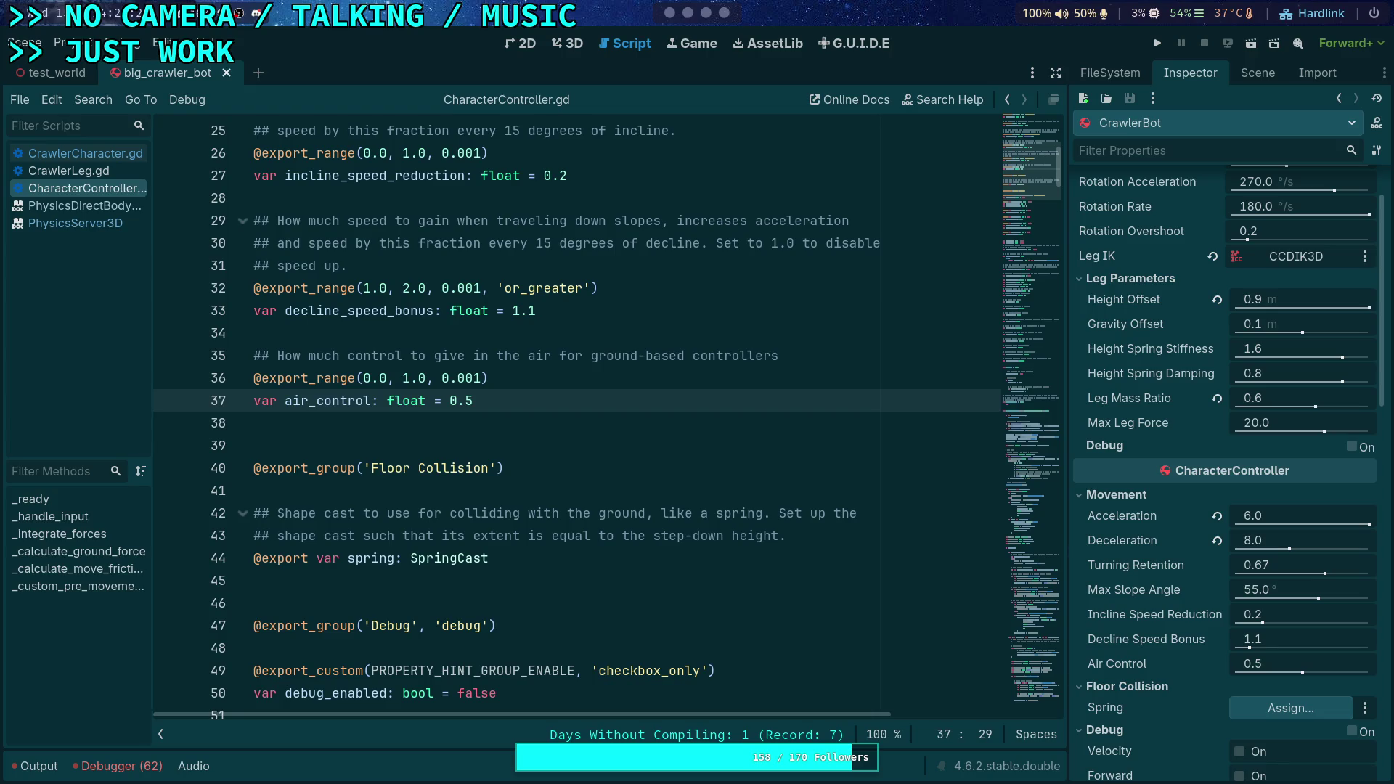
scroll(678, 450, "down", 5)
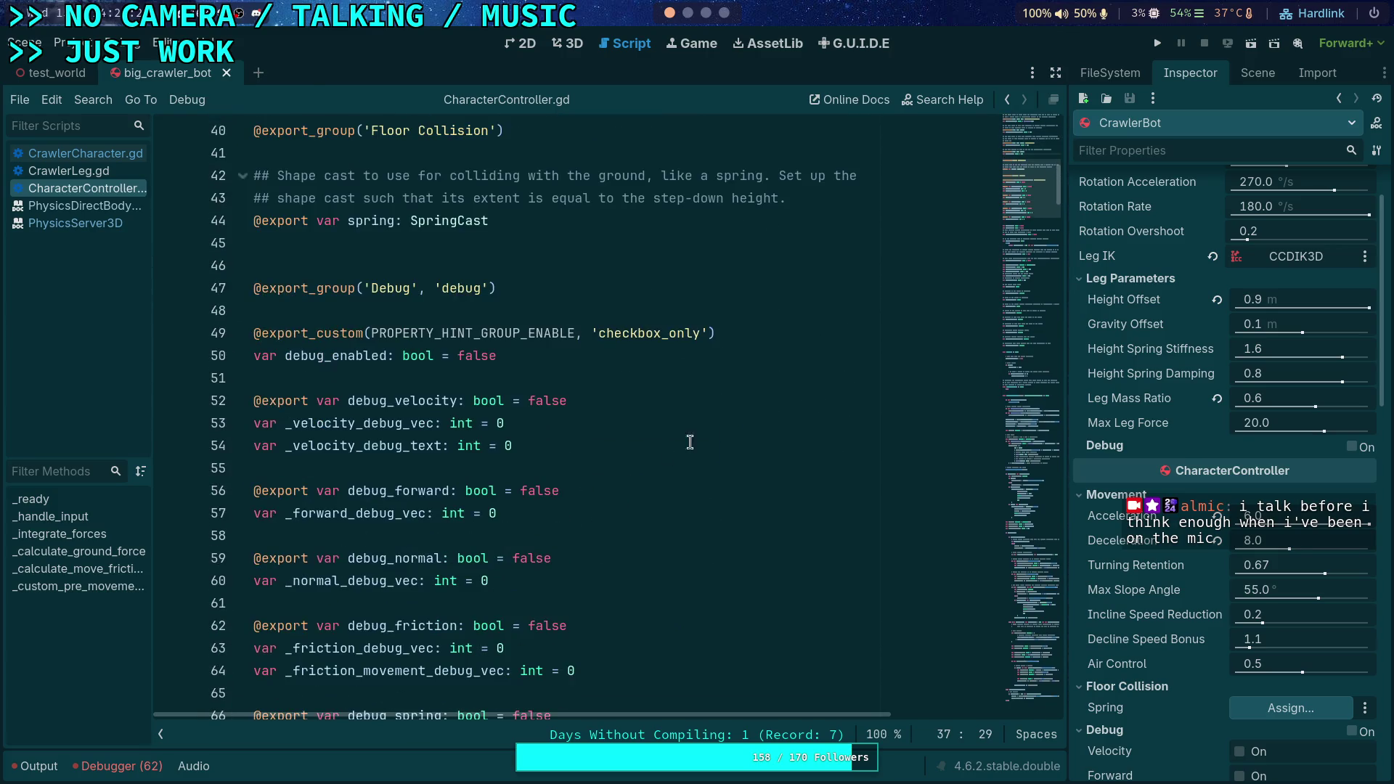
scroll(895, 319, "down", 7)
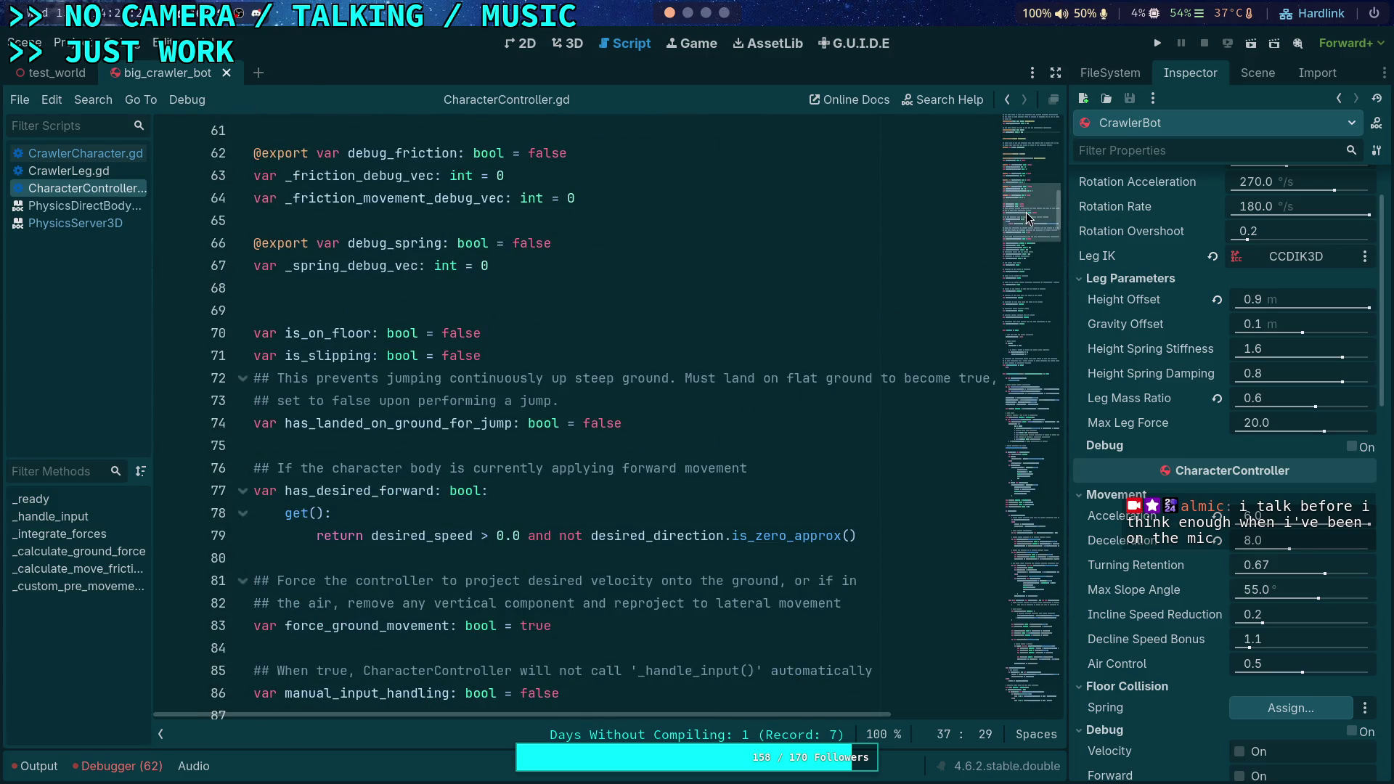
scroll(1028, 217, "up", 14)
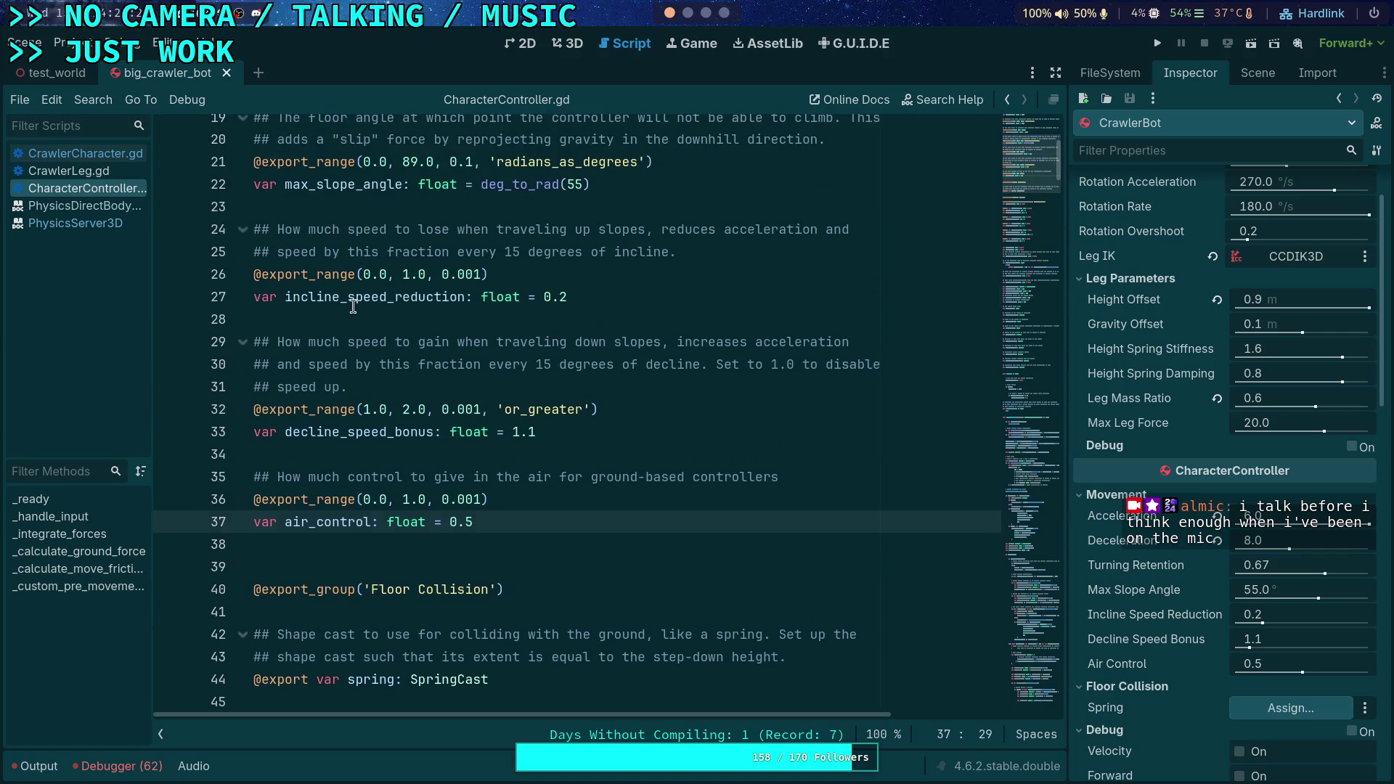
Search the script for where incline_speed_reduction is used
double_click(354, 306)
key("ctrl+f")
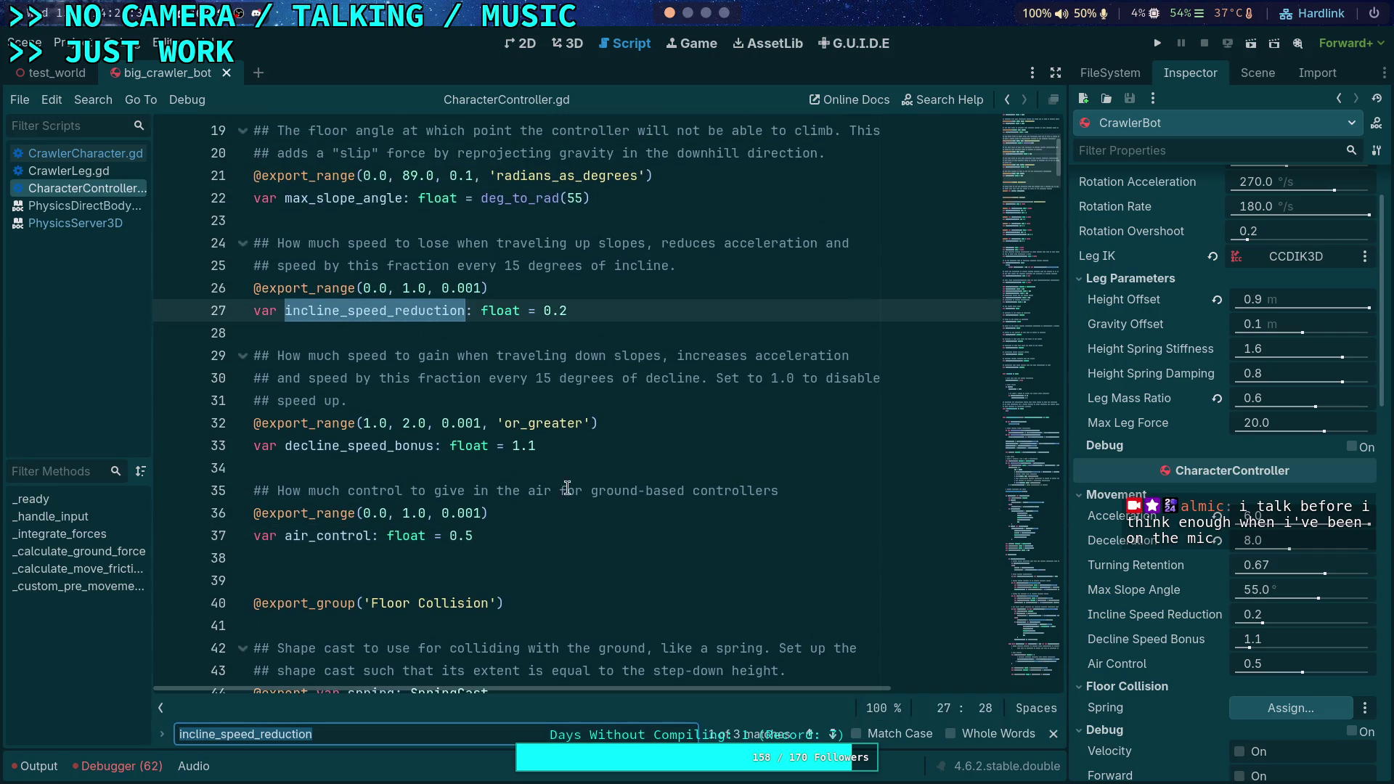
left_click(834, 735)
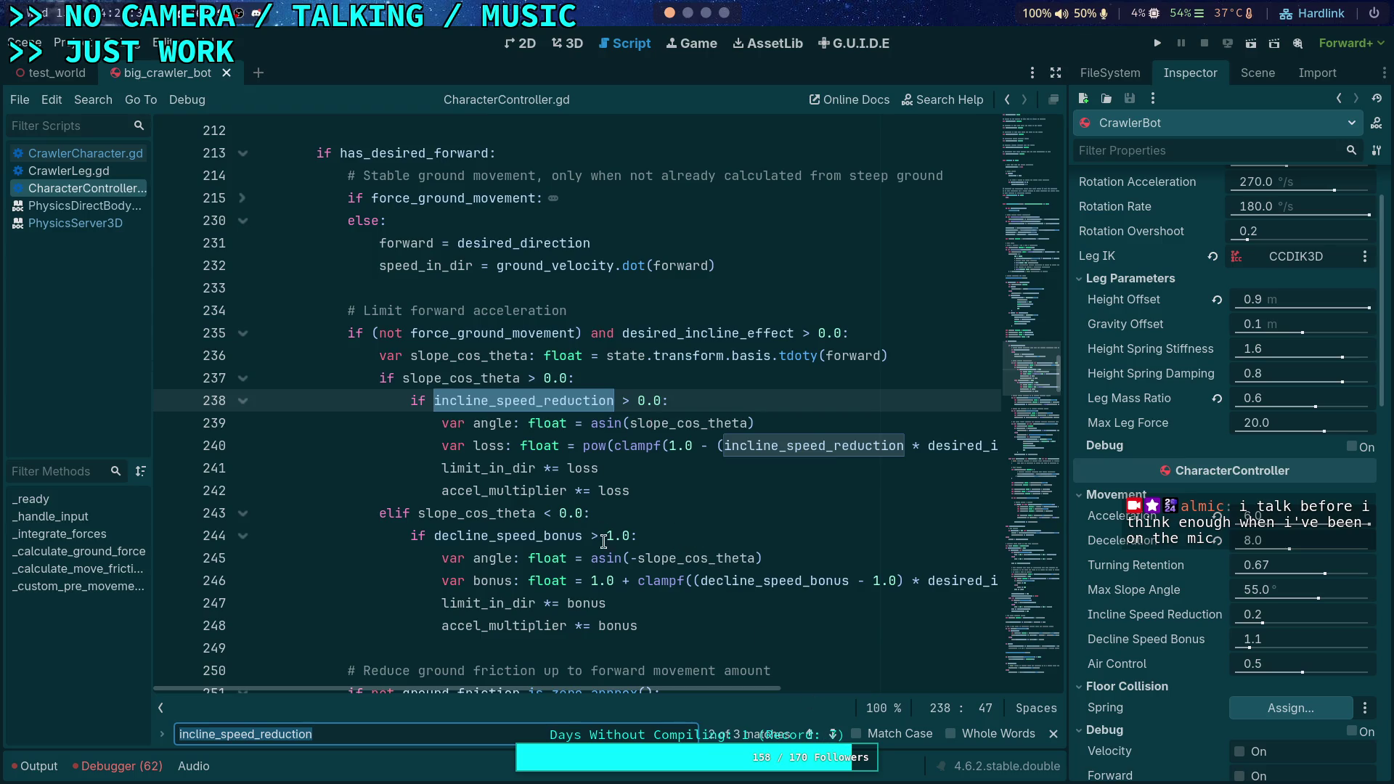
scroll(605, 540, "down", 1)
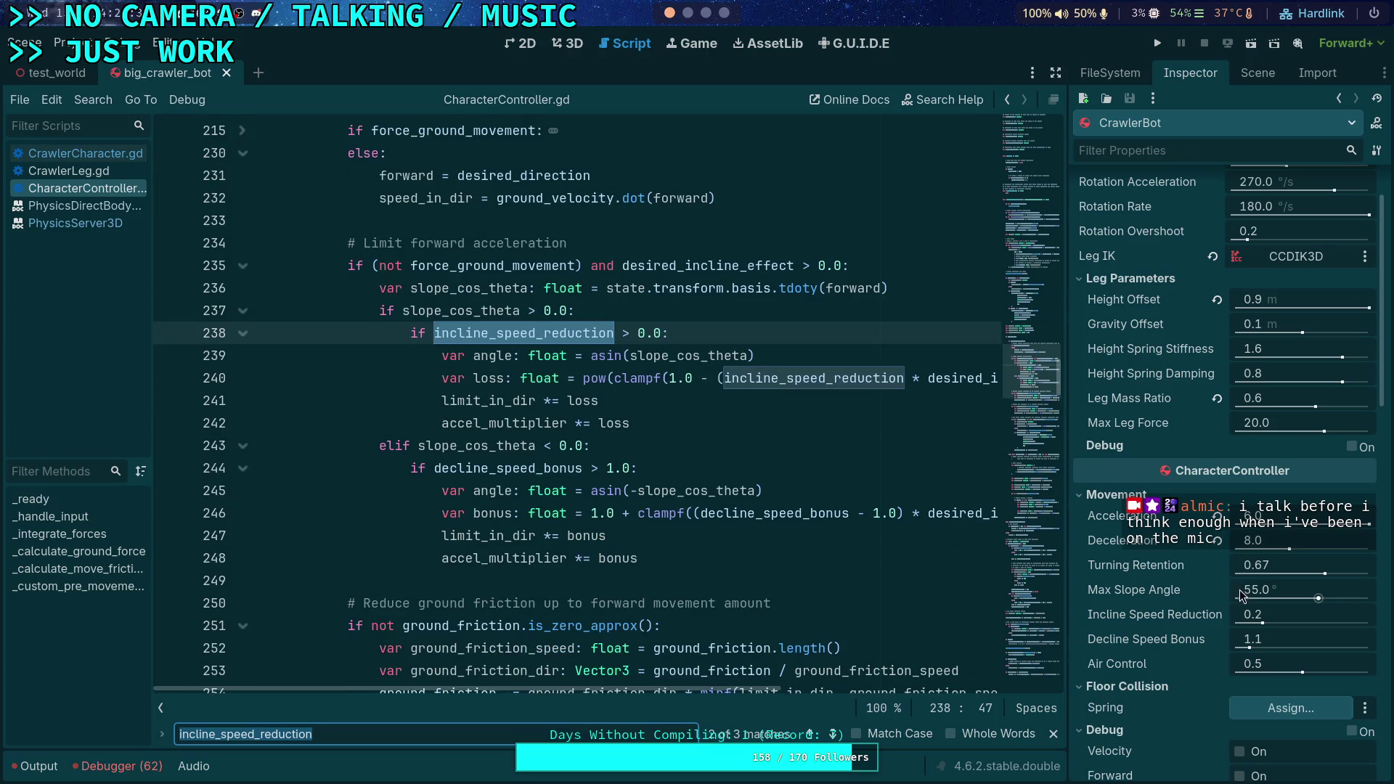
scroll(1173, 538, "down", 3)
scroll(1172, 550, "up", 2)
Set Incline Speed Reduction to 0.0 and Decline Speed Bonus to 1.0, then save the scene
left_click(1268, 539)
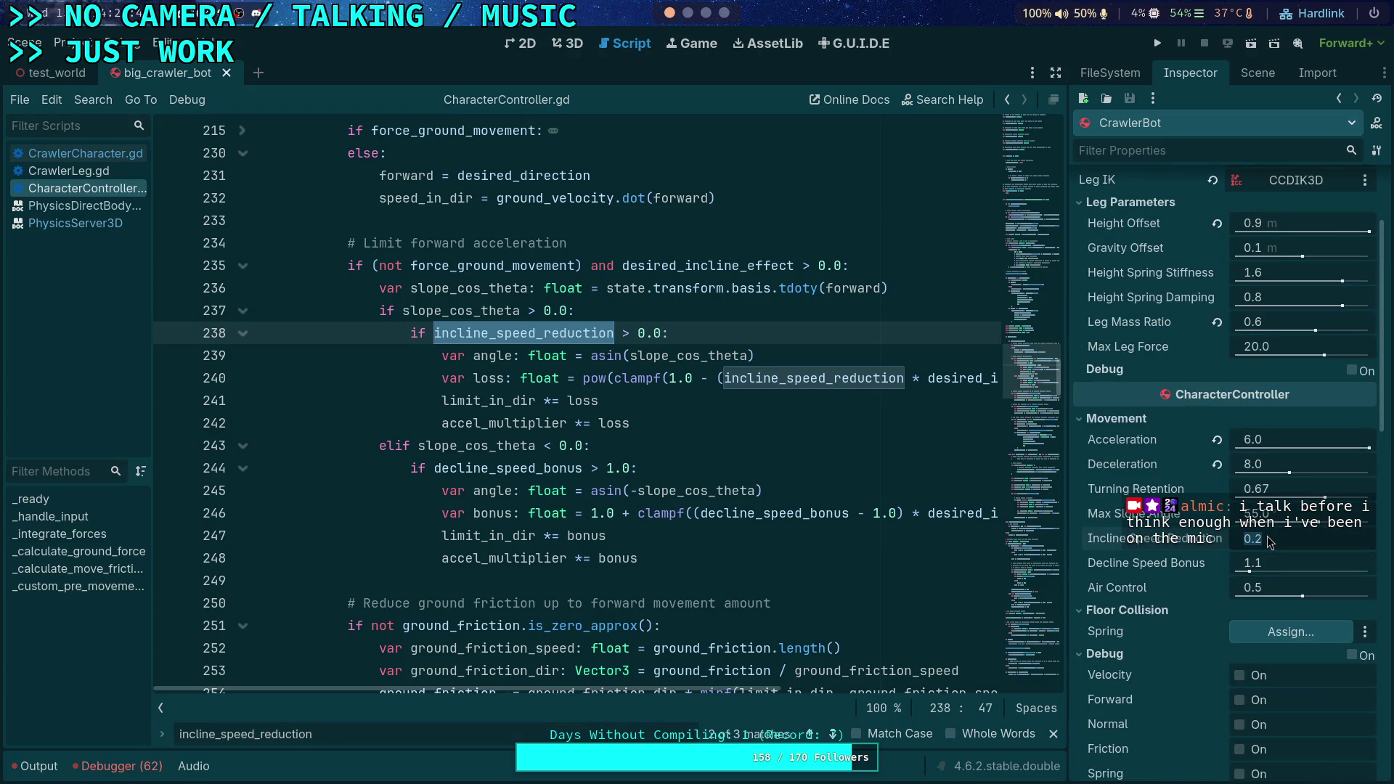
type("0")
key("Return")
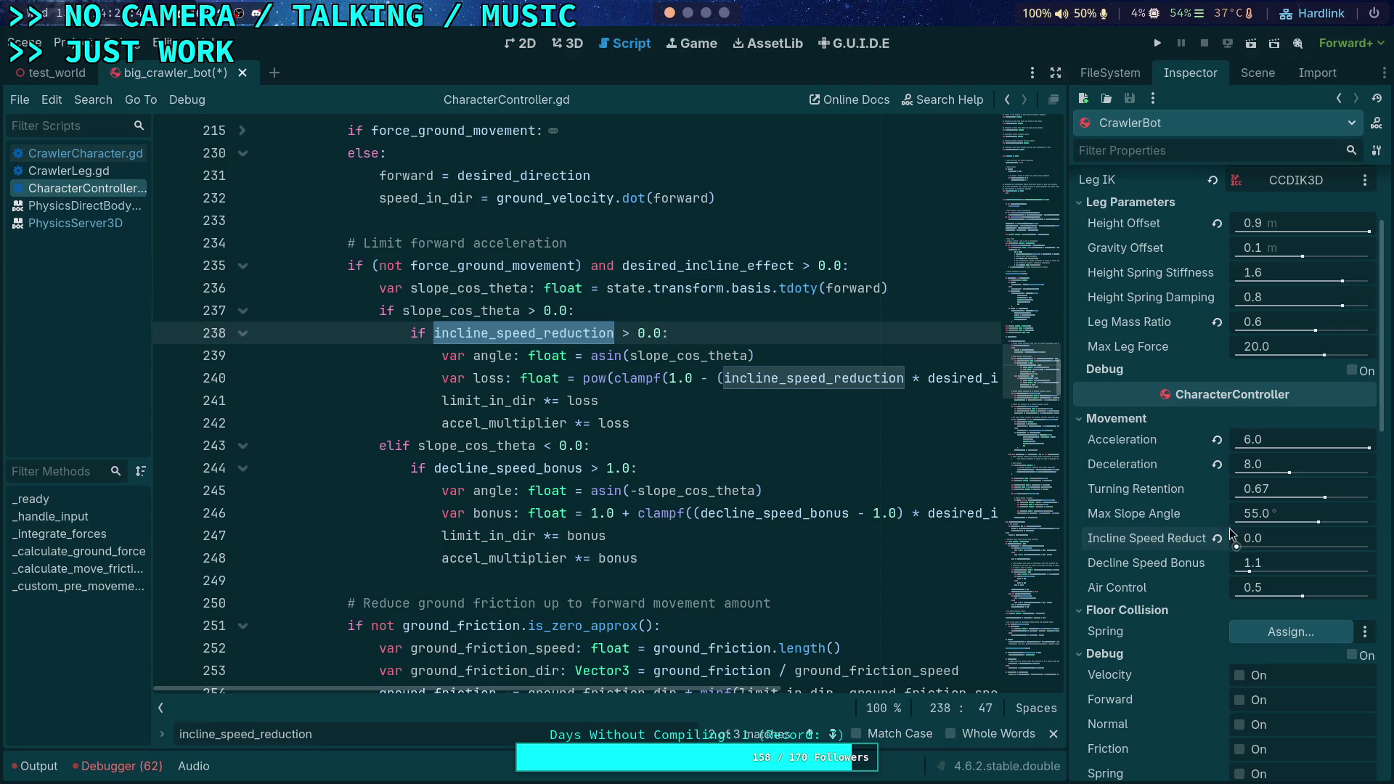
scroll(803, 477, "down", 1)
double_click(508, 401)
left_click(1304, 568)
type("1")
key("Return")
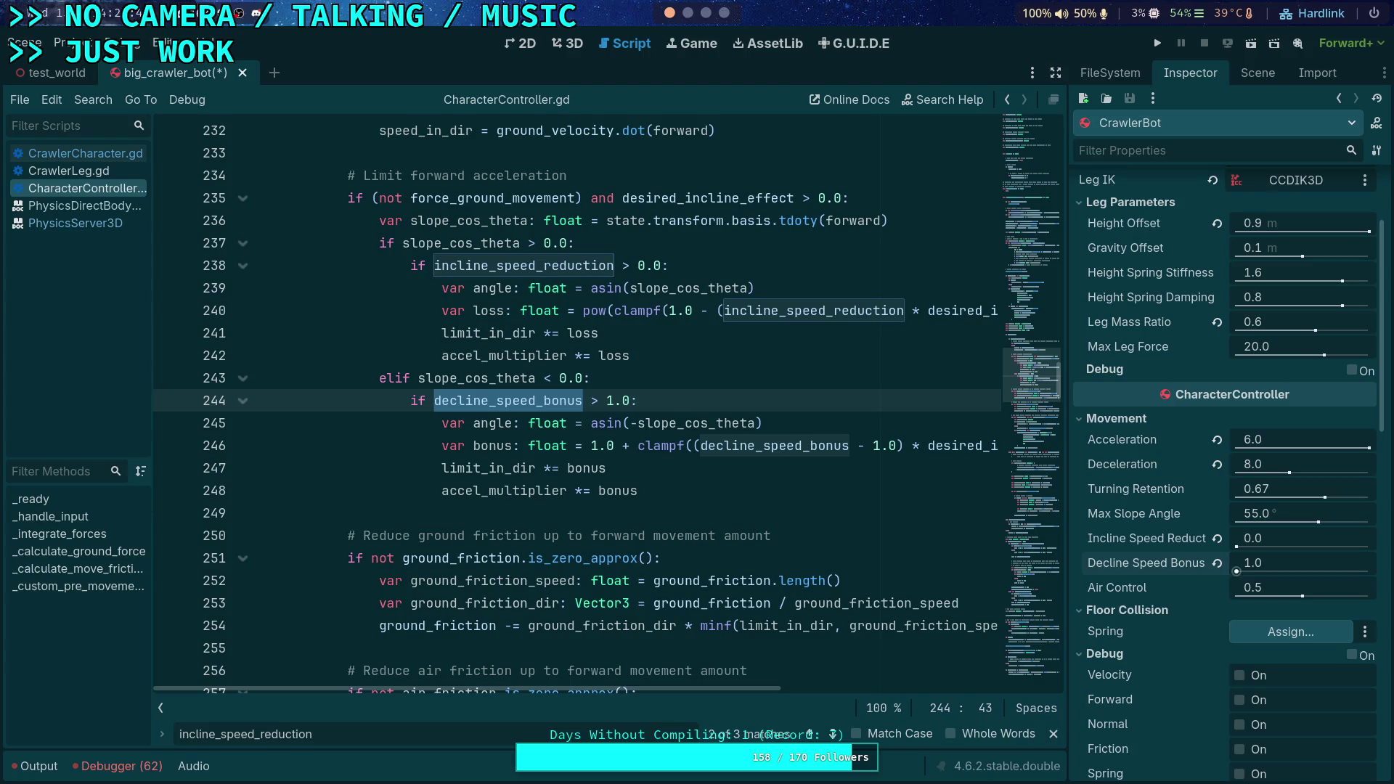
key("ctrl+s")
Test-run the game, driving the crawler up the blue ramp with W, then stop it
left_click(1157, 43)
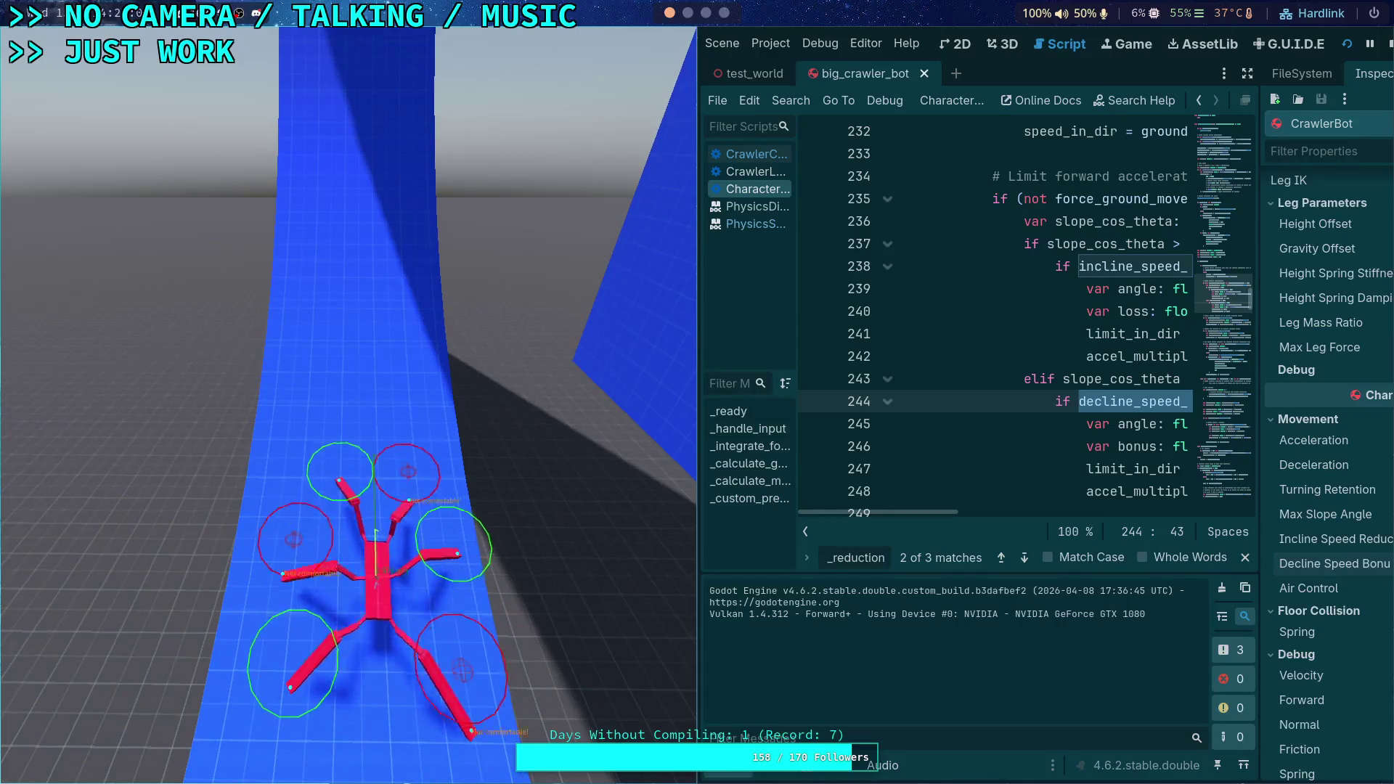
key("w")
key("w")
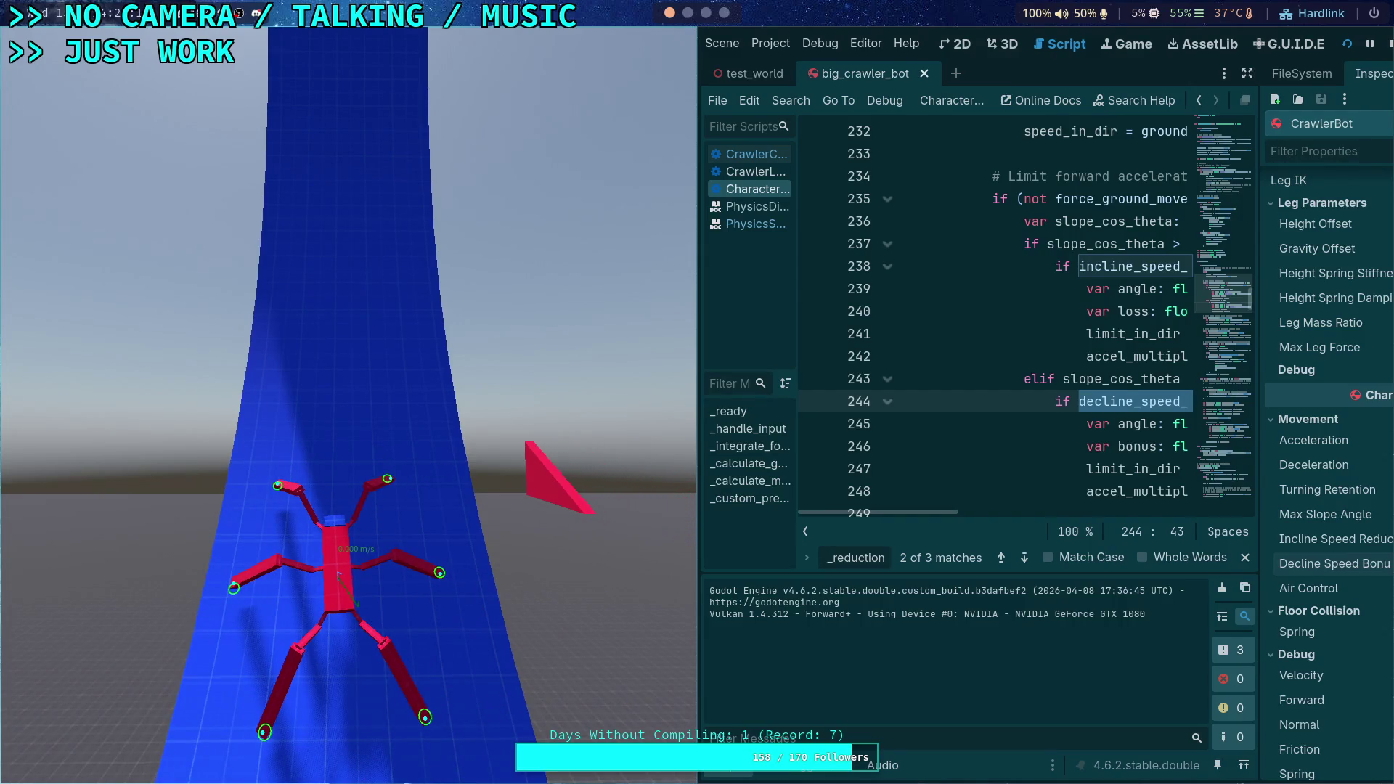
key("F8")
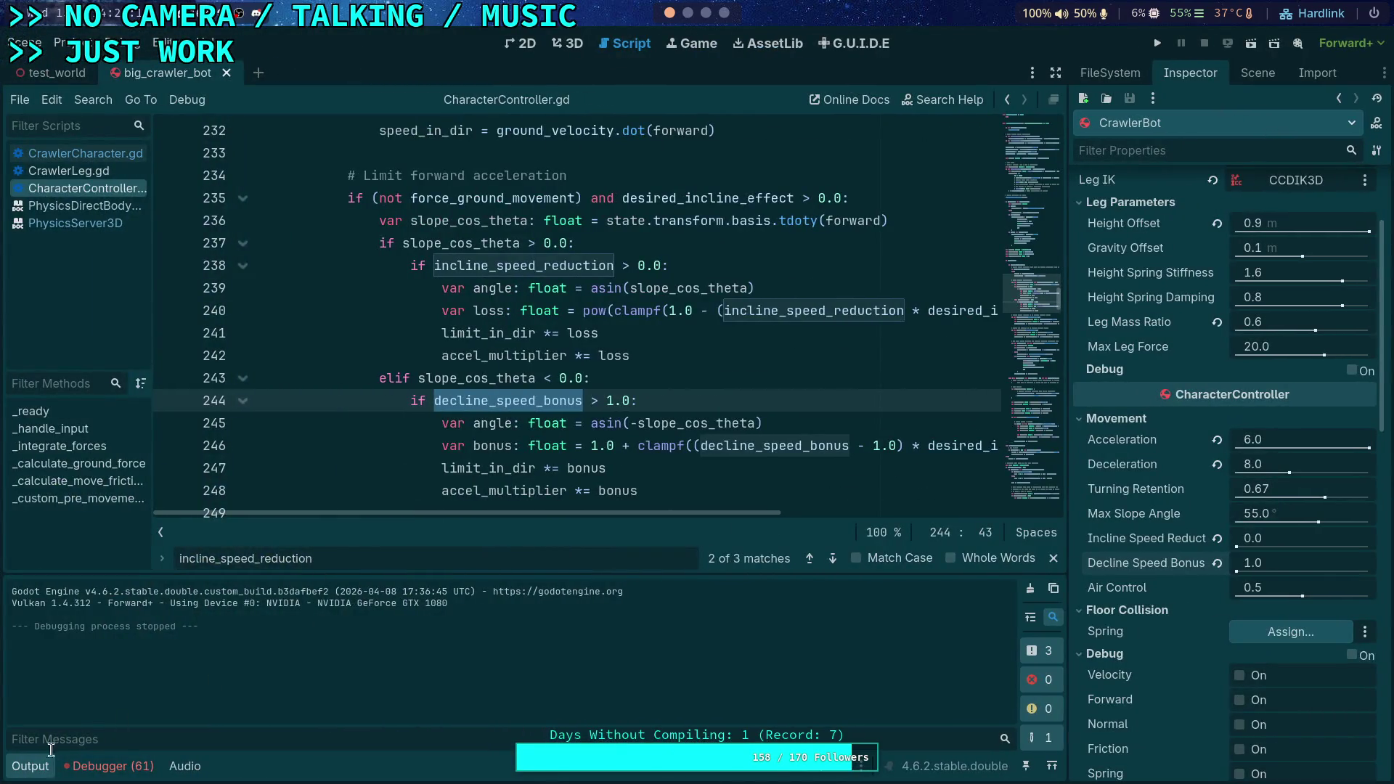
Collapse the Output panel and select the CrawlerBot's Leg Mass Ratio field for editing
left_click(38, 770)
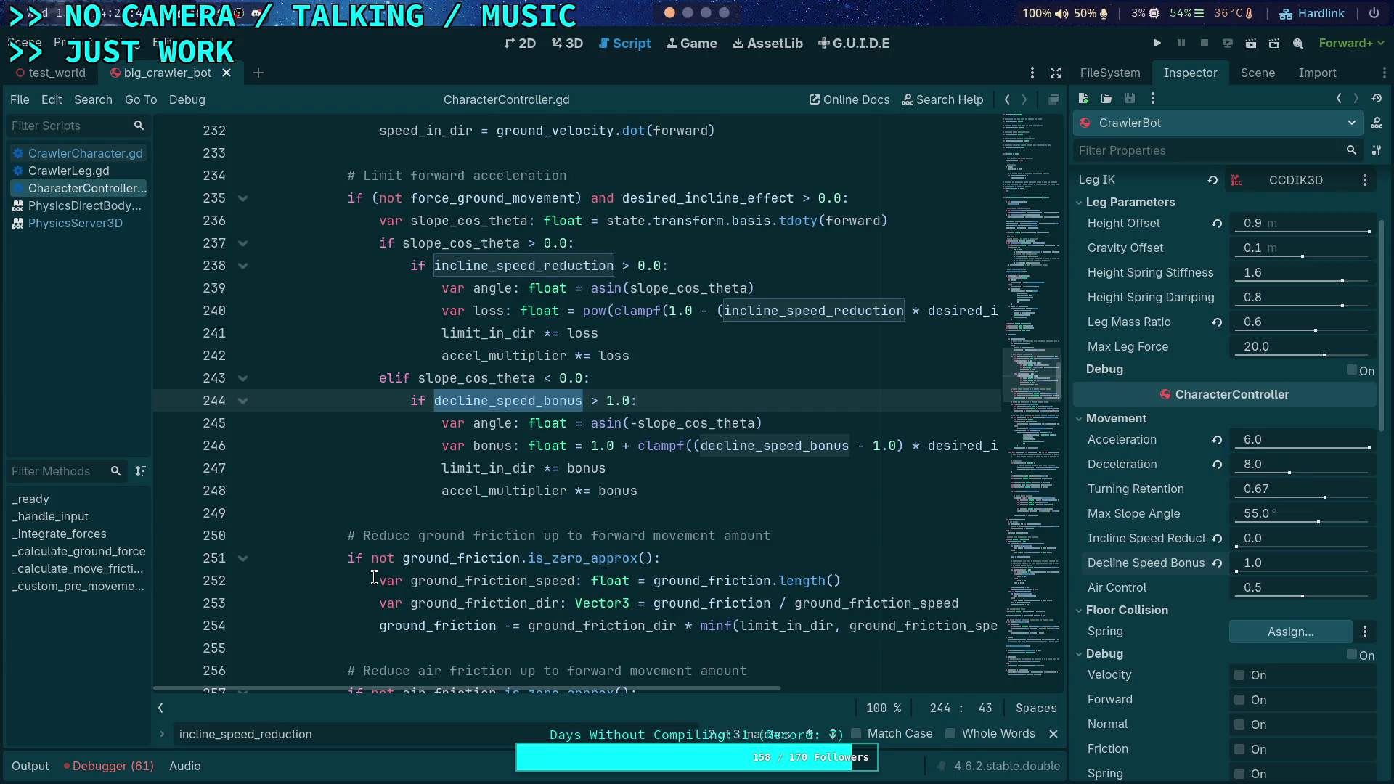
mouse_move(526, 486)
left_click(1291, 327)
Set Leg Mass Ratio to 0.4, save the scene, then test-run and stop the game
type("0.4")
key("Return")
key("ctrl+s")
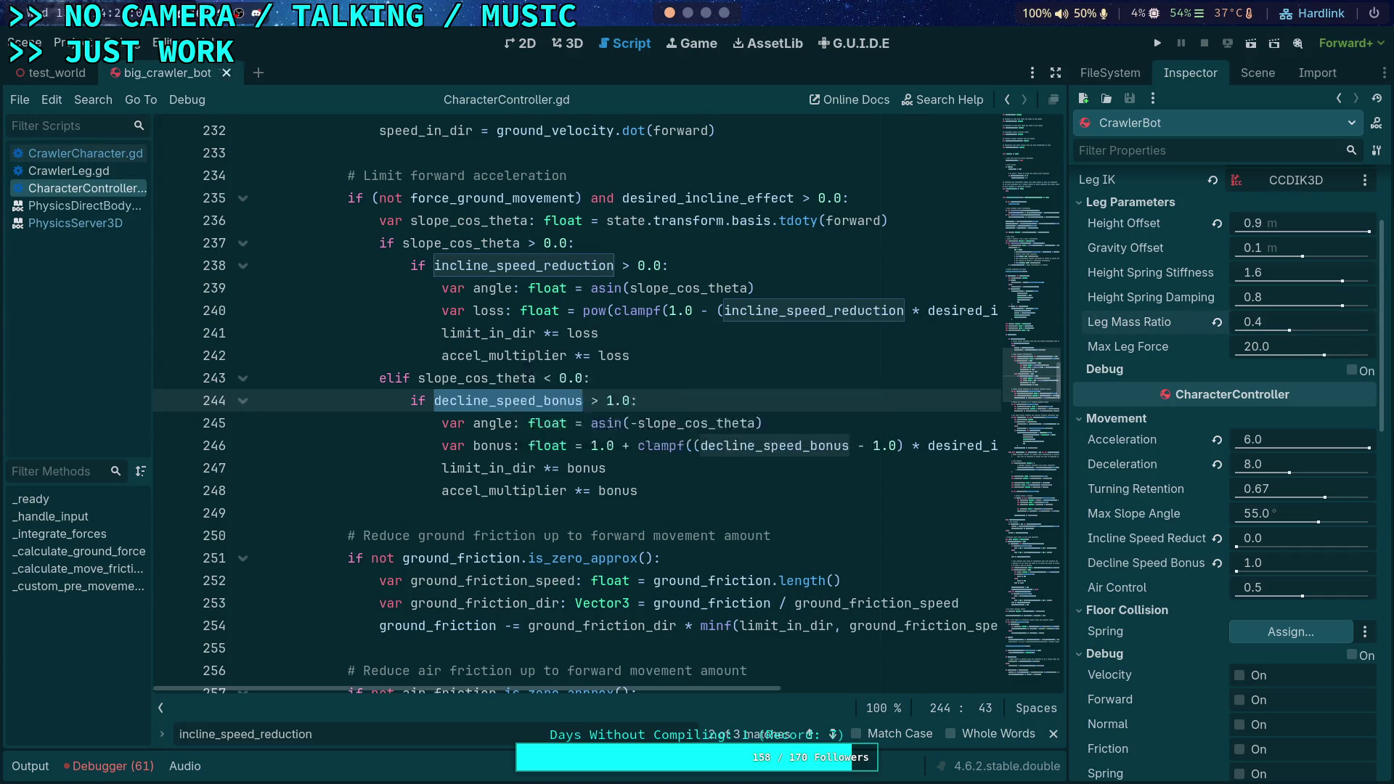
left_click(1154, 43)
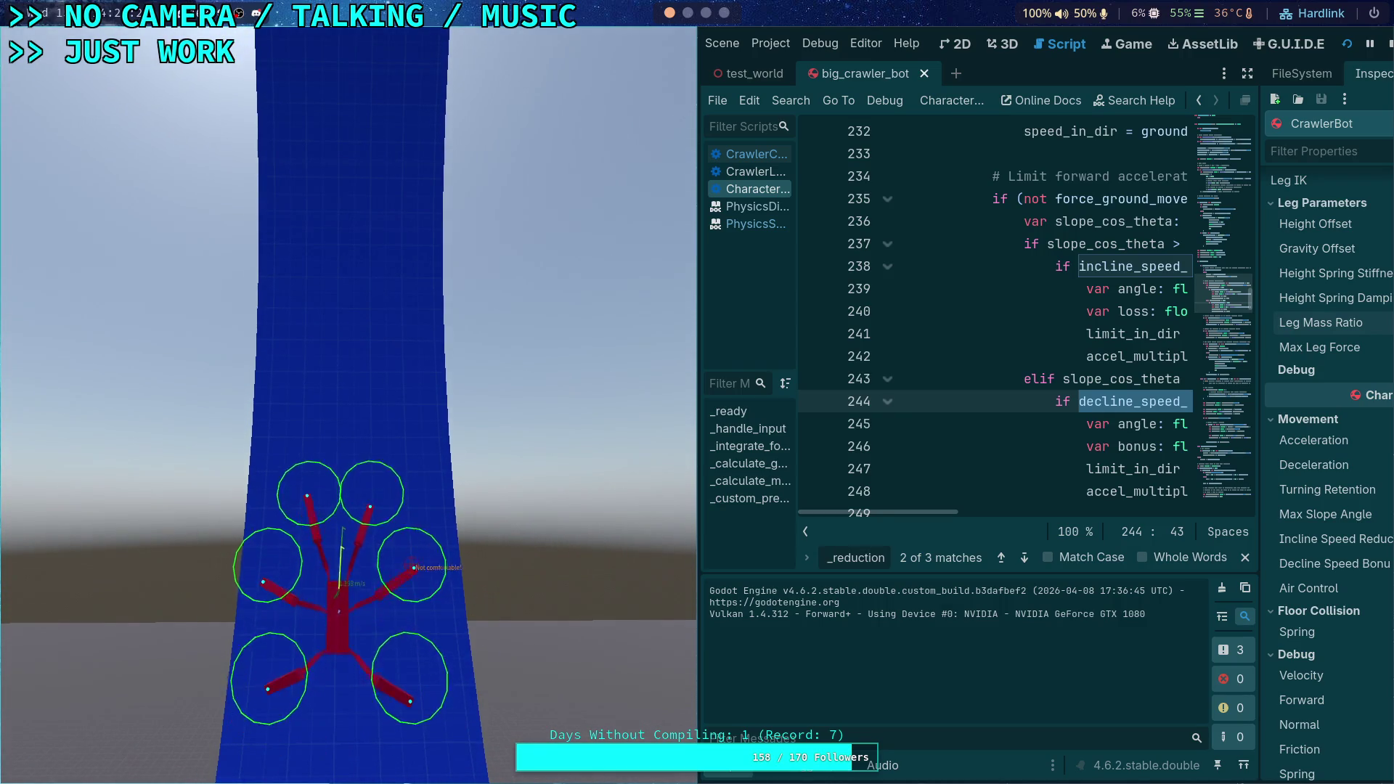
left_click(1389, 44)
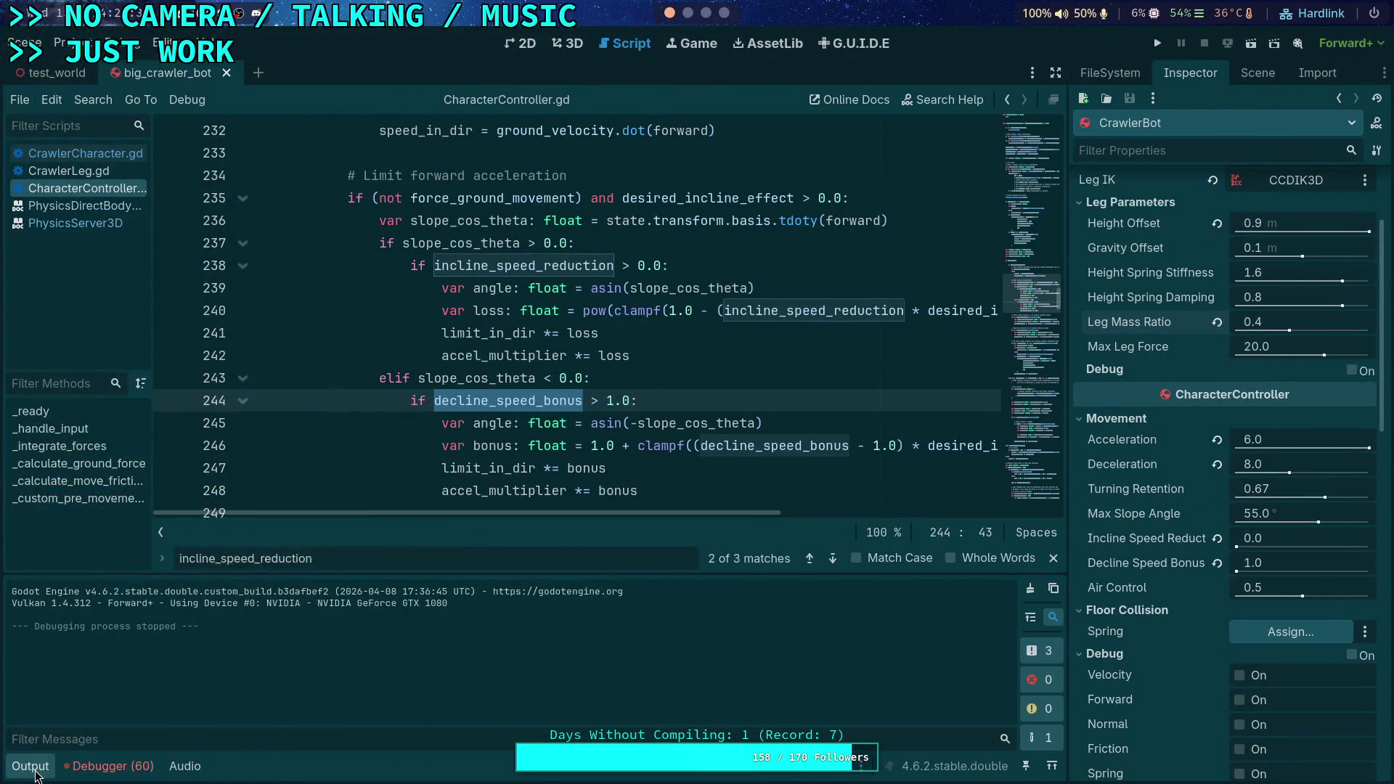
Collapse the Output panel and switch the editor to CrawlerCharacter.gd
left_click(40, 764)
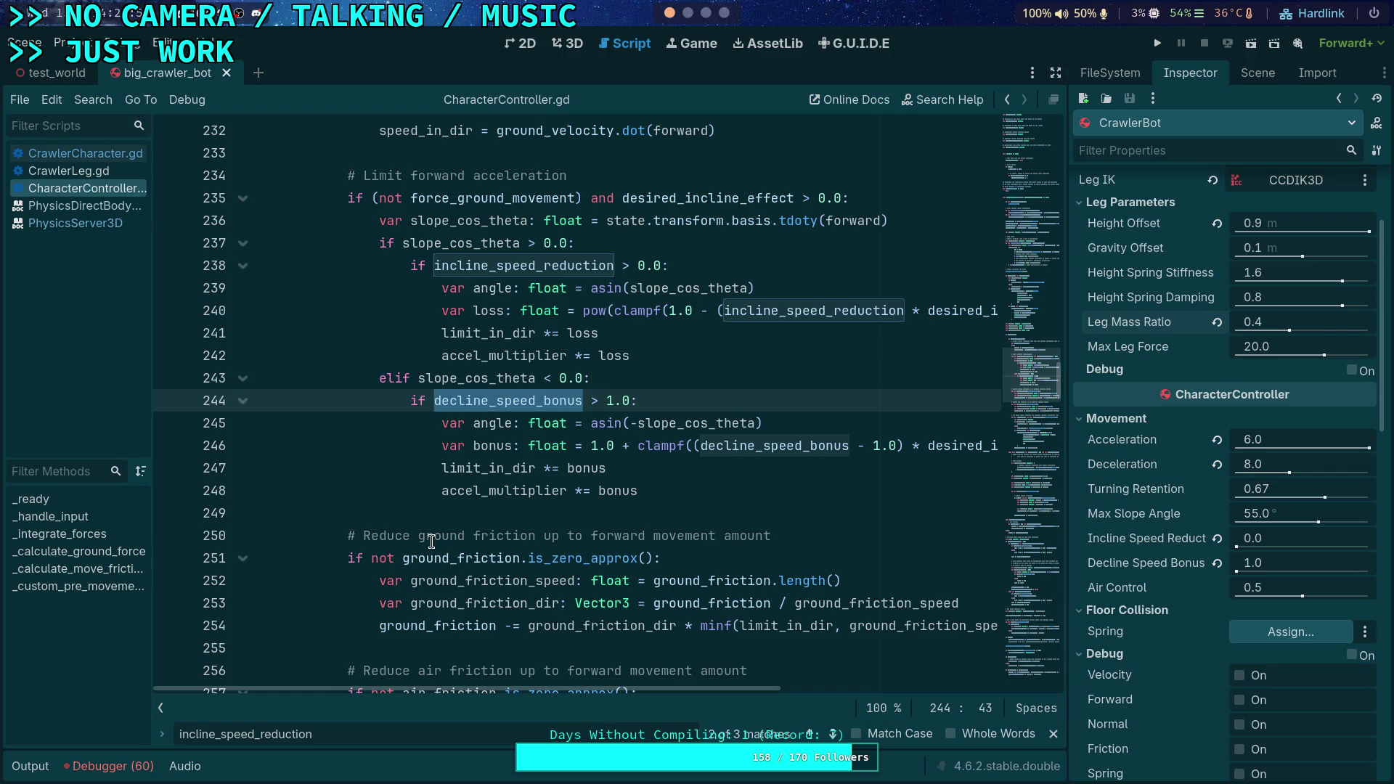
left_click(117, 156)
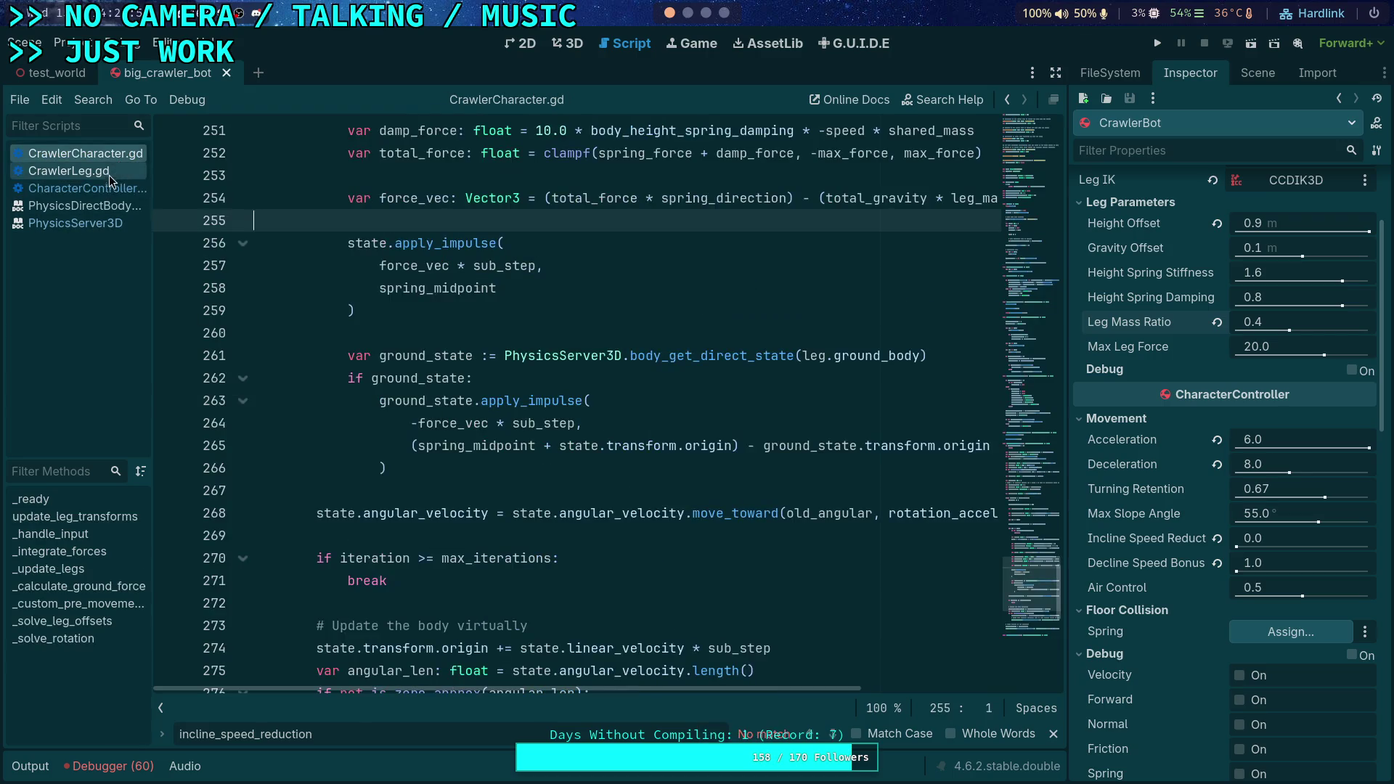
Scan lines 216–283 of CrawlerCharacter.gd, then run the game again
scroll(383, 383, "up", 7)
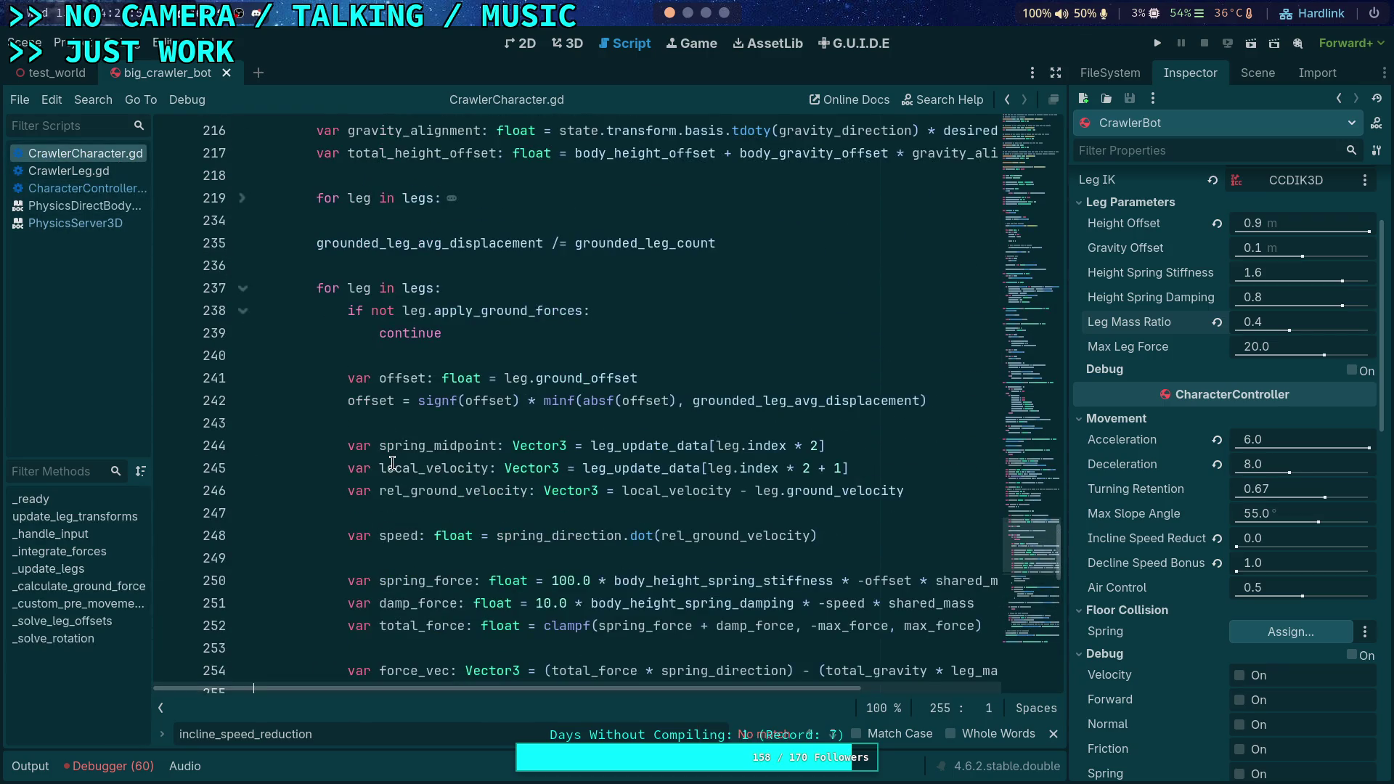
scroll(318, 421, "up", 3)
scroll(305, 454, "down", 10)
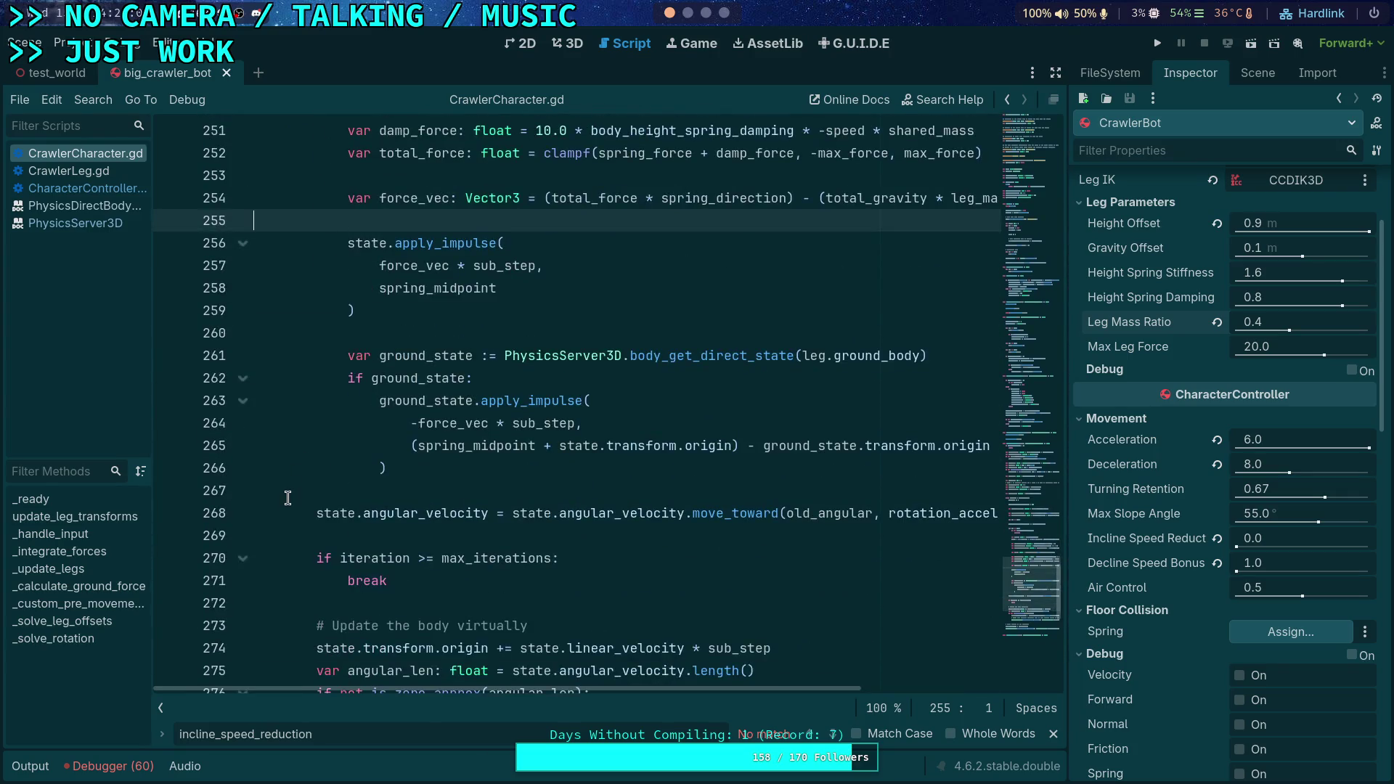
scroll(294, 489, "down", 4)
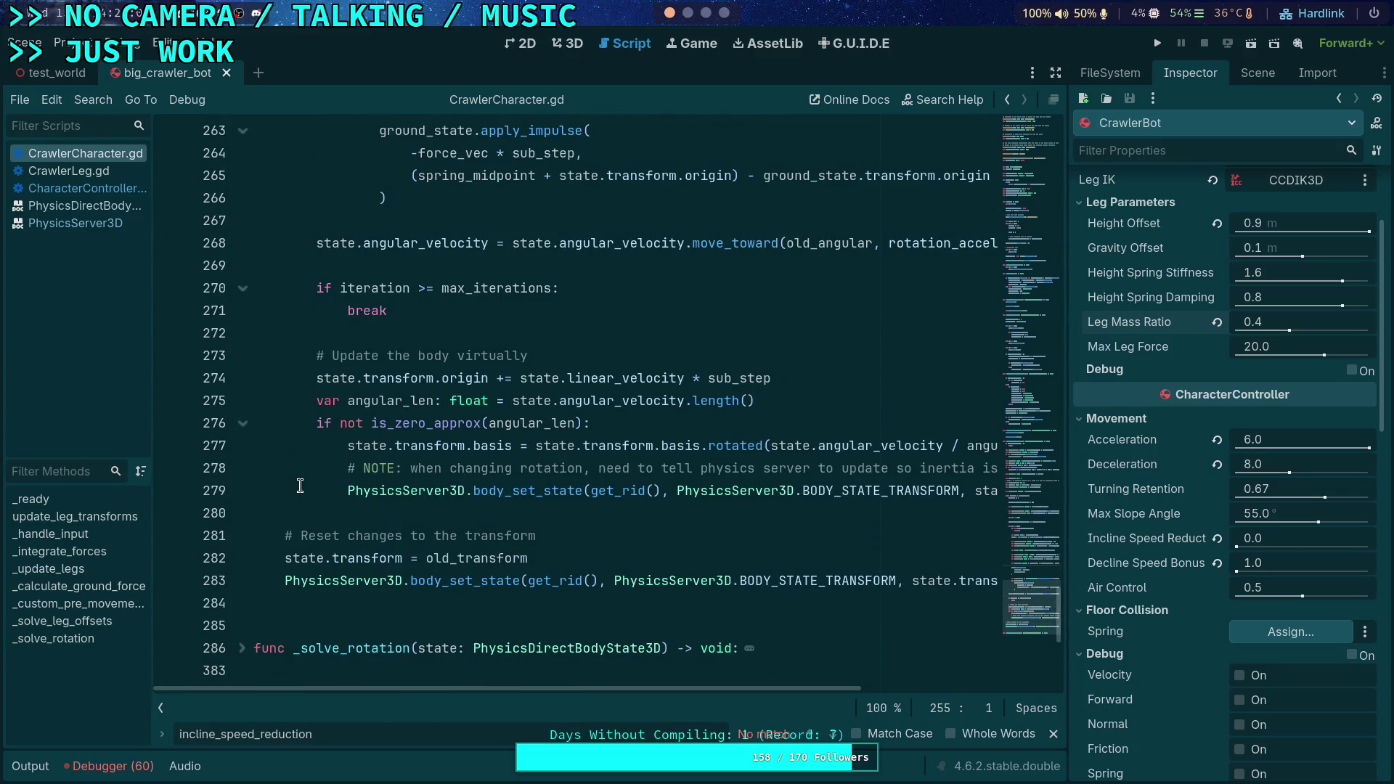
scroll(300, 486, "up", 4)
scroll(300, 485, "down", 2)
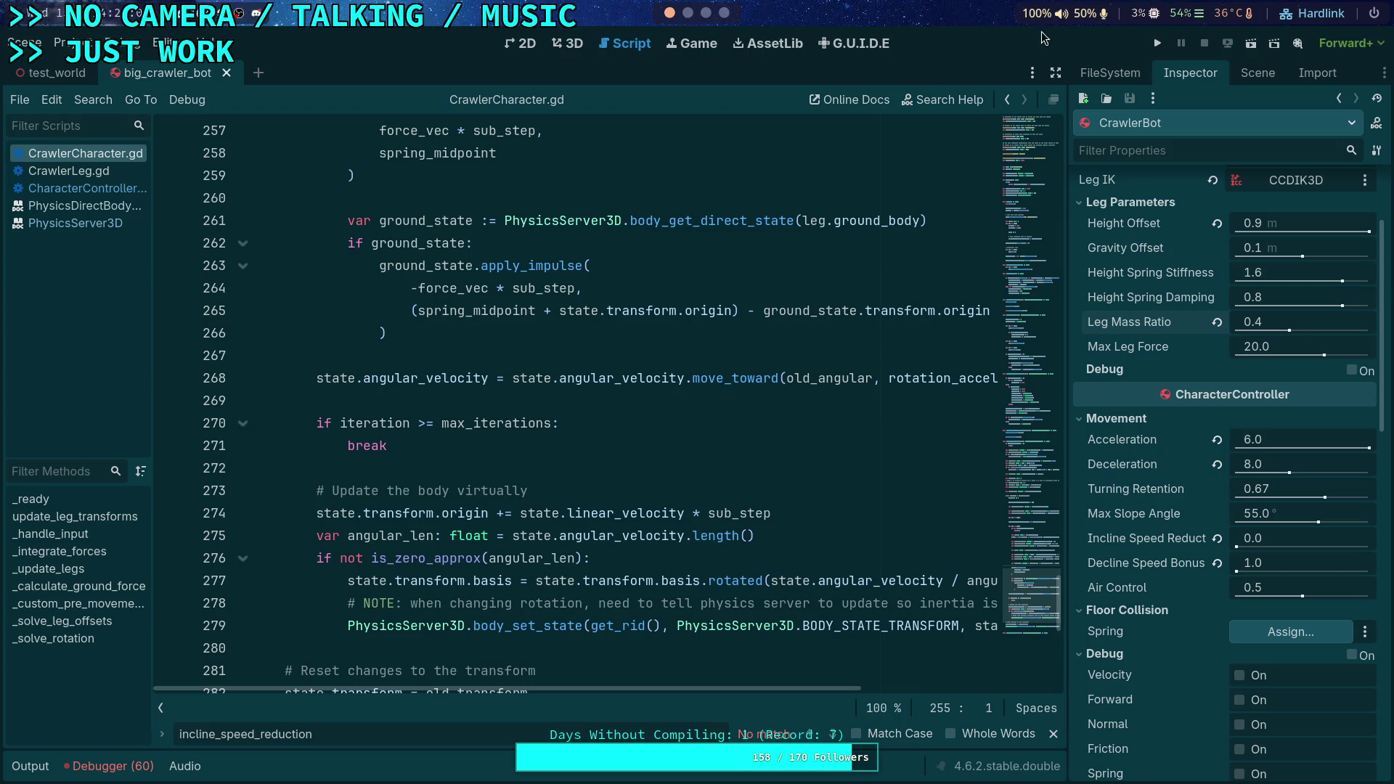
left_click(1150, 45)
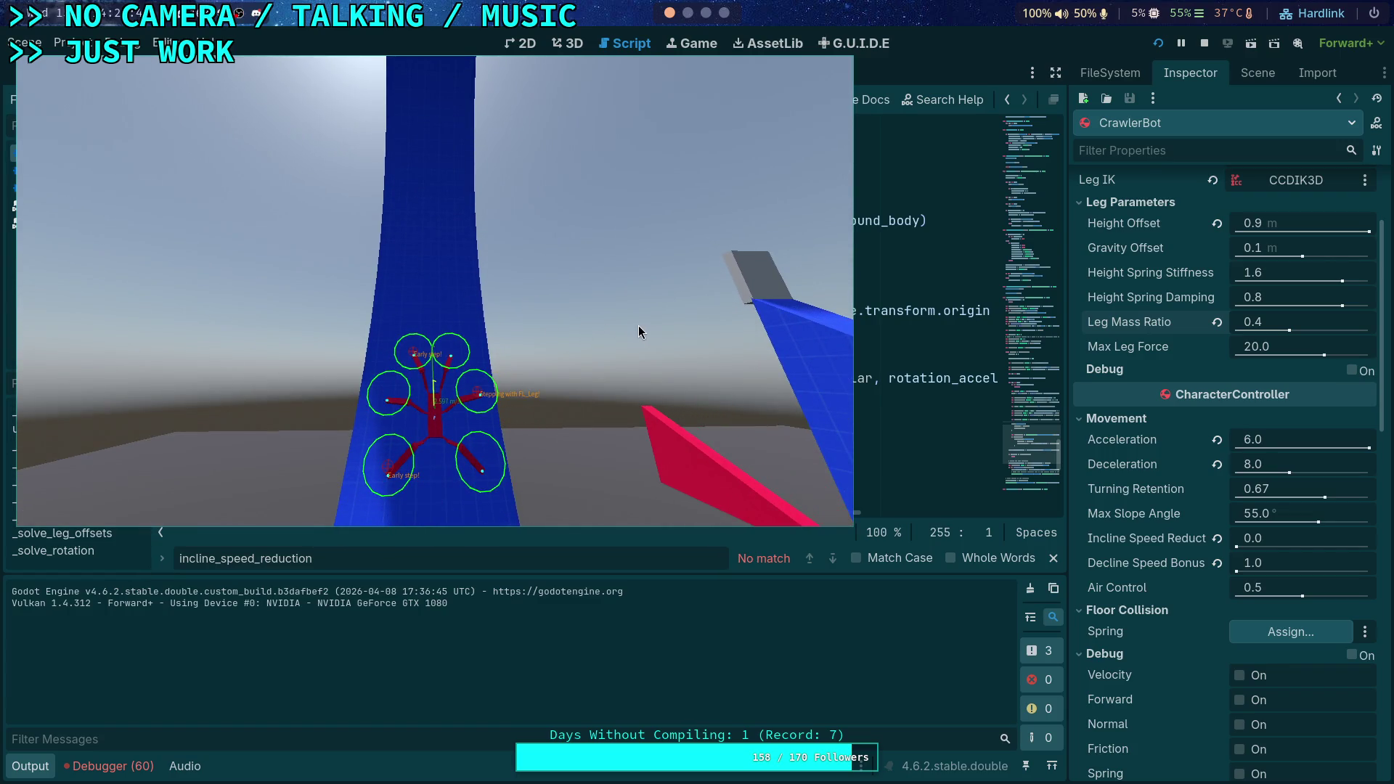
Bring the editor forward and set a breakpoint on line 274 of CrawlerCharacter.gd
key("F8")
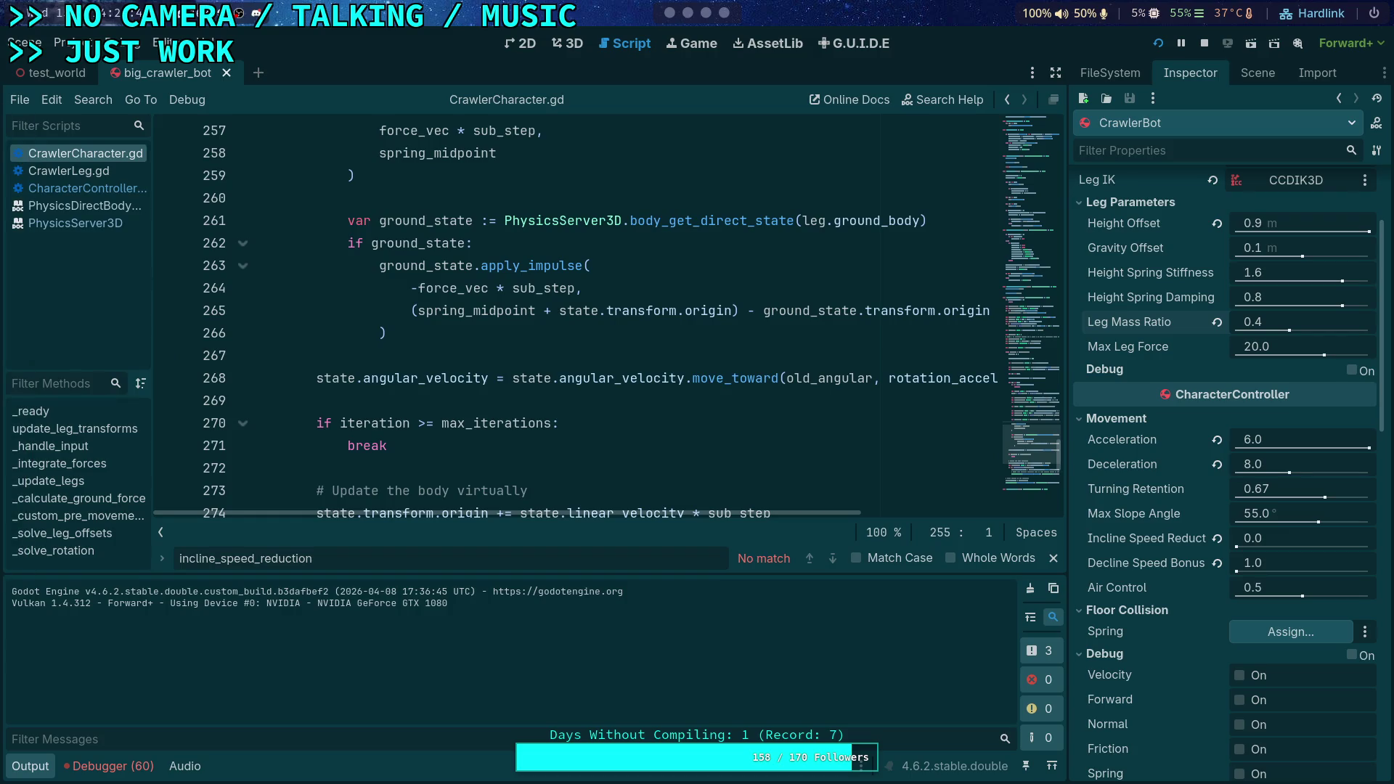
scroll(356, 380, "down", 5)
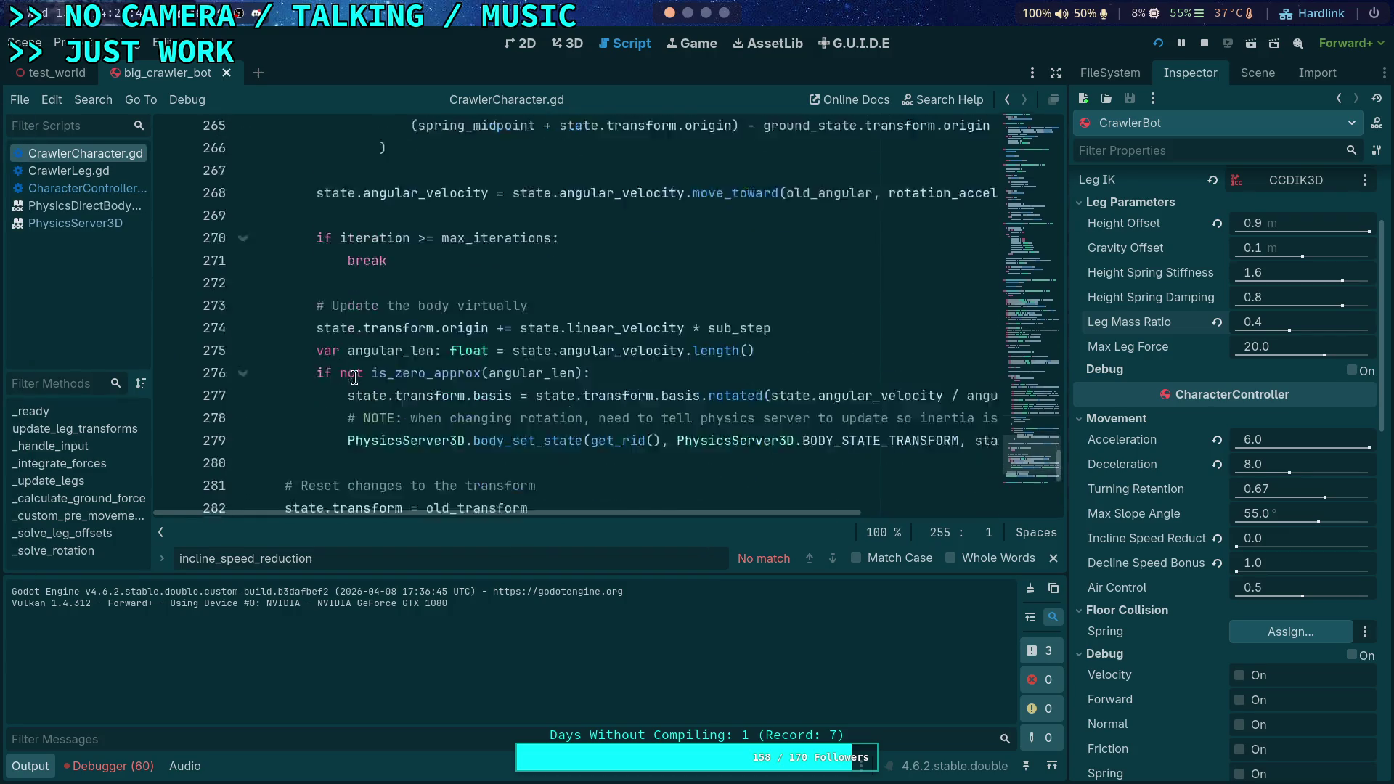
scroll(355, 377, "up", 15)
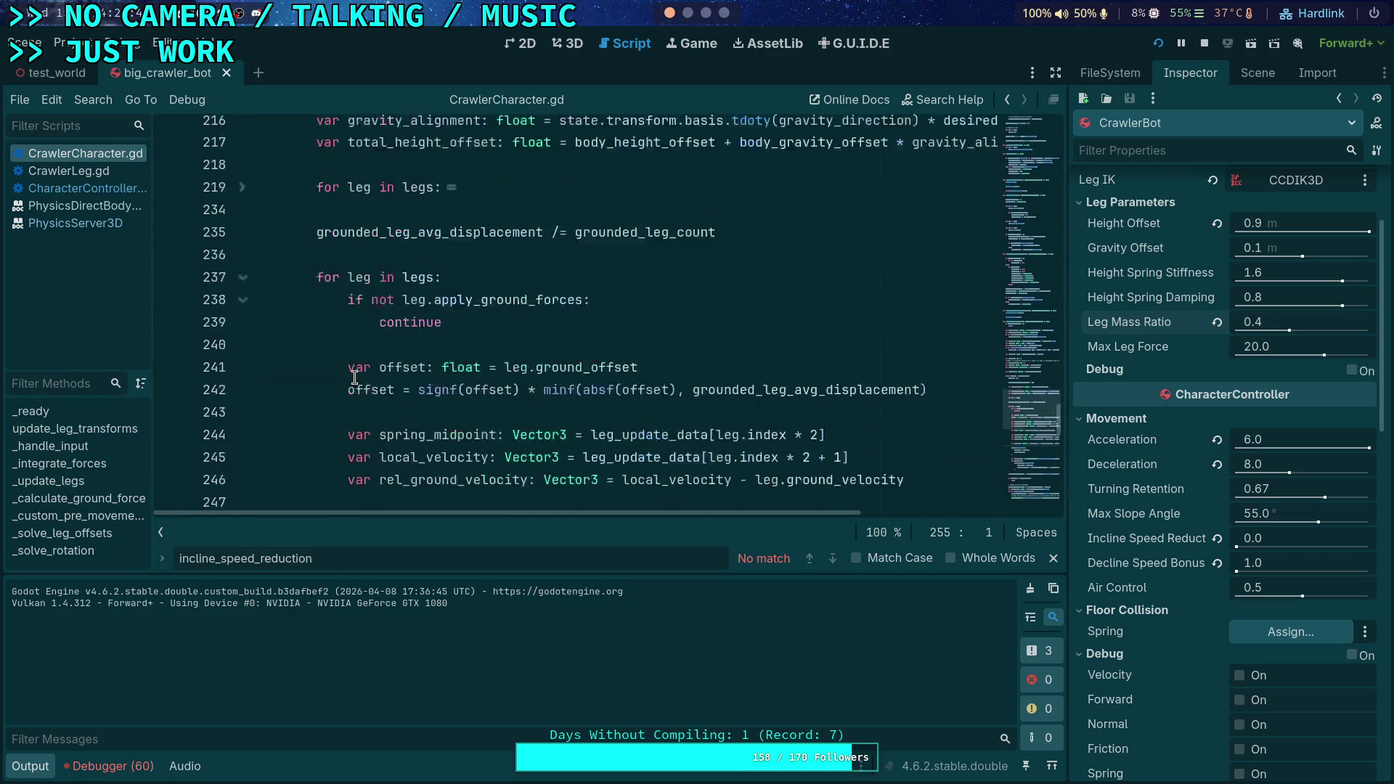
scroll(316, 364, "down", 4)
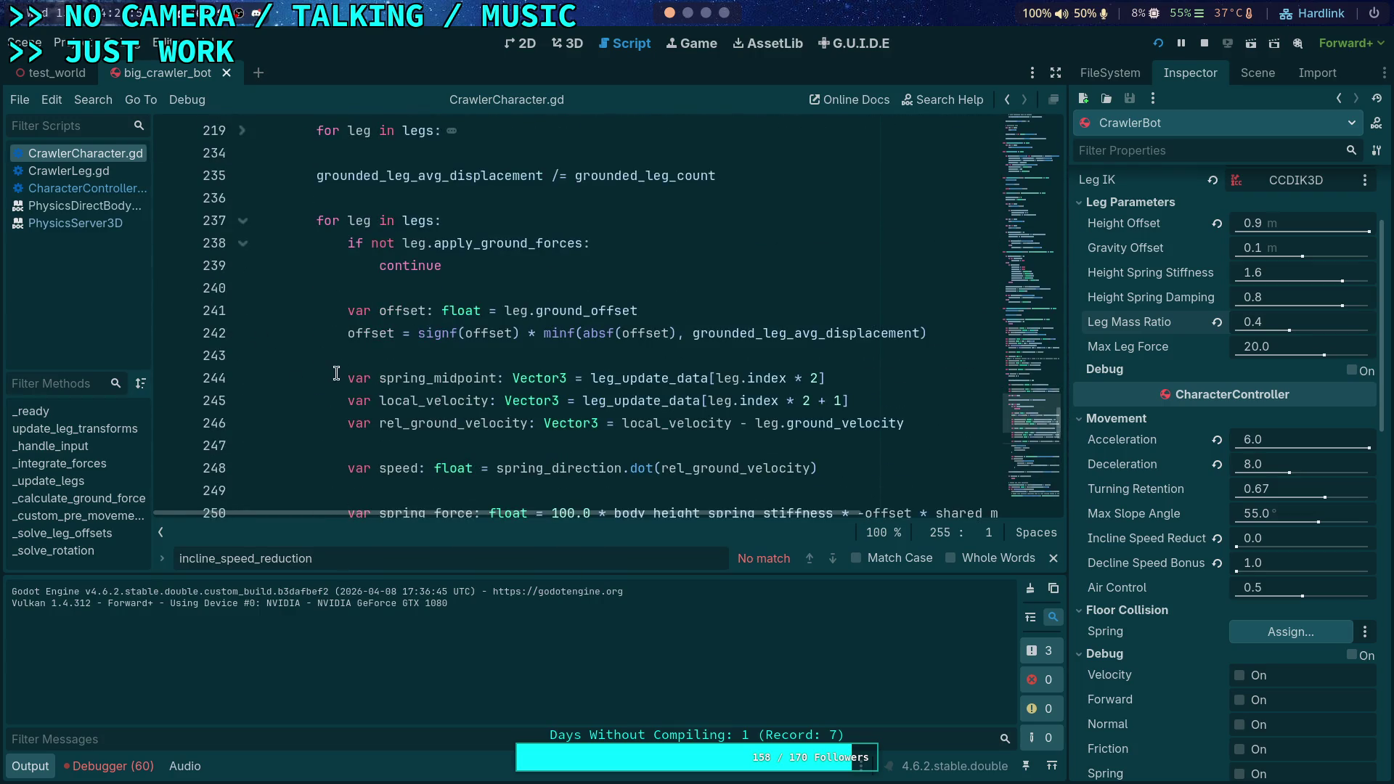
scroll(331, 372, "down", 5)
scroll(298, 360, "down", 4)
scroll(294, 358, "up", 2)
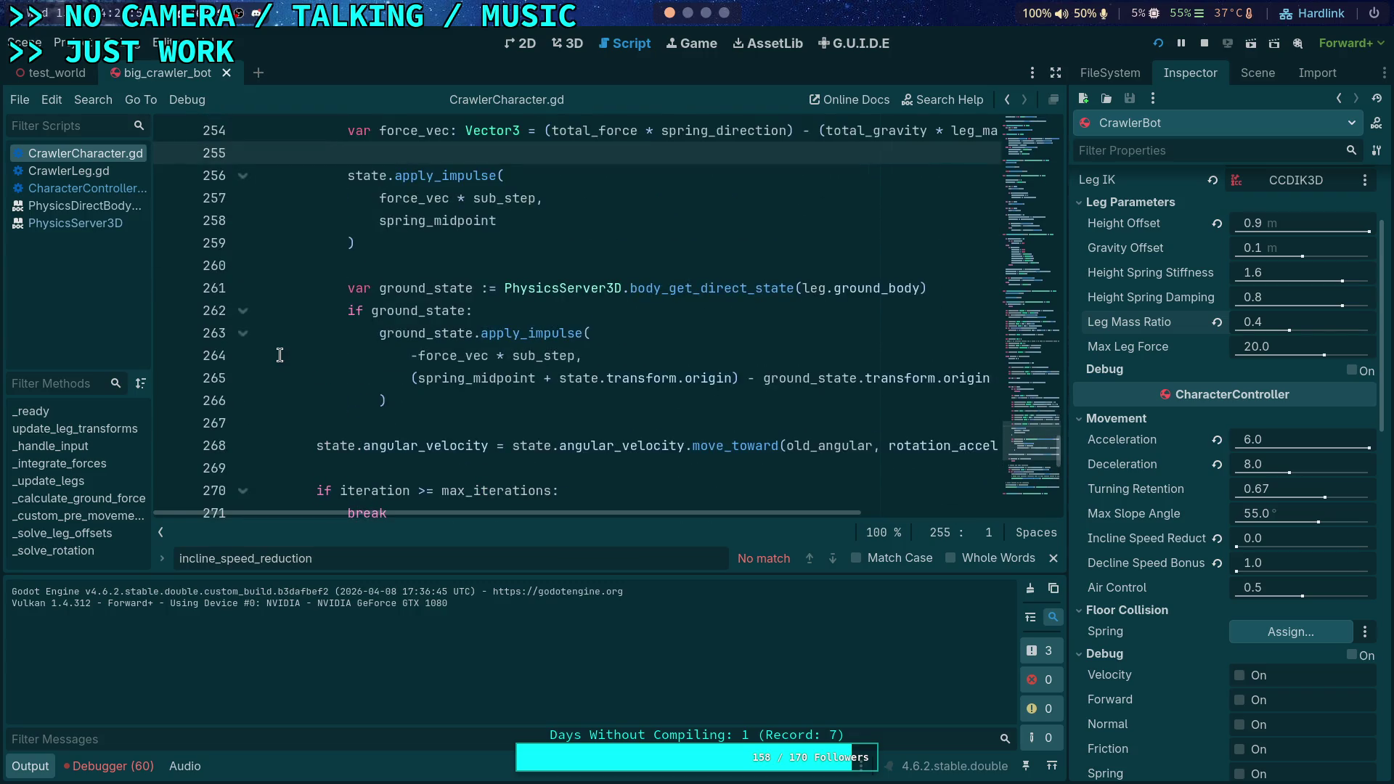
scroll(341, 347, "down", 3)
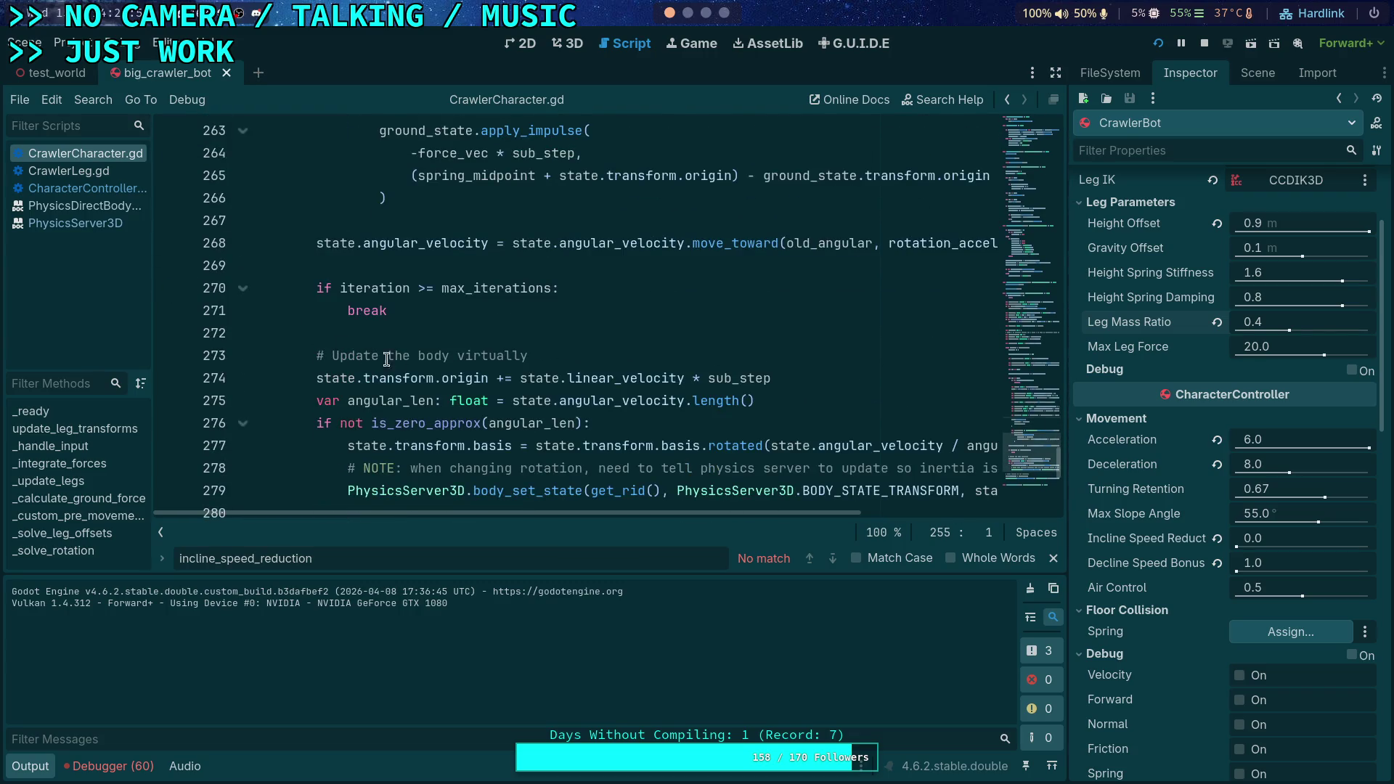
scroll(335, 338, "down", 2)
left_click(178, 245)
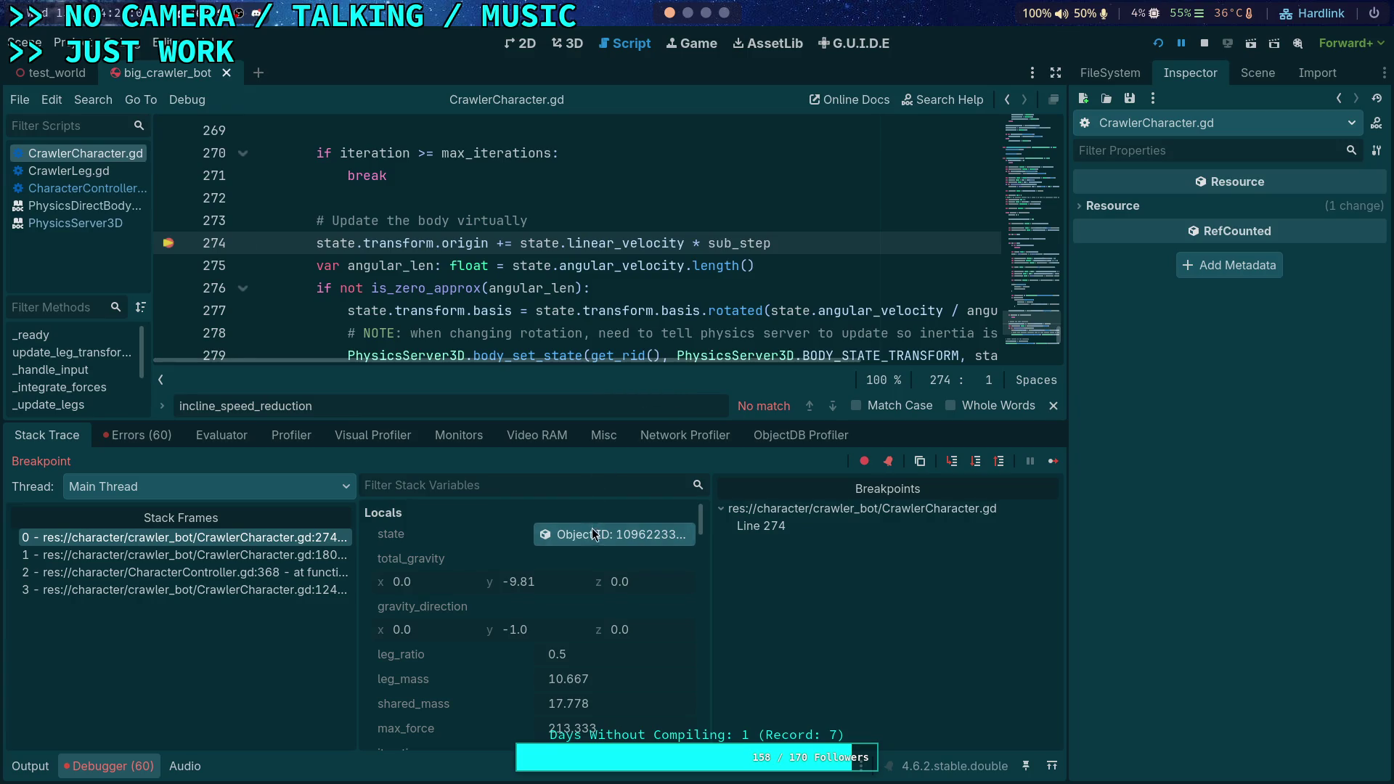
Inspect the physics body state in a widened Inspector, then step over to line 275
left_click(682, 536)
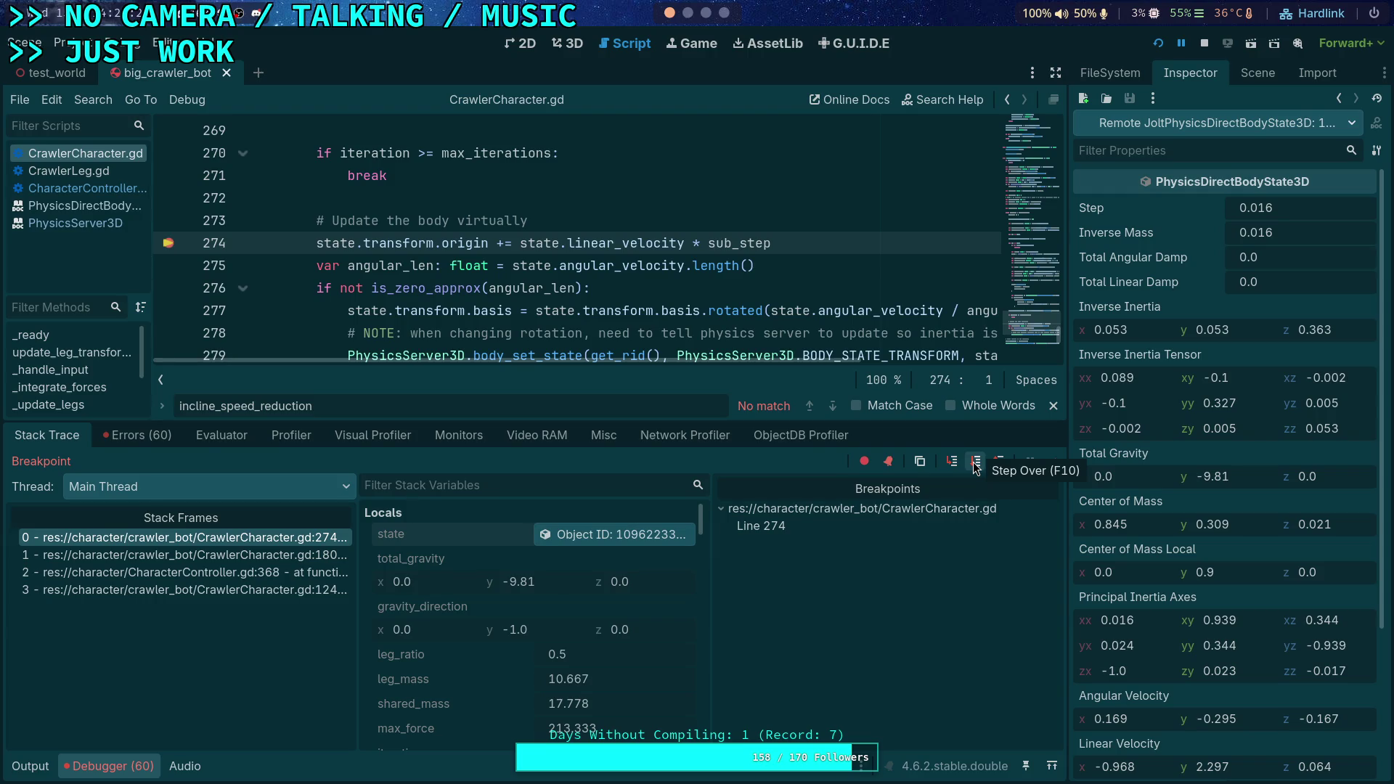
scroll(1130, 621, "down", 2)
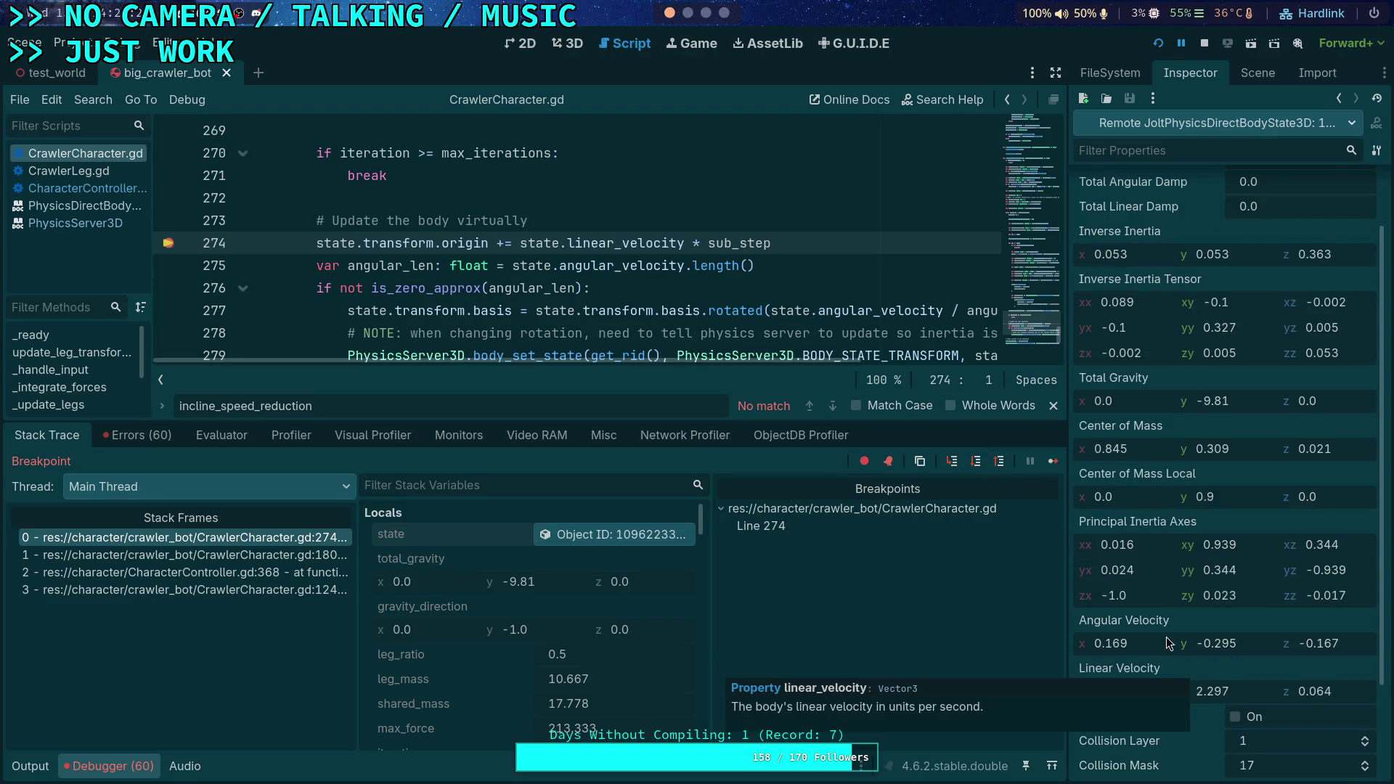
scroll(1223, 594, "down", 3)
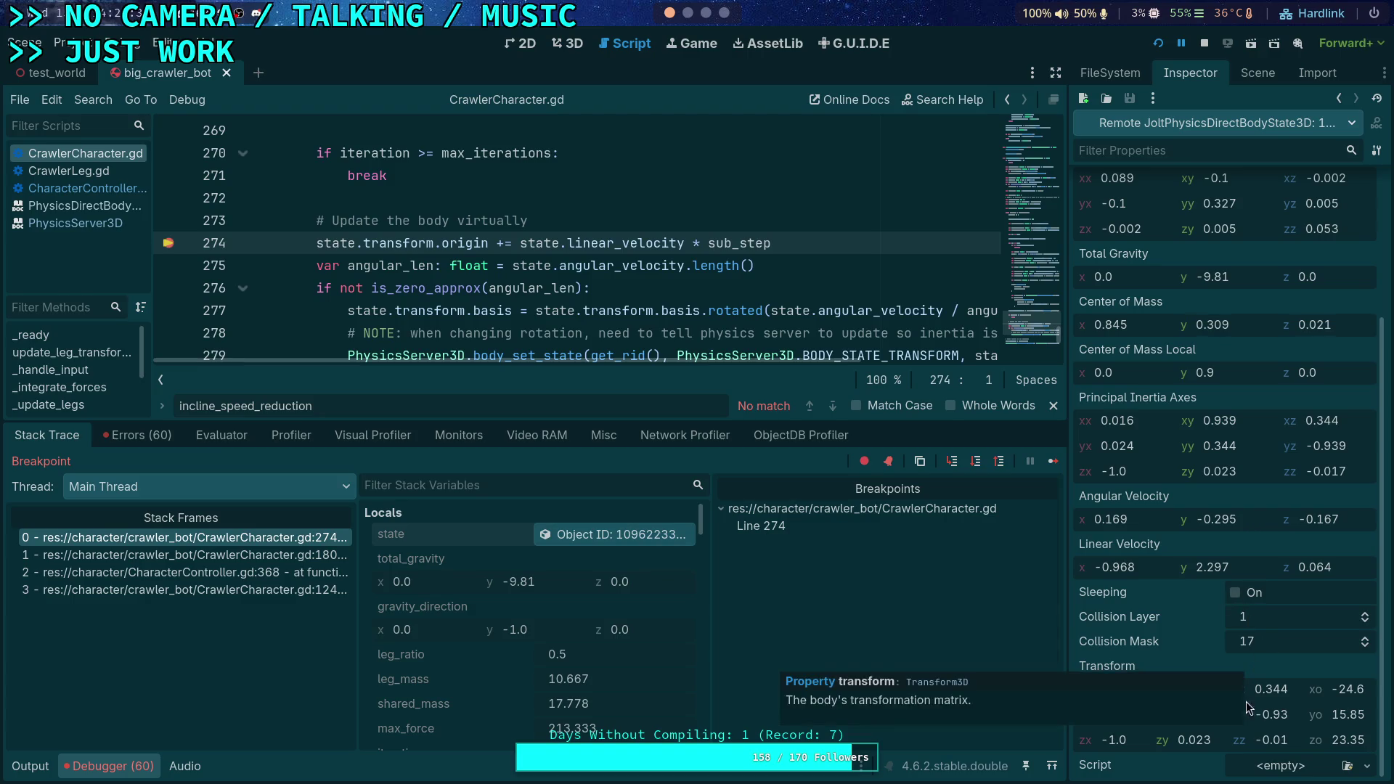
mouse_move(1067, 686)
left_mouse_down()
mouse_move(1035, 688)
mouse_move(1053, 688)
left_mouse_up()
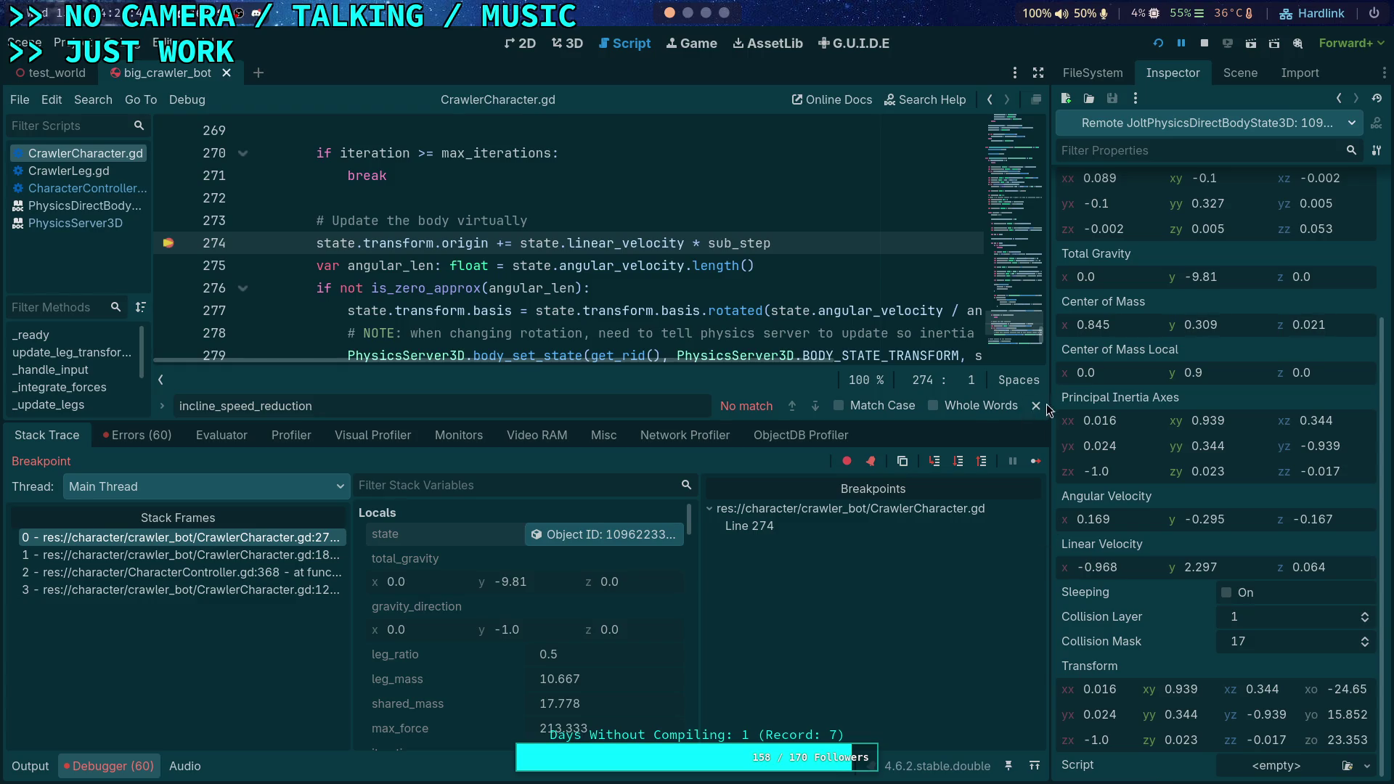
left_click(959, 465)
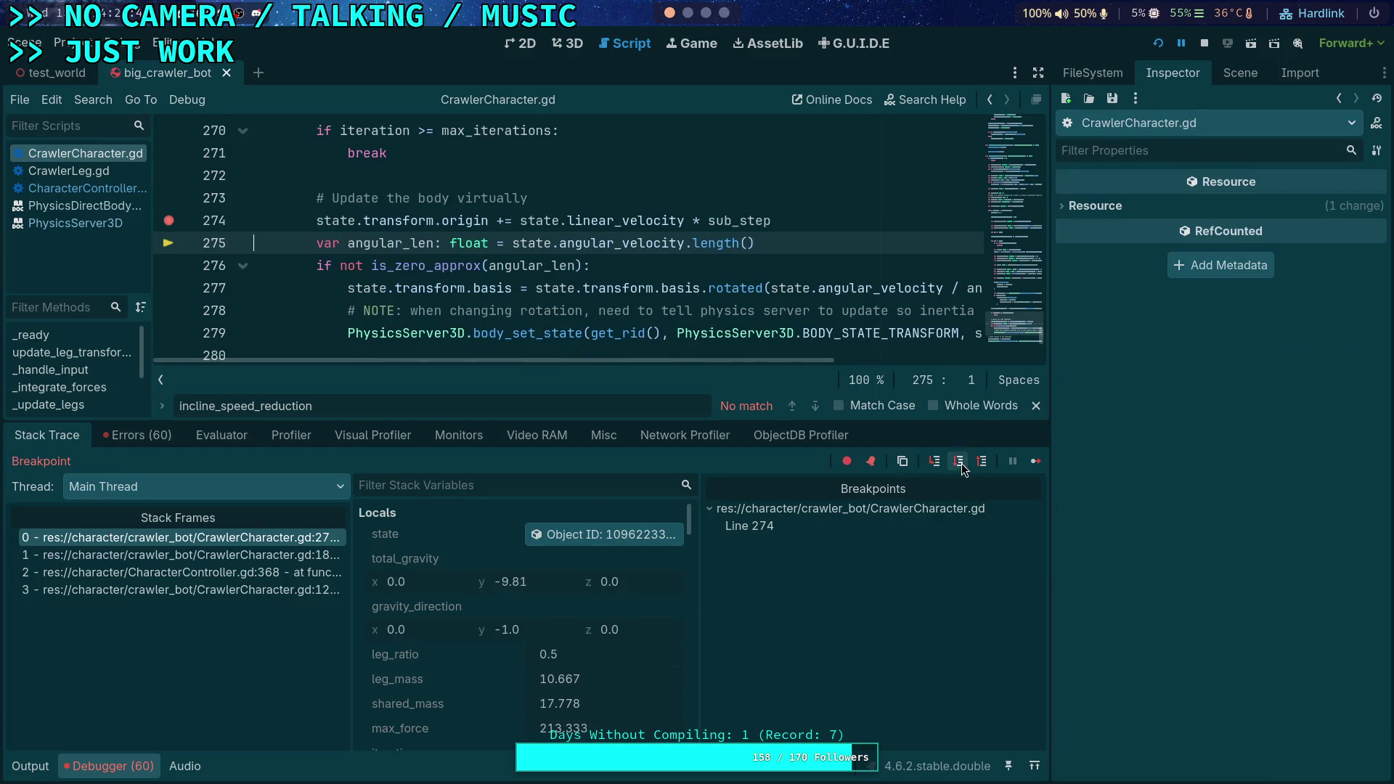
Step over lines 276–279 into the next loop iteration, inspecting the body state at each stop
left_click(574, 534)
scroll(1152, 600, "down", 1)
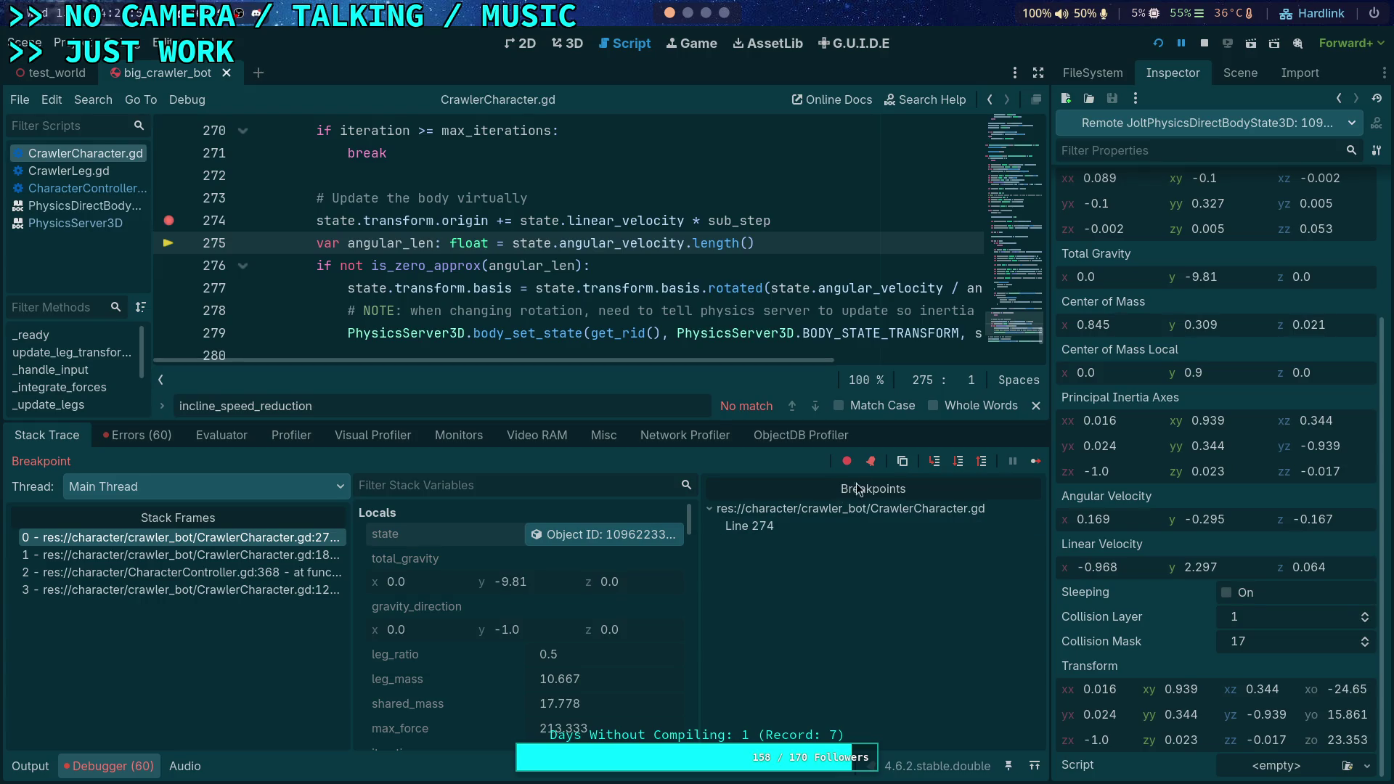
left_click(959, 462)
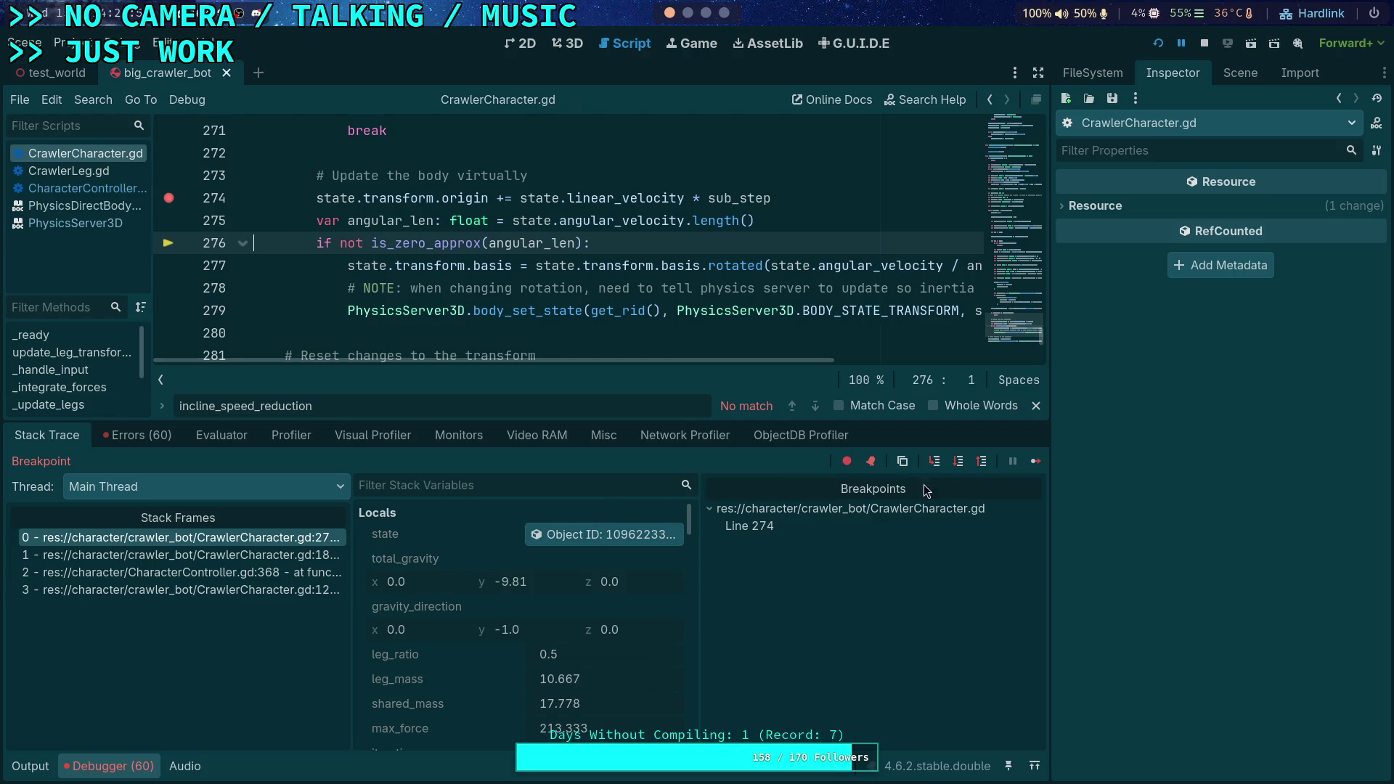
left_click(959, 462)
left_click(626, 536)
scroll(1145, 616, "down", 3)
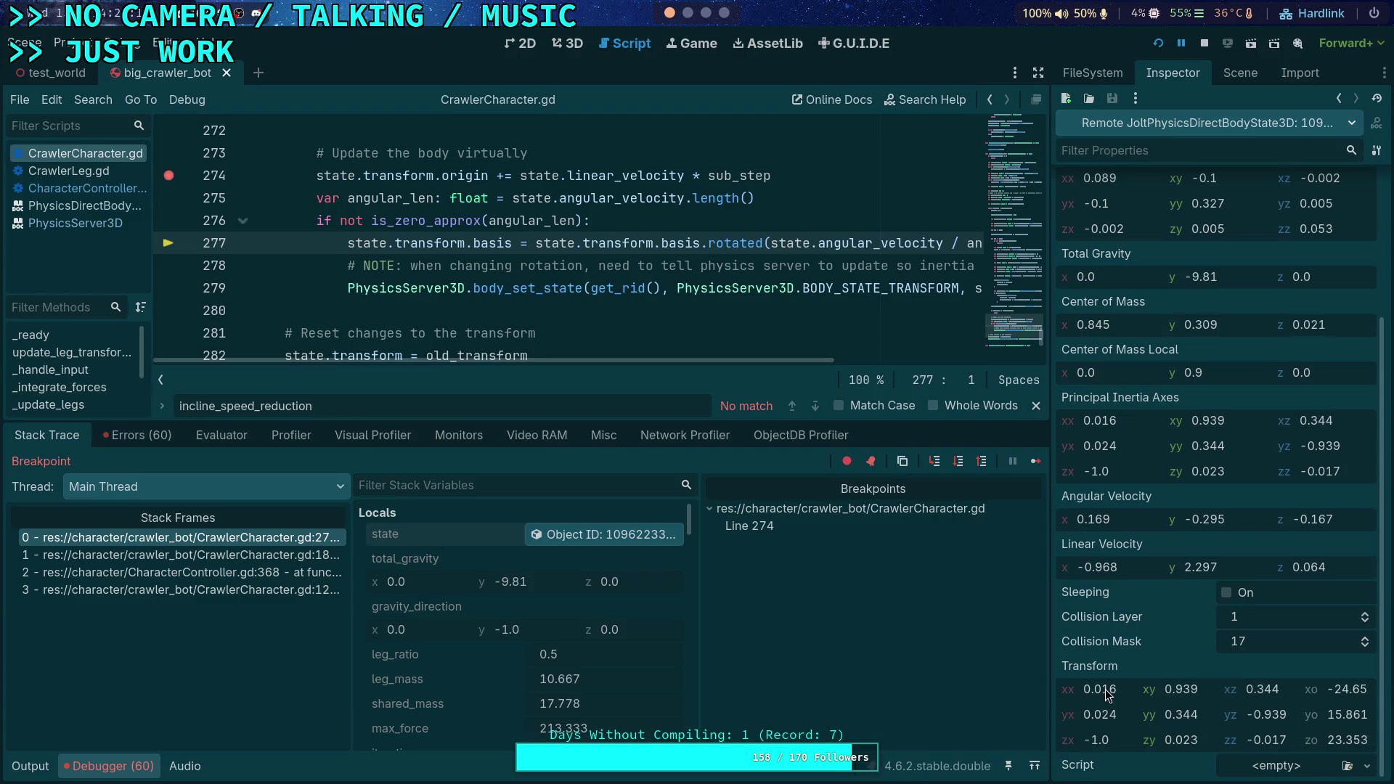
left_click(960, 465)
left_click(614, 535)
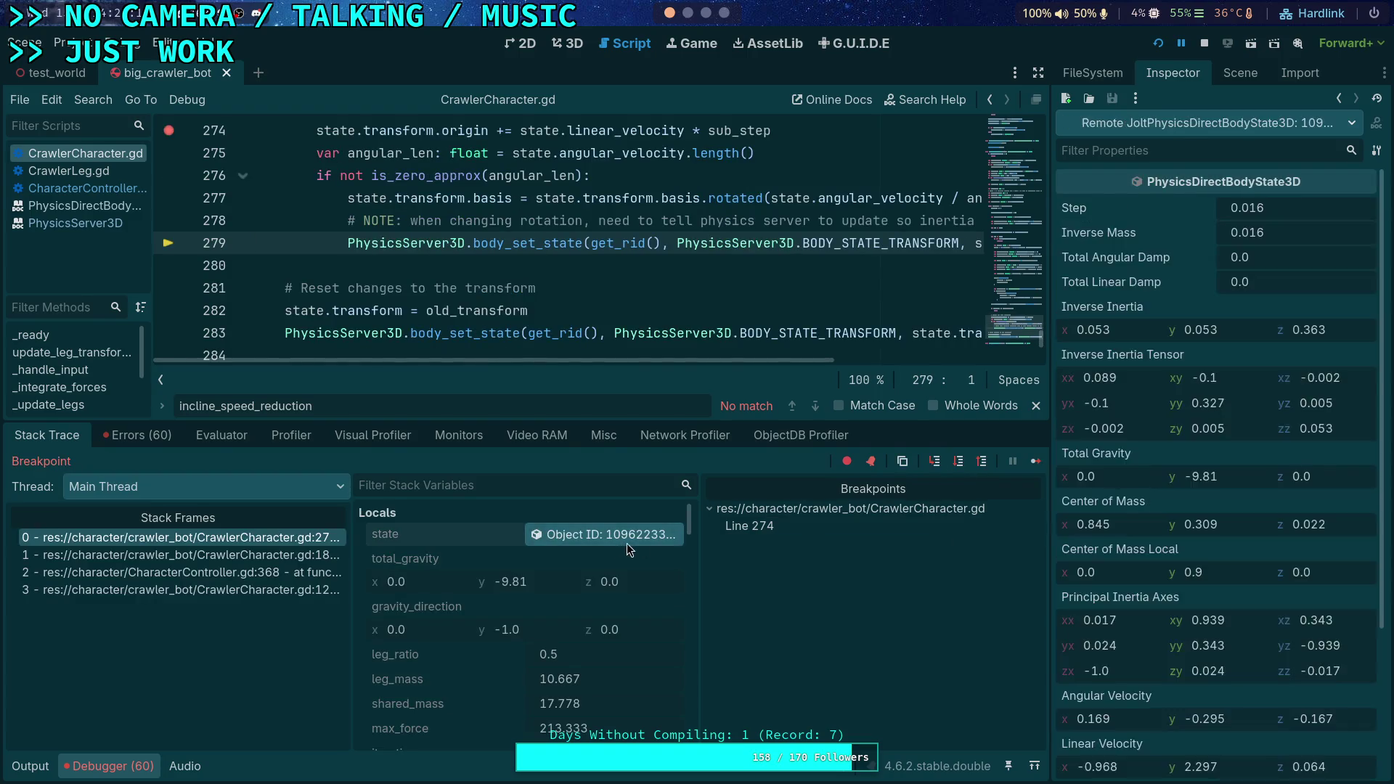
scroll(1238, 594, "down", 5)
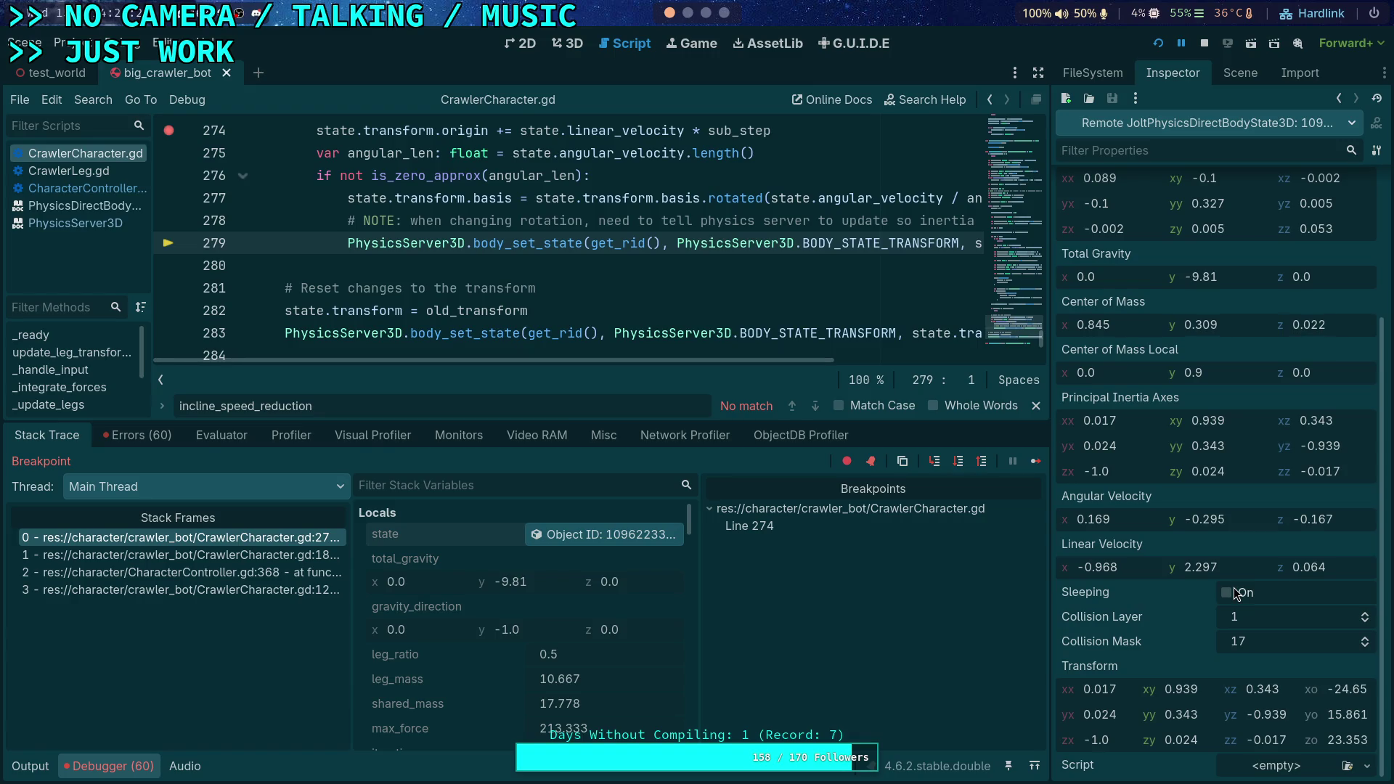
scroll(1220, 530, "up", 3)
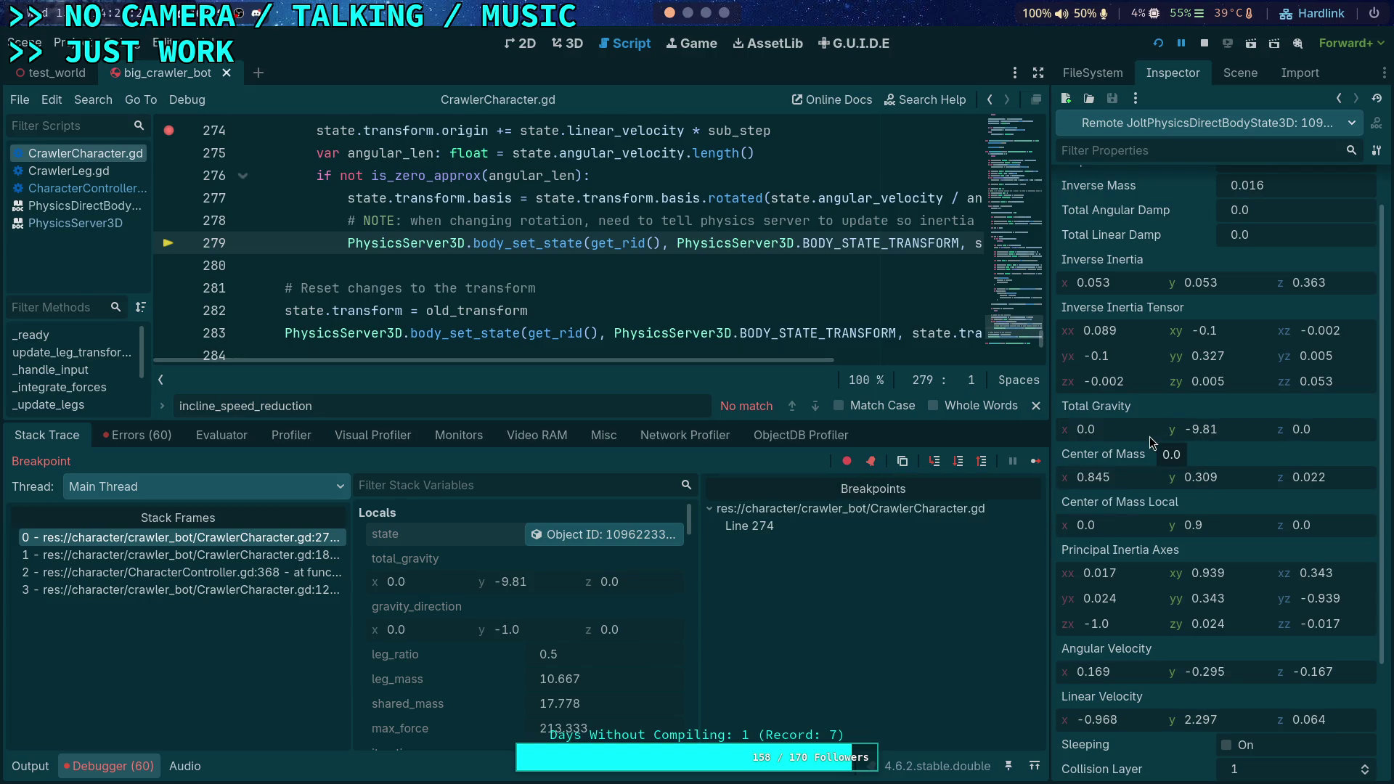
left_click(960, 465)
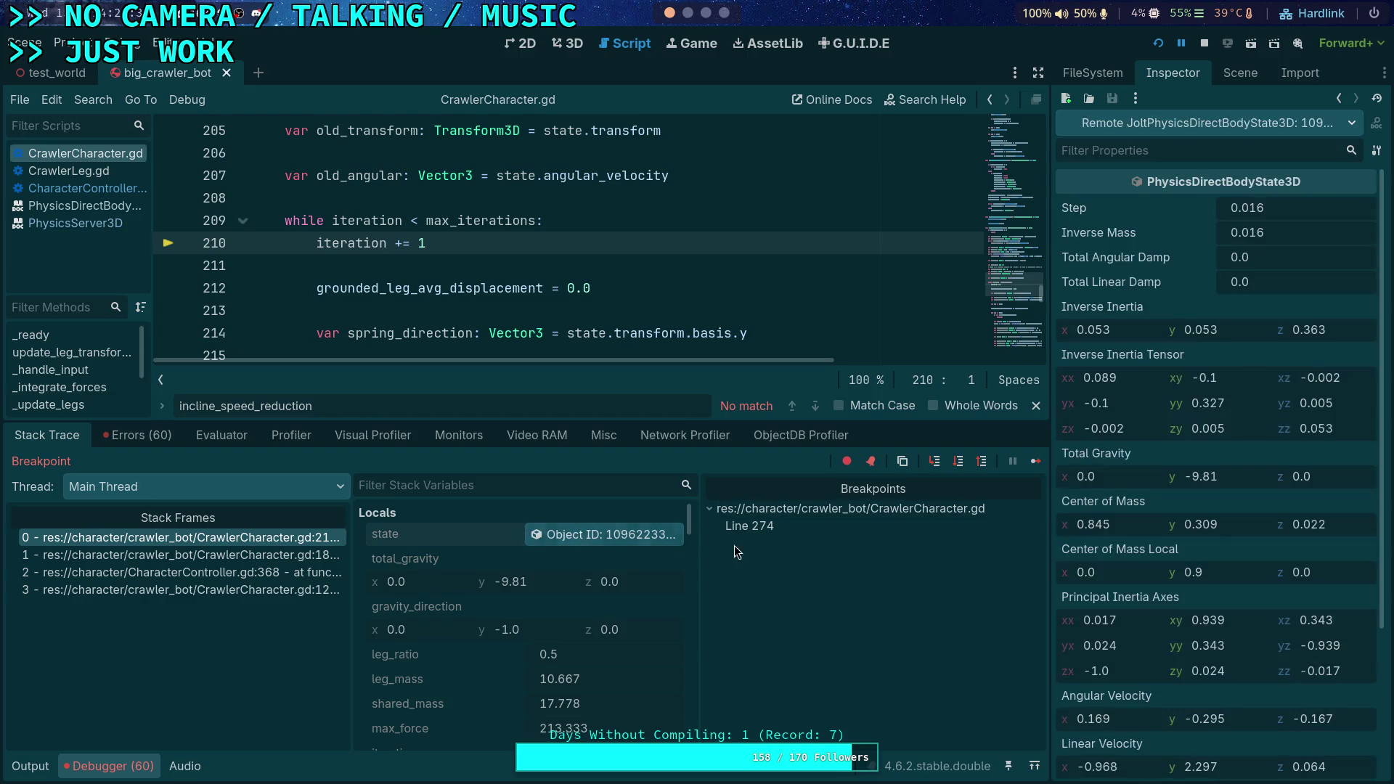
Step through lines 212–216, recheck the physics state properties, and stop the debug session
scroll(1129, 569, "down", 5)
scroll(1157, 510, "up", 4)
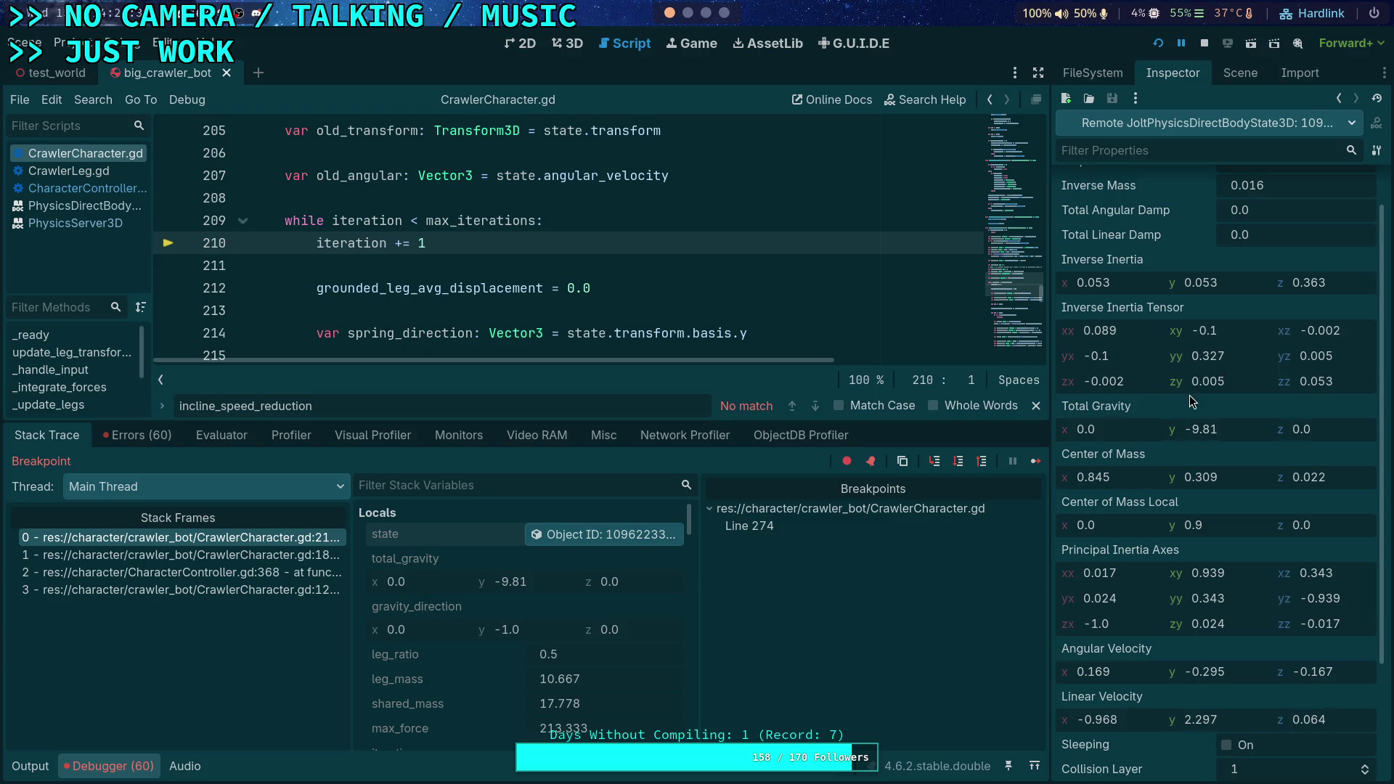
mouse_move(1188, 407)
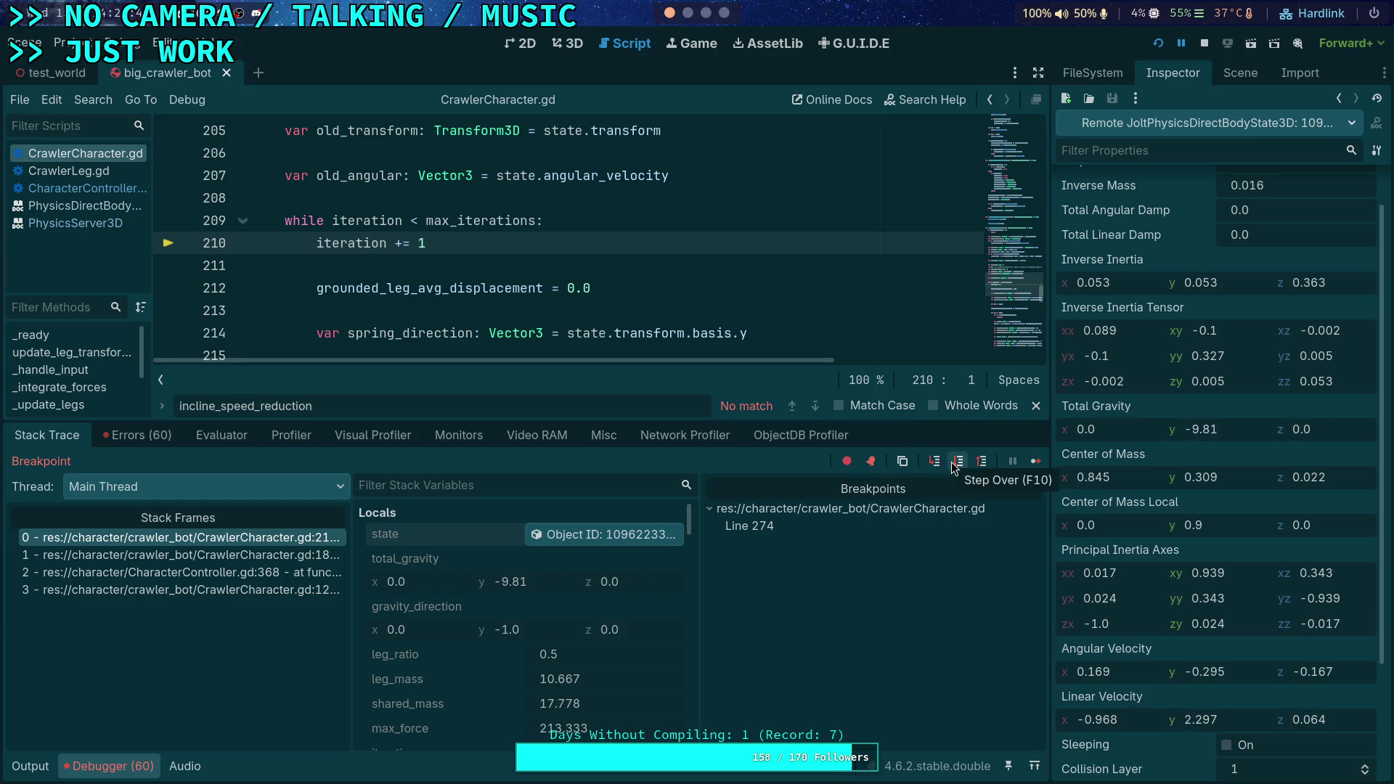
scroll(1216, 522, "down", 3)
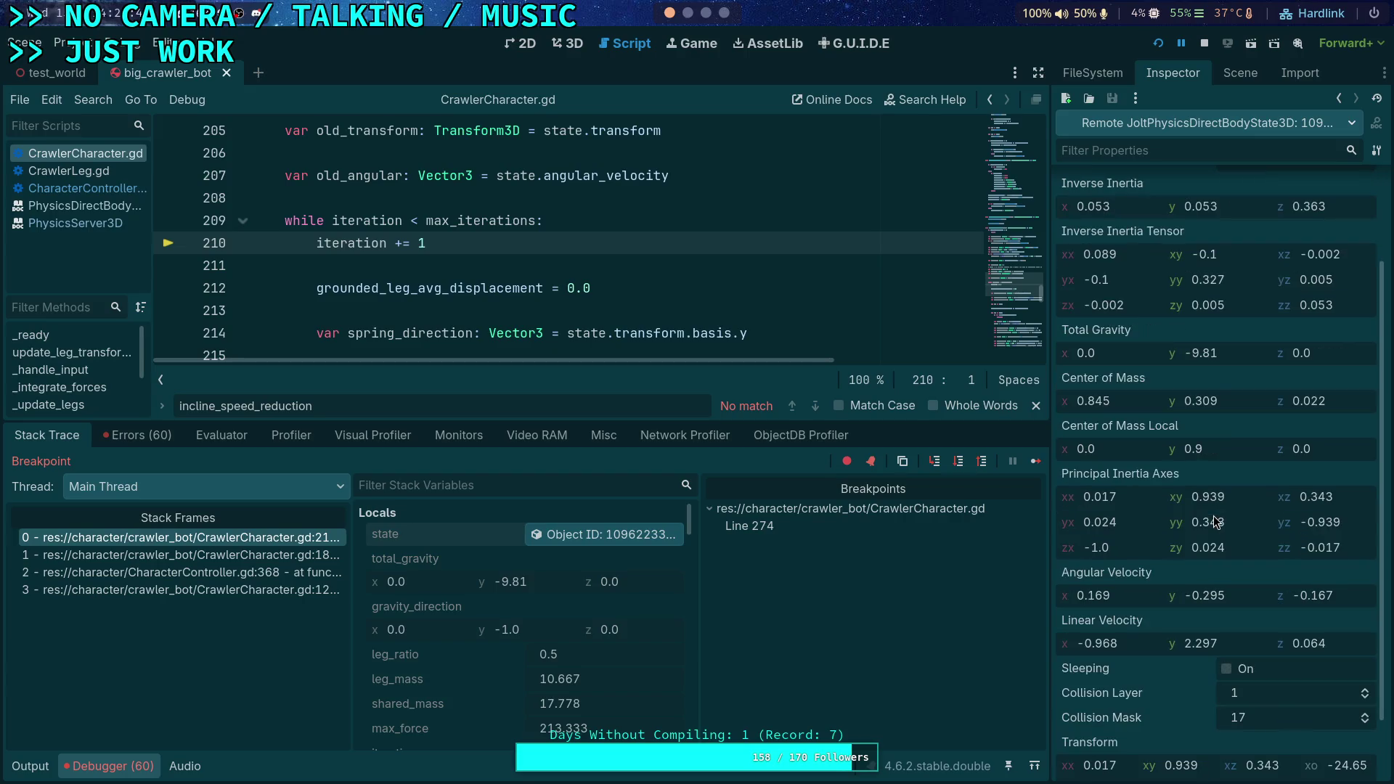
scroll(1217, 522, "down", 3)
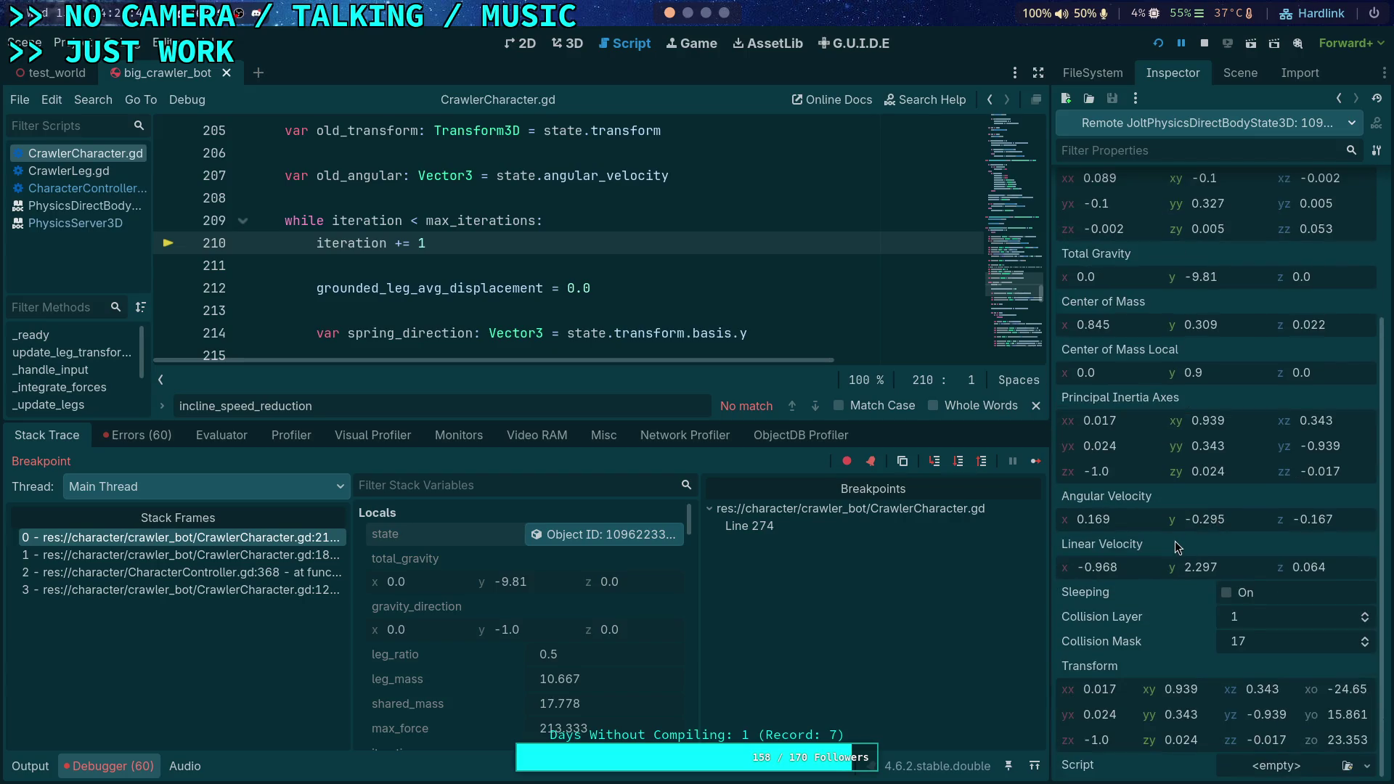
scroll(1117, 517, "up", 3)
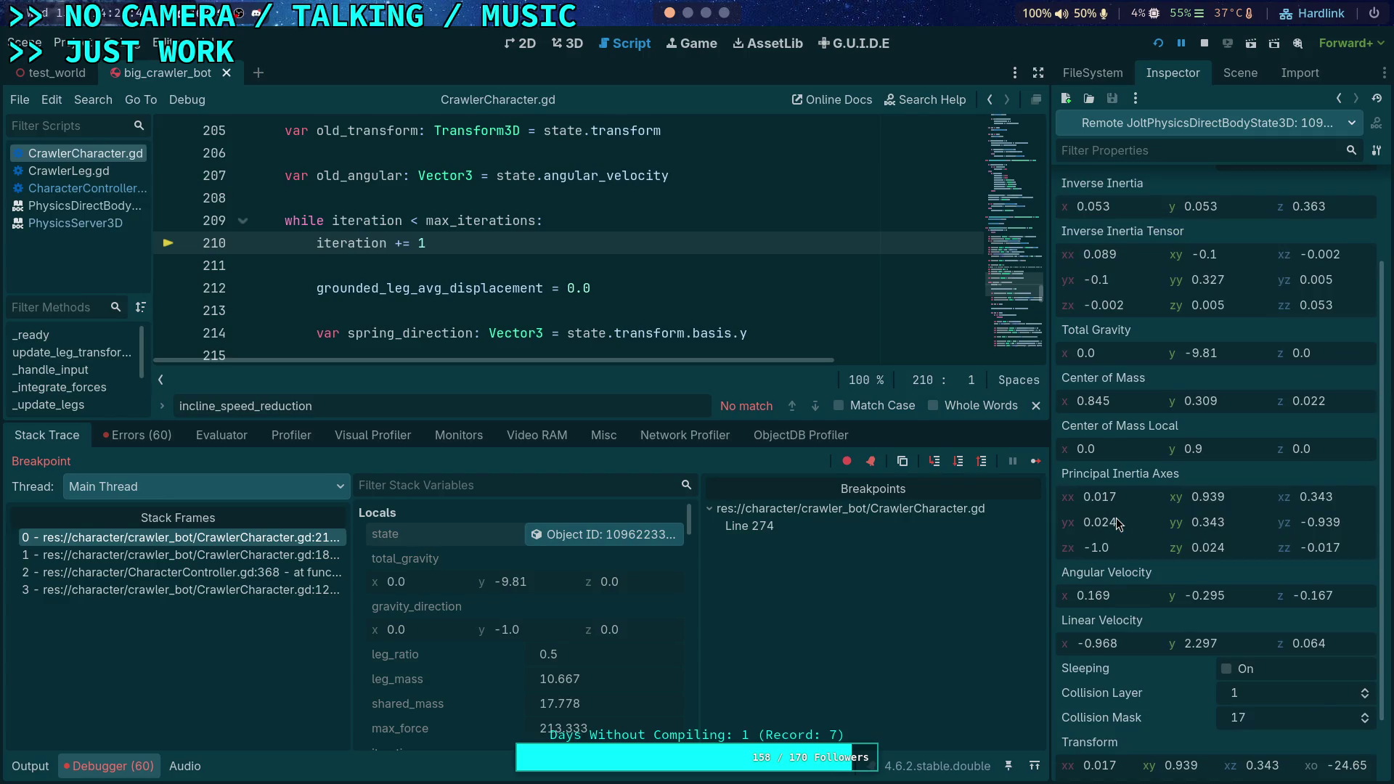
scroll(1117, 517, "up", 3)
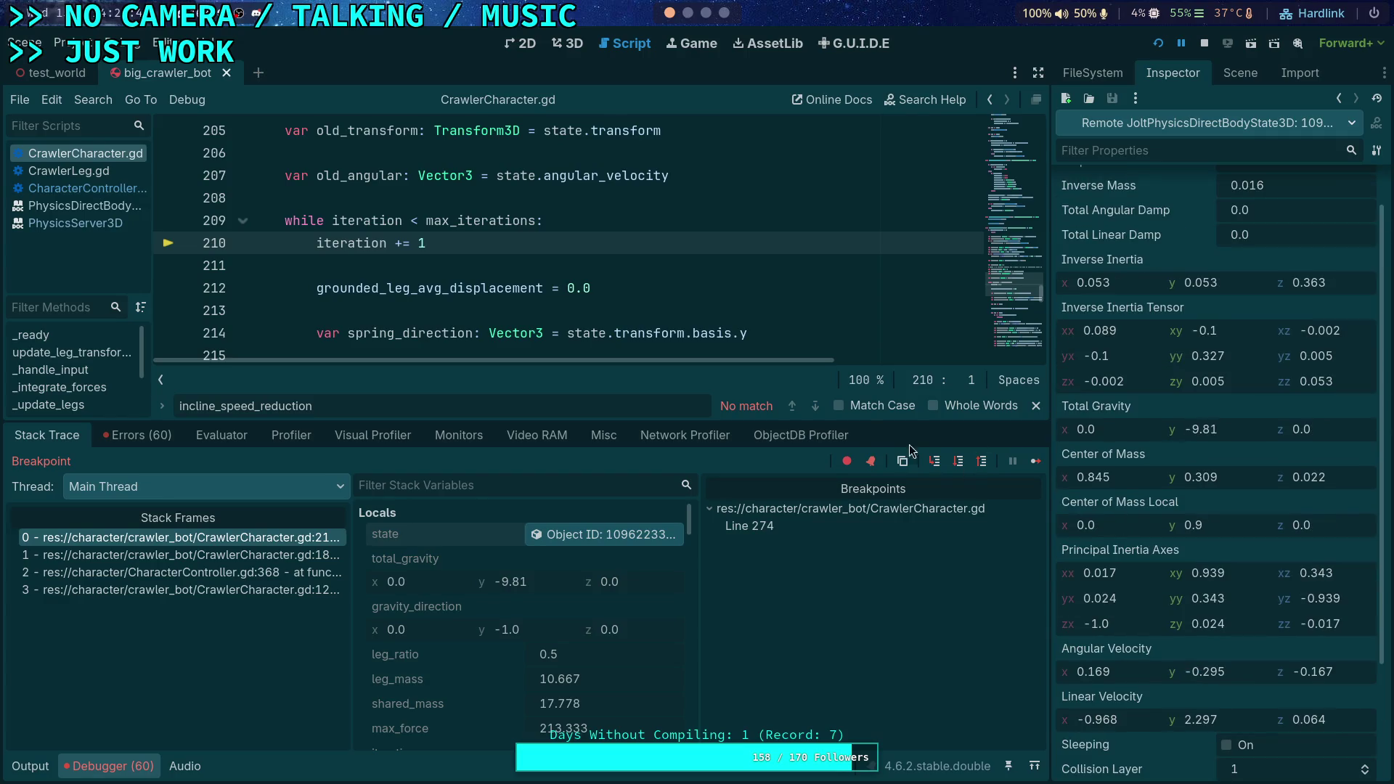
left_click(959, 462)
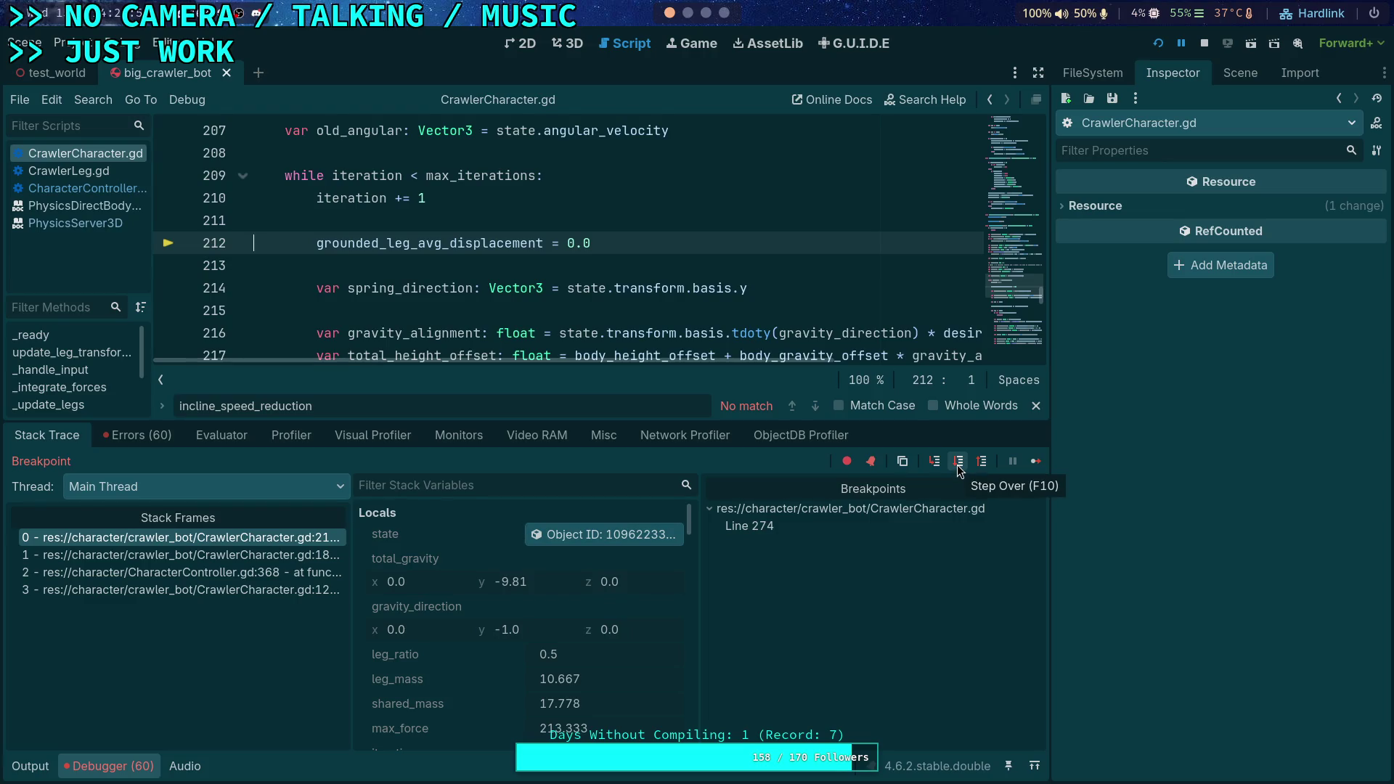
left_click(959, 462)
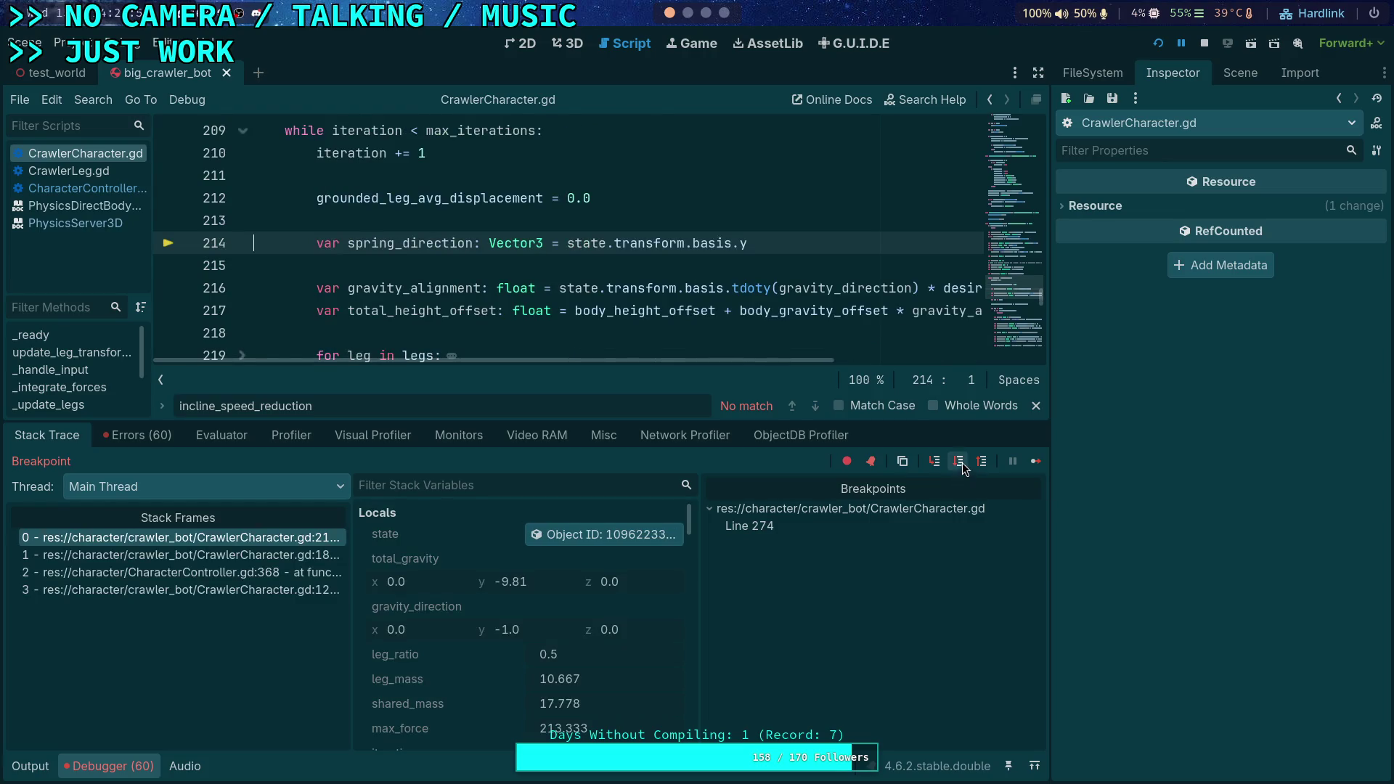
left_click(959, 462)
left_click(630, 535)
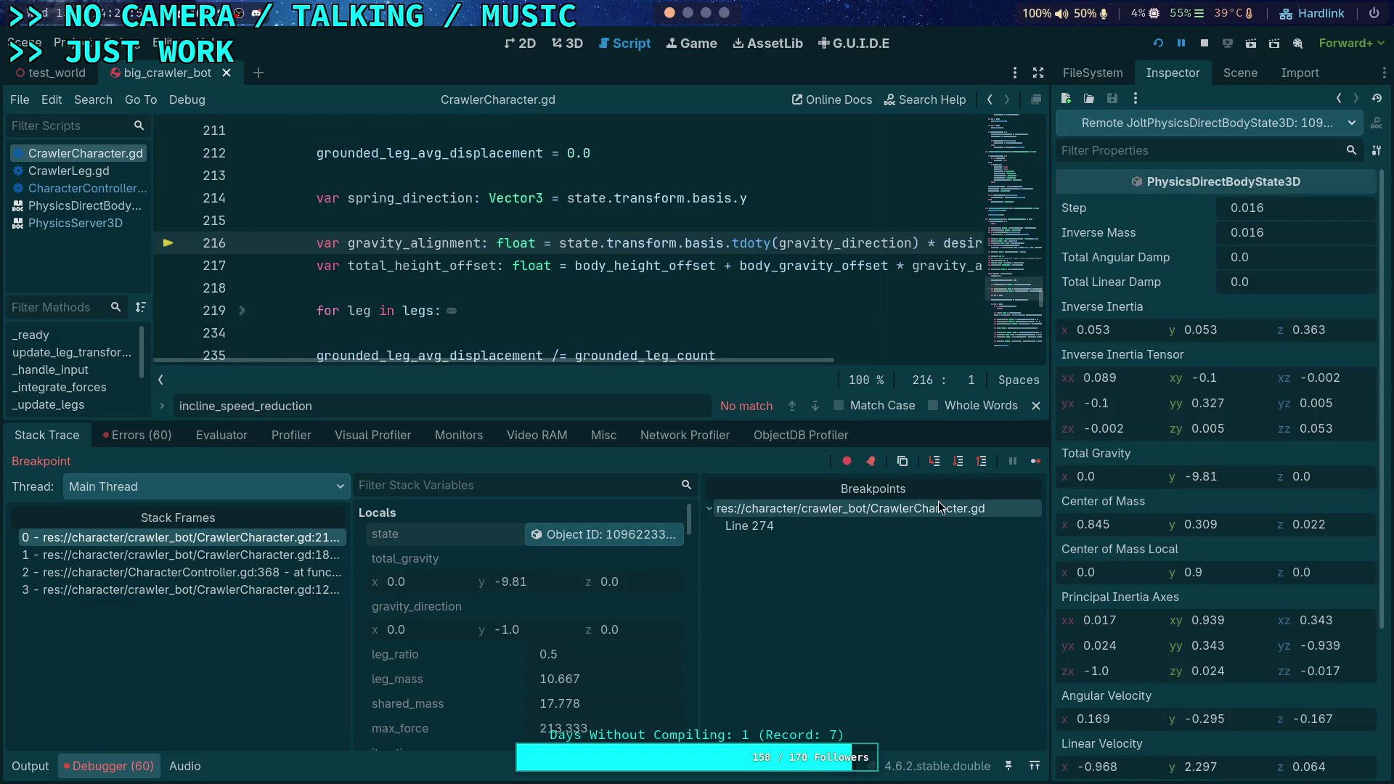
left_click(1204, 44)
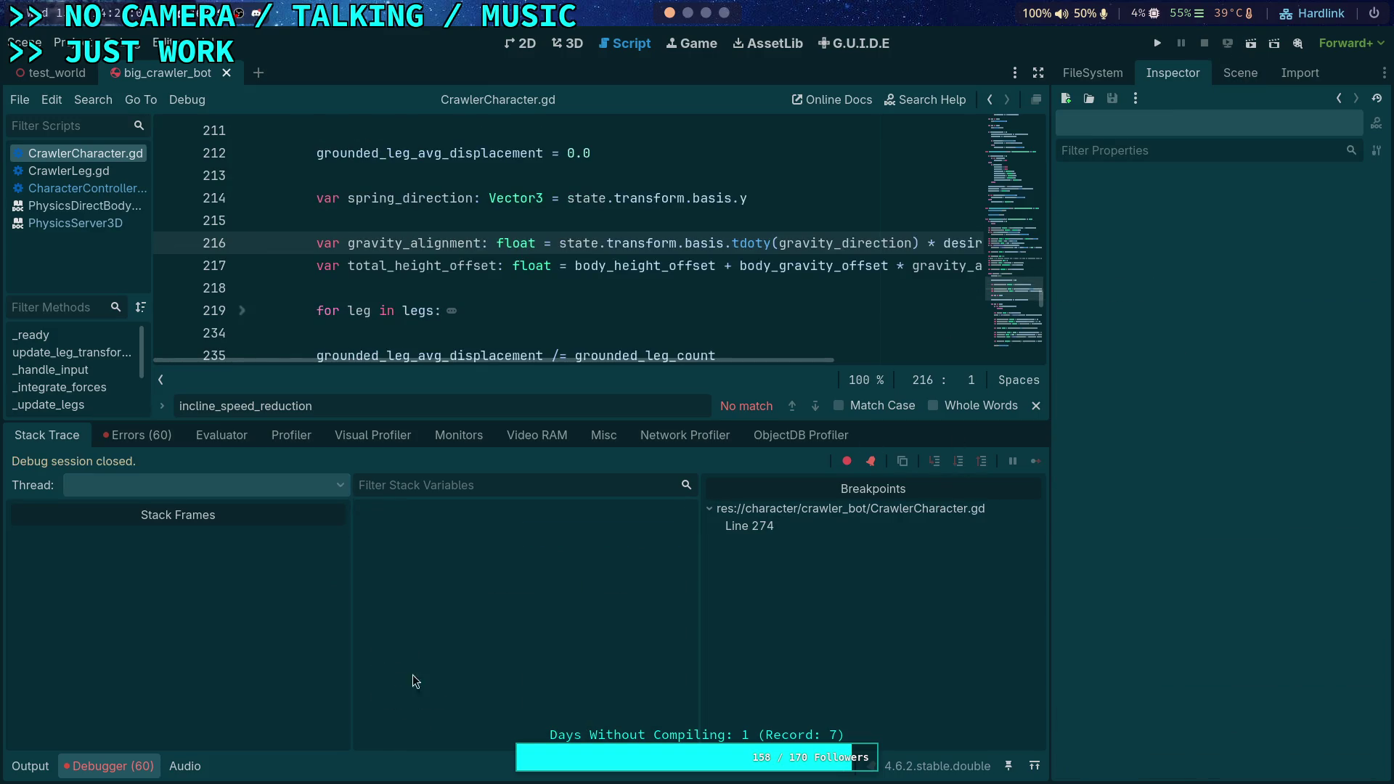
Place the caret on blank line 280 and close the search bar
scroll(535, 410, "down", 8)
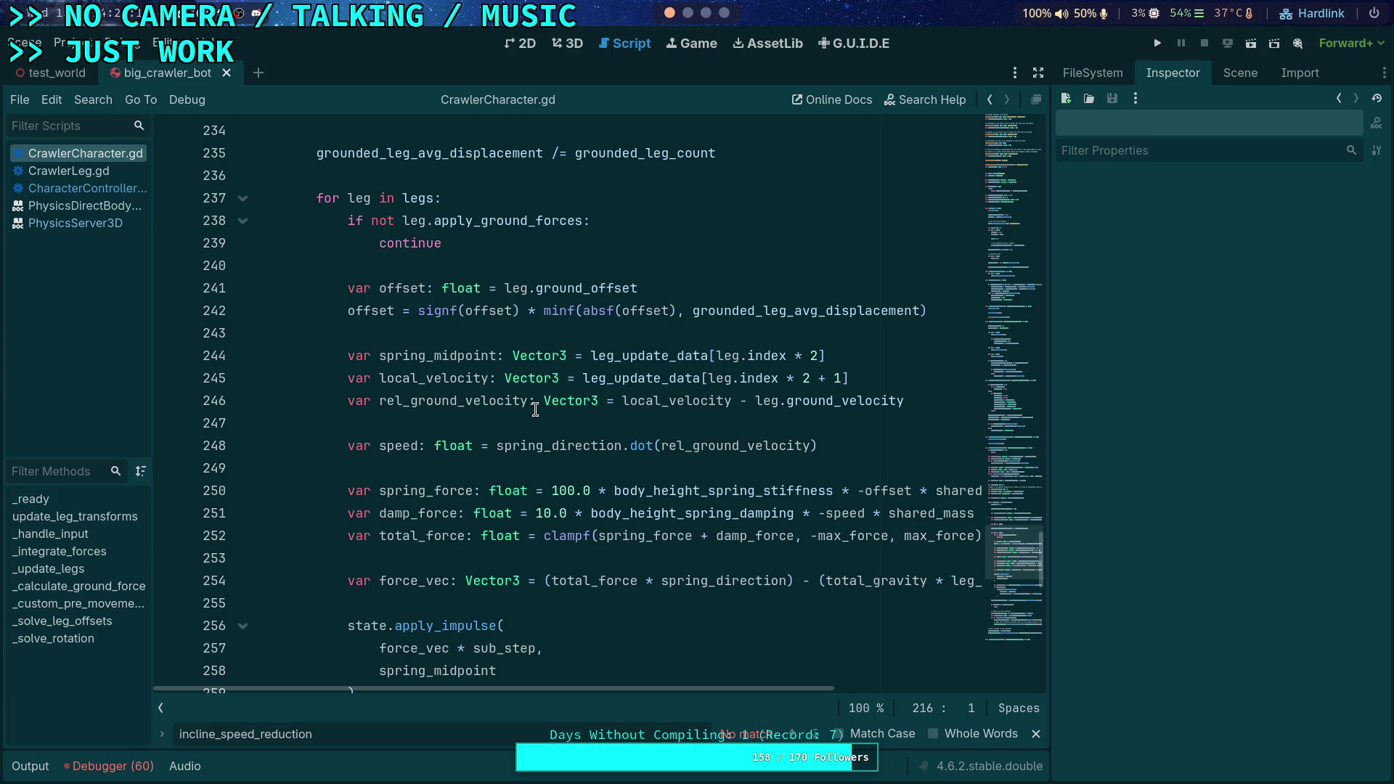
scroll(535, 410, "down", 10)
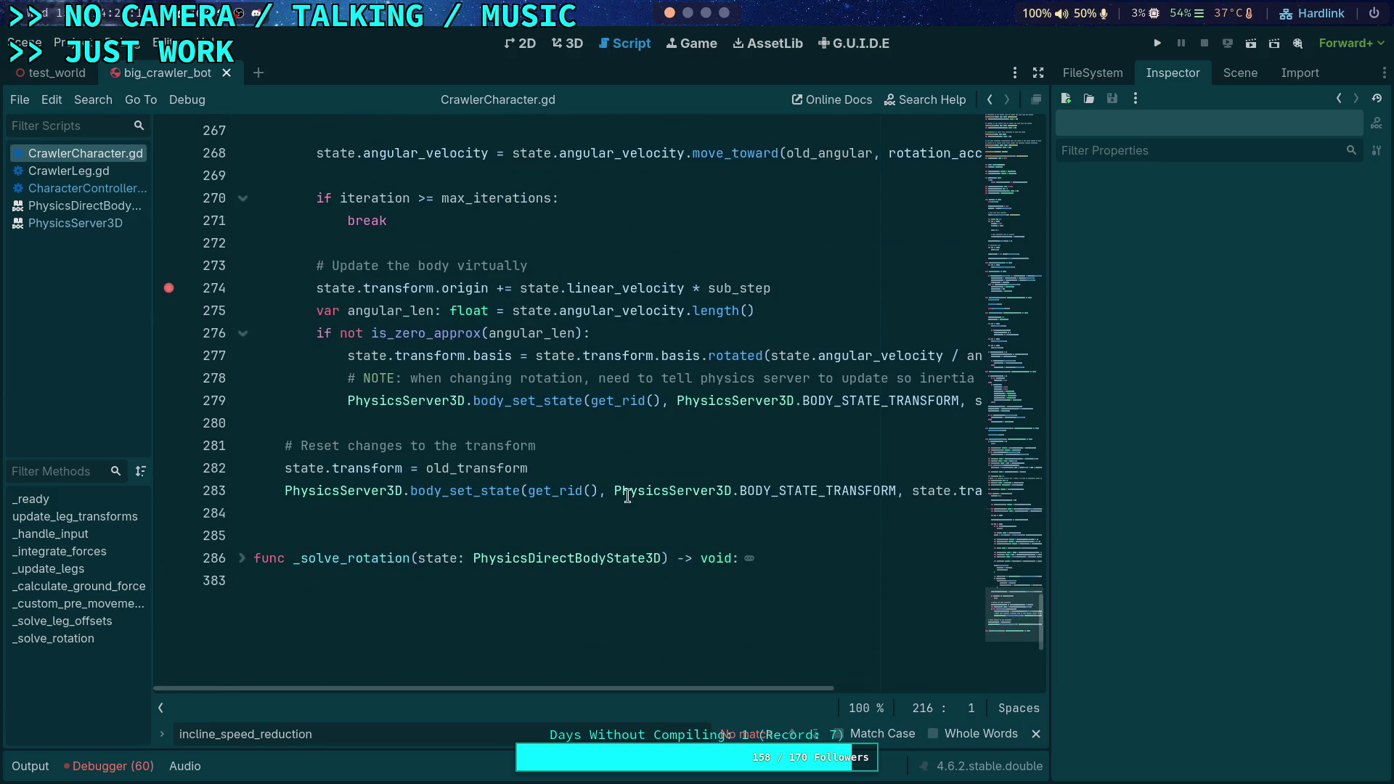
left_click(586, 419)
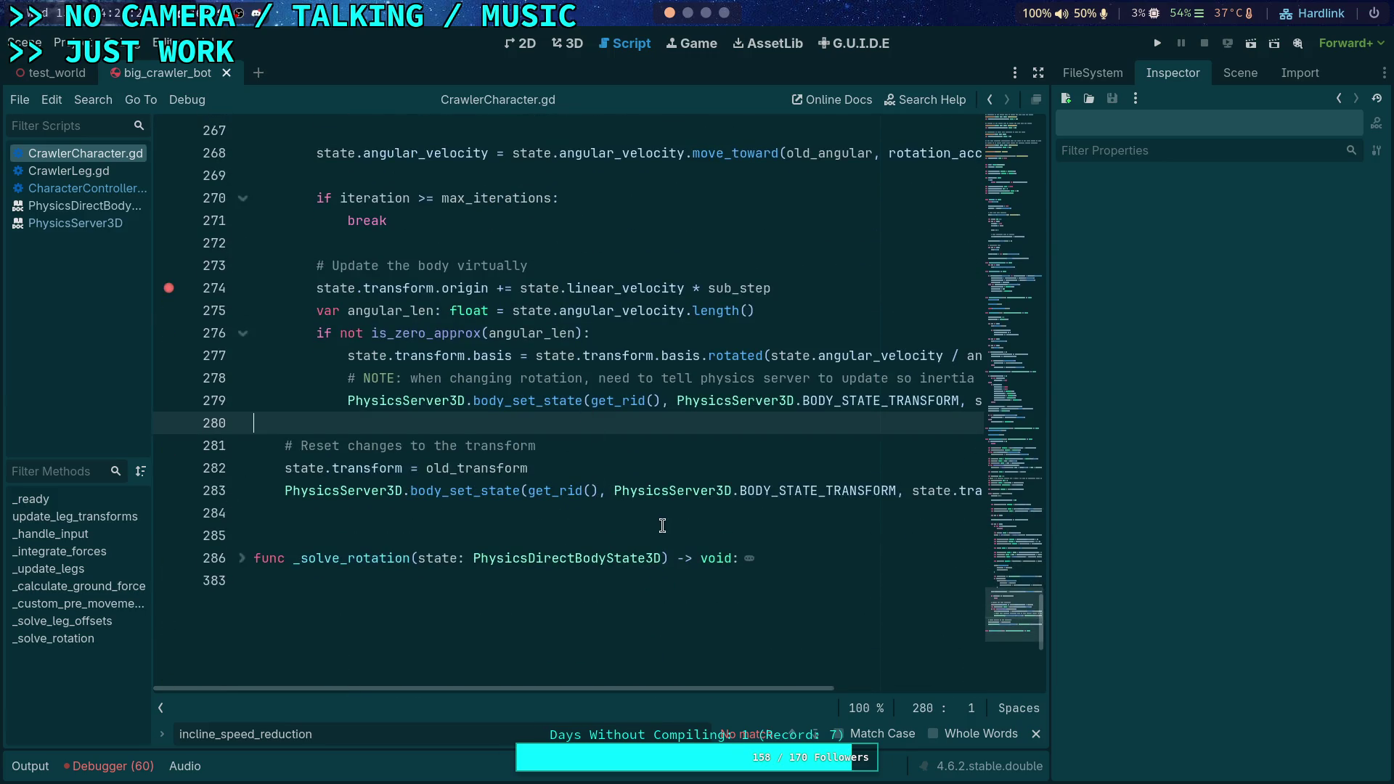
scroll(663, 526, "up", 2)
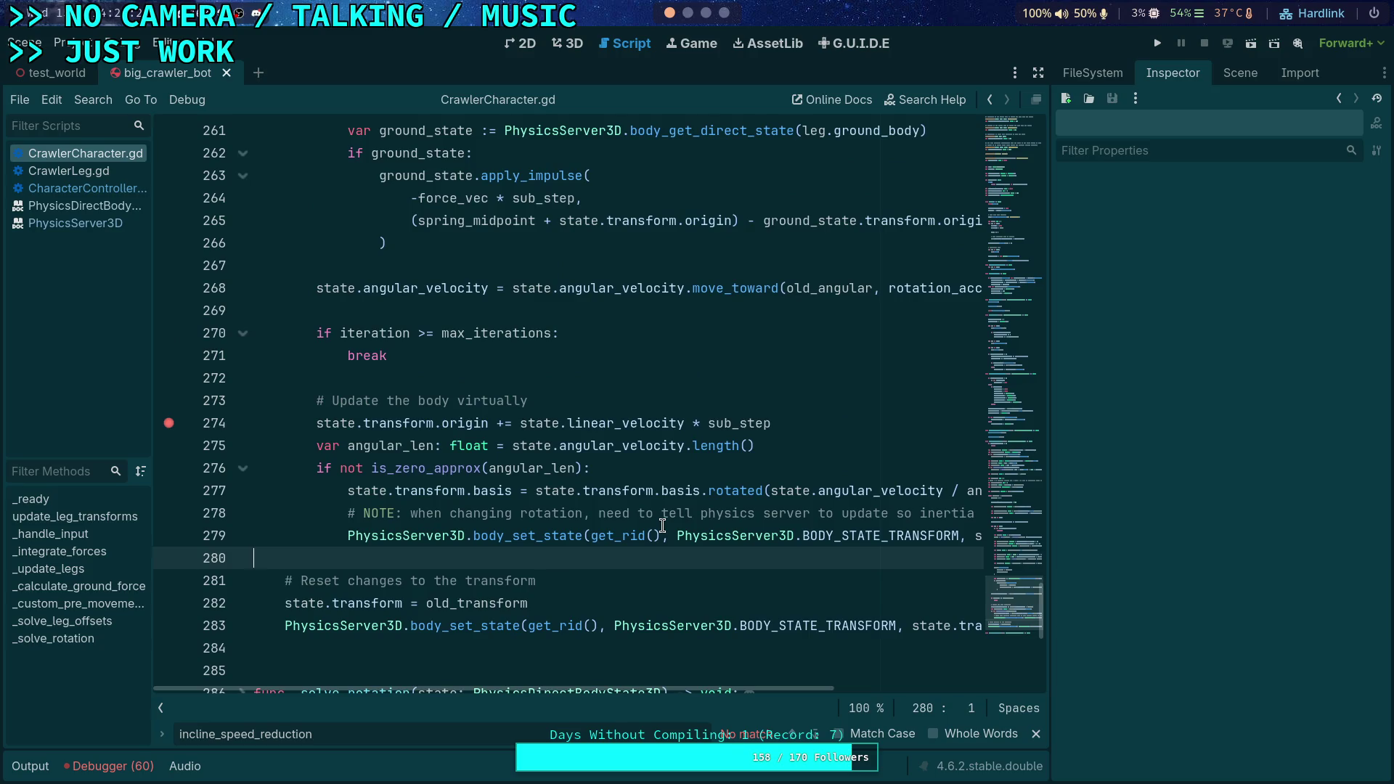
left_click(1036, 734)
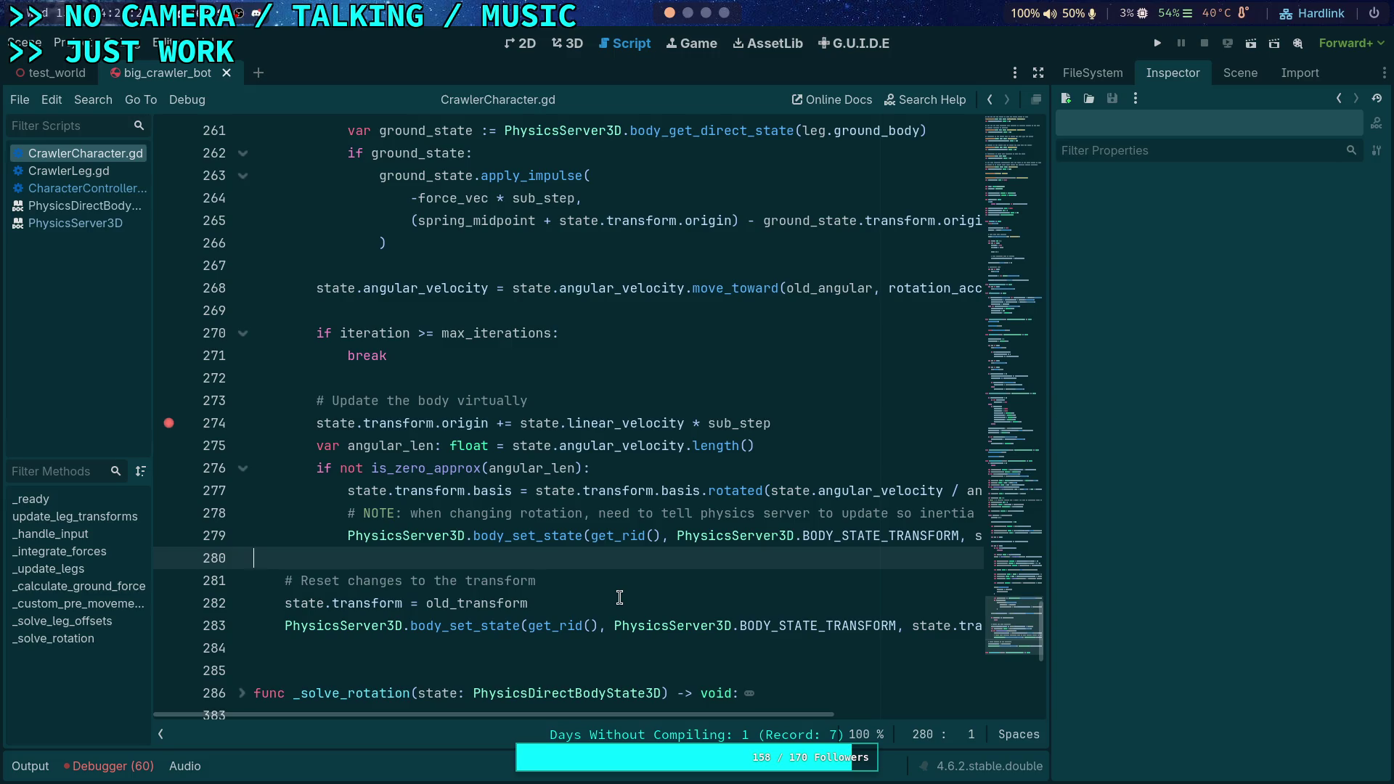
Remove the line 274 breakpoint and highlight every use of angular_velocity
left_click(169, 428)
scroll(624, 561, "up", 7)
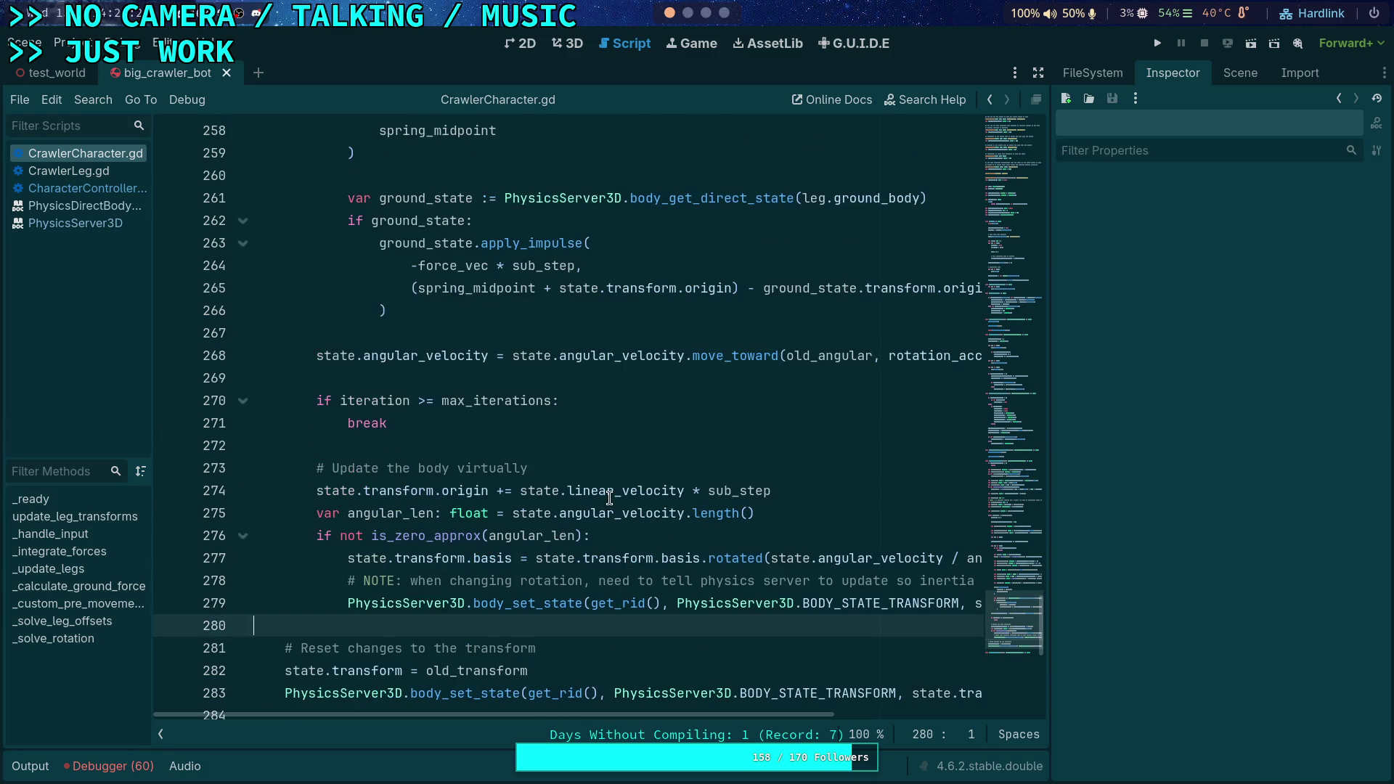
scroll(610, 497, "down", 4)
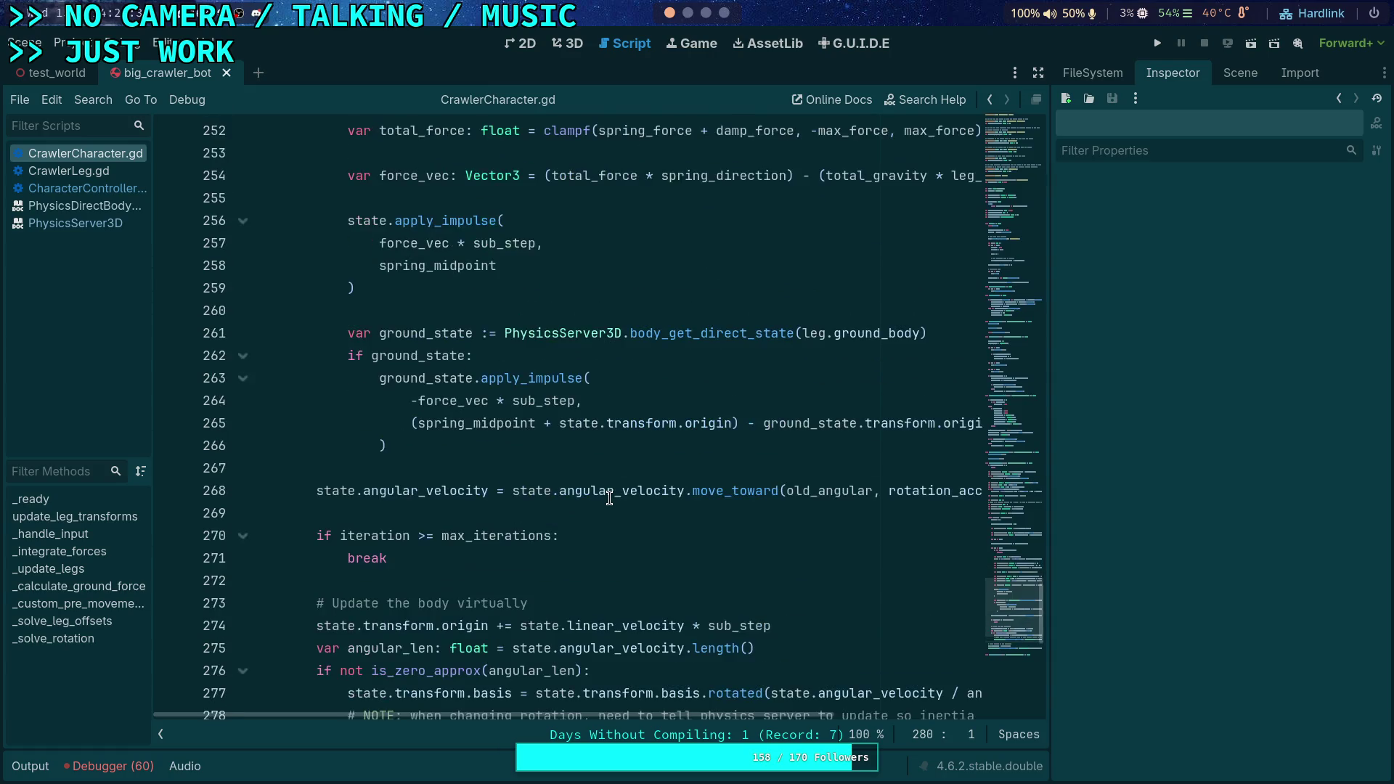
scroll(560, 529, "up", 2)
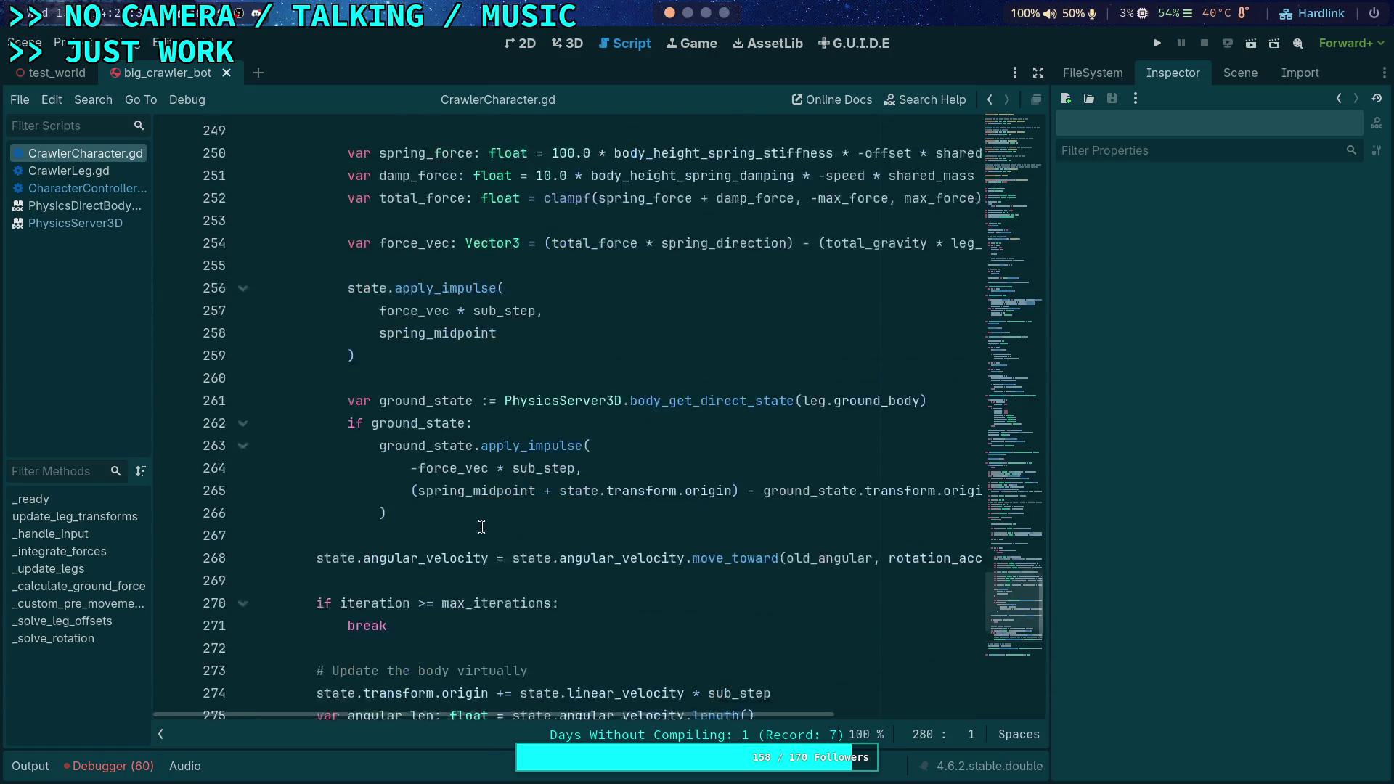
scroll(485, 516, "down", 5)
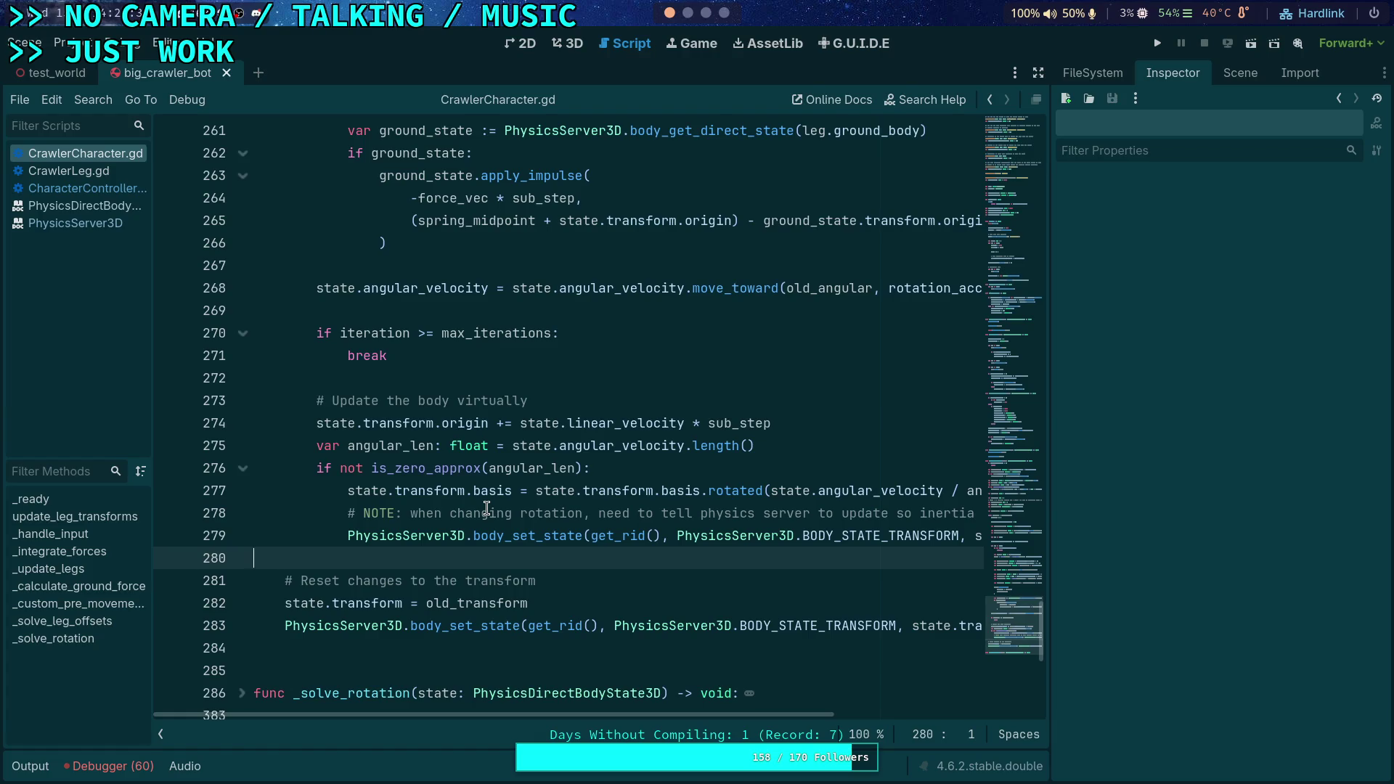
double_click(427, 289)
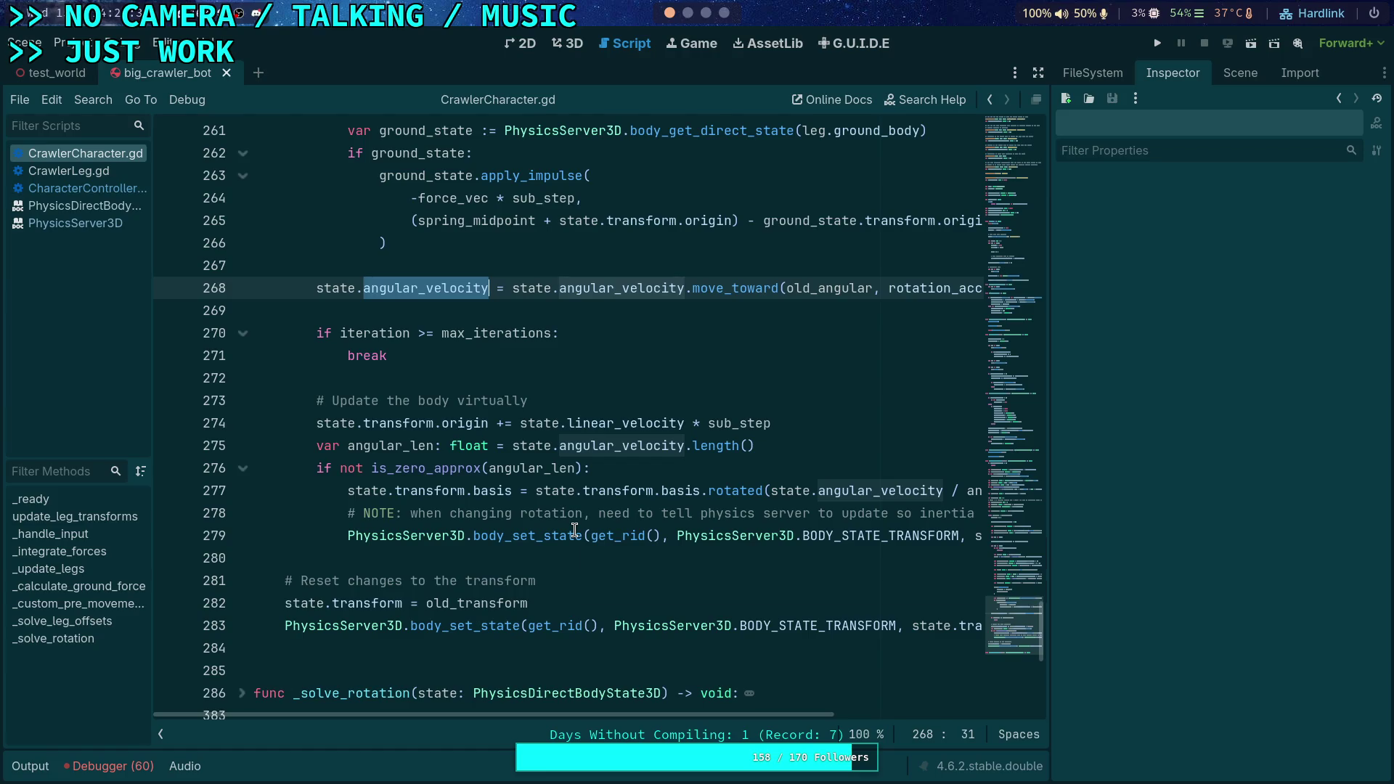
mouse_move(573, 525)
scroll(573, 523, "up", 13)
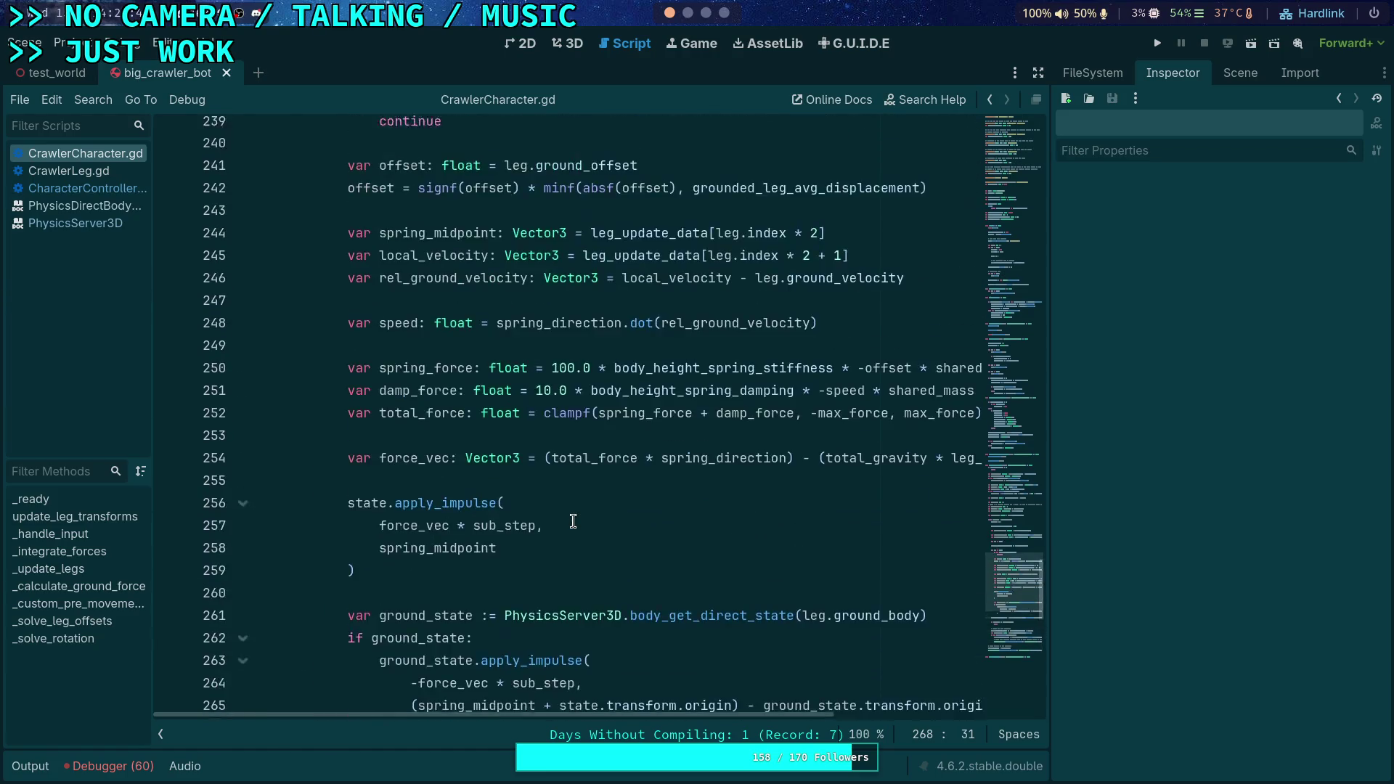
scroll(573, 521, "up", 2)
scroll(573, 522, "down", 11)
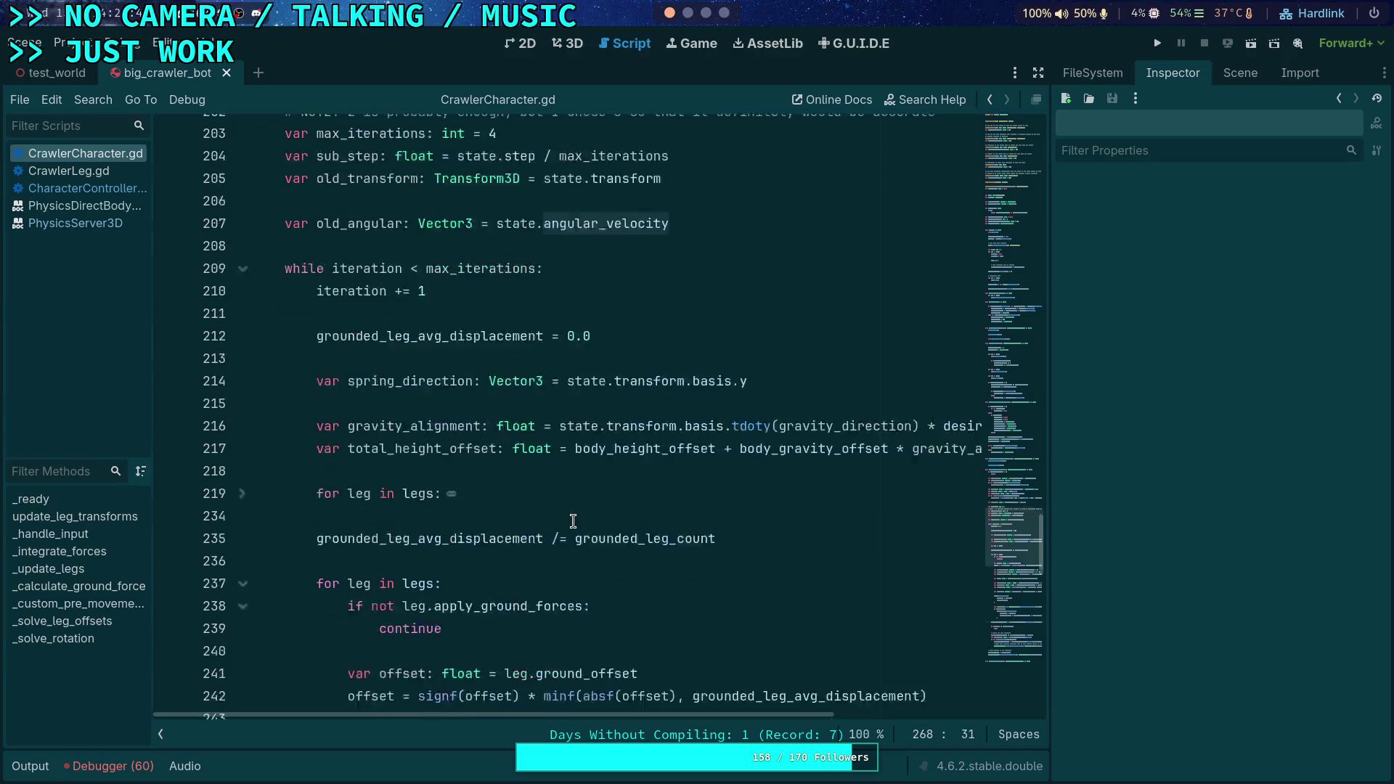
scroll(574, 515, "down", 2)
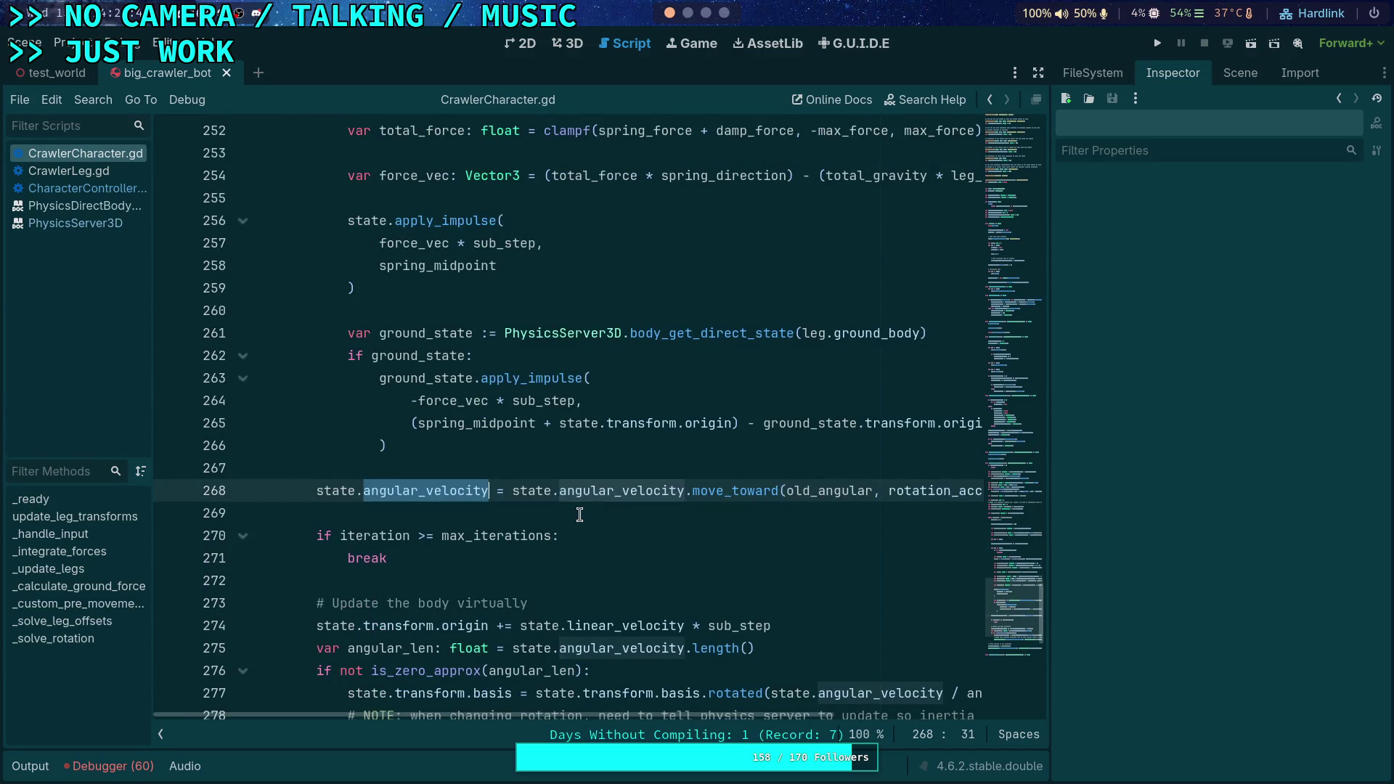
scroll(579, 514, "up", 2)
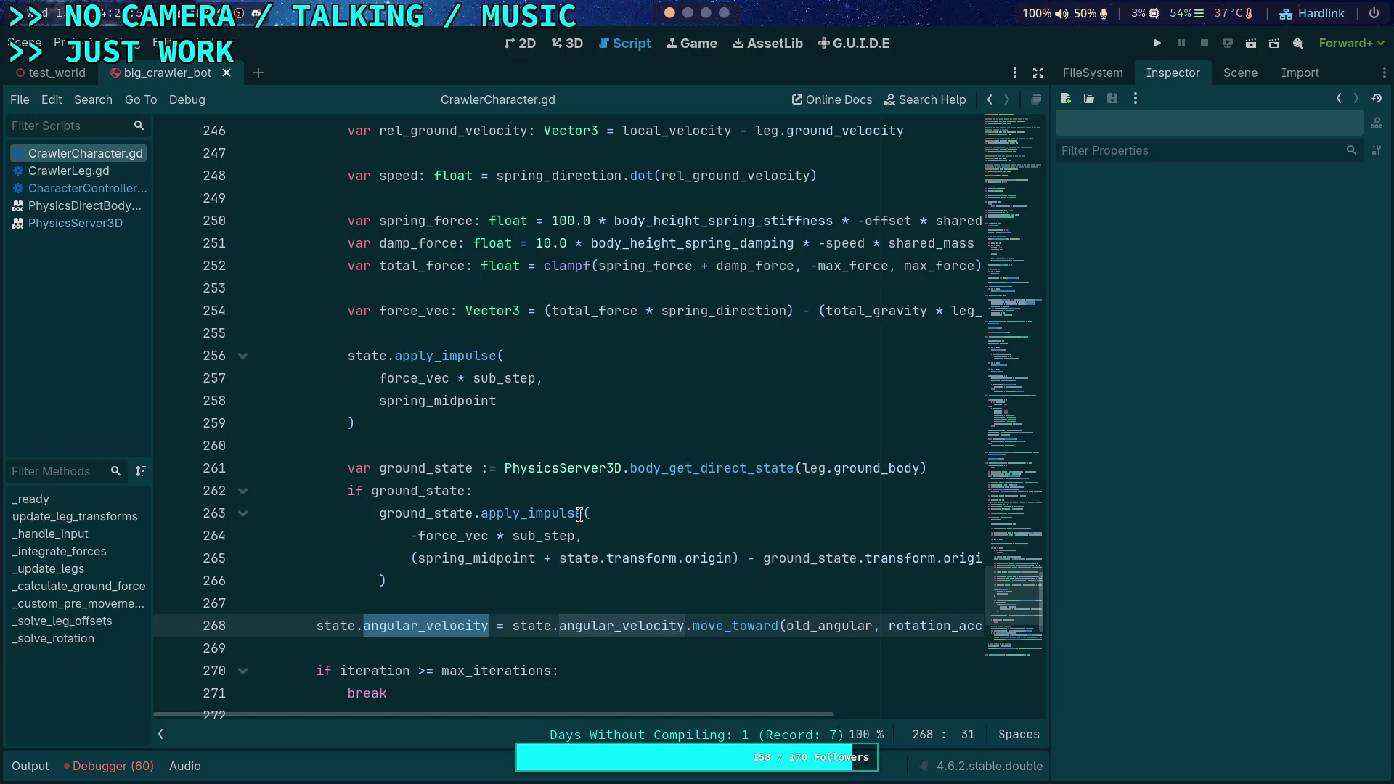
scroll(794, 626, "right", 5)
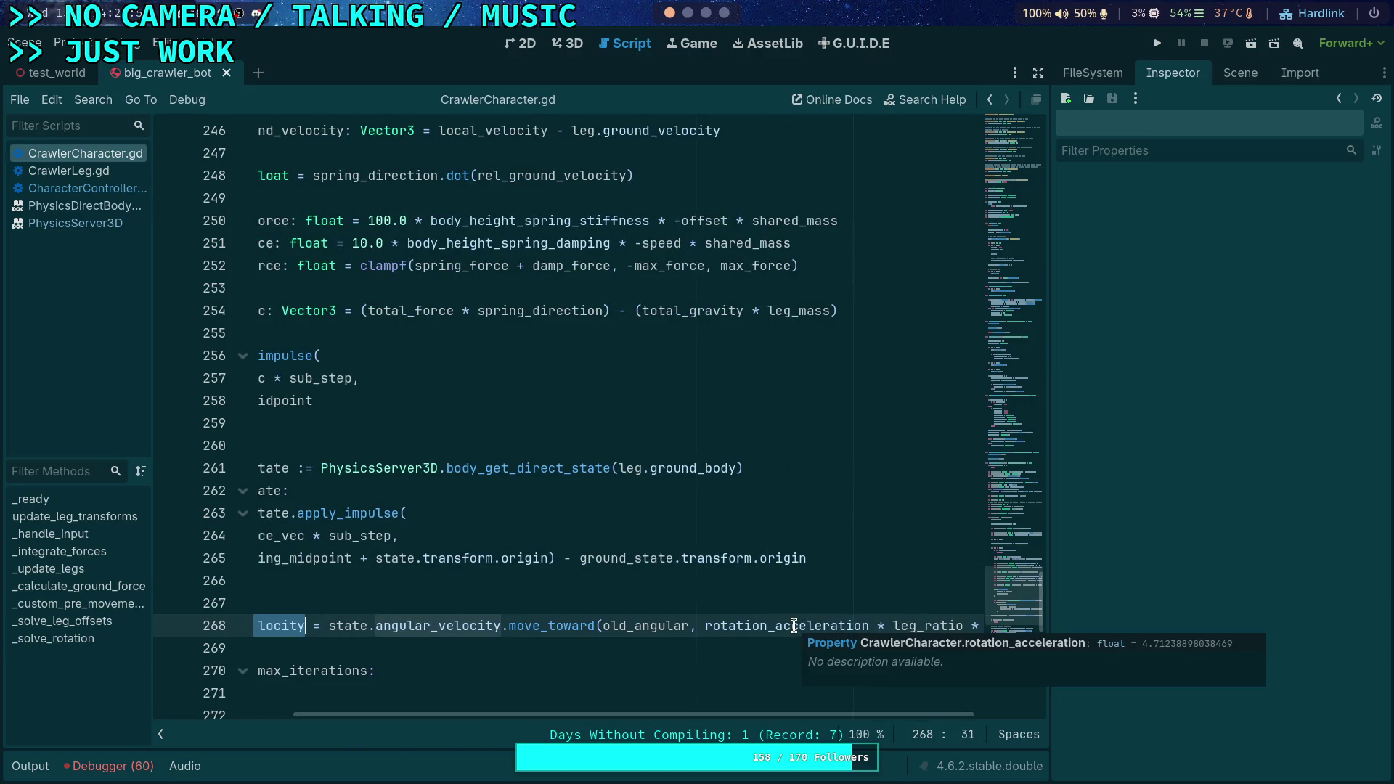
mouse_move(787, 716)
left_mouse_down()
mouse_move(886, 719)
mouse_move(699, 708)
mouse_move(882, 723)
left_mouse_up()
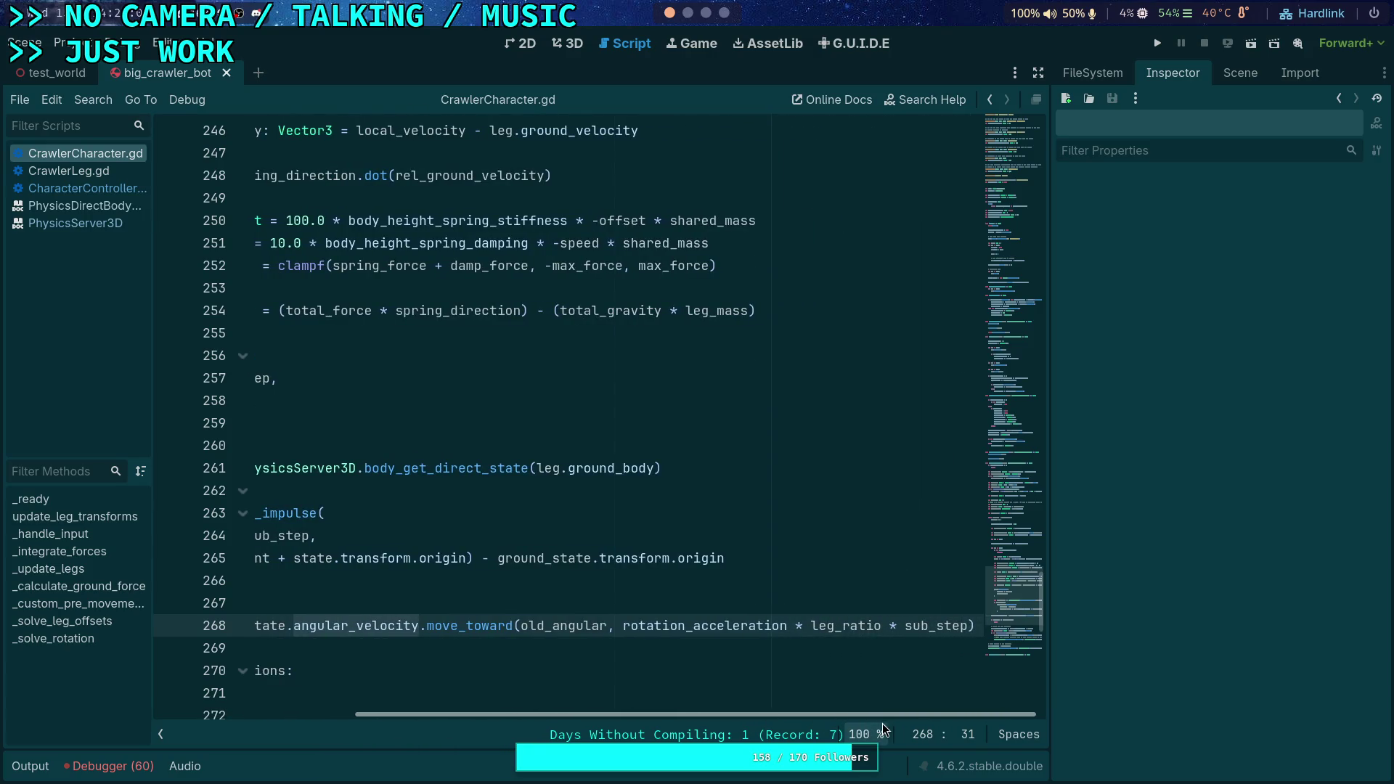
mouse_move(870, 627)
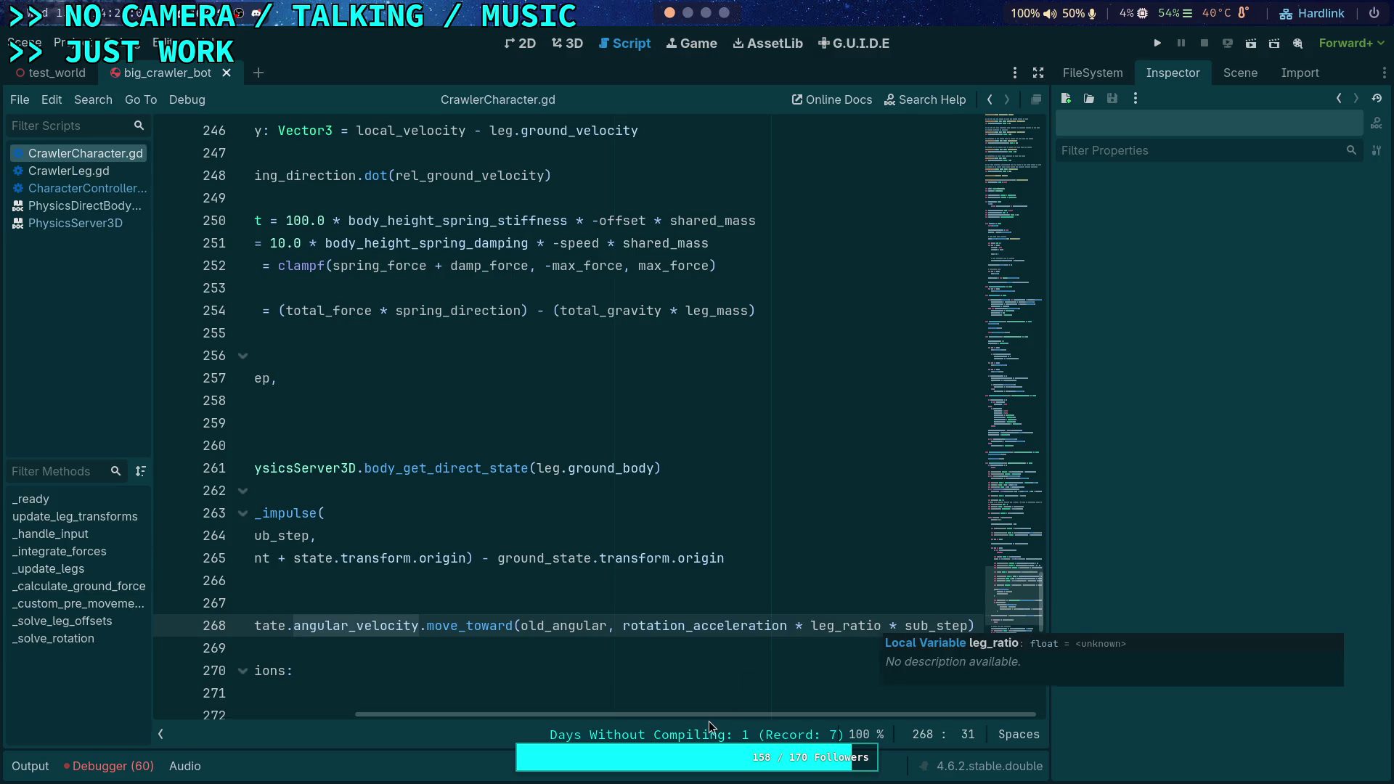
left_click_drag(707, 716, 505, 717)
scroll(503, 581, "up", 8)
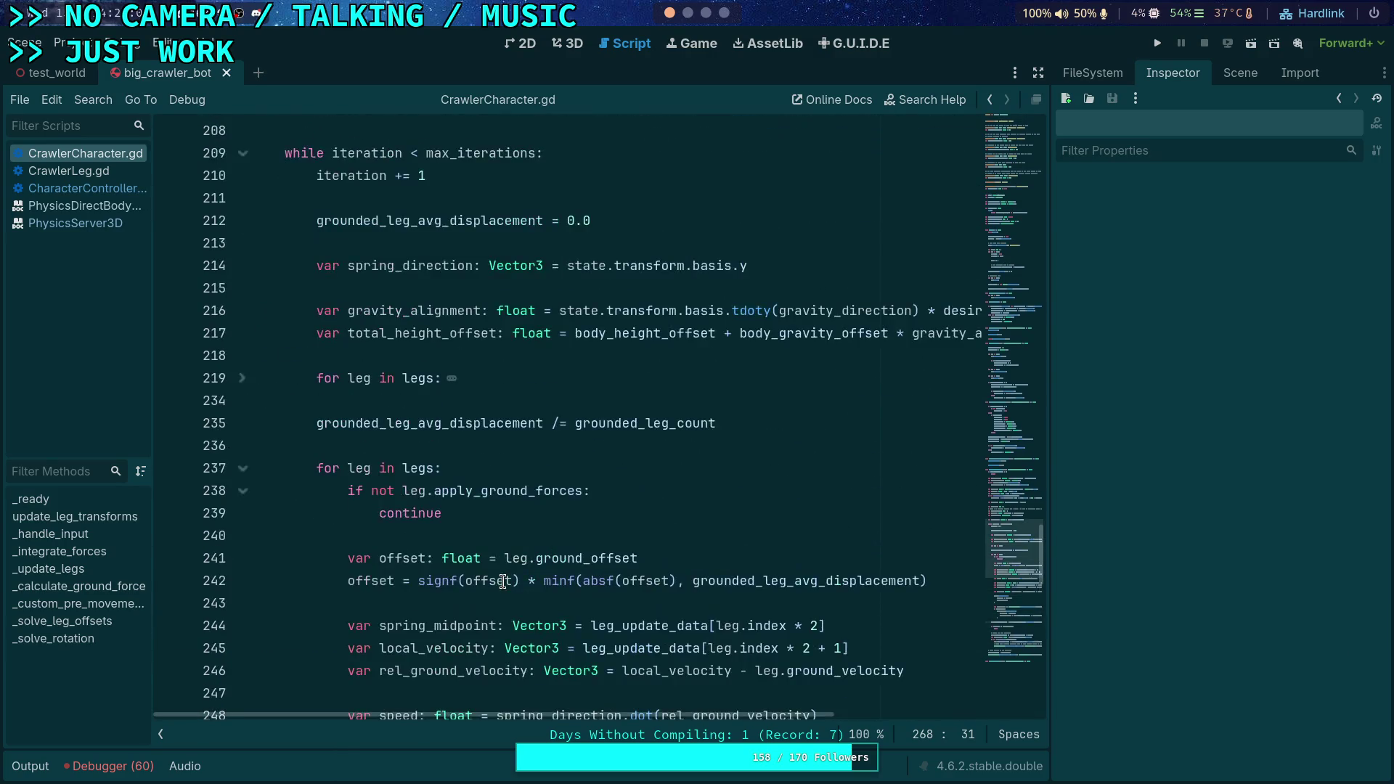
scroll(503, 581, "up", 5)
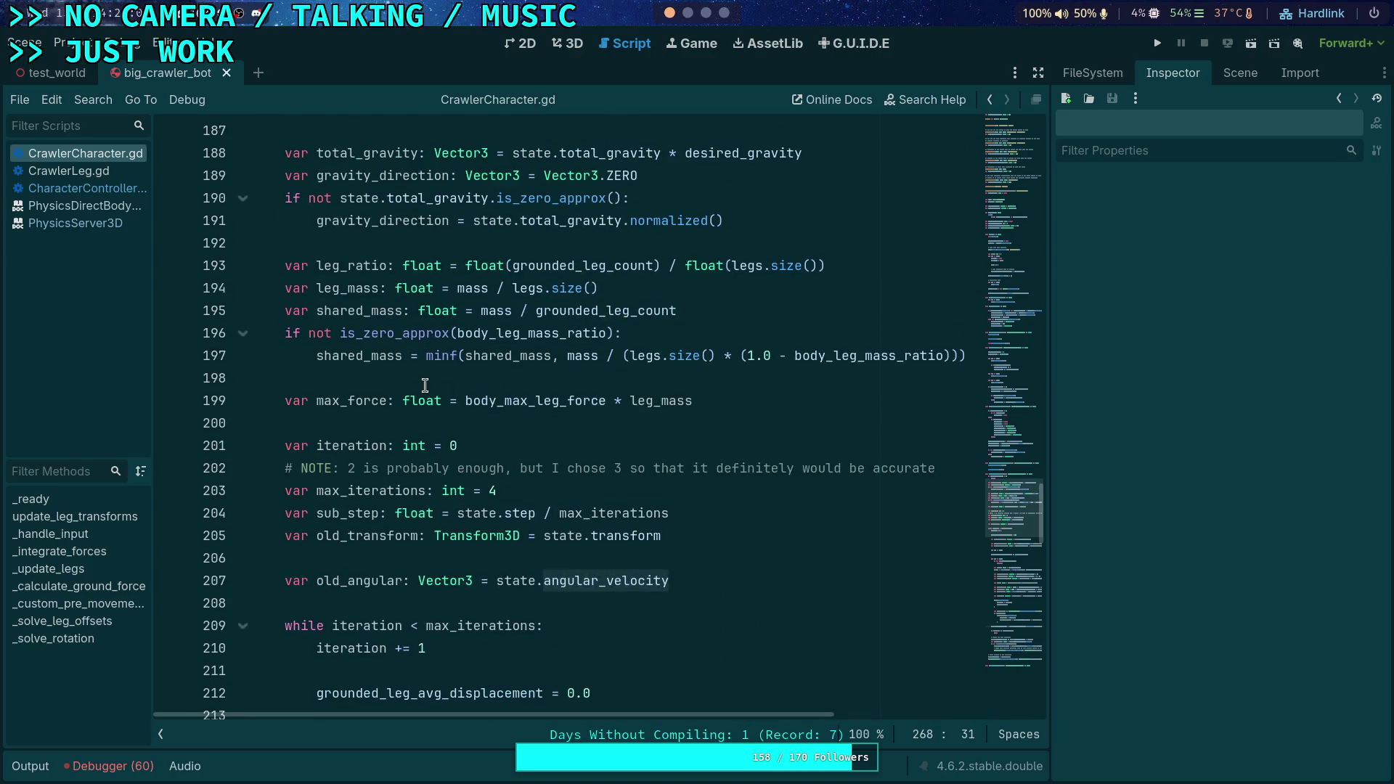
scroll(425, 385, "down", 12)
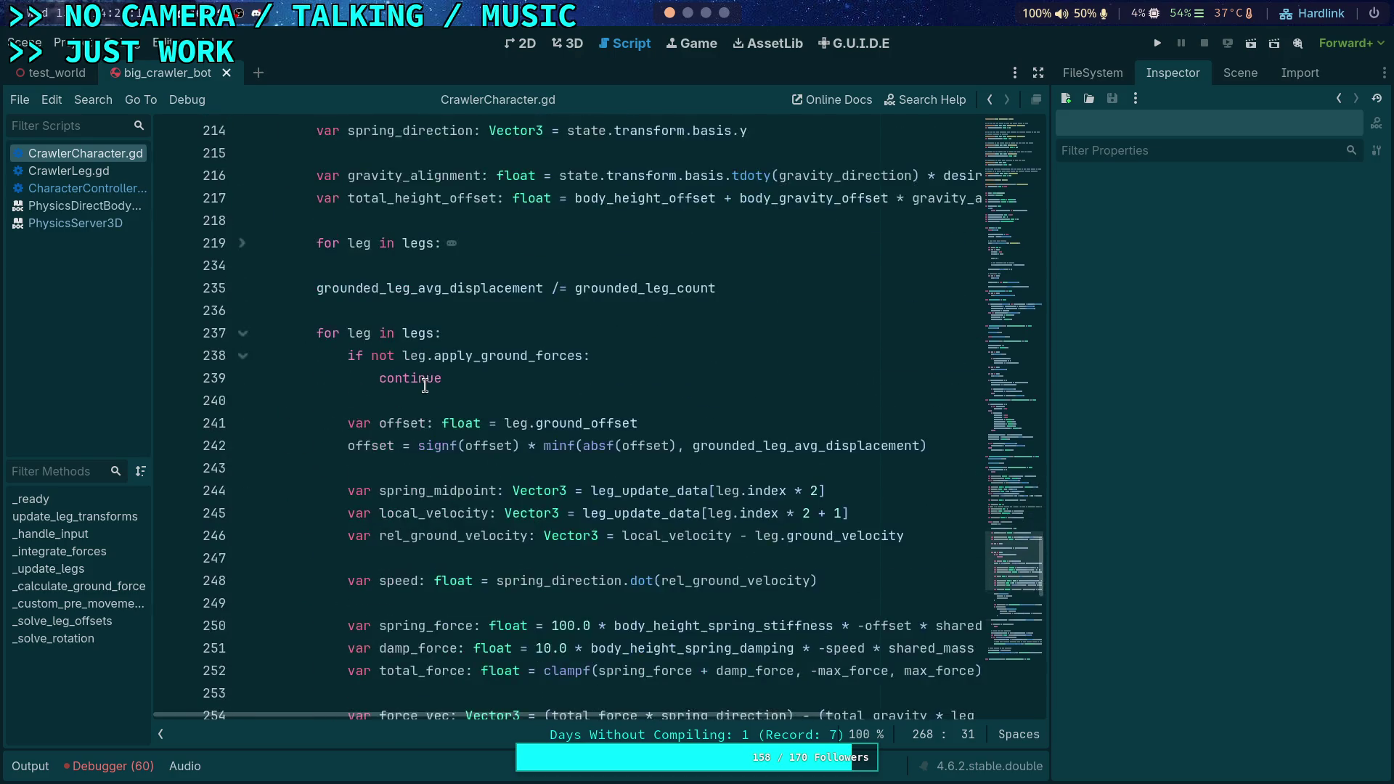
scroll(425, 385, "down", 3)
scroll(424, 385, "down", 2)
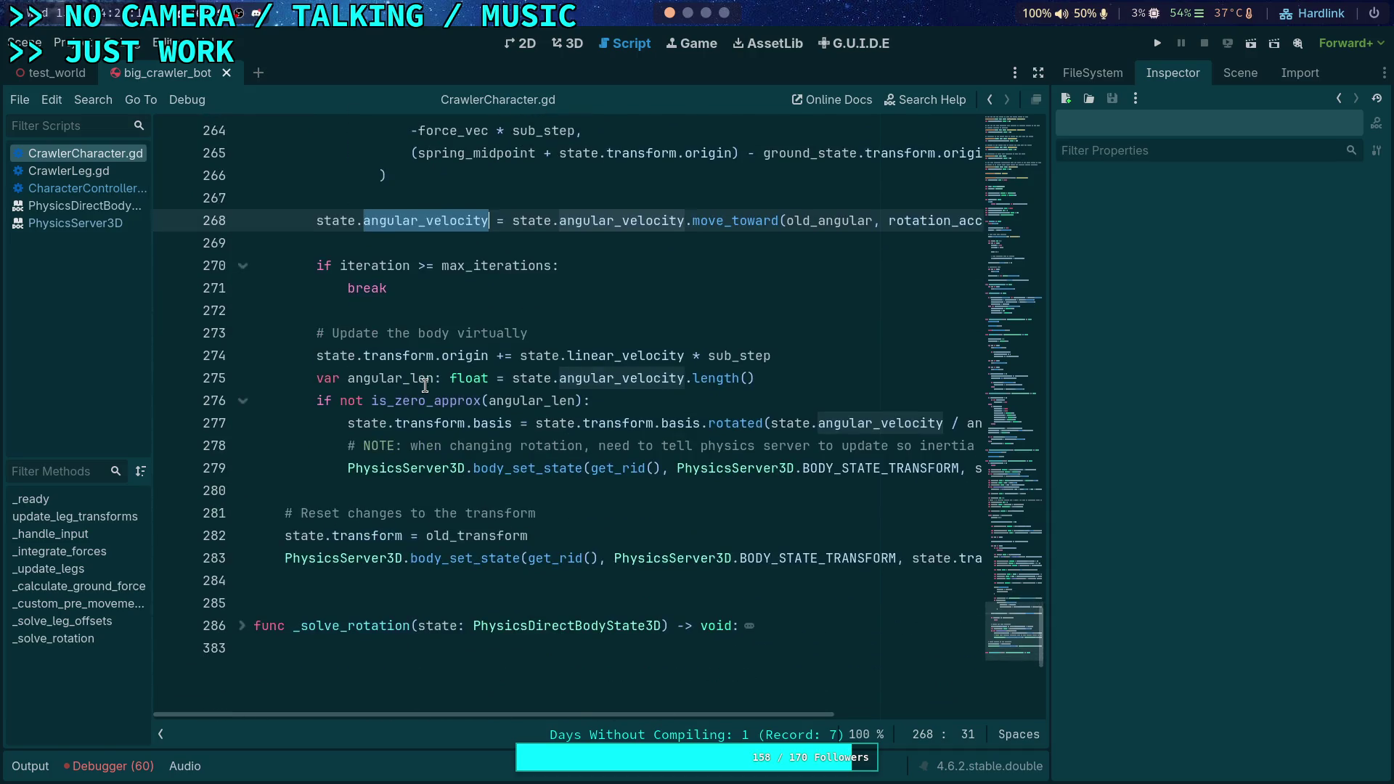
scroll(425, 385, "up", 4)
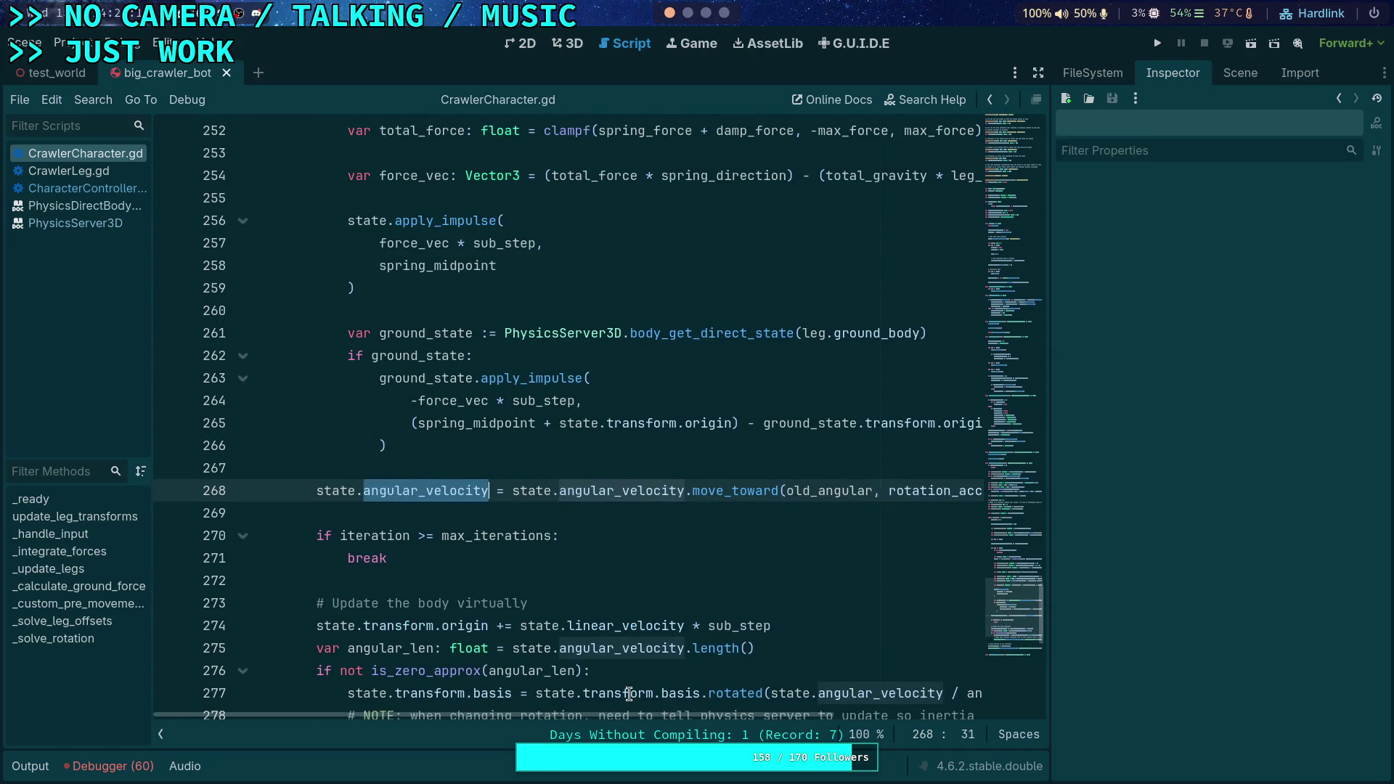
left_click_drag(626, 714, 878, 709)
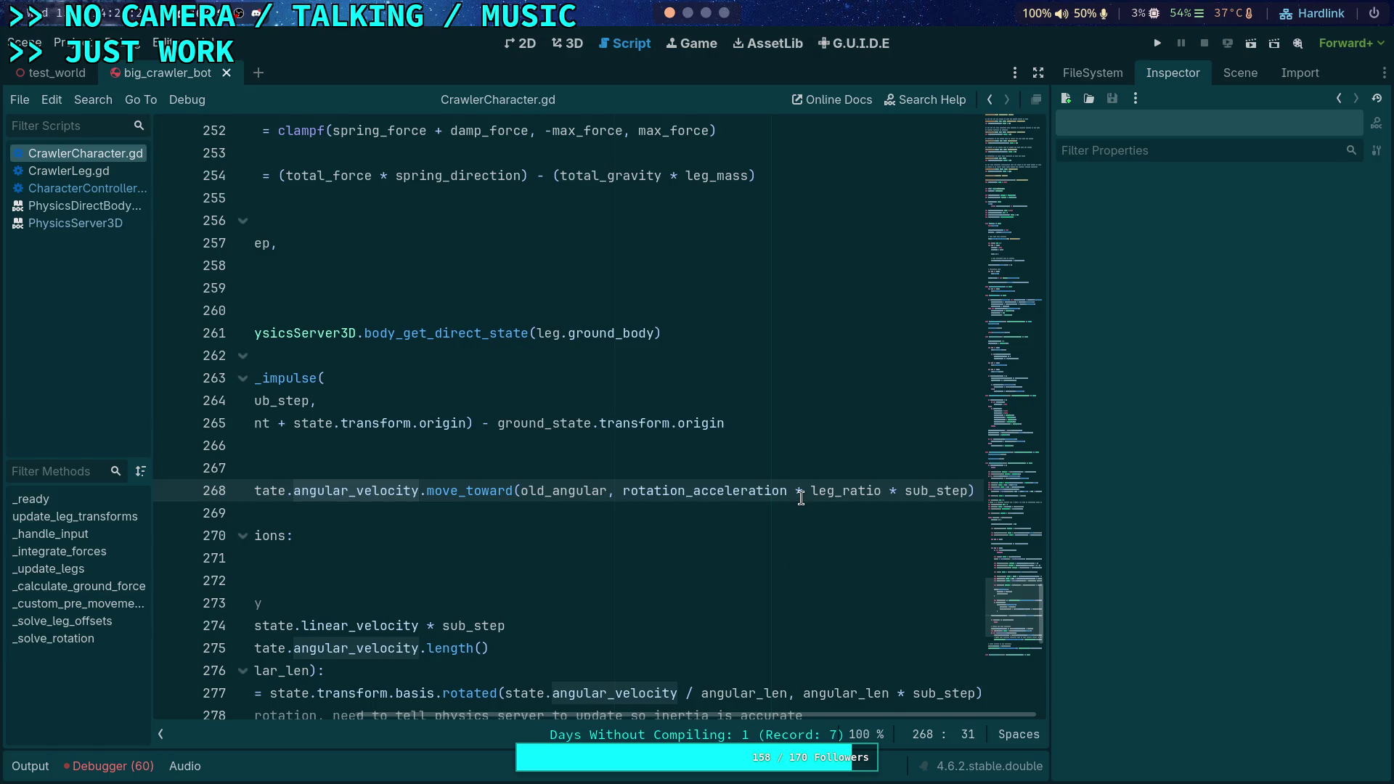
left_click_drag(733, 716, 567, 601)
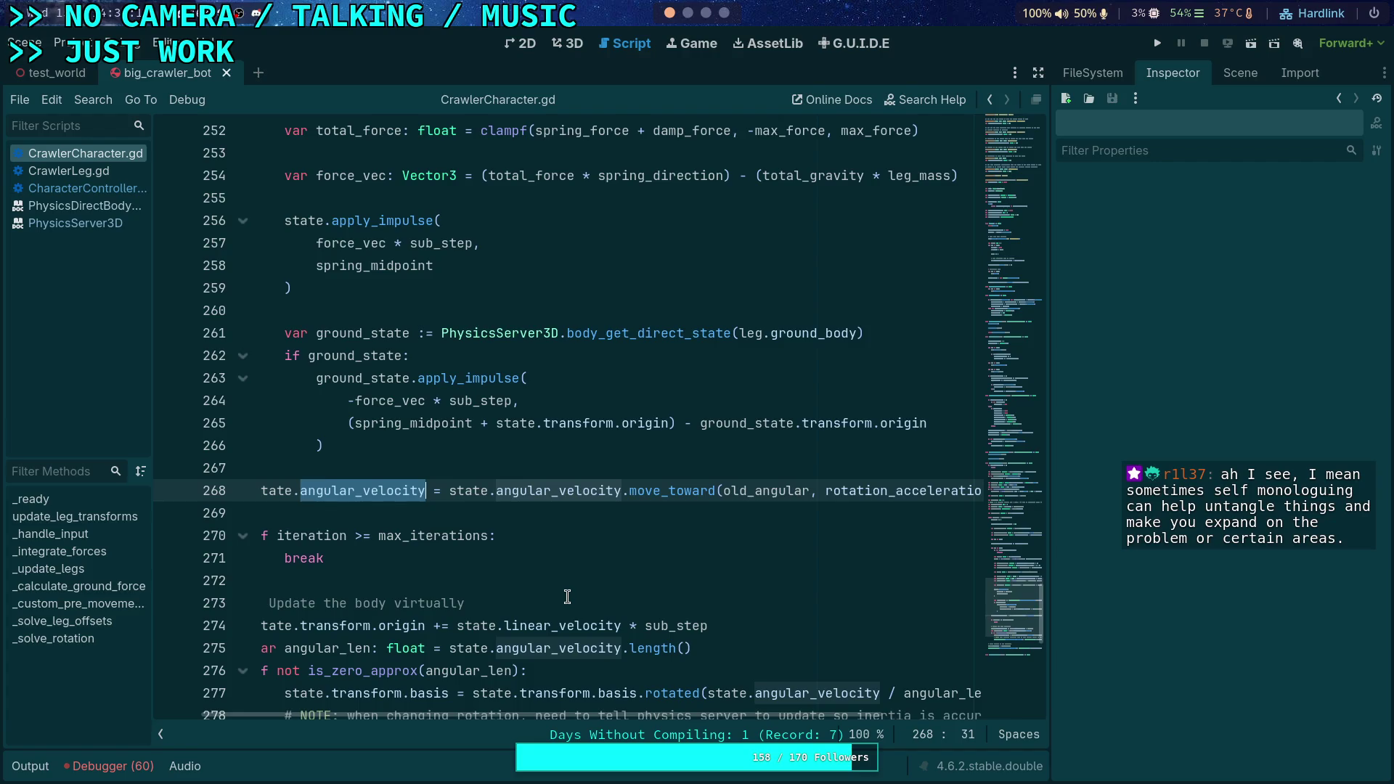
Expand the 'for leg in legs:' loop and examine the get_velocity_at_local_position call on line 233
scroll(452, 595, "up", 1)
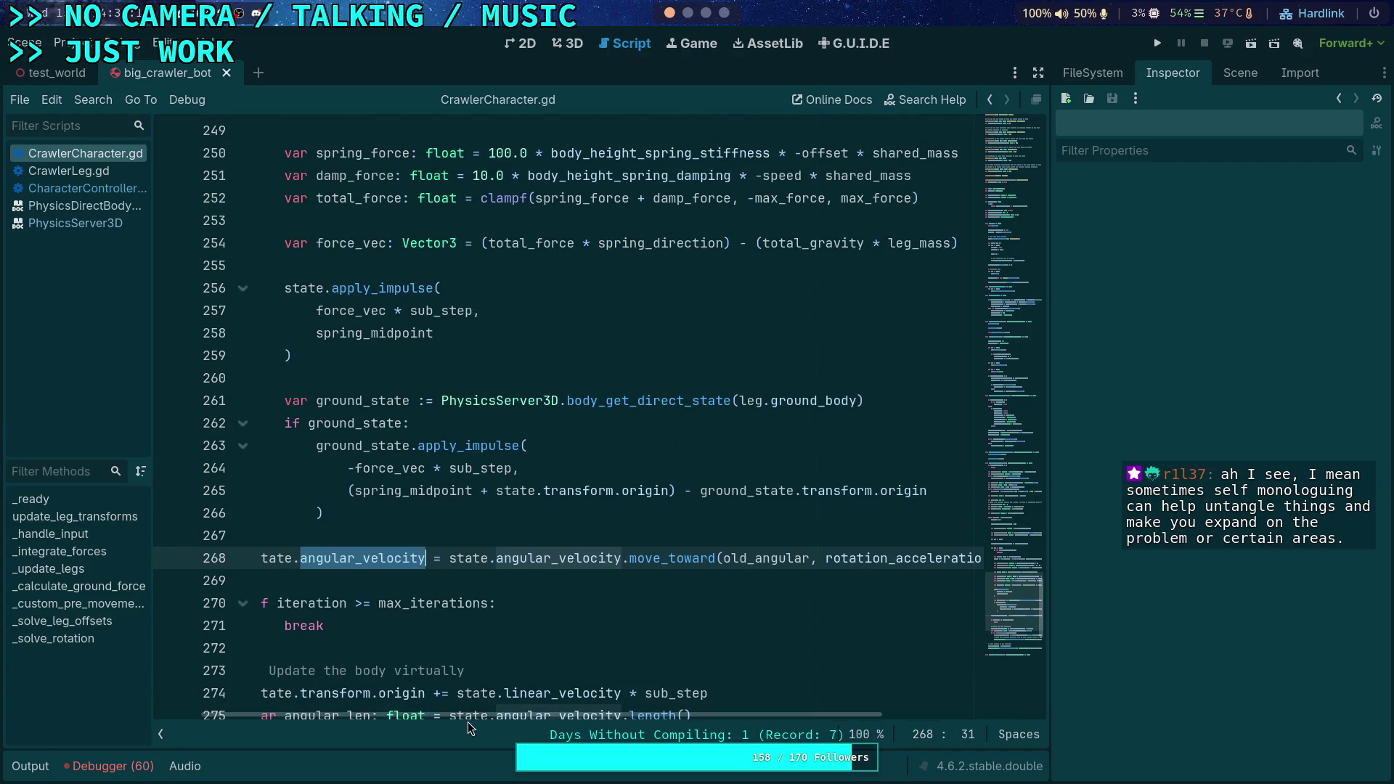
scroll(468, 720, "left", 2)
scroll(338, 652, "up", 10)
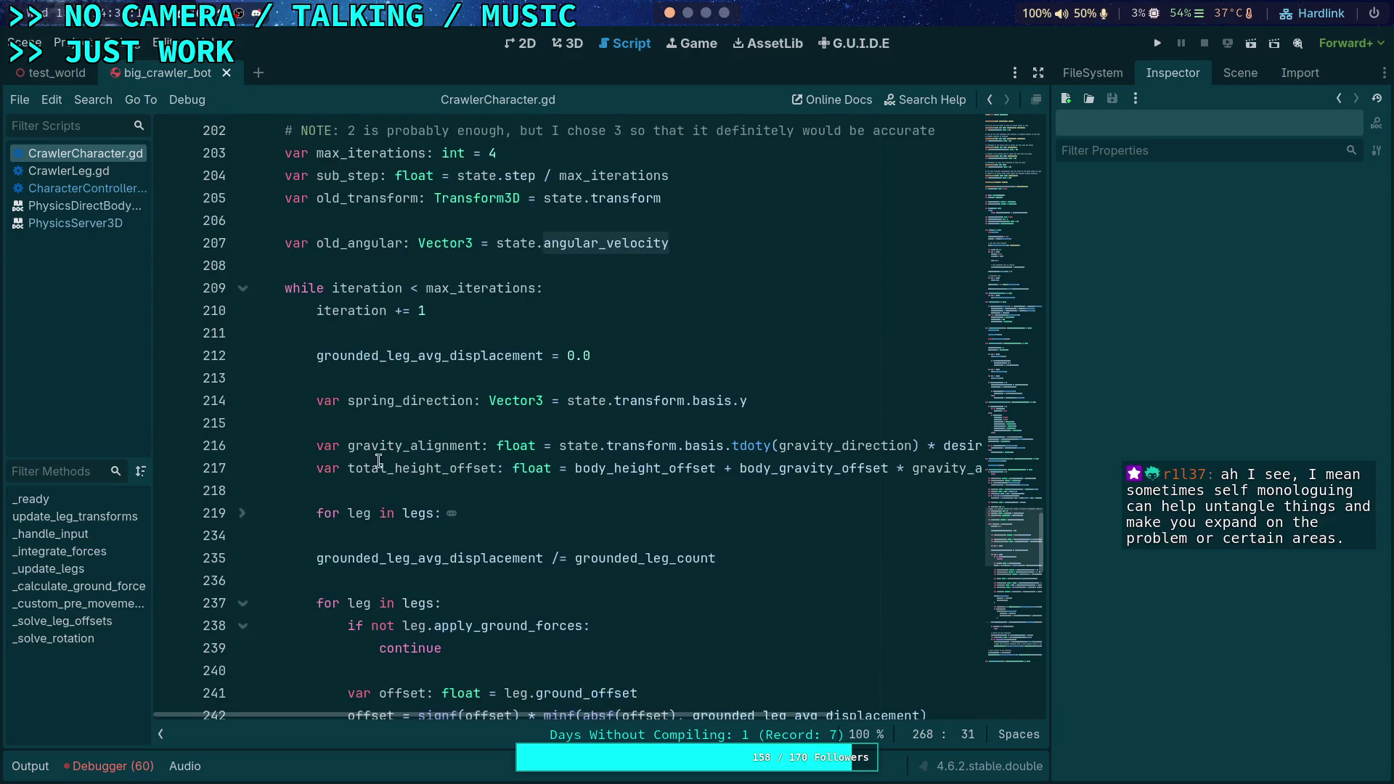
left_click(243, 513)
scroll(444, 476, "down", 5)
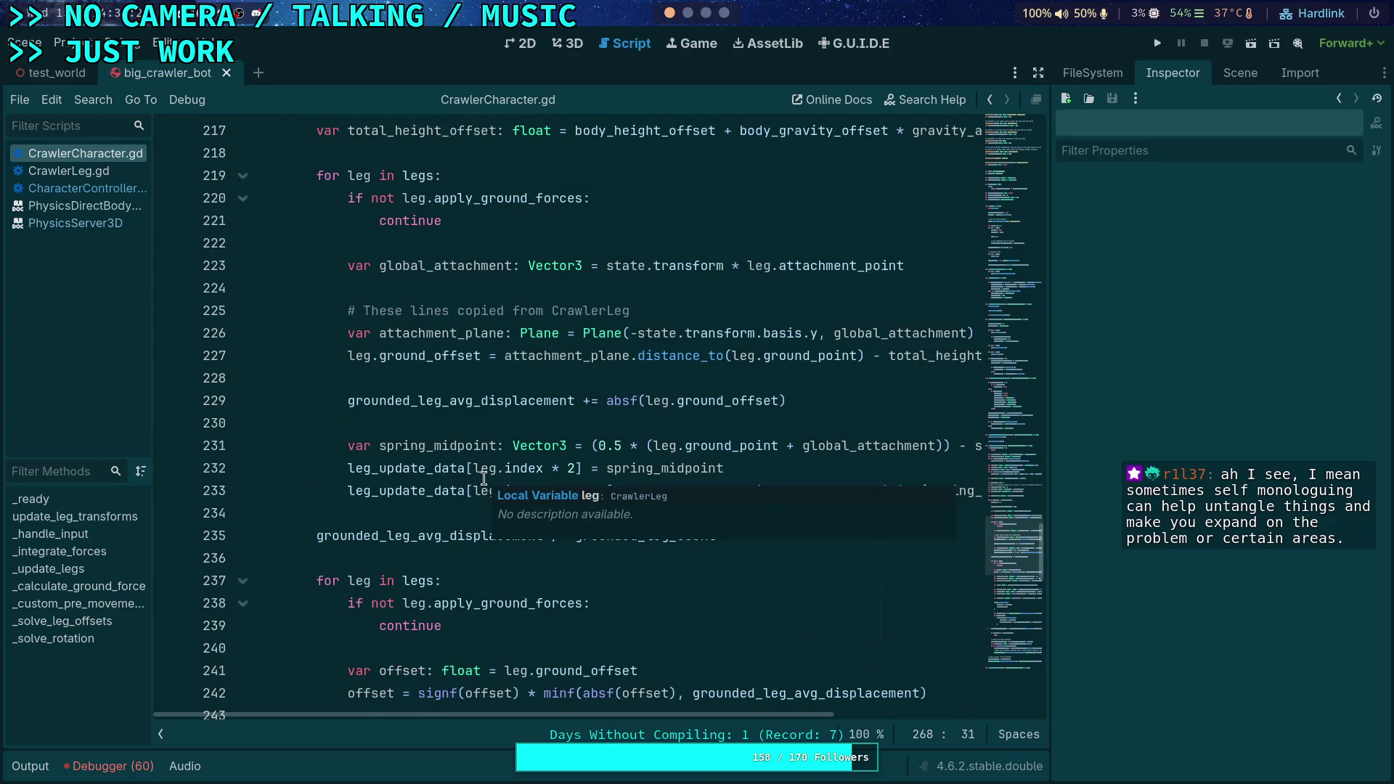
scroll(449, 356, "up", 1)
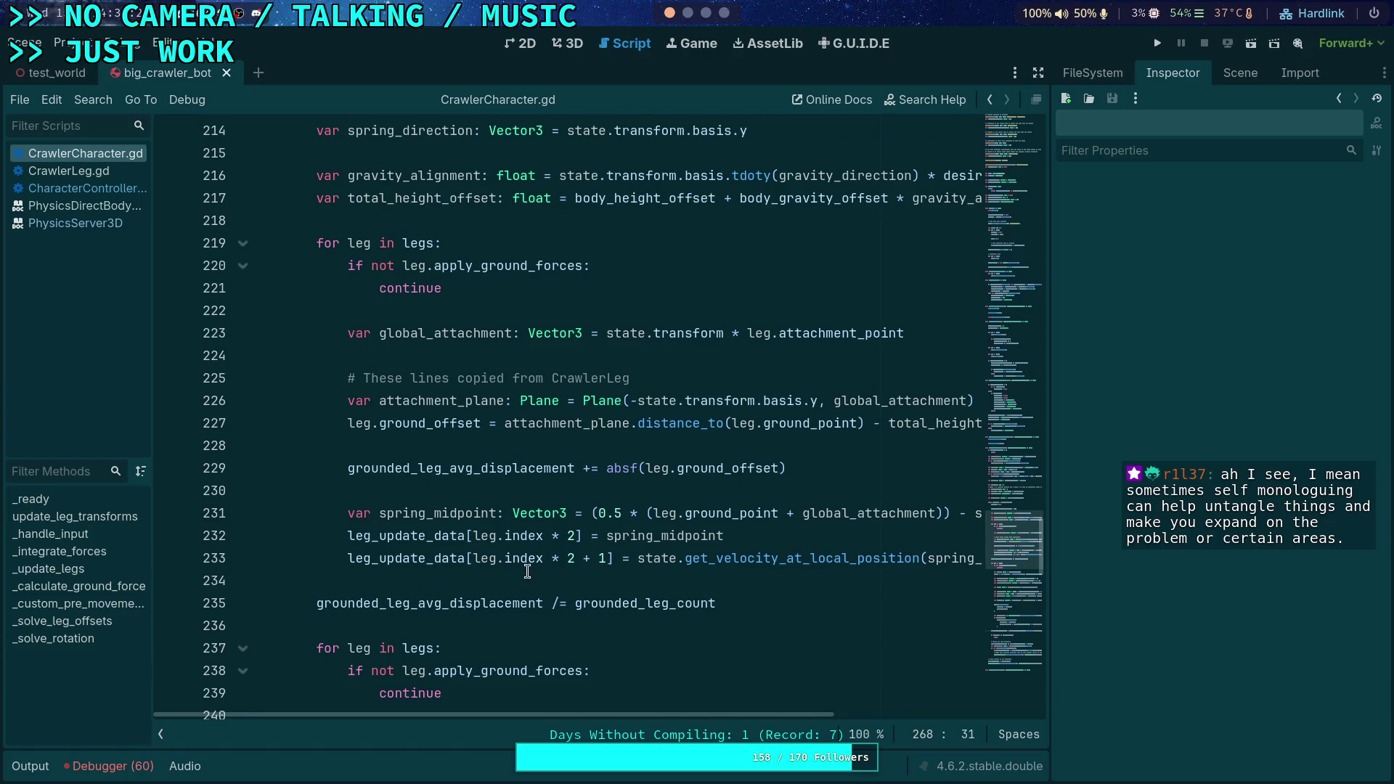
mouse_move(500, 711)
left_mouse_down()
mouse_move(652, 717)
mouse_move(531, 716)
left_mouse_up()
double_click(741, 558)
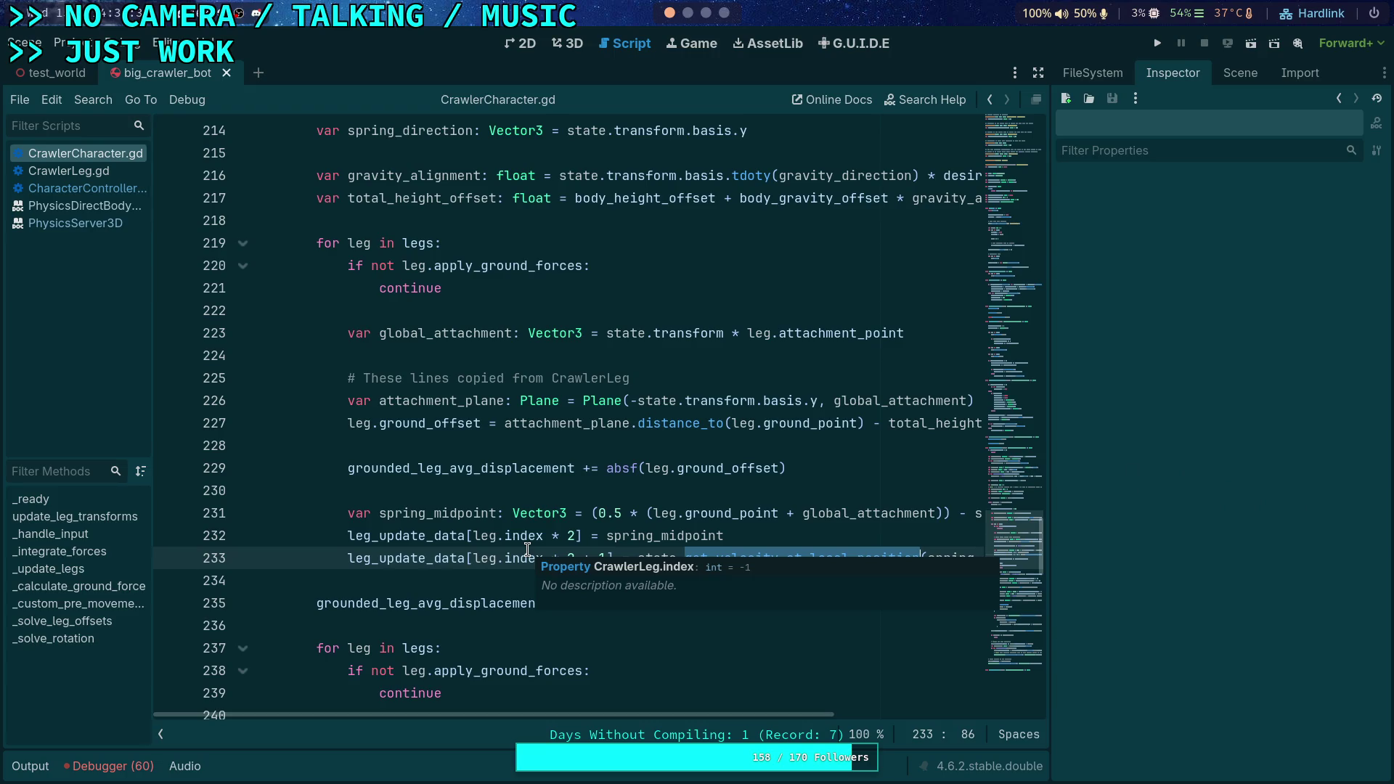
left_click(475, 491)
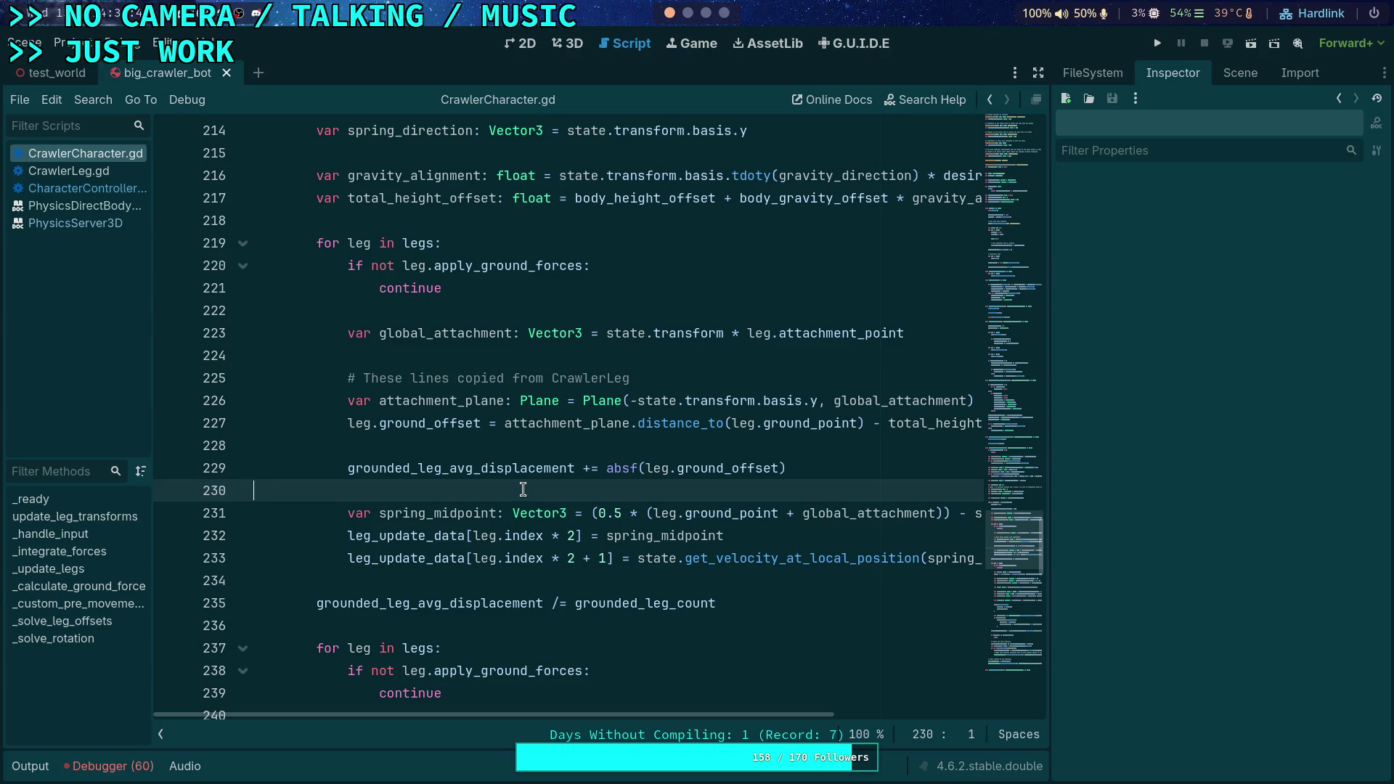
Highlight every use of force_vec in the leg impulse code
scroll(523, 491, "down", 12)
double_click(415, 293)
scroll(415, 293, "up", 2)
mouse_move(625, 715)
left_mouse_down()
mouse_move(674, 715)
mouse_move(574, 709)
left_mouse_up()
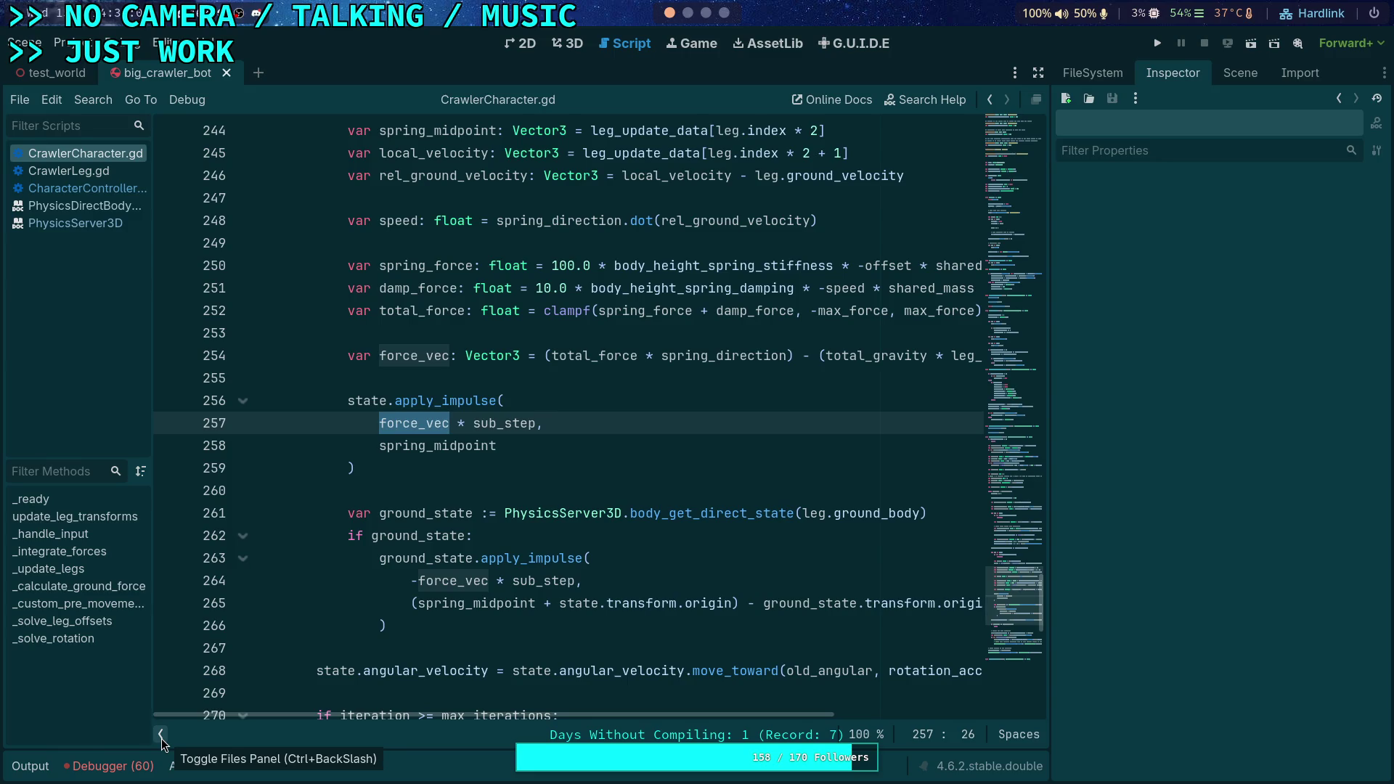
Hide the script list and drag the editor/Inspector splitter right for full-width code
left_click(161, 736)
scroll(639, 618, "up", 1)
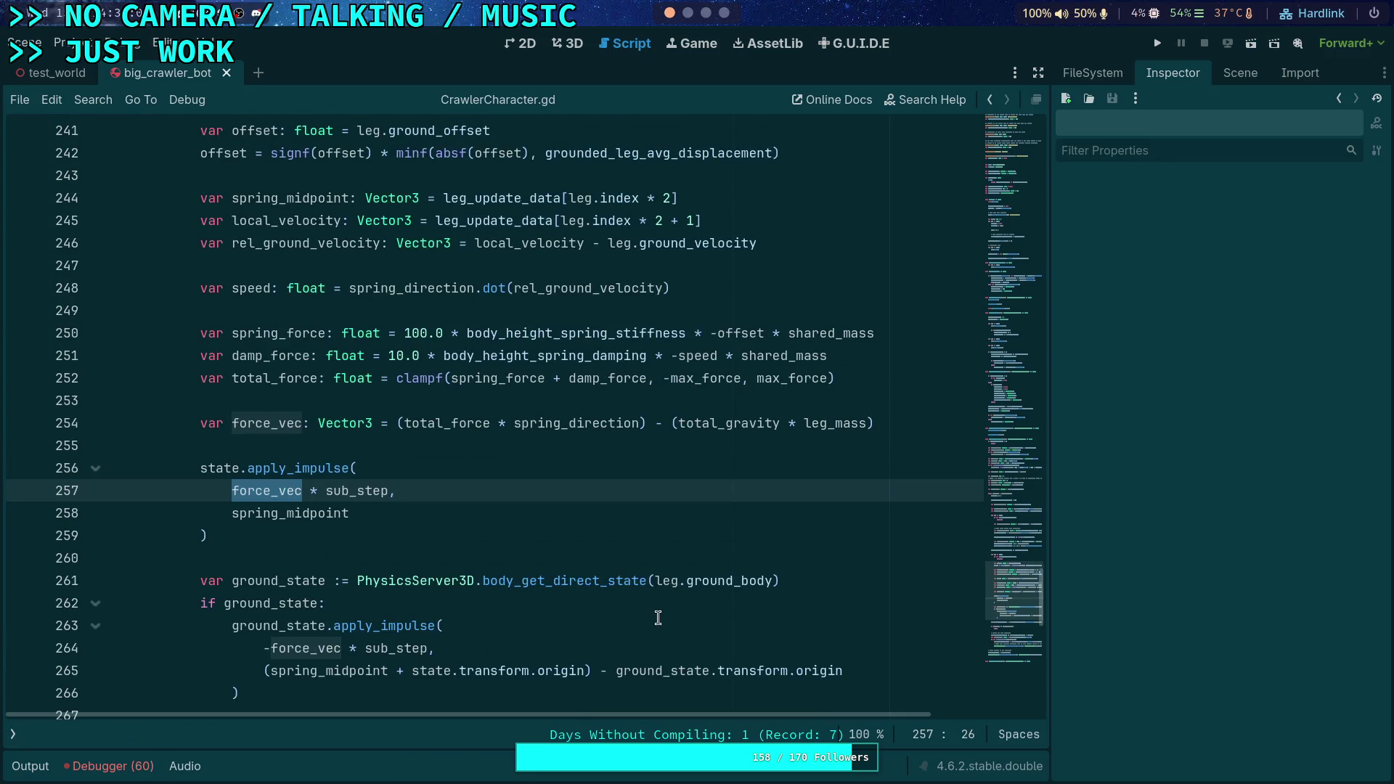
left_click_drag(1052, 480, 1159, 480)
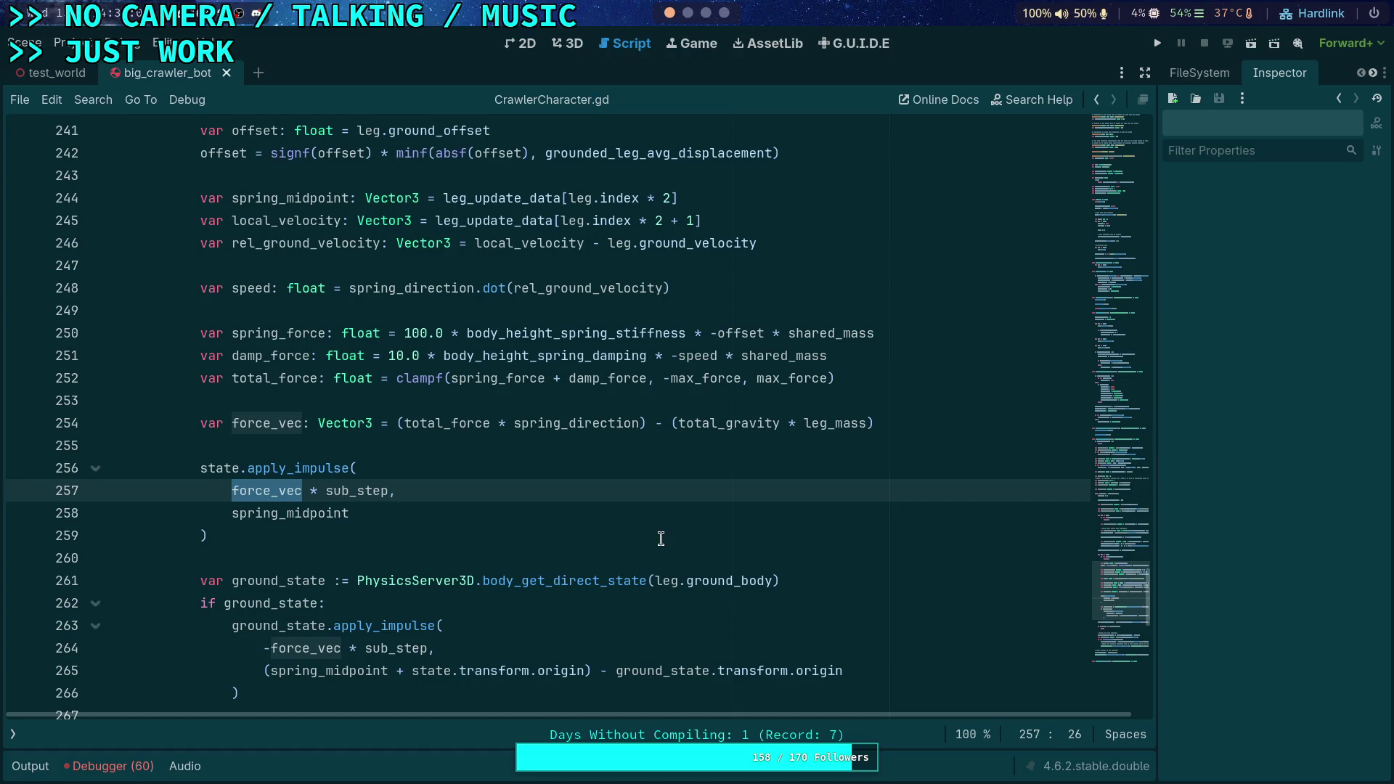
scroll(658, 536, "up", 1)
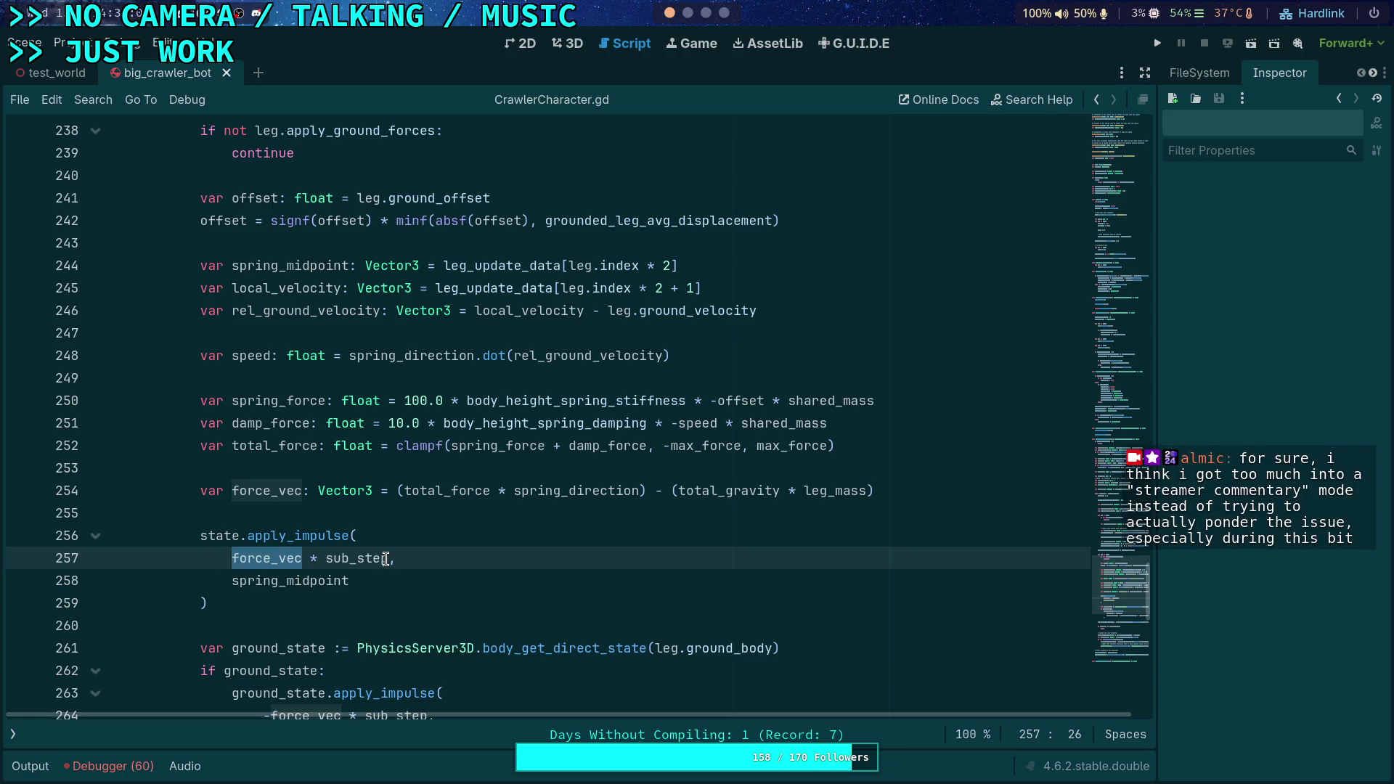
mouse_move(385, 558)
left_click(428, 616)
scroll(428, 615, "up", 2)
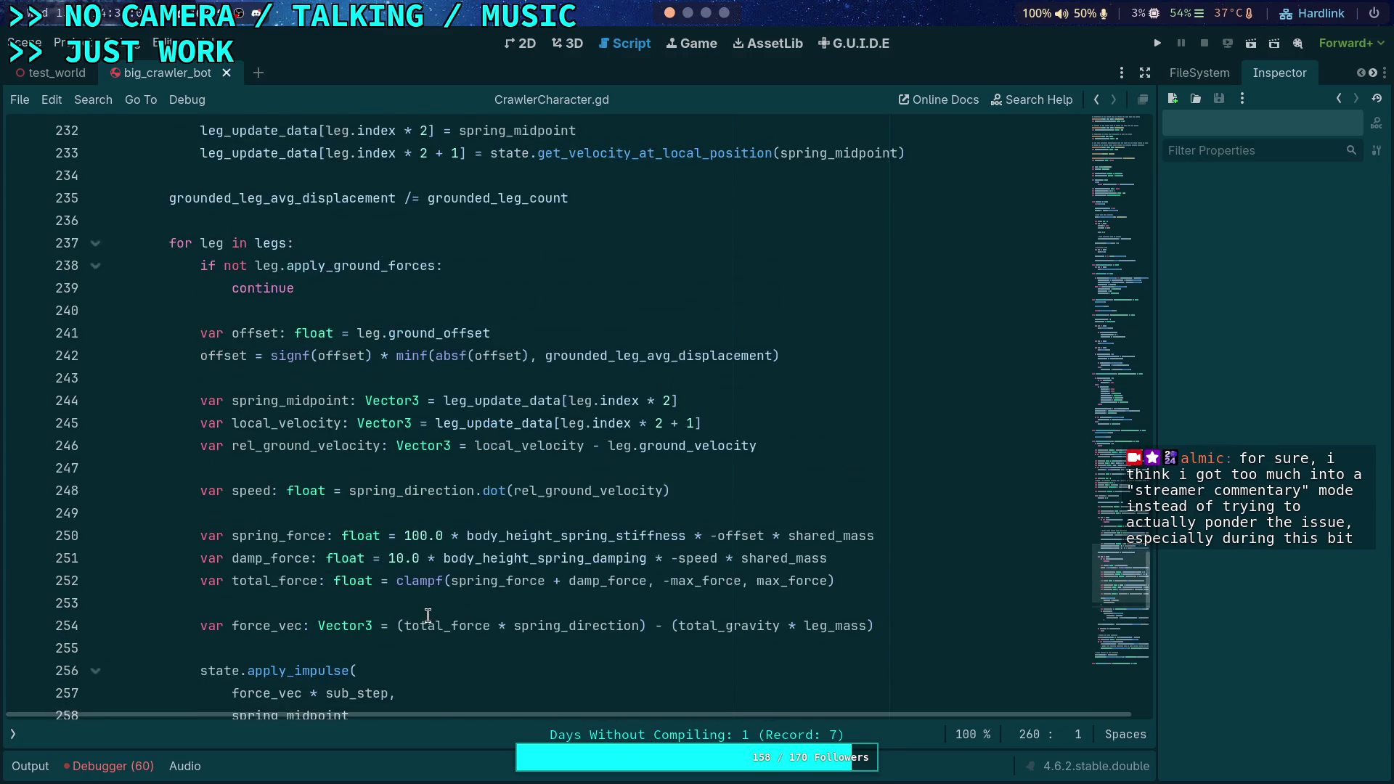
scroll(428, 616, "up", 1)
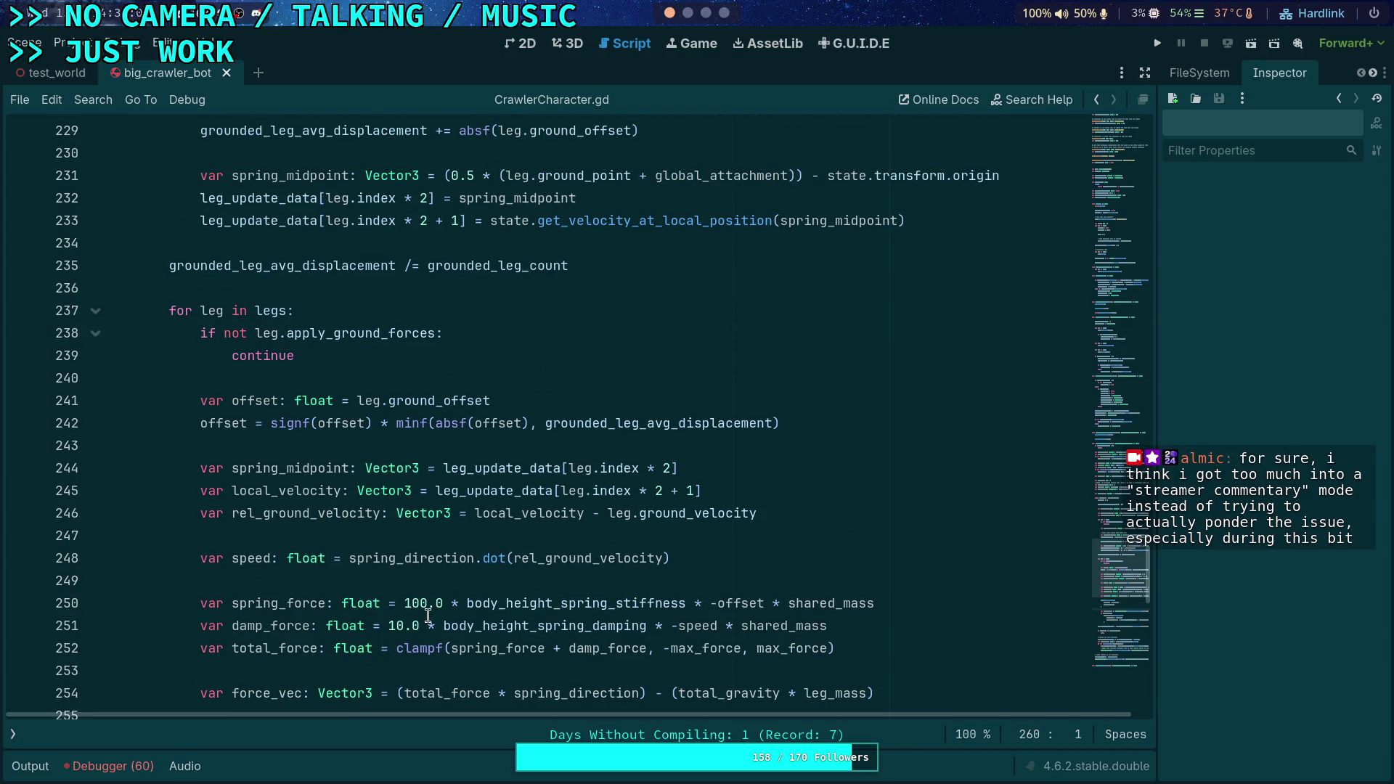
scroll(428, 616, "up", 3)
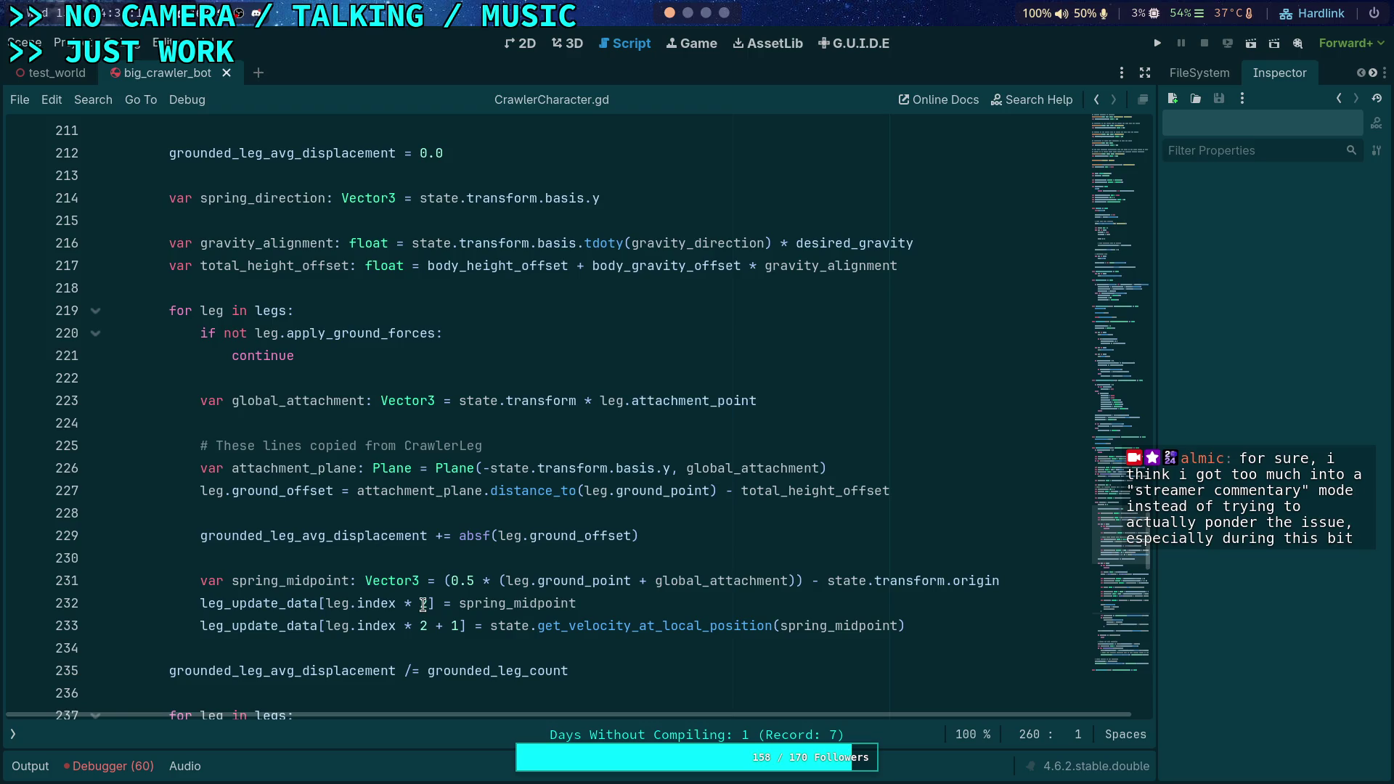
scroll(424, 605, "down", 9)
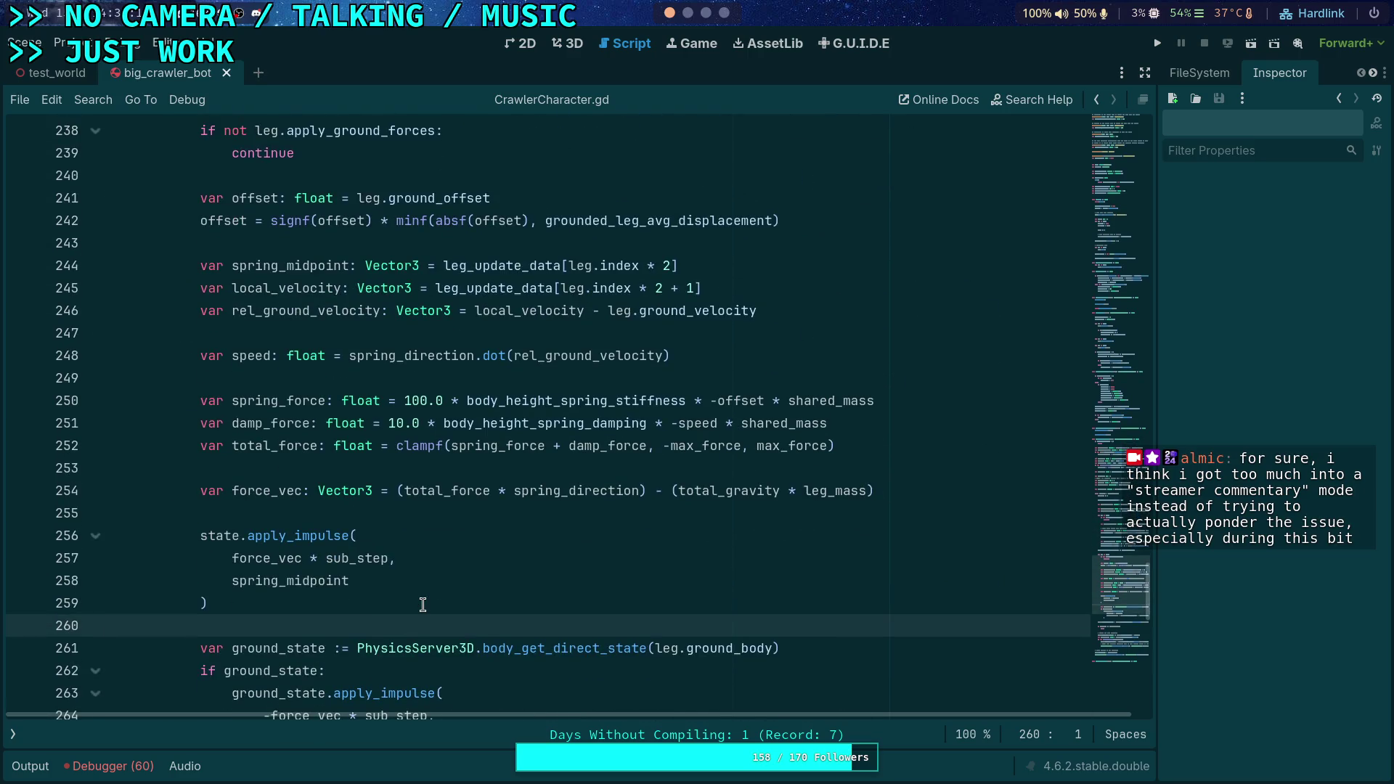
scroll(423, 606, "down", 1)
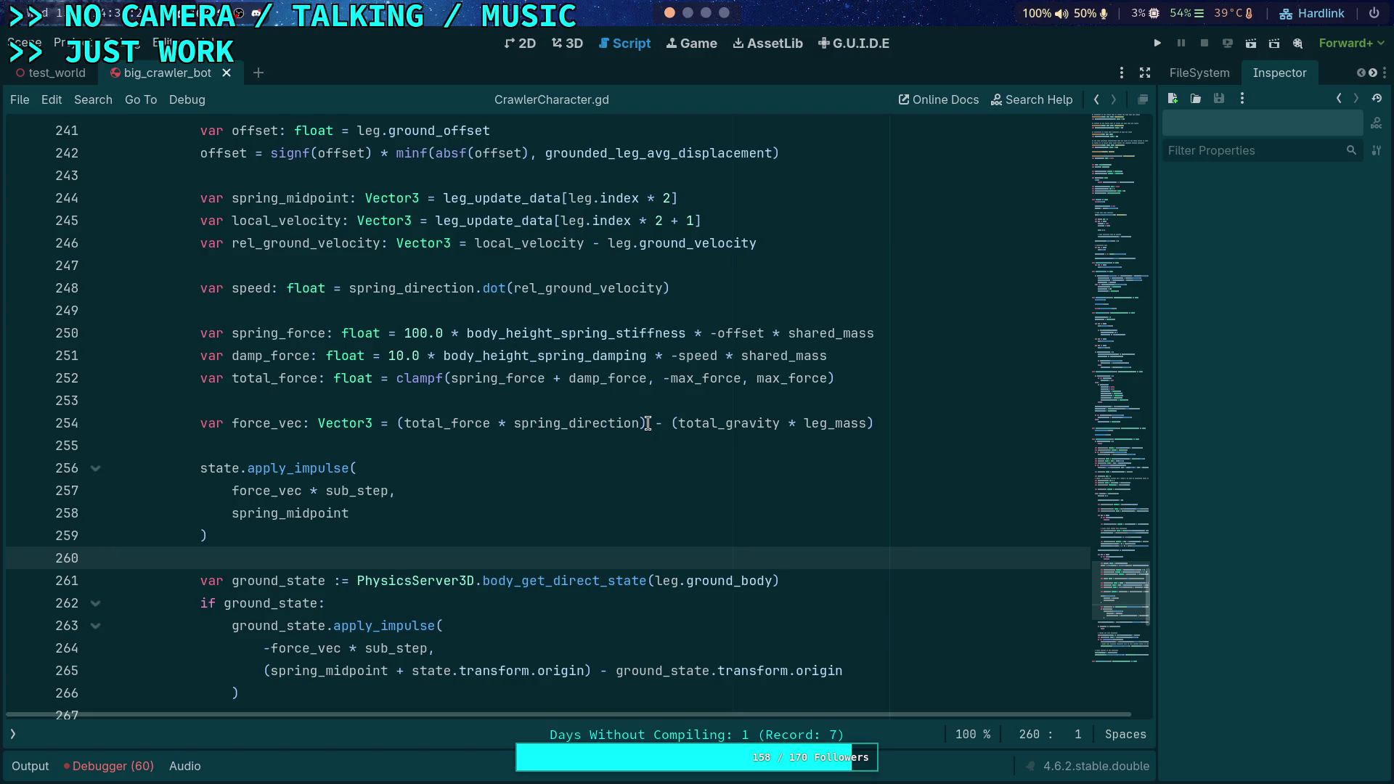
double_click(701, 424)
double_click(817, 423)
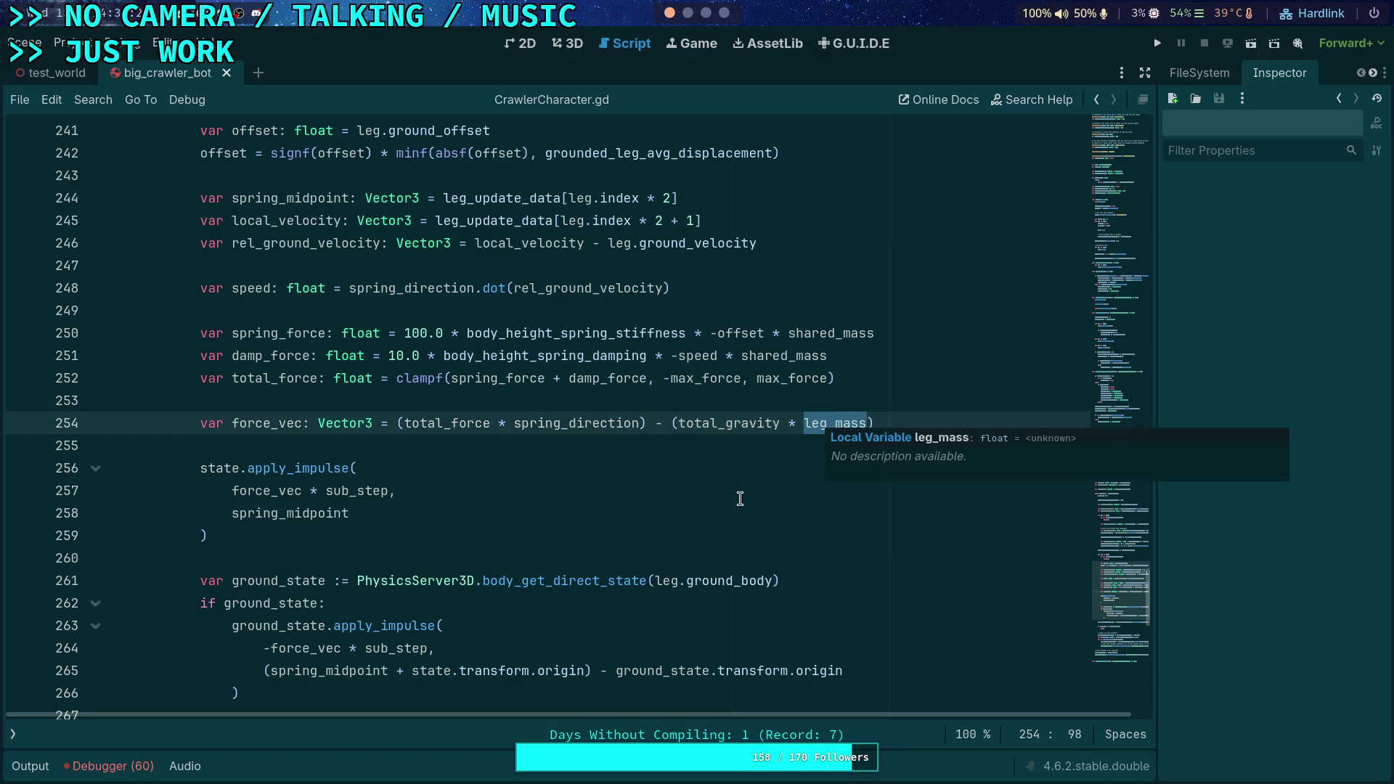
scroll(528, 479, "up", 1)
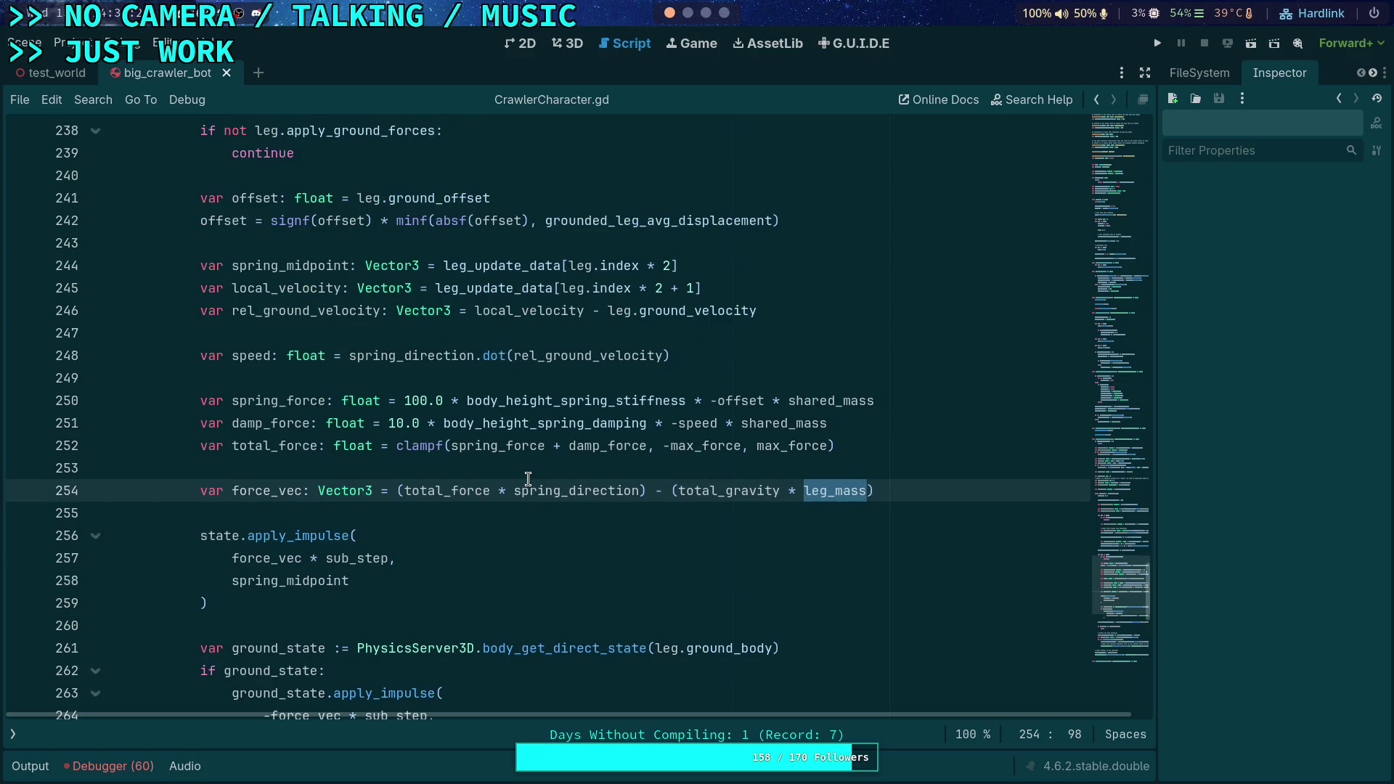
scroll(528, 479, "up", 1)
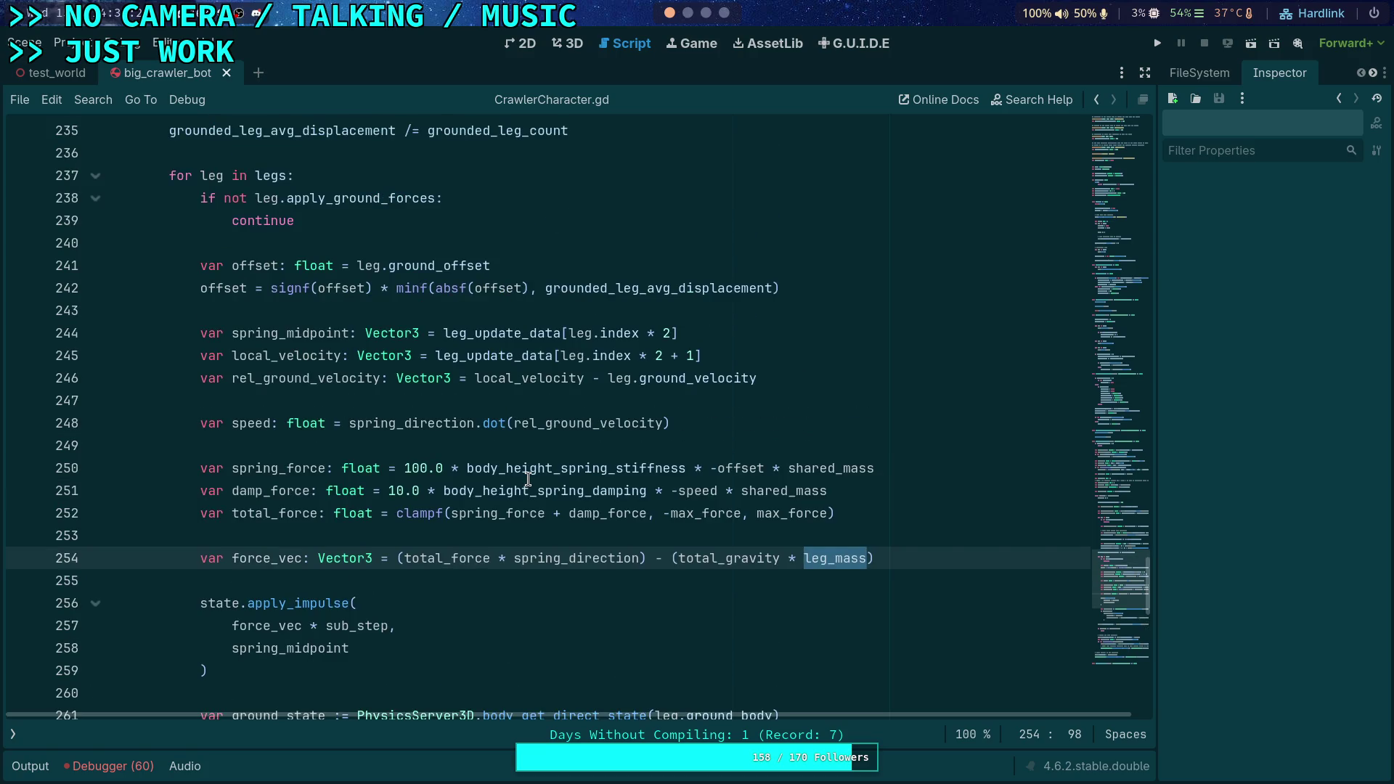
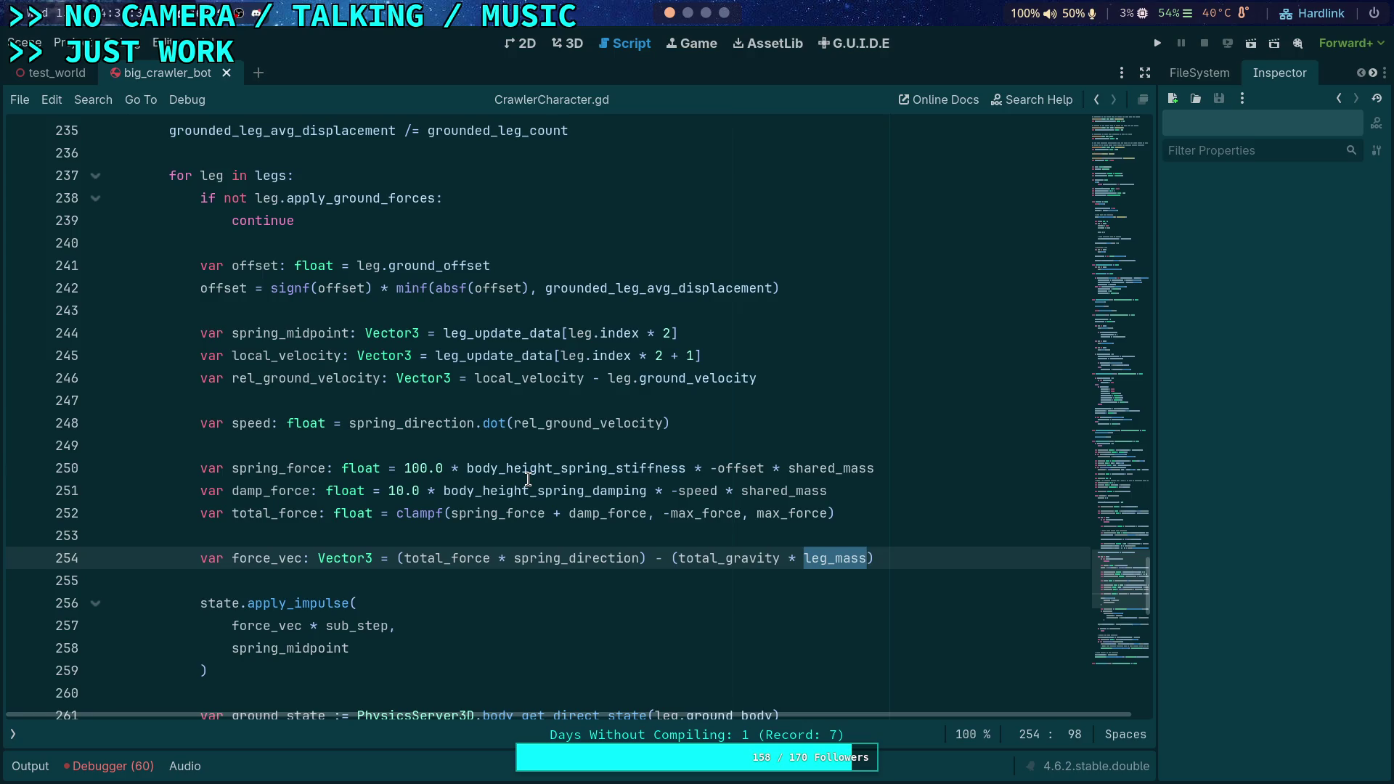
Switch from the Godot editor to empty workspace 5 with super+5
key("super+5")
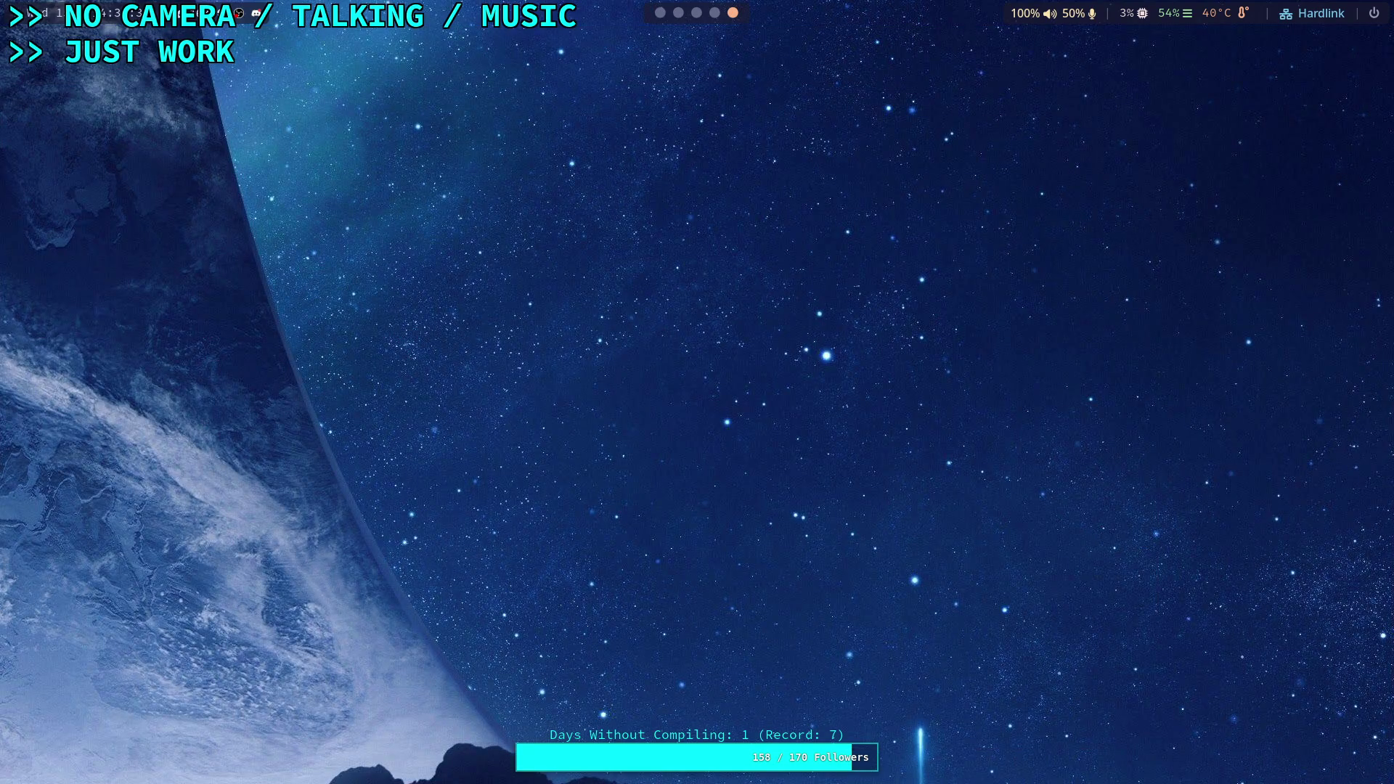
Launch Krita from the desktop application launcher
key("super+d")
type("vol")
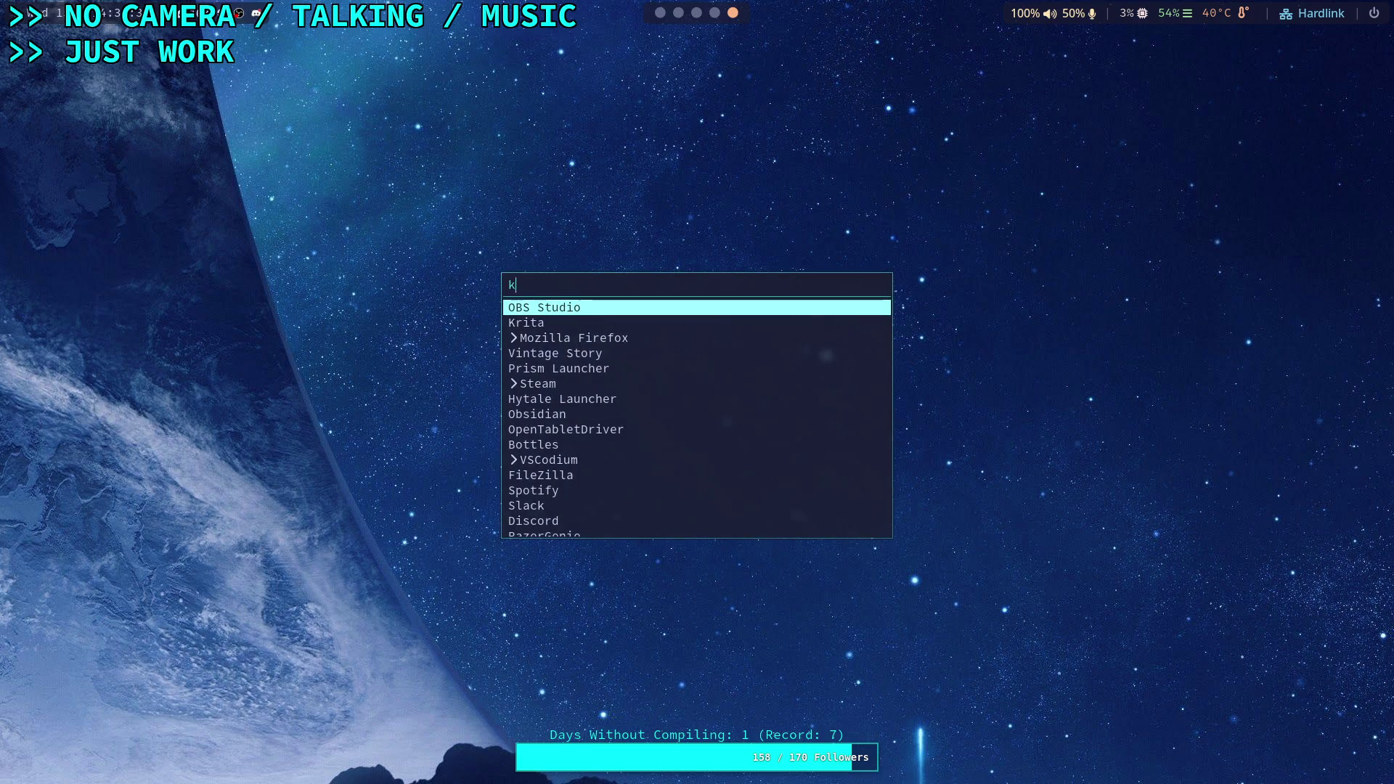
key("Return")
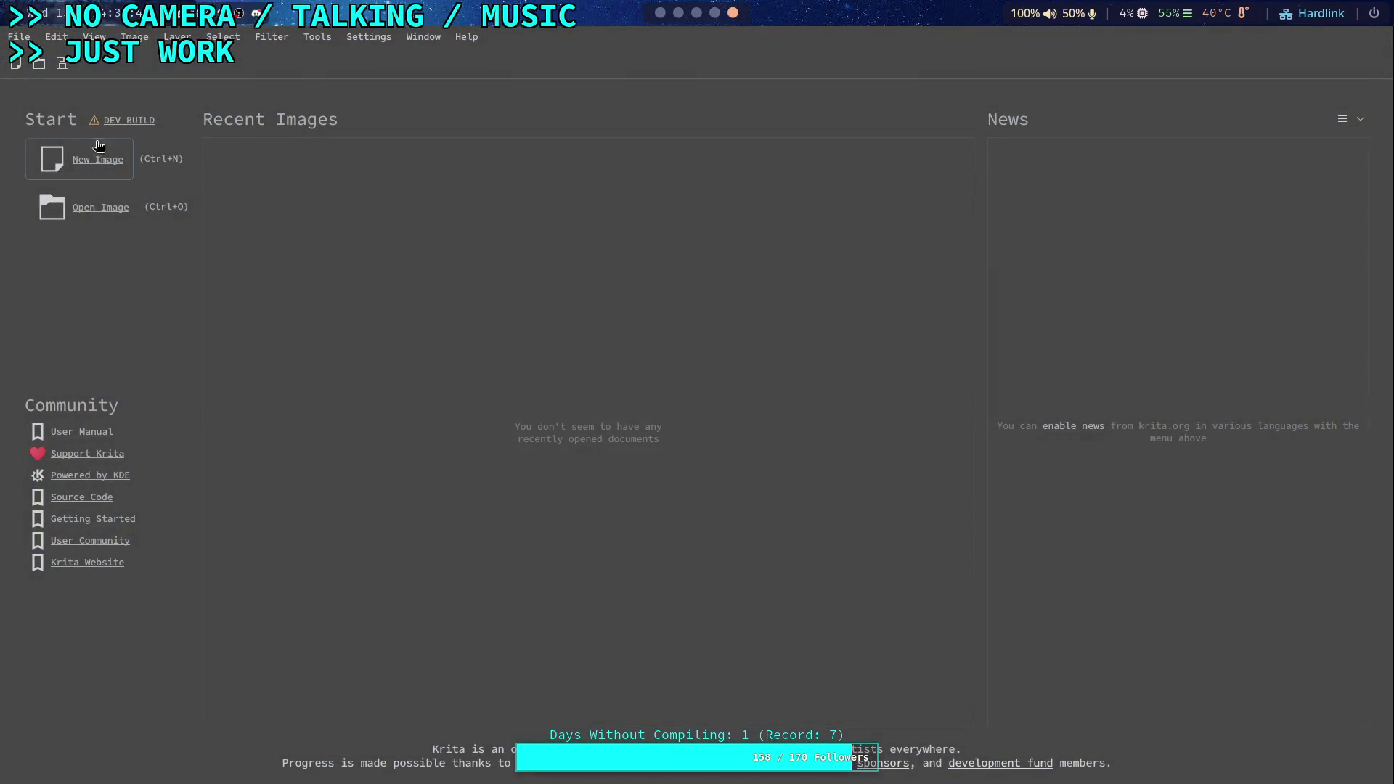
Create a new 1024×1024 image with a black background
left_click(122, 168)
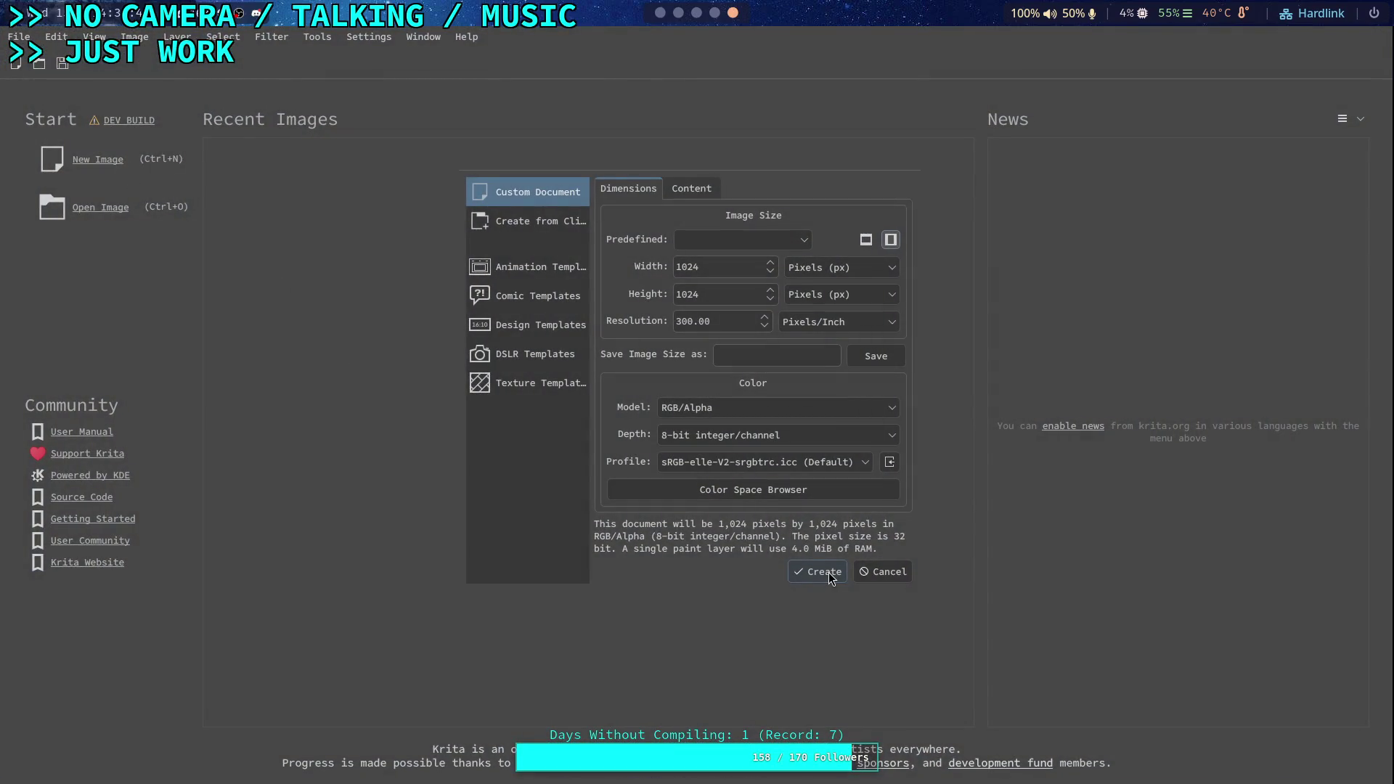
left_click(833, 578)
scroll(828, 570, "up", 5)
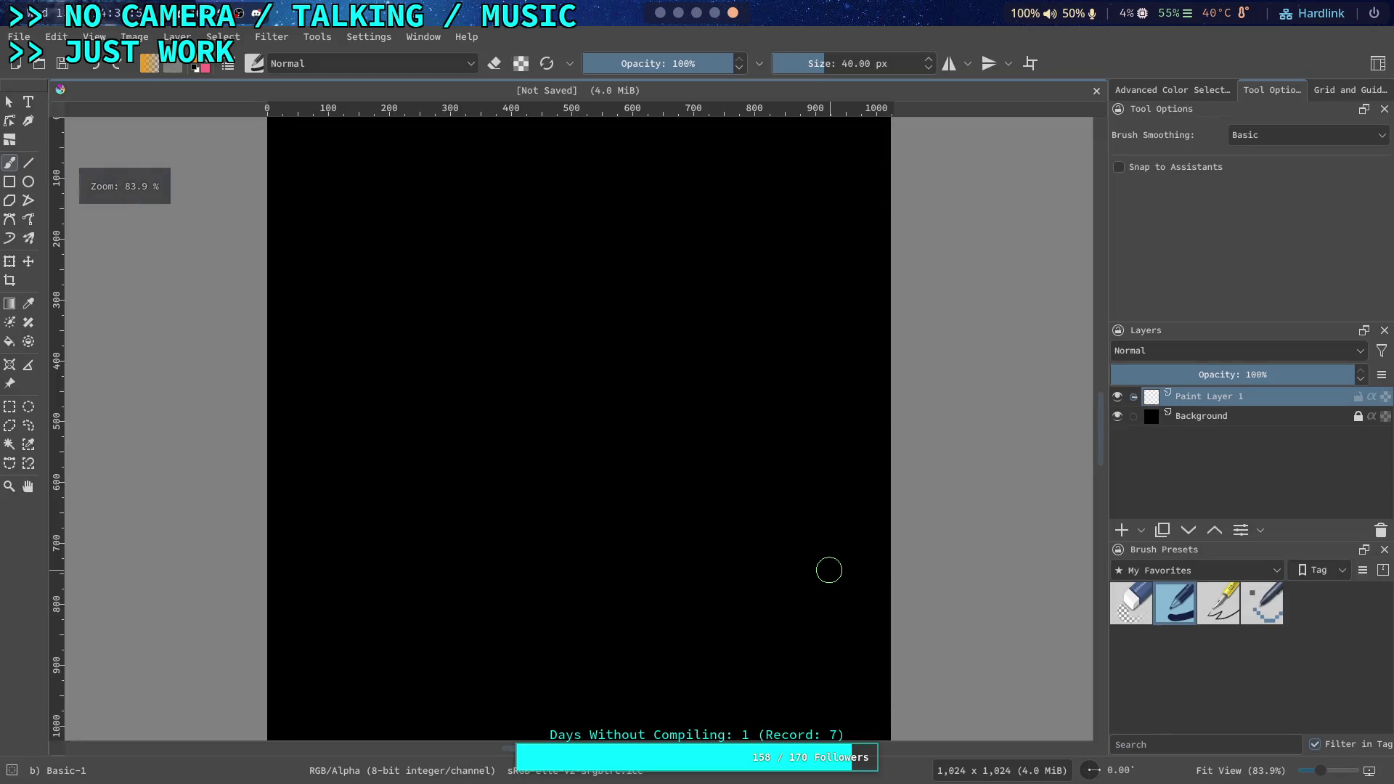
scroll(649, 504, "down", 1)
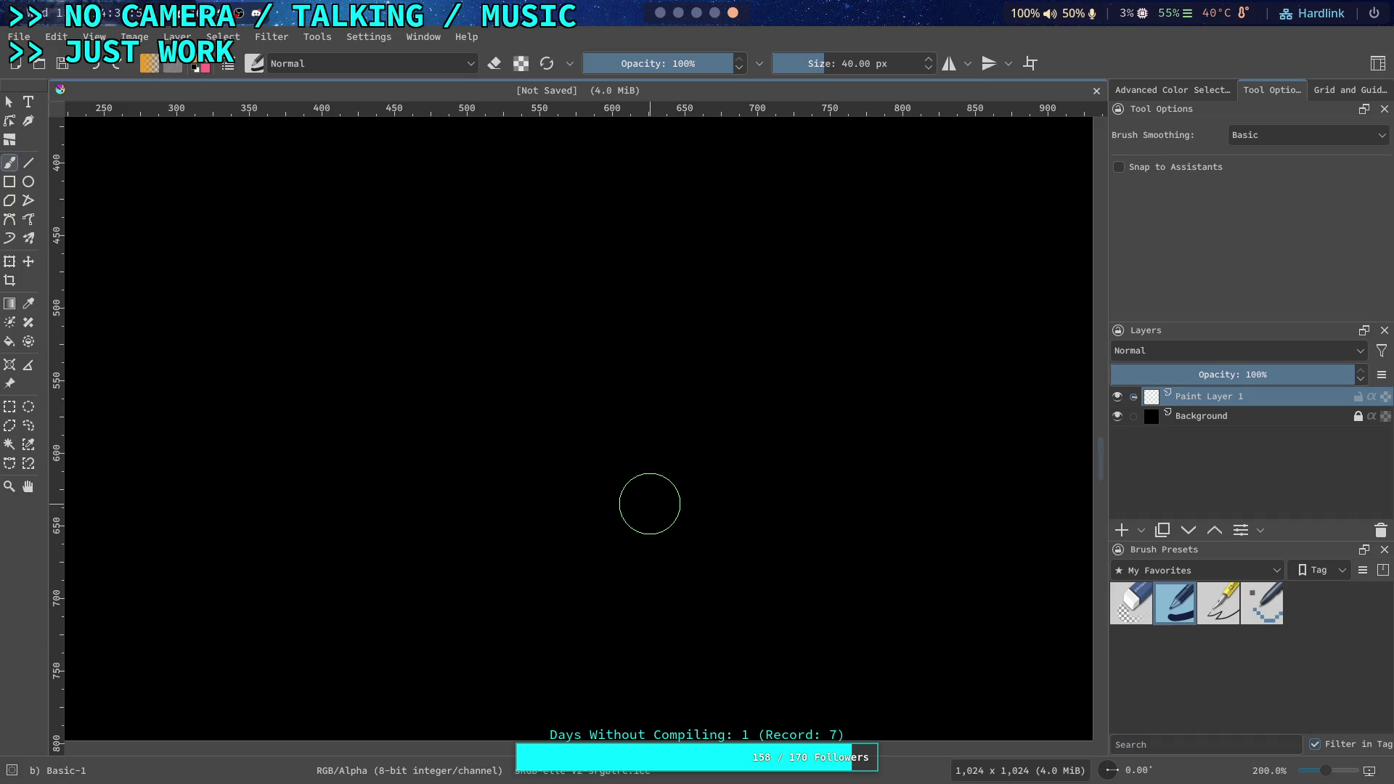
Choose the Line tool and set the colour to Lineart Grey #808080 from the Animation Color Set
left_click(28, 163)
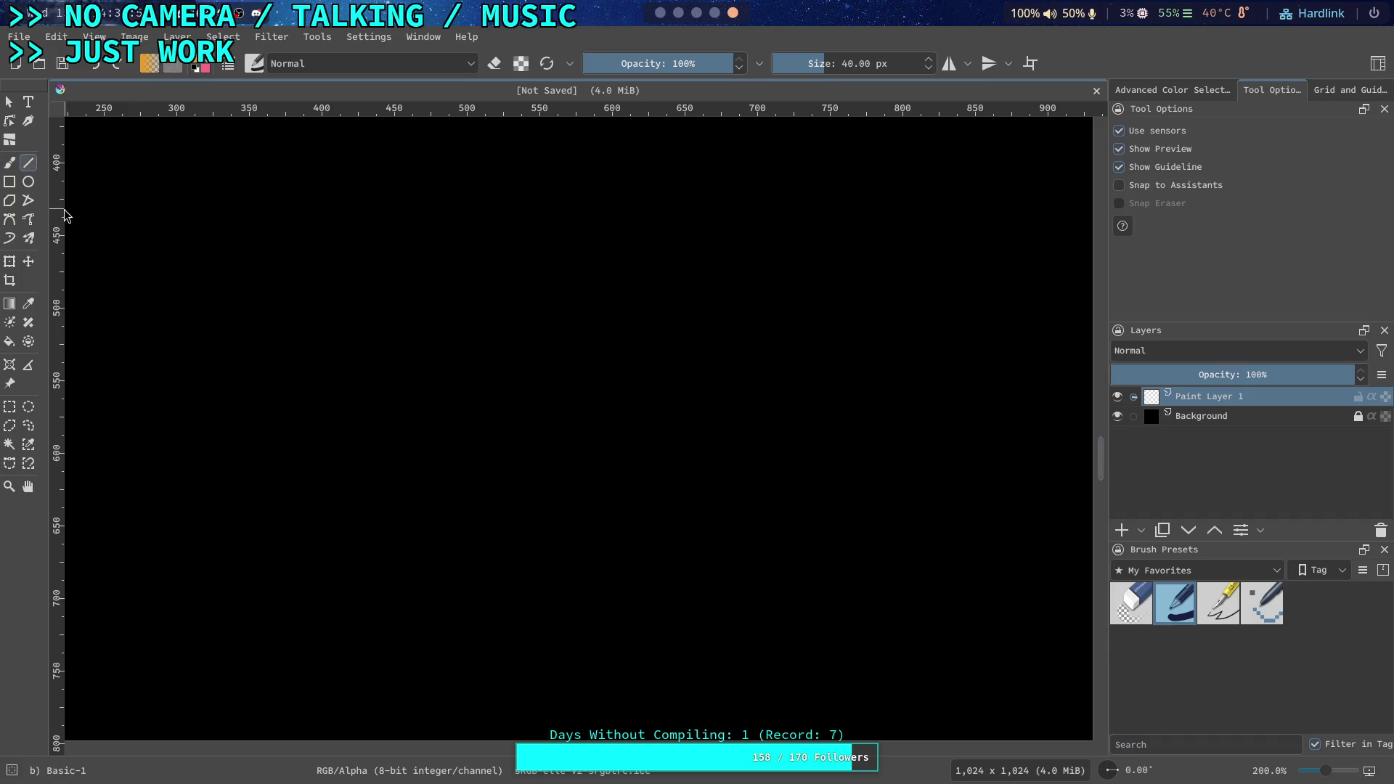
left_click(197, 65)
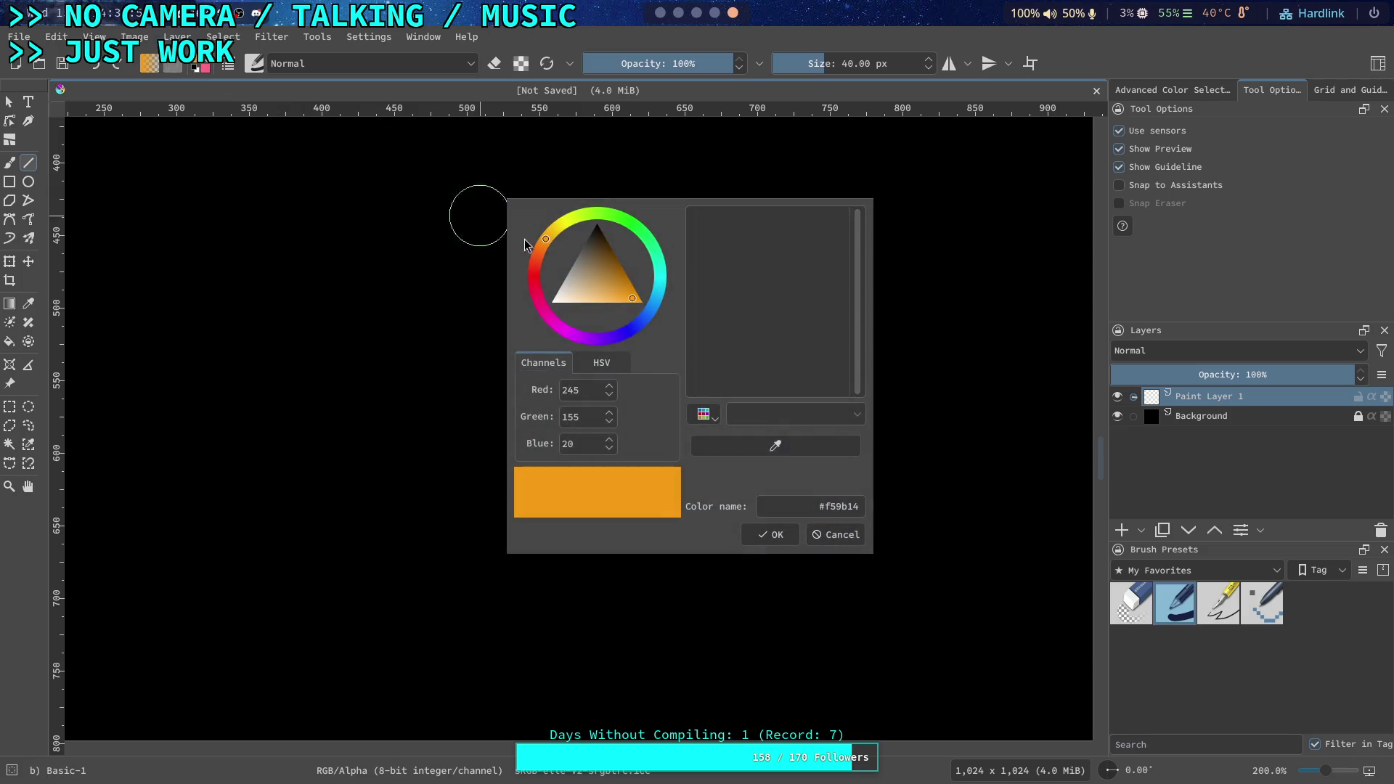
left_click(704, 414)
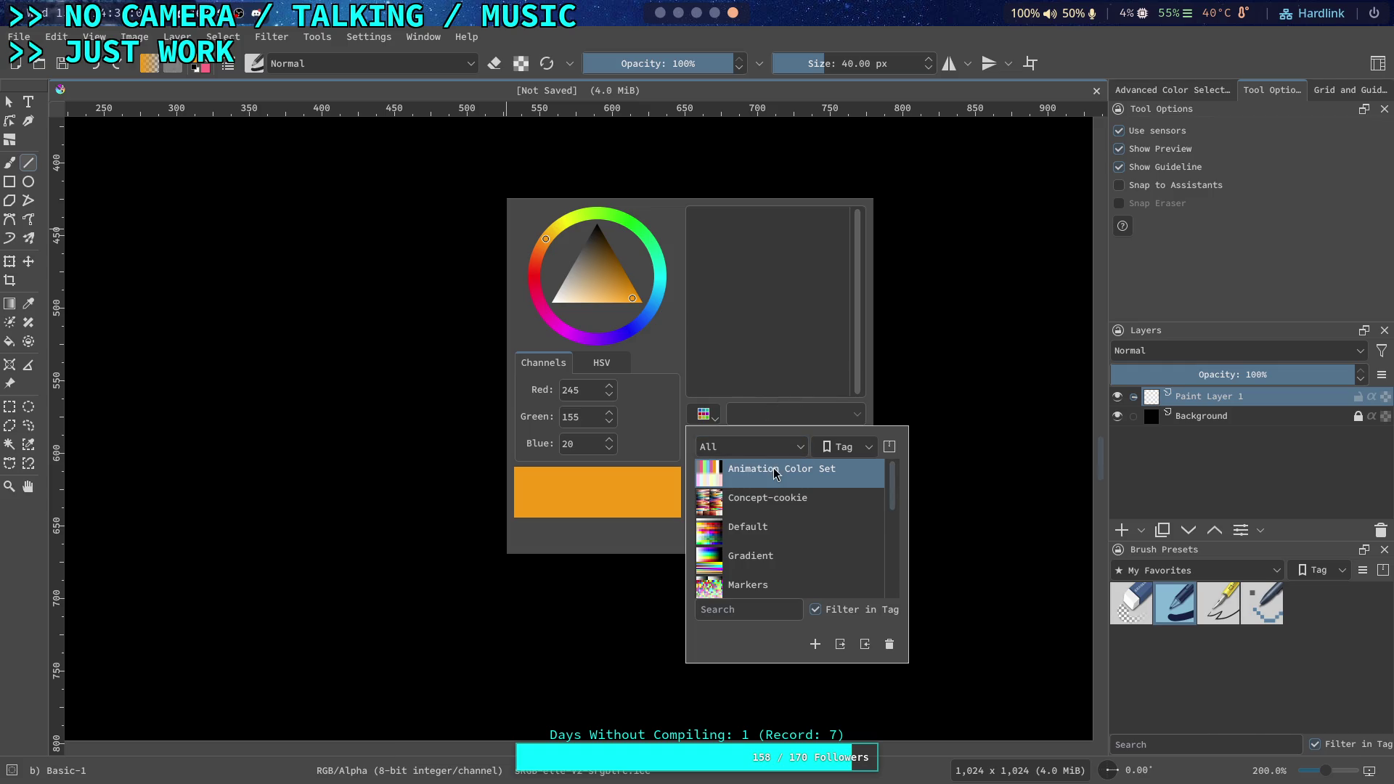
left_click(768, 500)
left_click(761, 473)
left_click(744, 274)
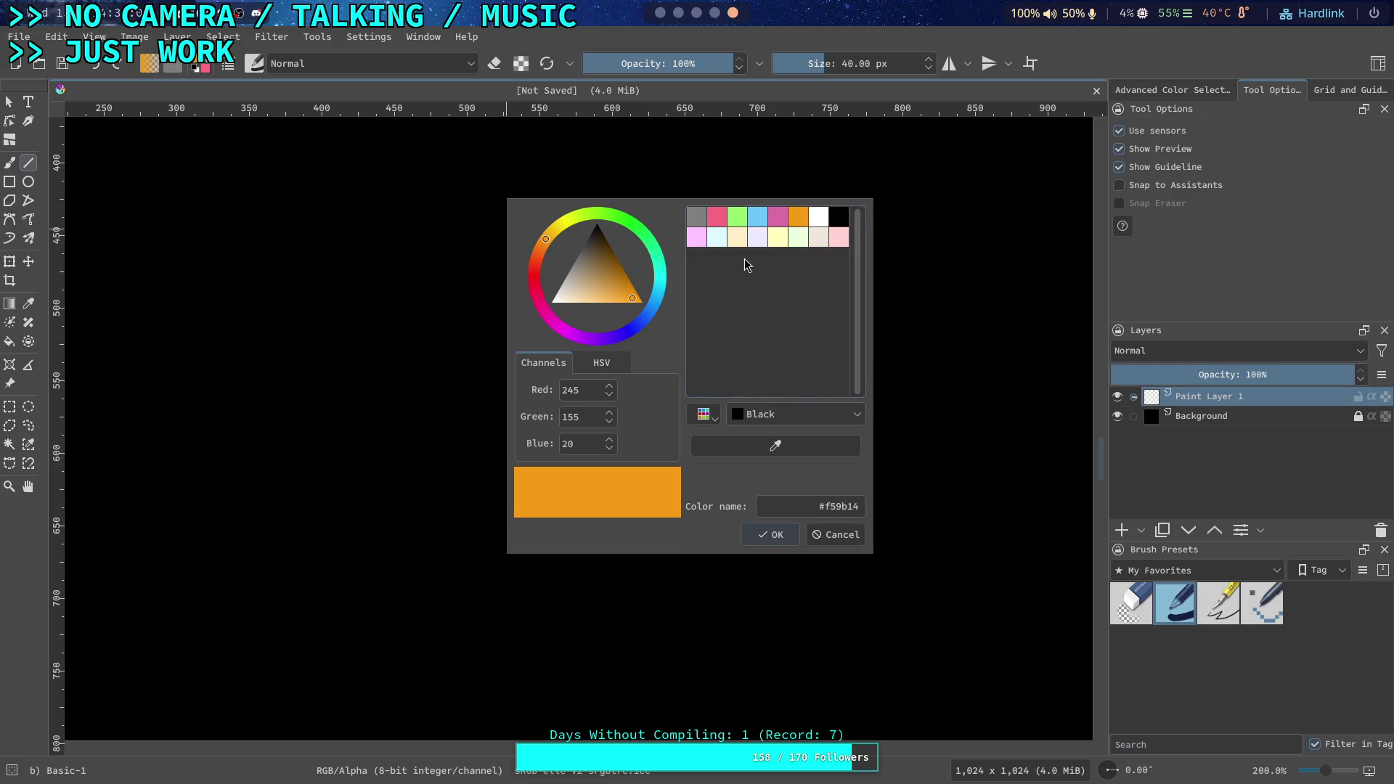
left_click(699, 218)
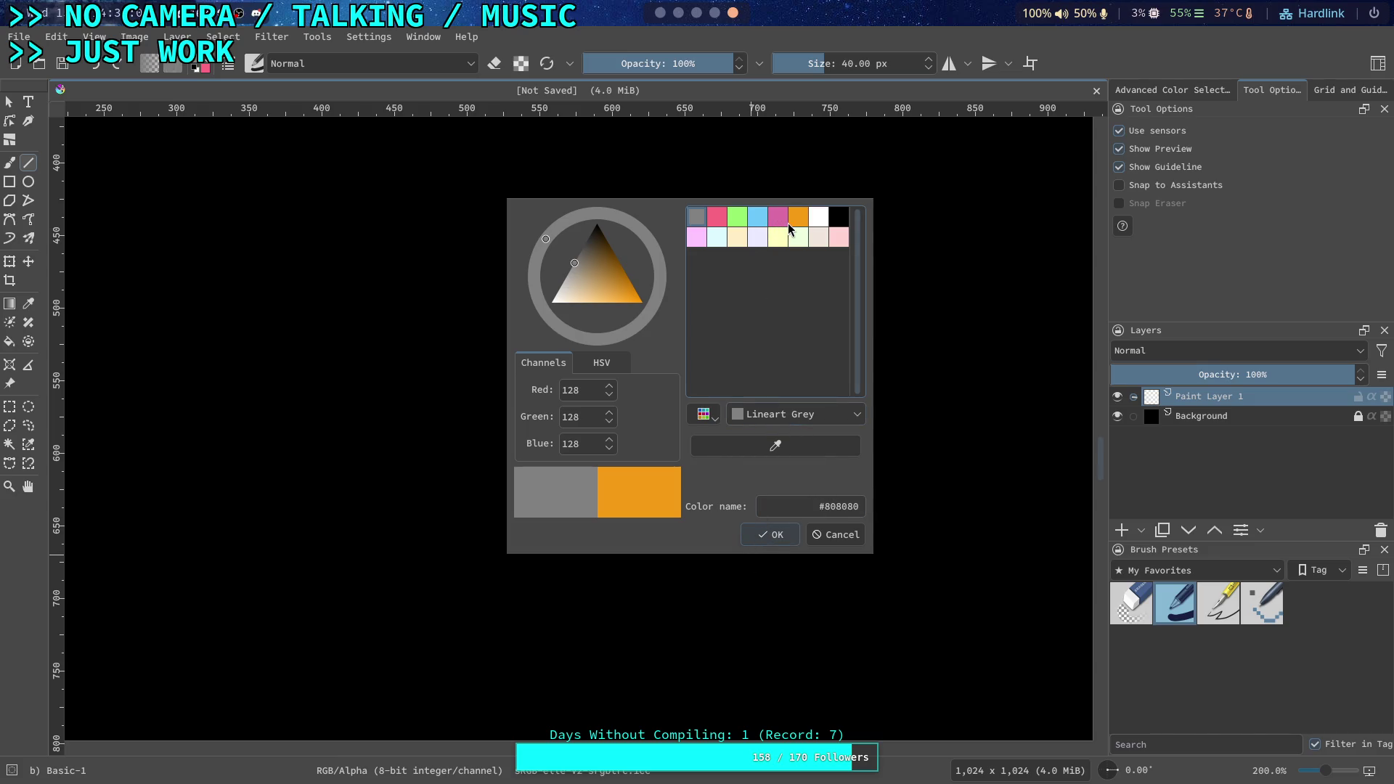
left_click(757, 539)
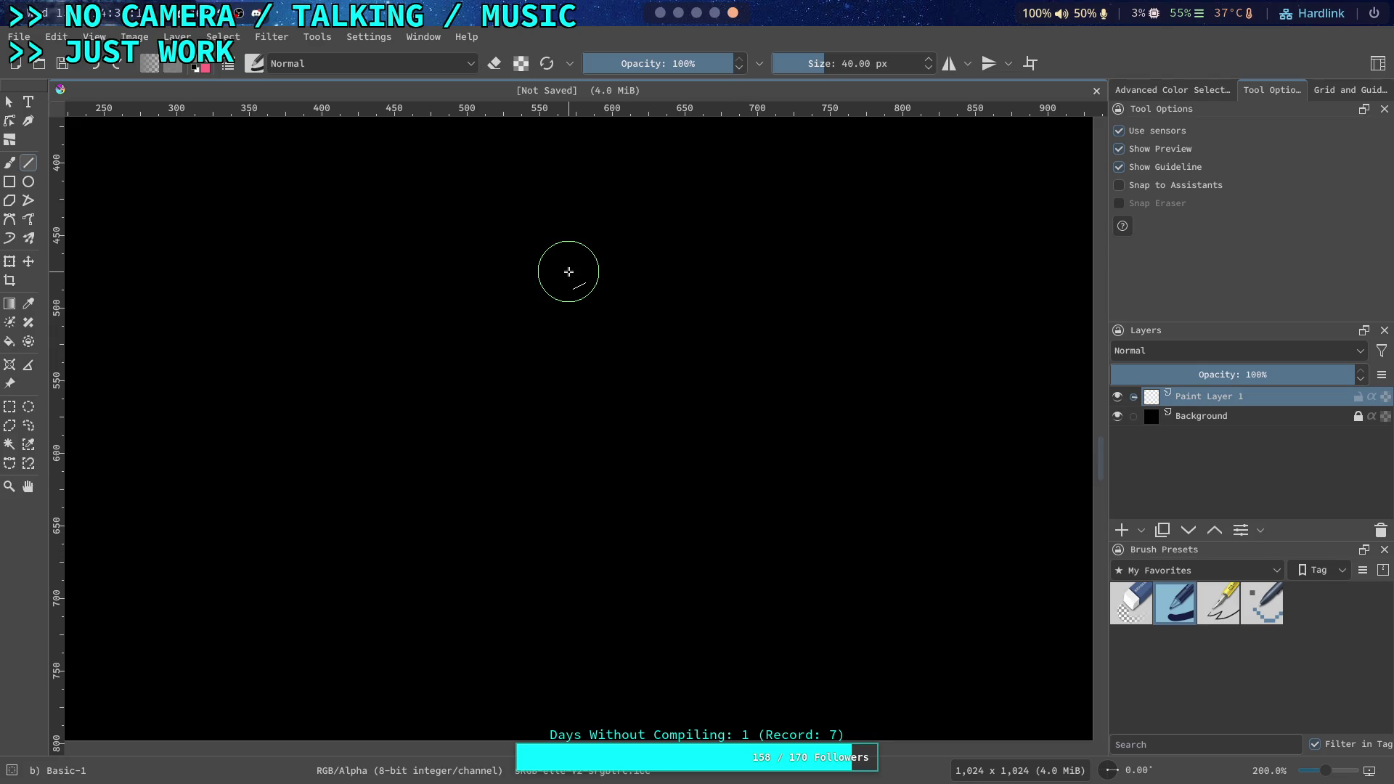
Set the brush size to 2 px
double_click(877, 63)
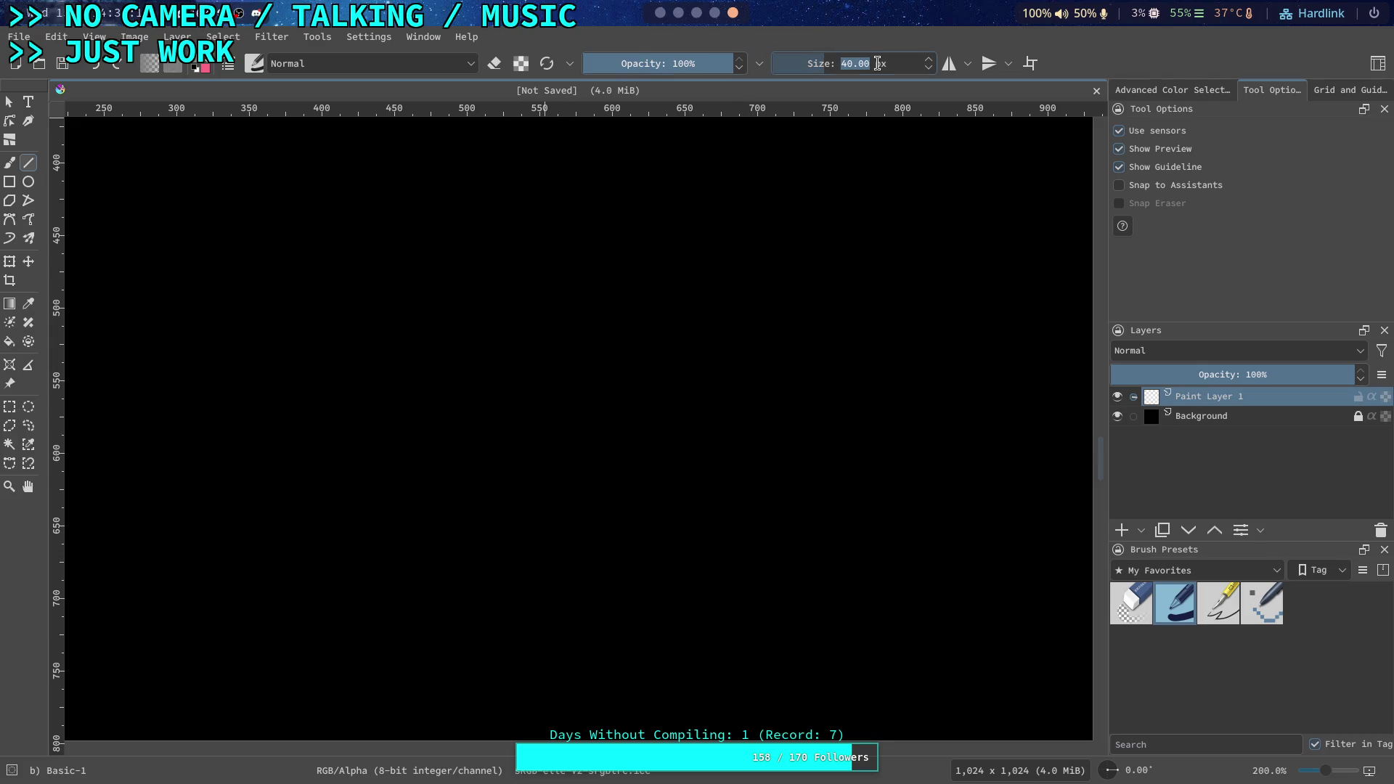
type("2")
key("Return")
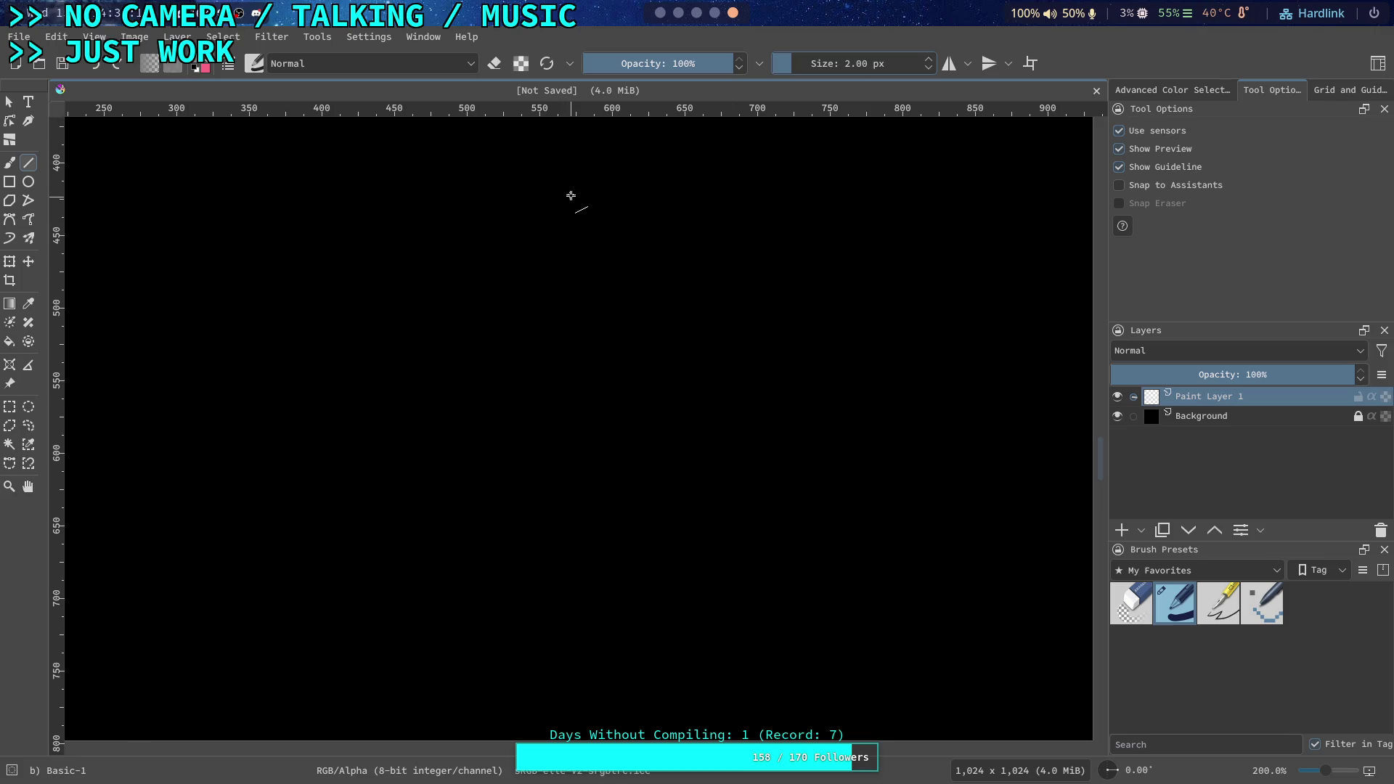
Draw and undo a test line, then add Vector Layer 2 above Paint Layer 1
mouse_move(679, 200)
left_mouse_down()
mouse_move(460, 296)
mouse_move(341, 394)
left_mouse_up()
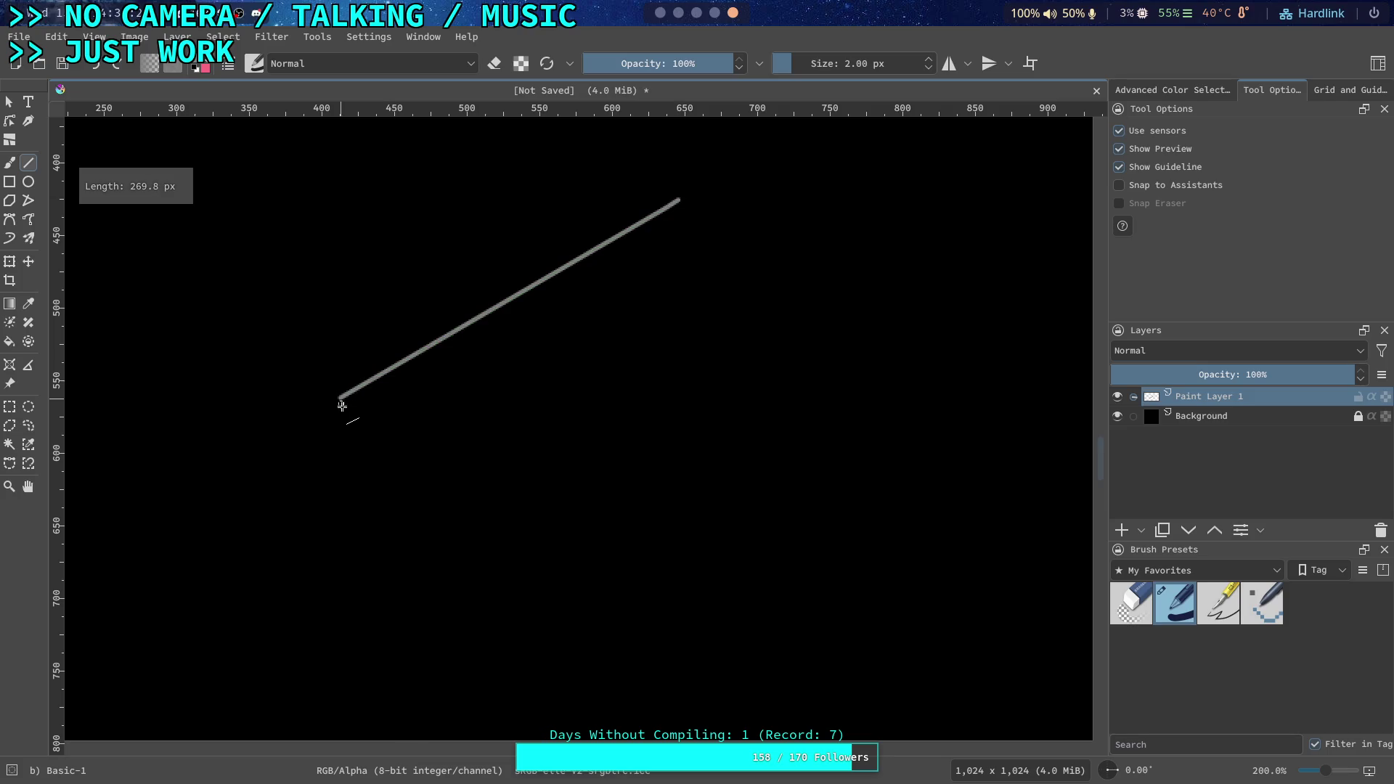
key("ctrl+z")
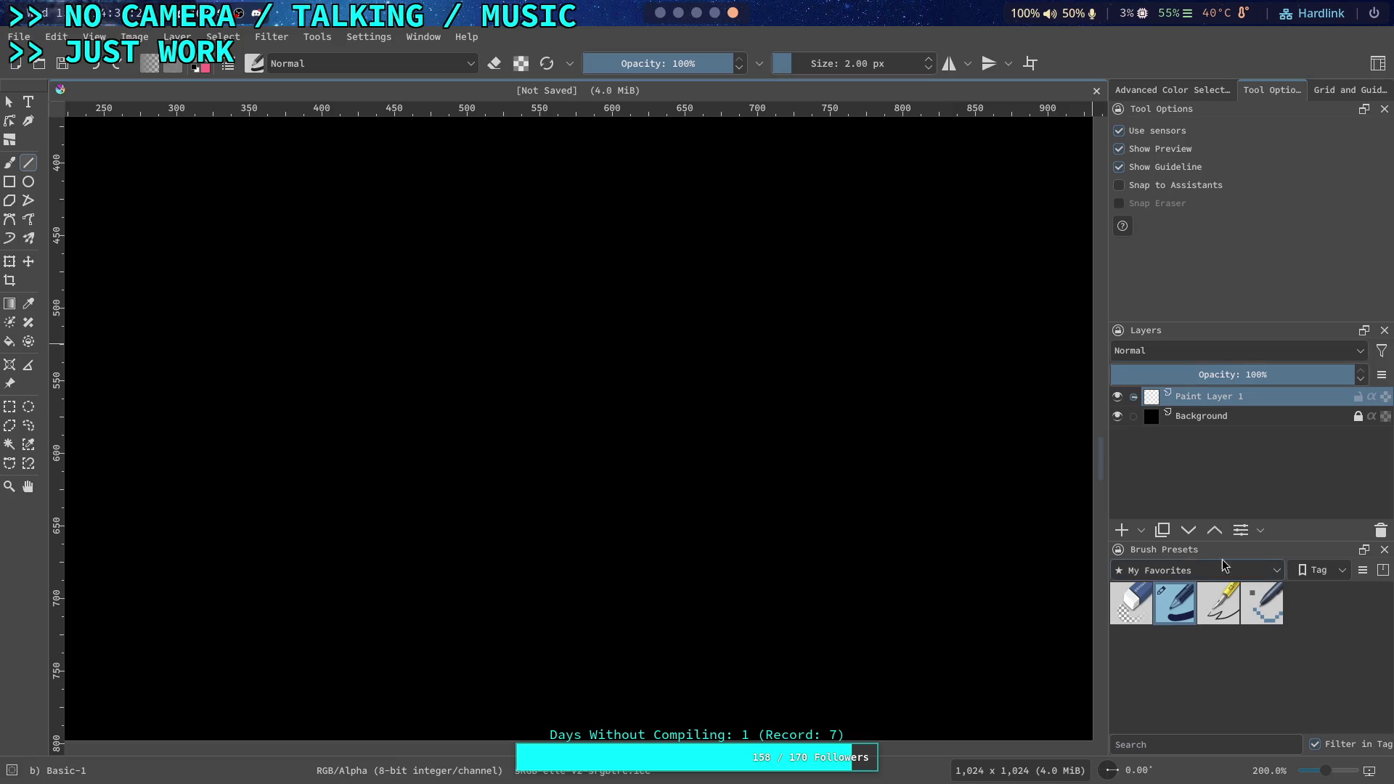
left_click(1137, 536)
left_click(1191, 318)
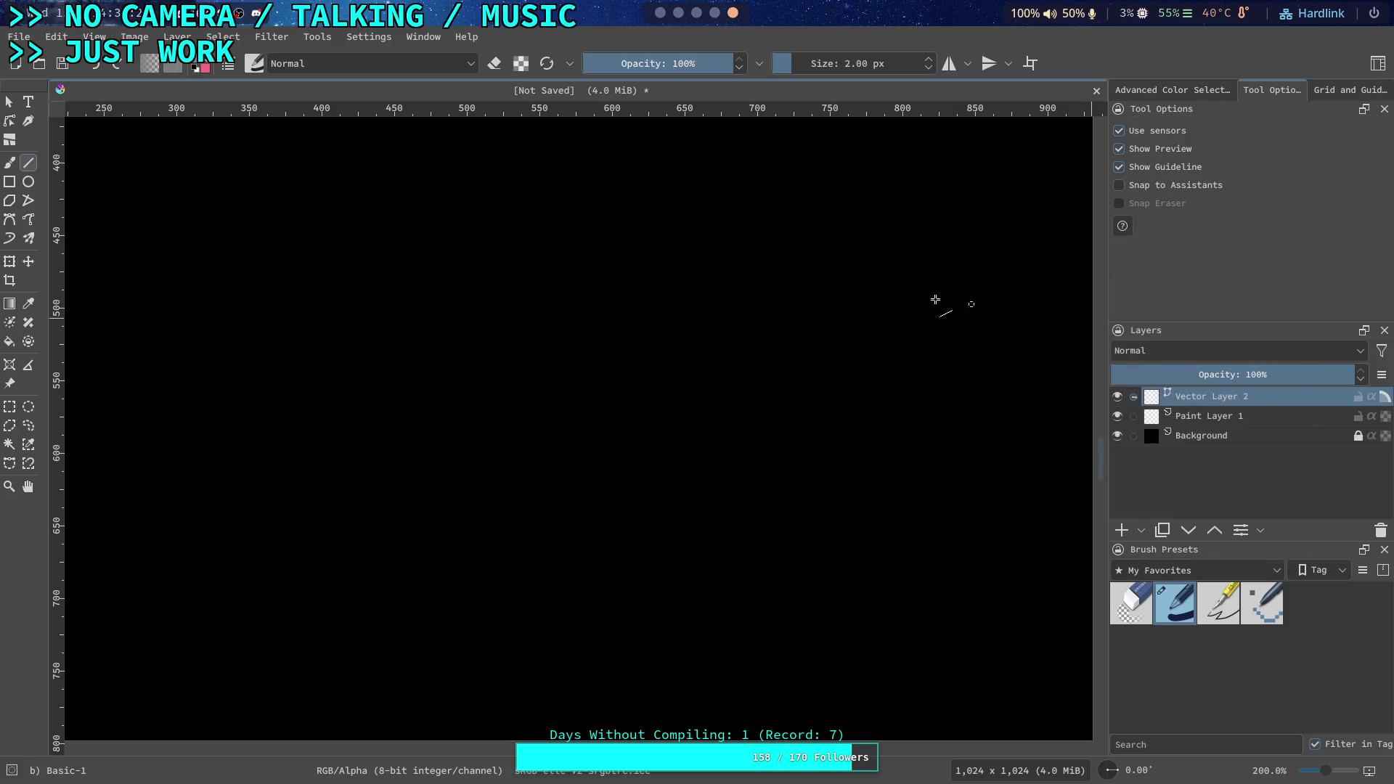
Draw a filled grey triangle with the Polygon tool using top, left and bottom corners
left_click(26, 201)
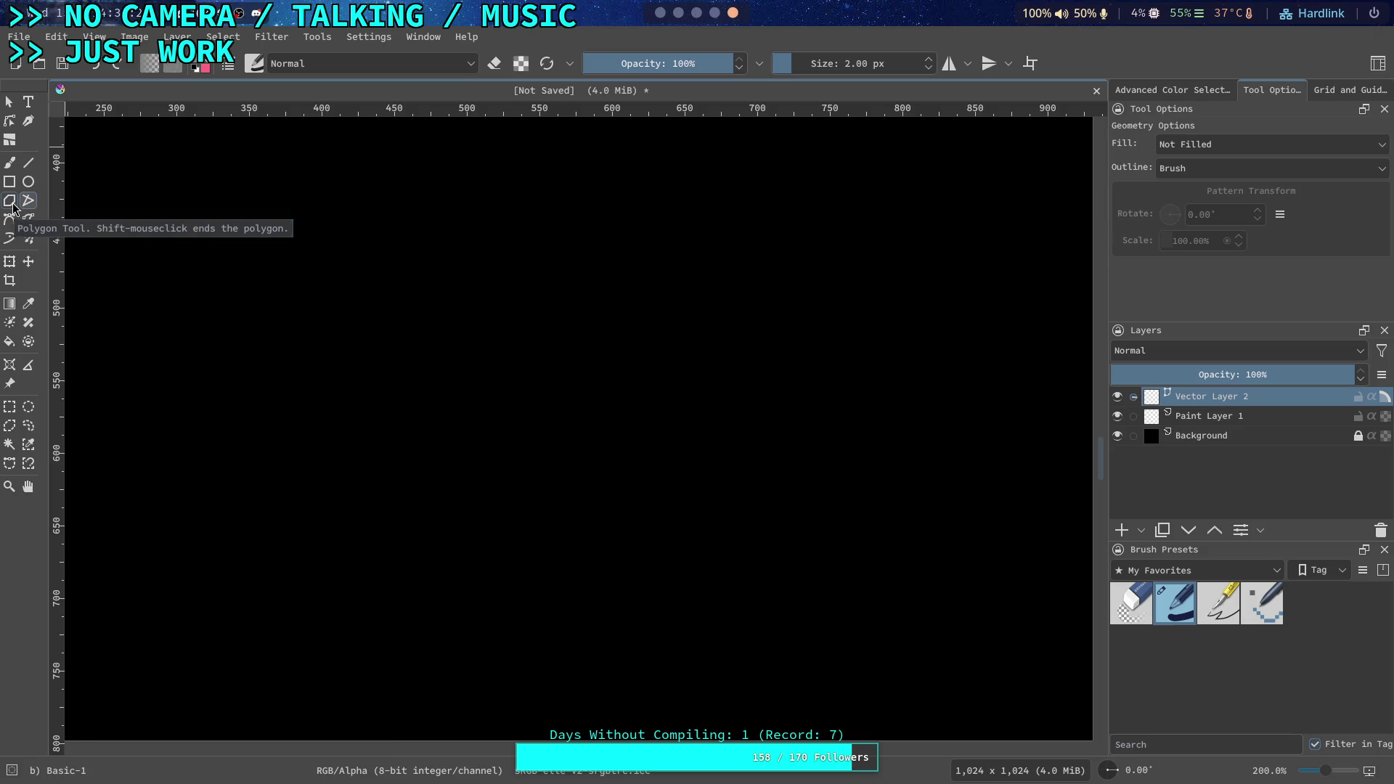
left_click(13, 208)
left_click(704, 204)
left_click(384, 388)
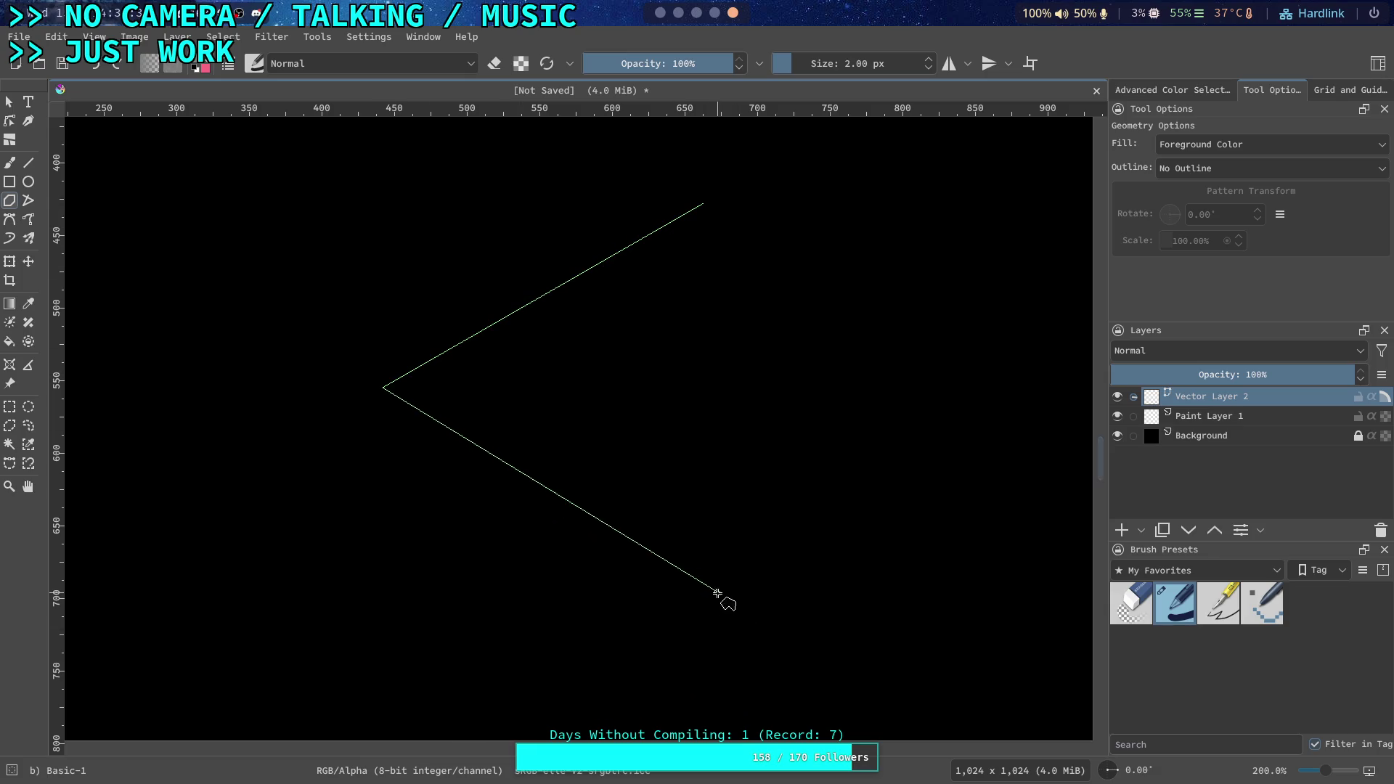
double_click(717, 607)
left_click(667, 204)
left_click(364, 407)
left_click(700, 560)
double_click(671, 225)
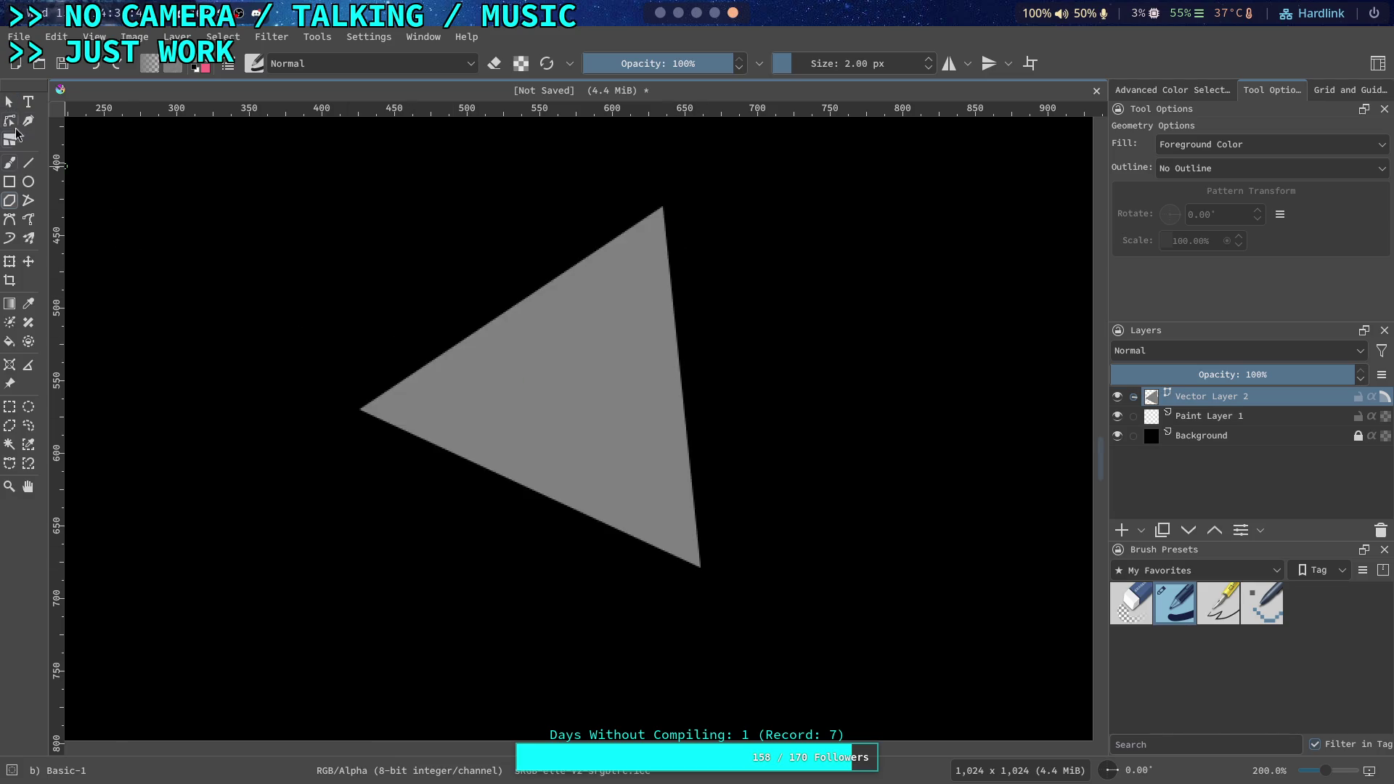
Drag the triangle's bottom corner down and its left corner further left
left_click(10, 121)
left_click(691, 571)
left_click_drag(694, 575, 667, 594)
left_click(360, 410)
mouse_move(363, 411)
left_mouse_down()
mouse_move(302, 409)
mouse_move(318, 422)
left_mouse_up()
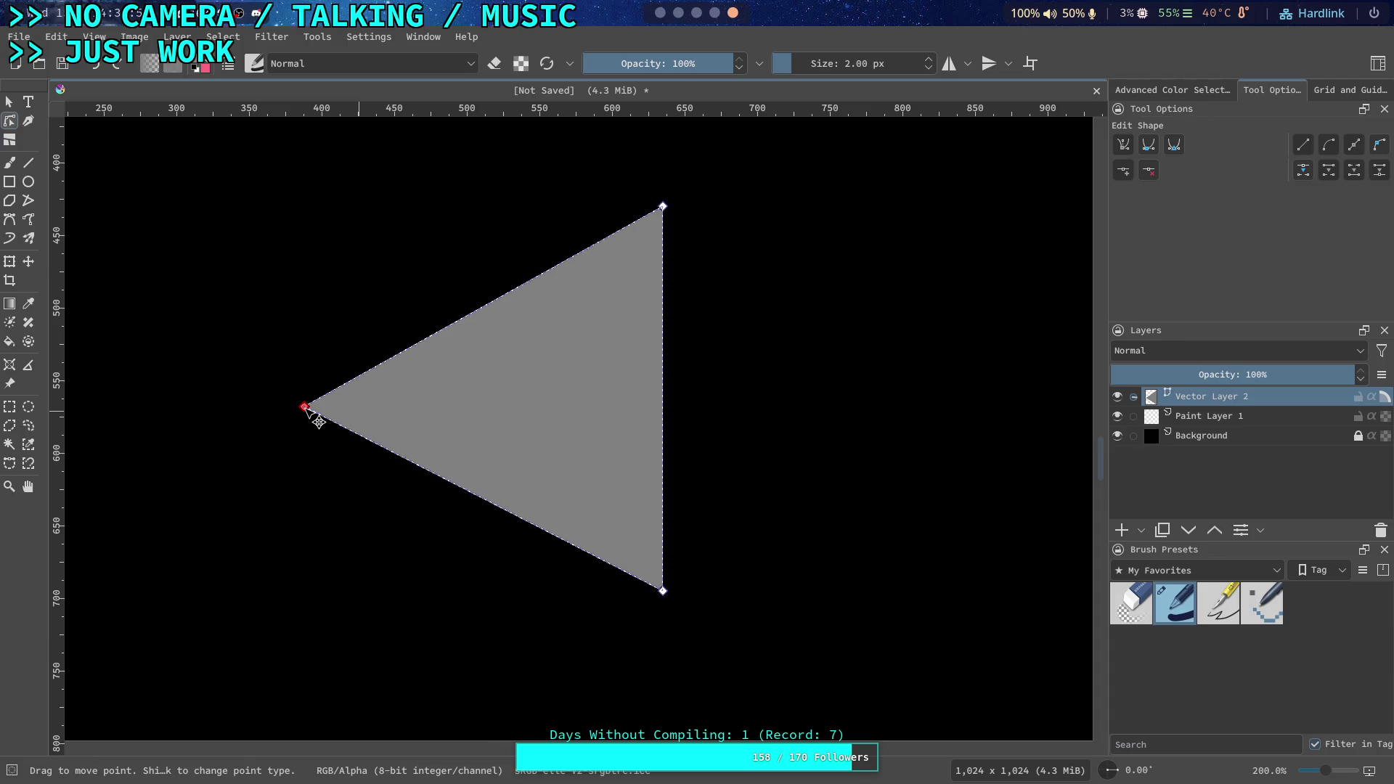
Choose the Ellipse tool and set the colour to the light green swatch
left_click(28, 182)
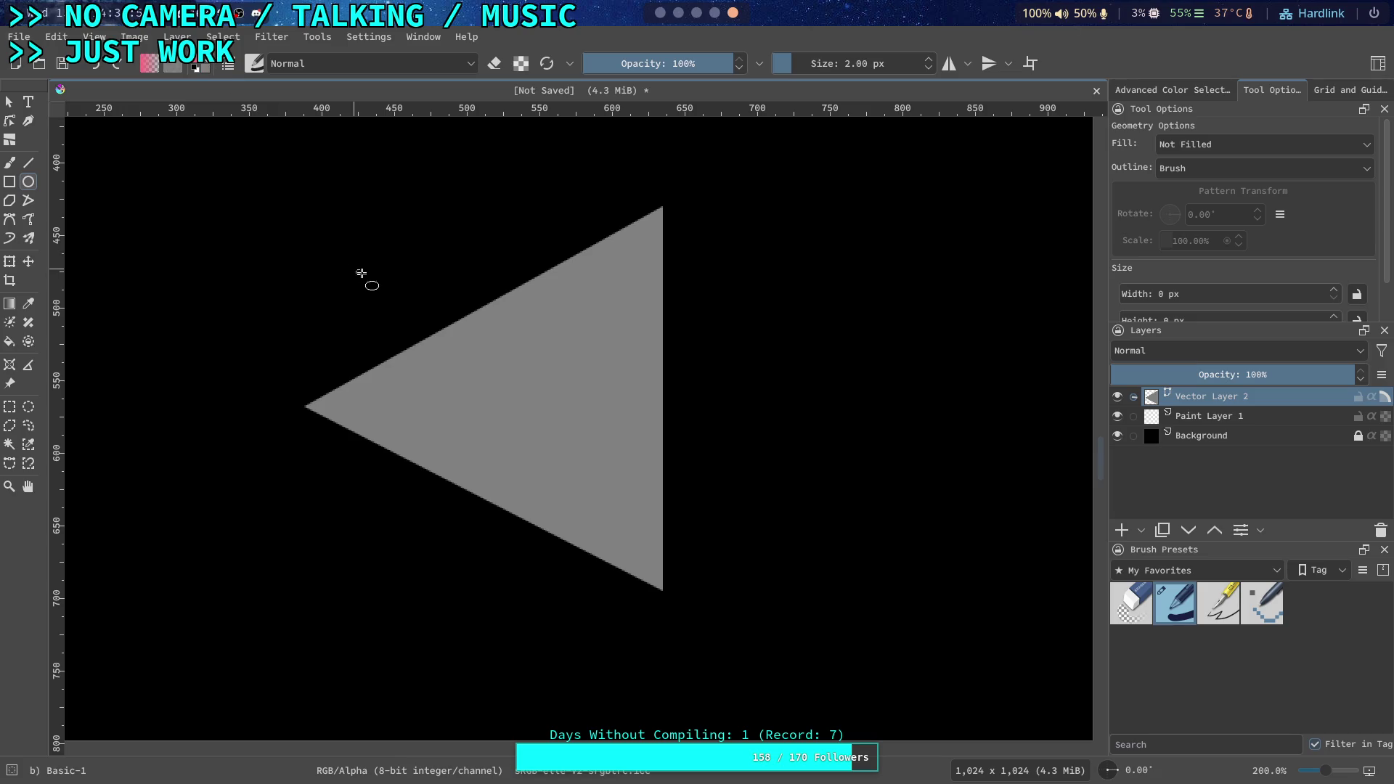
left_click(206, 70)
left_click(197, 66)
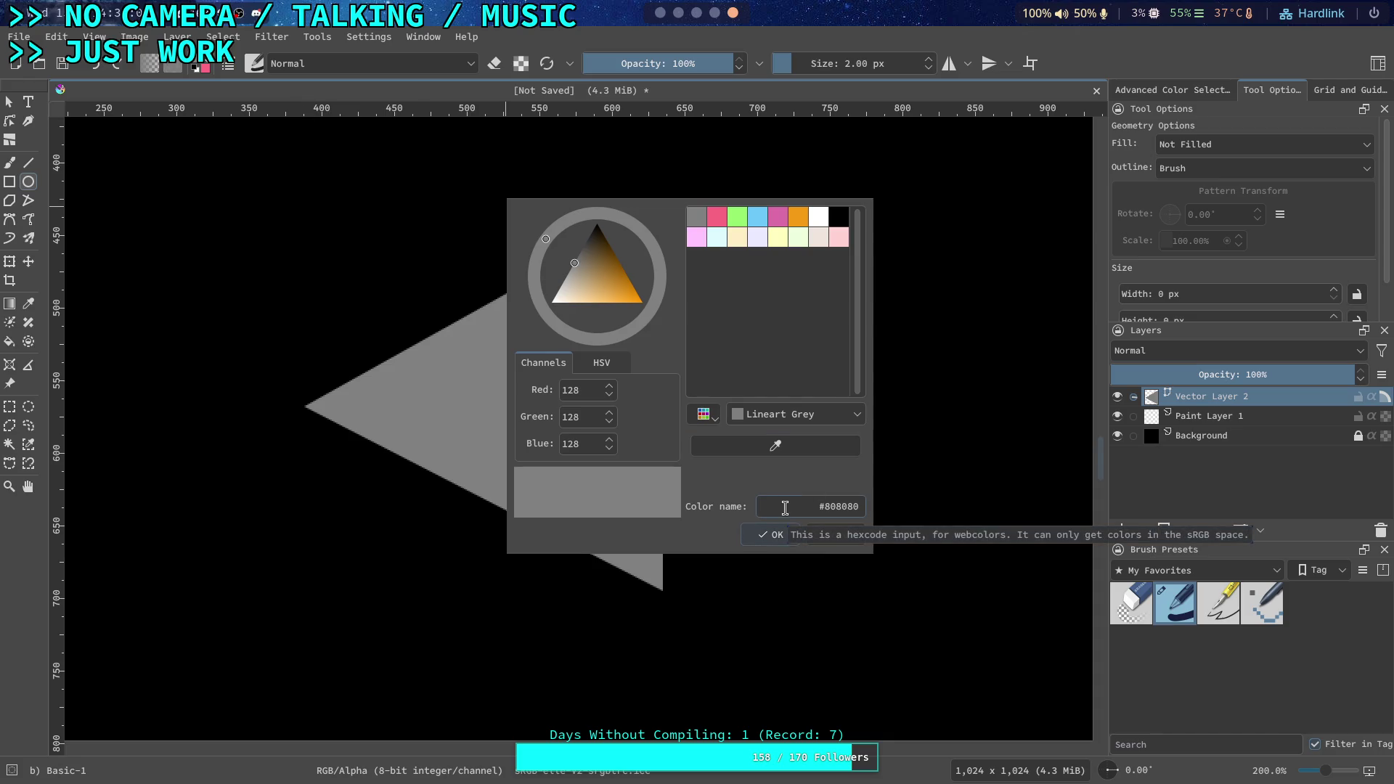
left_click(757, 217)
left_click(738, 237)
left_click(737, 217)
left_click(772, 534)
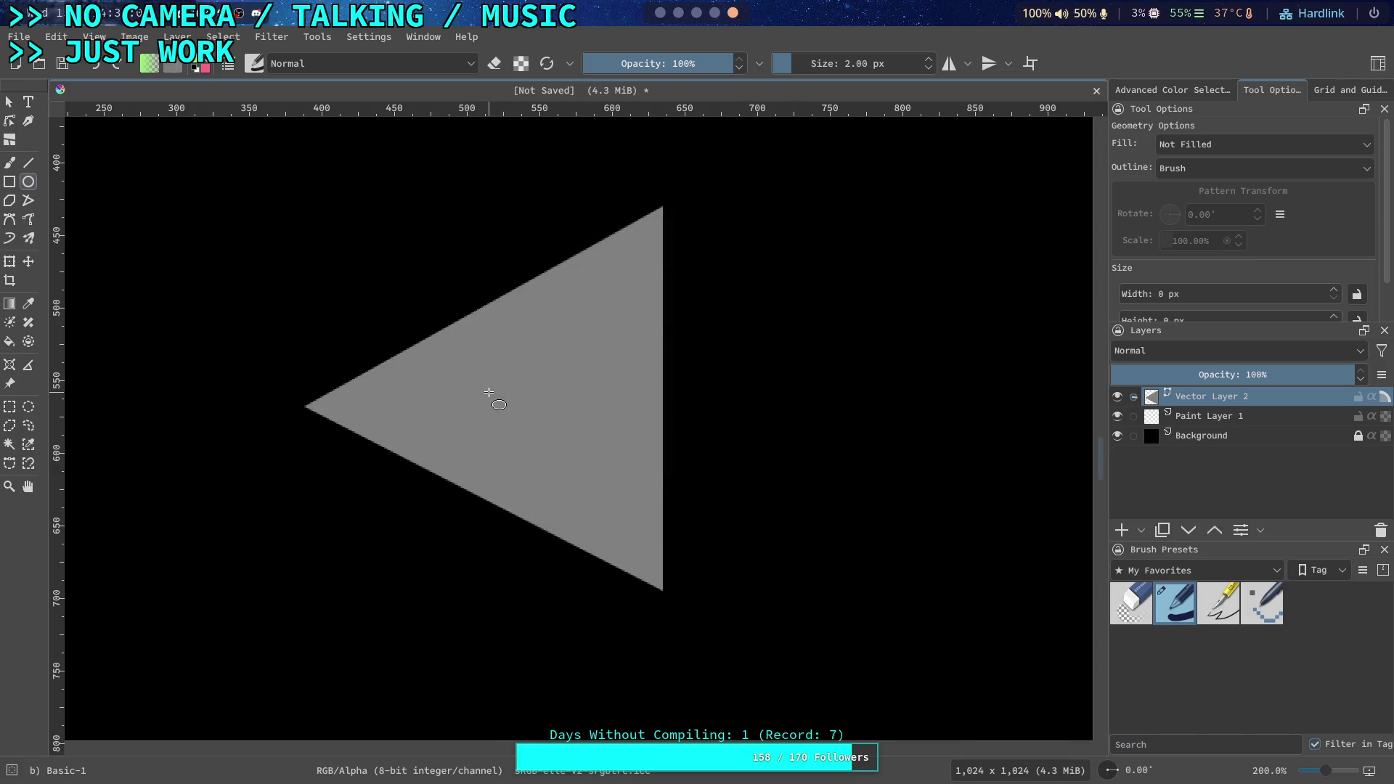
Draw a 20 px circle inside the triangle and nudge it slightly down
left_click_drag(467, 384, 495, 413)
left_click(9, 102)
left_click(460, 399)
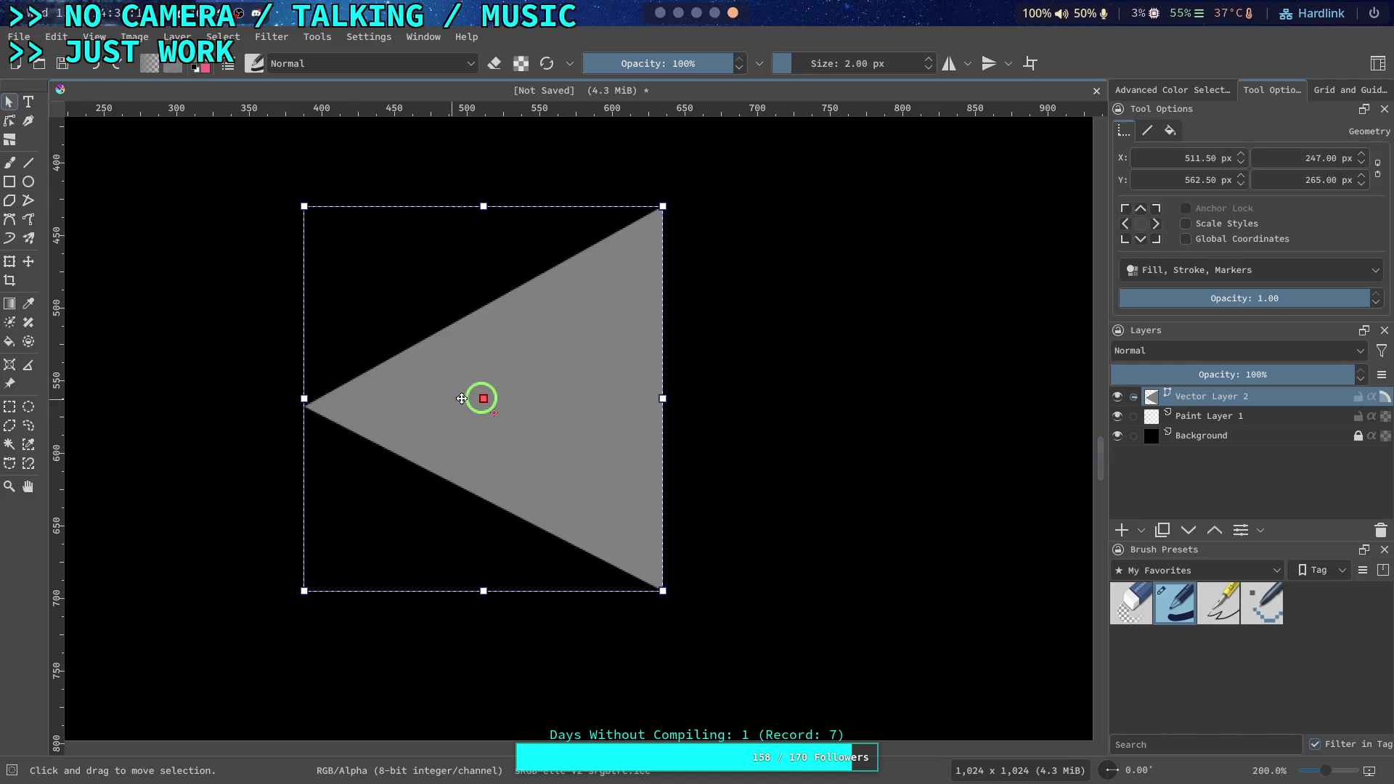
left_click(737, 399)
left_click(482, 395)
left_click(665, 401)
left_click(485, 406)
mouse_move(482, 408)
left_mouse_down()
mouse_move(470, 409)
mouse_move(482, 411)
left_mouse_up()
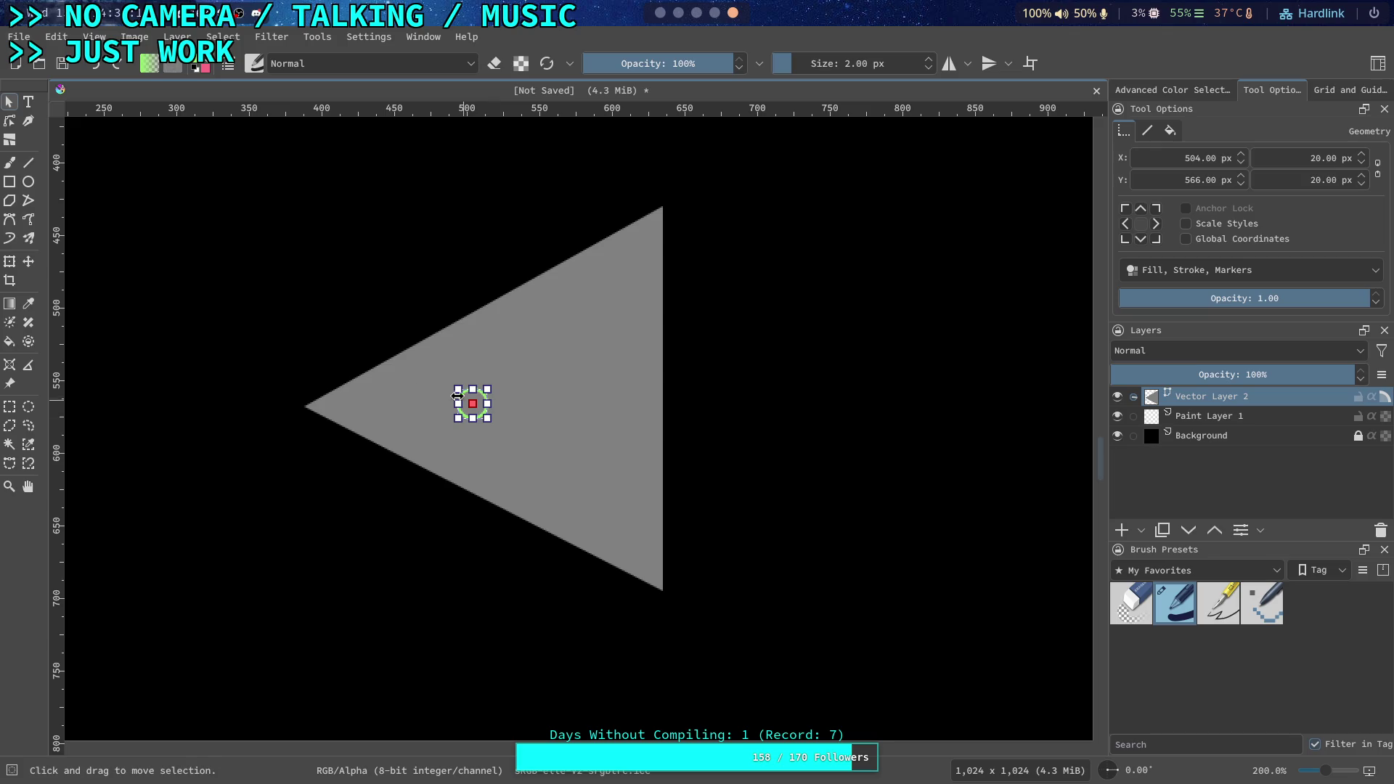
left_click(224, 218)
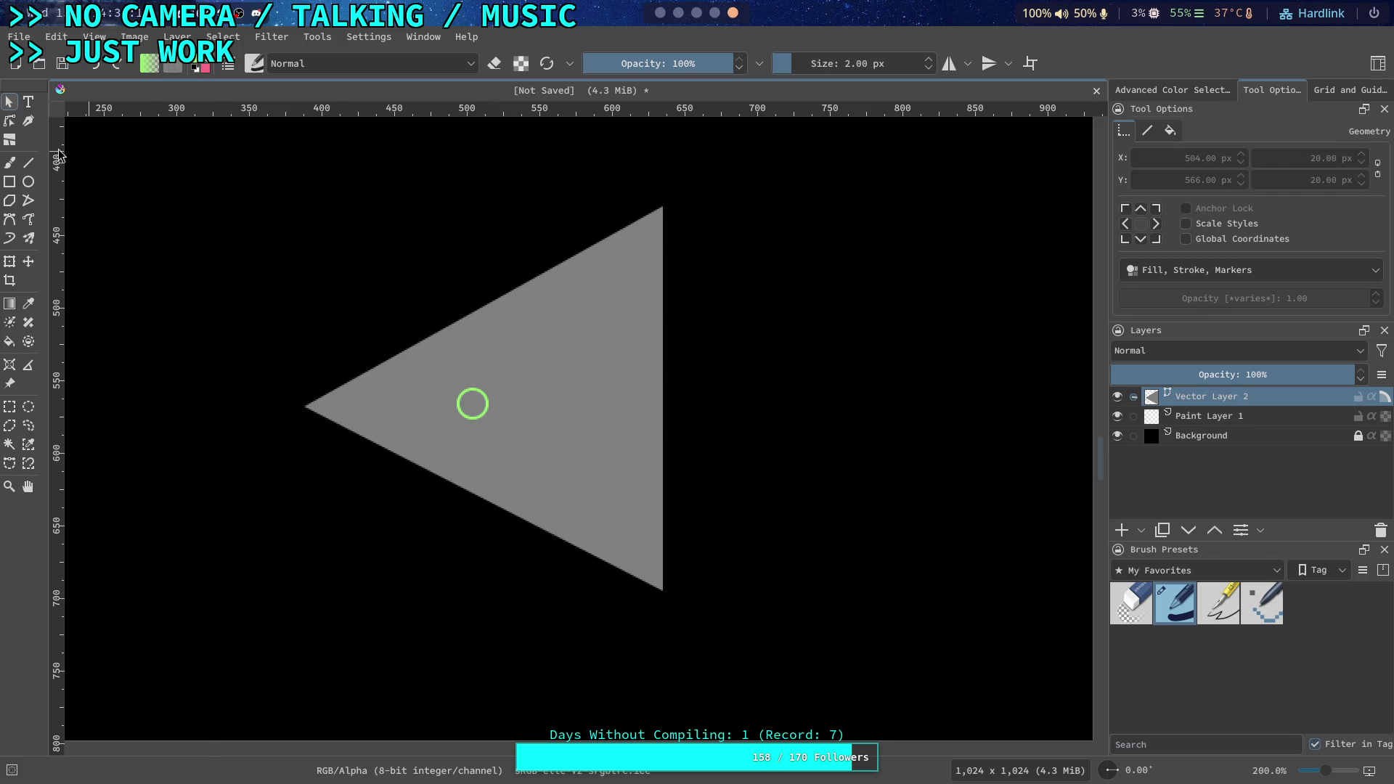
left_click(9, 163)
left_click(31, 163)
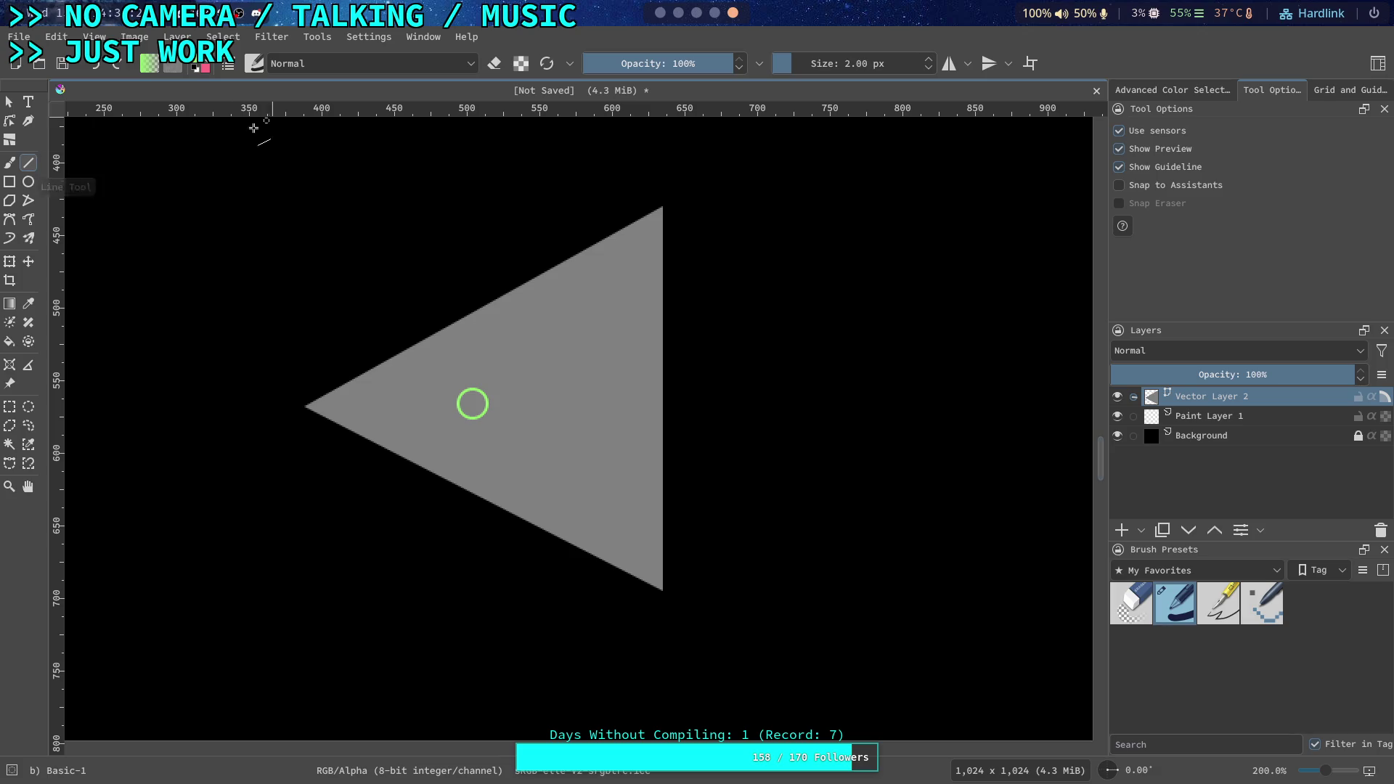
Swap to the pink colour and draw lines from the triangle's left tip, top and bottom corners
left_click(205, 69)
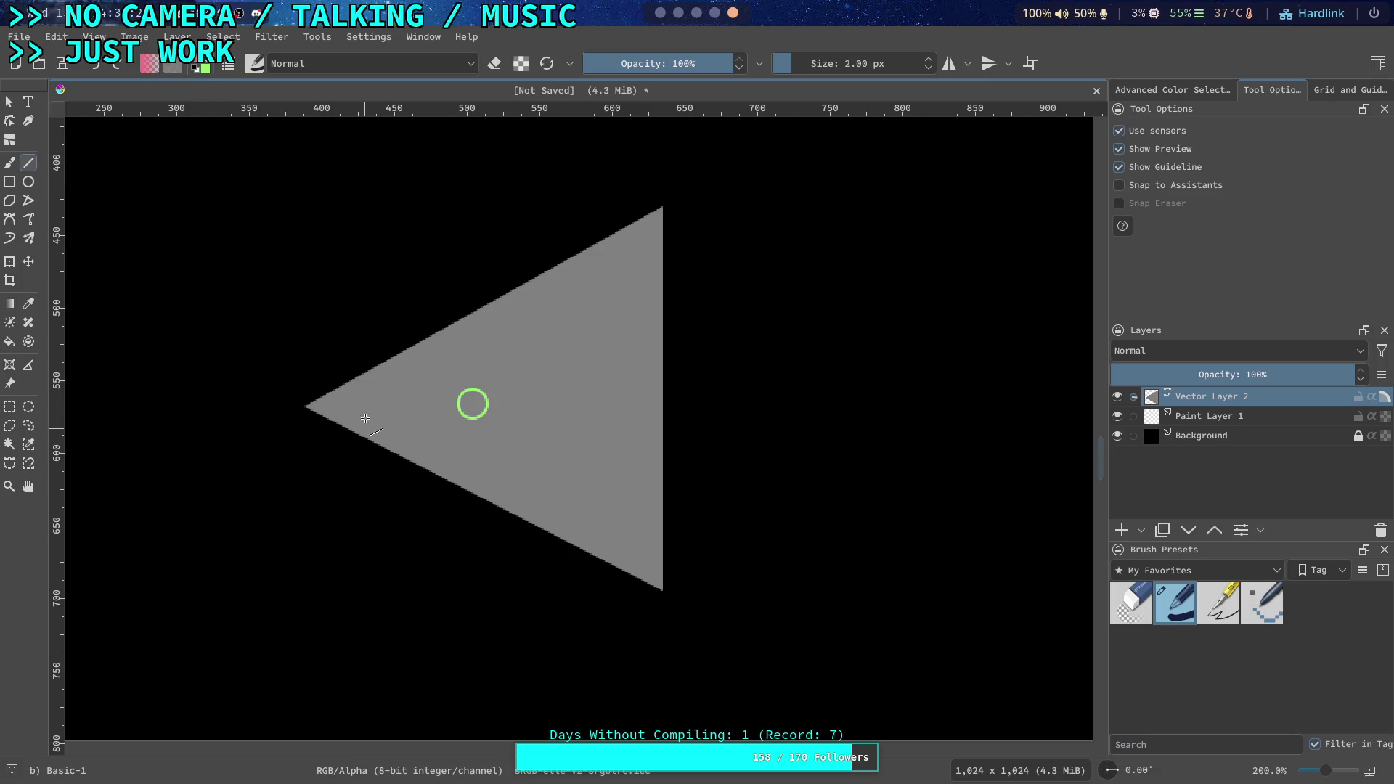
scroll(349, 400, "up", 1)
left_click_drag(287, 407, 762, 419)
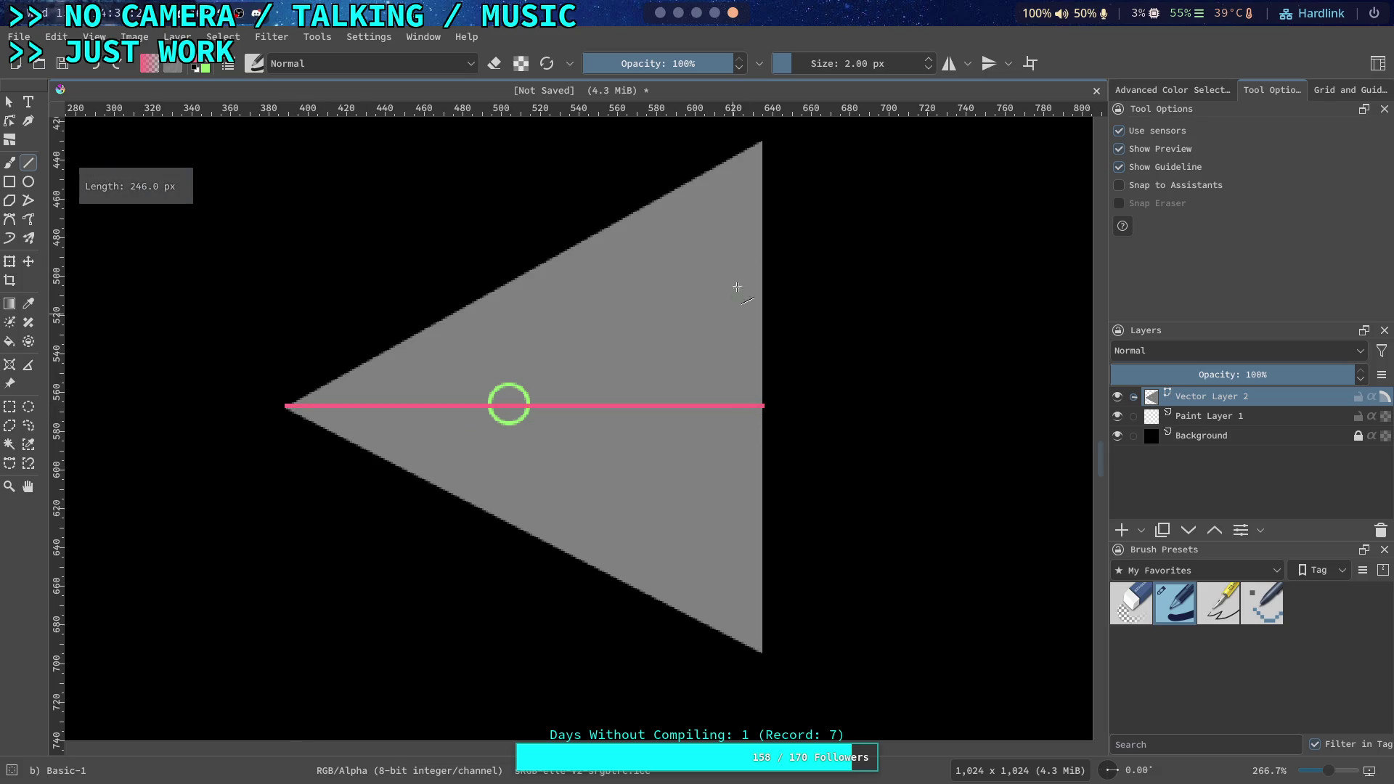
mouse_move(760, 143)
left_mouse_down()
mouse_move(516, 518)
mouse_move(535, 535)
left_mouse_up()
mouse_move(763, 656)
left_mouse_down()
mouse_move(506, 287)
mouse_move(538, 266)
left_mouse_up()
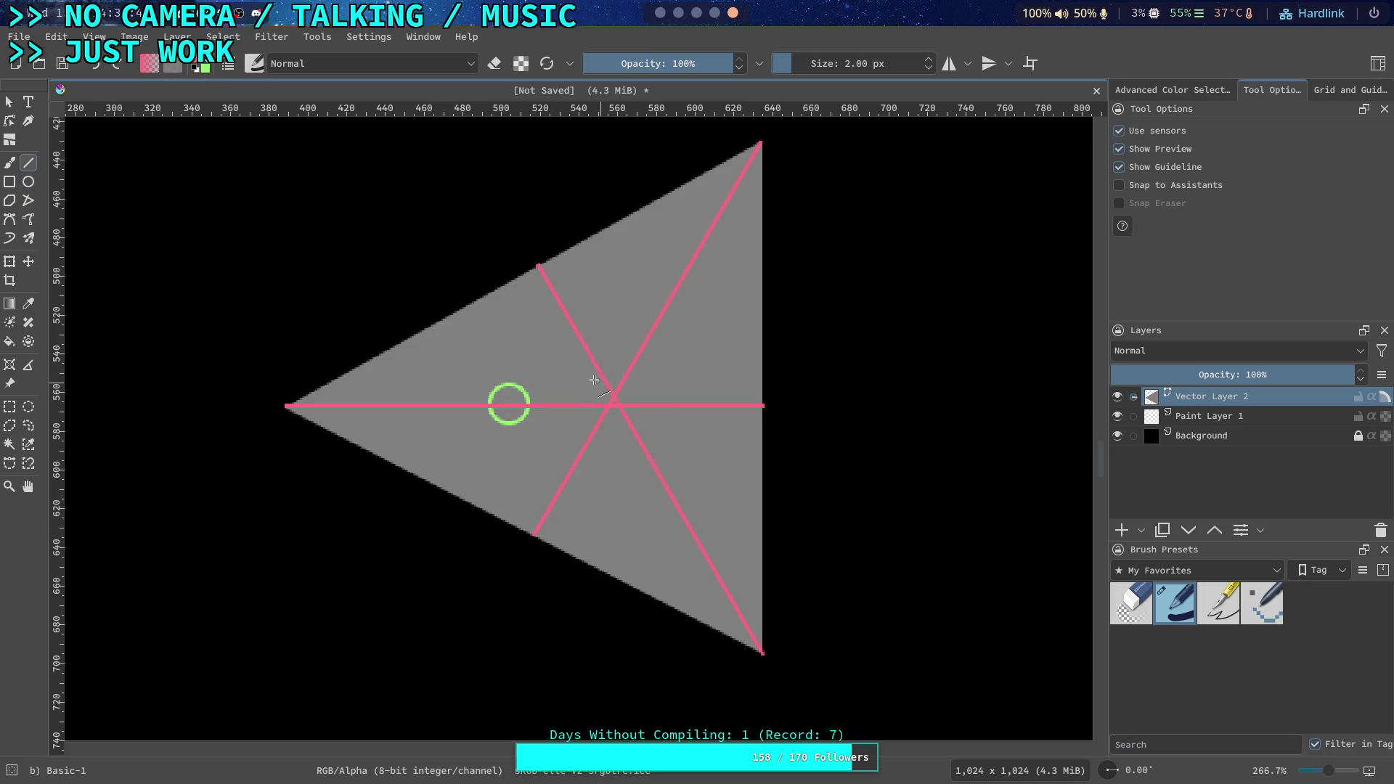
left_click_drag(604, 393, 633, 421)
left_click(28, 181)
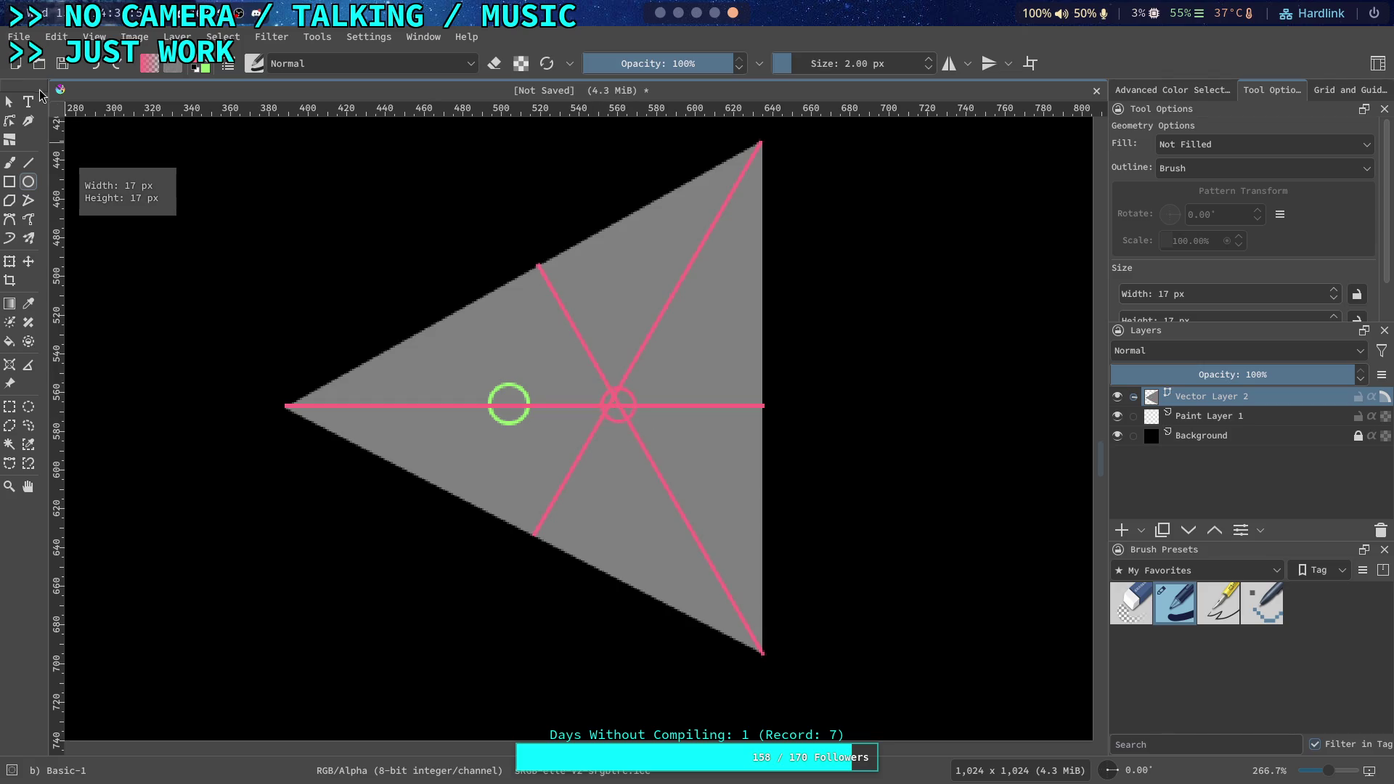
Select the small pink circle and nudge it a few pixels left
left_click(9, 102)
left_click(623, 401)
left_click(852, 417)
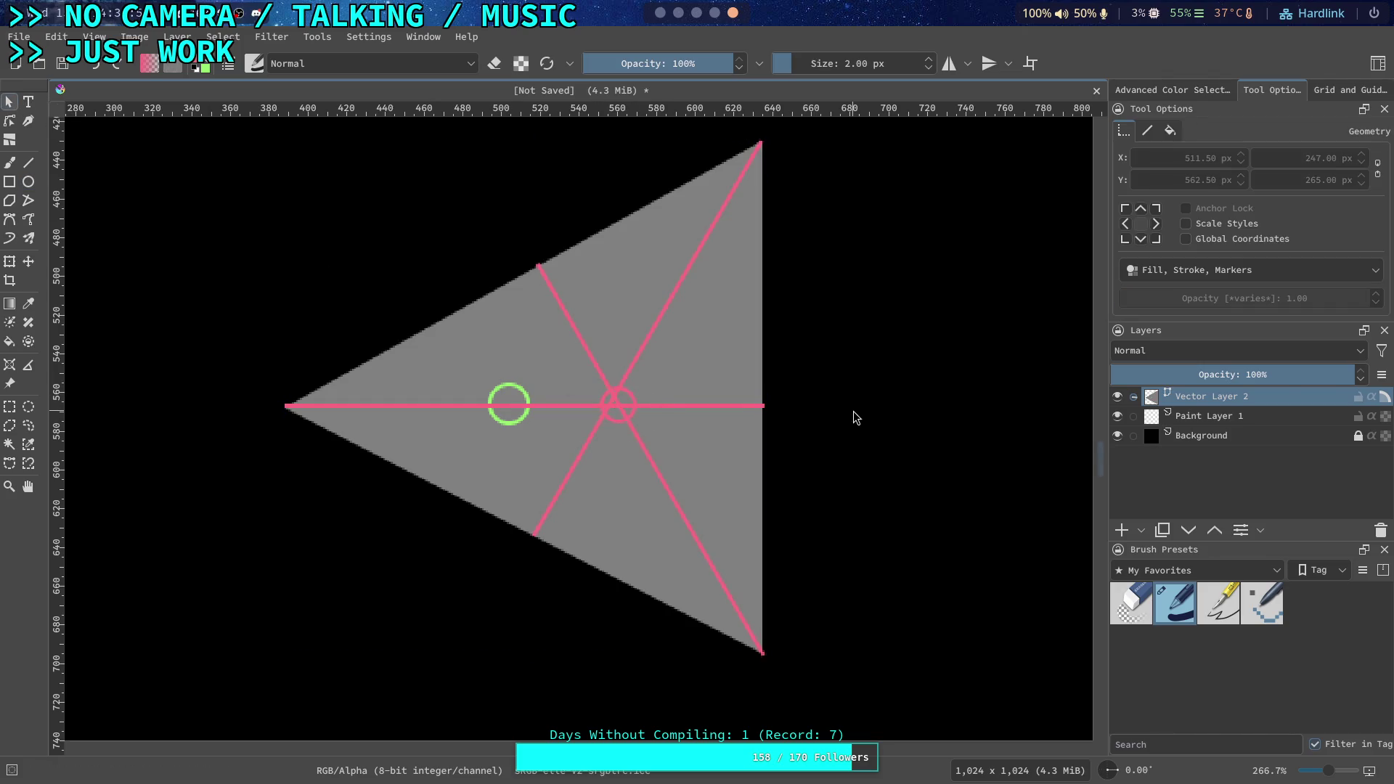
left_click(629, 400)
left_click_drag(629, 400, 626, 399)
Move the diagonal line's lower and upper endpoints onto the triangle's edges
left_click(629, 369)
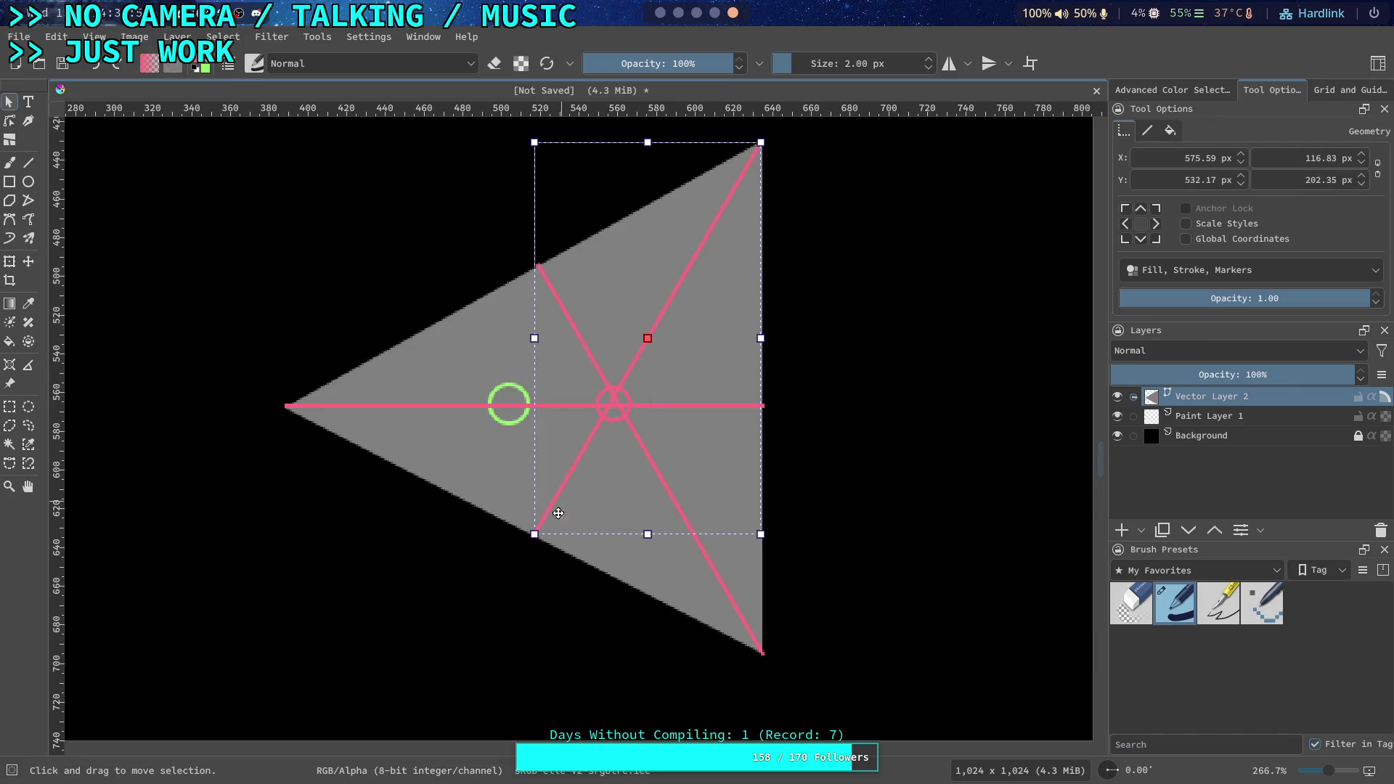
left_click(10, 121)
scroll(510, 507, "up", 1)
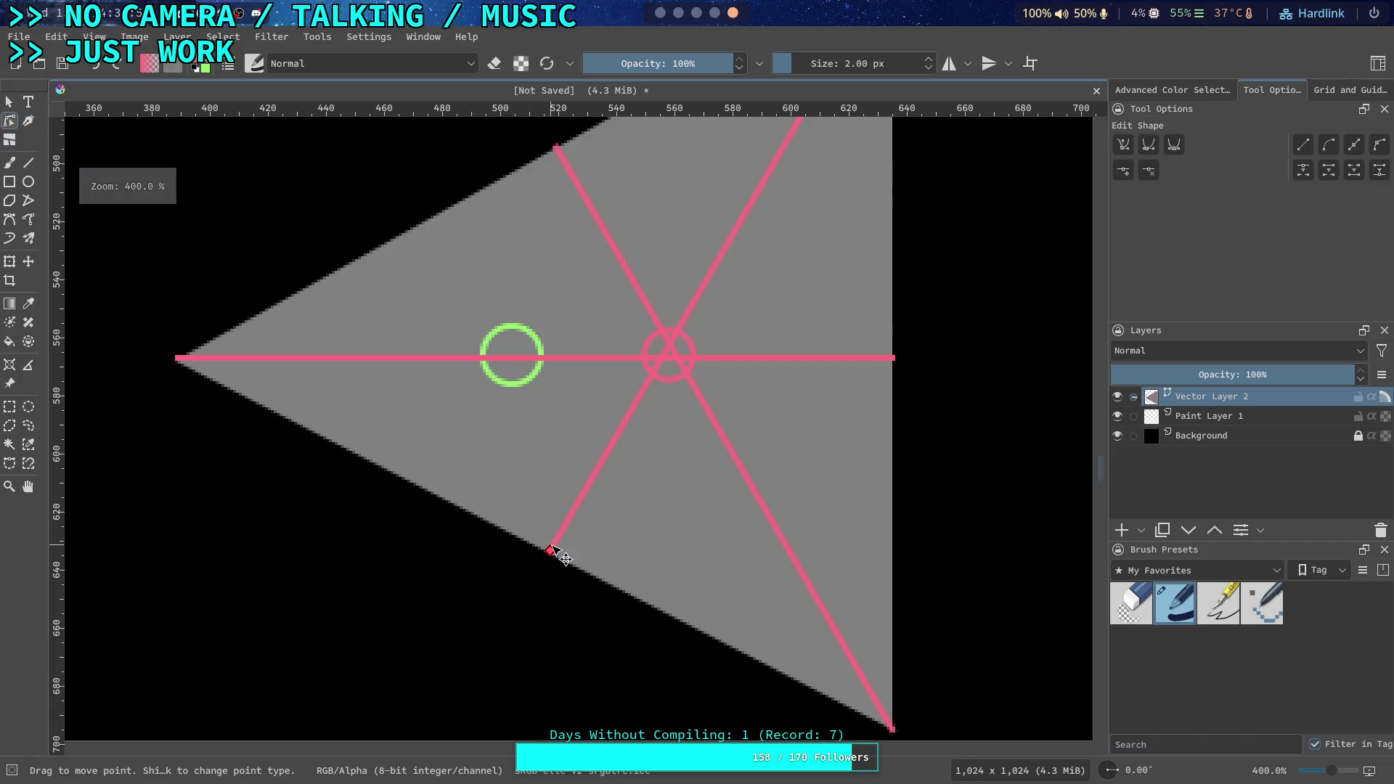
left_click_drag(547, 554, 550, 550)
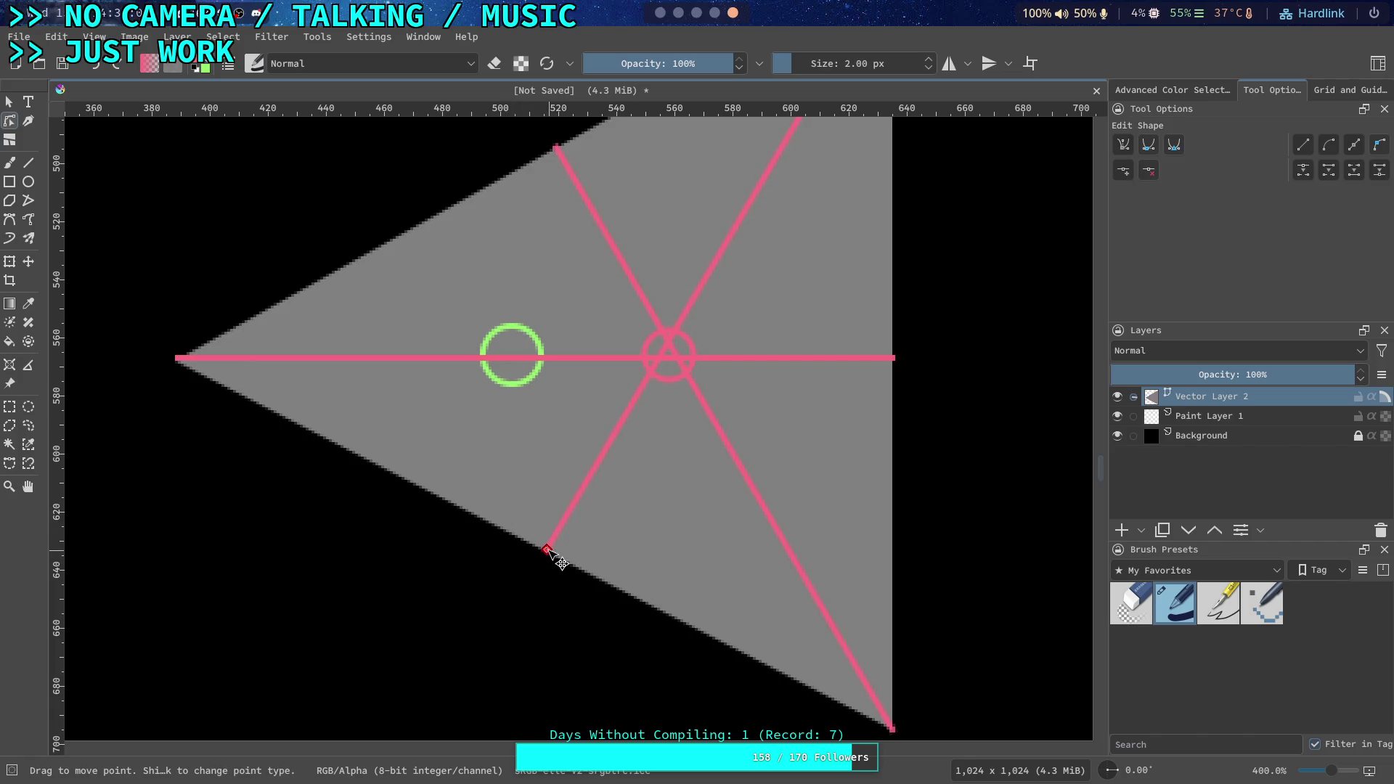
scroll(629, 268, "down", 2)
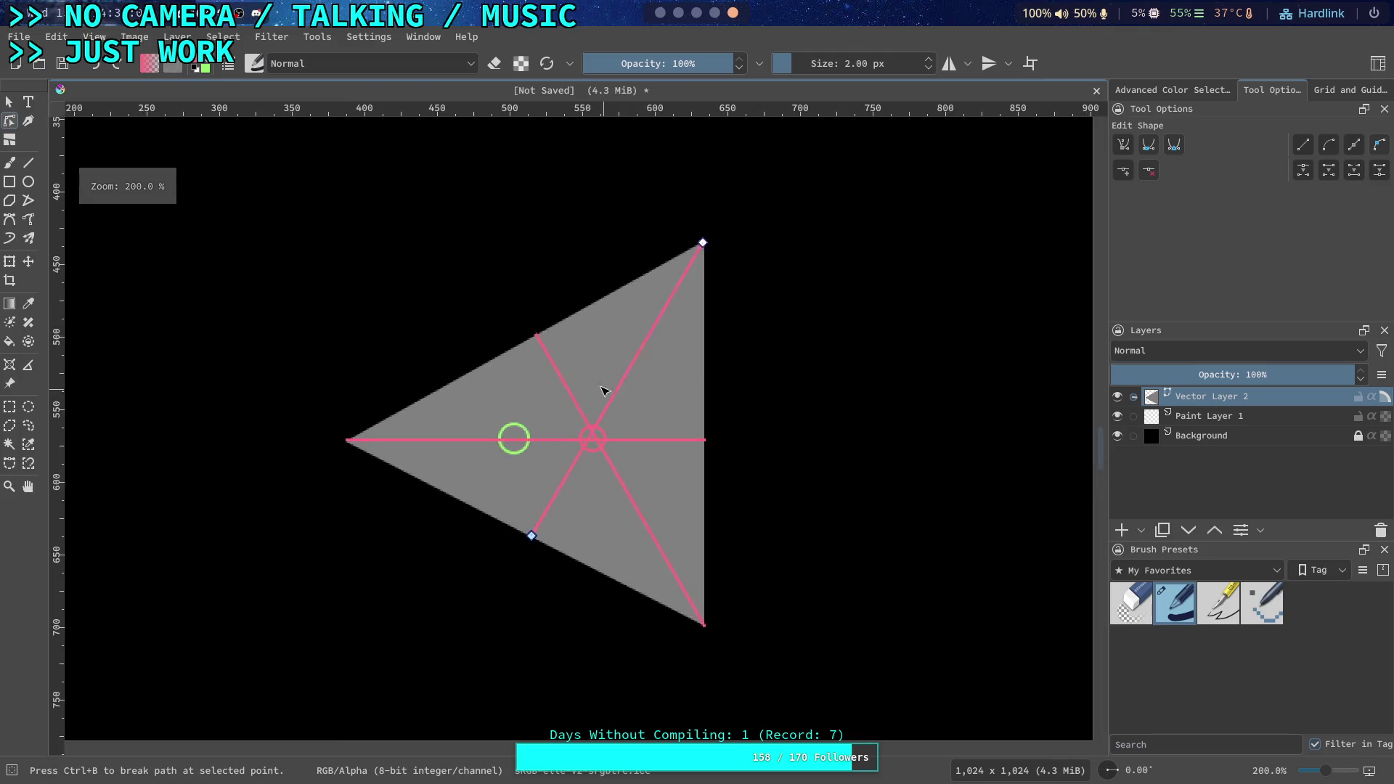
scroll(610, 399, "up", 2)
left_click_drag(501, 306, 483, 317)
key("Escape")
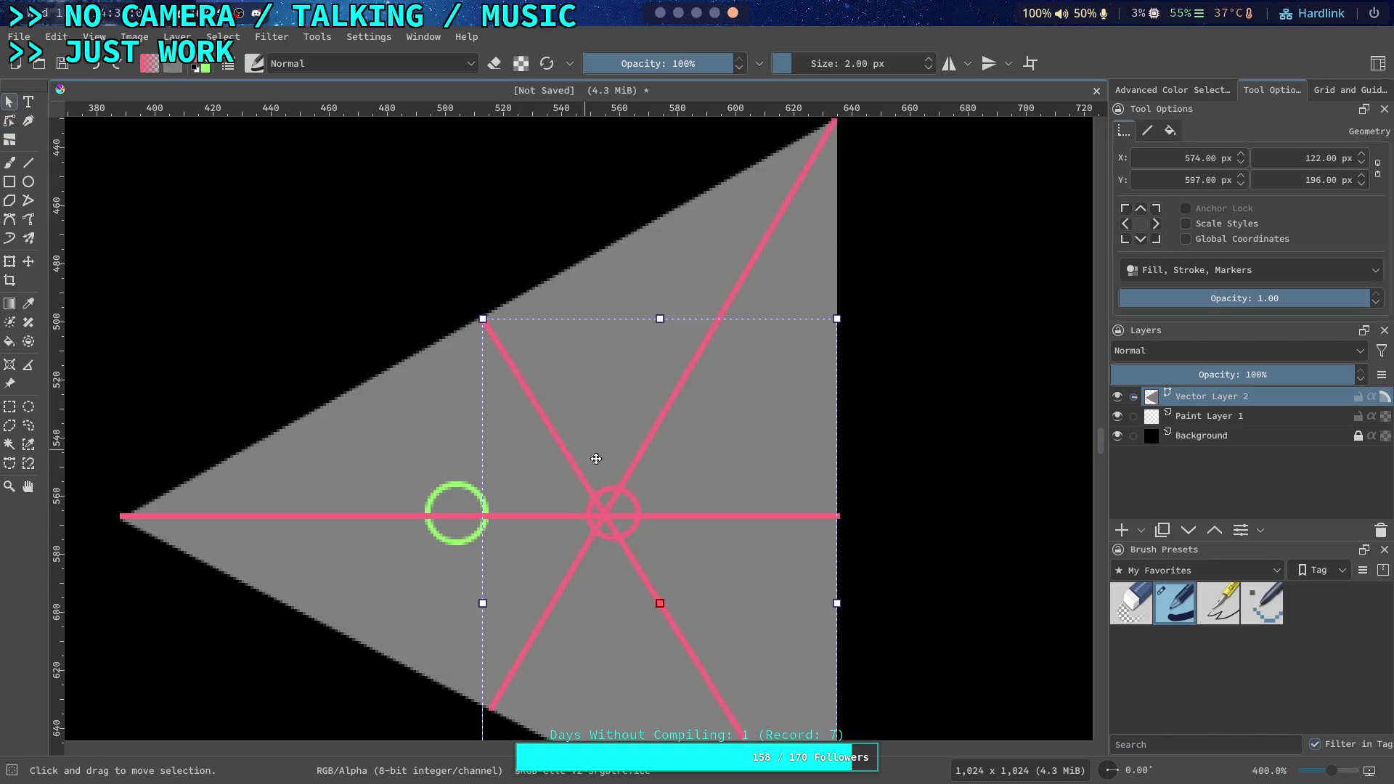
Shift the pink circle left onto the lines' crossing, then select the green circle
left_click(754, 498)
left_click(637, 506)
left_click_drag(636, 506, 629, 511)
left_click(909, 521)
scroll(731, 398, "down", 2)
scroll(725, 378, "down", 2, "ctrl")
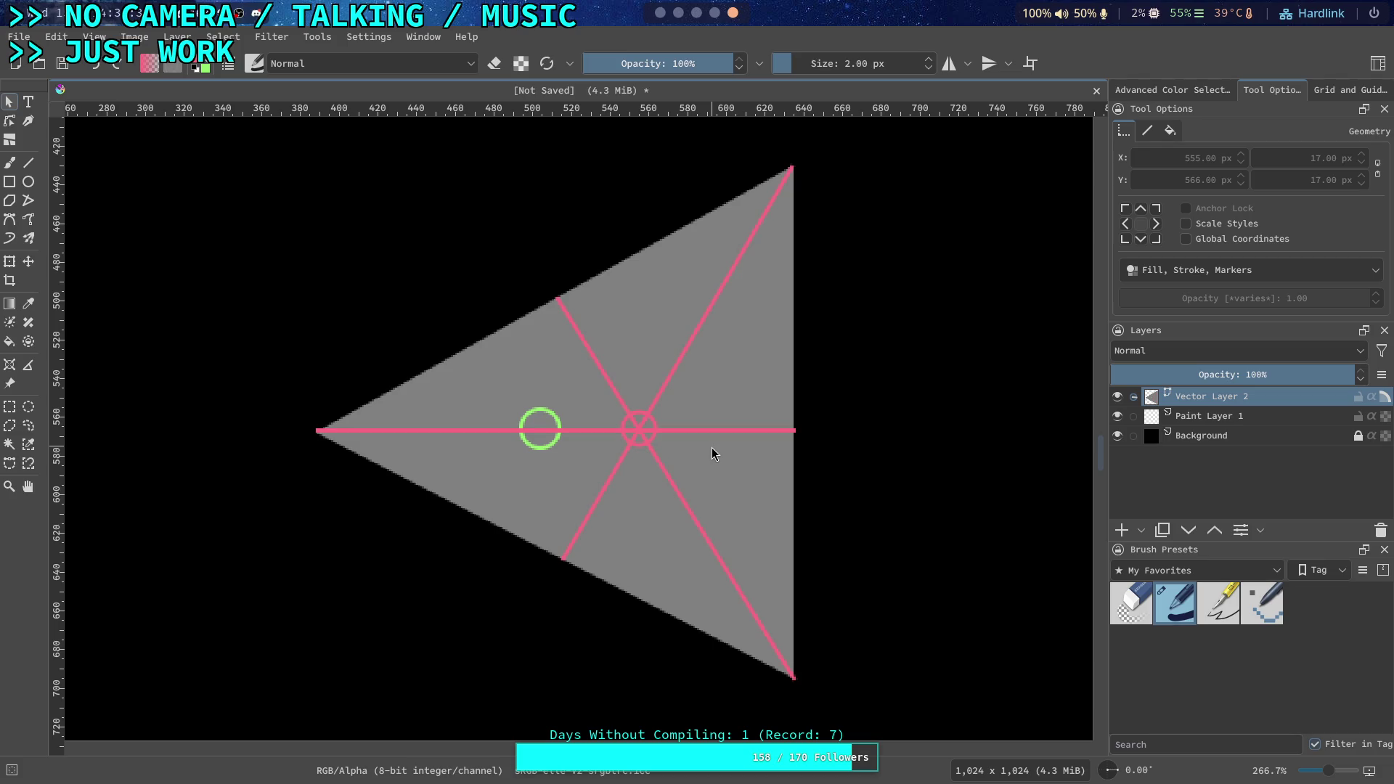
left_click(538, 411)
Open and dismiss the green circle's context menu, then deselect it
right_click(538, 412)
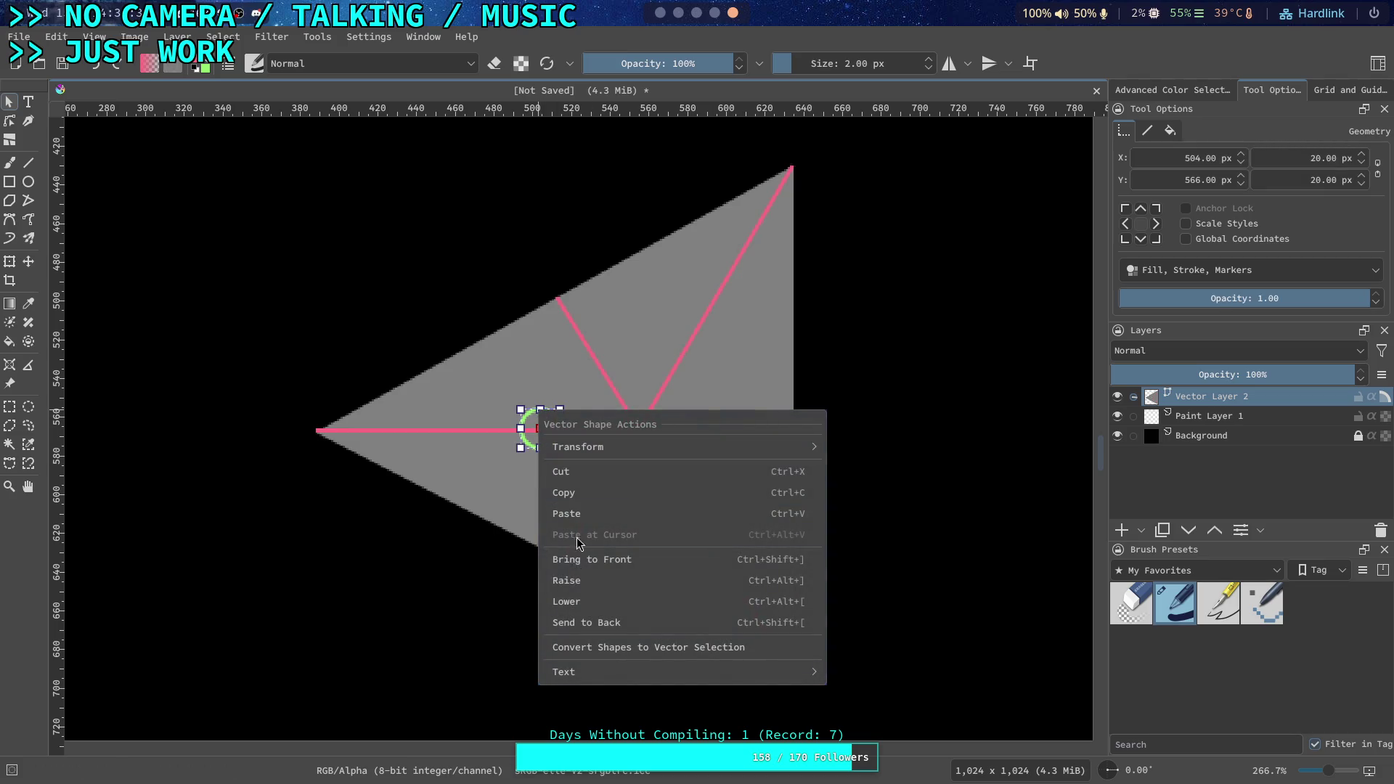
left_click(582, 566)
left_click(292, 292)
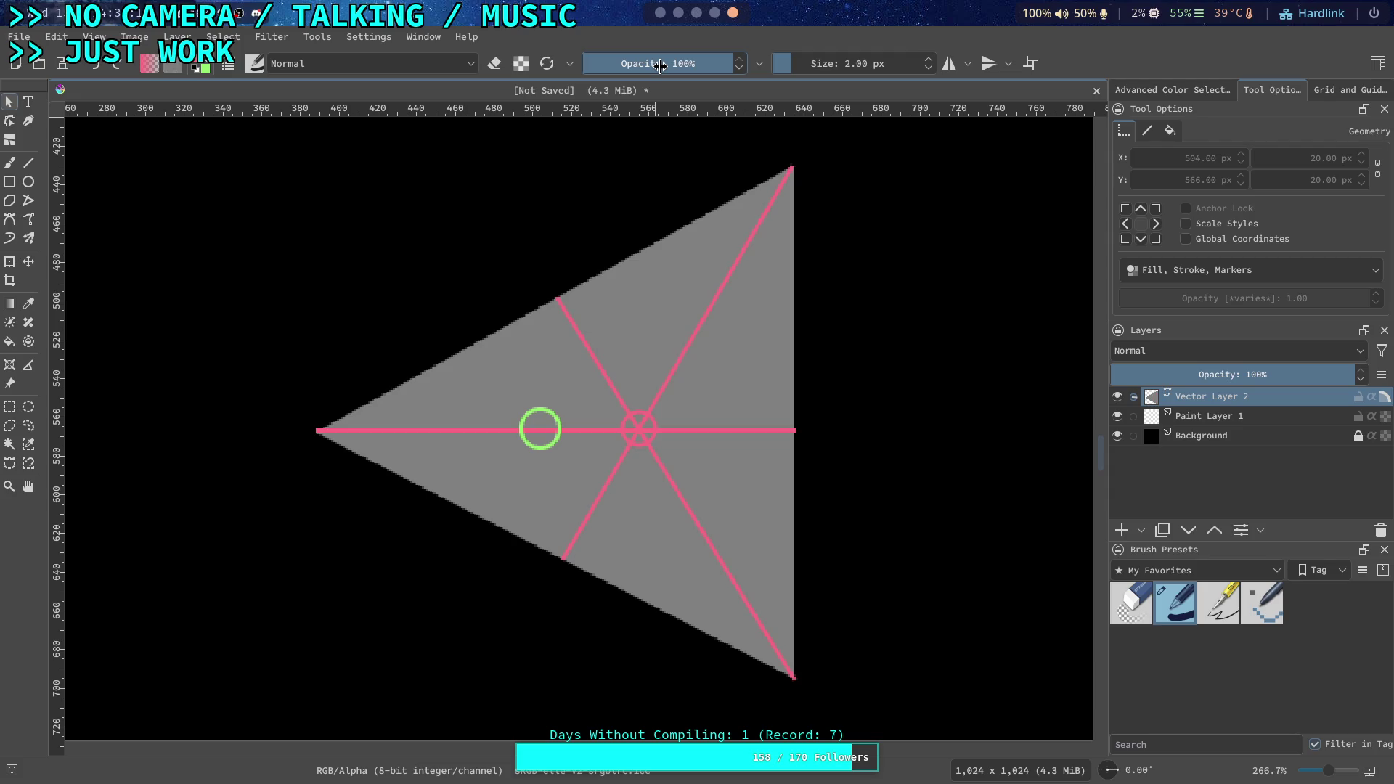
Switch workspaces to the Neovim editor showing jolt_body_3d.cpp
left_click(713, 13)
left_click(677, 13)
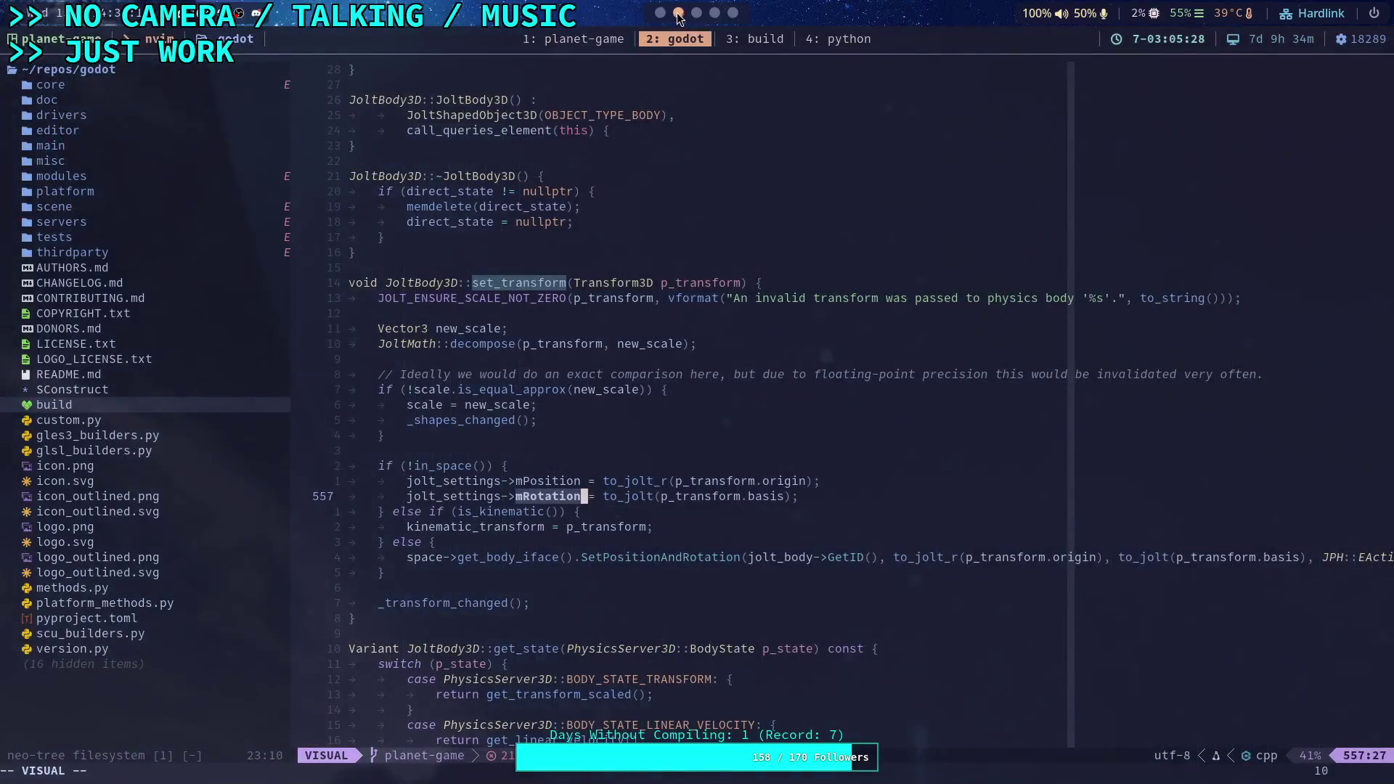
left_click(660, 12)
scroll(464, 451, "down", 4)
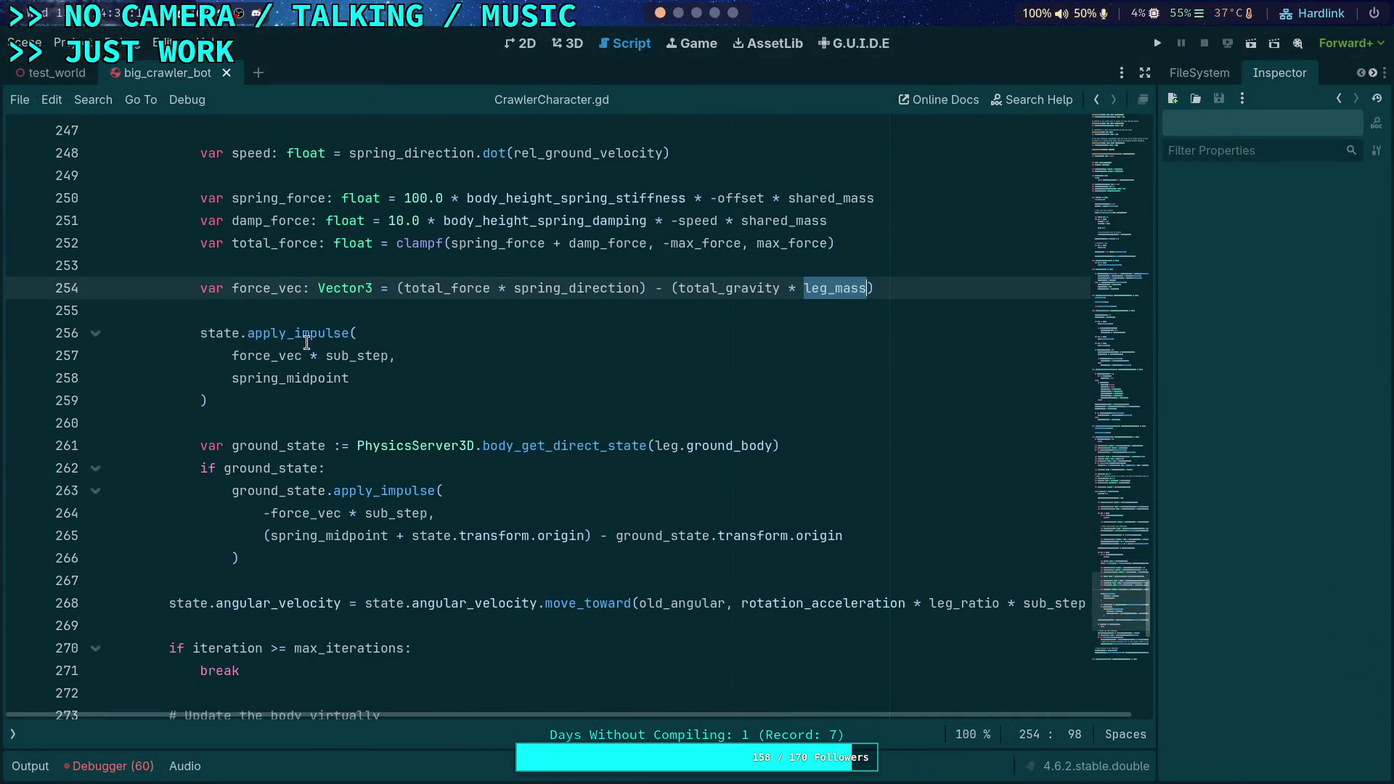
left_click(696, 12)
left_click(678, 12)
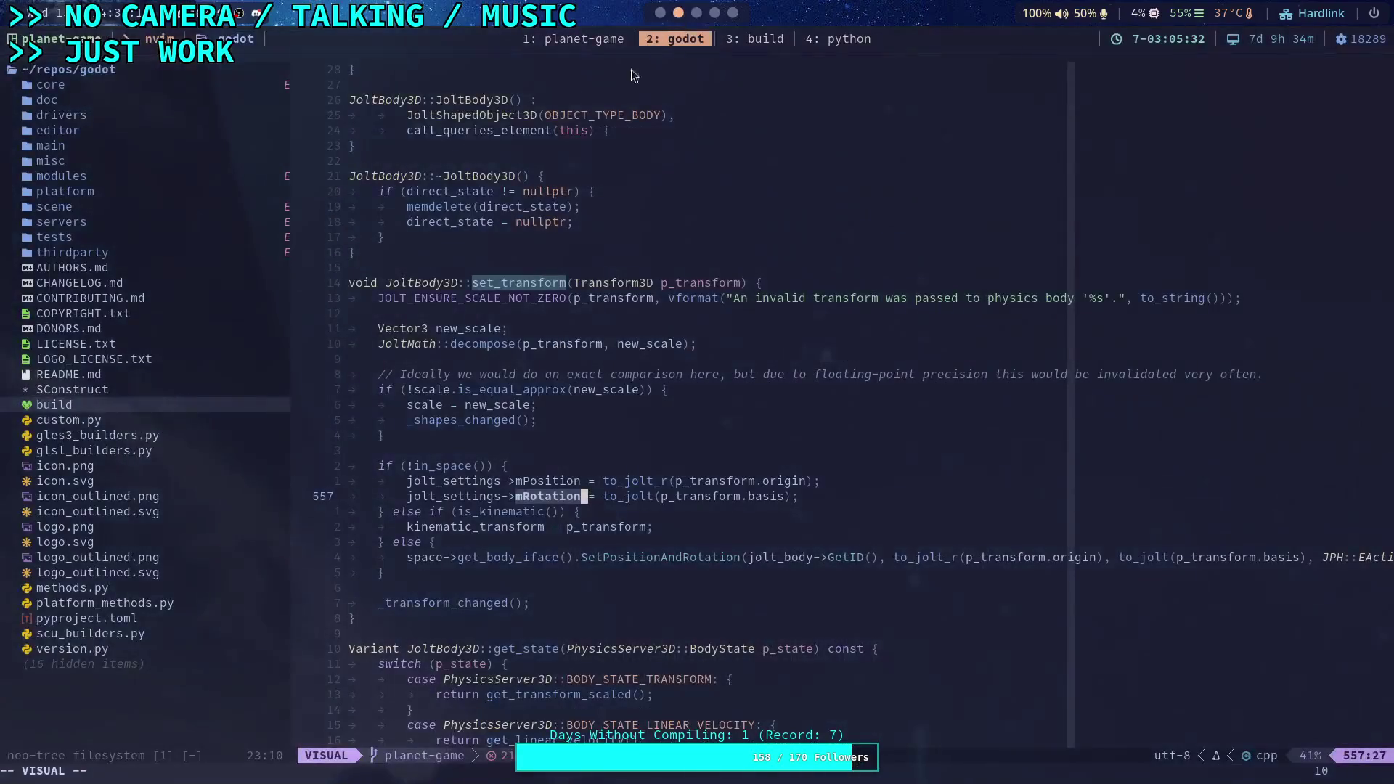
Live-grep the repository for apply_impulse and browse up through matches to the RigidBody2D docs
key("Escape")
key("space")
type("sg")
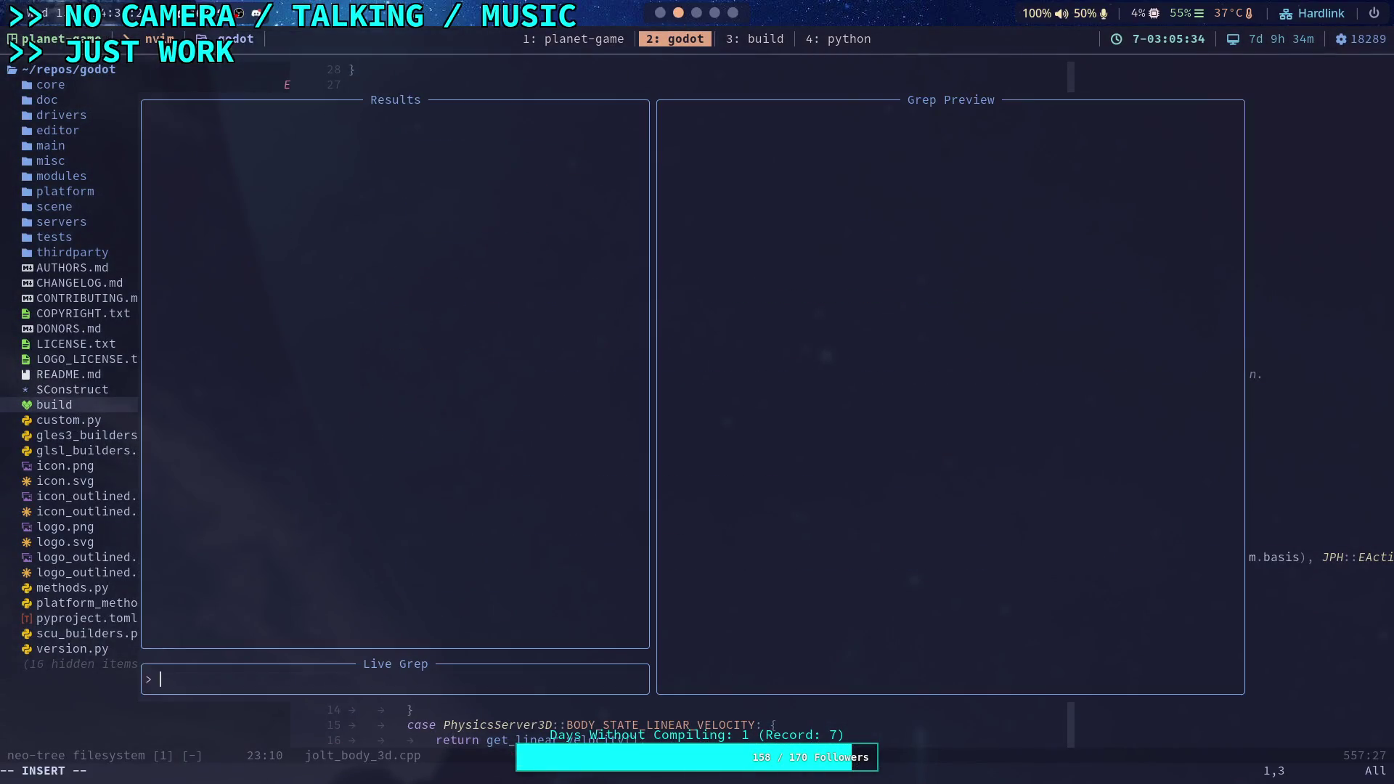
type("apply_impu")
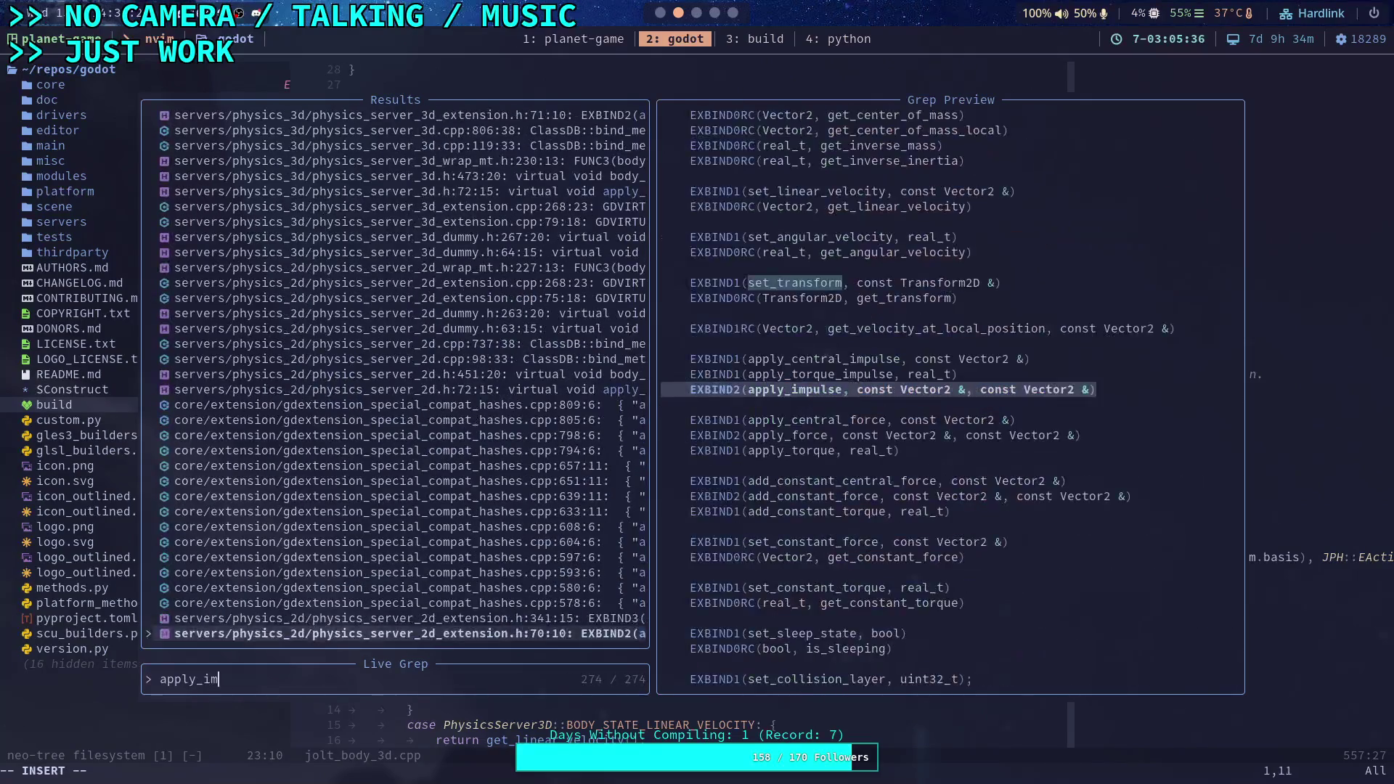
type("lse")
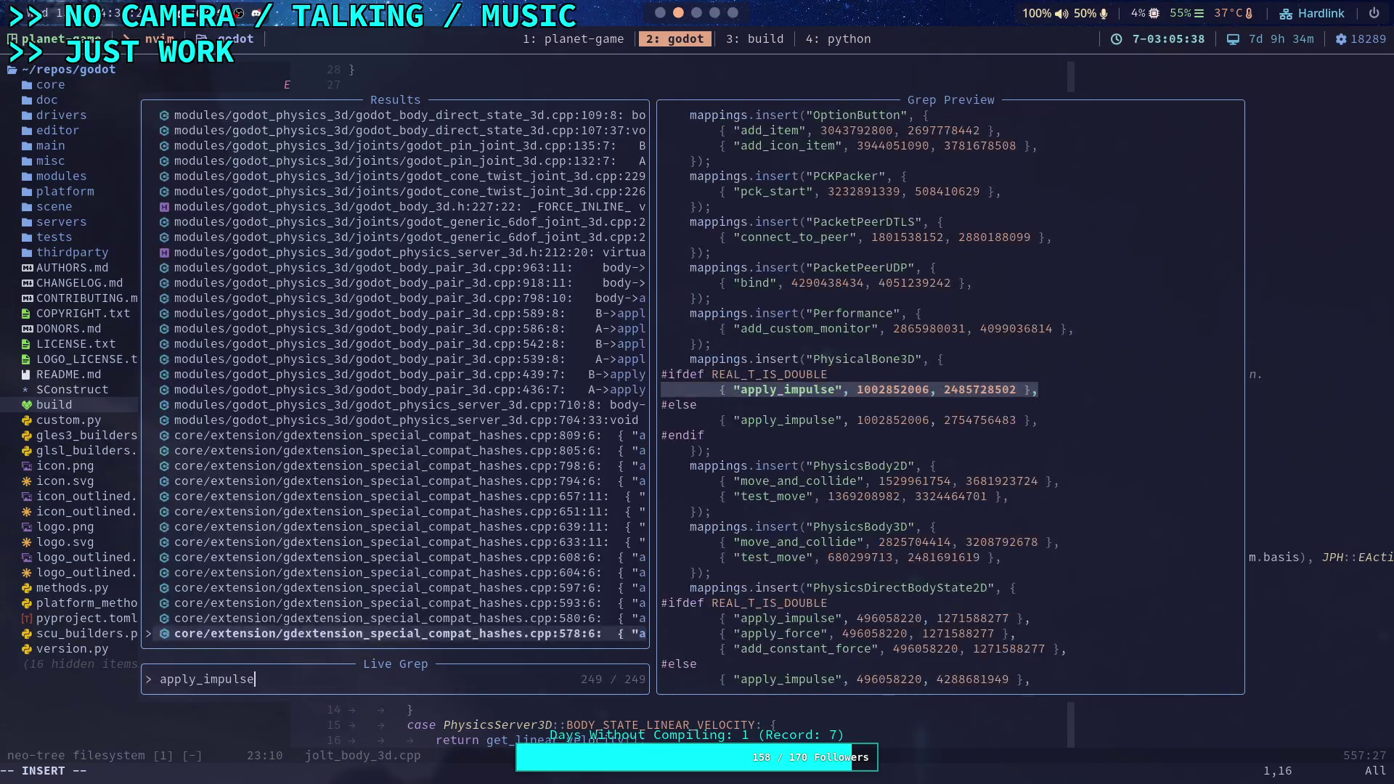
key("Up")
key("Up")
key("Up")
key("Up")
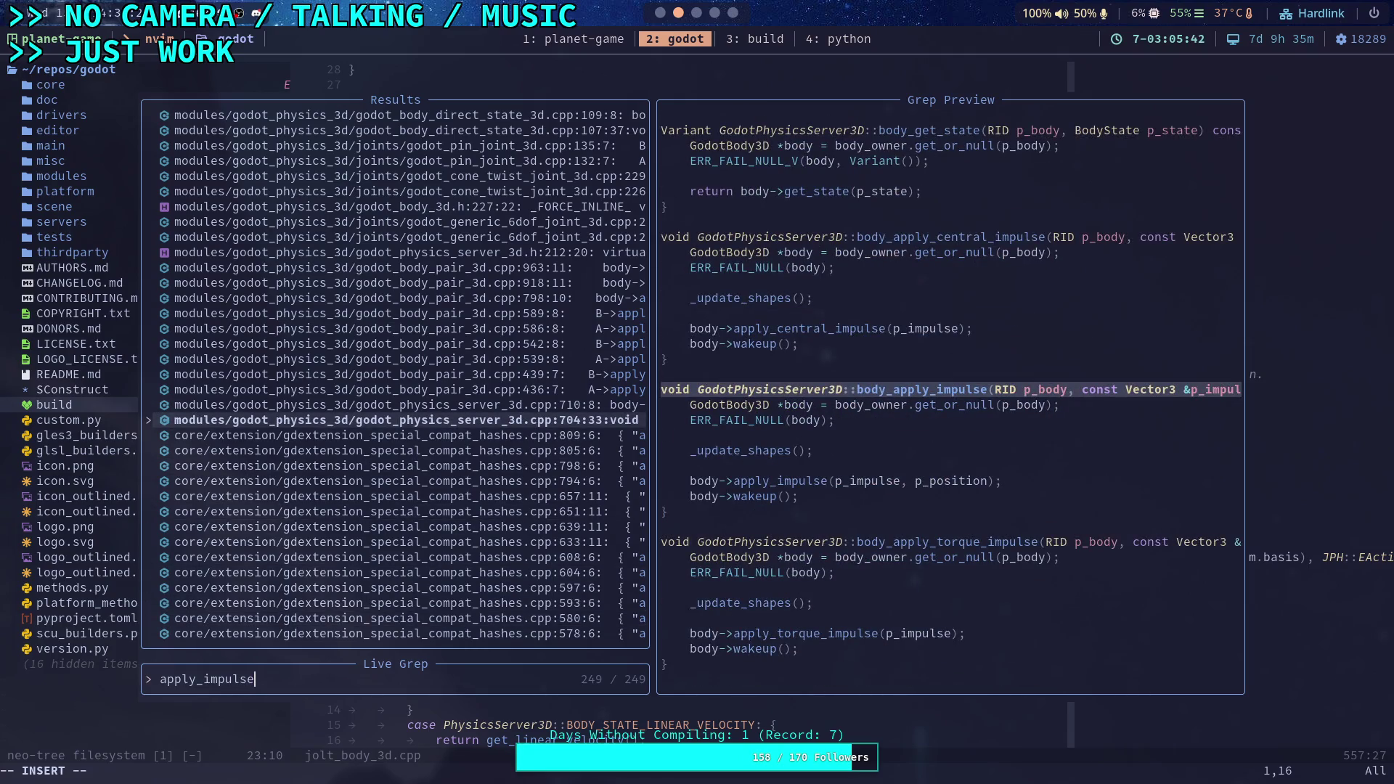
key("Up")
key("Up")
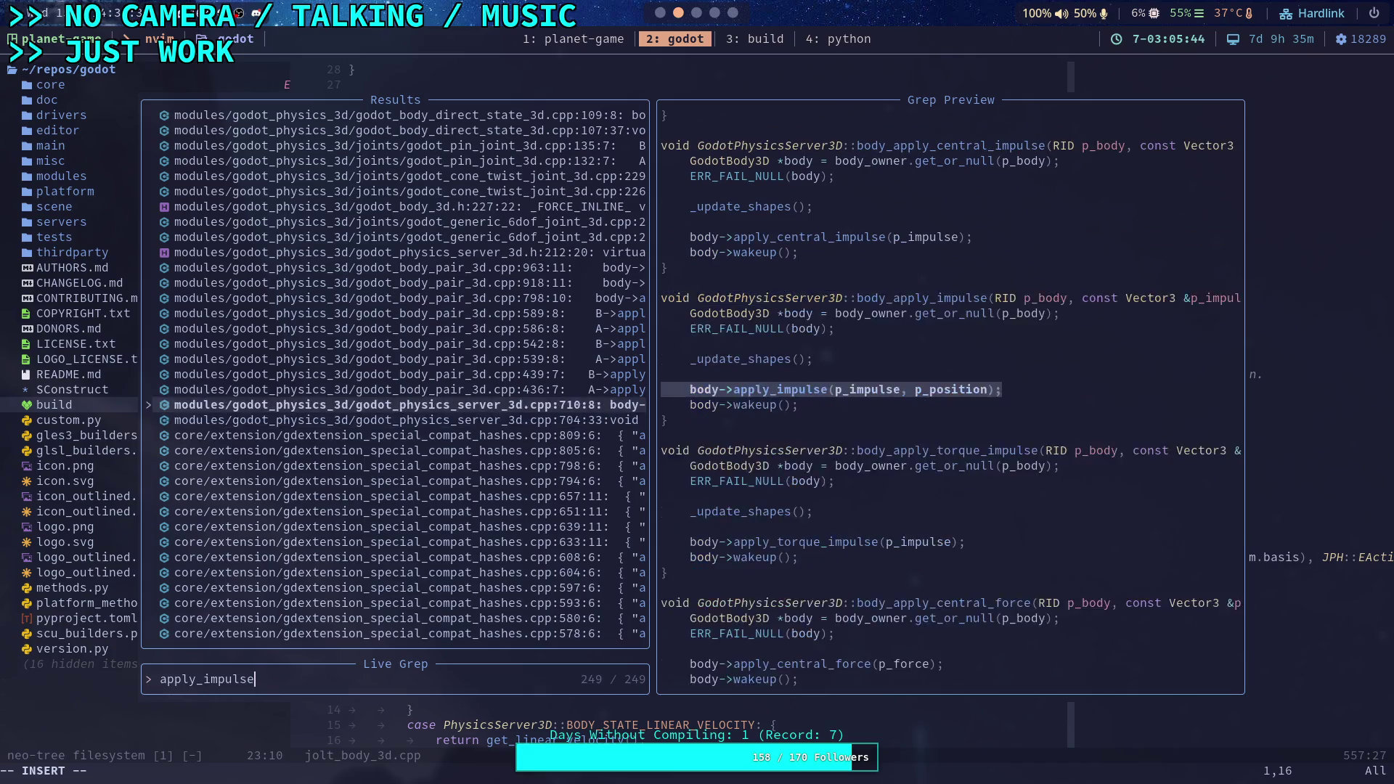
key("Up")
key("Up")
key("Up")
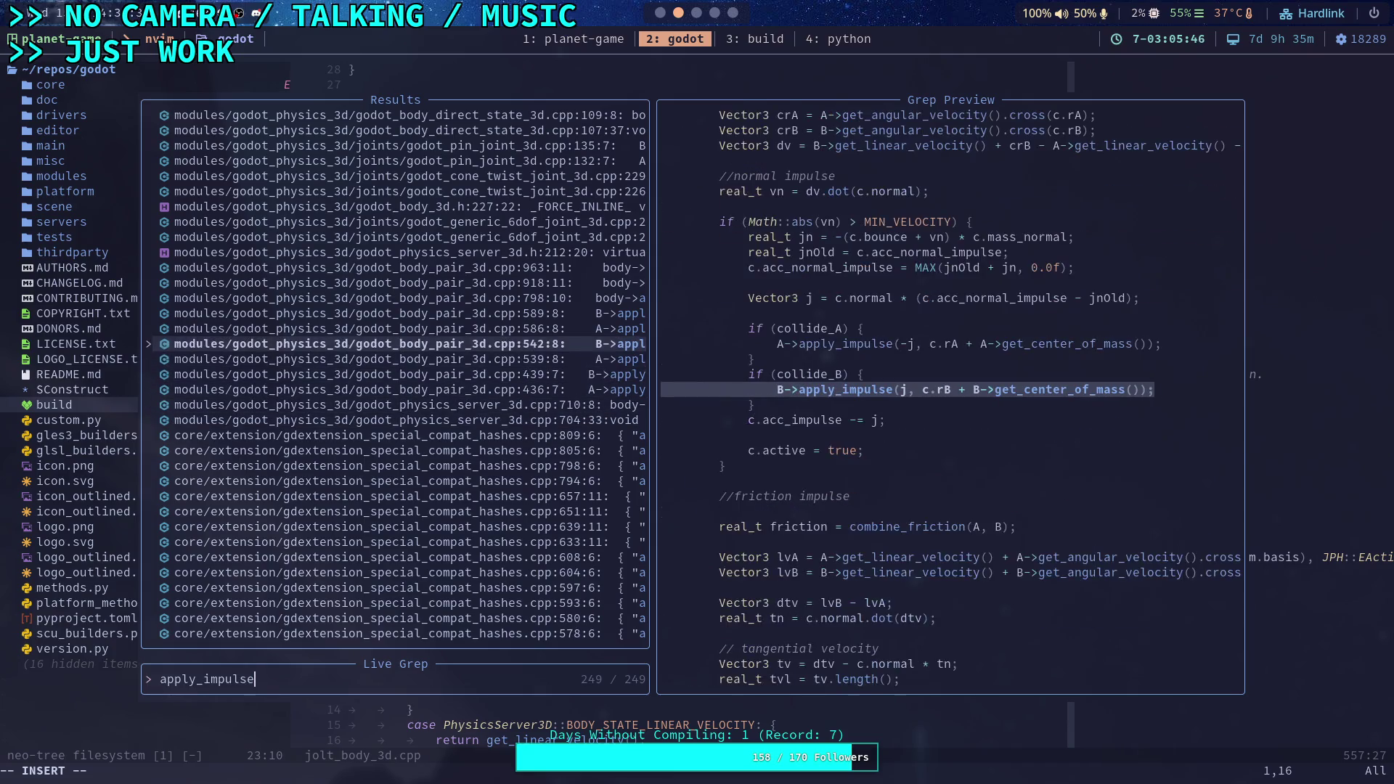
key("Up")
key("Up")
key("Up")
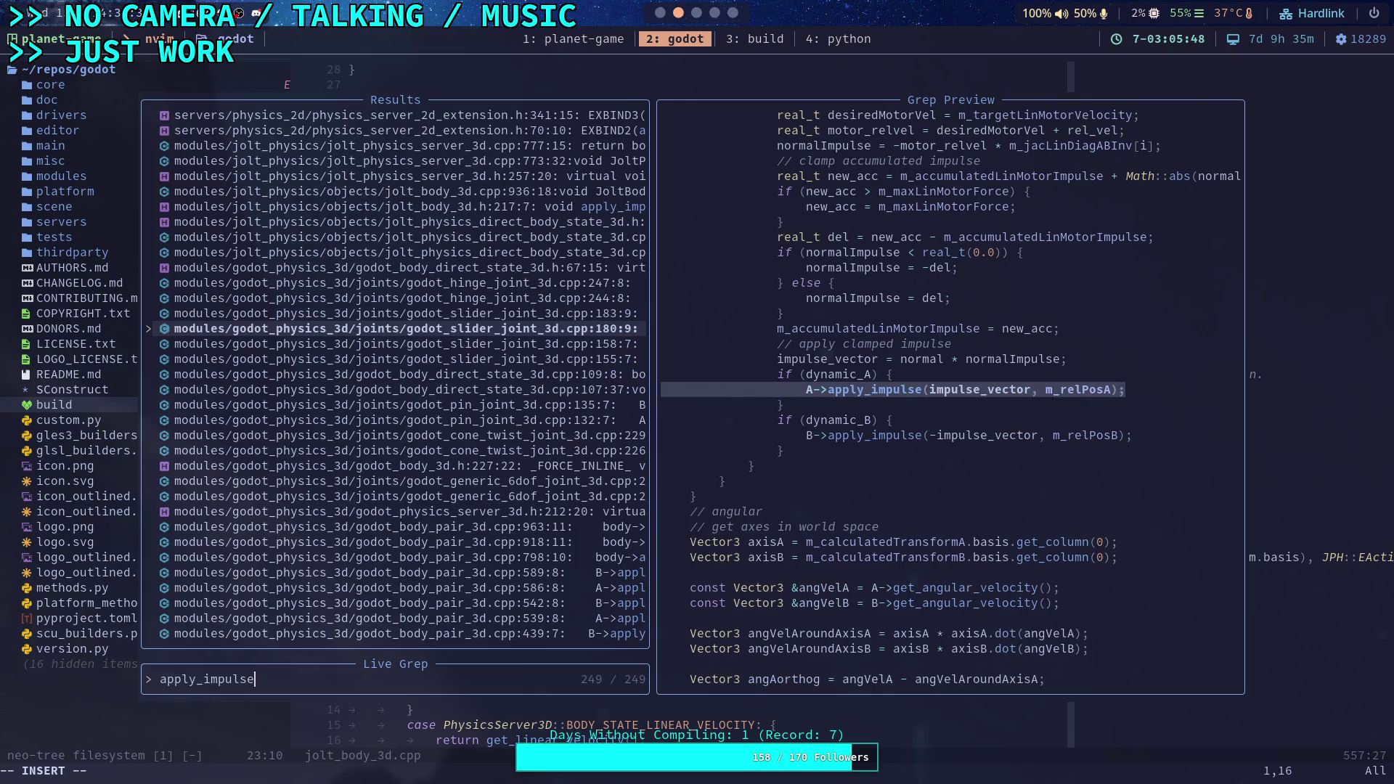
key("Up")
key("Up")
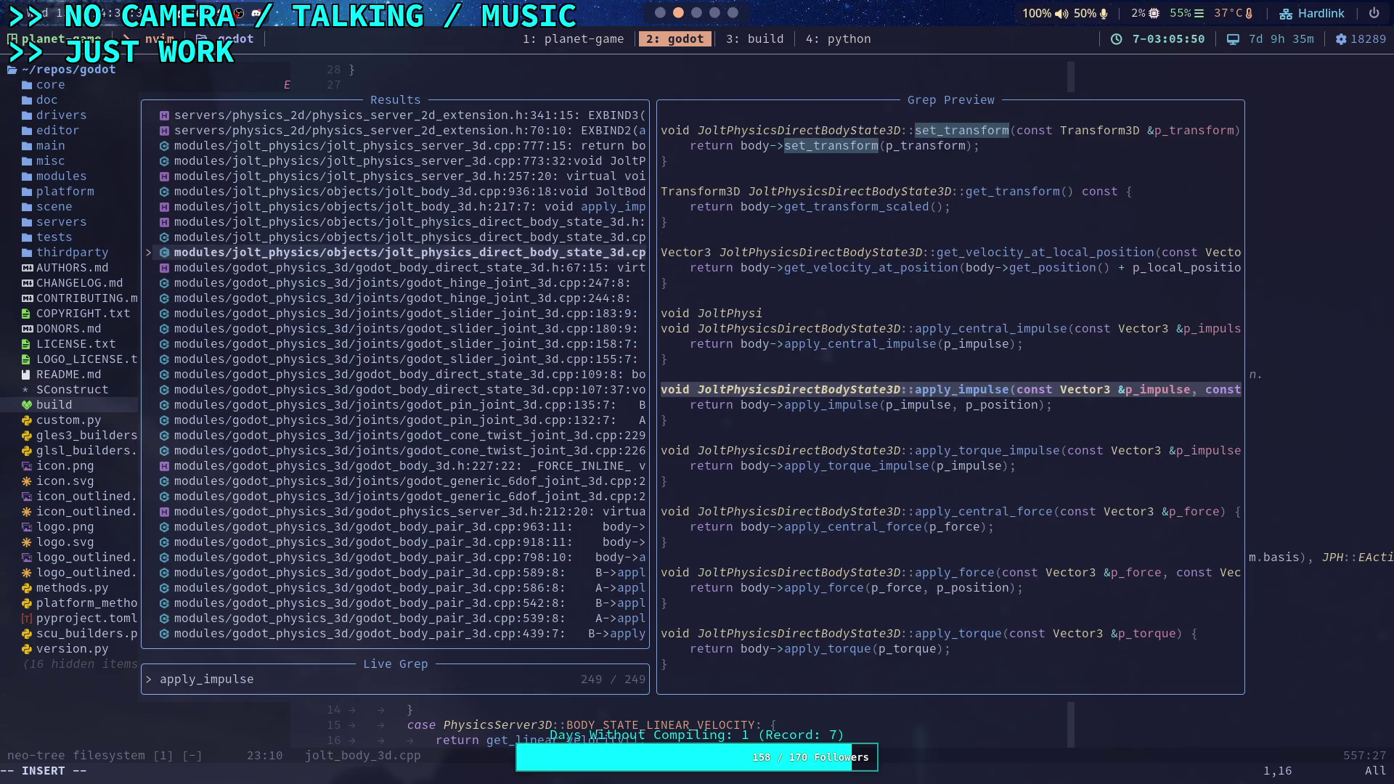
key("Up")
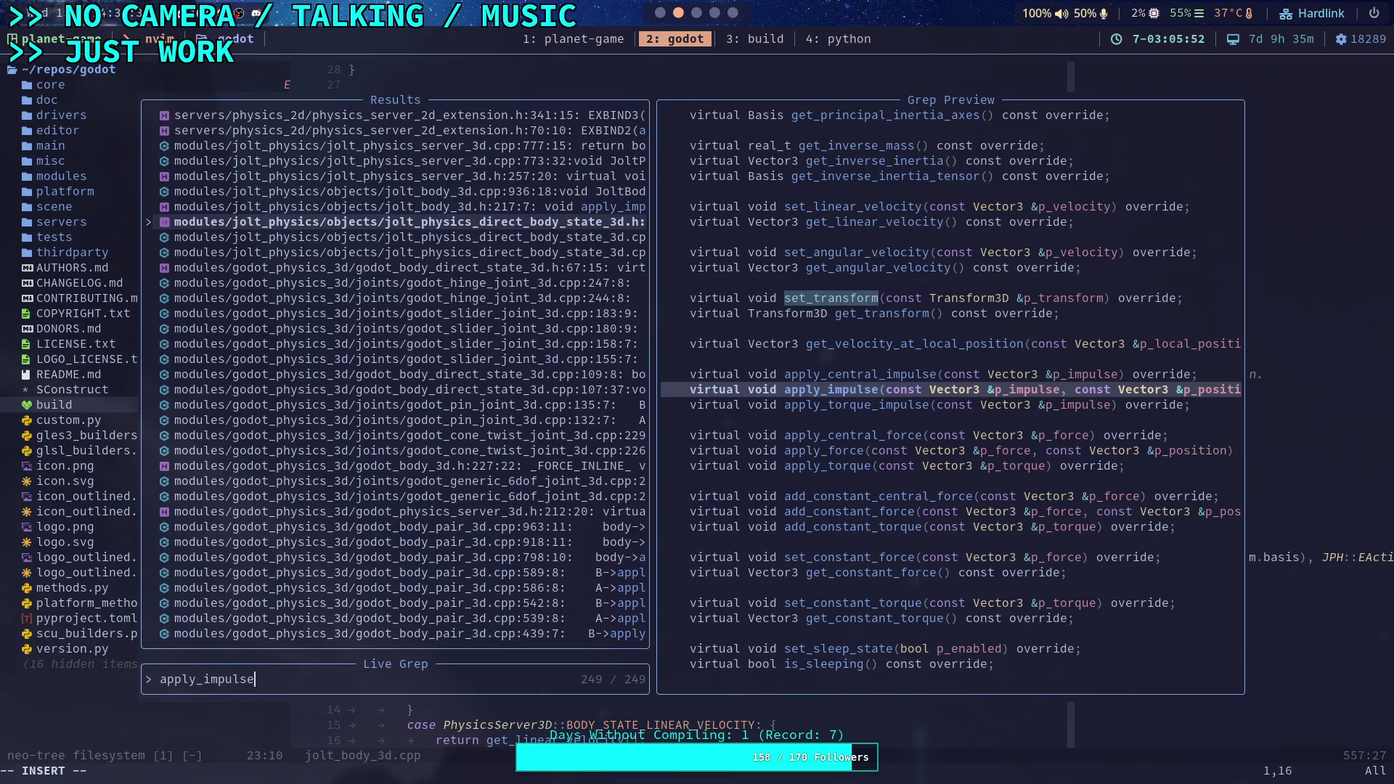
key("Up")
key("Up")
key("Up")
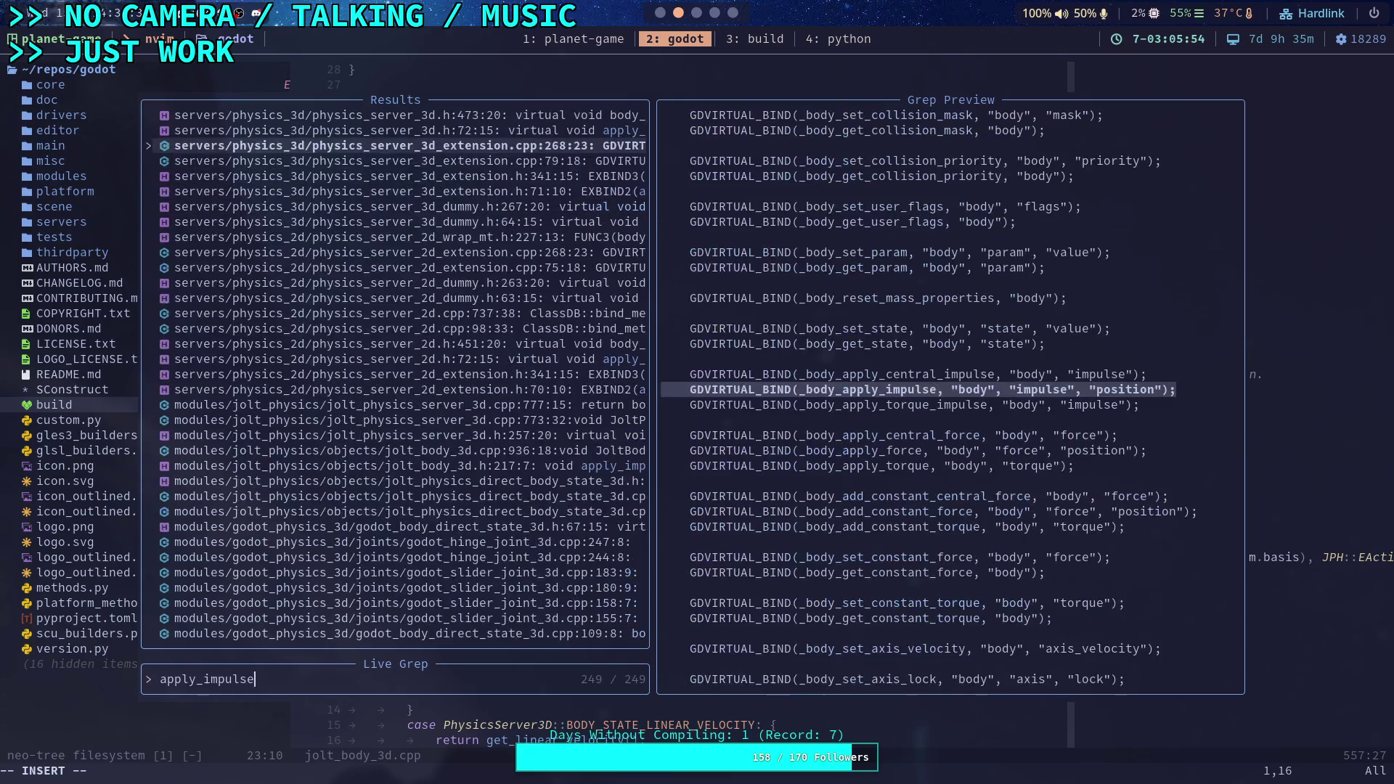
key("Up")
key("Up")
key("Up")
key("Up")
key("Up")
key("Up")
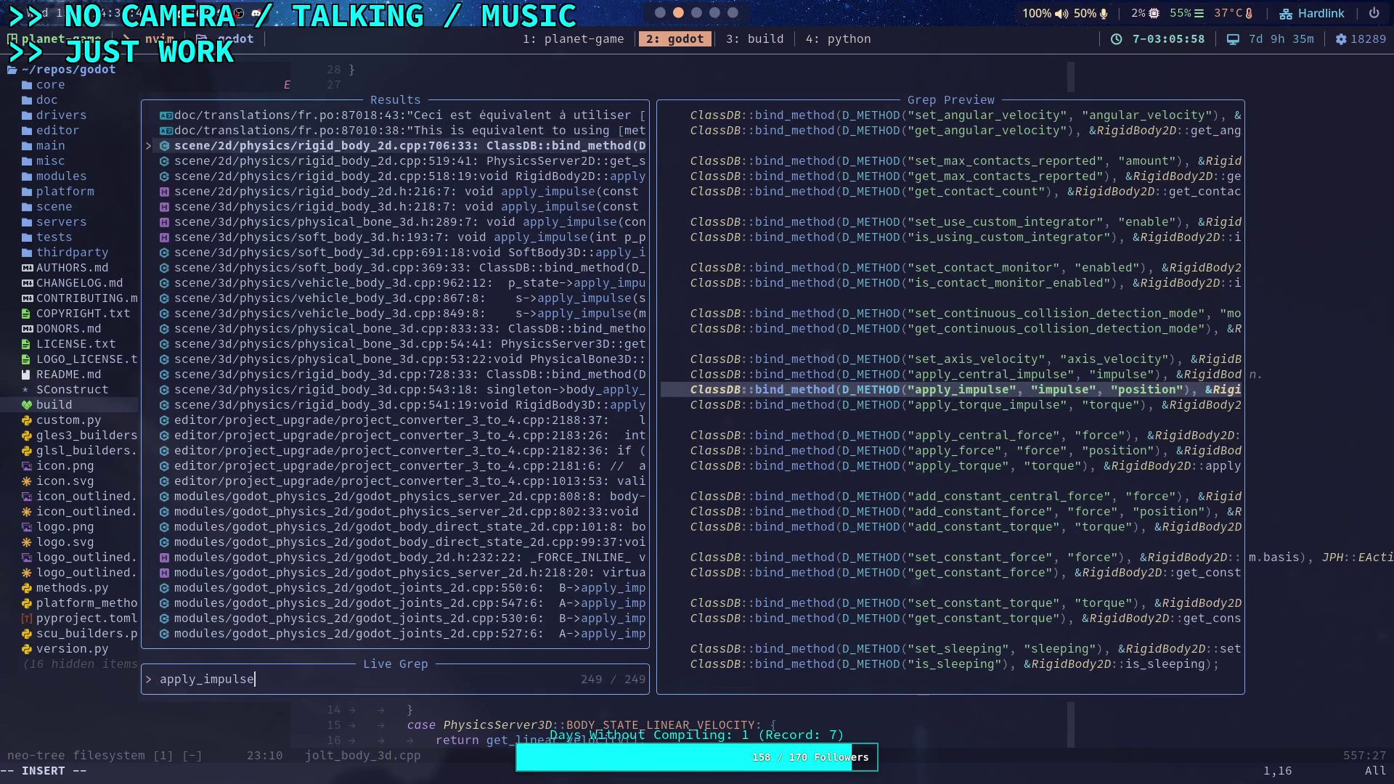
key("Up")
key("Up")
key("Up")
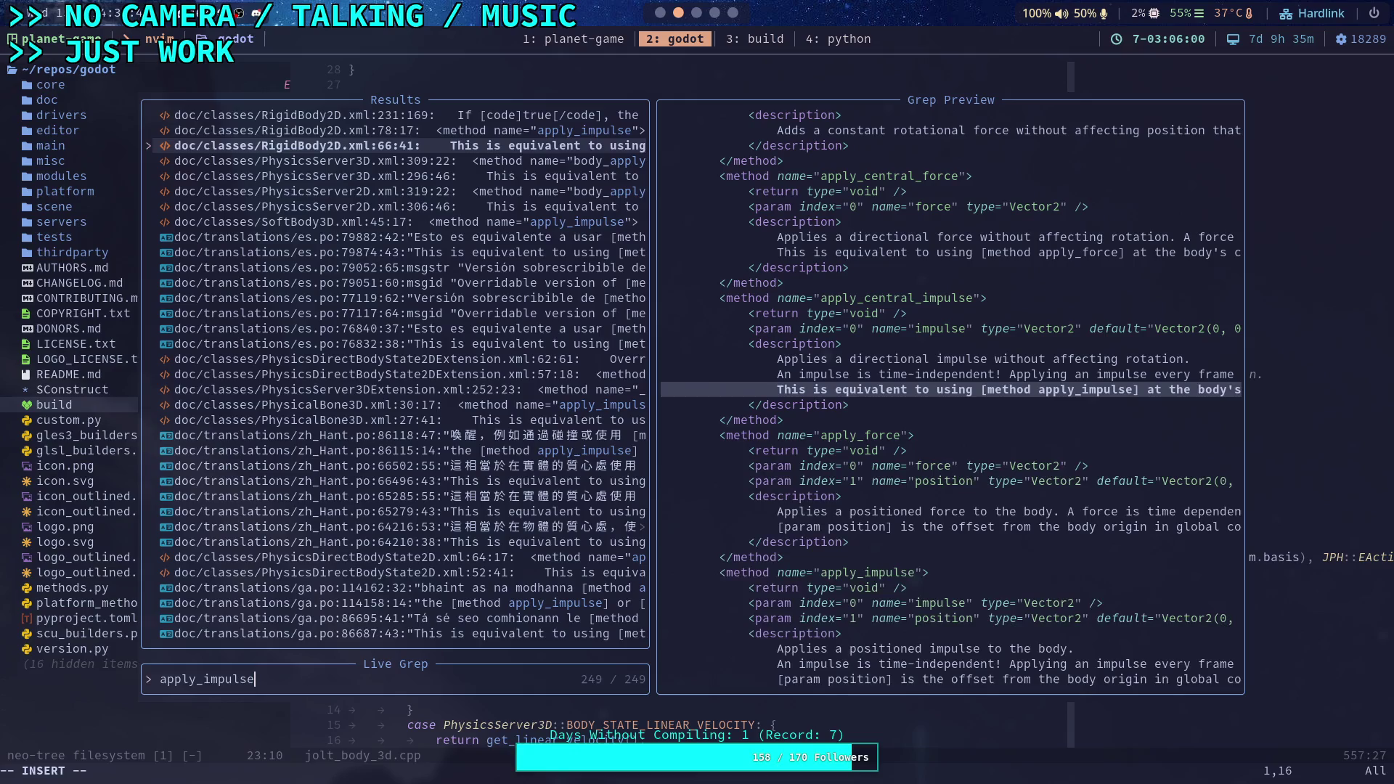
key("Up")
key("Up")
key("Up")
key("Up")
key("Up")
key("Up")
key("Up")
key("Up")
key("Up")
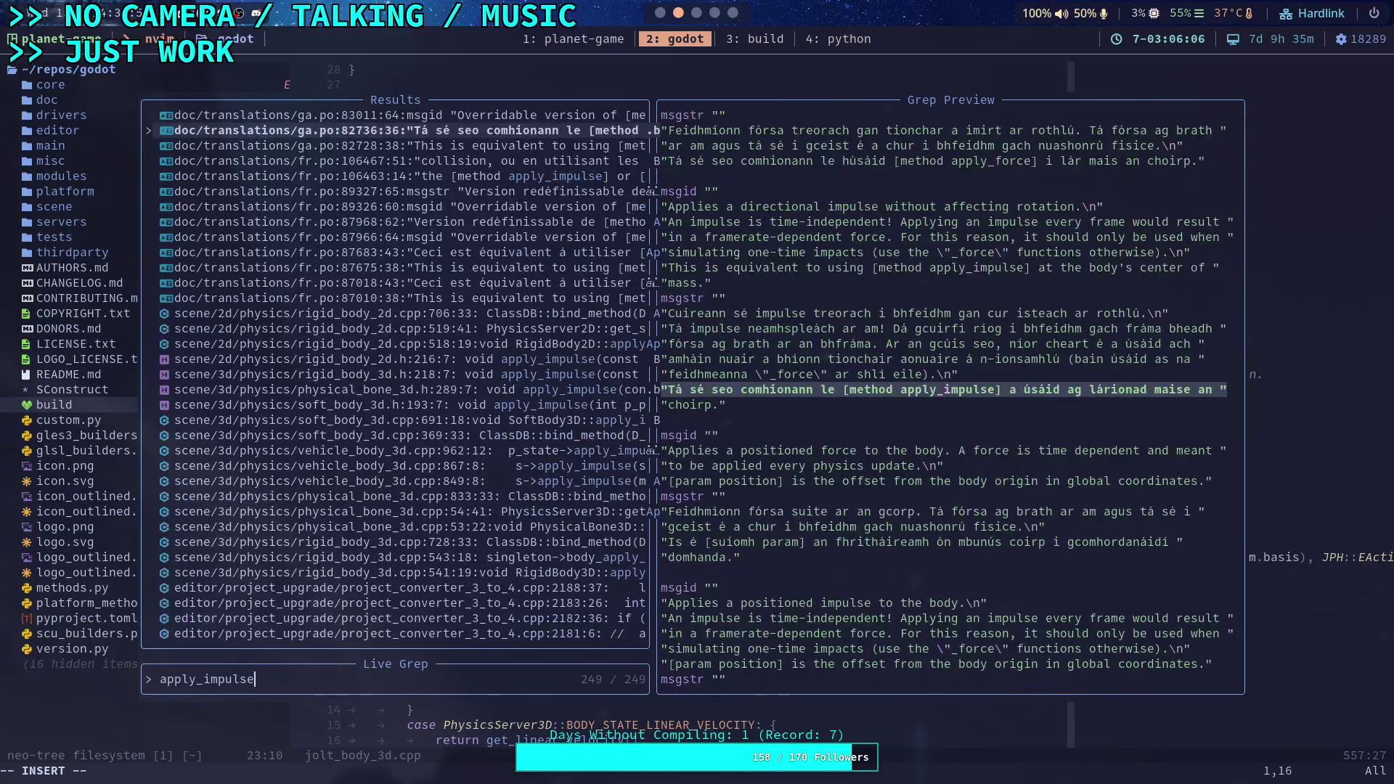
Browse down to the JoltBody3D apply_impulse match, then search for AddImpulse instead
key("Down")
key("Down")
key("Down")
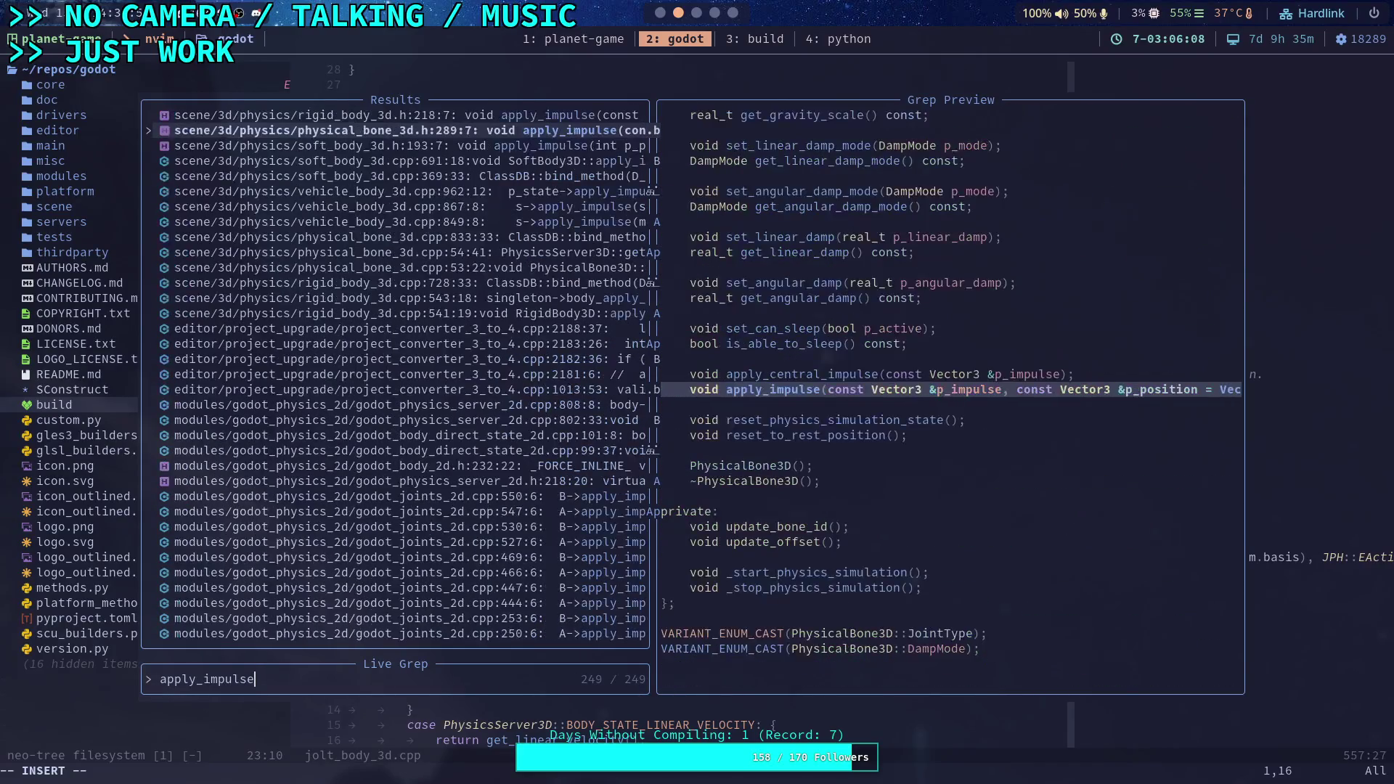
key("Down")
key("Down")
key("Down")
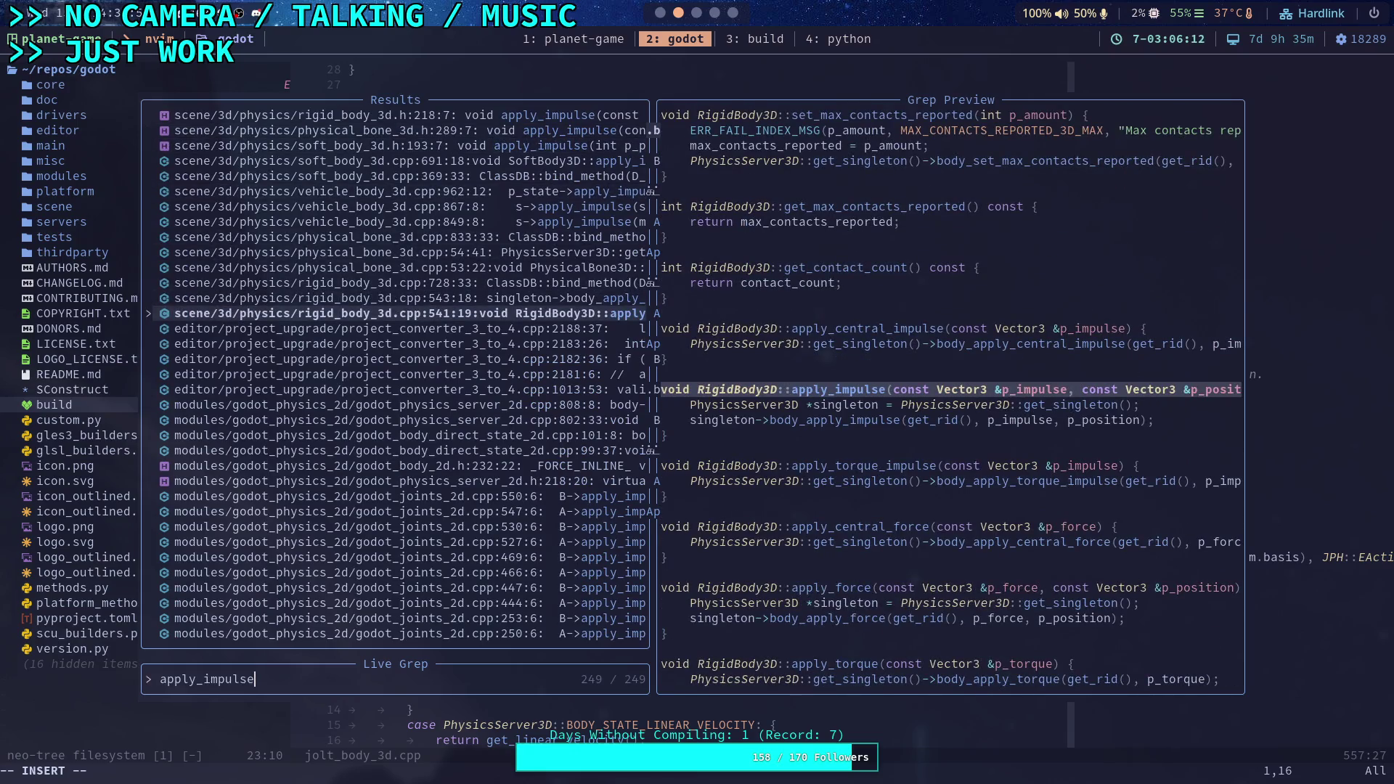
key("Up")
key("Down")
key("Down")
key("Down")
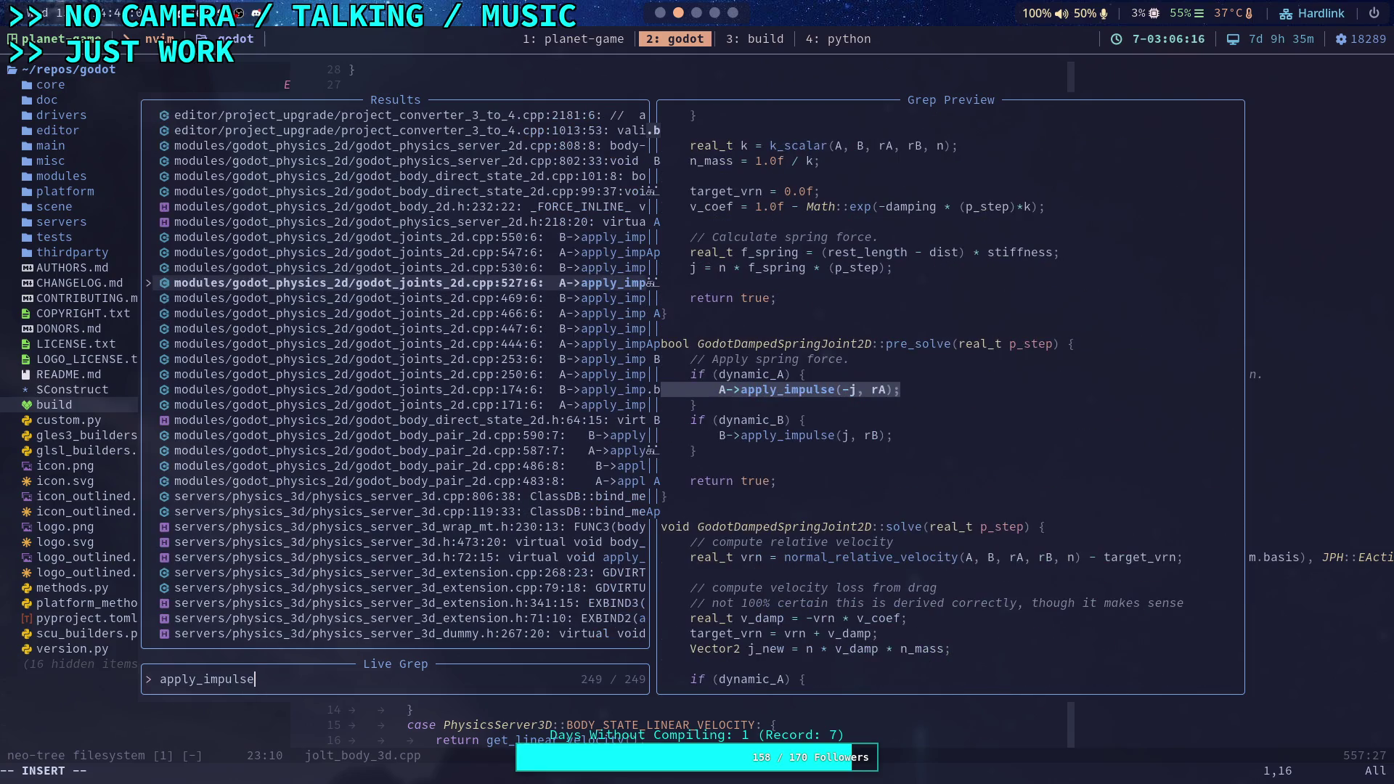
key("Down")
key("Down")
key("Down")
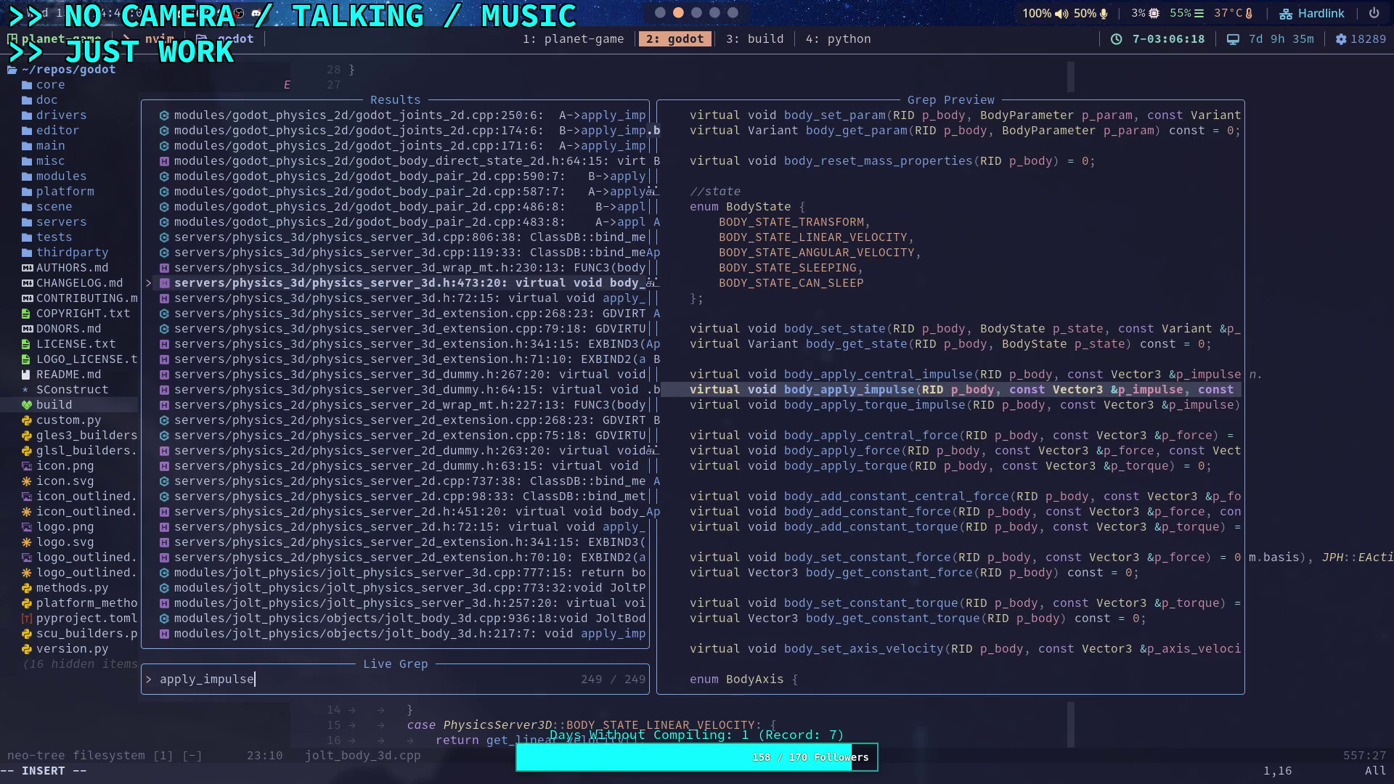
key("Down")
key("Down")
key("Down")
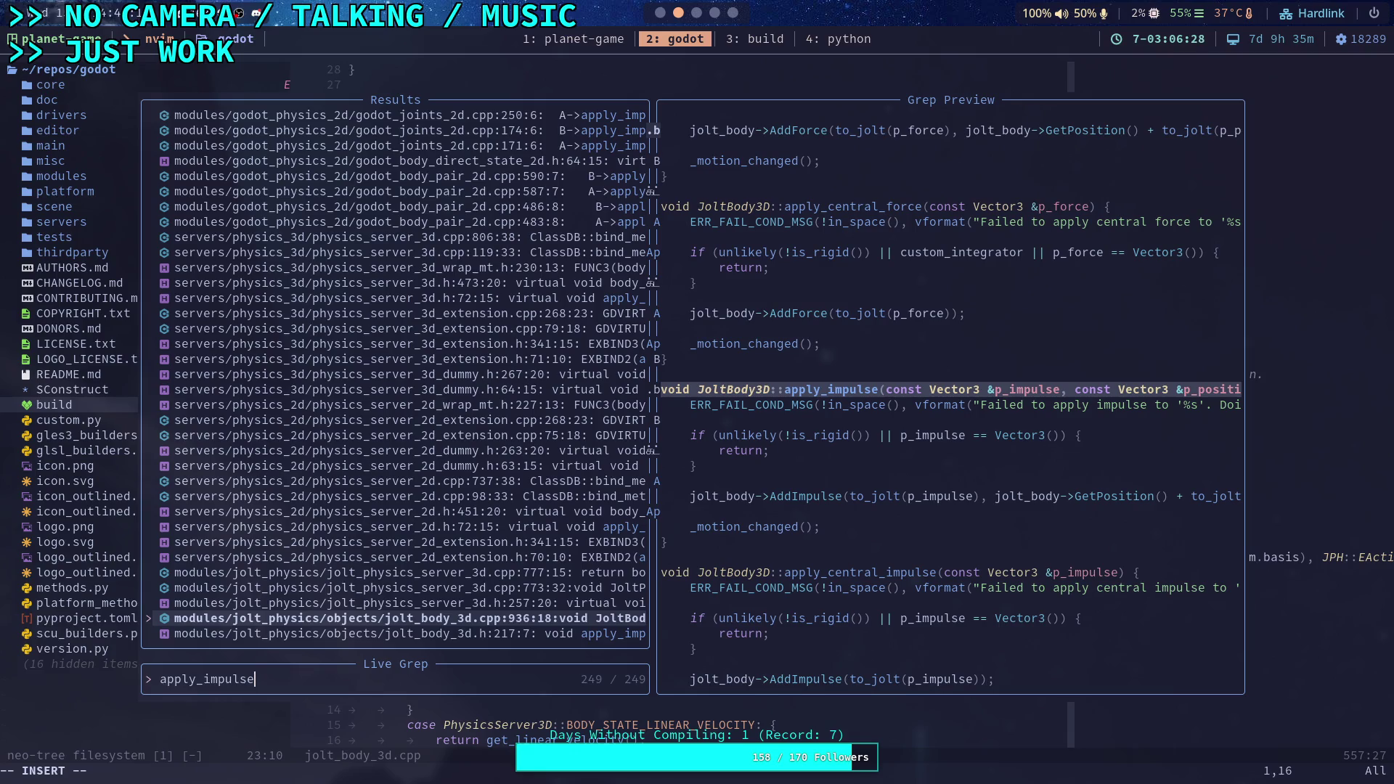
key("BackSpace")
key("BackSpace")
key("BackSpace")
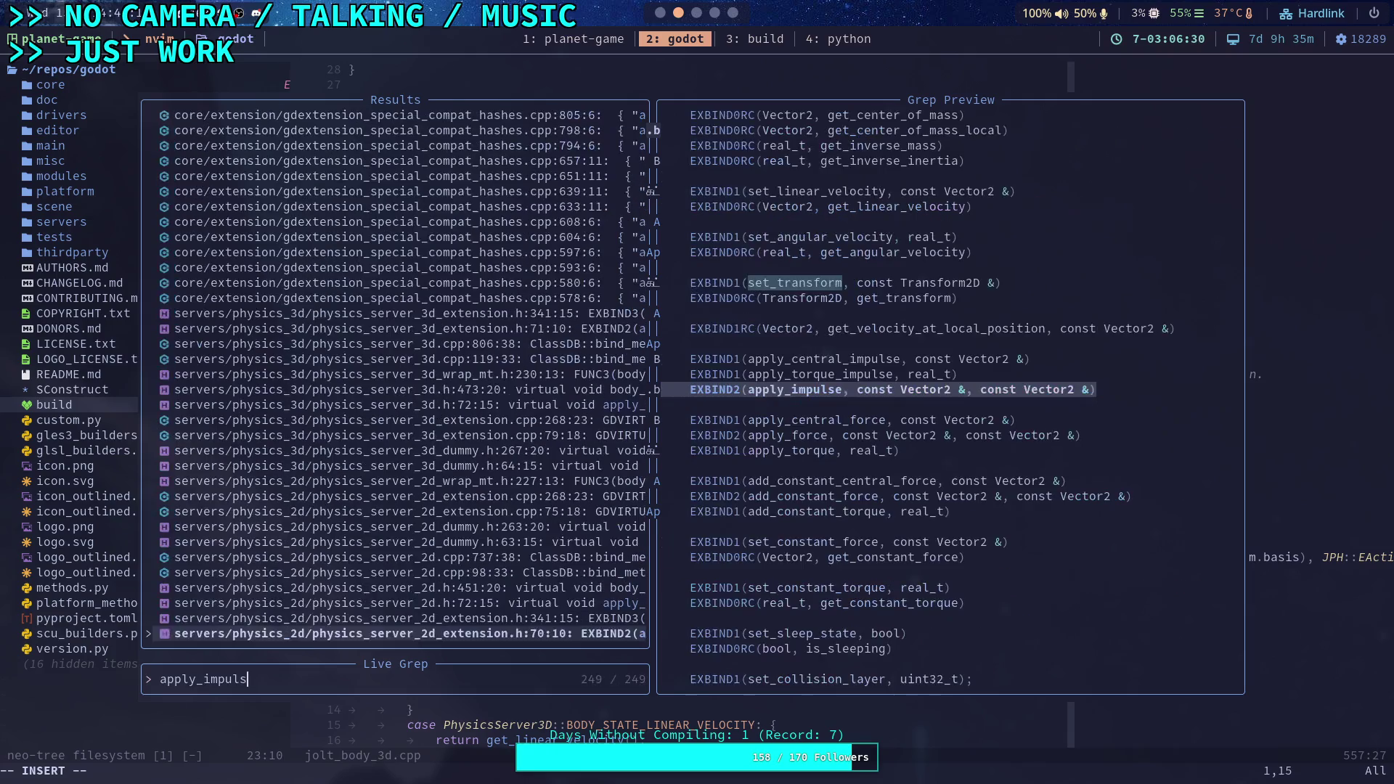
type("AddImpu")
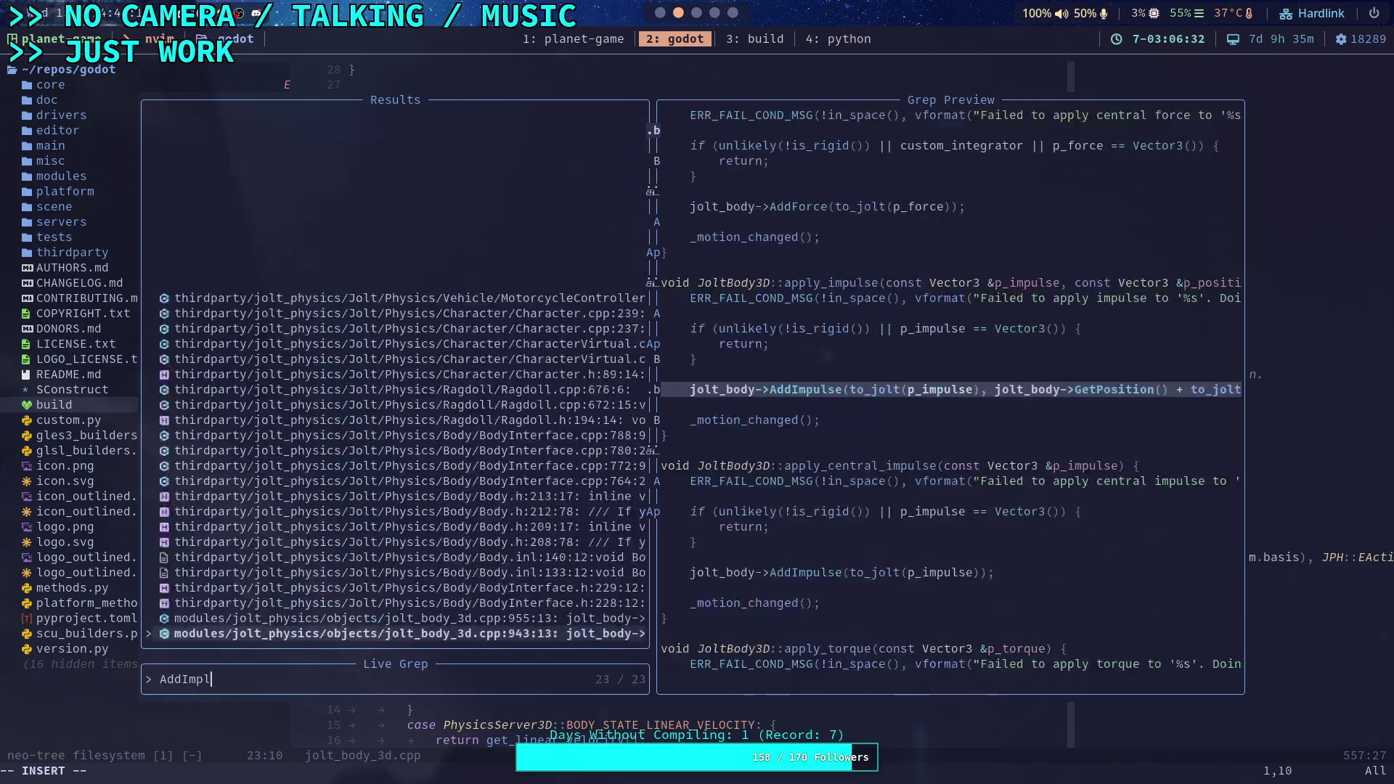
type("lse")
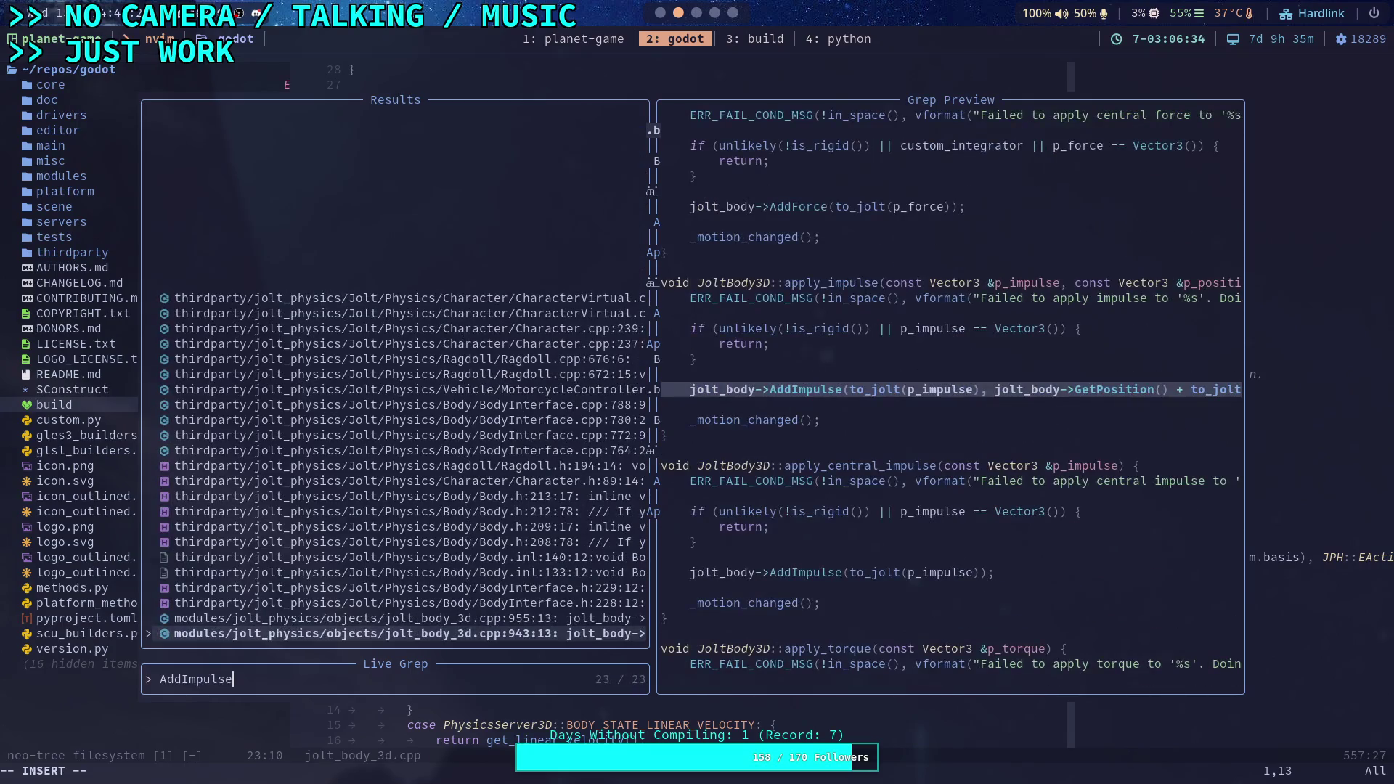
Step through the AddImpulse grep matches and open Body.inl at the Body::AddImpulse definitions
key("Up")
key("Up")
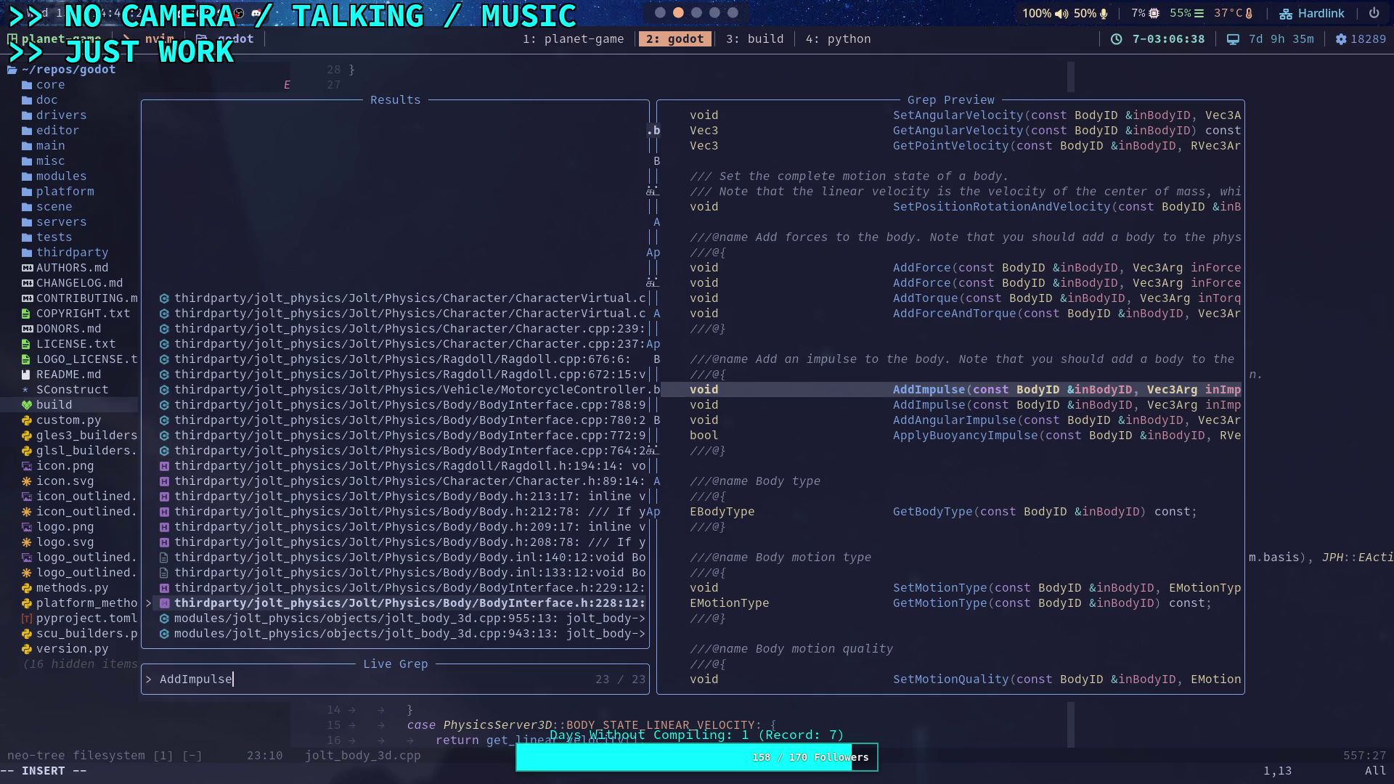
key("Up")
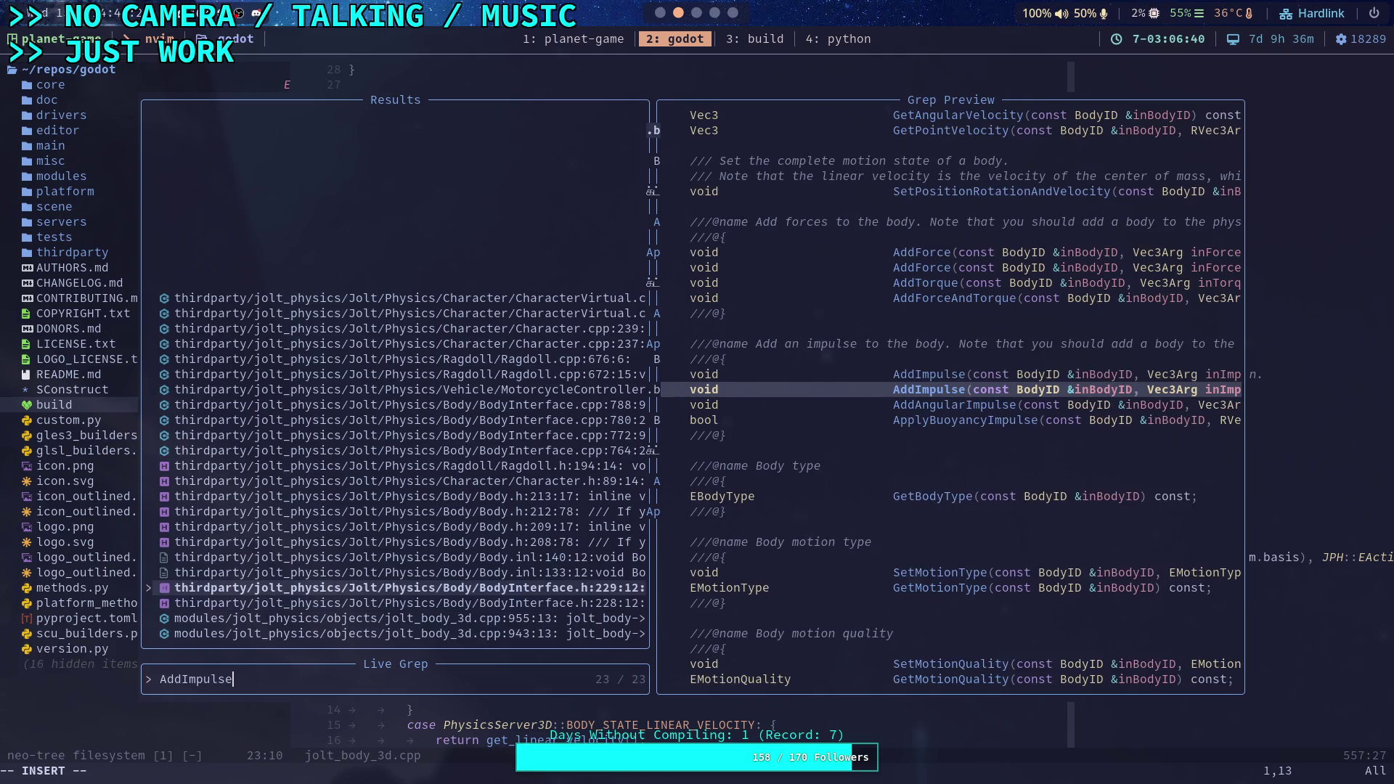
key("Up")
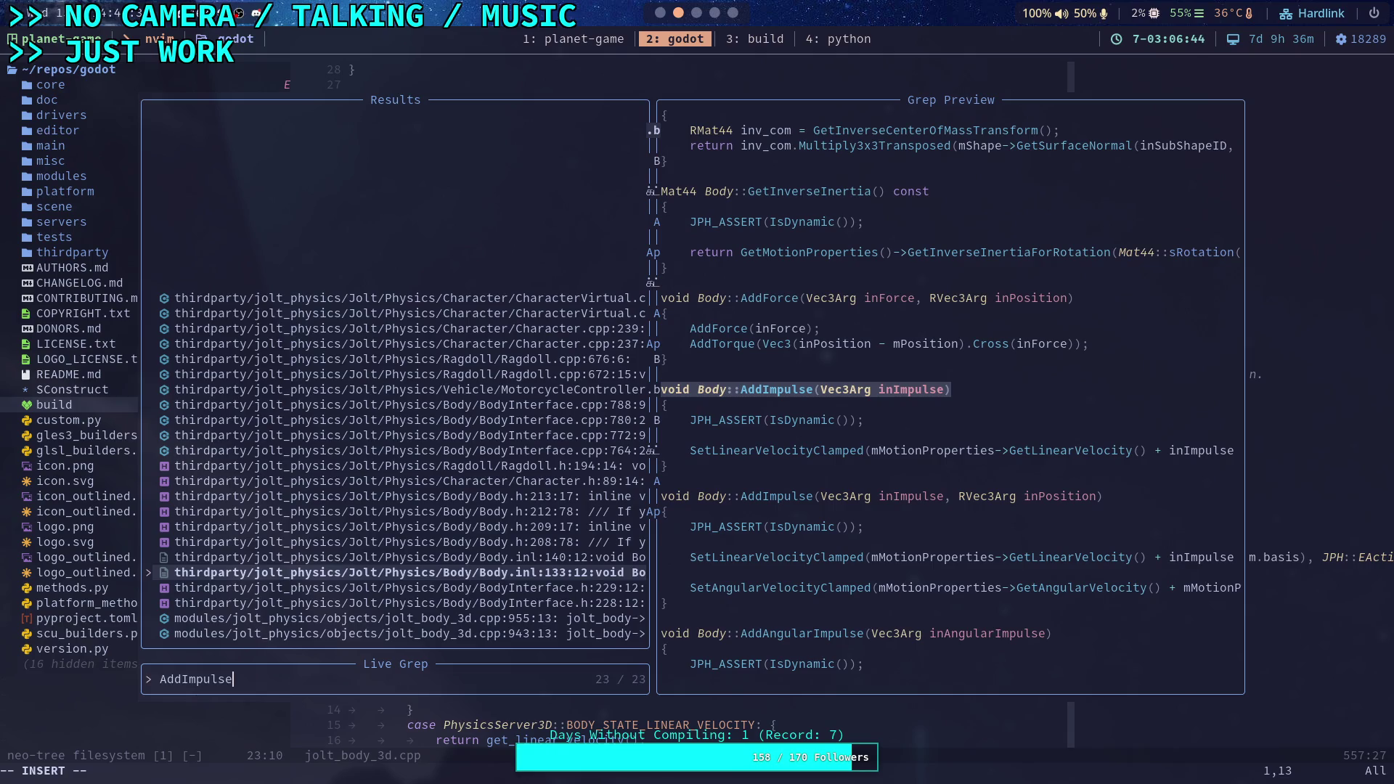
key("Up")
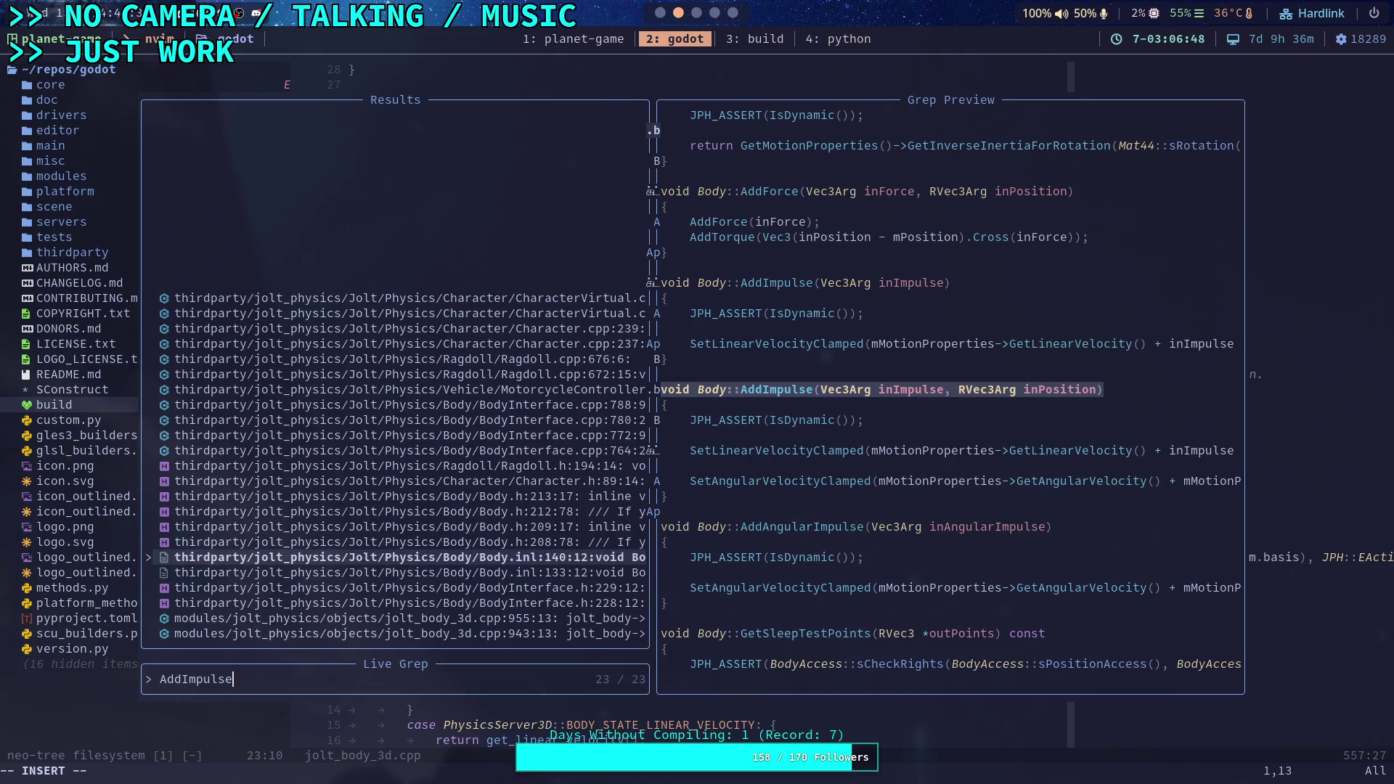
key("Return")
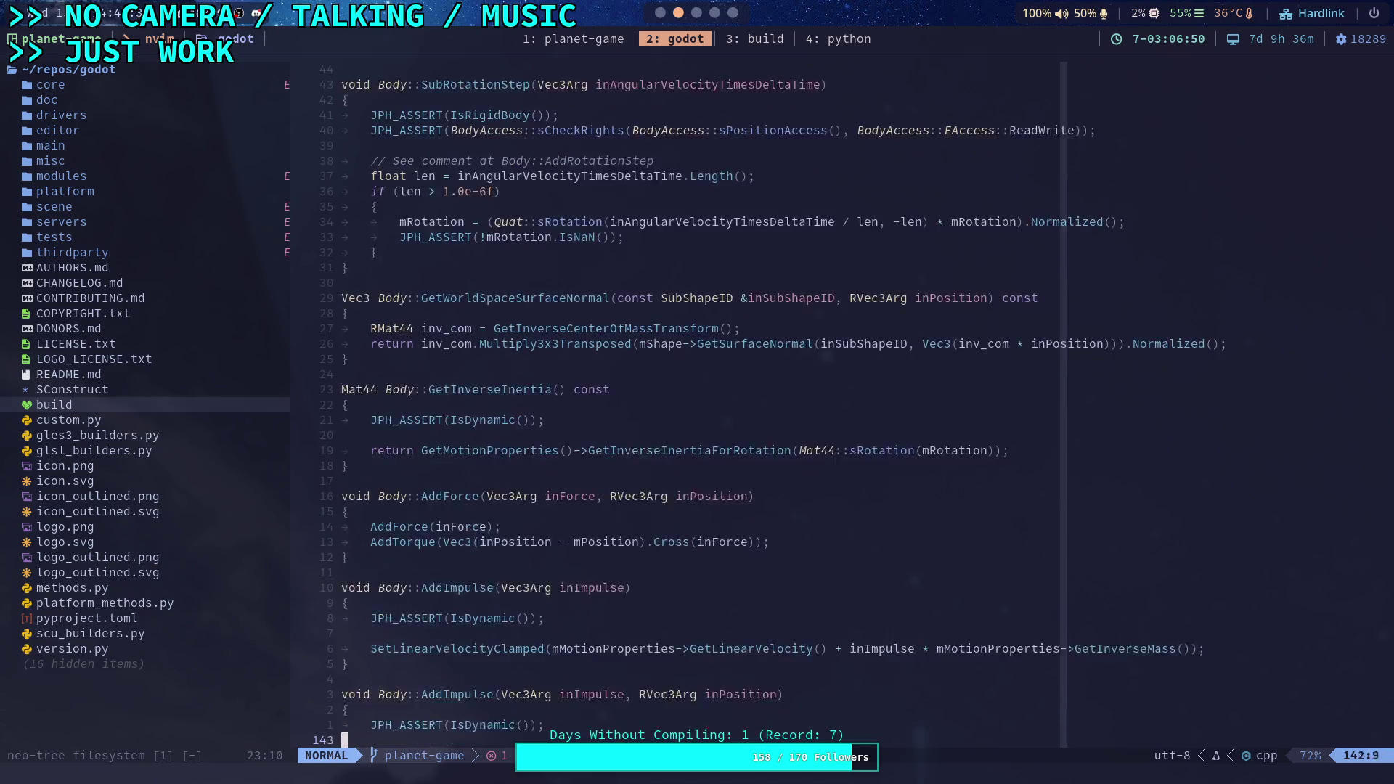
Read the full angular-velocity line (line 146) of Body::AddImpulse, then switch to the notes workspace
key("k")
key("k")
key("k")
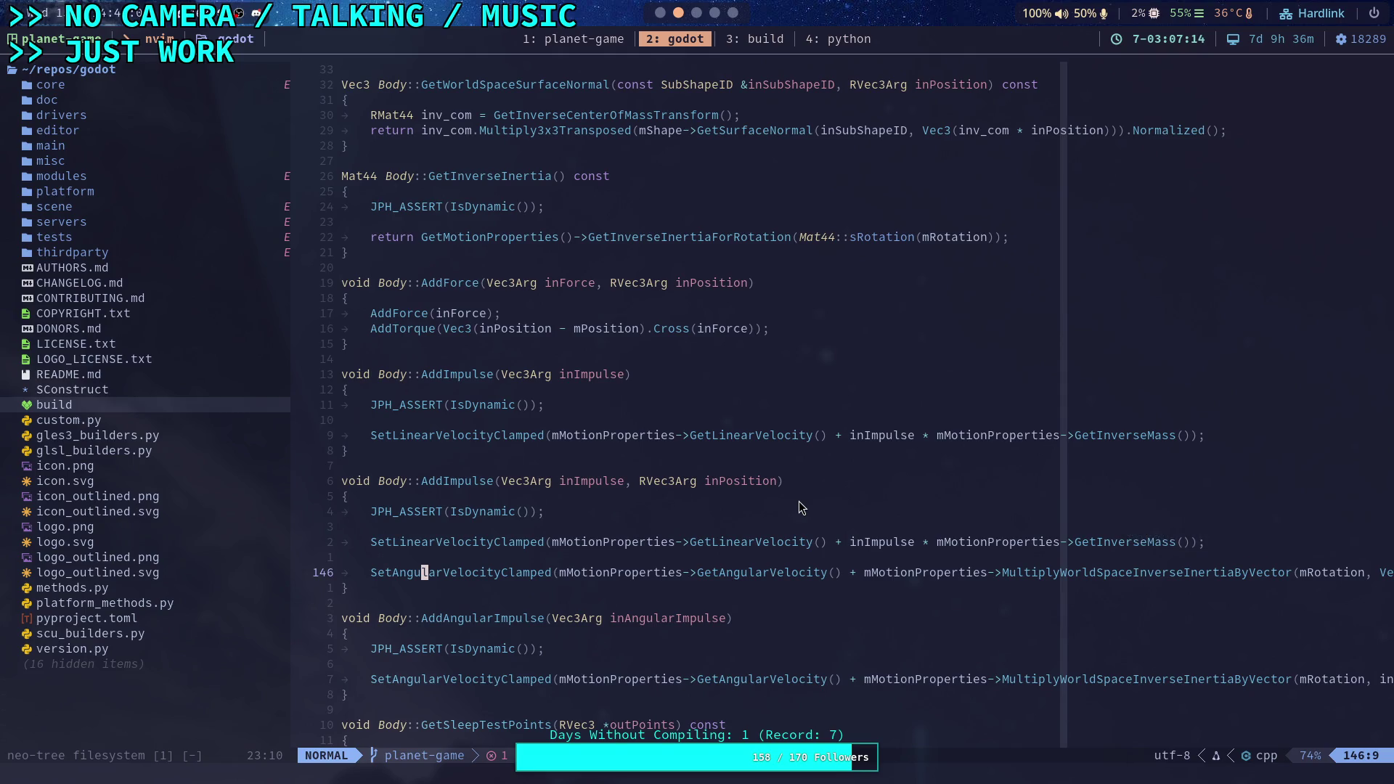
key("dollar")
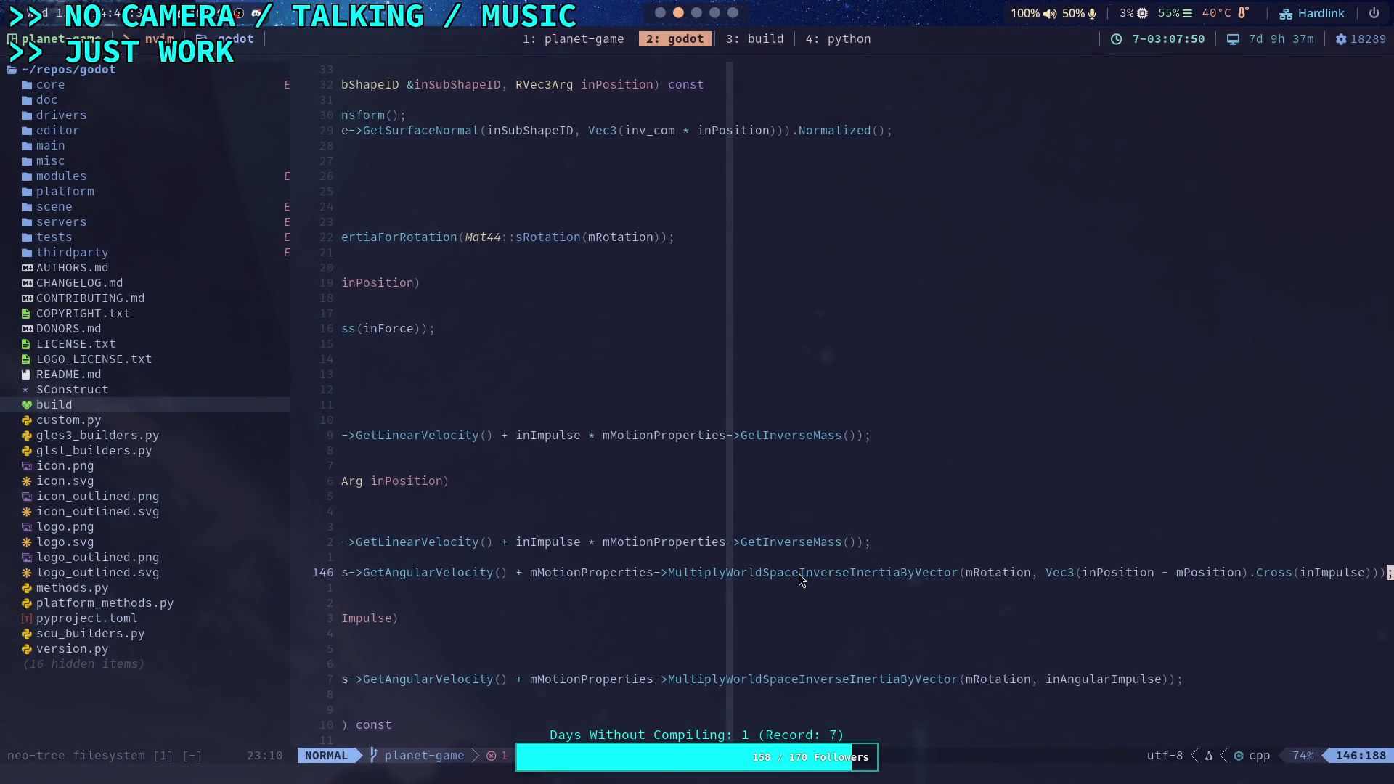
key("super+3")
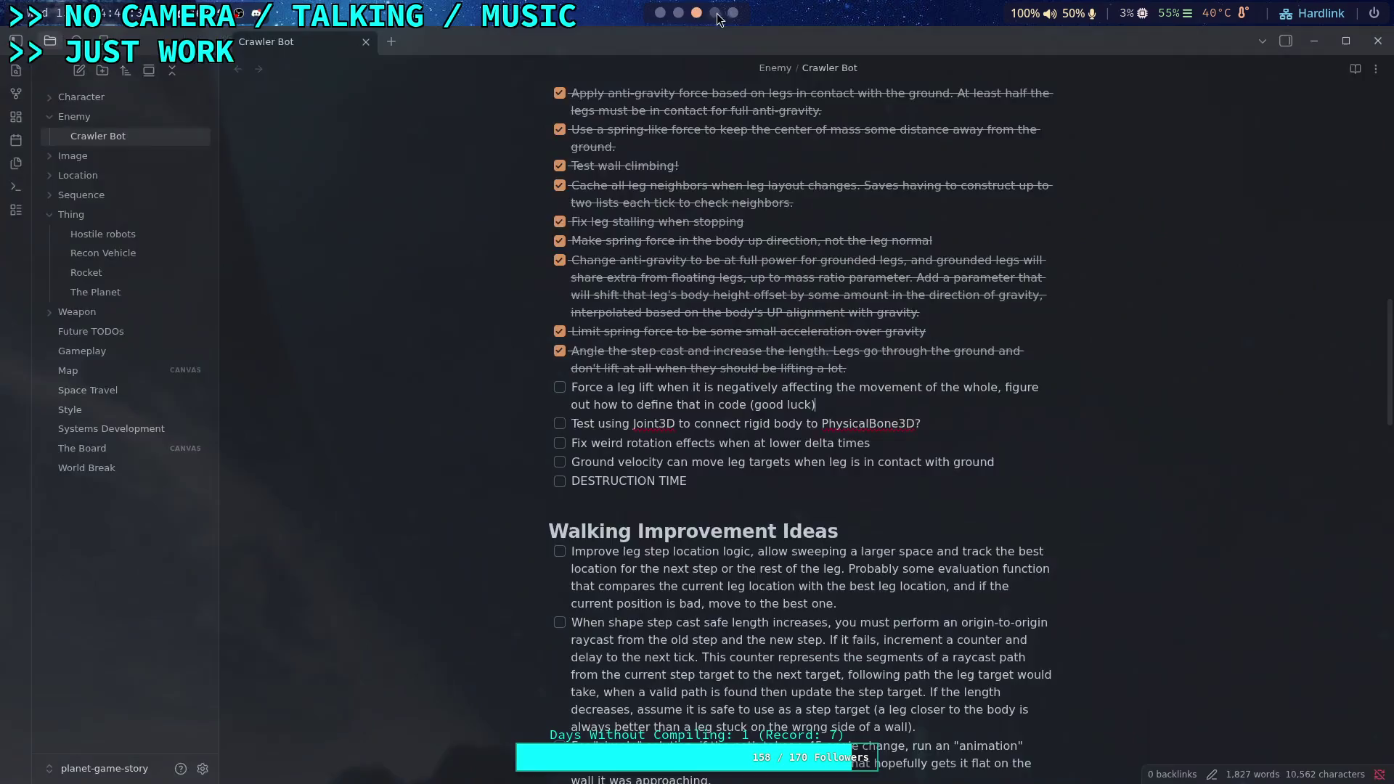
Review the Crawler Bot checklist in Obsidian, then return to CrawlerCharacter.gd in Godot
key("super+5")
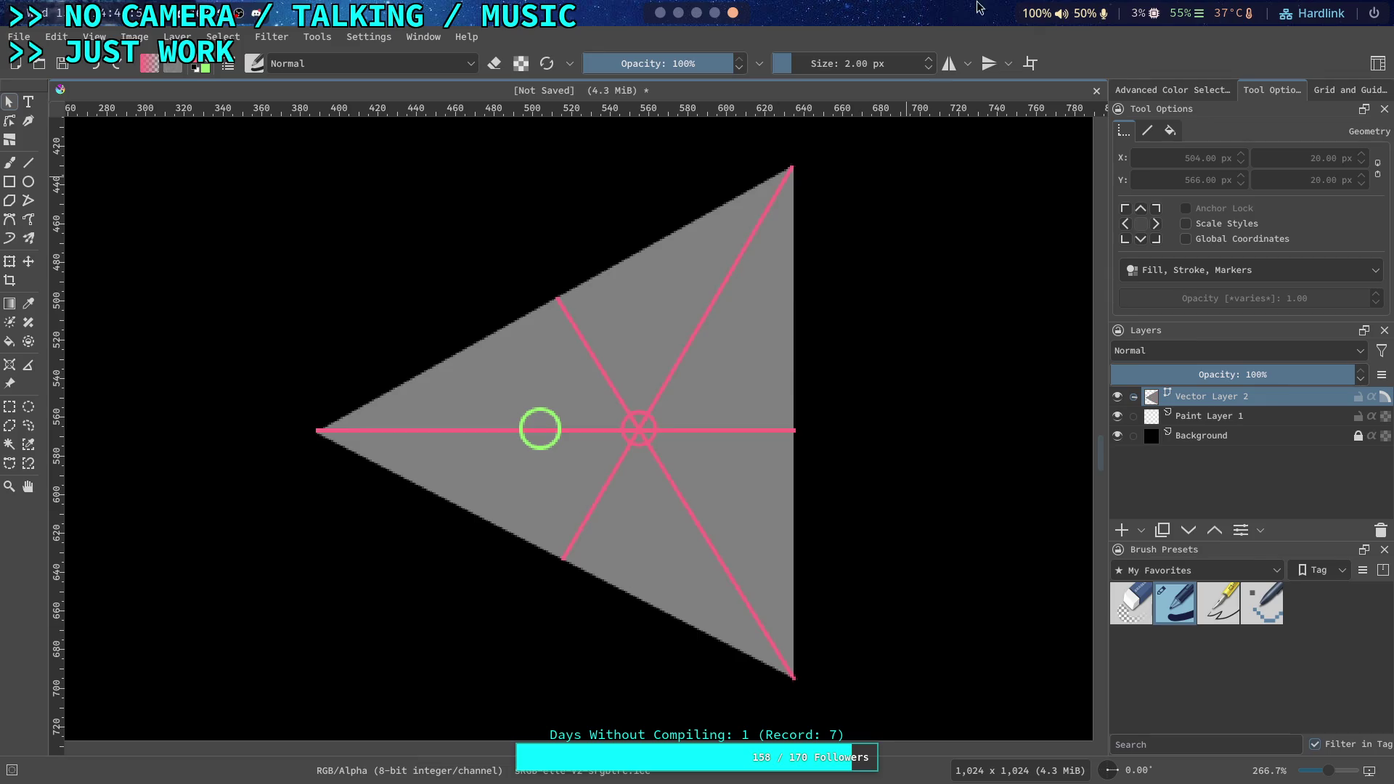
left_click(660, 13)
scroll(465, 428, "down", 4)
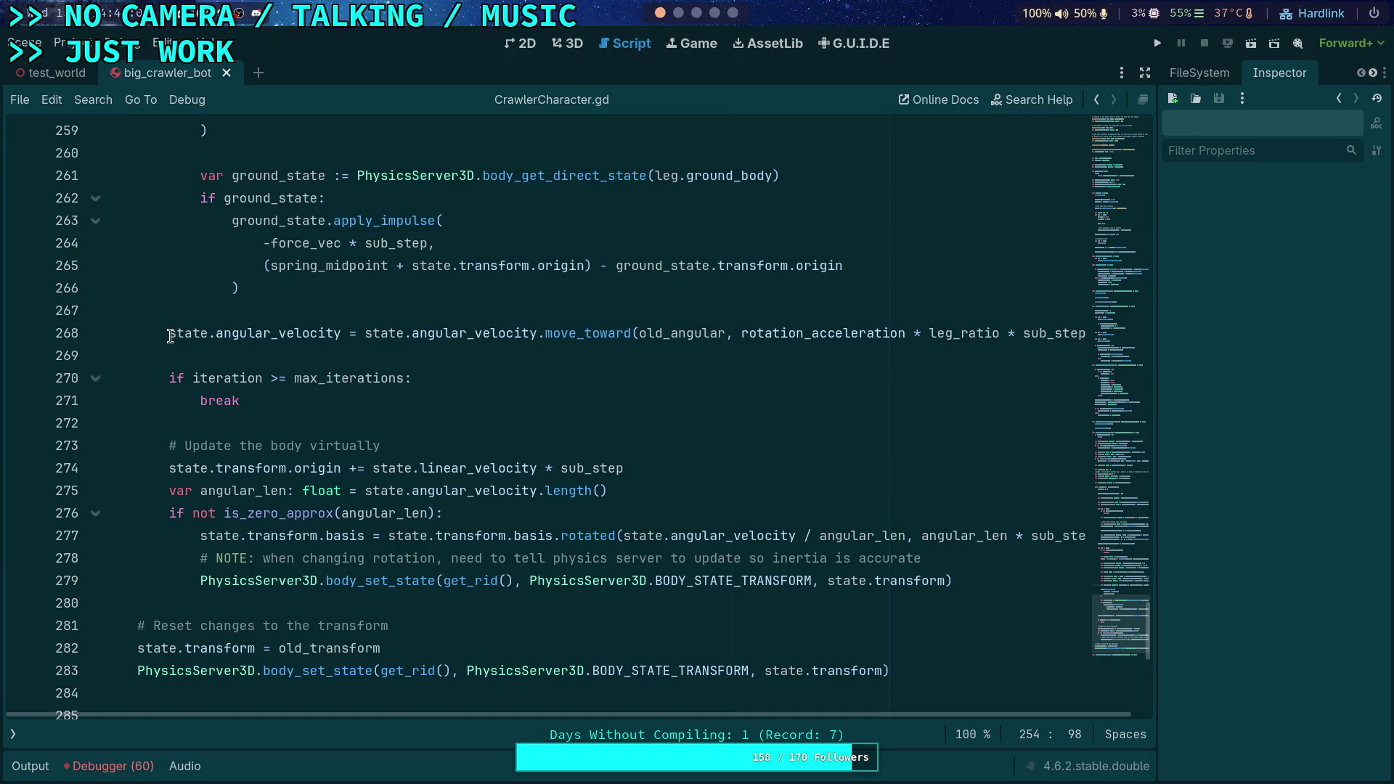
Move the state.angular_velocity move_toward line below the leg-force loop and dedent it
left_click(170, 336)
key("Return")
key("alt+Down")
key("alt+Down")
key("alt+Down")
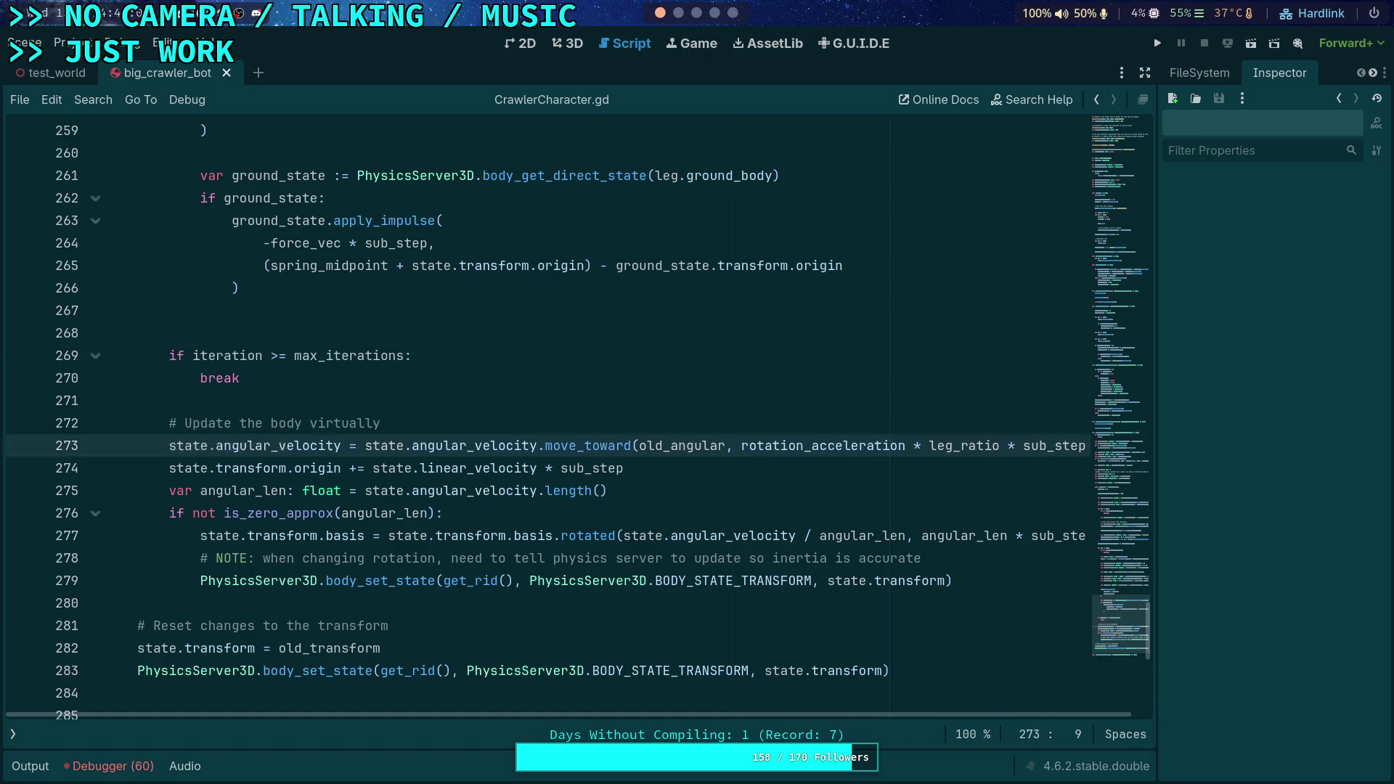
key("shift+Tab")
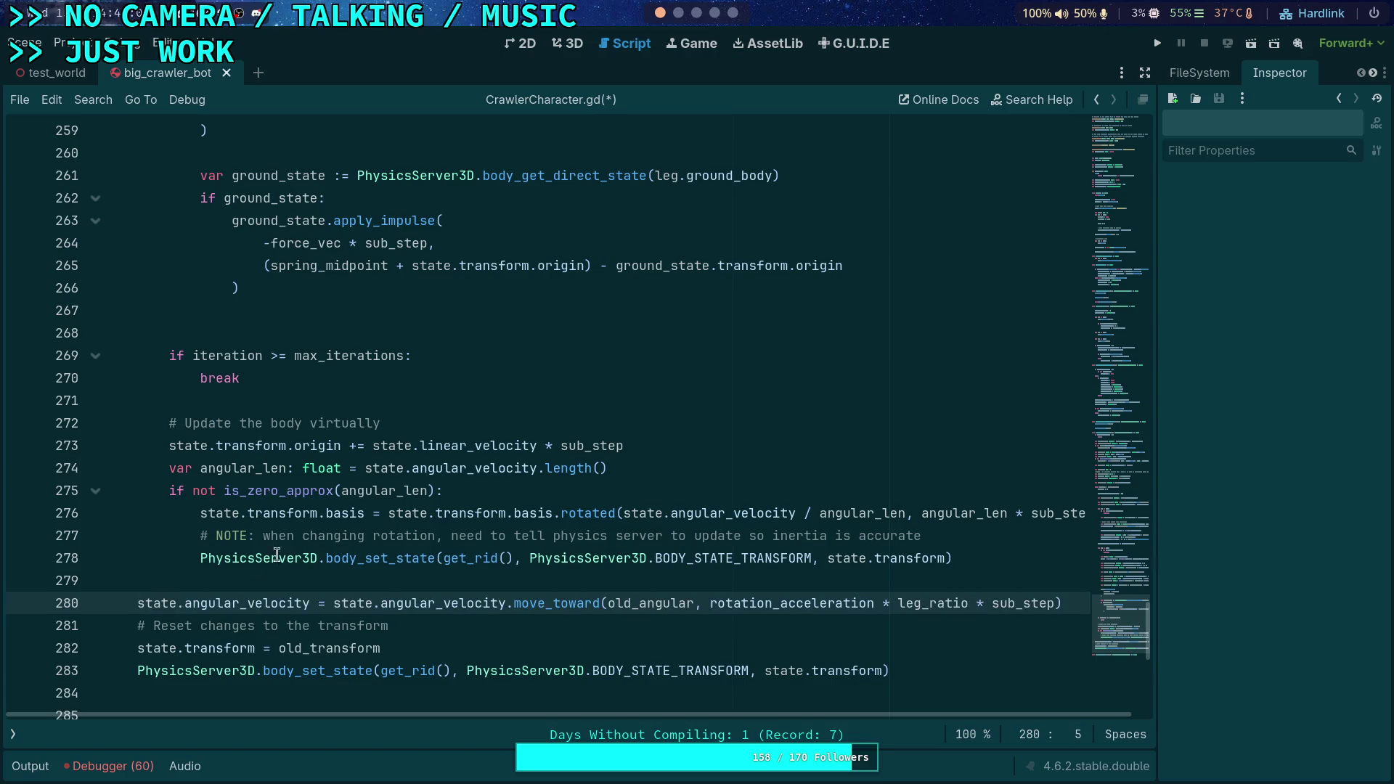
Add the comment '# Try to maintain original angular velocity (extra damping, basically)' above it
left_click(313, 317)
left_click(248, 596)
key("End")
key("Return")
key("Up")
key("Up")
key("Return")
type("# Try to maintain original angular velocity (extra damp")
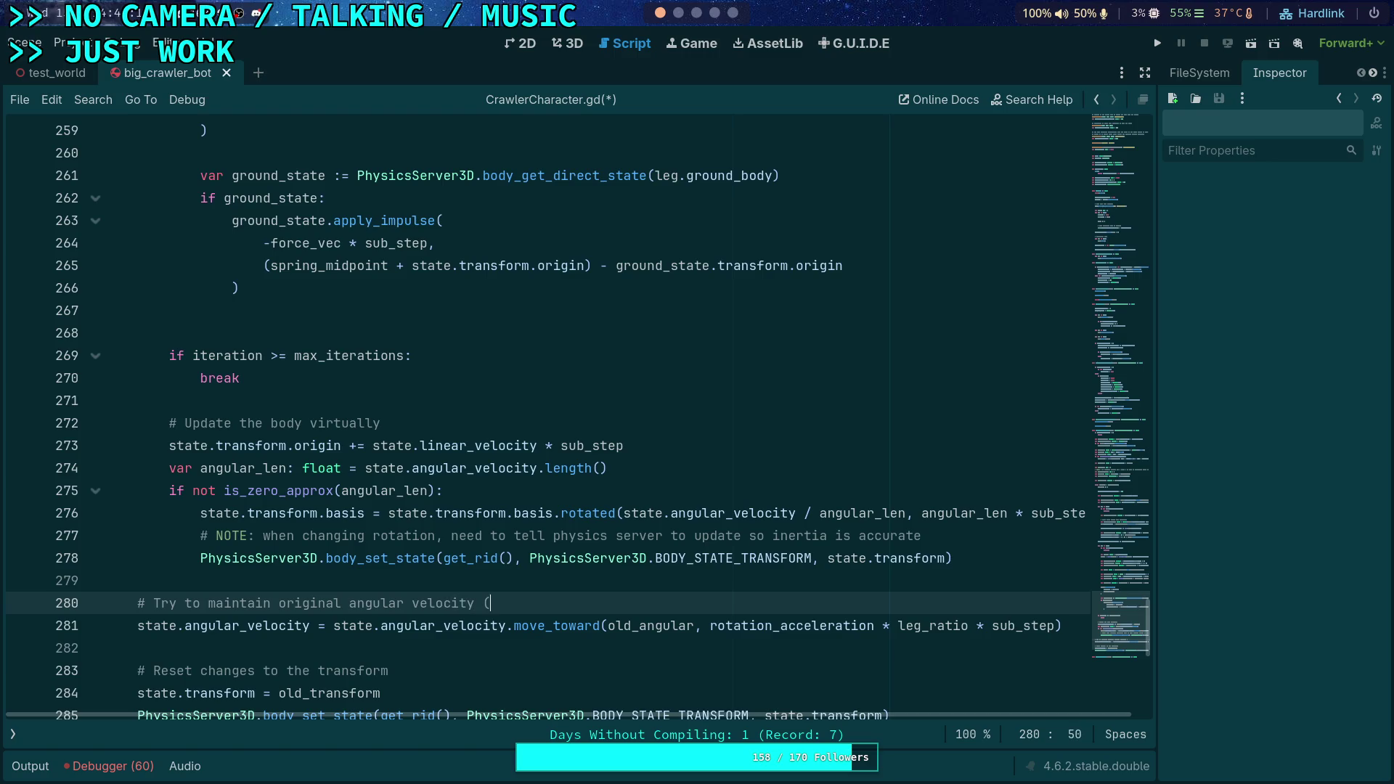
type("ing")
type(", basuc")
key("BackSpace")
key("BackSpace")
type("ically)")
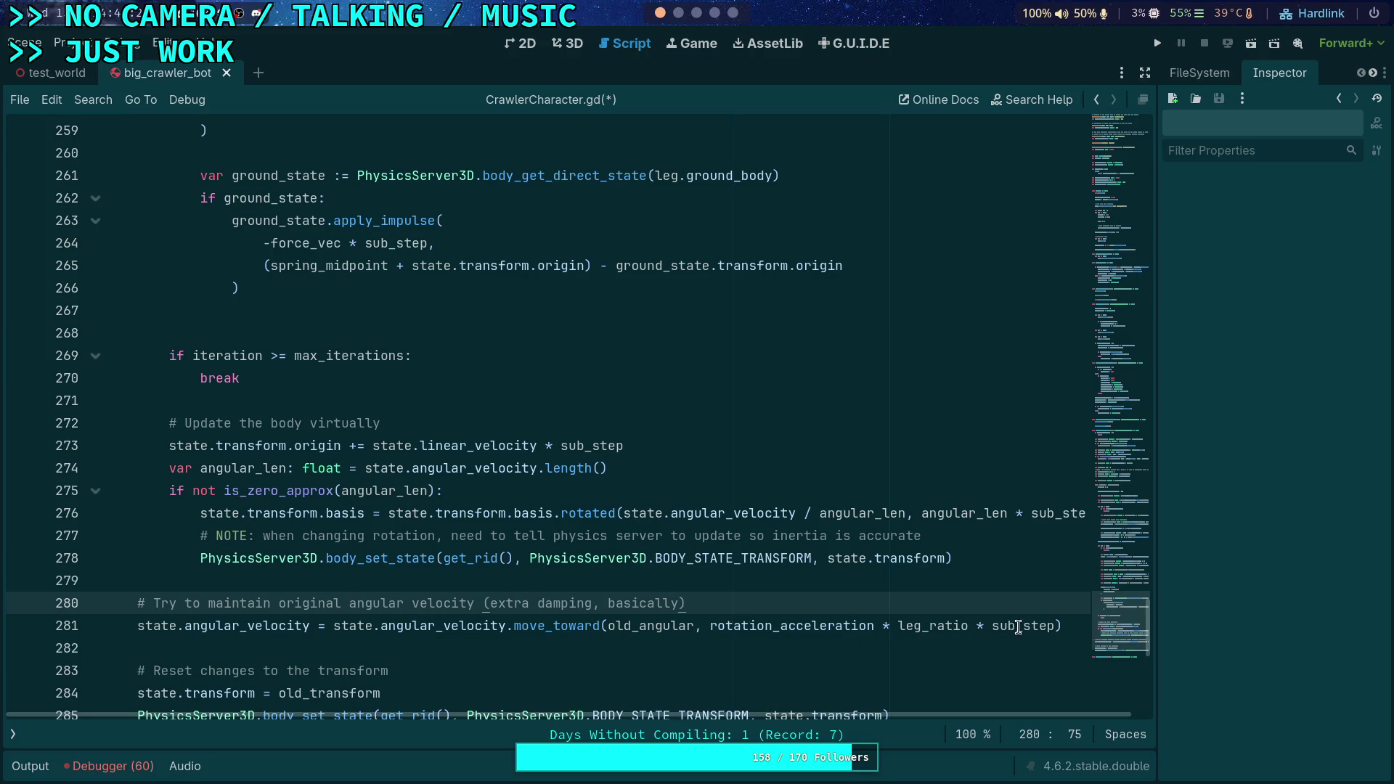
Change sub_step to step in the angular velocity line
left_click_drag(1017, 629, 992, 629)
key("BackSpace")
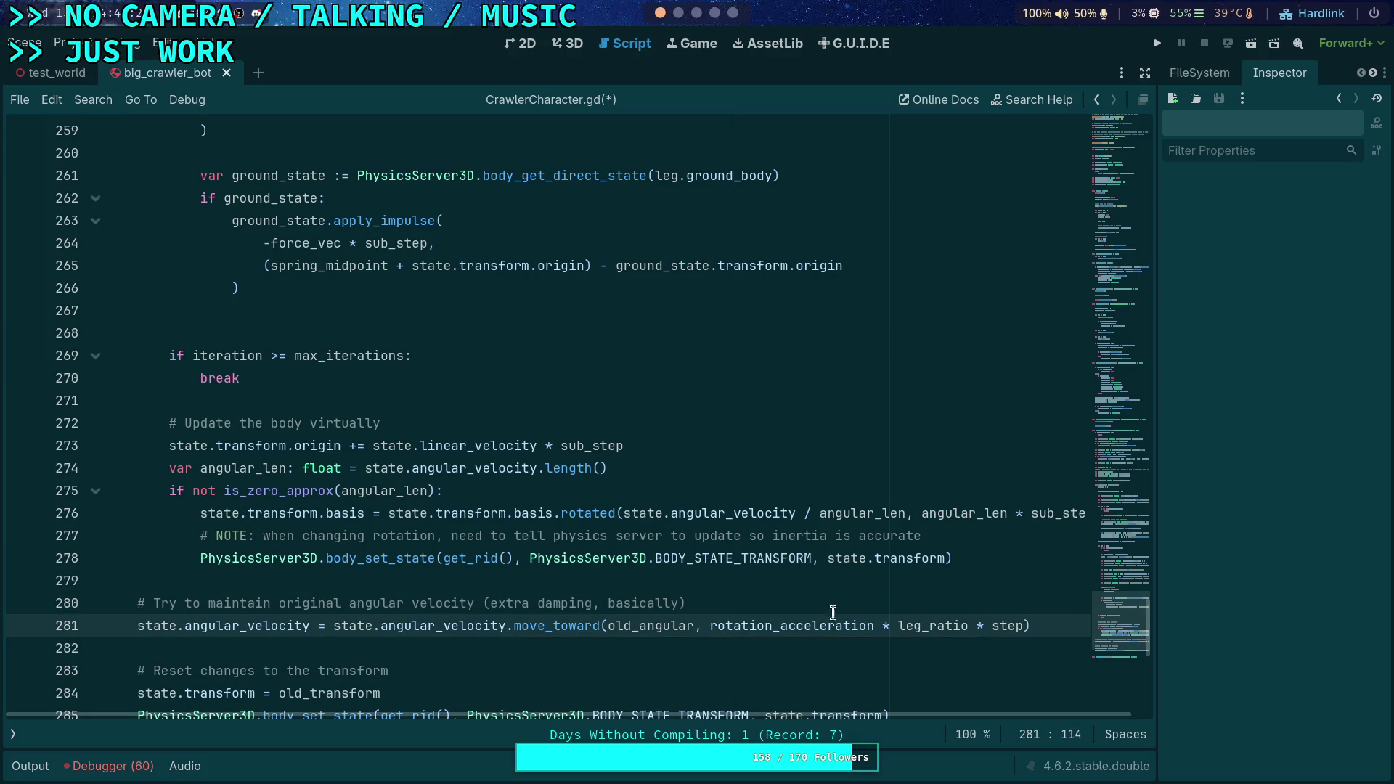
scroll(499, 489, "up", 20)
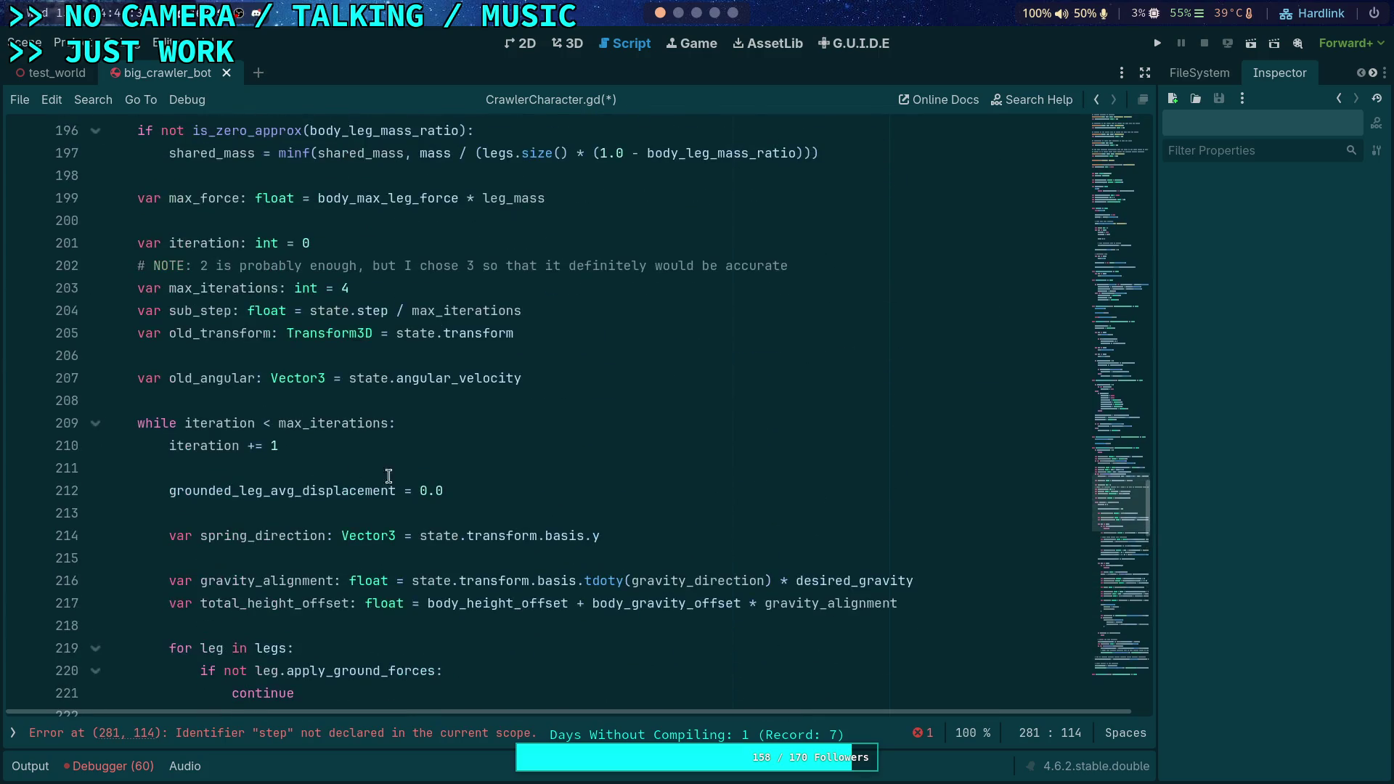
Prefix step with 'state.' so the damping line uses state.step
scroll(521, 450, "down", 9)
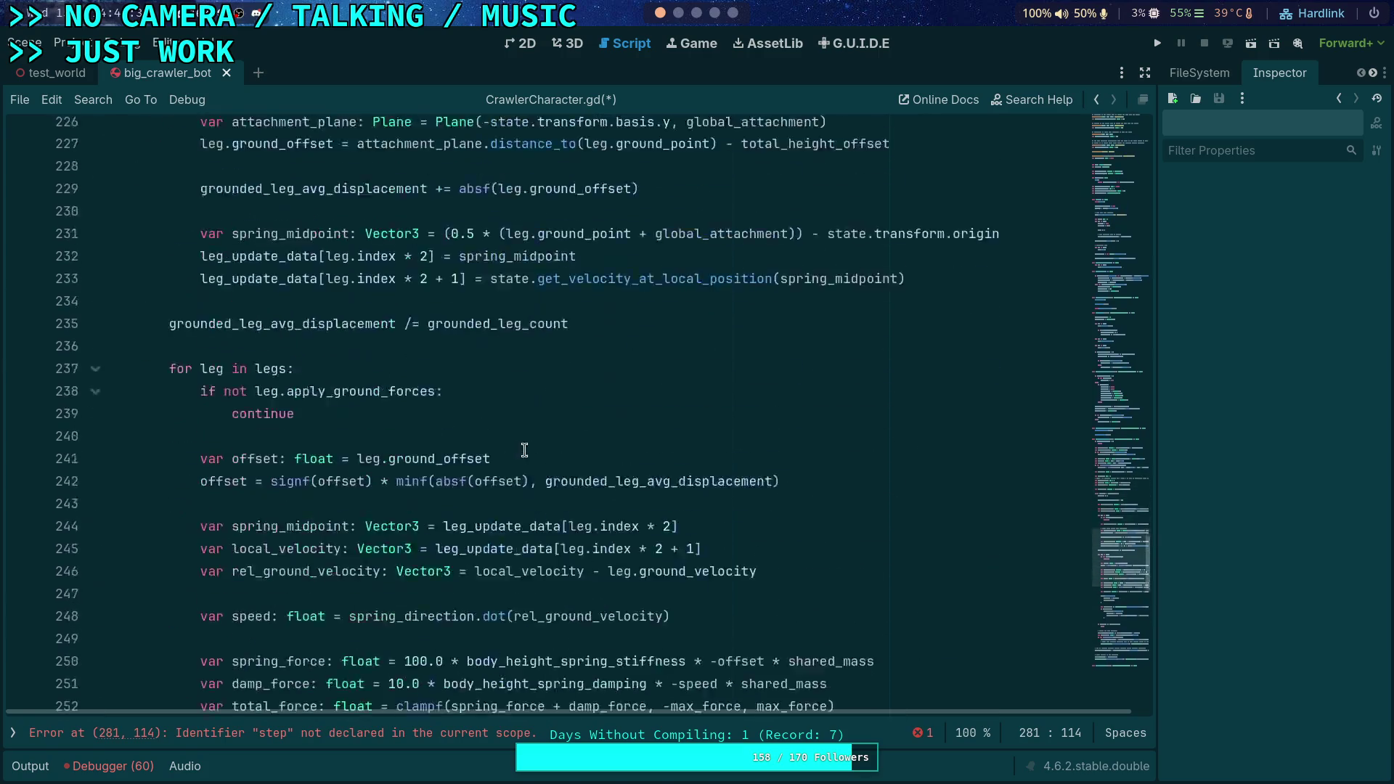
key("Left")
key("Right")
type("state.")
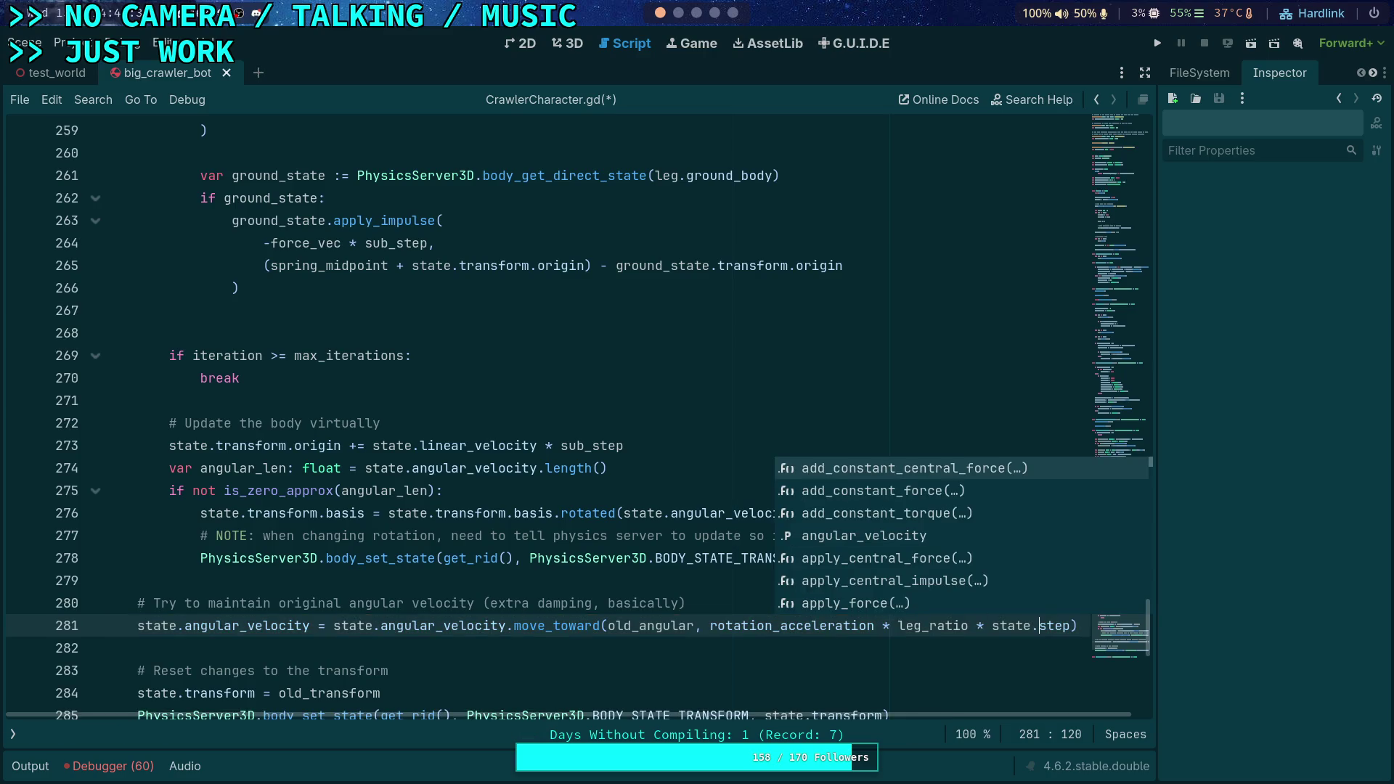
key("Escape")
Delete the extra blank line after the ground-body impulse and save CrawlerCharacter.gd
scroll(739, 594, "down", 2)
key("Down")
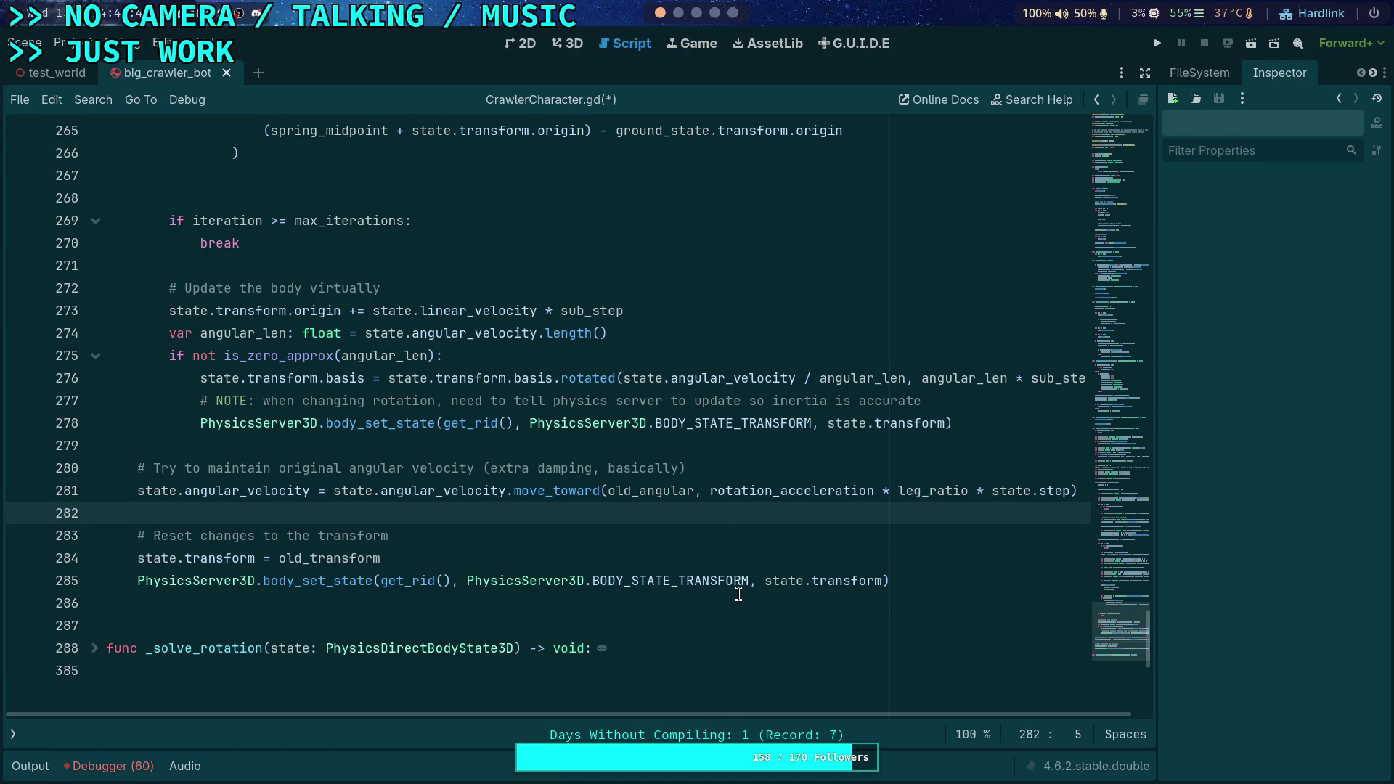
scroll(739, 595, "up", 3)
left_click(296, 378)
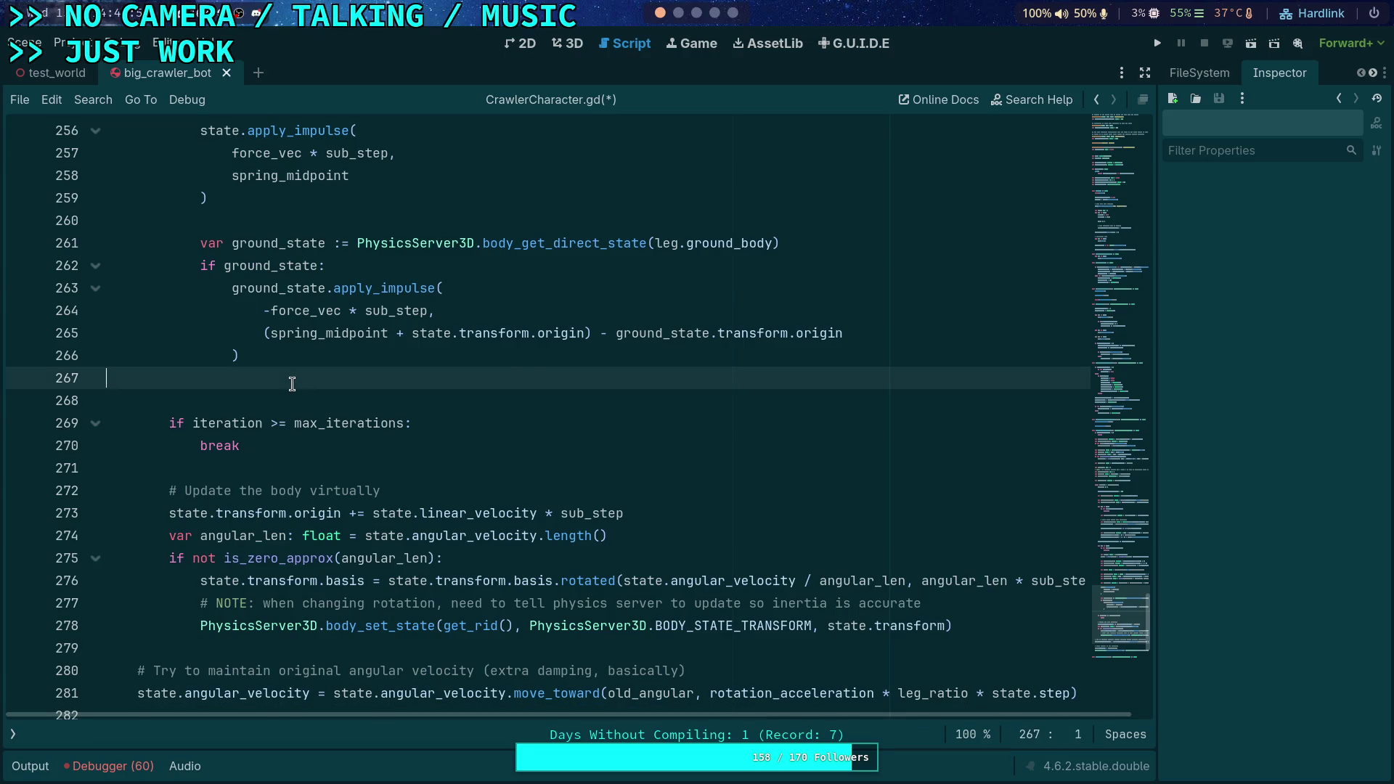
key("BackSpace")
key("ctrl+s")
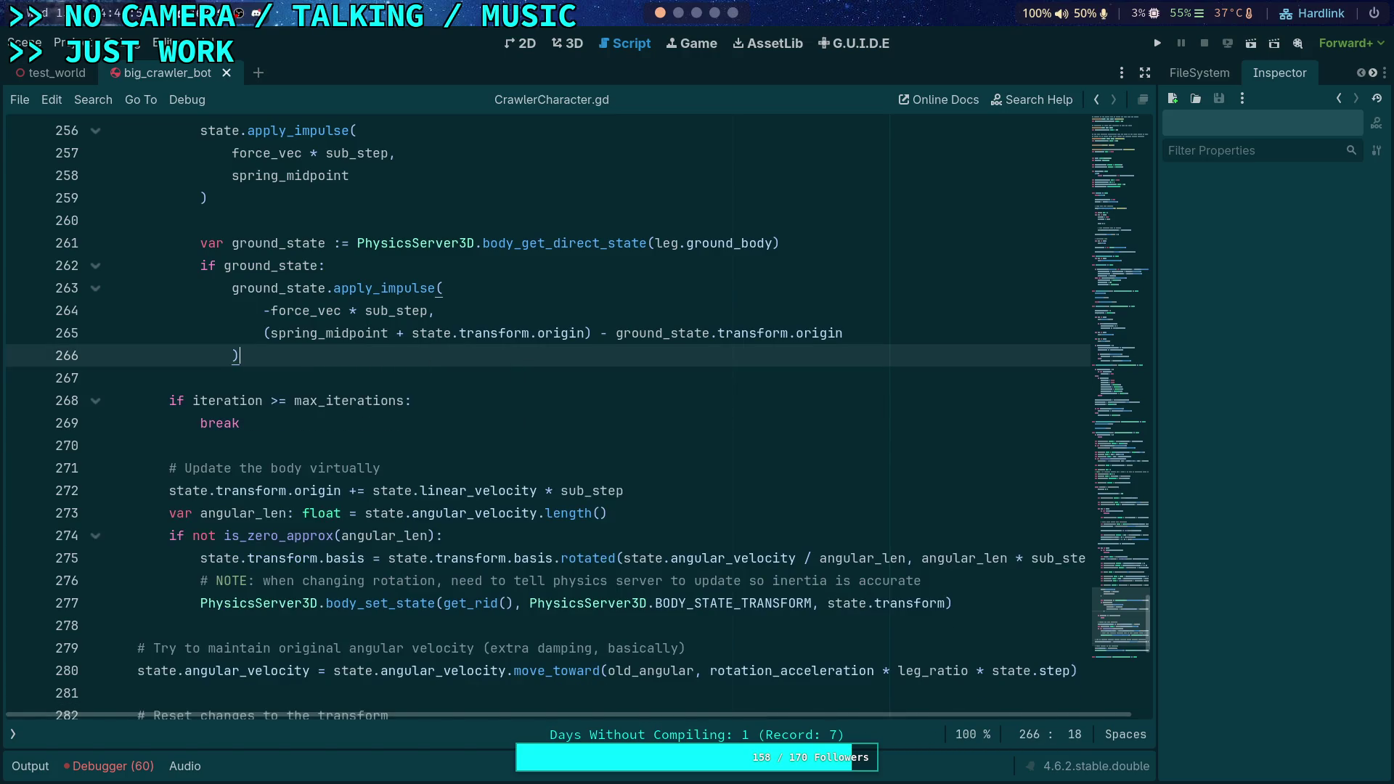
Launch the project with Play to watch the crawler bot on the blue wall
left_click(1157, 45)
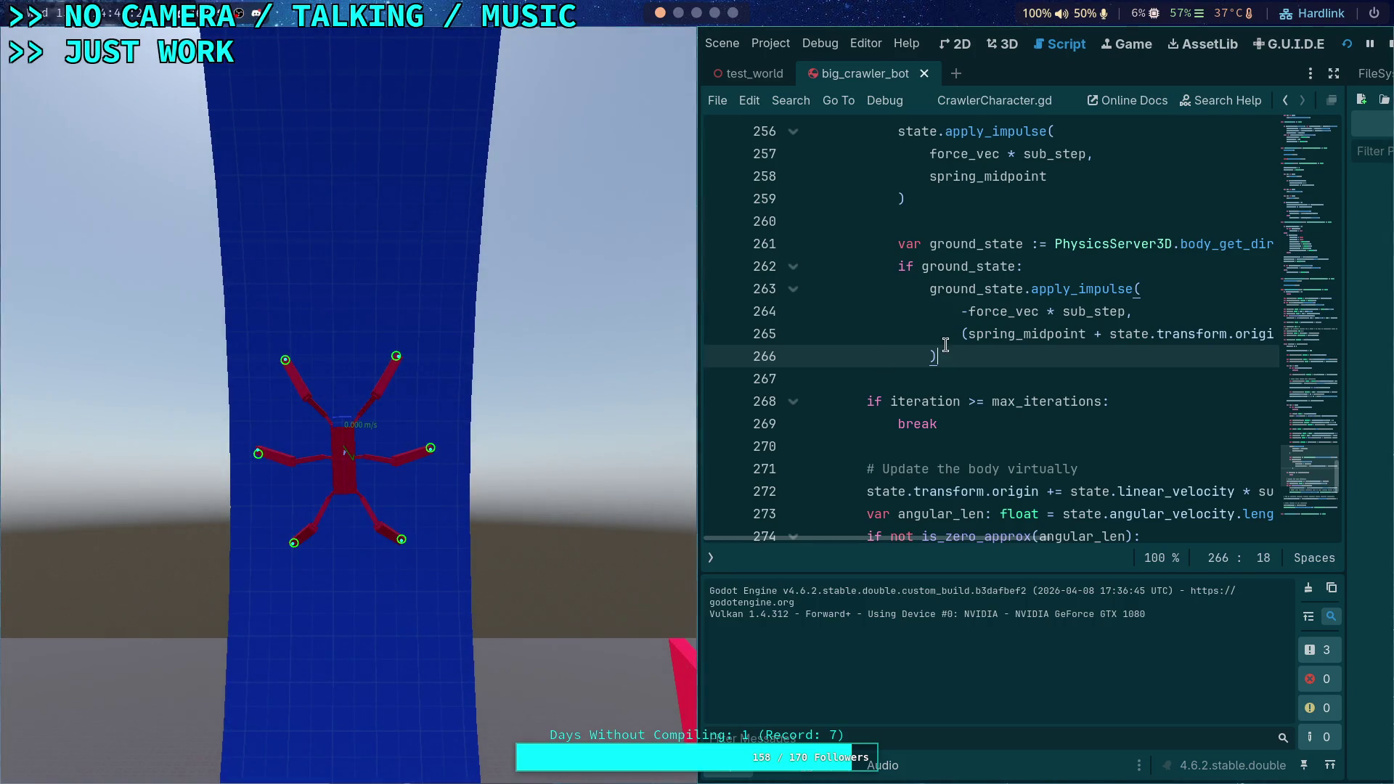
Stop the running game after watching the crawler climb the blue wall
left_click(1391, 51)
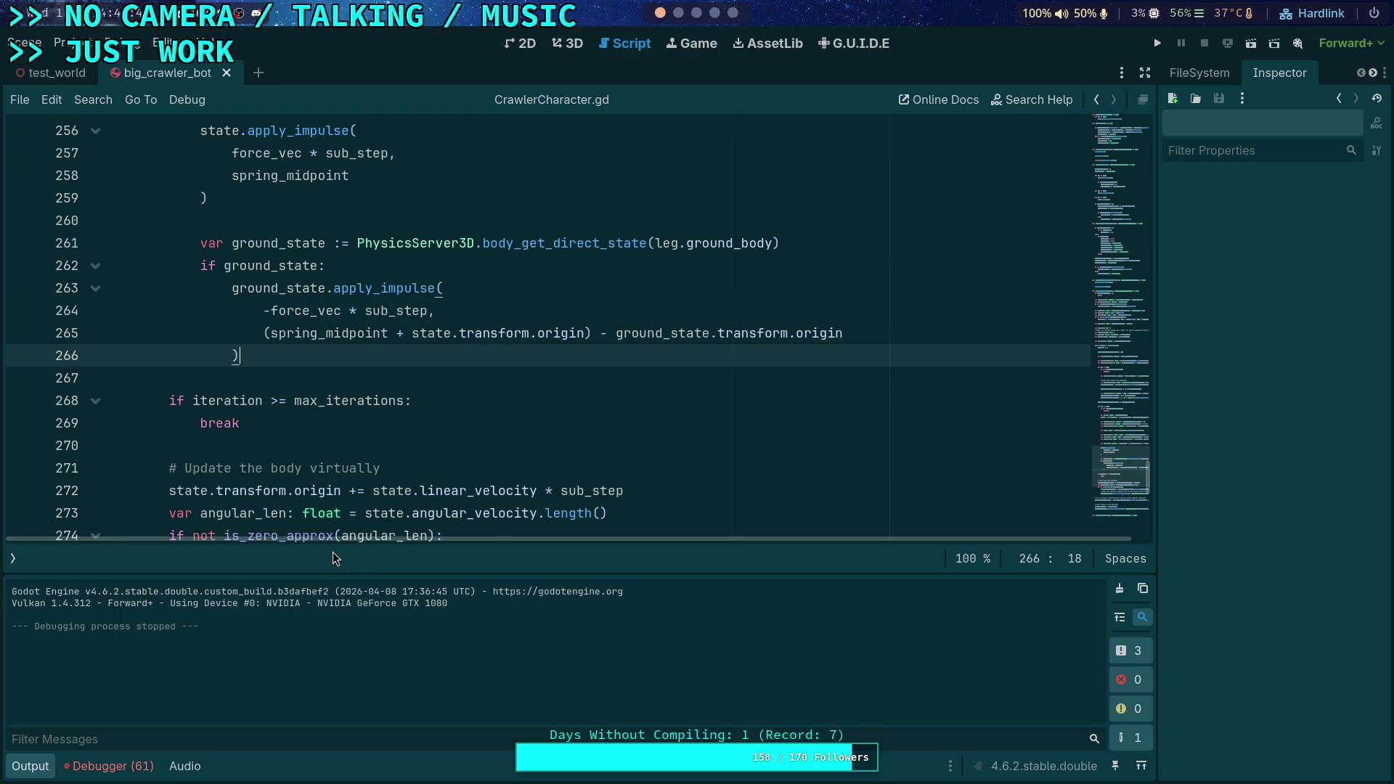
Open the debugger's Errors list and view the draw_singleton.gd:129 _draw_text error's stack trace
left_click(84, 773)
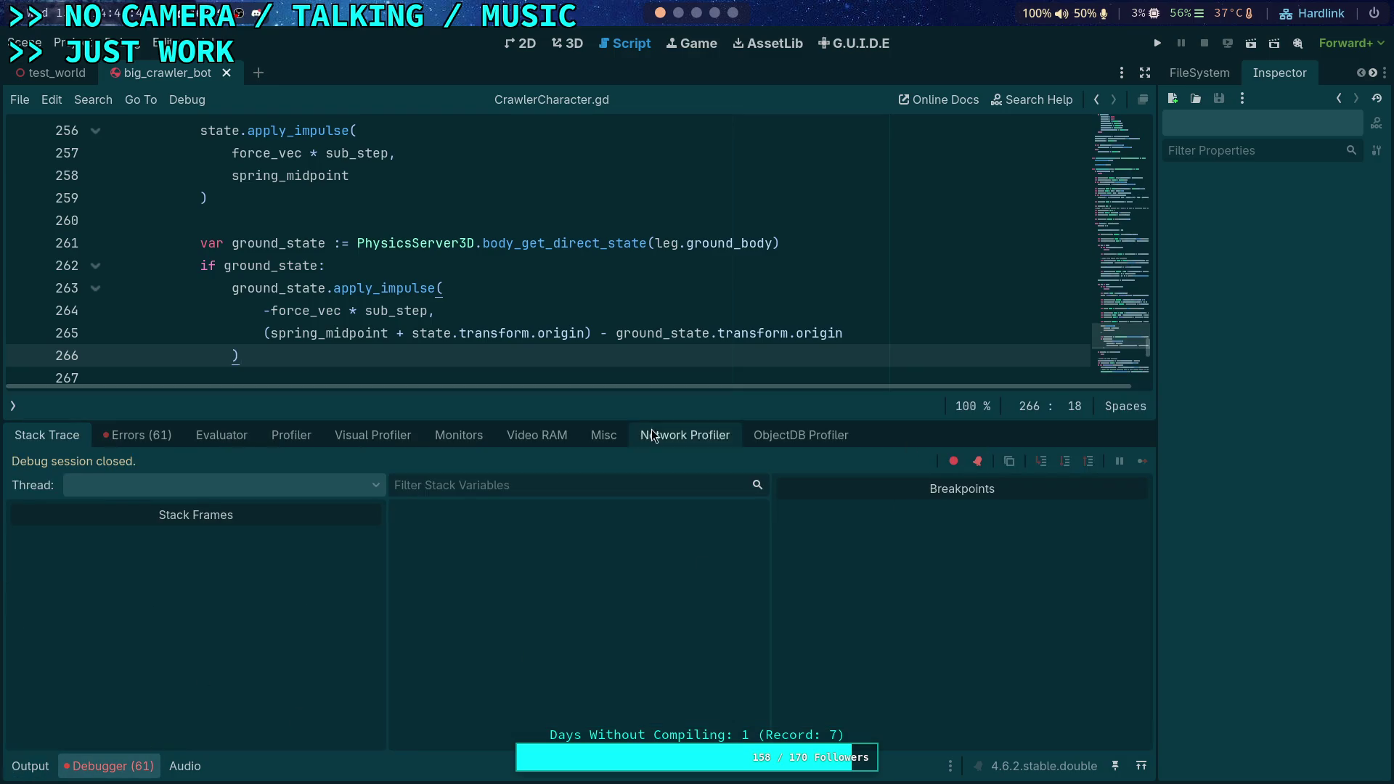
left_click(156, 435)
left_click_drag(1147, 522, 1148, 718)
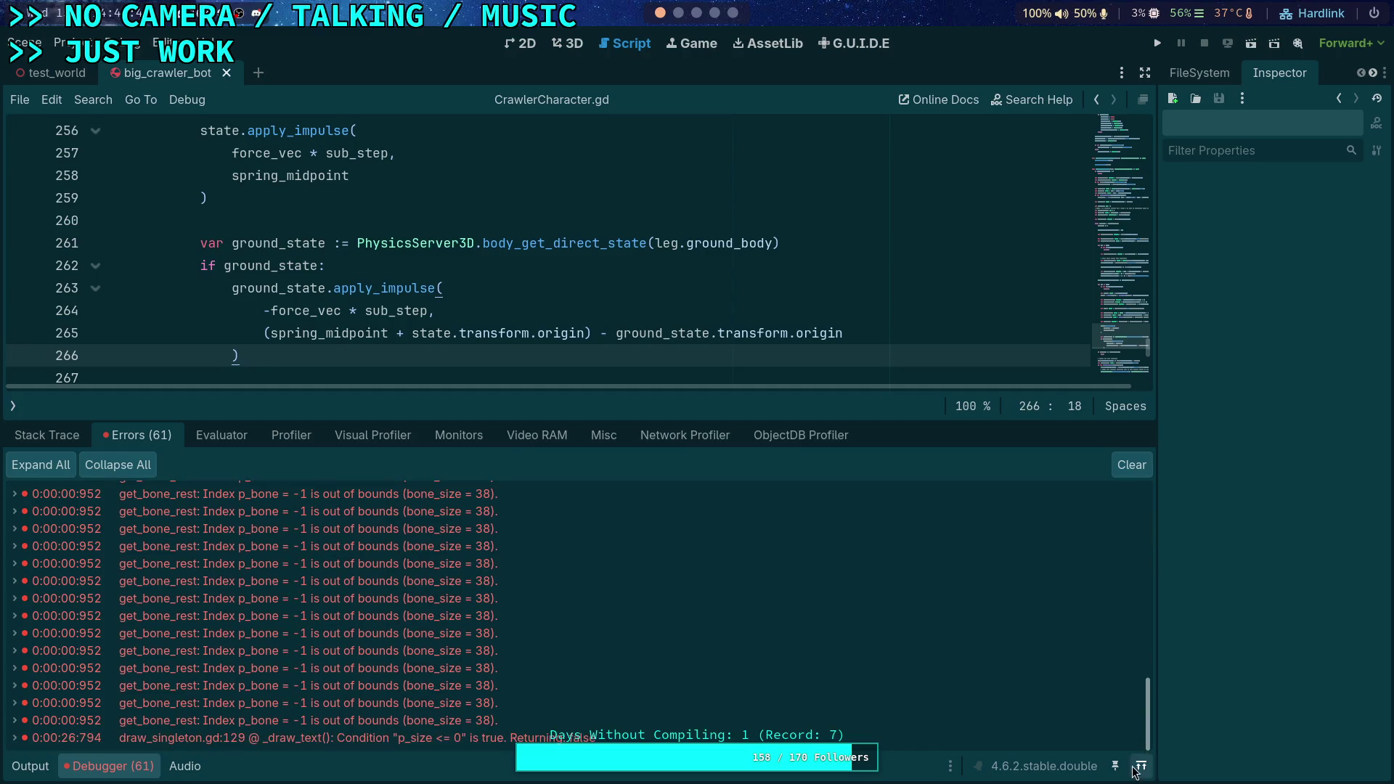
mouse_move(490, 749)
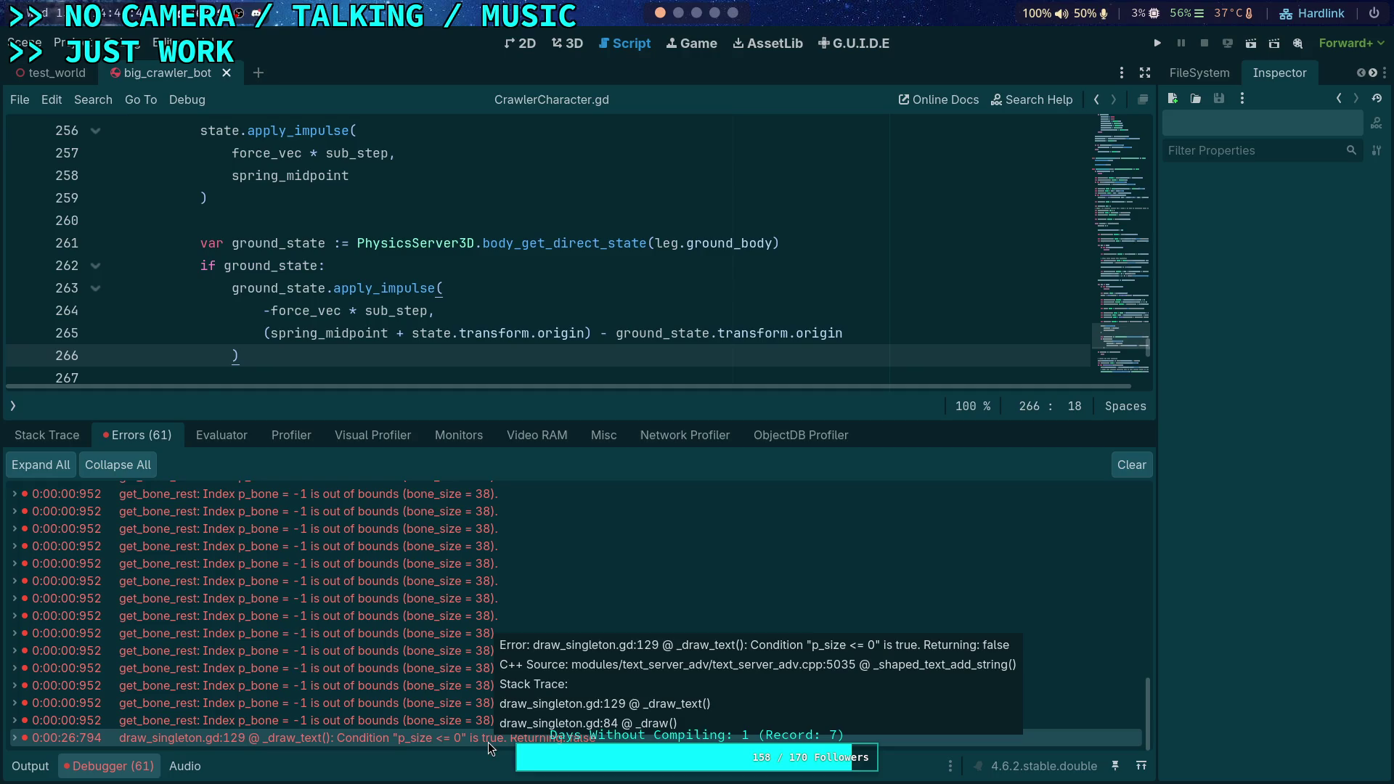
Open draw_singleton.gd at the failing draw_string call and highlight every use of size
double_click(489, 741)
scroll(305, 372, "up", 1)
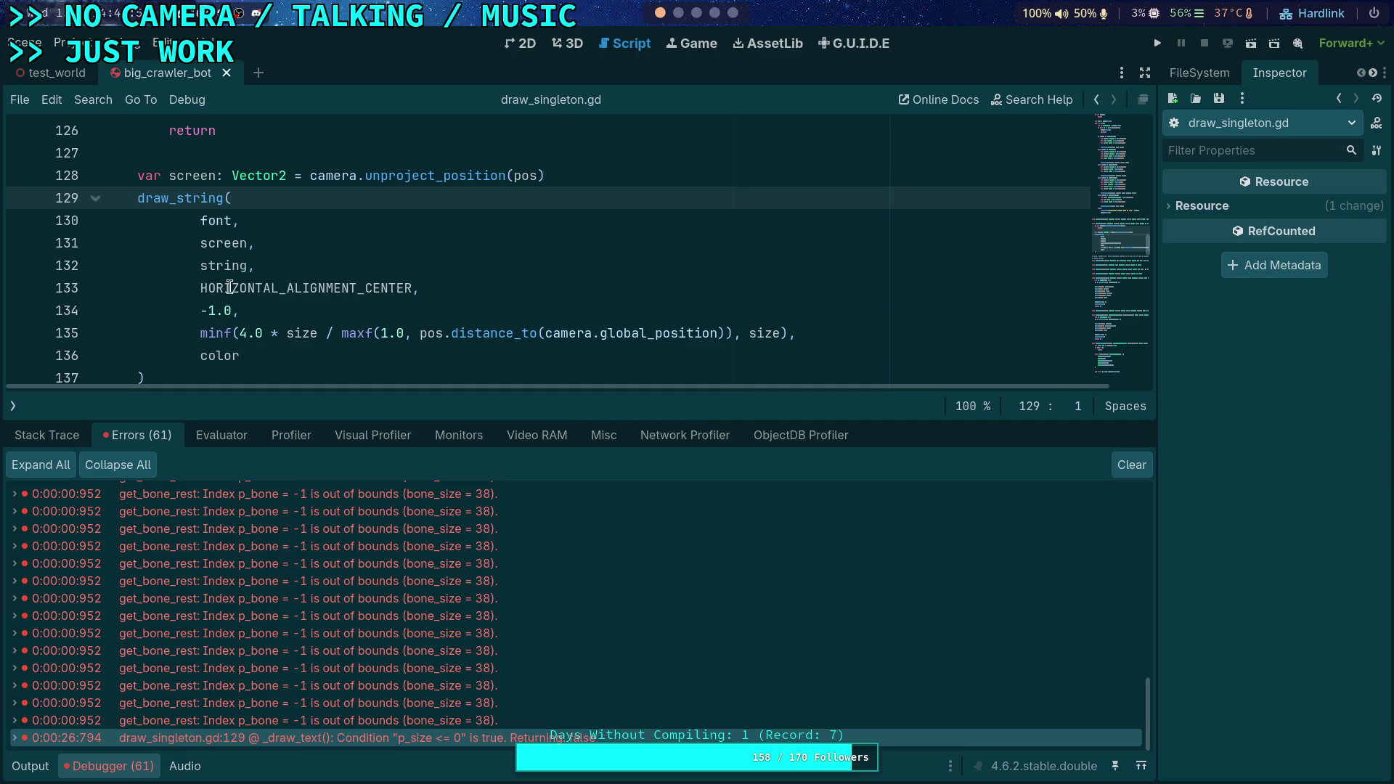
double_click(296, 335)
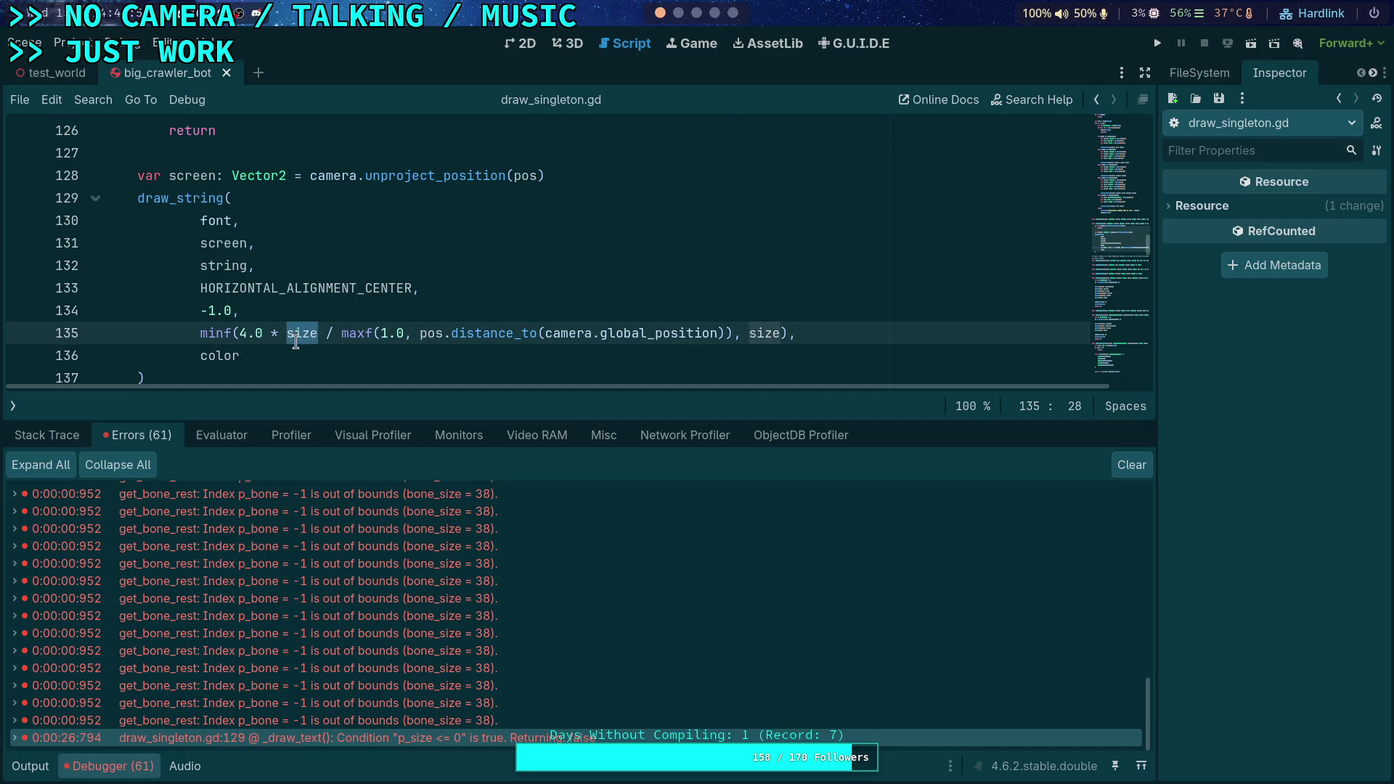
scroll(257, 212, "up", 7)
scroll(479, 233, "down", 7)
scroll(583, 215, "down", 1)
scroll(583, 215, "up", 2)
scroll(584, 216, "down", 1)
scroll(373, 277, "up", 1)
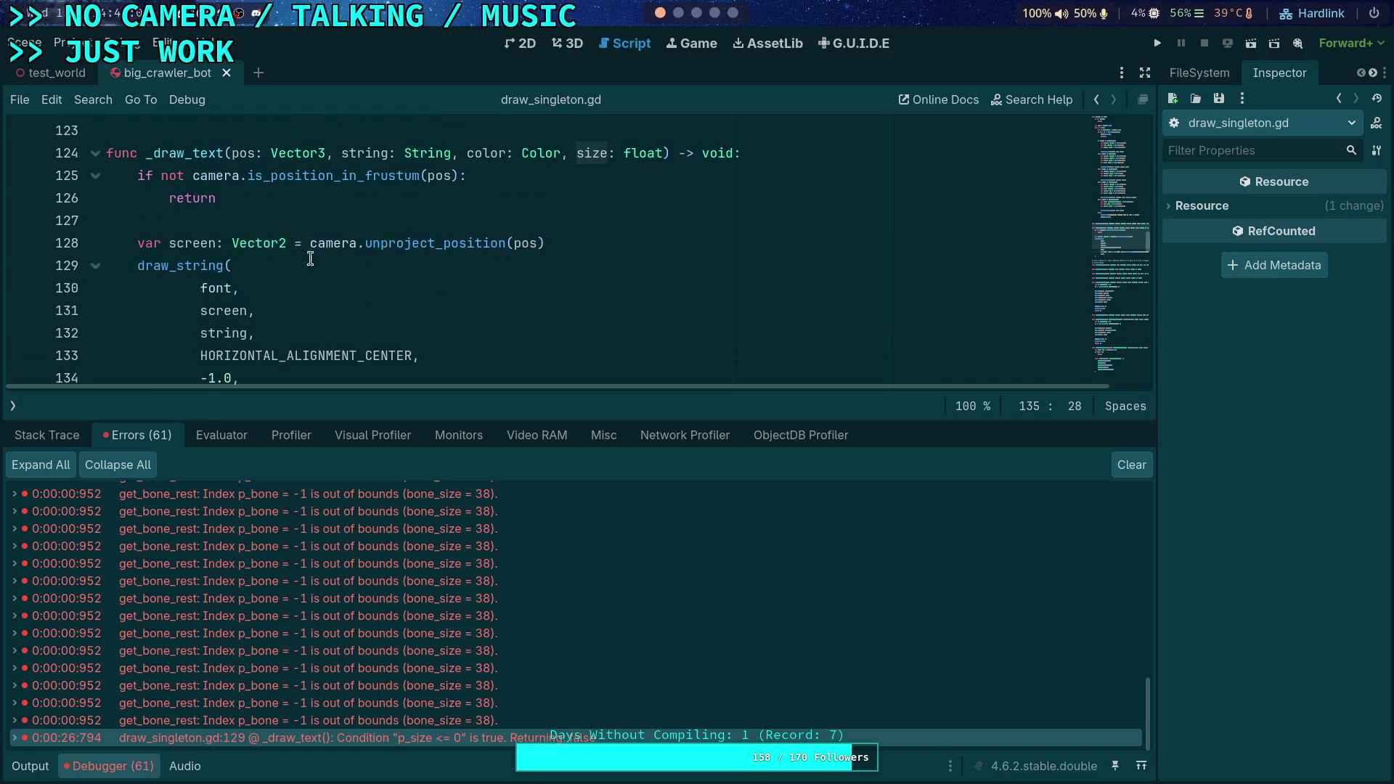
Start a 'size =' line after the frustum-check return and select draw_string's minf size argument
left_click(456, 194)
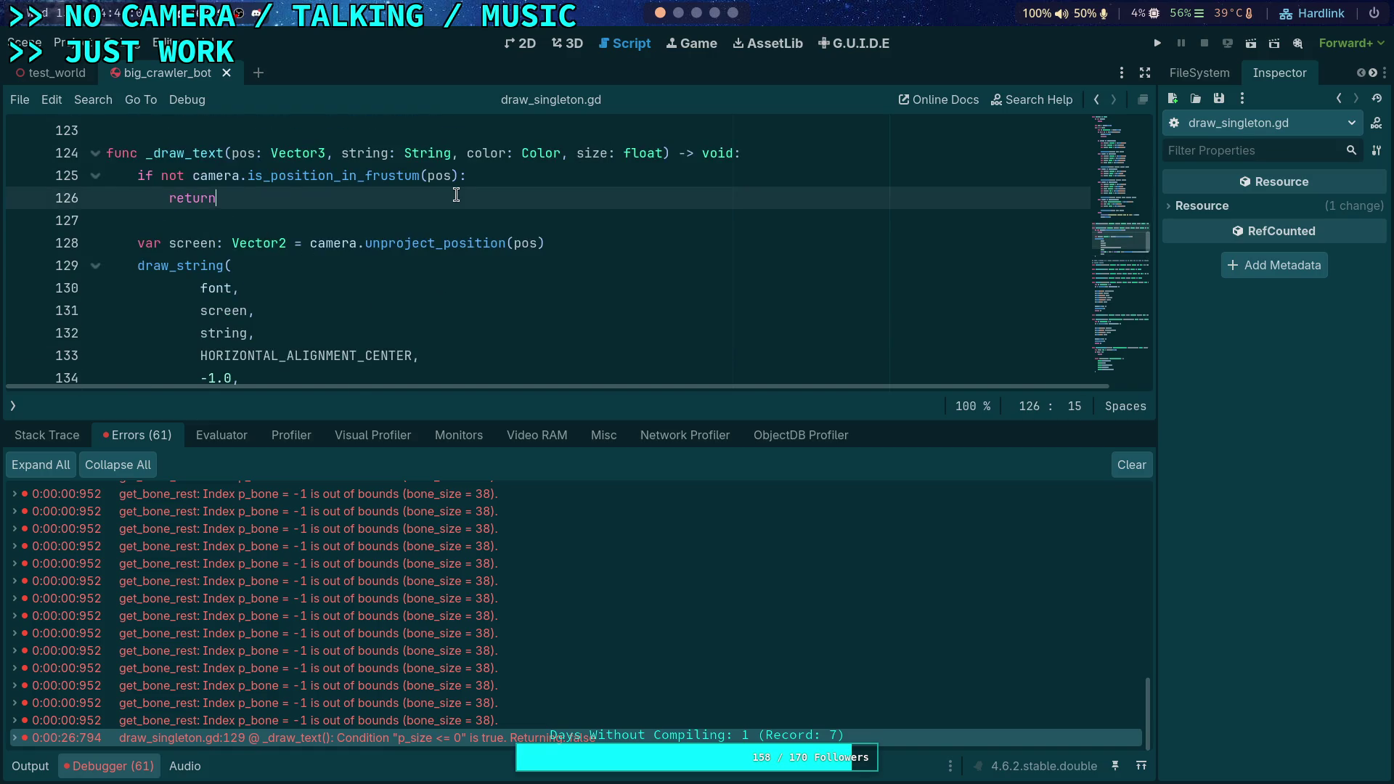
key("Return")
key("Return")
type("size =")
scroll(311, 170, "down", 2)
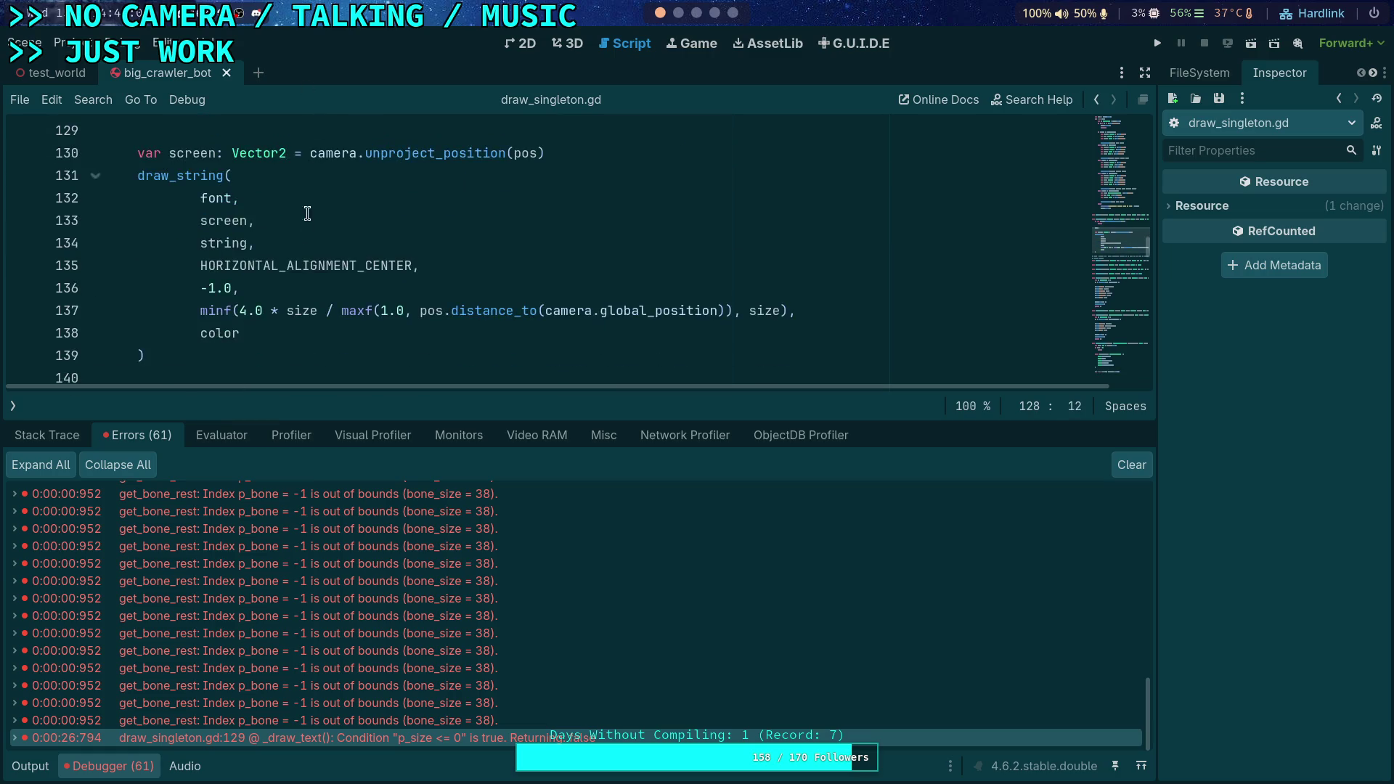
left_click_drag(200, 311, 789, 310)
key("ctrl+c")
right_click(746, 311)
Move the minf(...) expression into the size assignment and pass size to draw_string
left_click(772, 367)
scroll(508, 305, "up", 2)
left_click(247, 244)
key("ctrl+v")
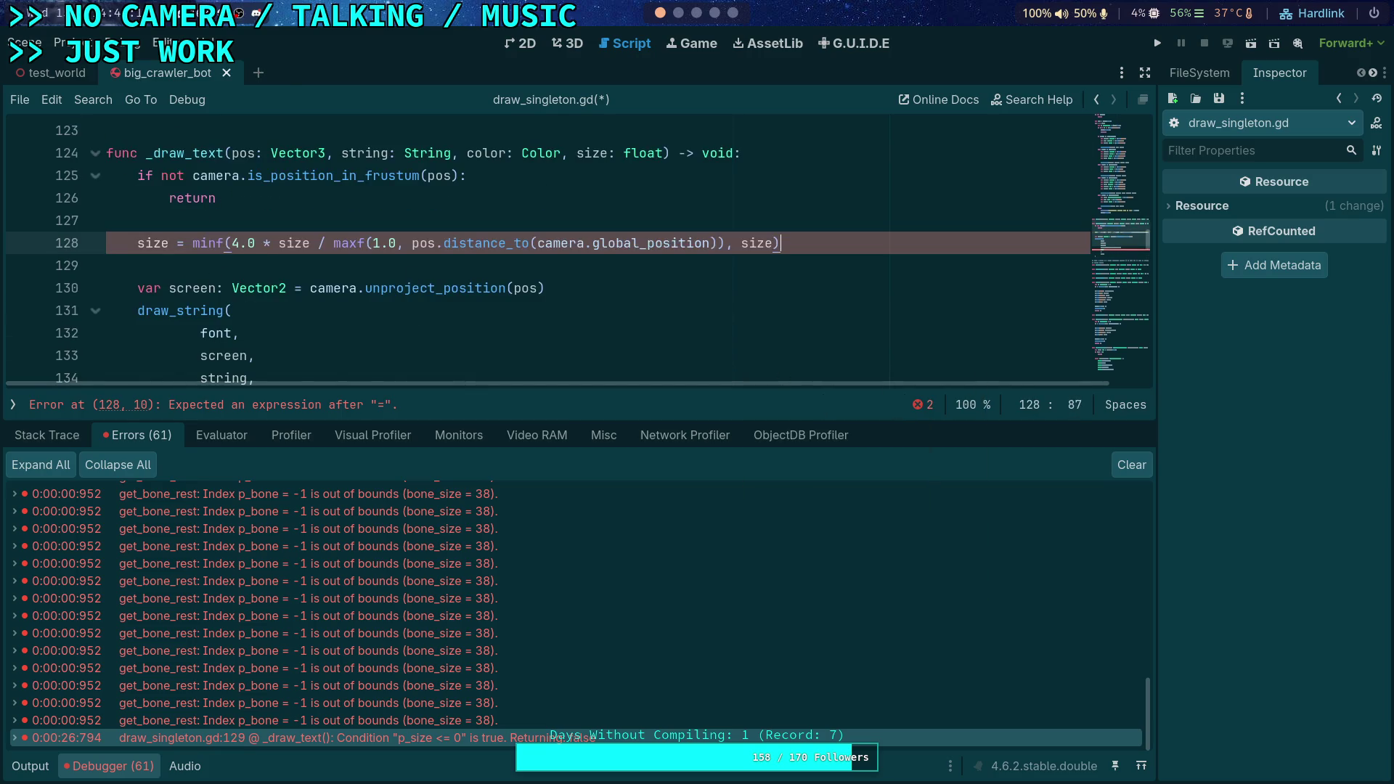
scroll(202, 305, "down", 2)
left_click(203, 310)
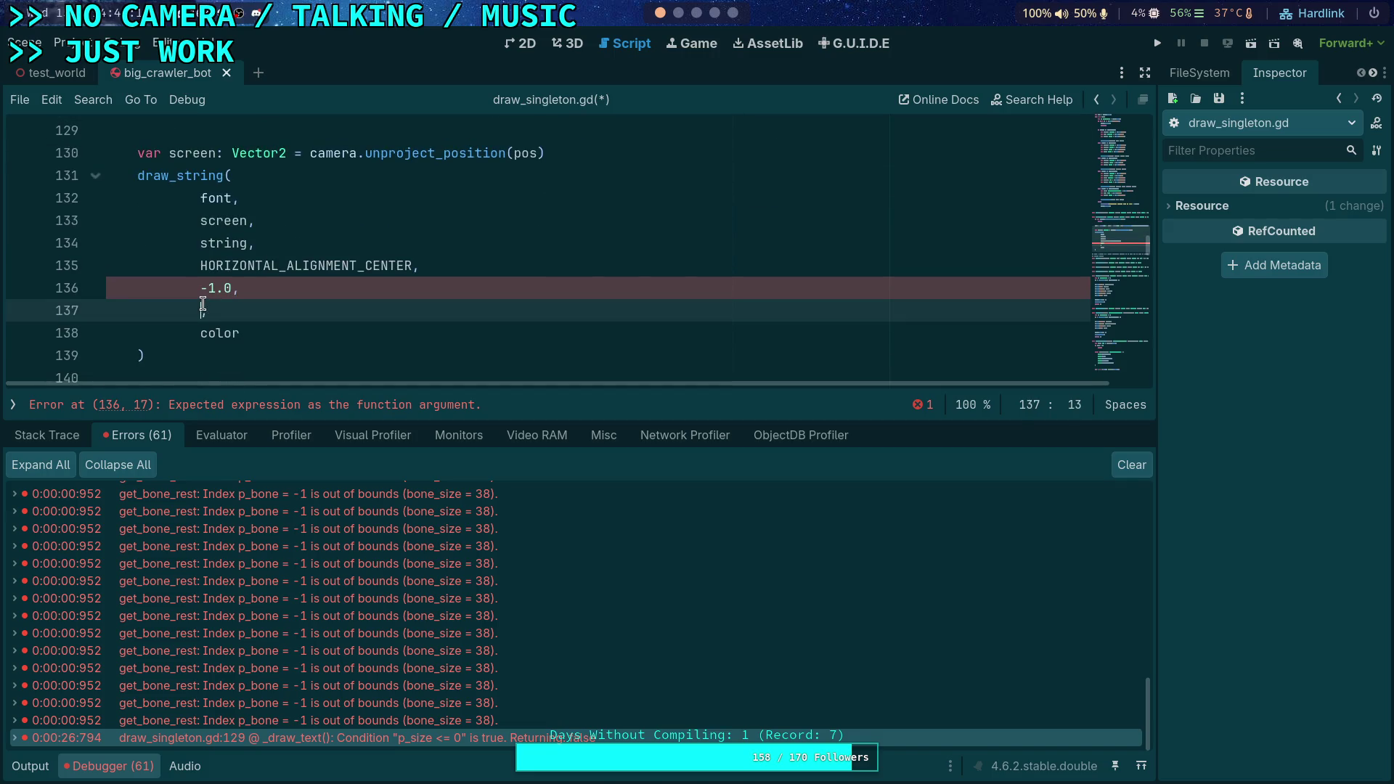
type("size")
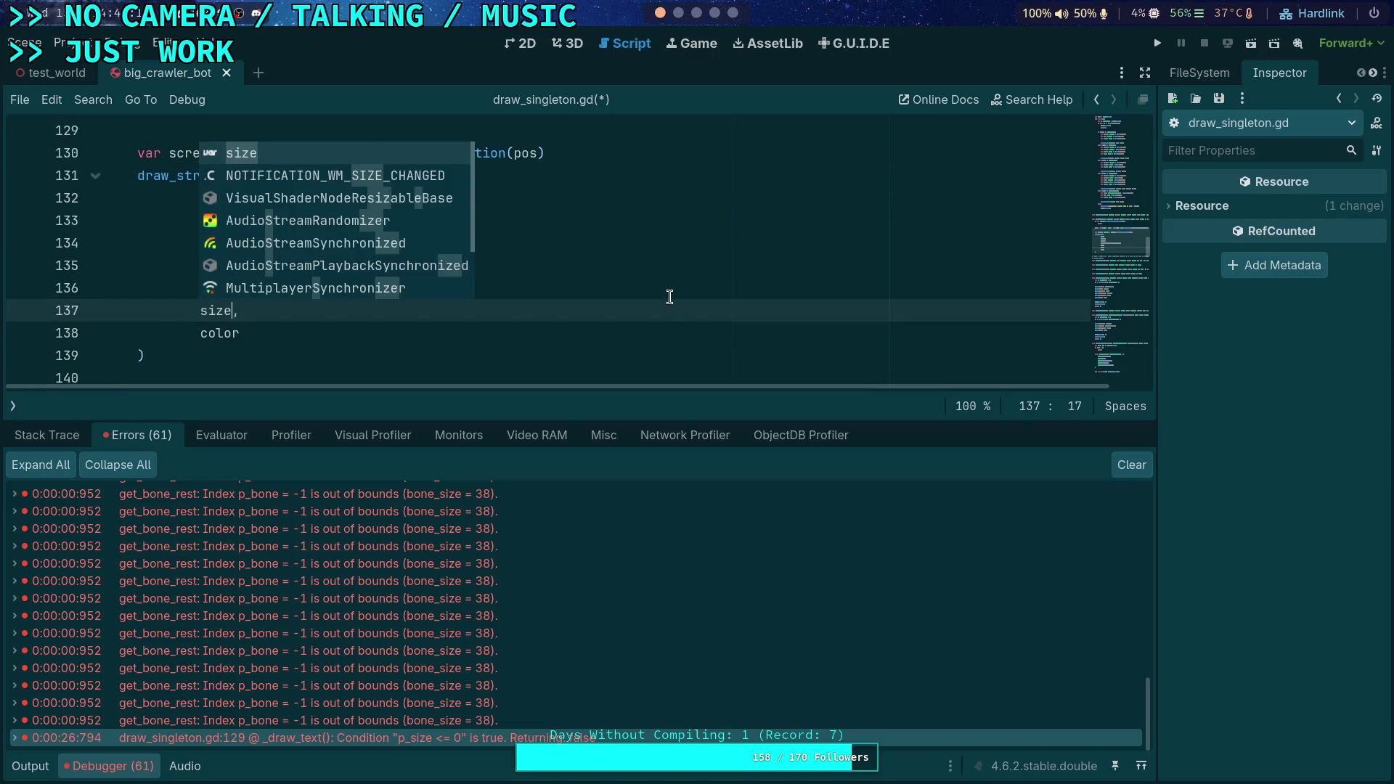
left_click(670, 296)
Add 'if size <= 0.0: return' under the size assignment and save draw_singleton.gd
scroll(669, 296, "up", 2)
left_click(784, 239)
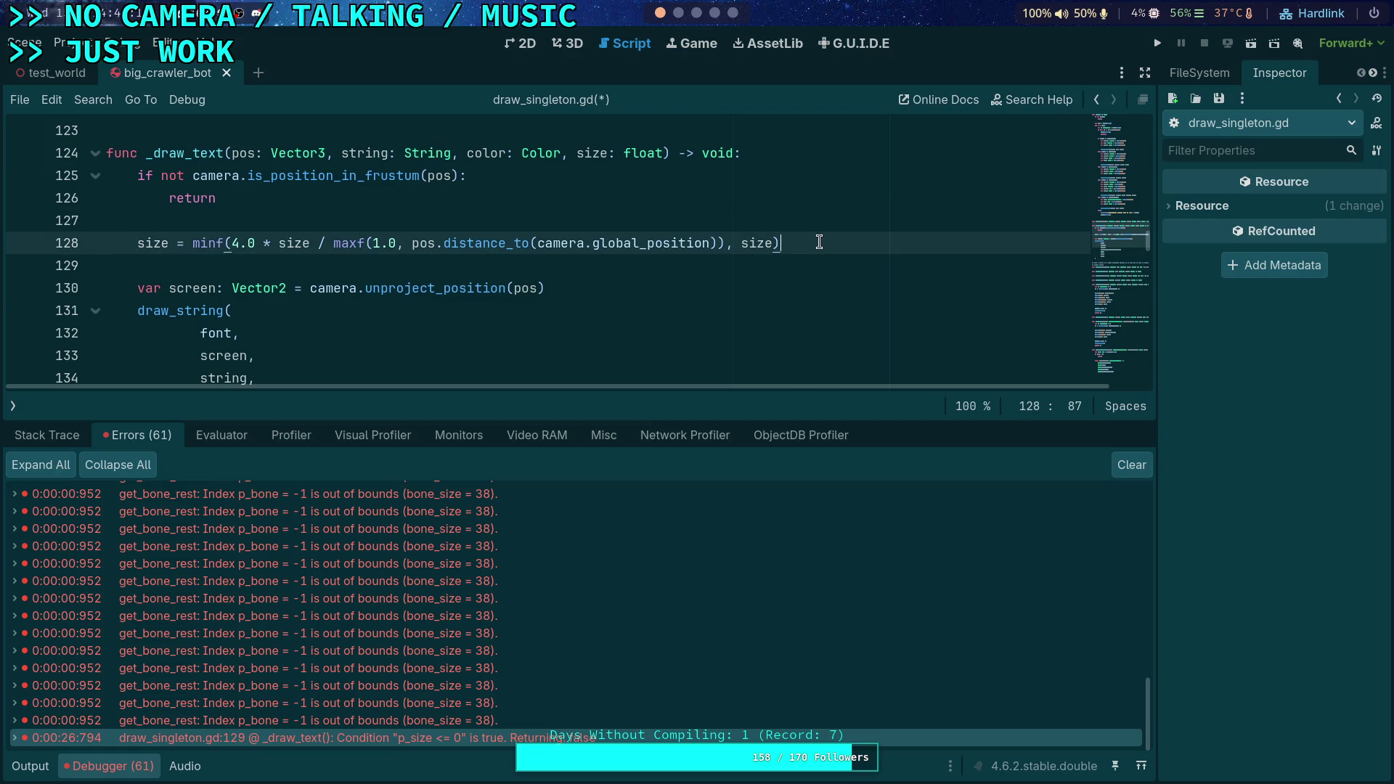
key("Return")
type("si")
key("BackSpace")
key("BackSpace")
key("BackSpace")
type("i")
key("BackSpace")
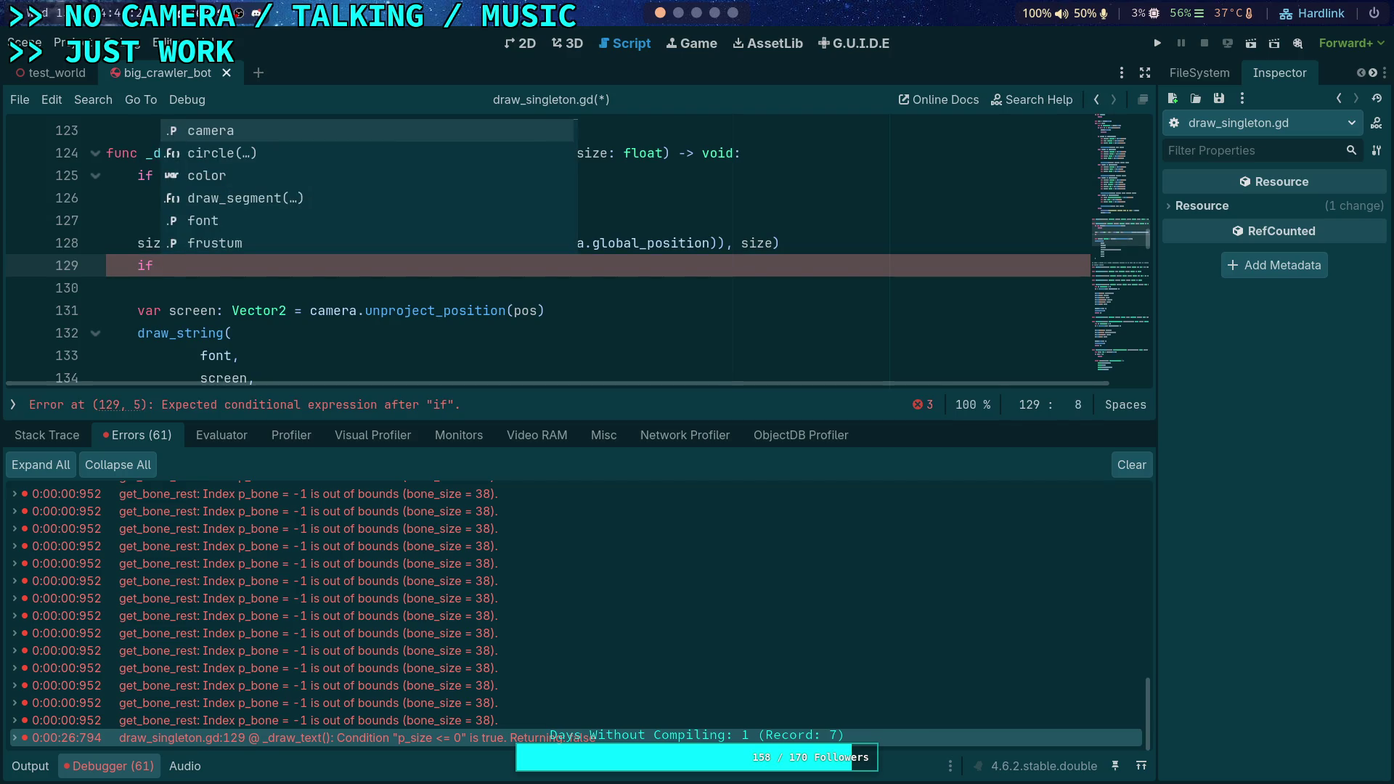
type("size <")
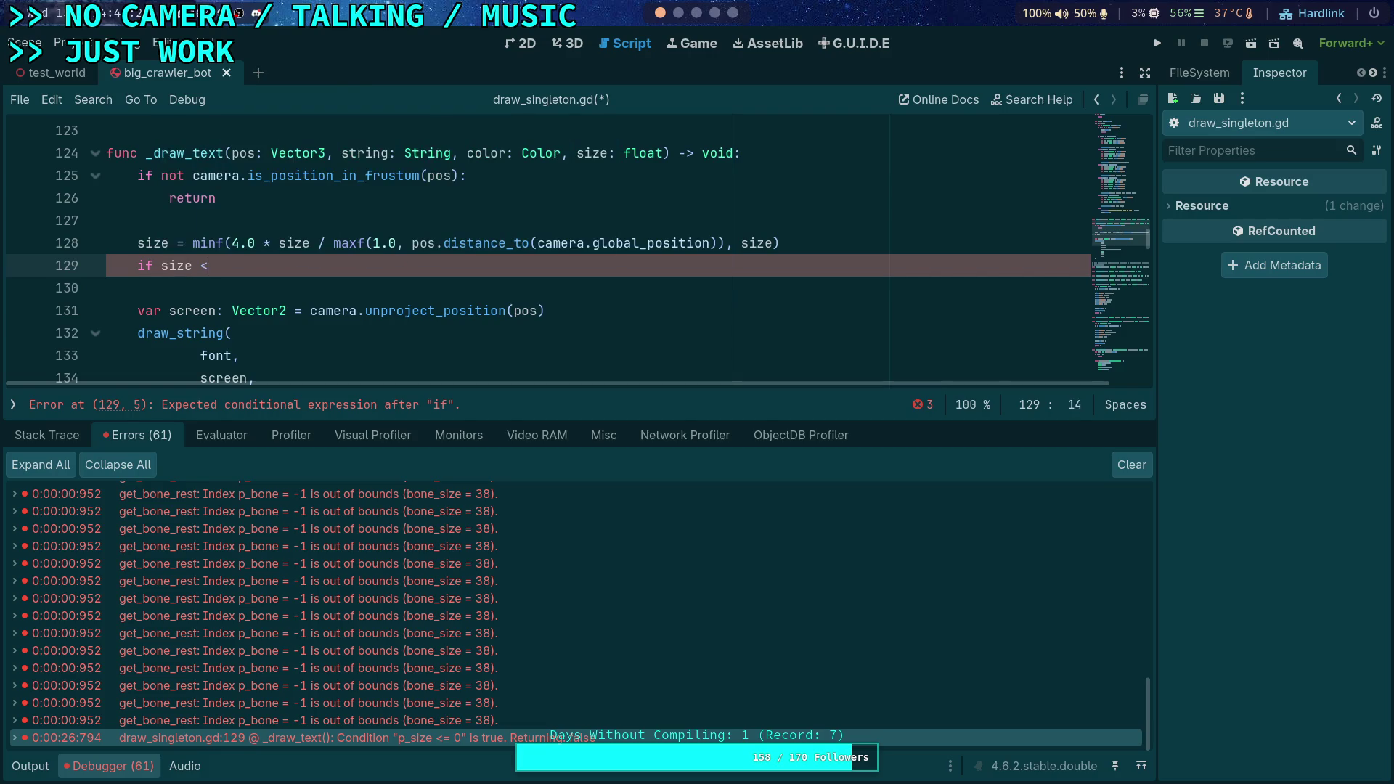
type("= 0.0:")
key("Return")
type("return")
key("ctrl+s")
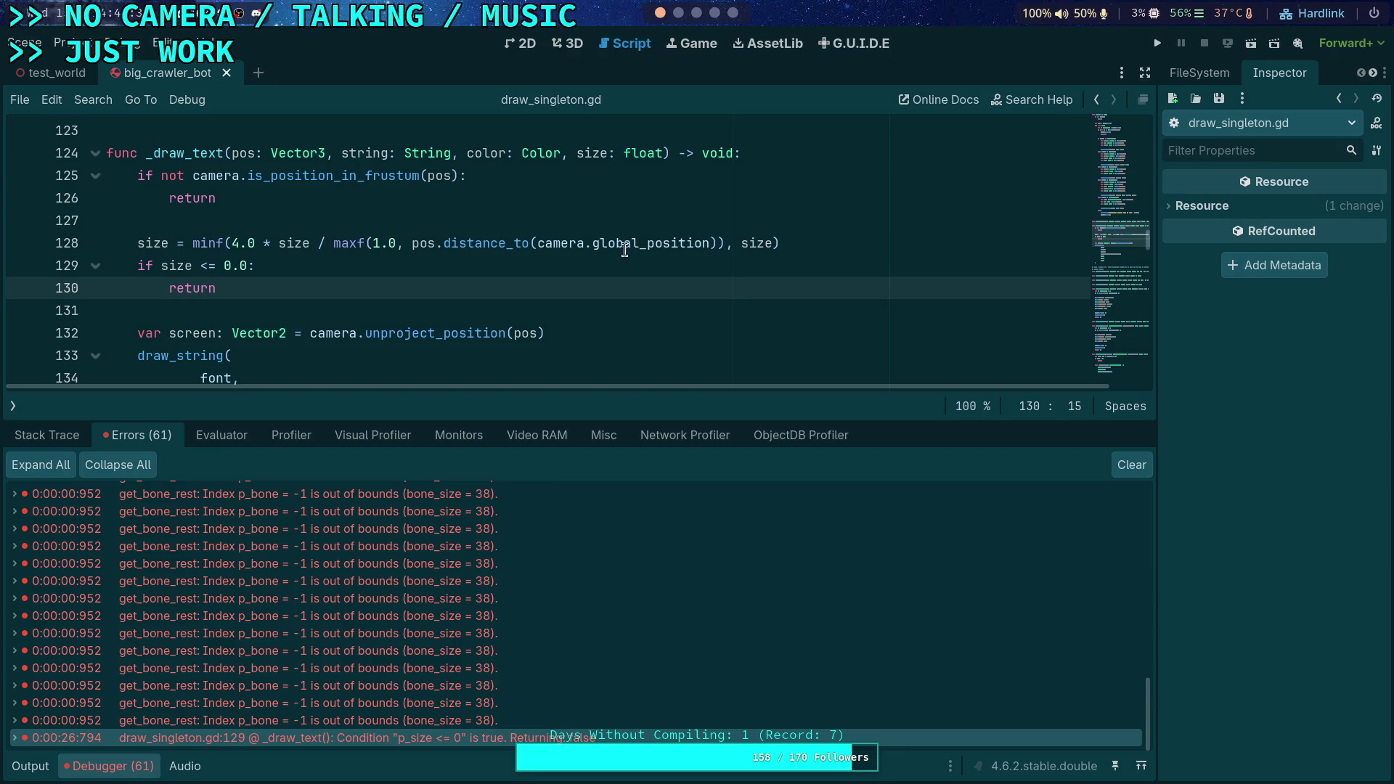
Insert blank lines above the size assignment to begin another if check
mouse_move(610, 247)
left_click(513, 221)
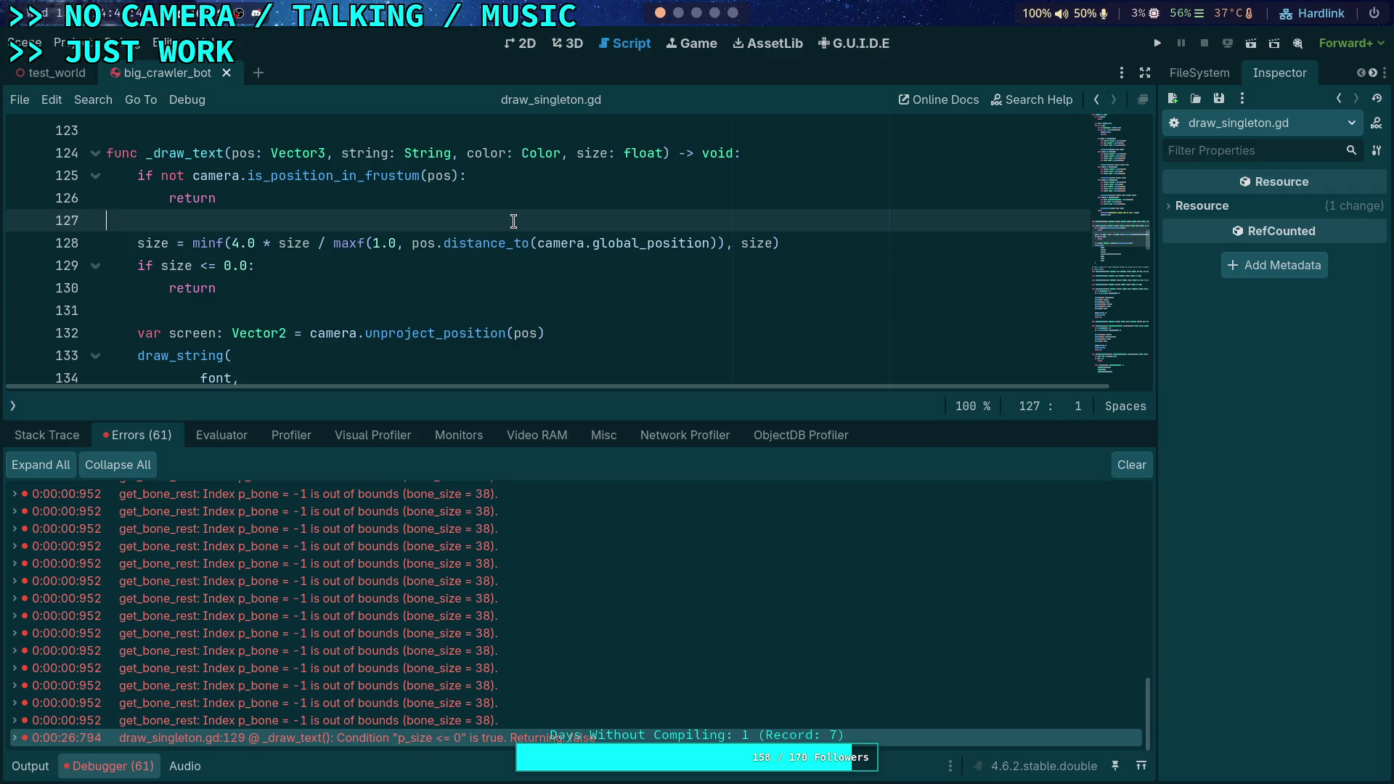
key("Return")
key("Return")
key("Up")
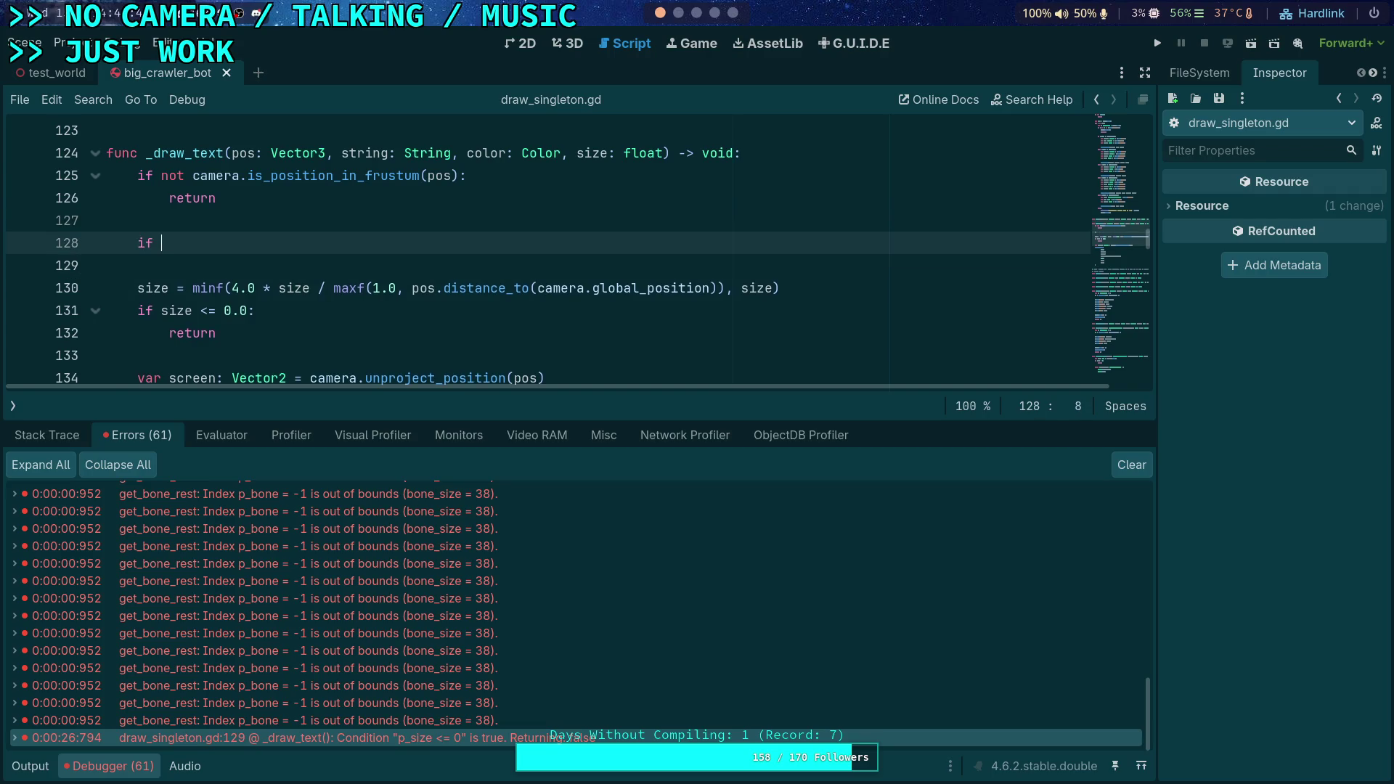
Add an 'if is_zero_approx(size): return' check at the top of _draw_text, above the frustum check
type("is_ze")
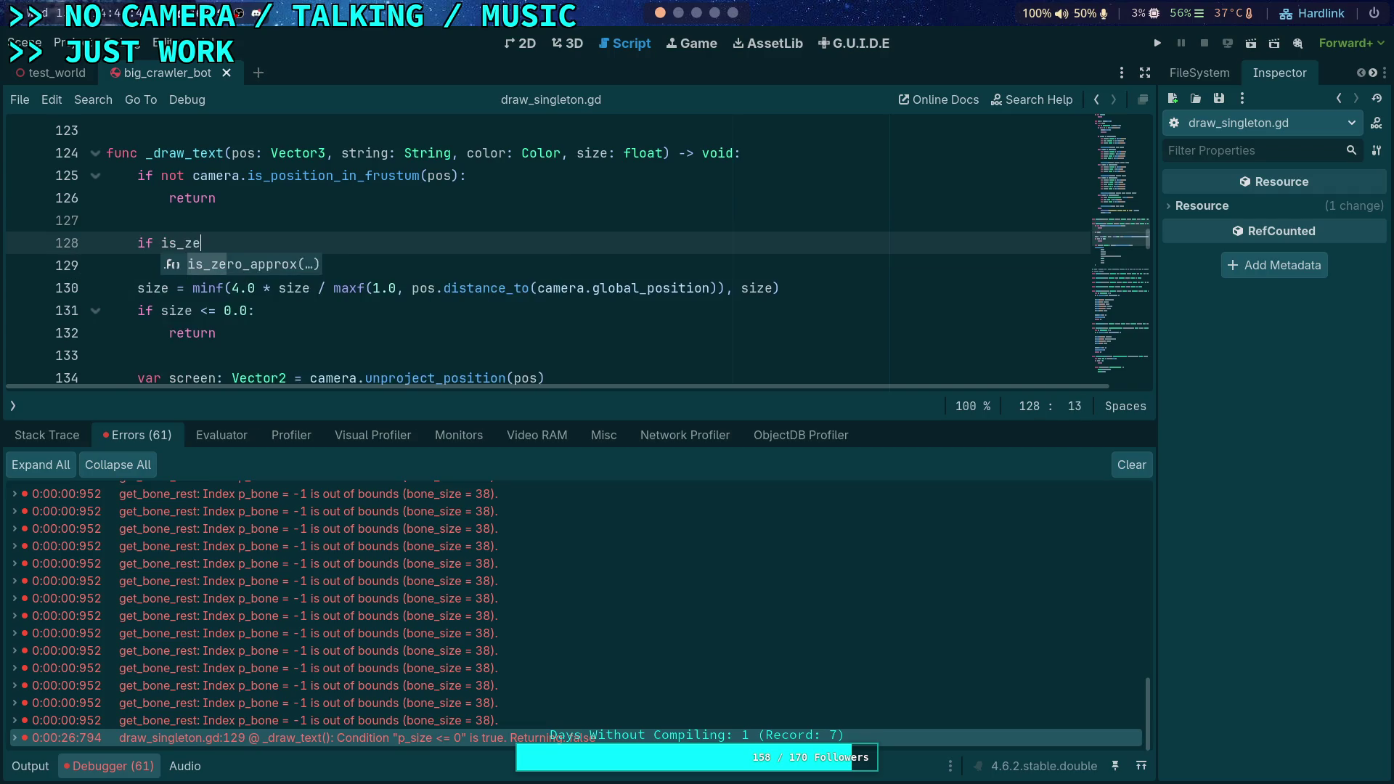
key("Return")
type("size):")
key("Return")
type("retu")
key("shift+Up")
key("alt+Up")
key("alt+Up")
key("alt+Up")
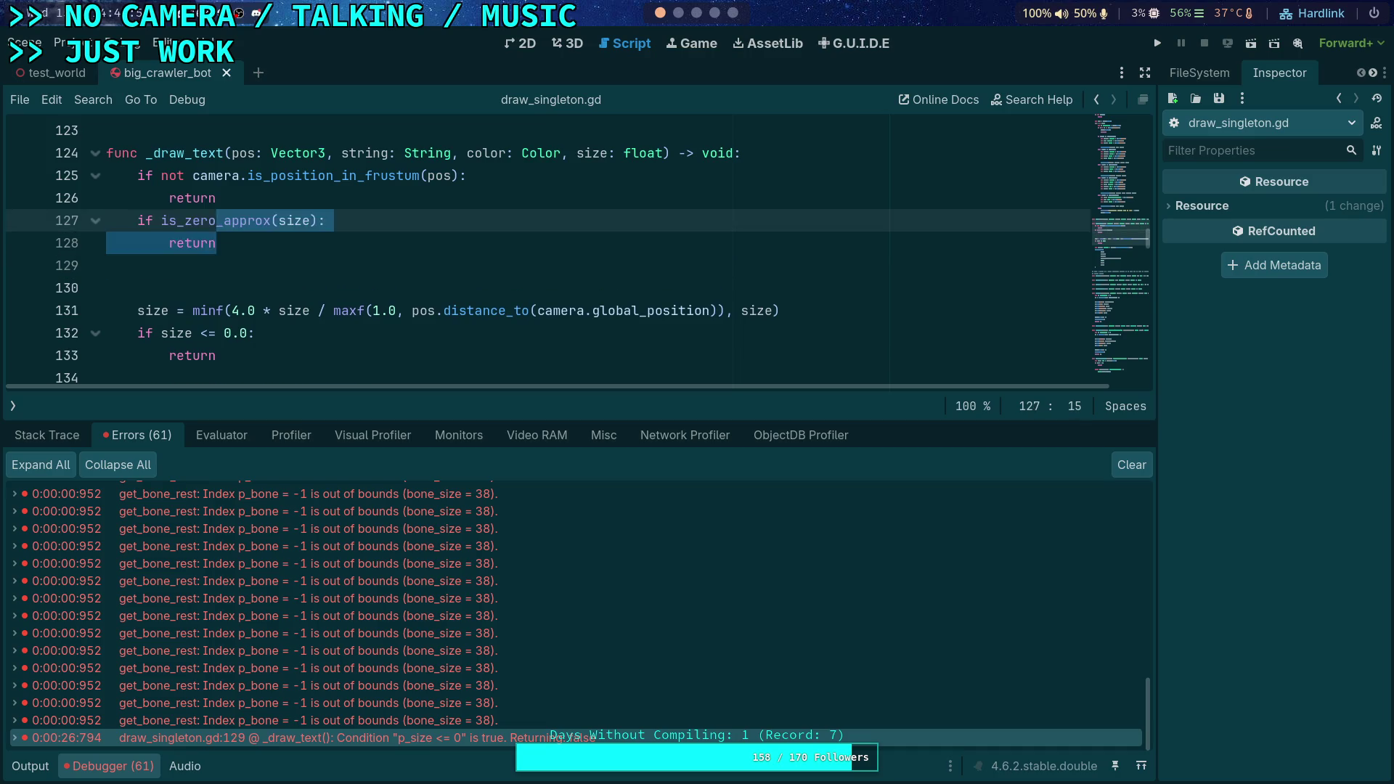
key("shift+Down")
key("Down")
key("Down")
key("Down")
key("alt+Up")
key("alt+Up")
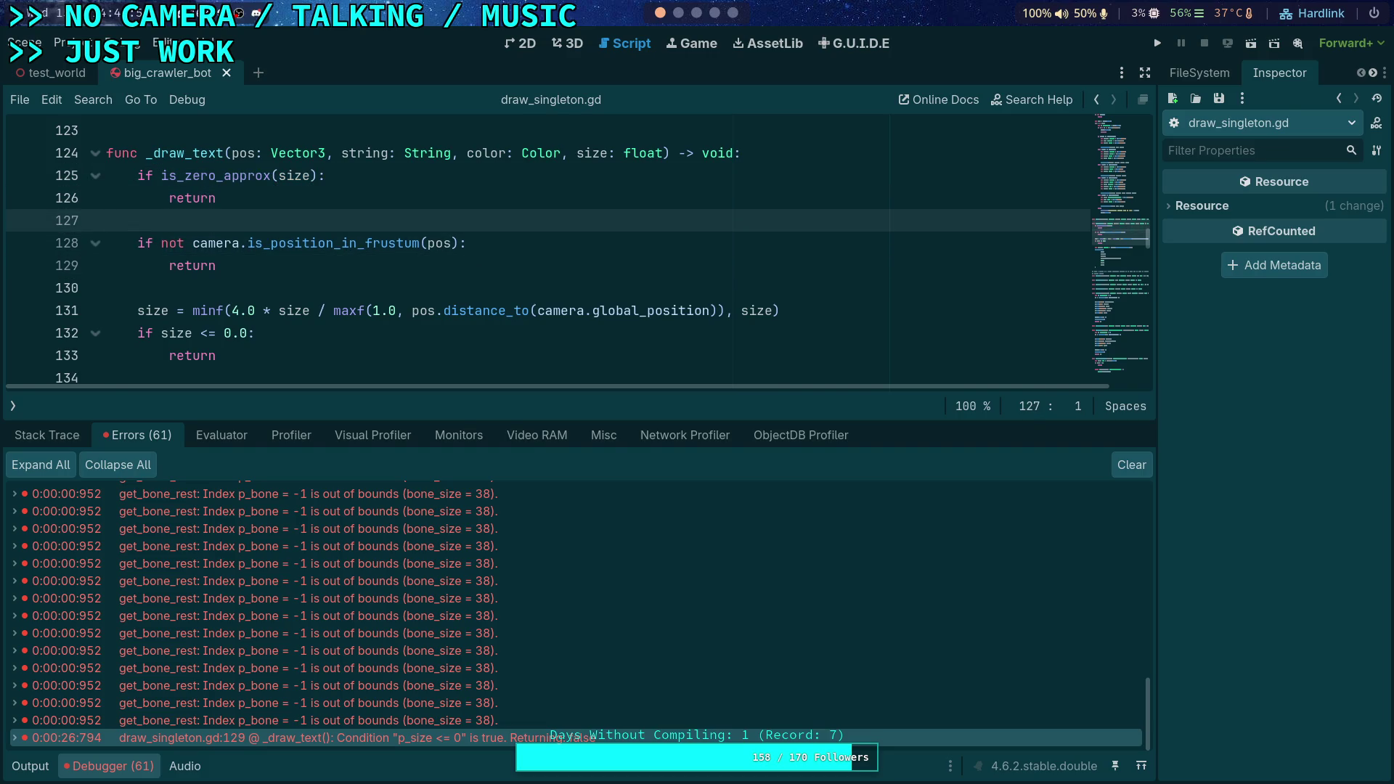
Put the minf size expression back inside draw_string, delete the old size lines, and save
scroll(581, 273, "down", 2)
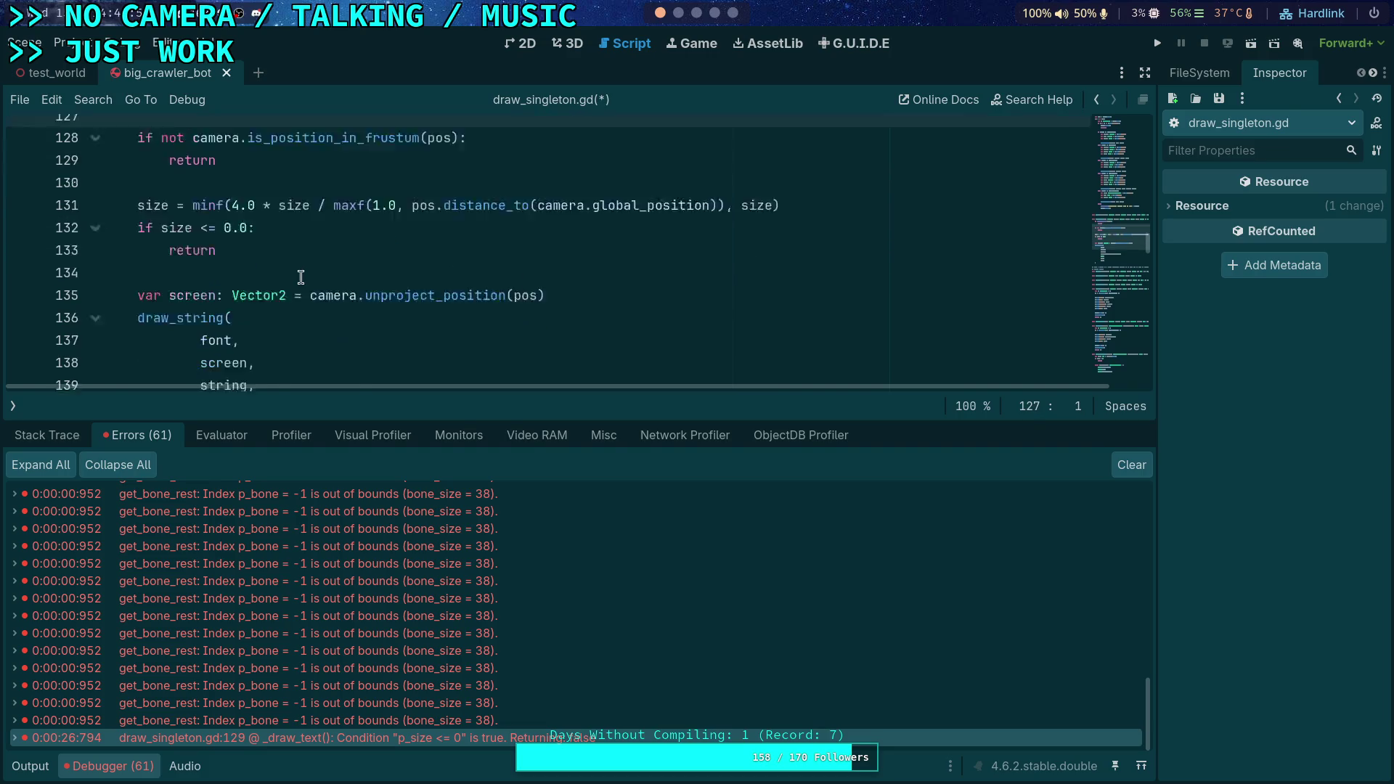
left_click_drag(192, 177, 783, 180)
key("ctrl+x")
scroll(458, 273, "down", 2)
double_click(218, 288)
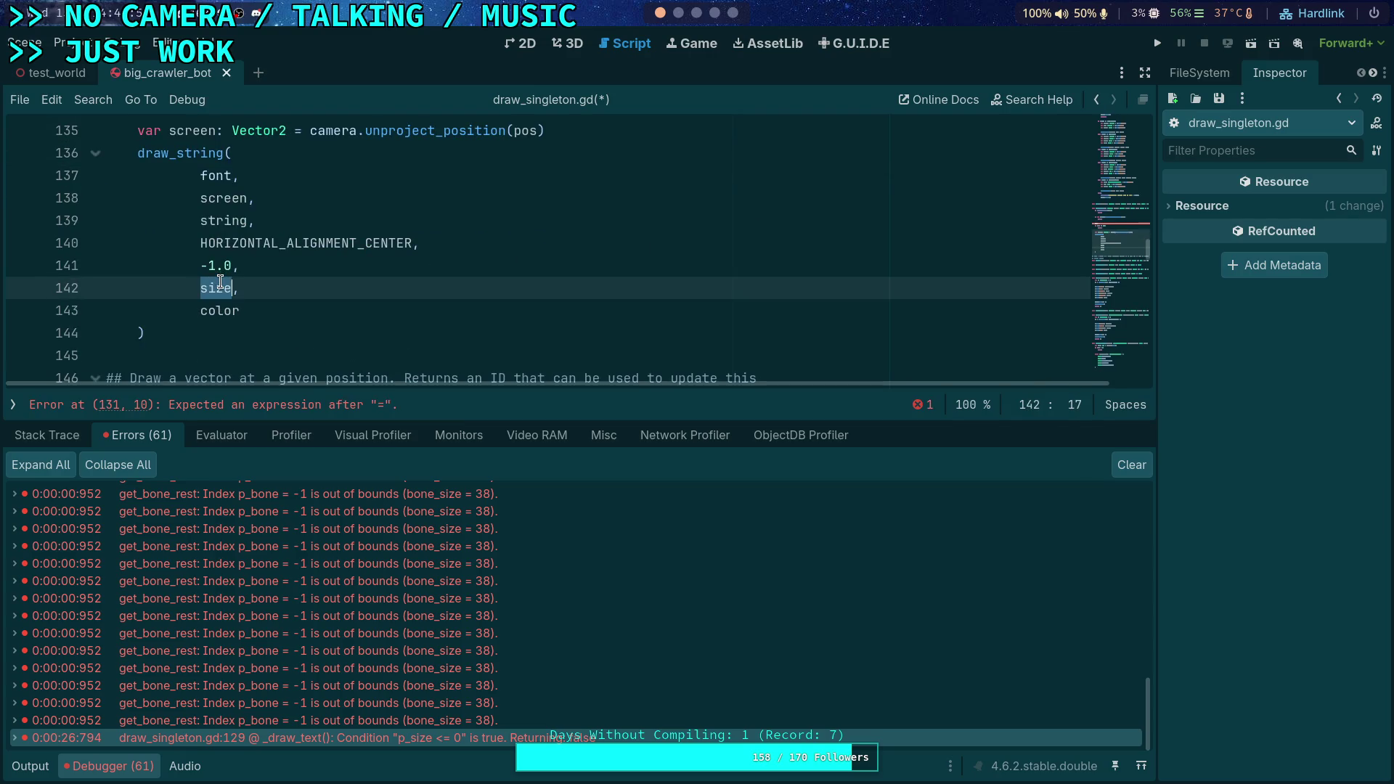
key("ctrl+v")
scroll(458, 254, "up", 2)
left_click_drag(249, 225, 266, 158)
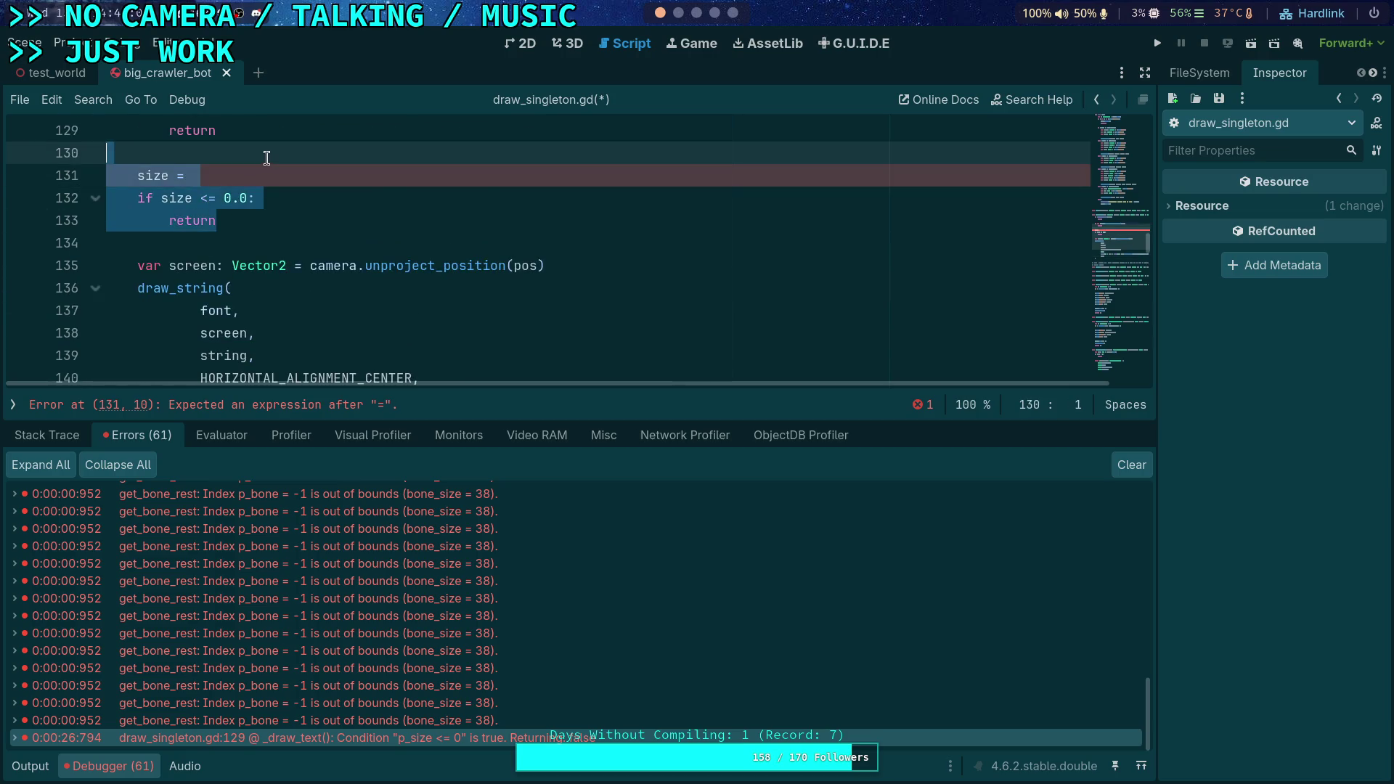
key("BackSpace")
key("BackSpace")
key("ctrl+s")
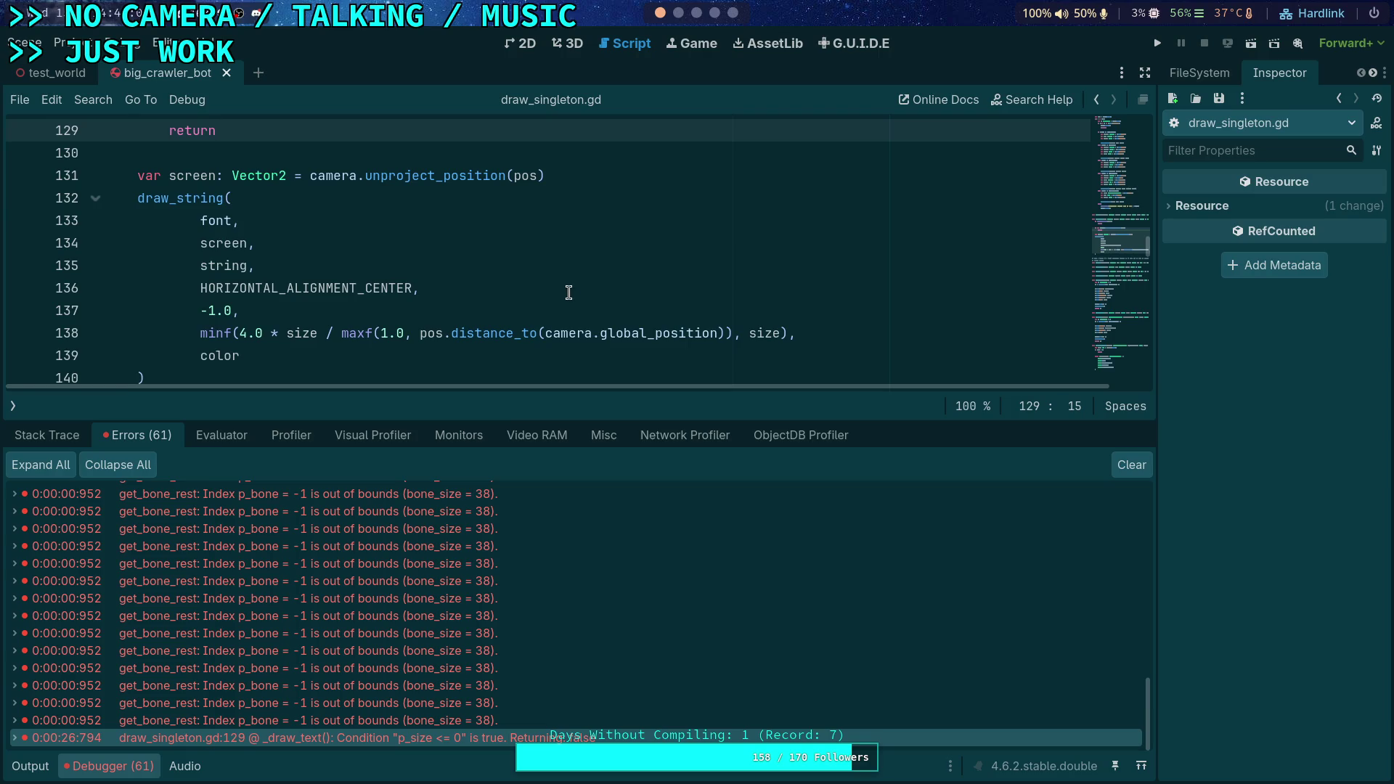
scroll(569, 292, "up", 2)
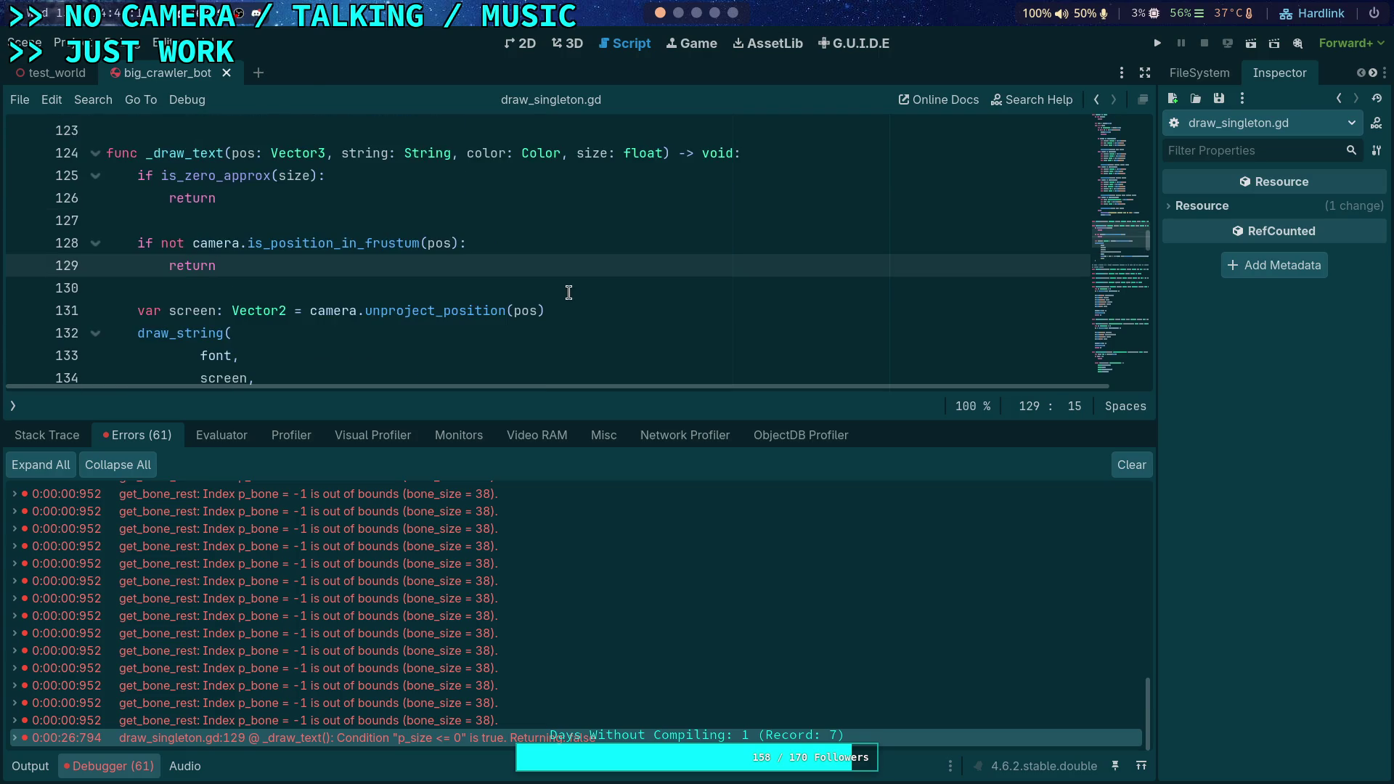
scroll(569, 293, "down", 2)
Replace minf with clampf, adding a 0.01 minimum to the draw_string size, and save
double_click(222, 335)
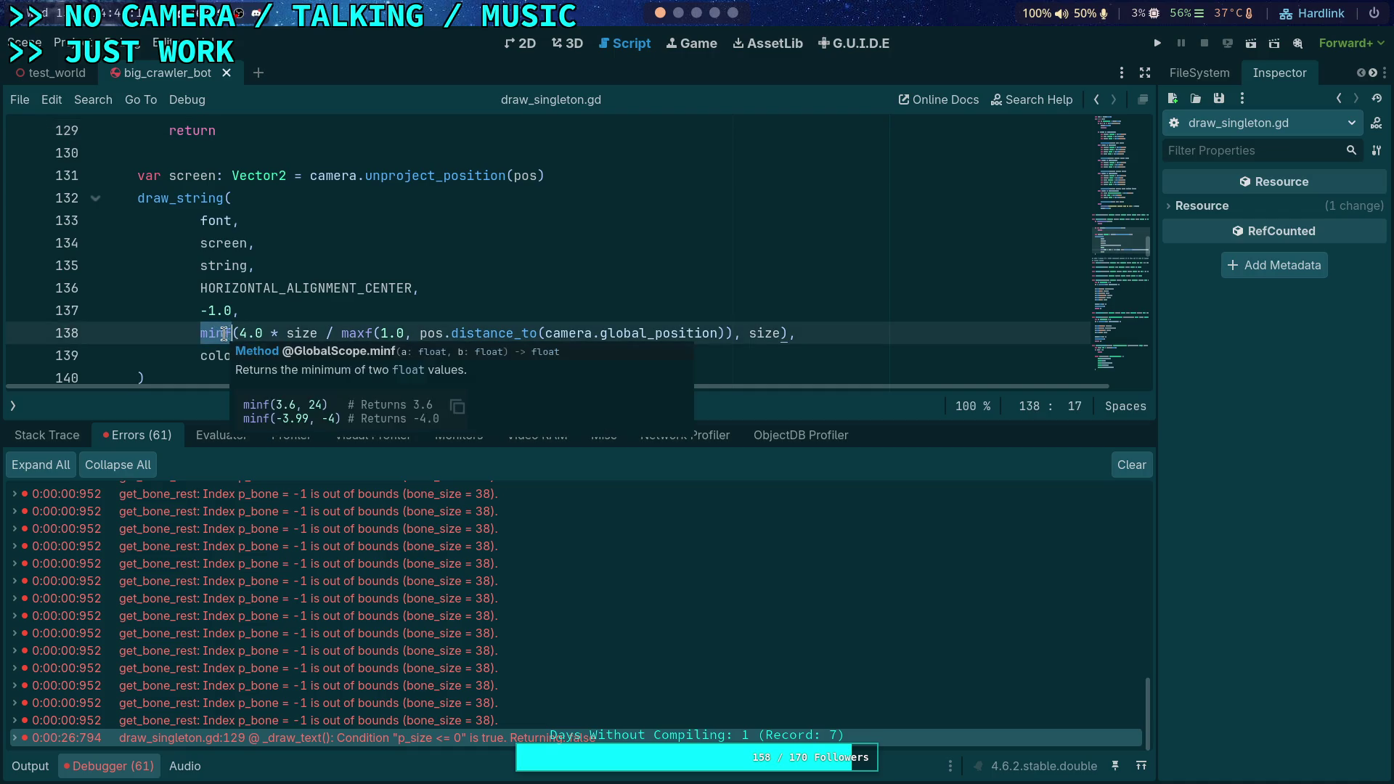
type("clampf")
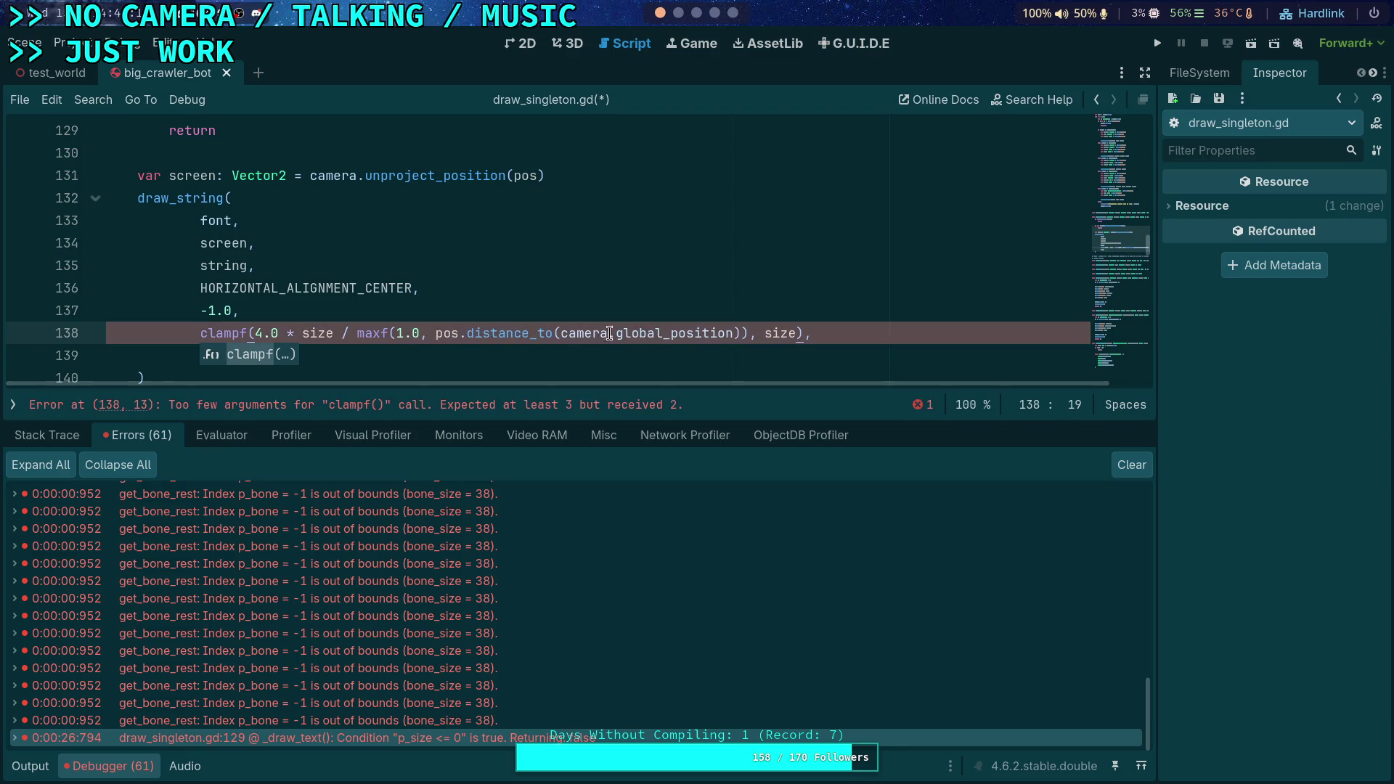
mouse_move(232, 339)
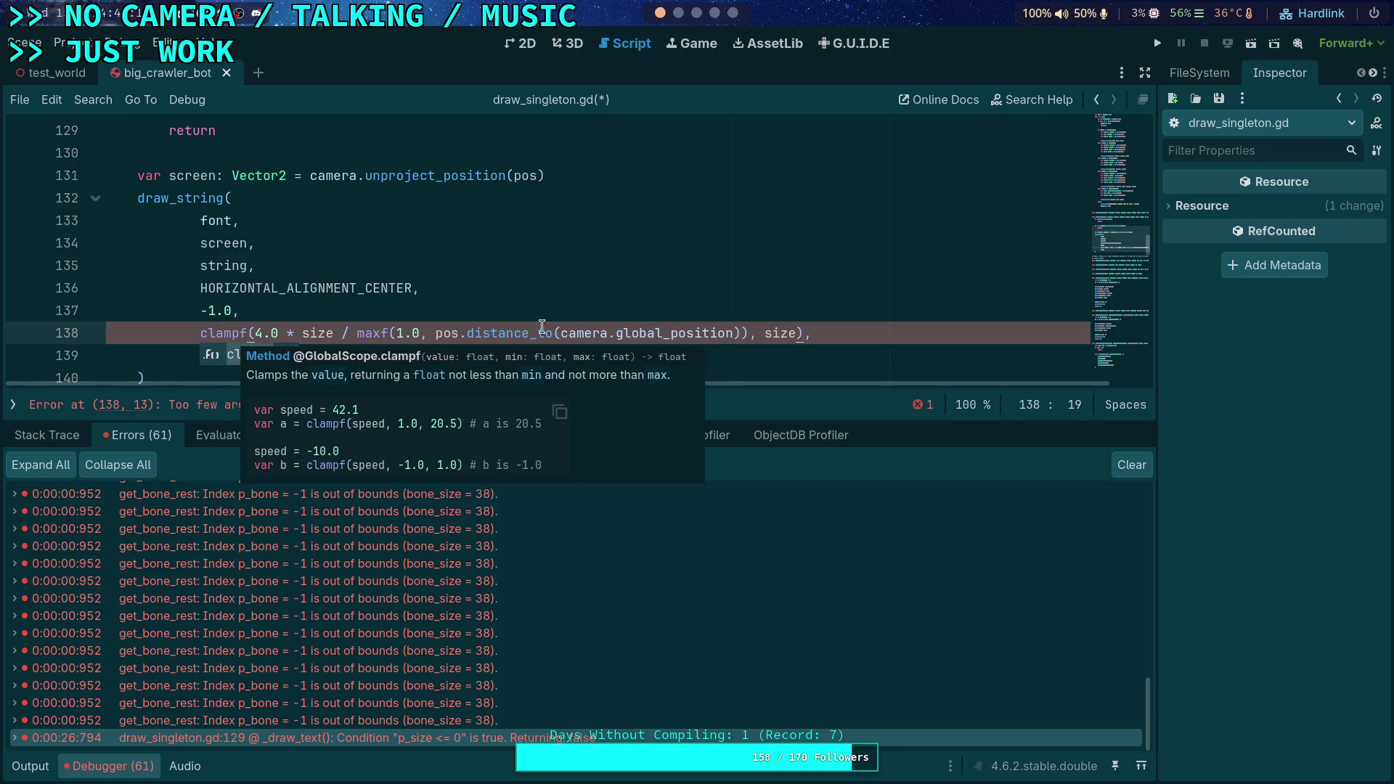
left_click(756, 333)
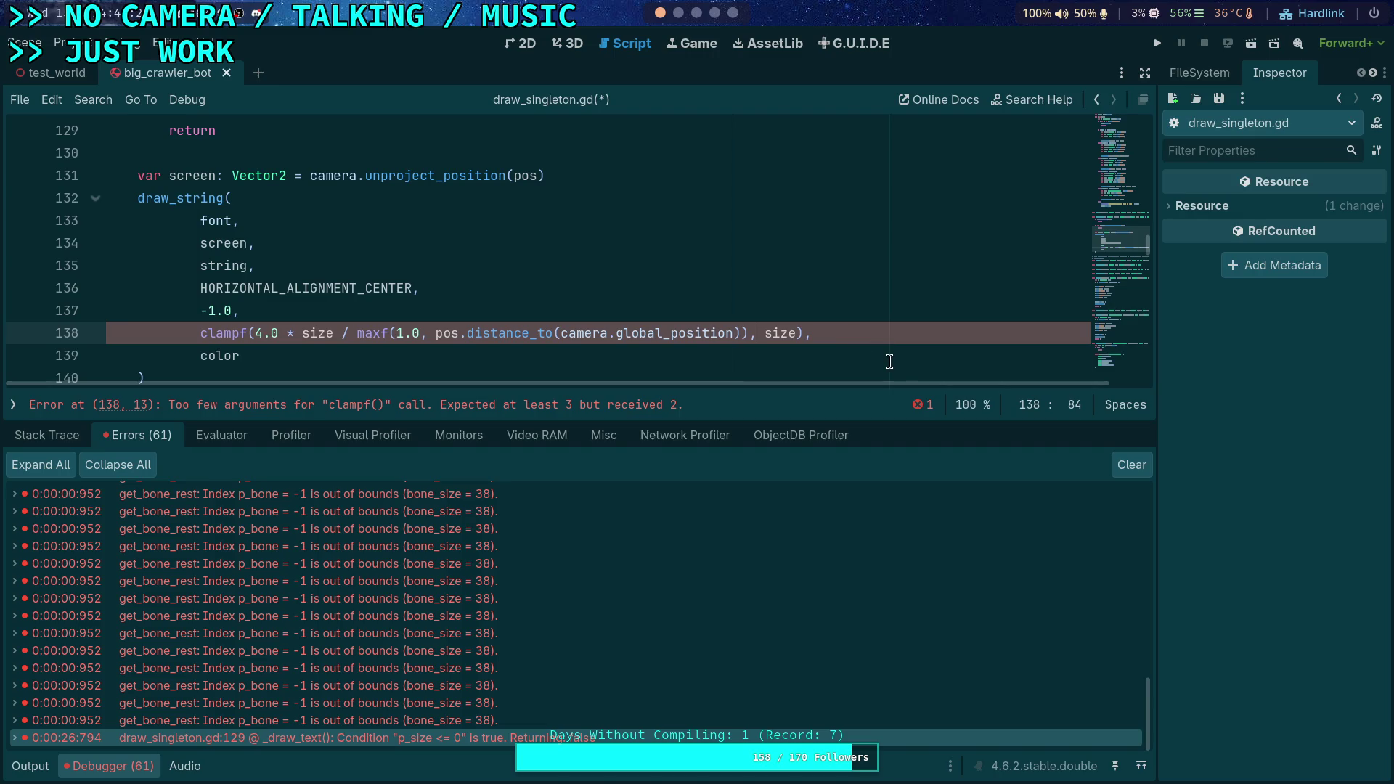
type("0.01,")
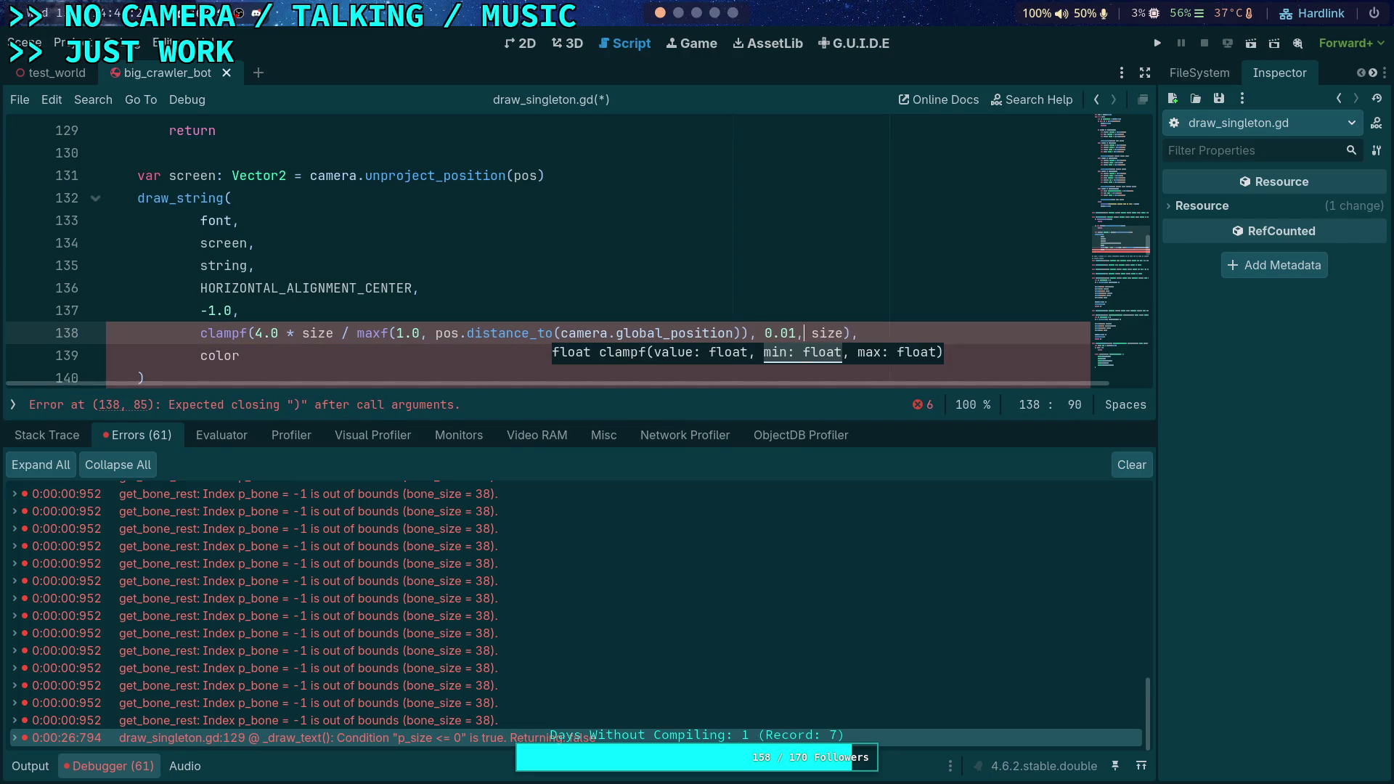
key("ctrl+s")
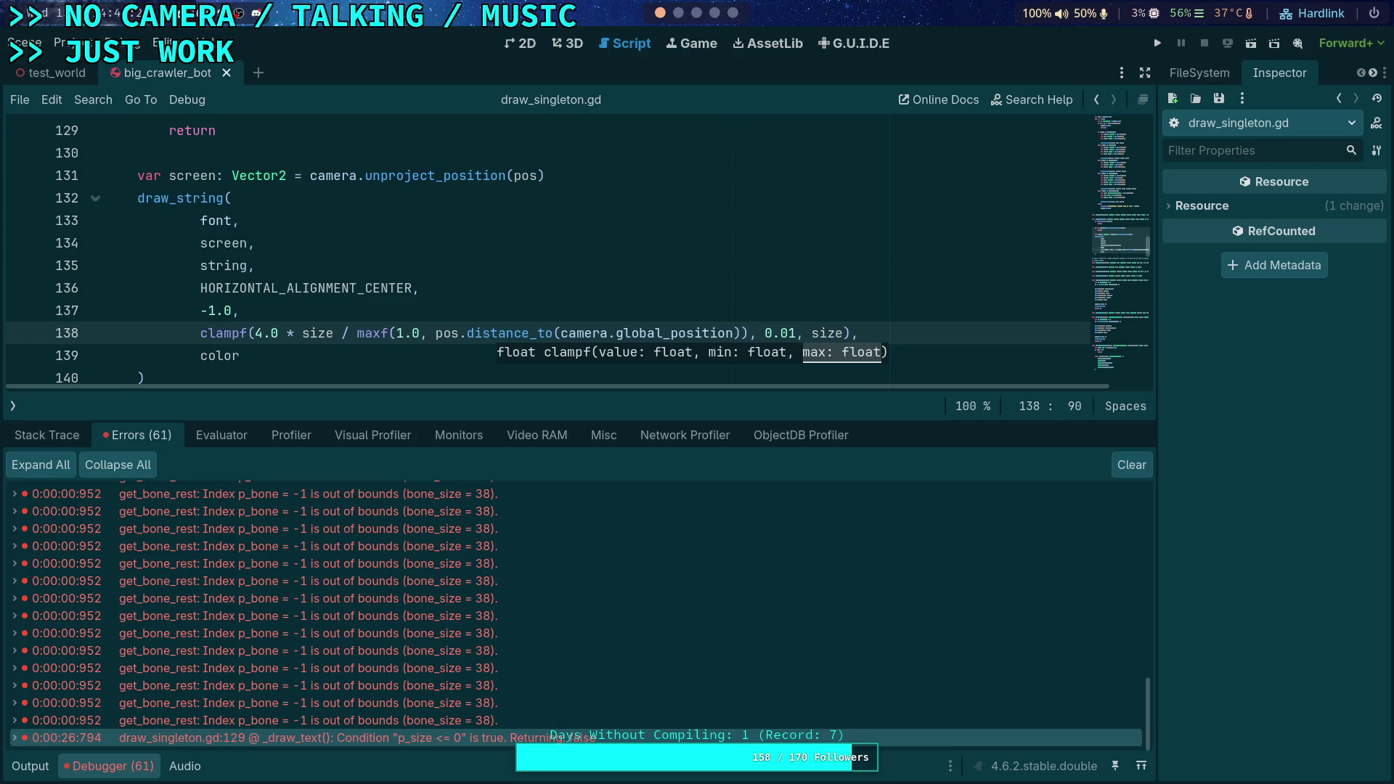
Clear the error list and collapse the debugger panel
left_click(771, 312)
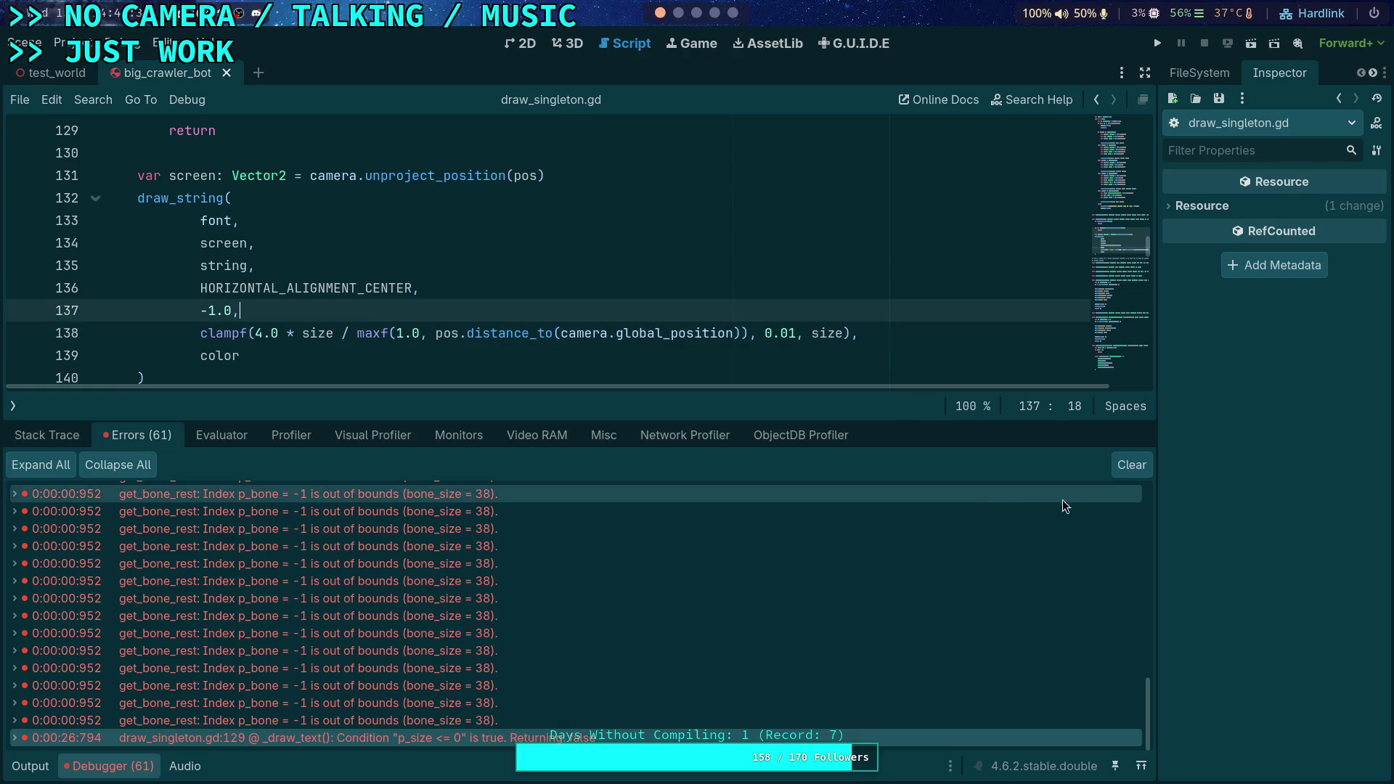
left_click(1144, 468)
left_click(91, 766)
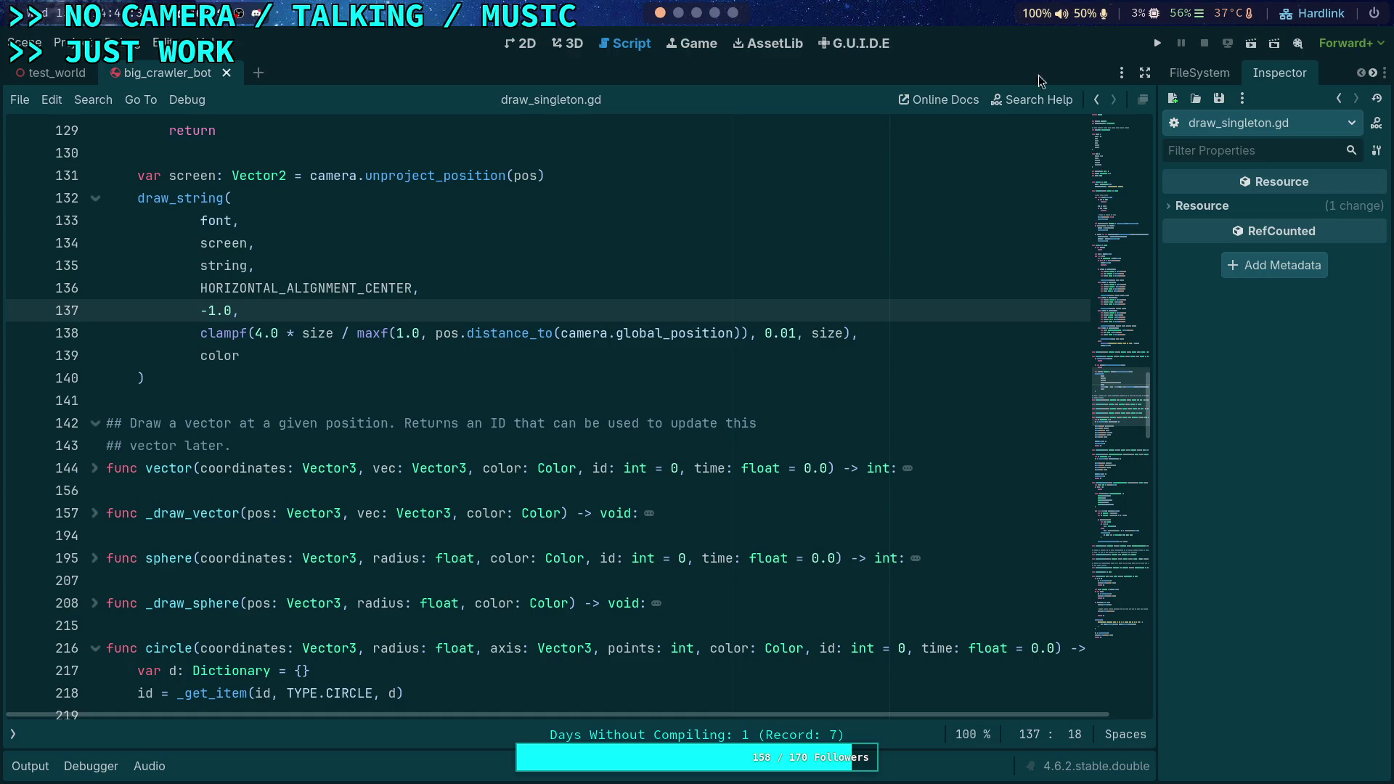
Run the crawler scene briefly, stop it, and collapse the Output panel
left_click(1166, 45)
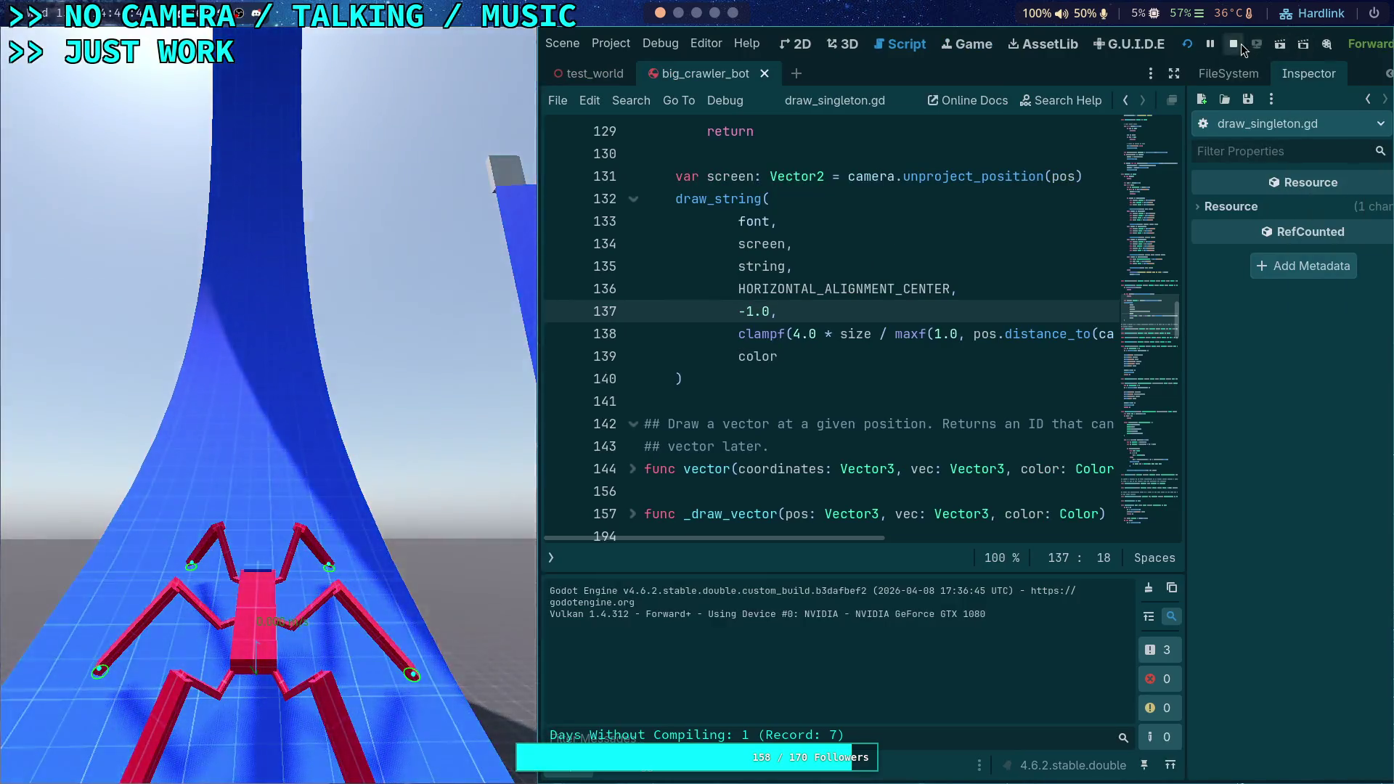
left_click(1235, 45)
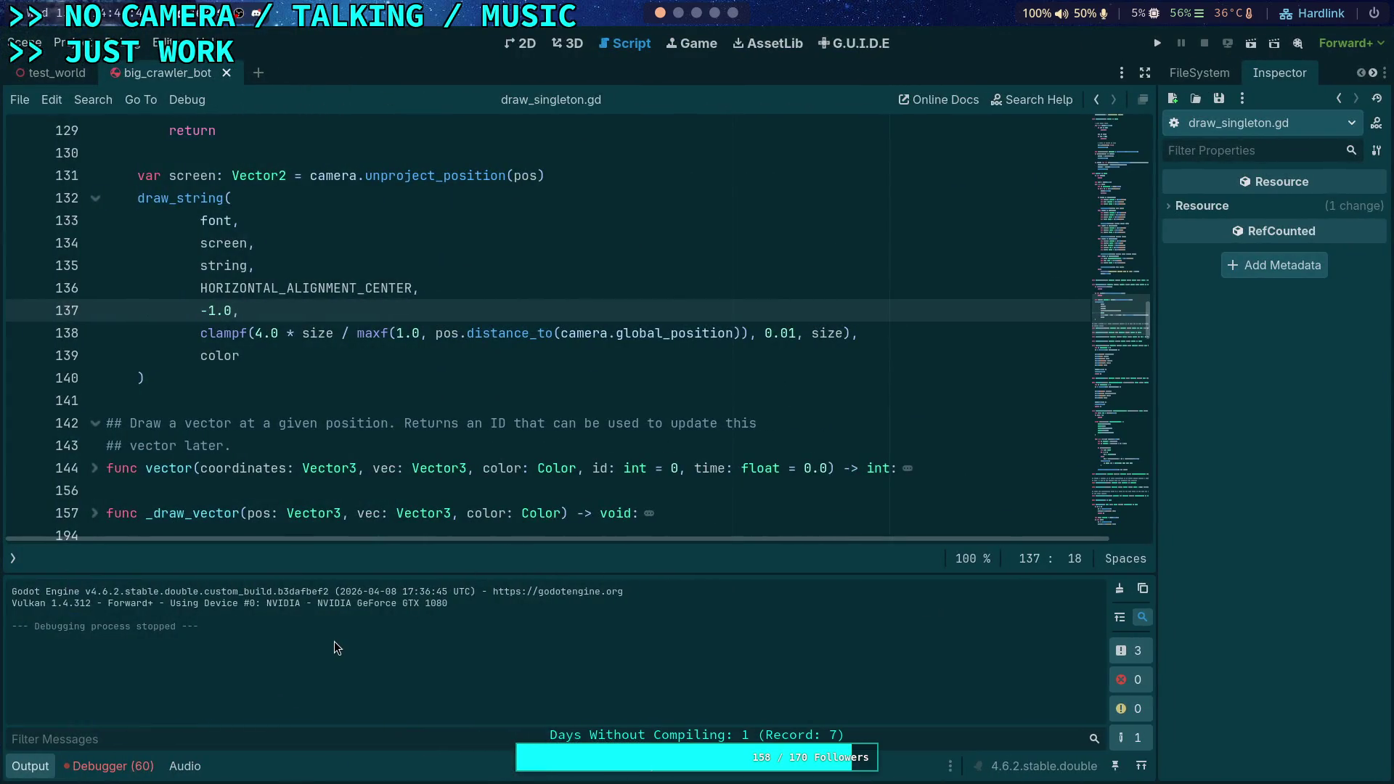
left_click(31, 770)
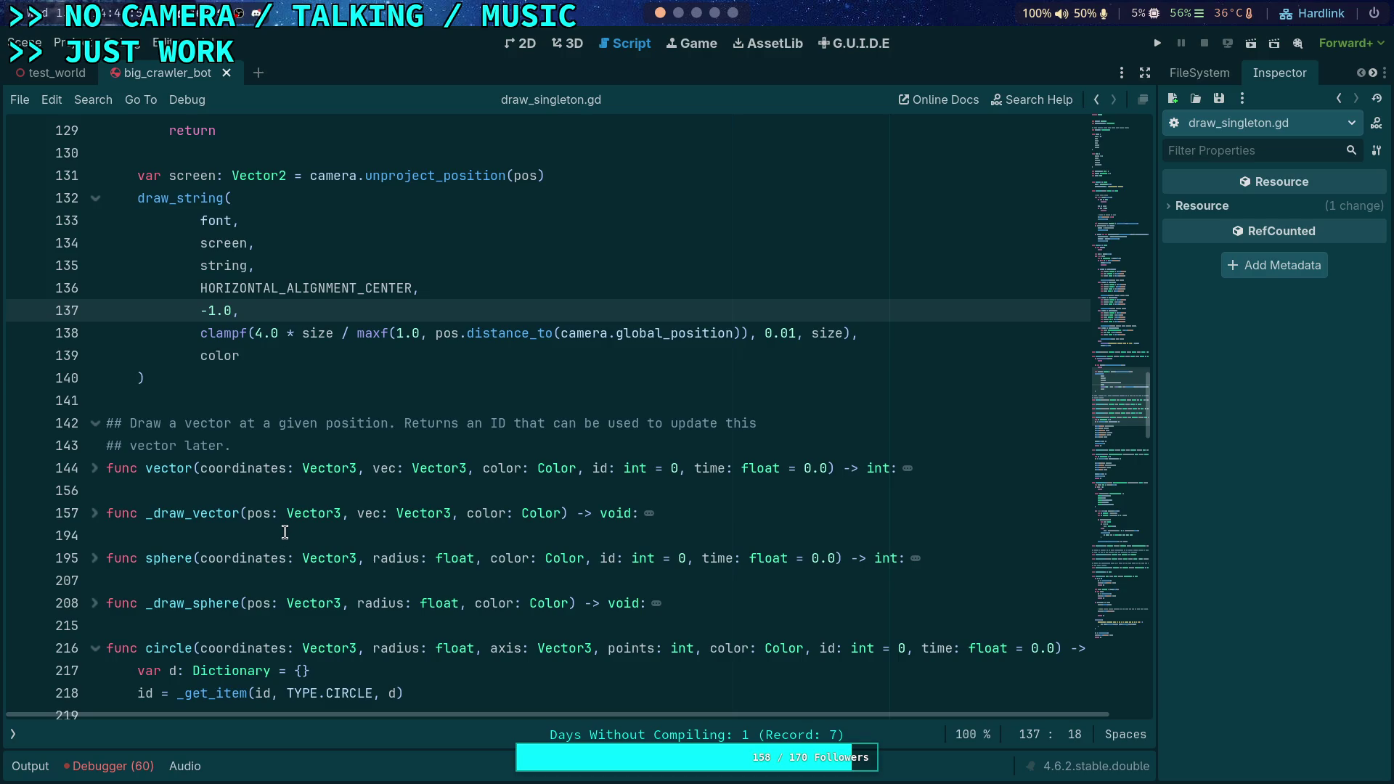
Close draw_singleton.gd from the script list and move to the Godot source terminal workspace
left_click(13, 734)
right_click(86, 209)
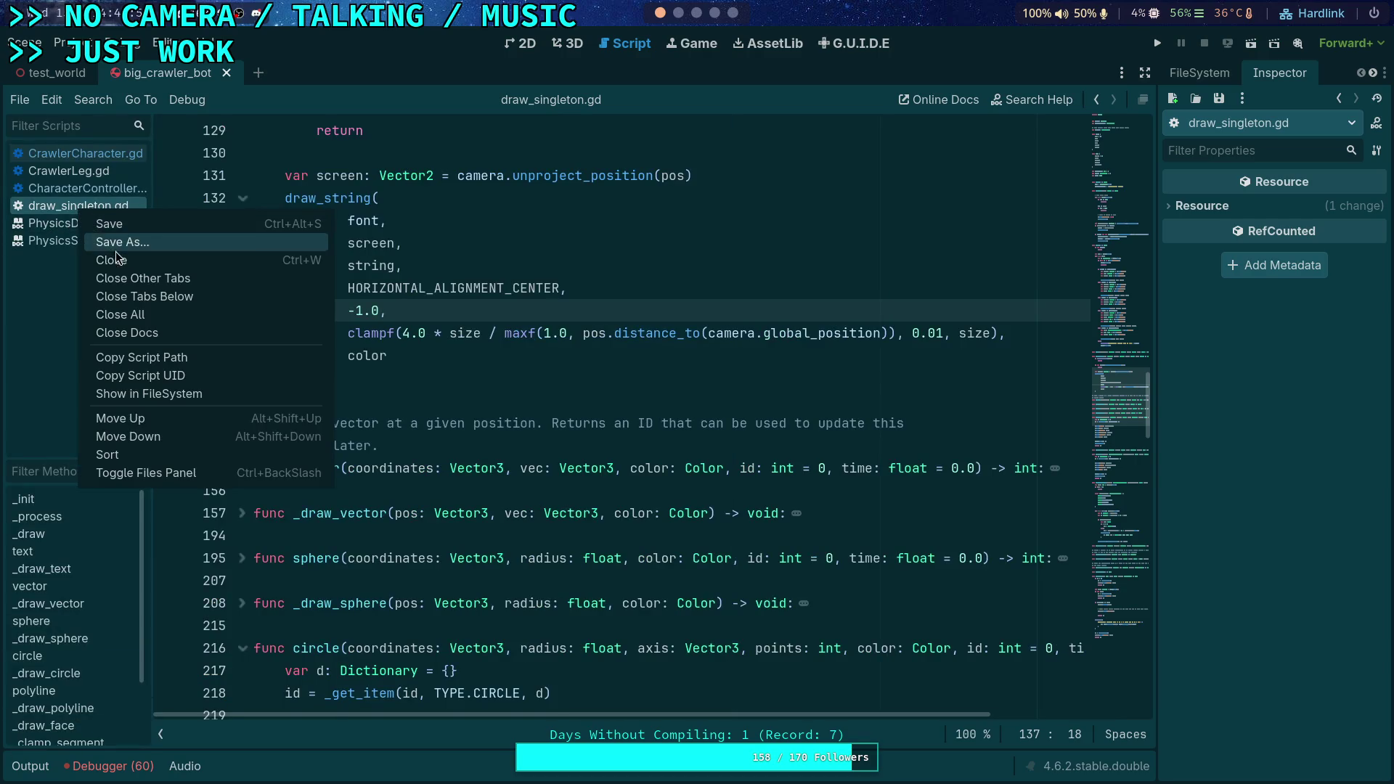
left_click(210, 247)
left_click(678, 13)
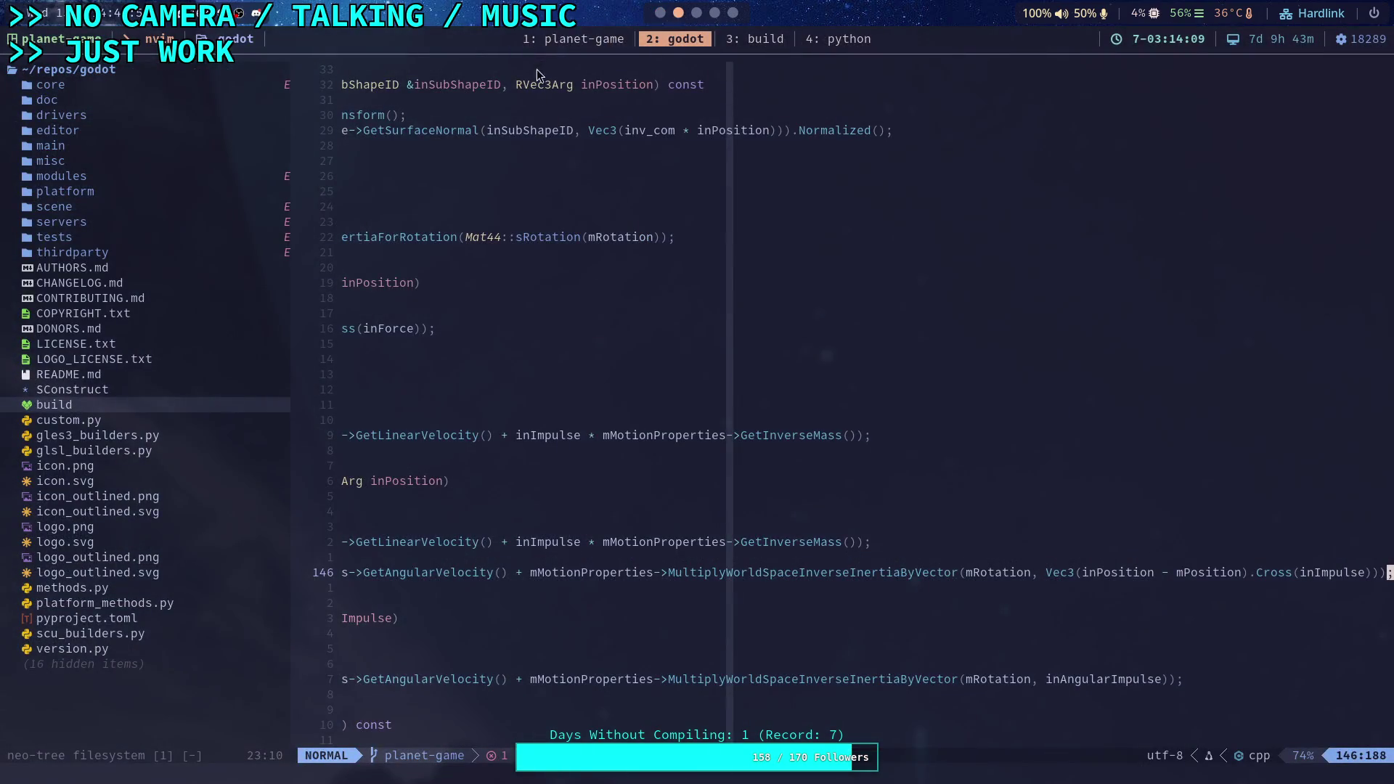
In the planet-game terminal, run git status and git diff to review changes
left_click(563, 42)
type("git status")
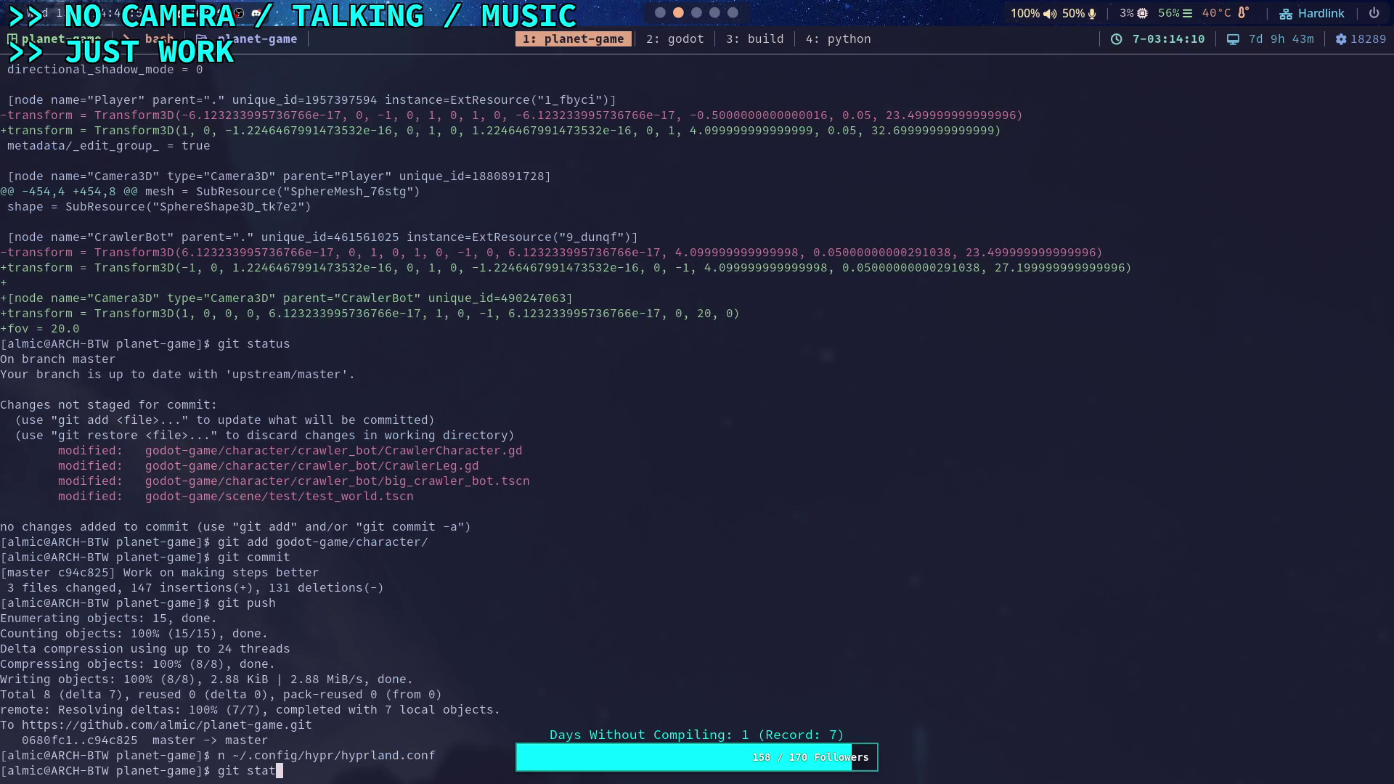
key("Return")
type("it")
key("BackSpace")
key("BackSpace")
key("BackSpace")
type("g")
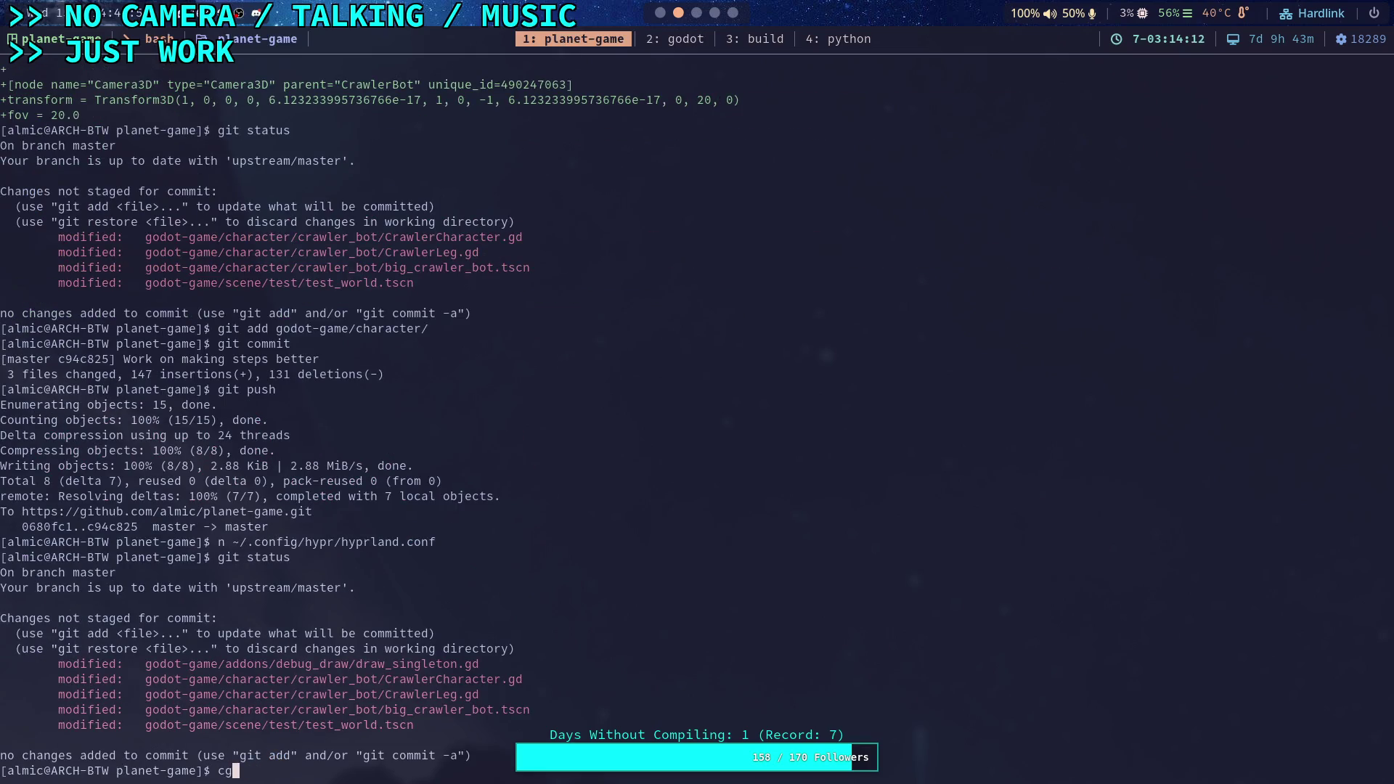
type("it diff")
key("Return")
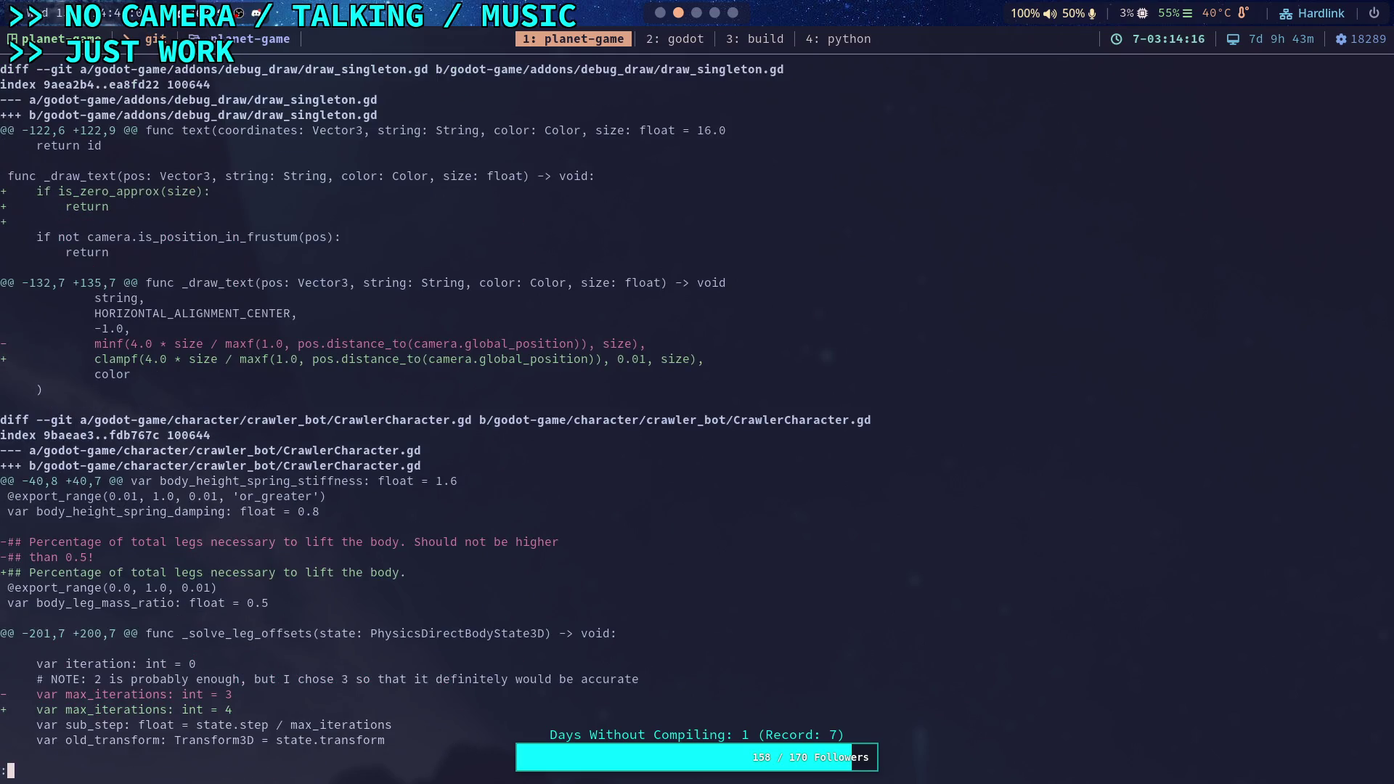
Stage only godot-game/addons/debug_draw/draw_singleton.gd with git add
type("qgit add godot-game/")
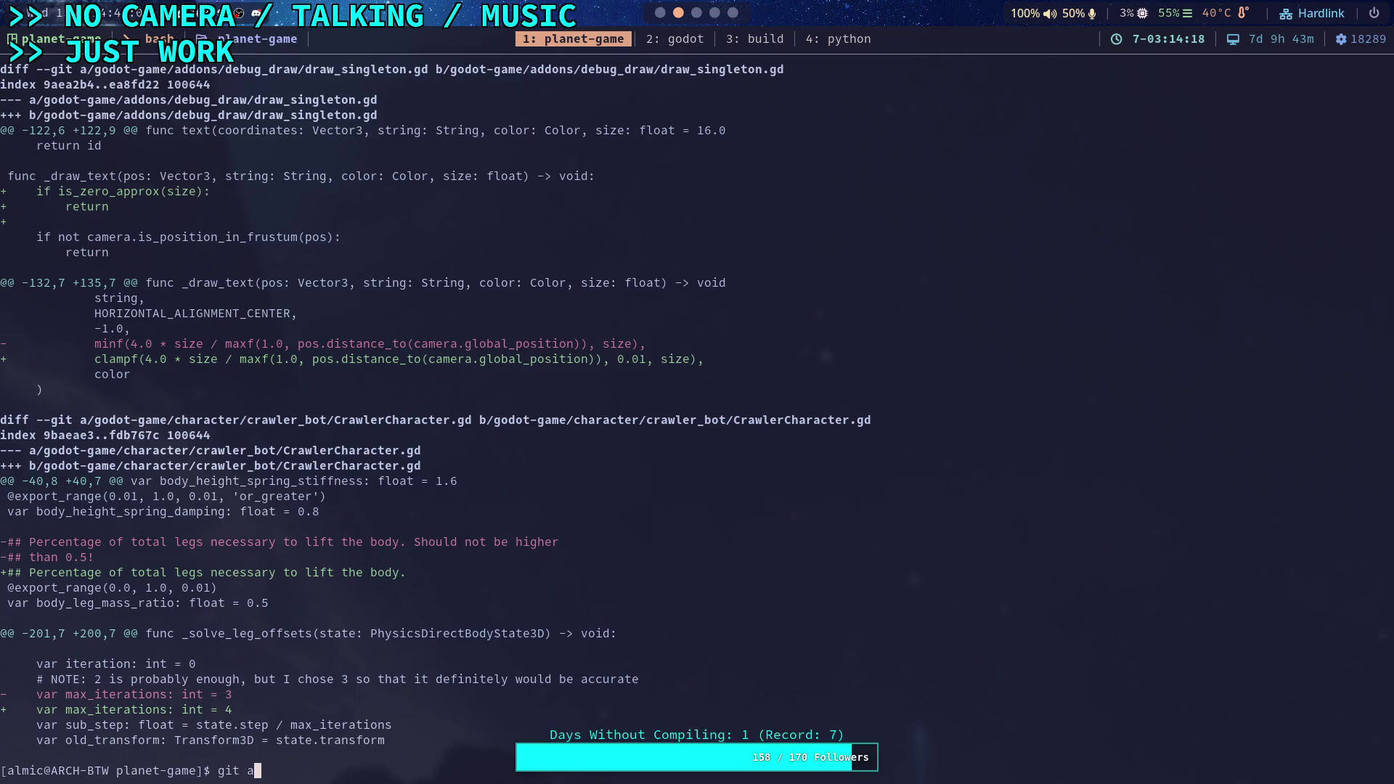
type("addons/")
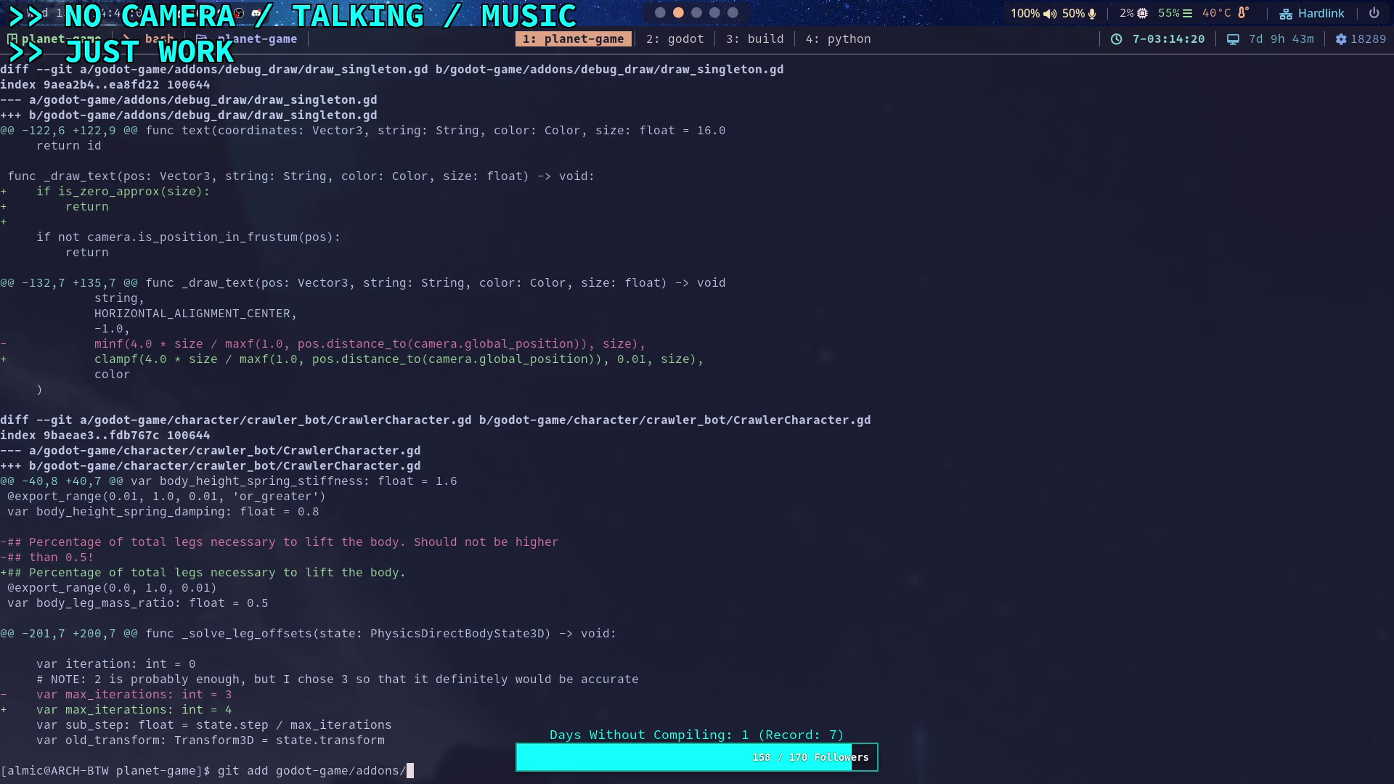
type("de")
key("Tab")
type("dr")
key("Tab")
key("Return")
Check the staged diff with git diff --staged, then run git commit
type("git diff --staged")
key("Return")
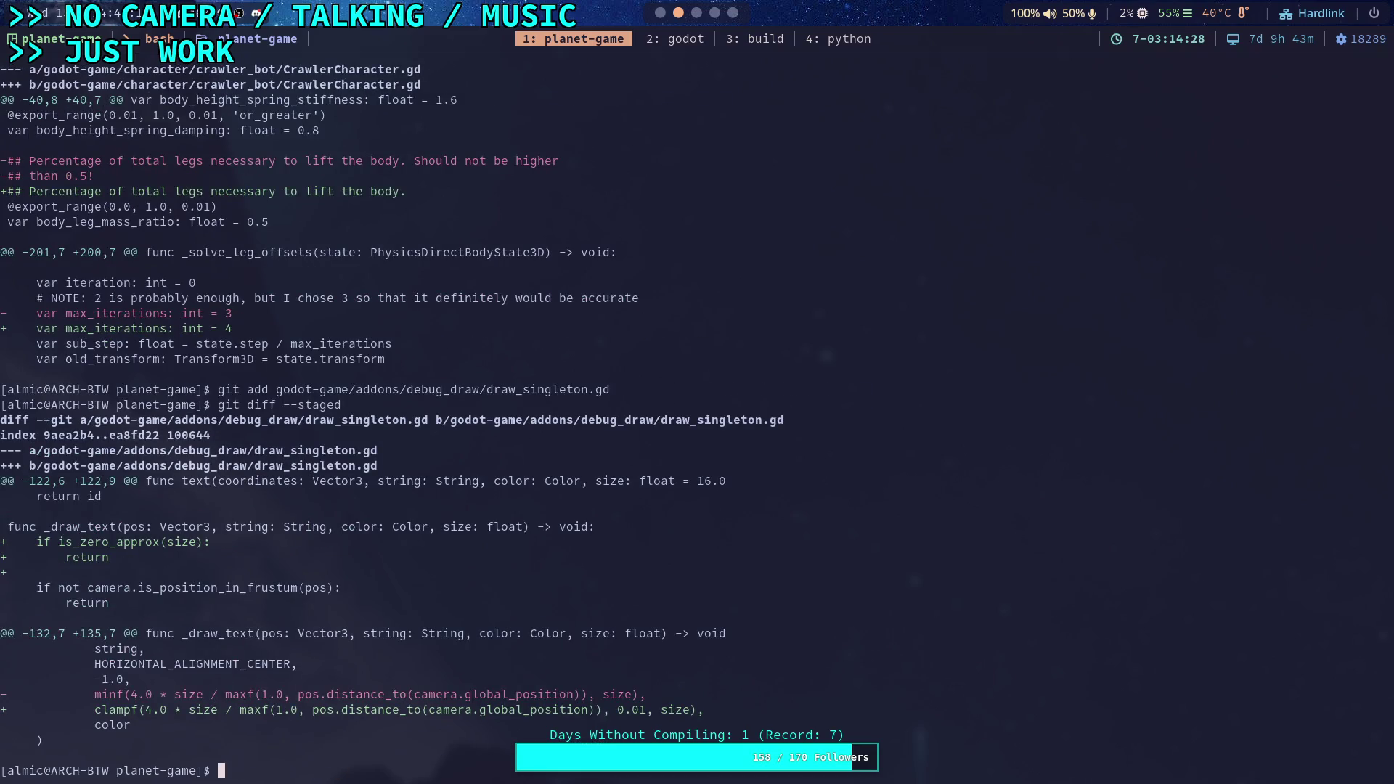
type("git c")
type("ommit")
key("Return")
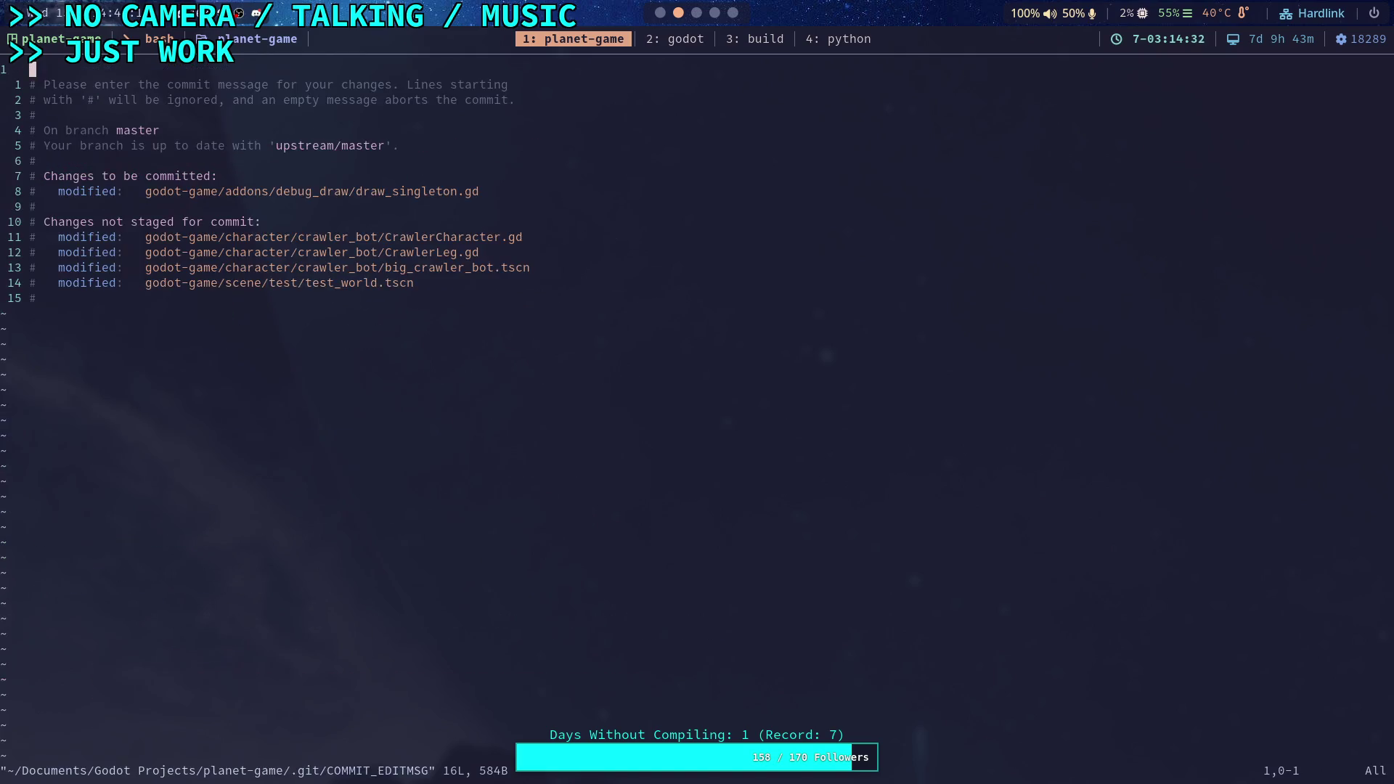
Write the title 'Fix drawing zero size text in DebugDraw' and bullet 'Early return when size is nearly zero'
type("iFix")
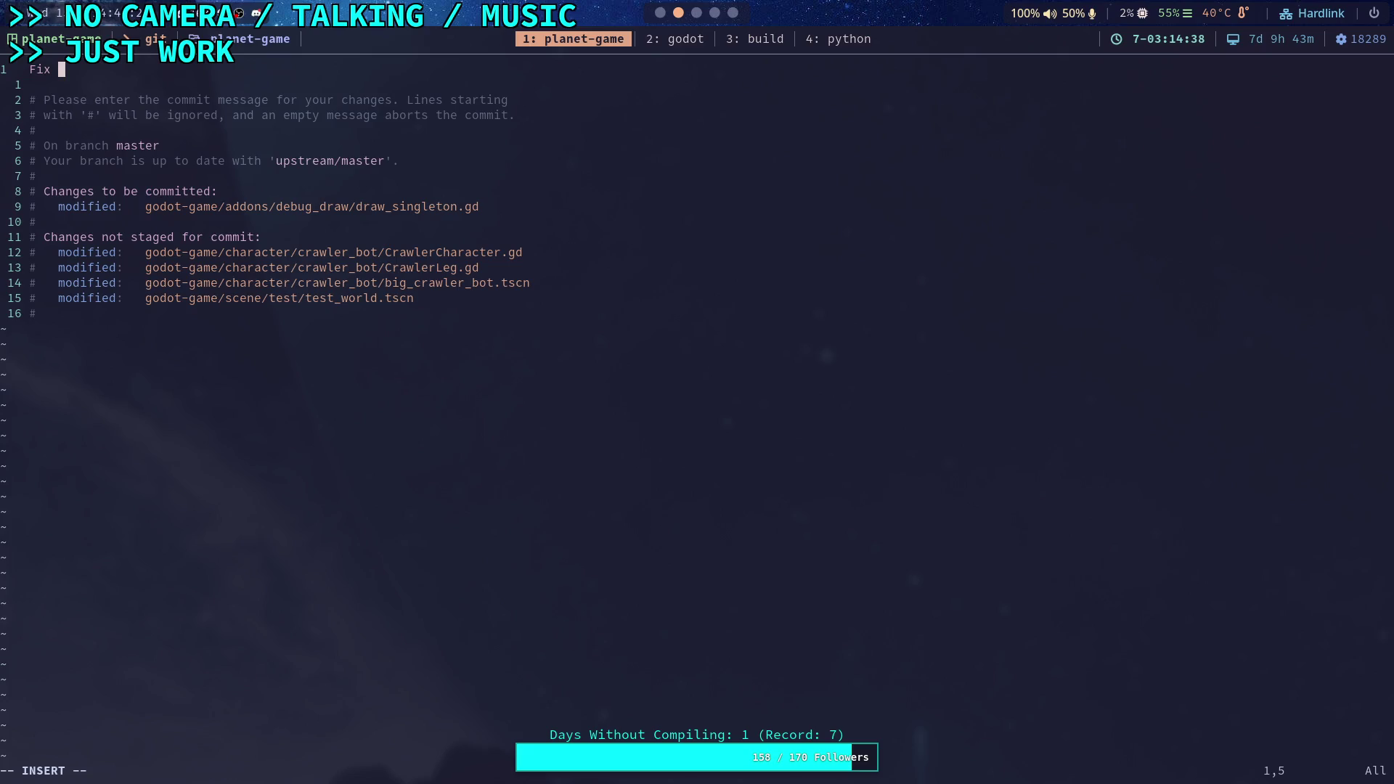
type("drawing ")
type("zero size ")
type("text")
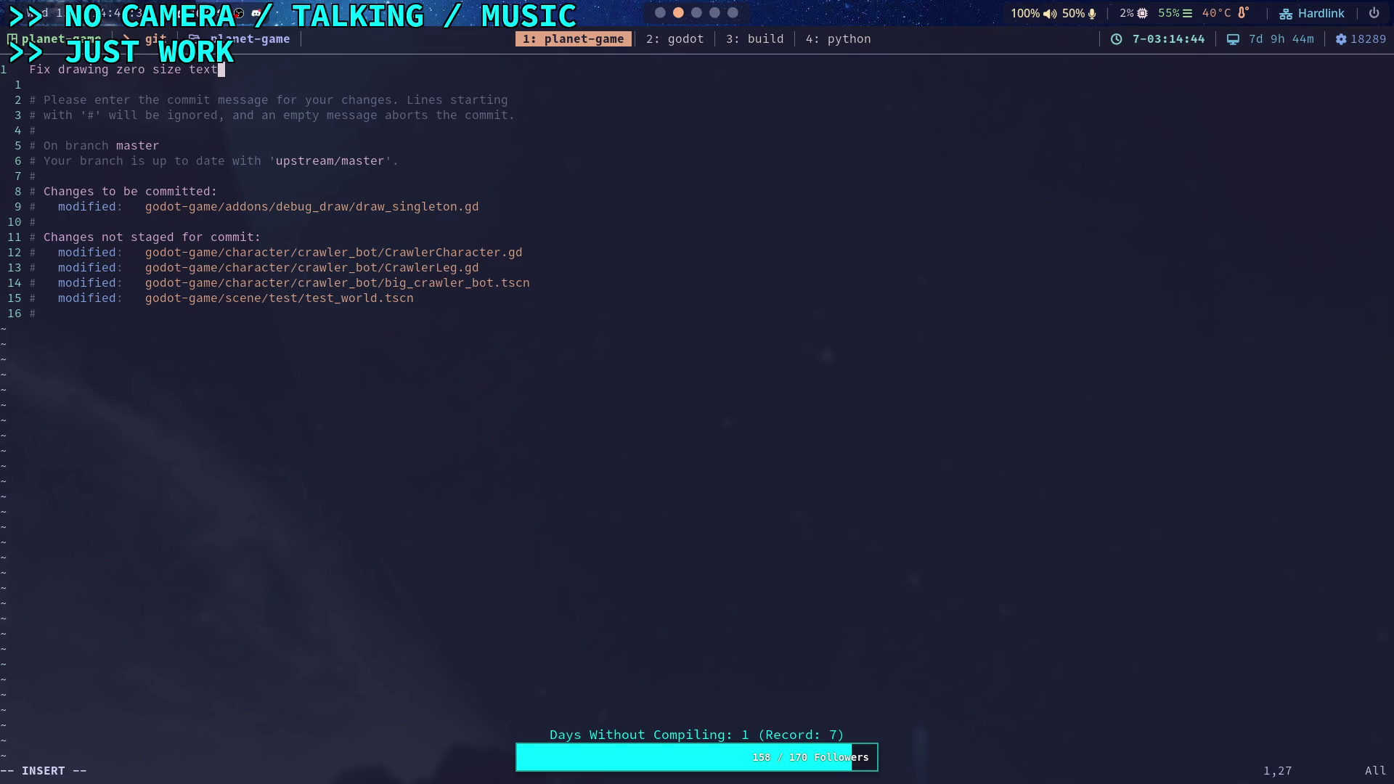
type(" in DebugDraw")
key("Return")
key("Return")
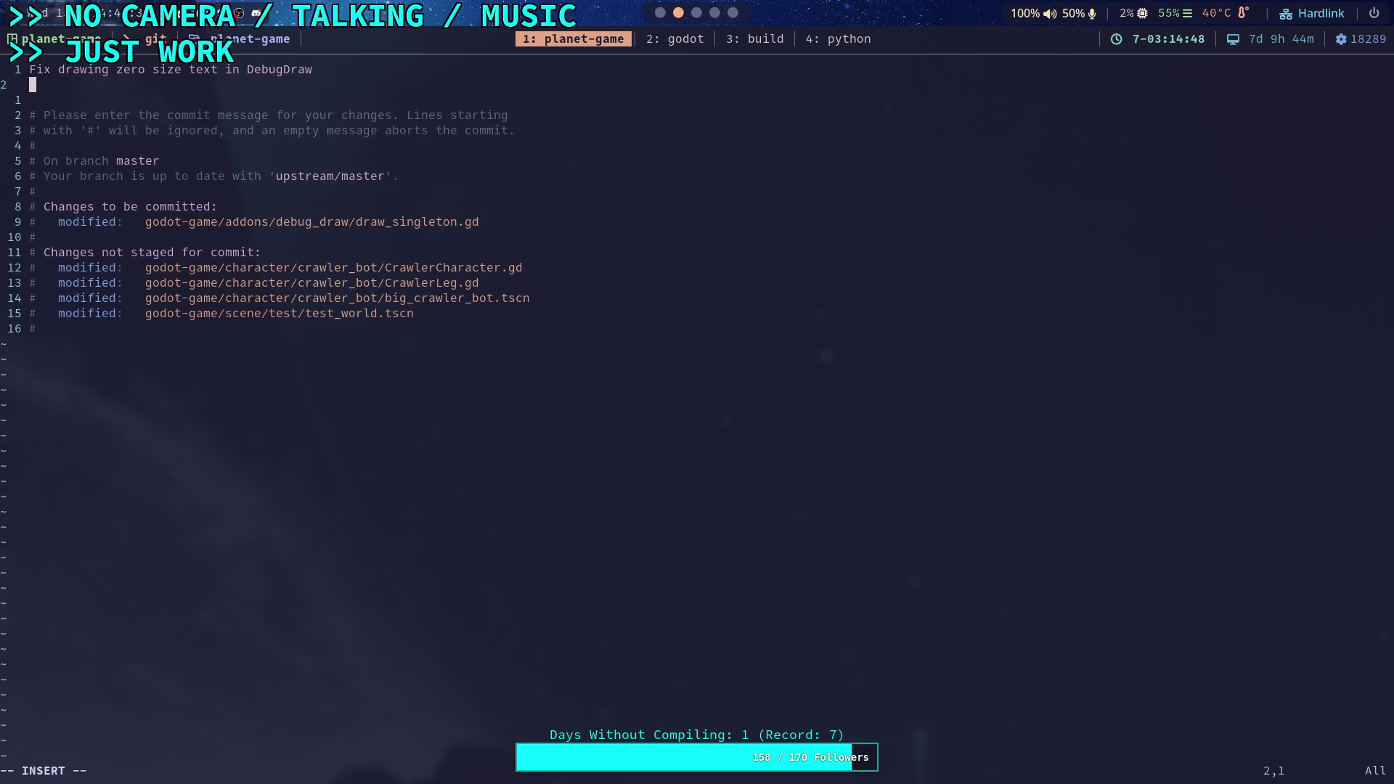
type("-")
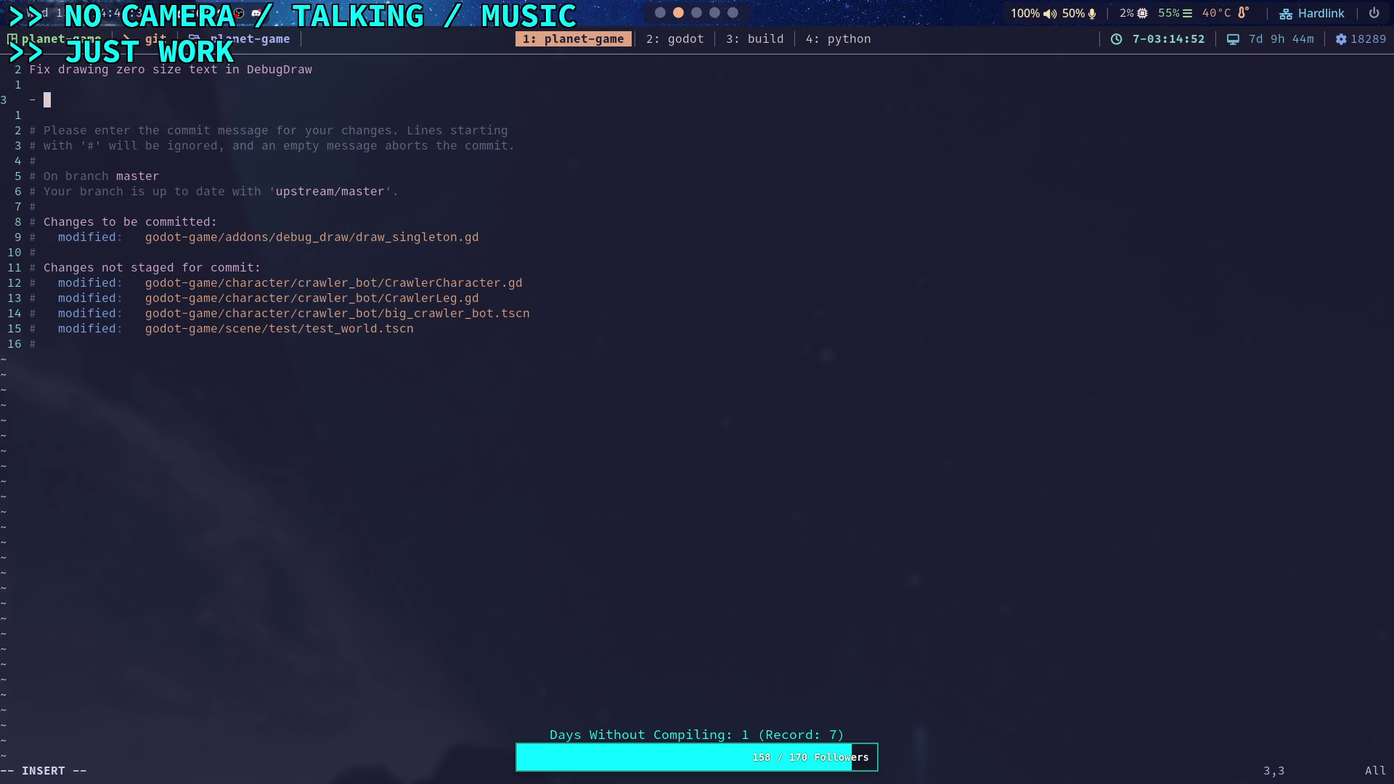
type("Early return when size ils")
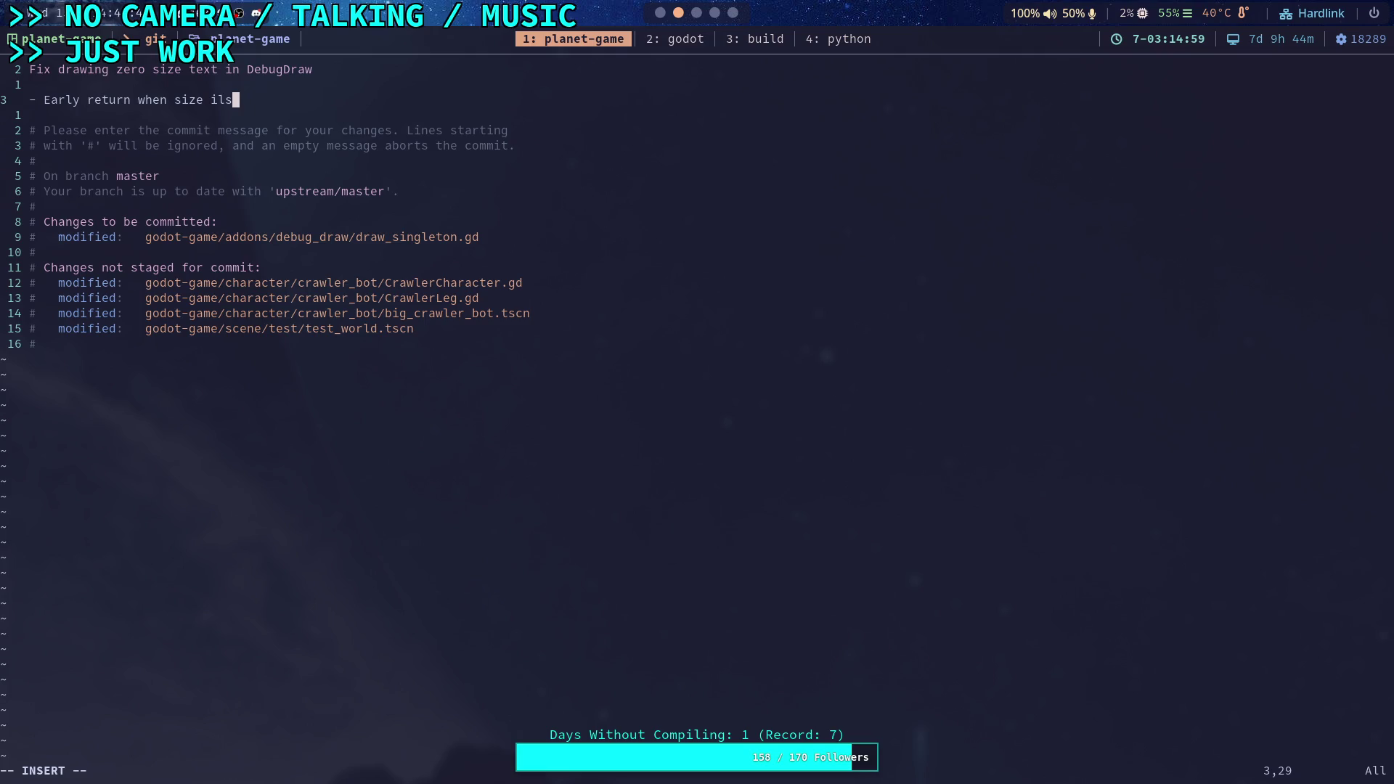
key("BackSpace")
type("s nearly zero")
Add bullet 'Clamp size to be positive when initially non-zero', then save and quit with :wq
key("Return")
type("- ")
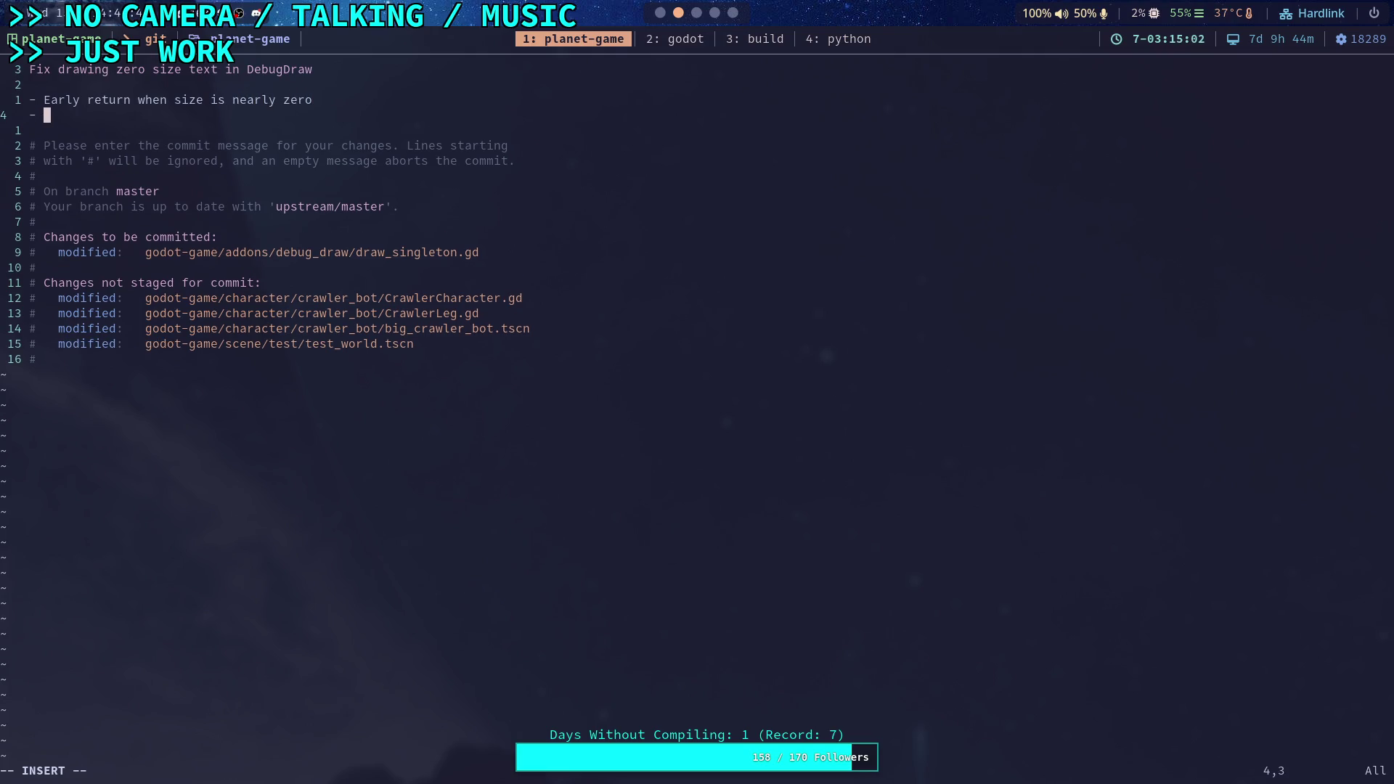
type("Clamp s")
type("ize")
key("BackSpace")
key("BackSpace")
key("BackSpace")
type("Cl")
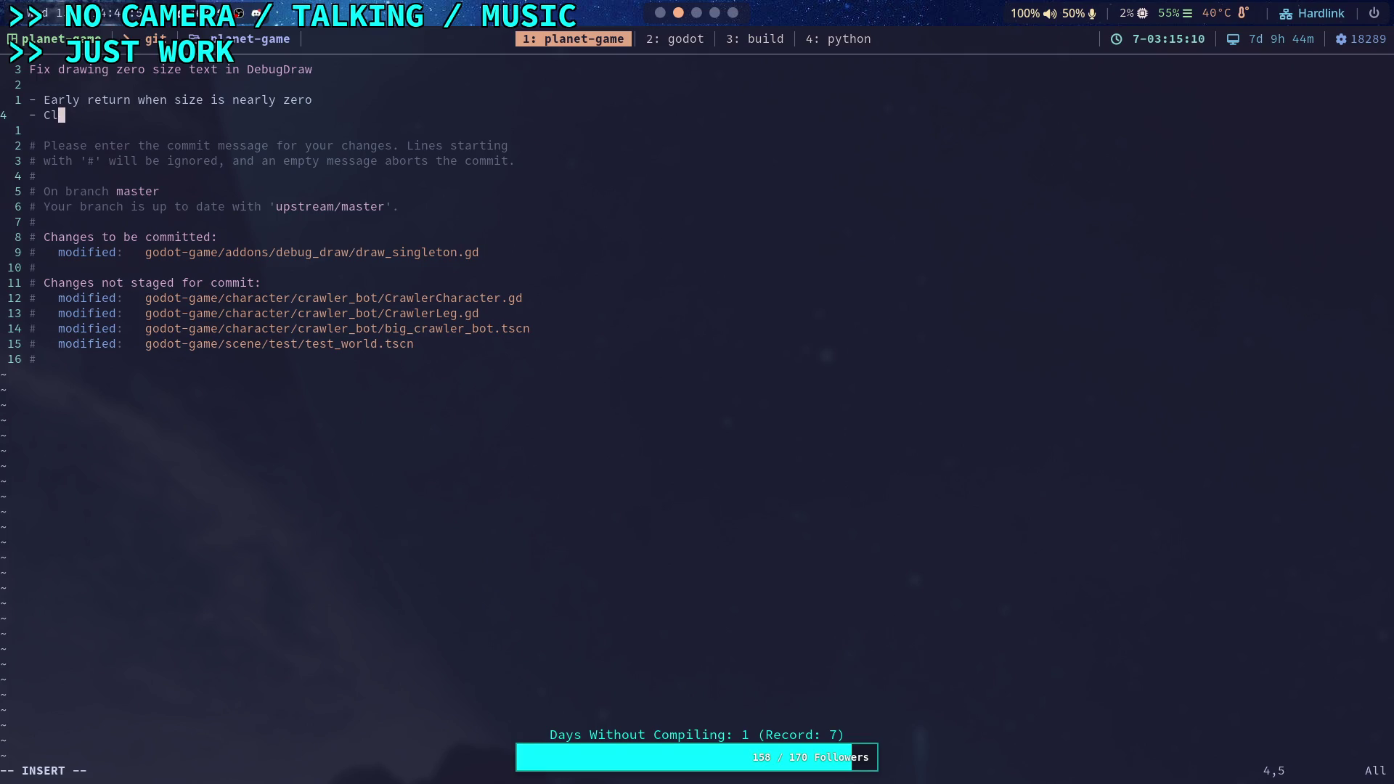
type("amp size to be posi")
type("tive")
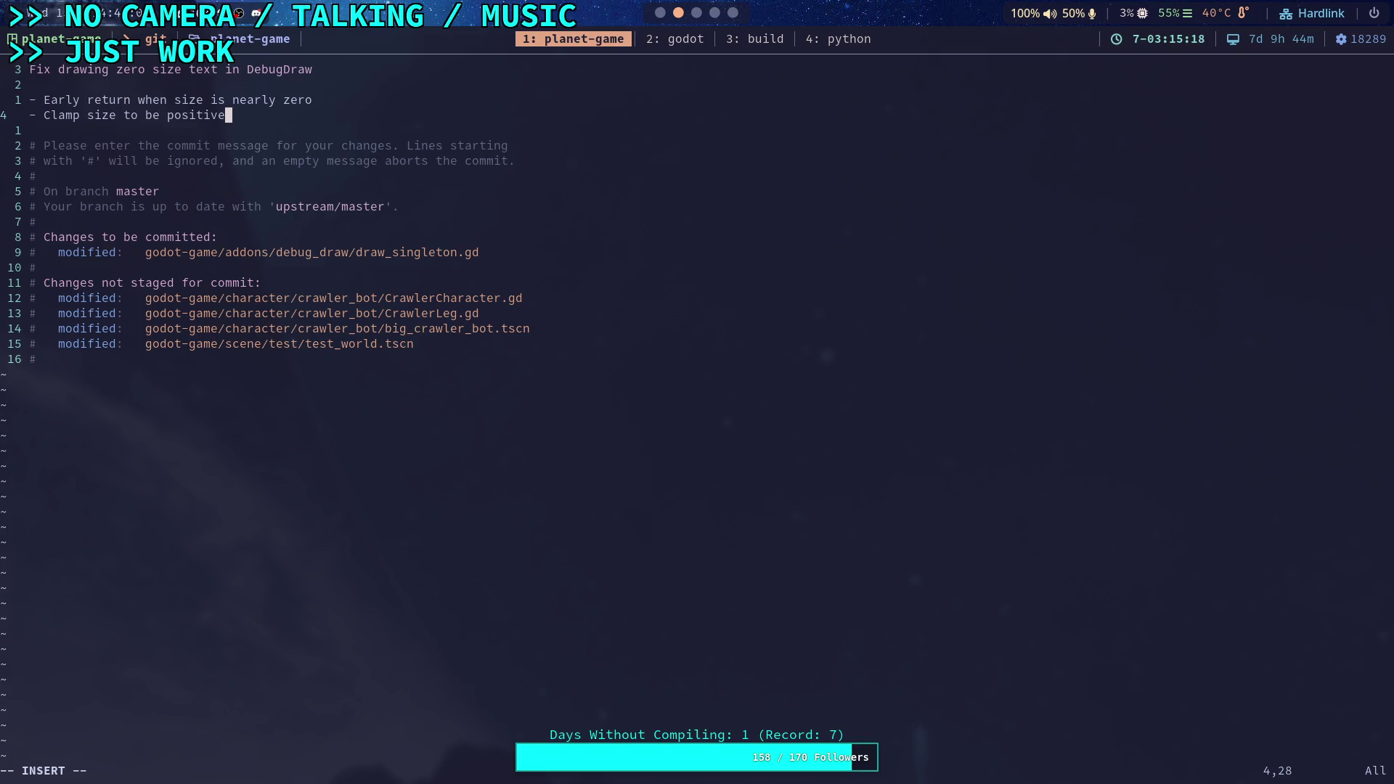
type(" when ")
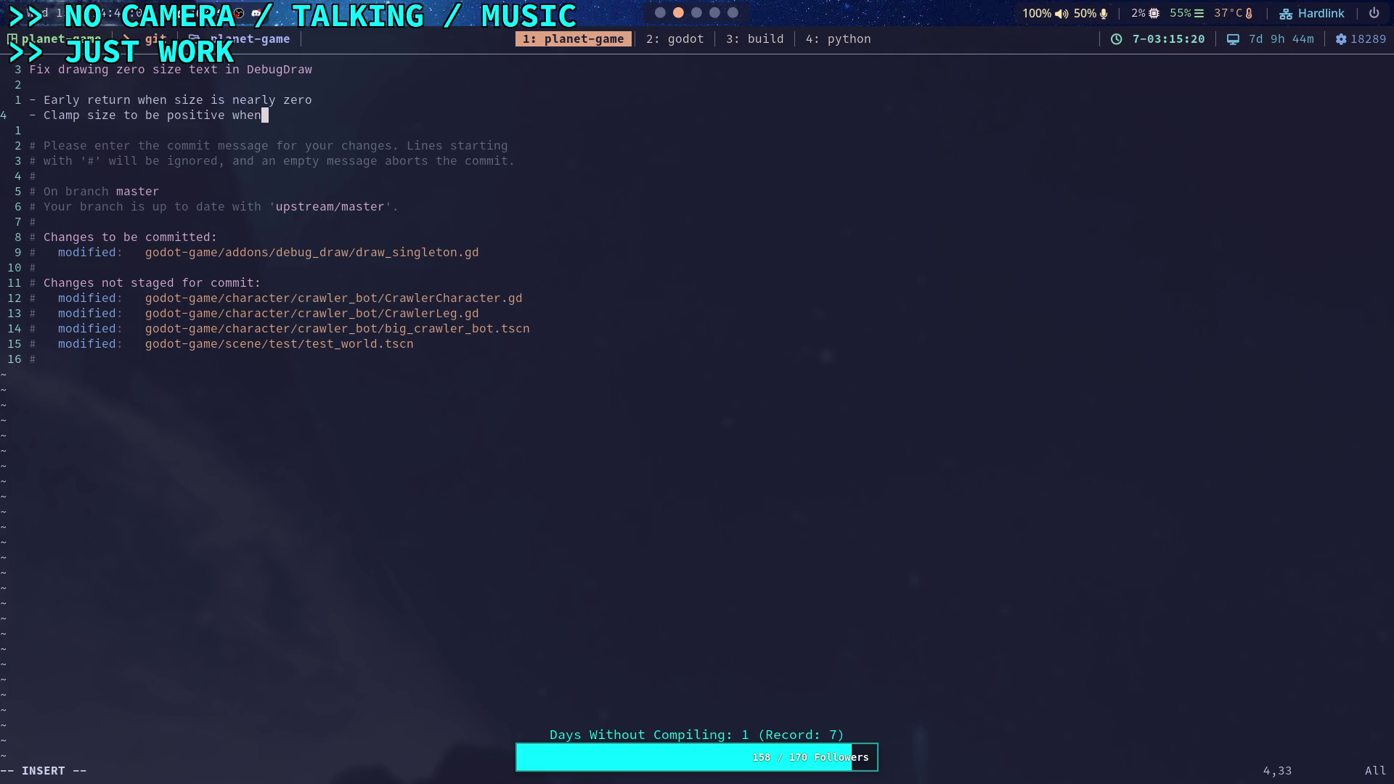
type("initially n")
type("on-zero")
key("Escape")
type(":wq")
key("Return")
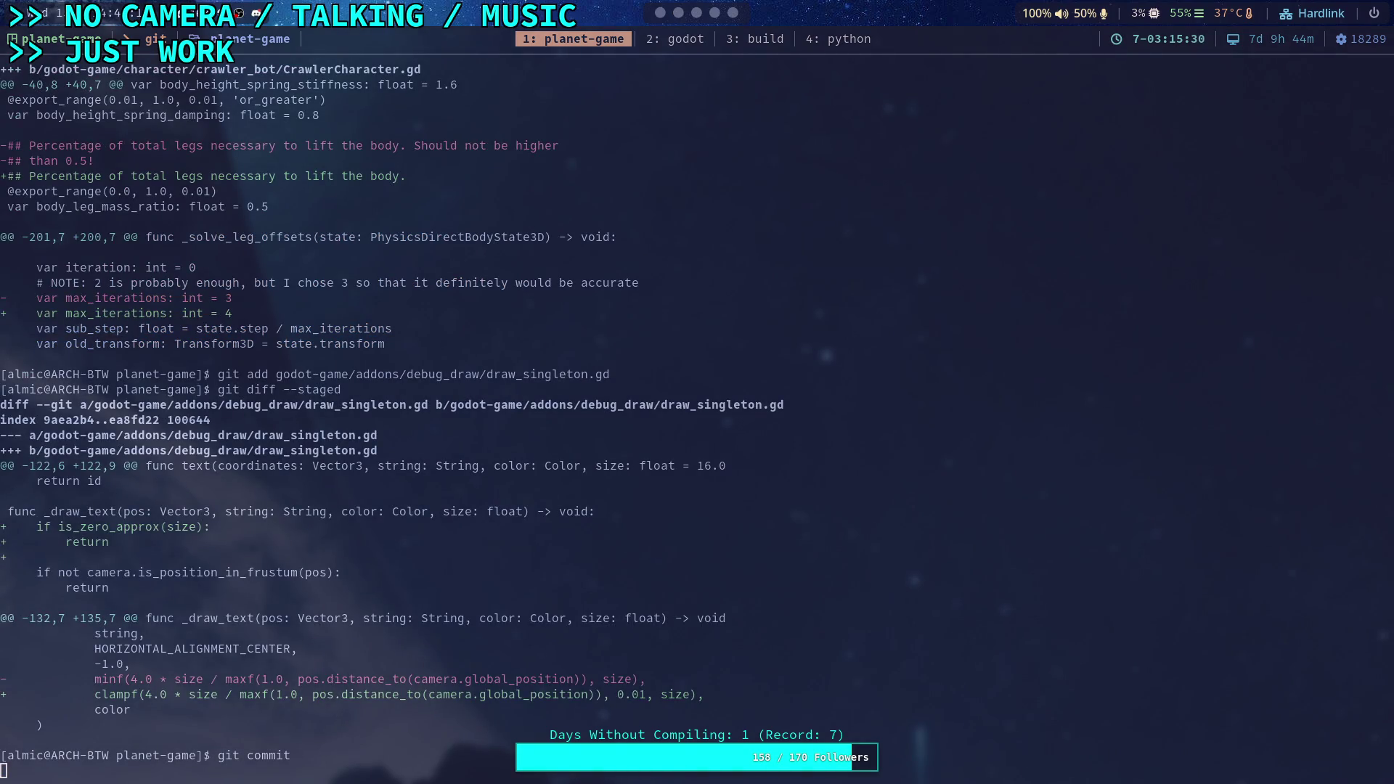
Push the DebugDraw commit, then check git status and page through the remaining git diff
type("git push")
key("Return")
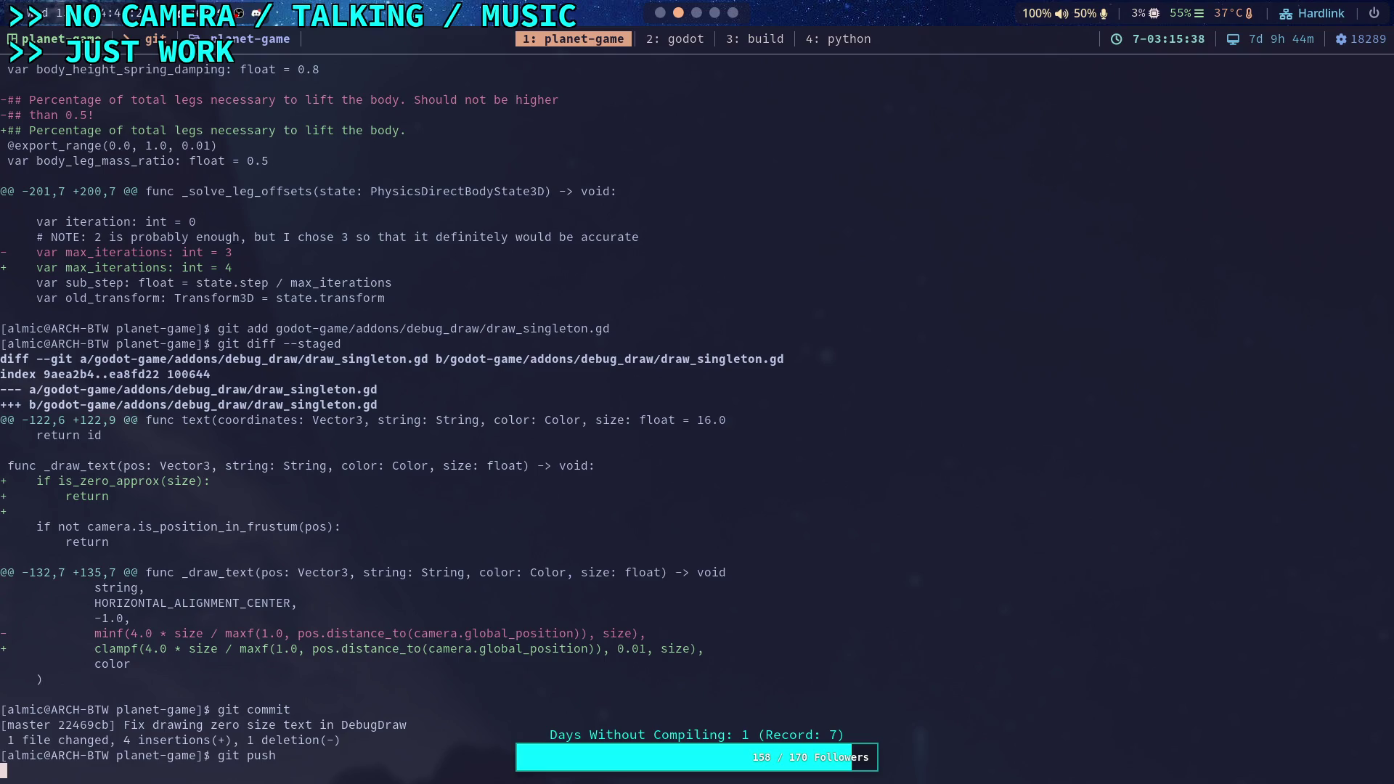
type("git status")
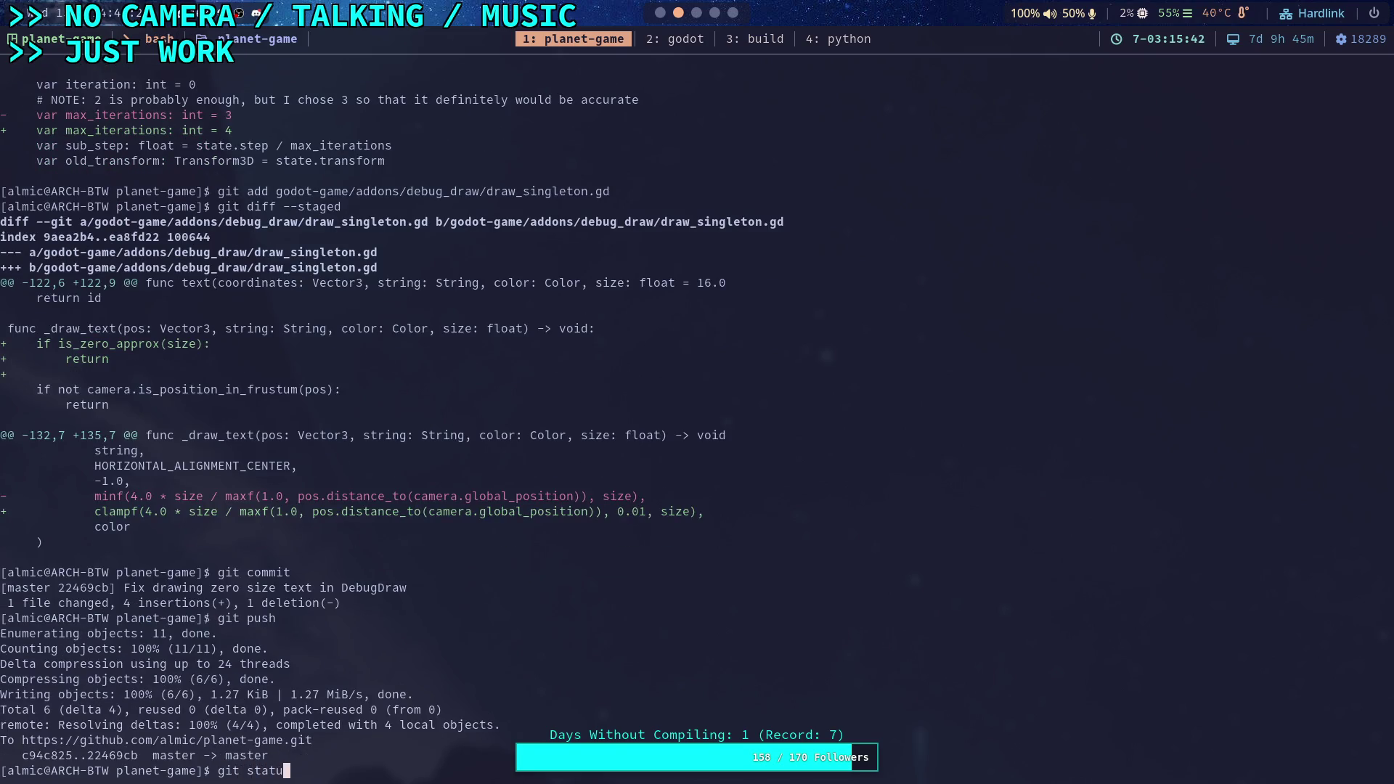
key("Return")
type("git diff")
key("Return")
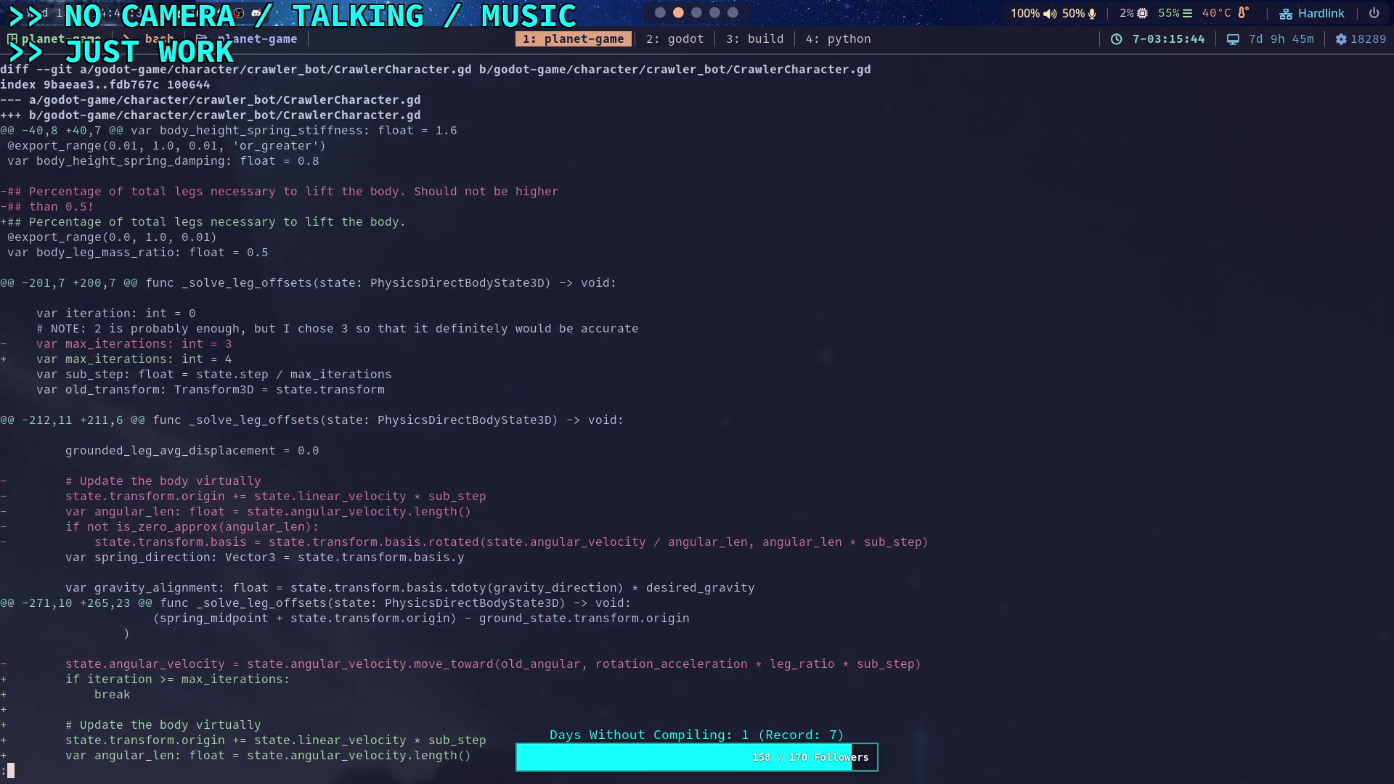
scroll(465, 421, "down", 6)
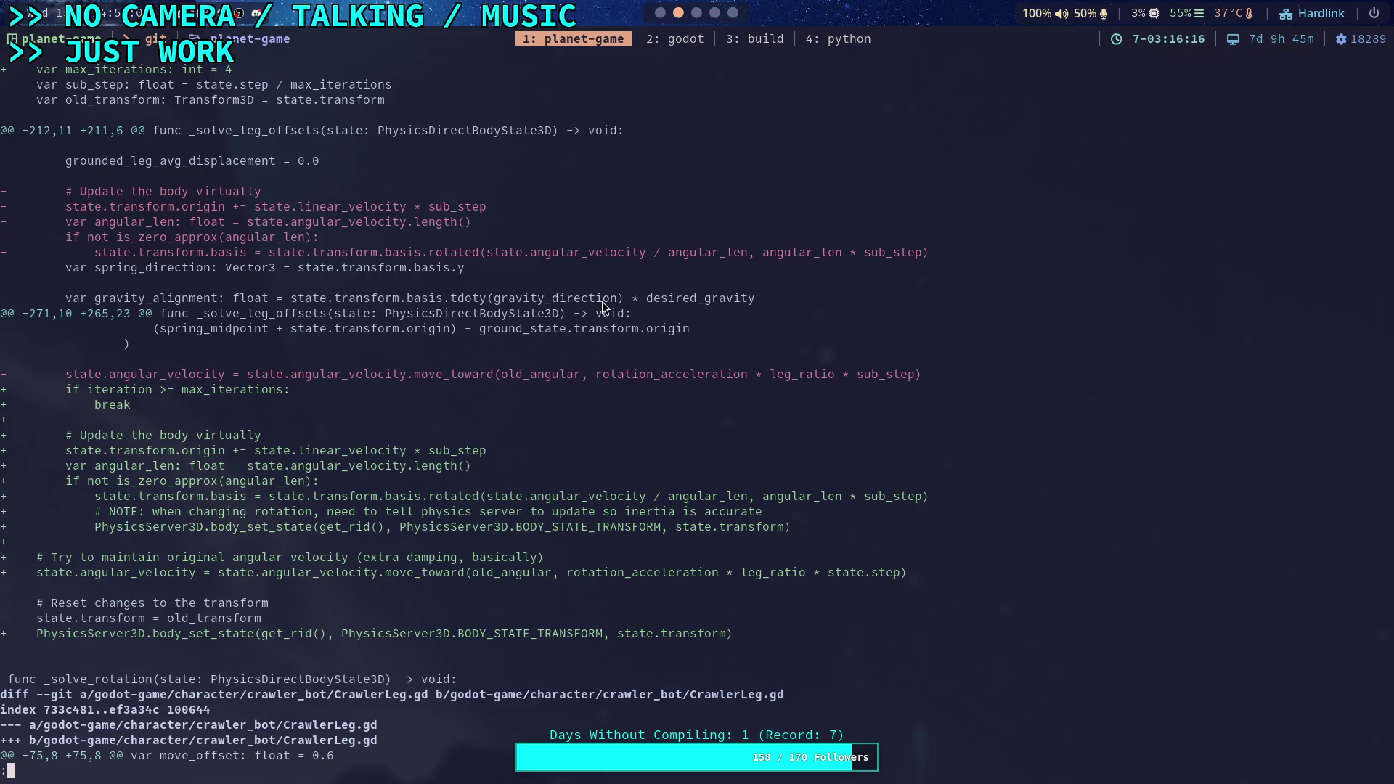
Glance at the Desmos and Godot workspaces, then open the '2: godot' terminal session with the engine source
left_click(696, 12)
left_click(715, 13)
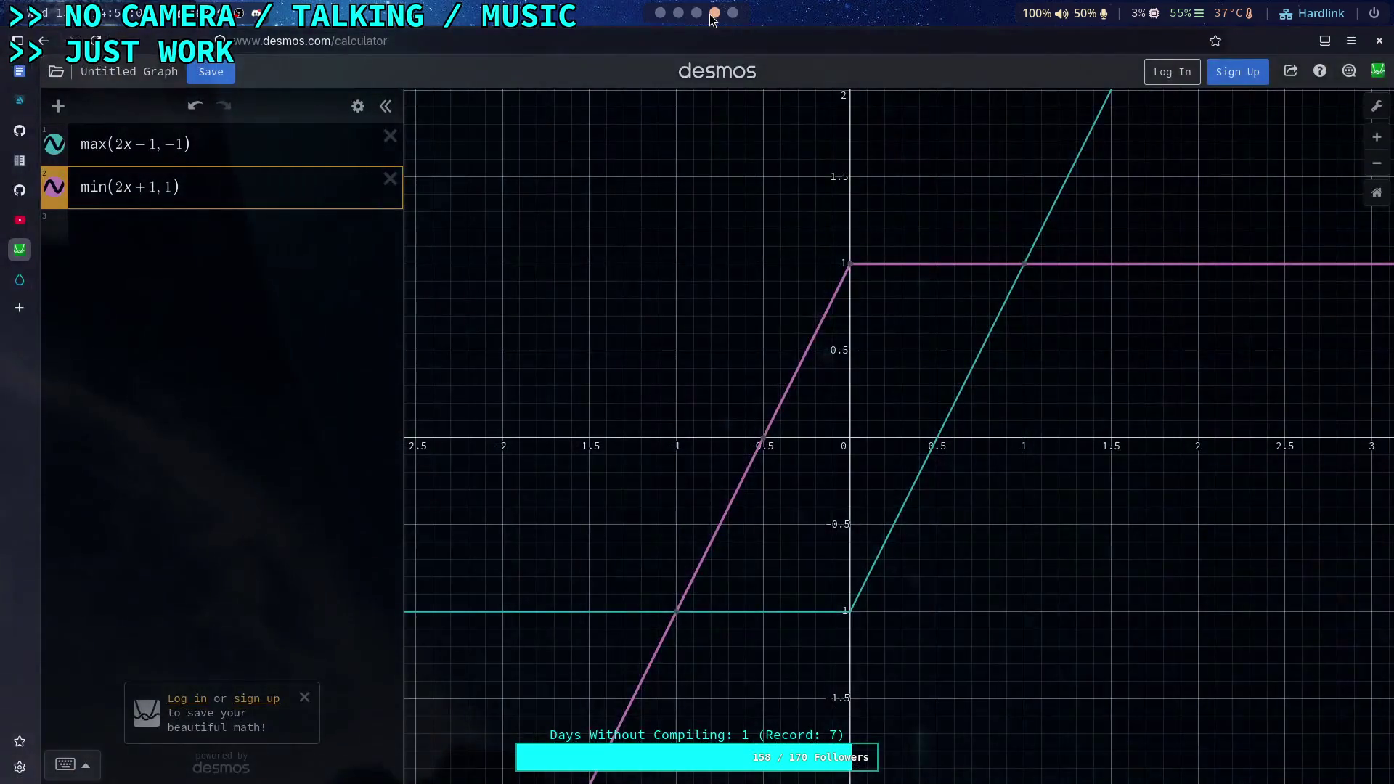
left_click(662, 13)
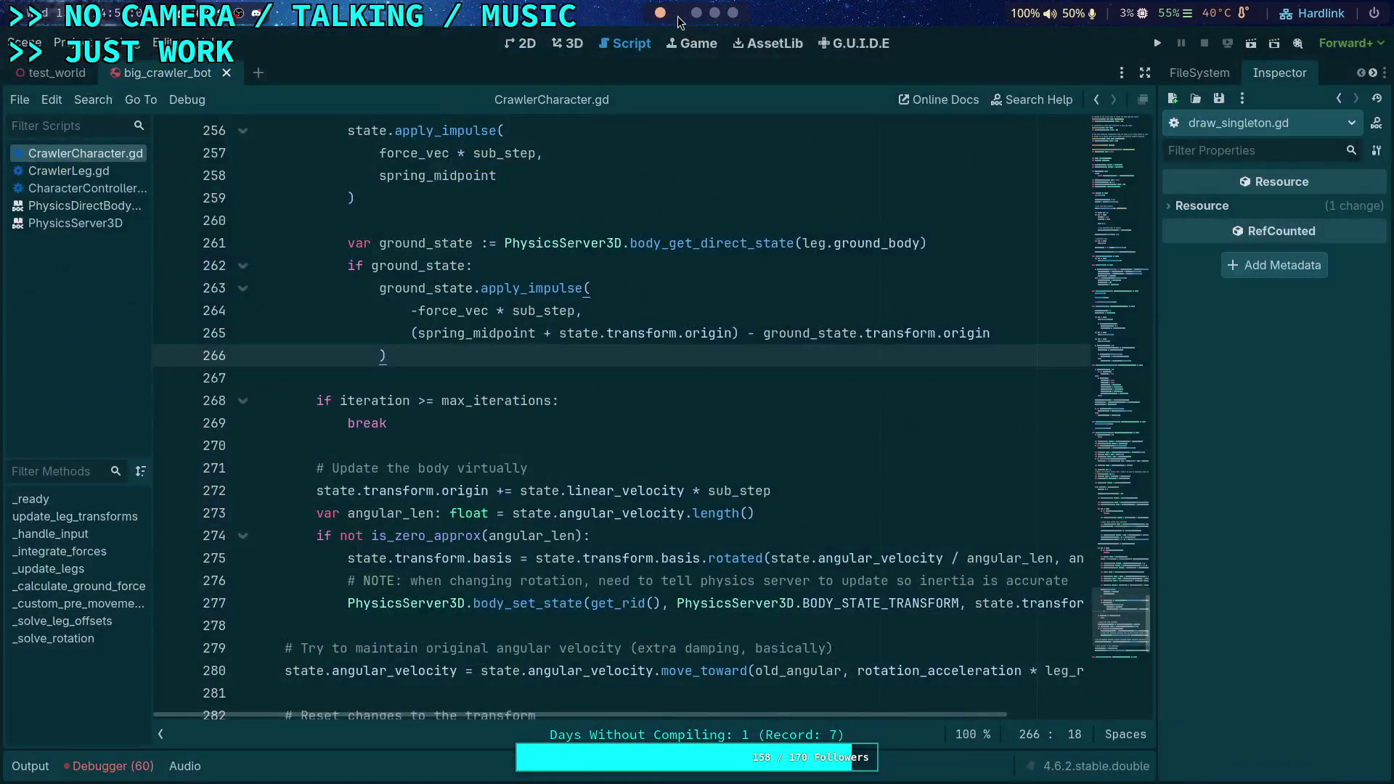
scroll(661, 436, "up", 10)
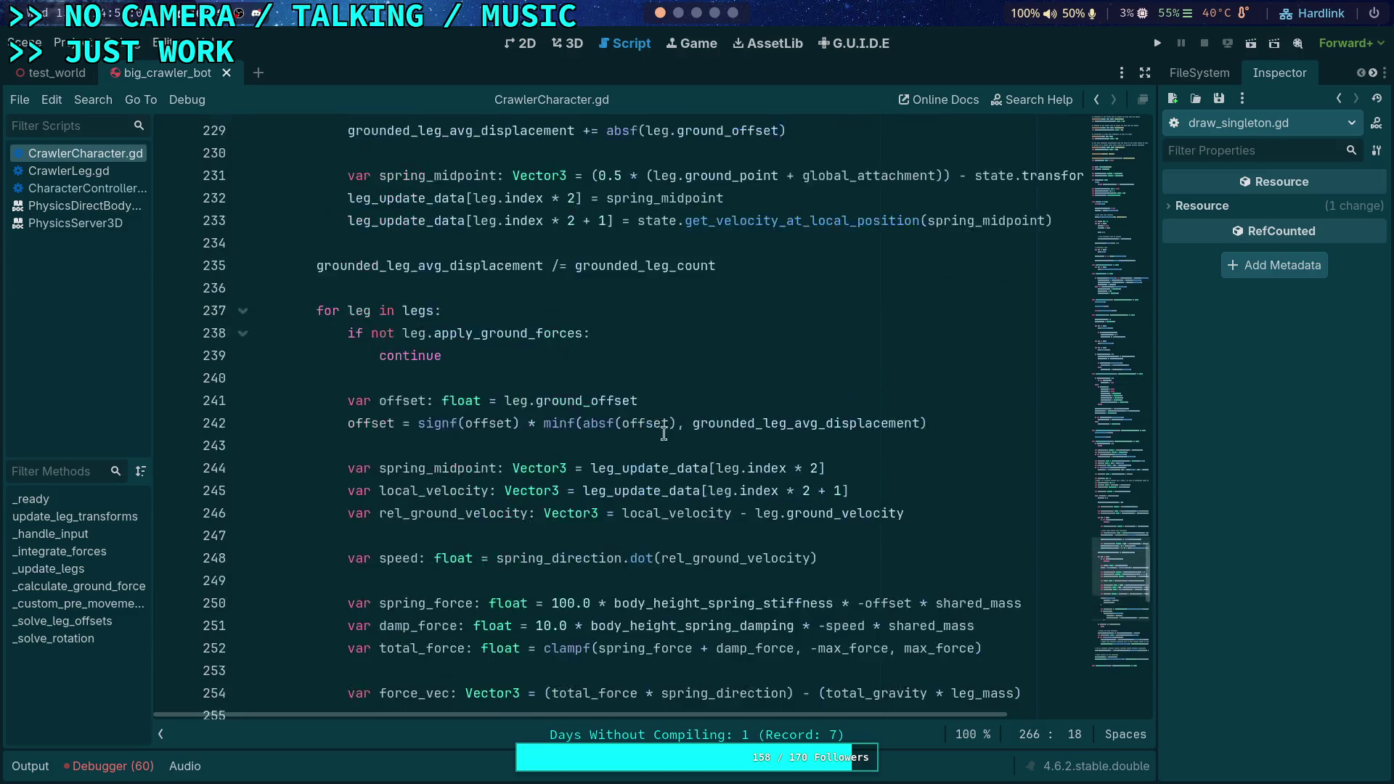
scroll(660, 437, "up", 3)
scroll(661, 438, "down", 3)
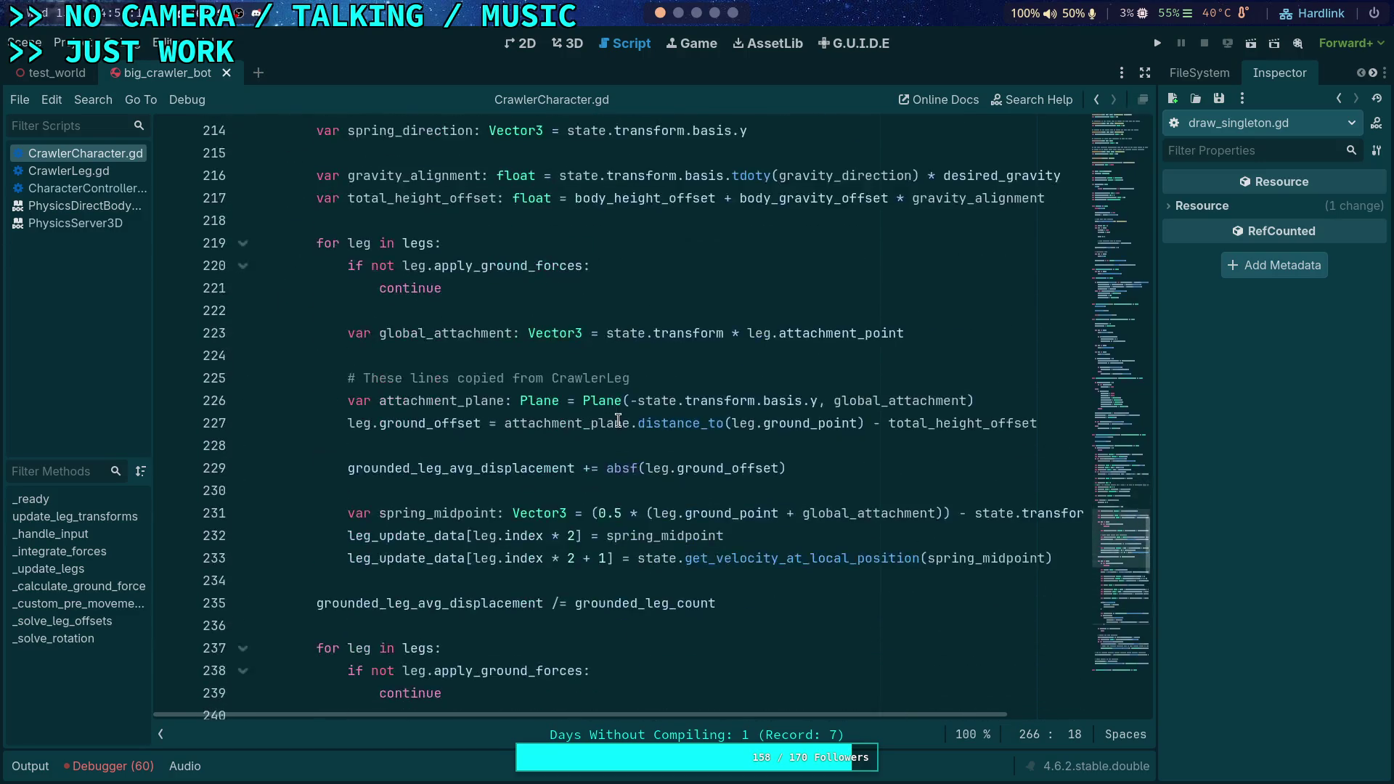
left_click(675, 15)
left_click(682, 41)
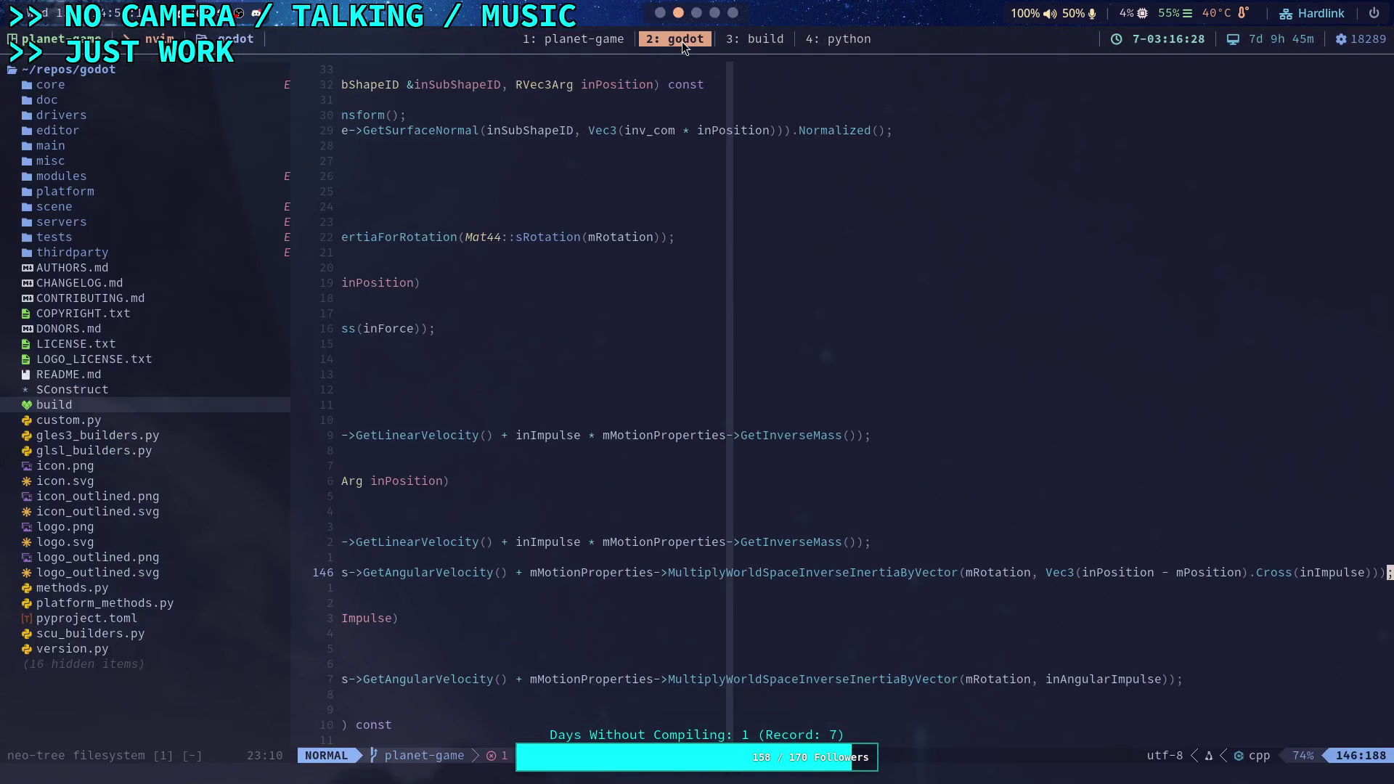
Live-grep the Godot source for get_velocity_at_local_position and preview its declarations and Jolt implementation
key("space")
type("fgutgut")
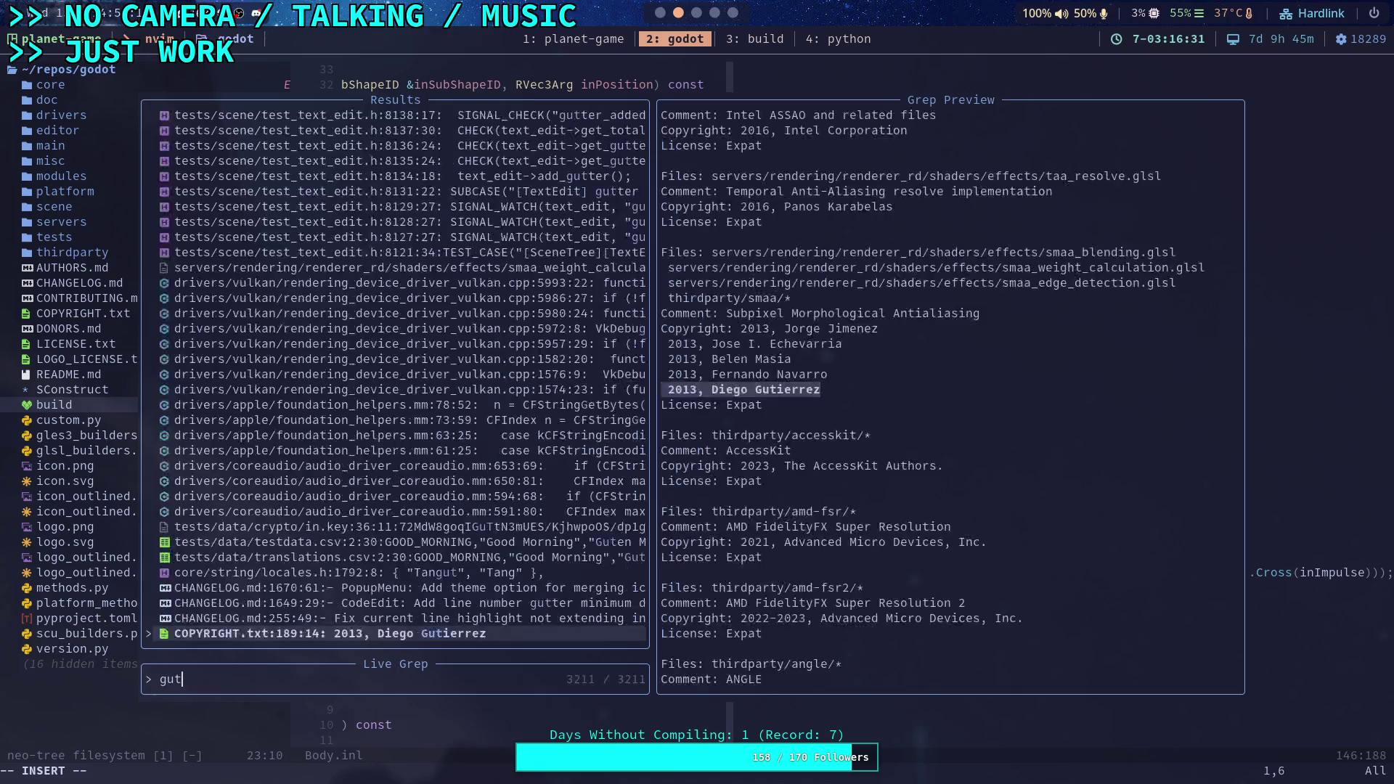
type("et_veloc")
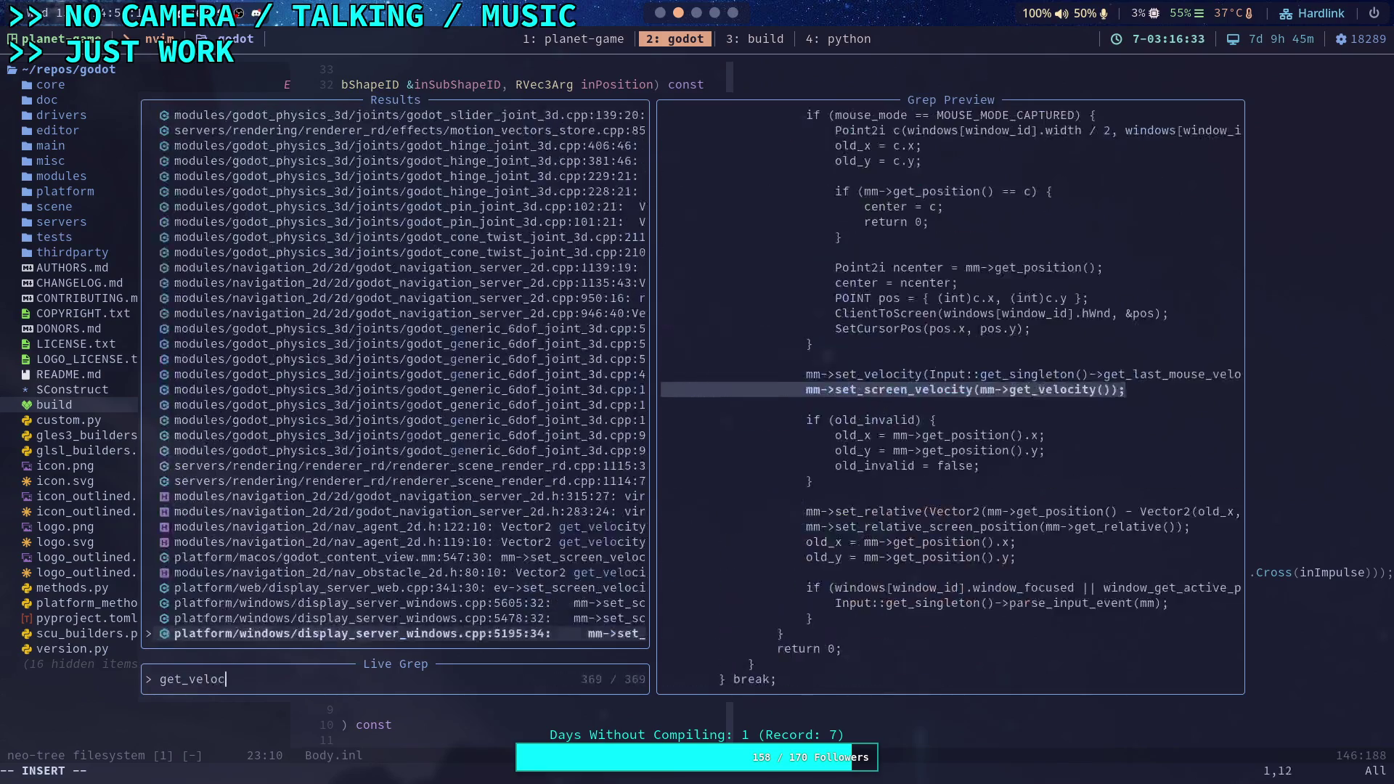
type("ity_at_loc")
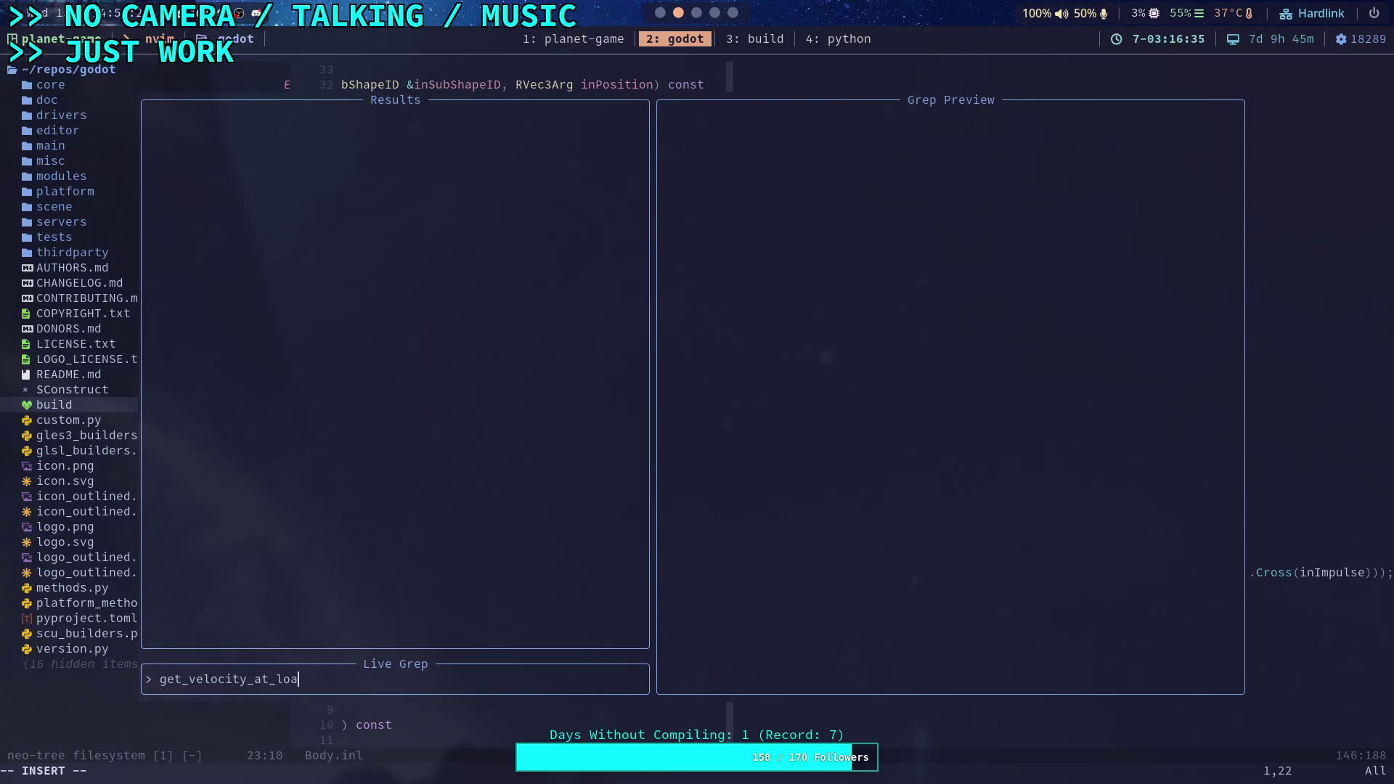
type("al_position")
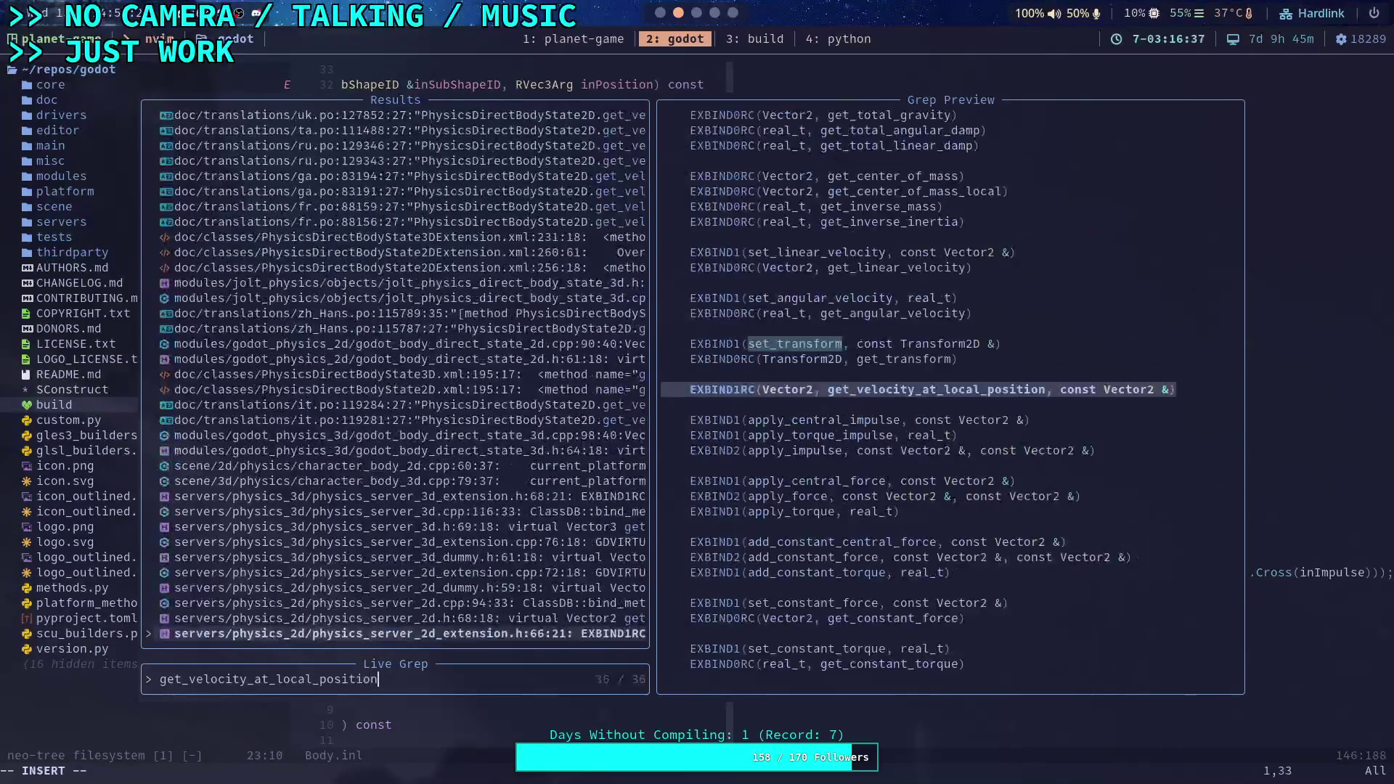
key("Up")
key("Up")
key("Up")
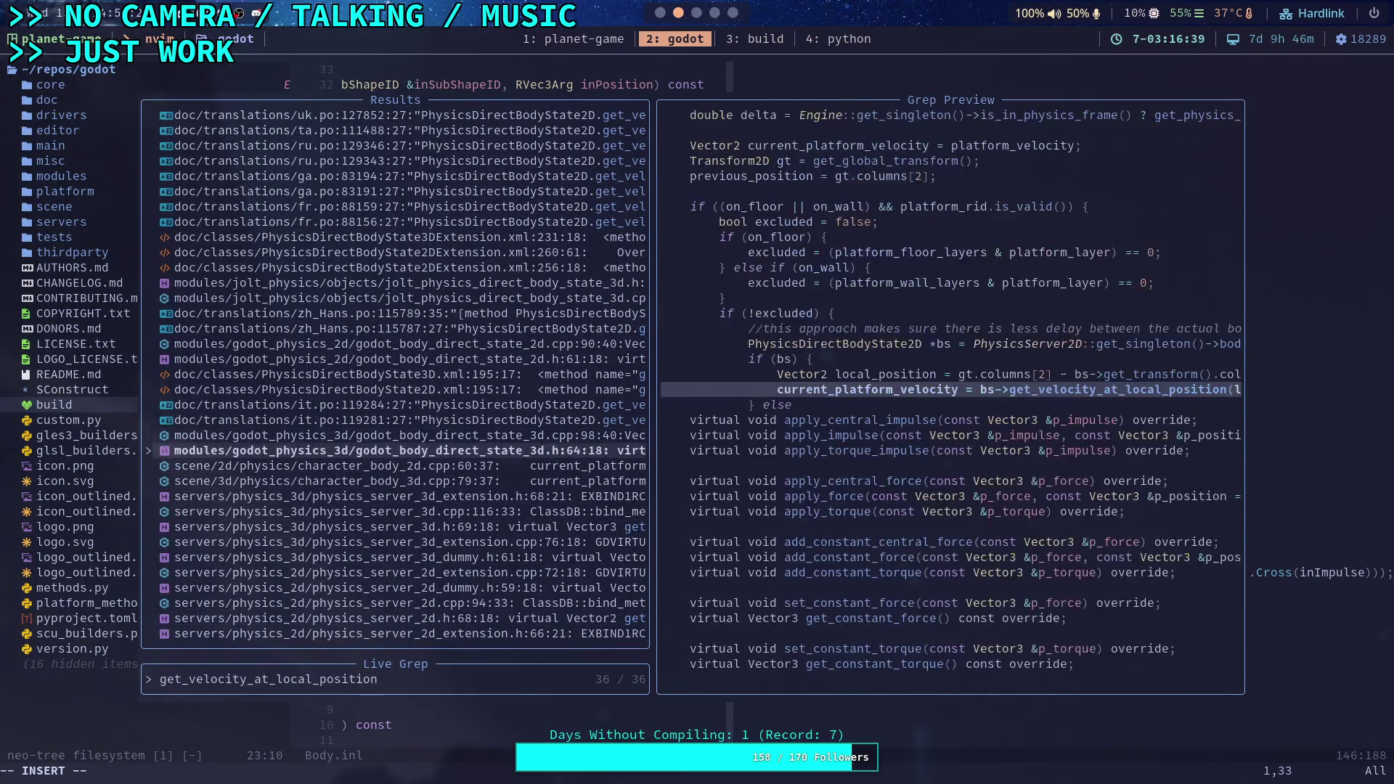
key("Down")
key("Up")
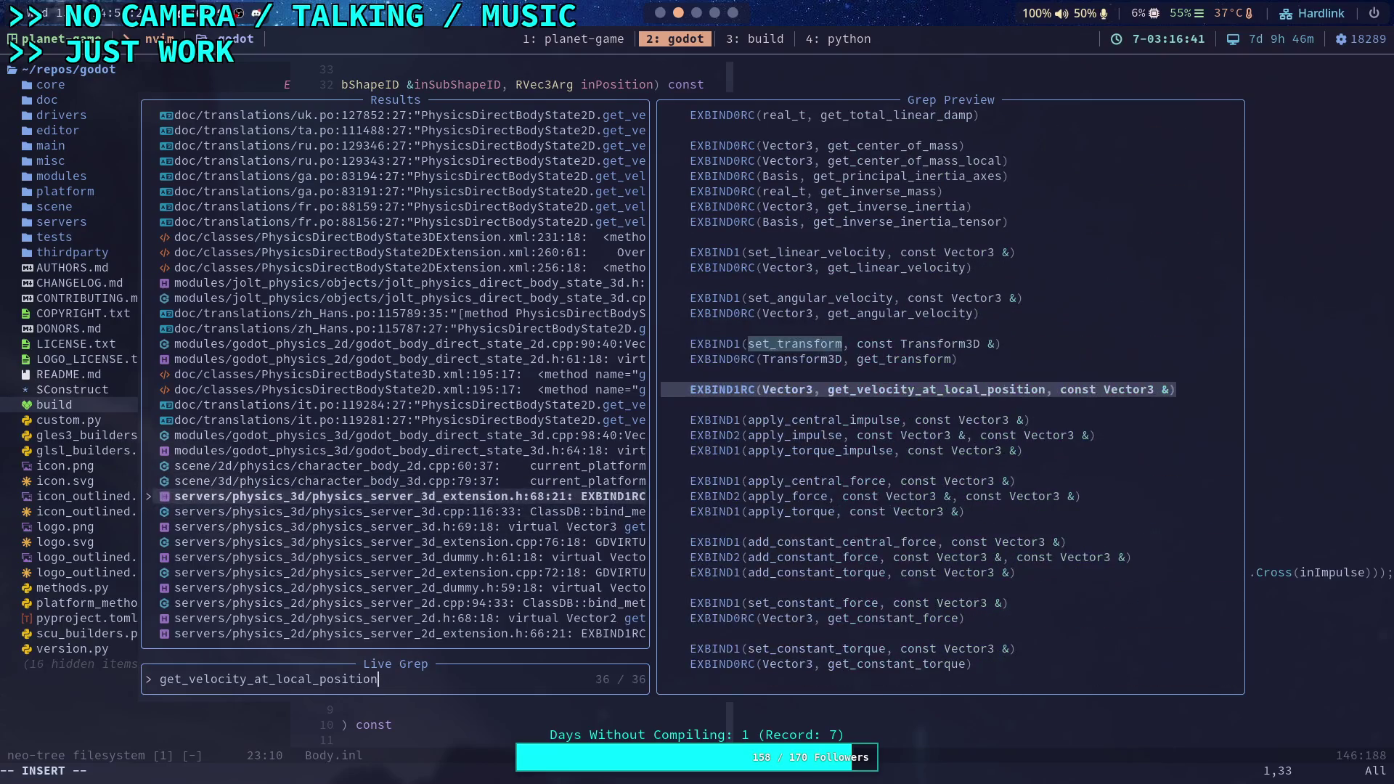
key("Up")
key("Down")
key("Down")
key("Down")
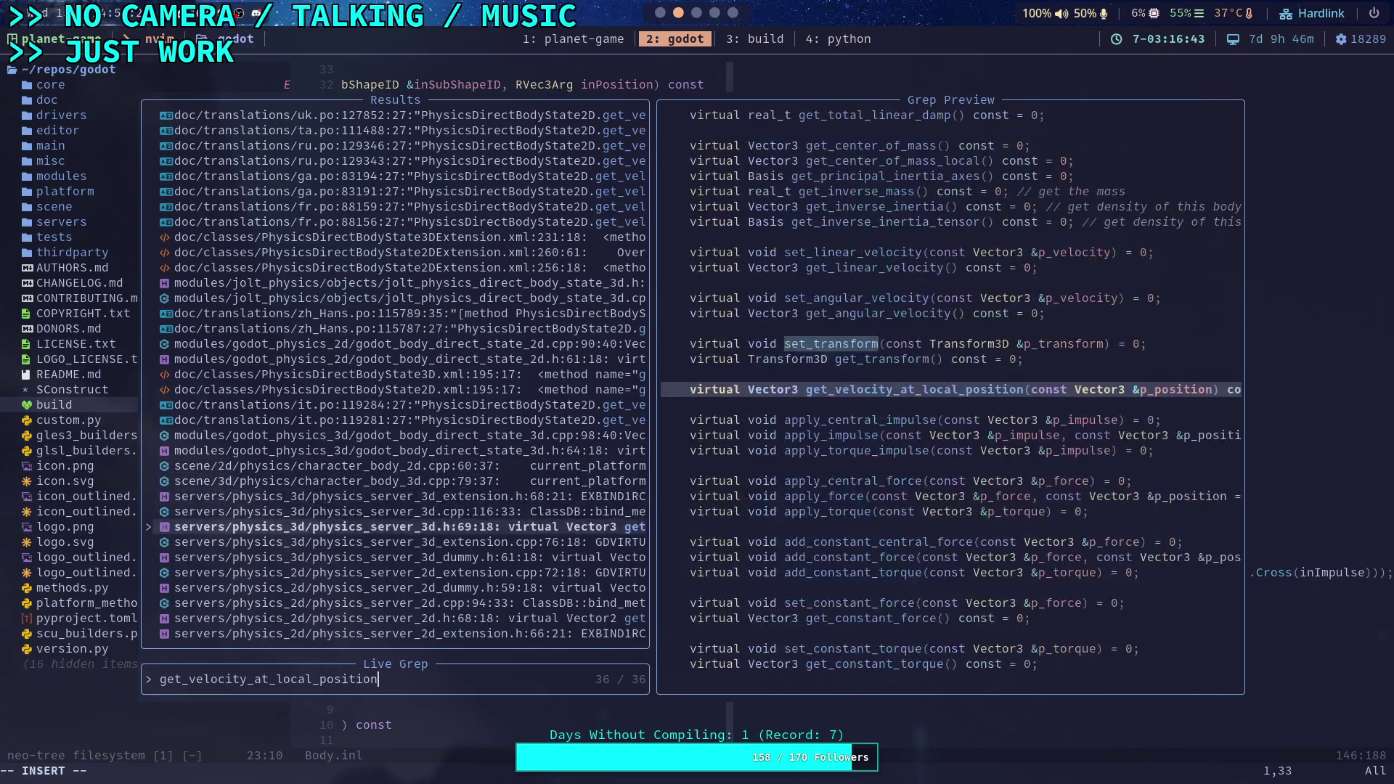
key("Up")
key("Down")
key("Up")
key("Up")
key("Up")
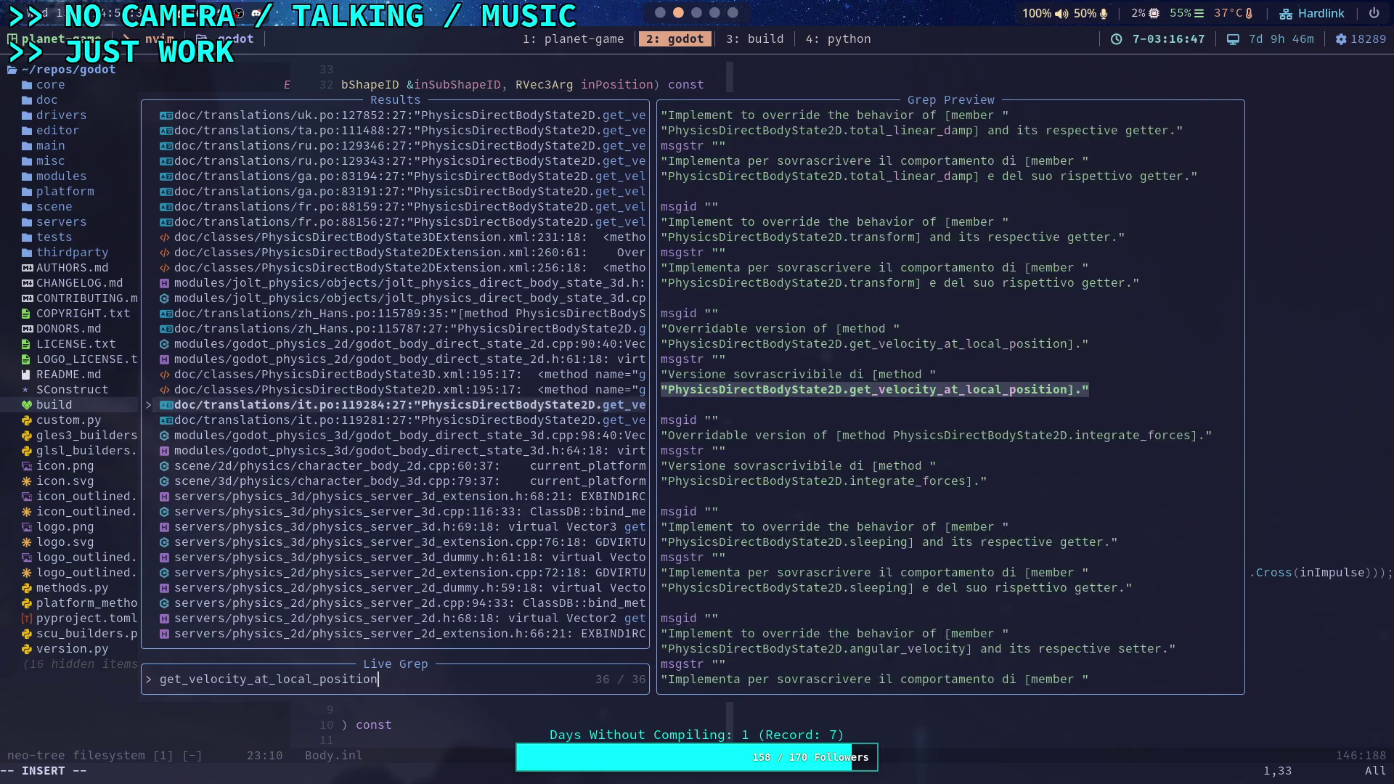
key("Up")
key("Up")
key("Up")
key("Up")
key("Up")
key("Up")
key("Down")
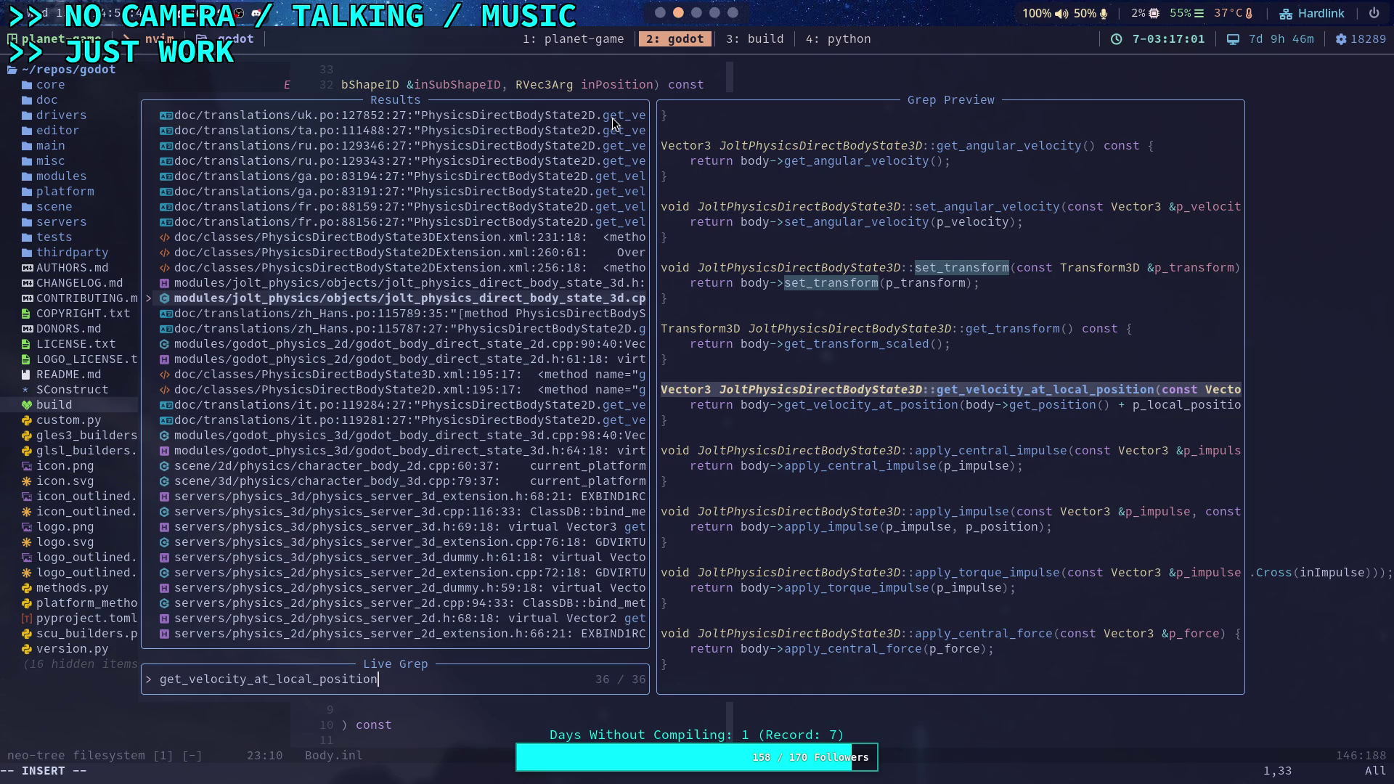
Broaden the search to get_velocity_at_position, preview jolt_area_3d.cpp, and return to the Godot script editor
key("Left")
key("Left")
key("Left")
key("BackSpace")
key("BackSpace")
key("BackSpace")
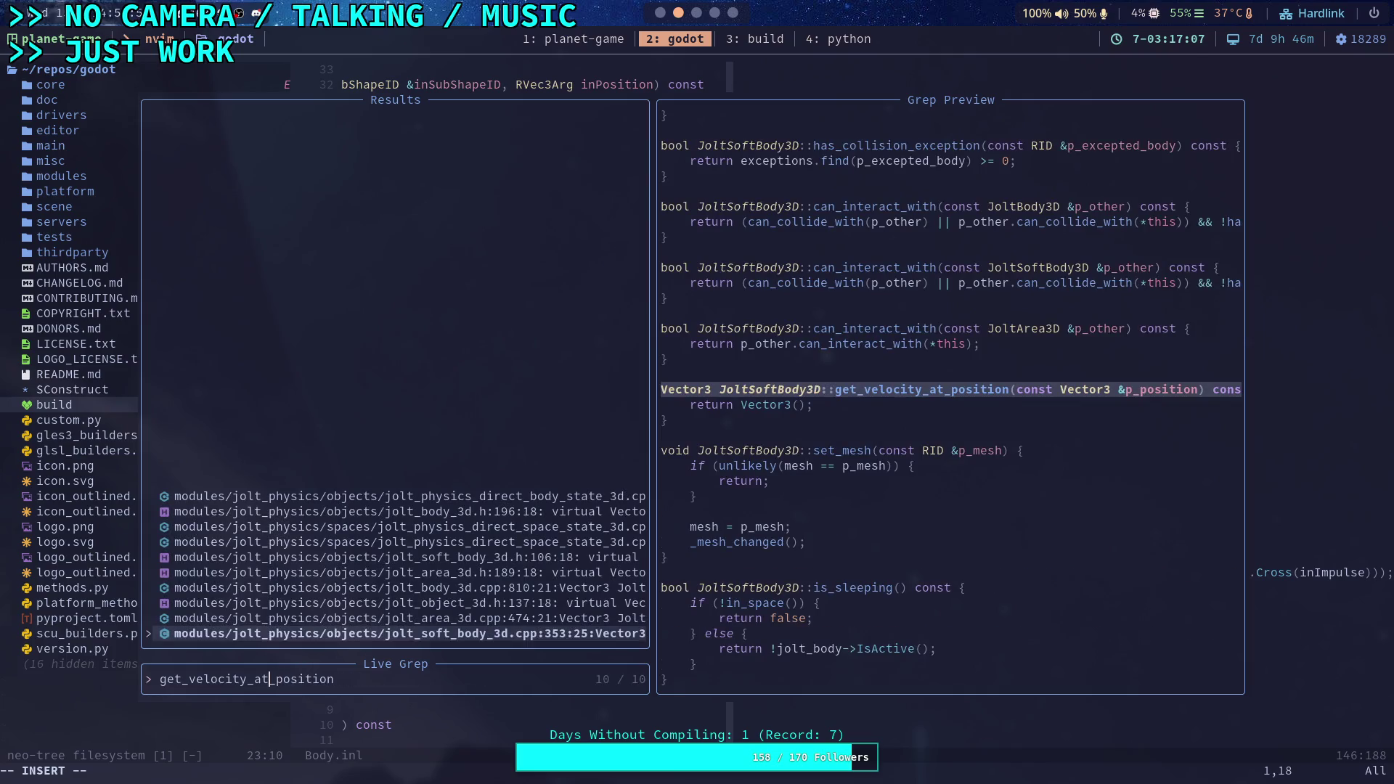
key("Up")
key("Up")
key("Up")
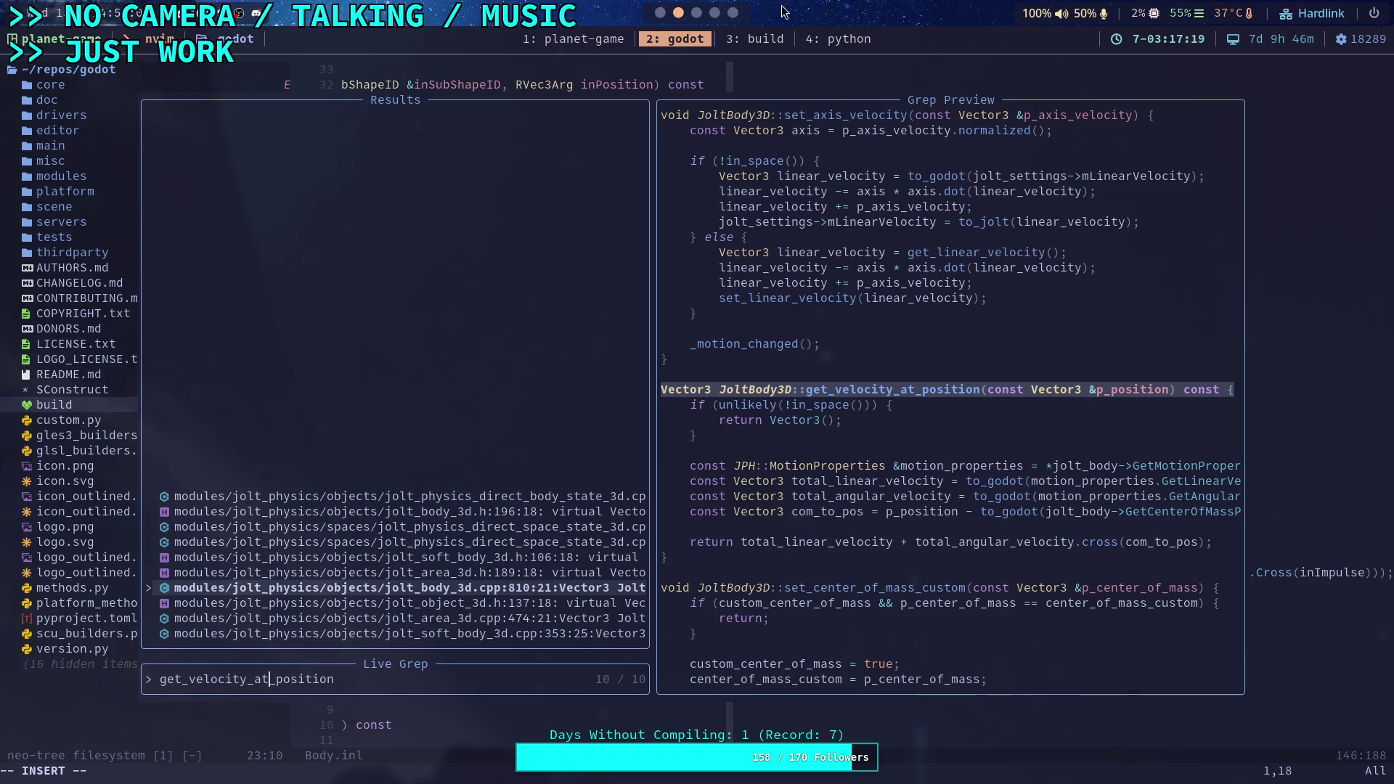
key("super+1")
scroll(716, 376, "down", 18)
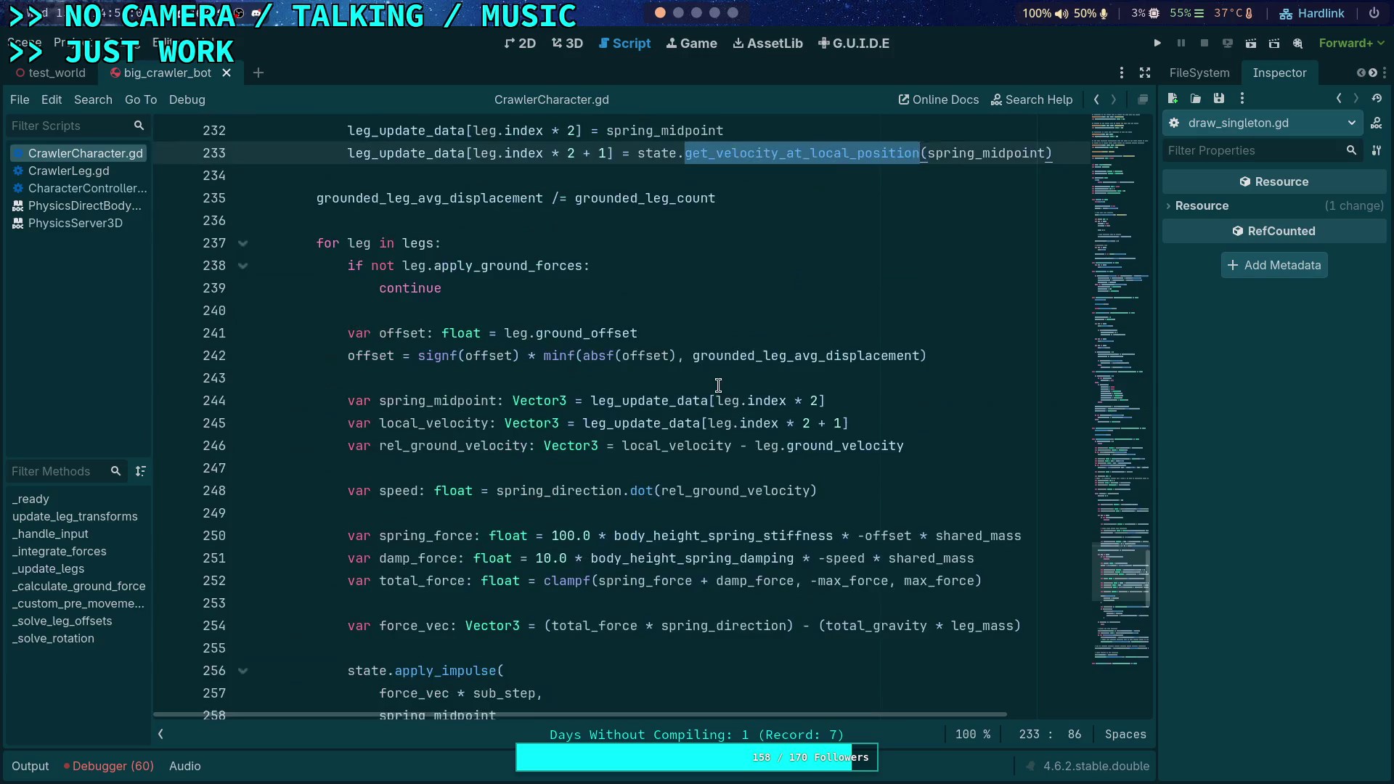
Review the linear_velocity and angular_velocity state calls around lines 272-277
scroll(686, 406, "up", 2)
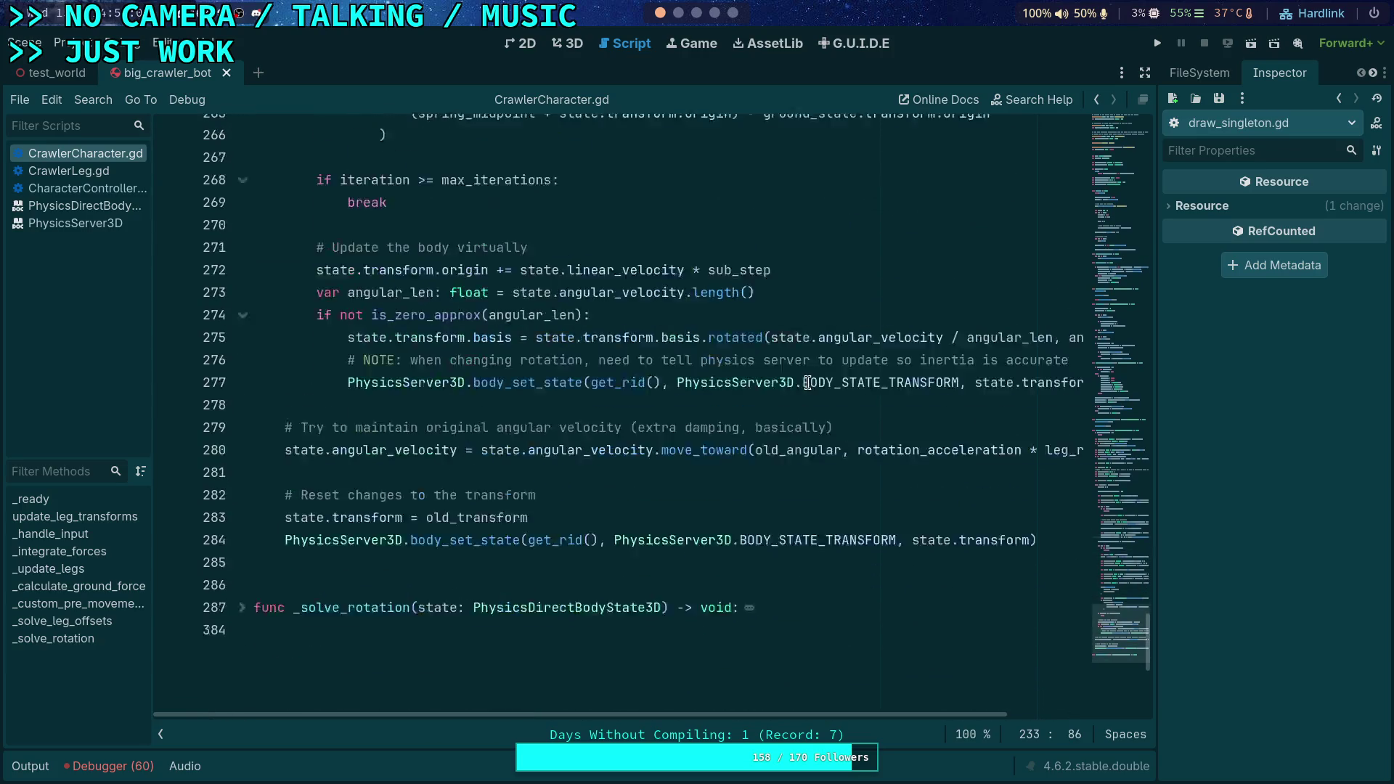
left_click(653, 475)
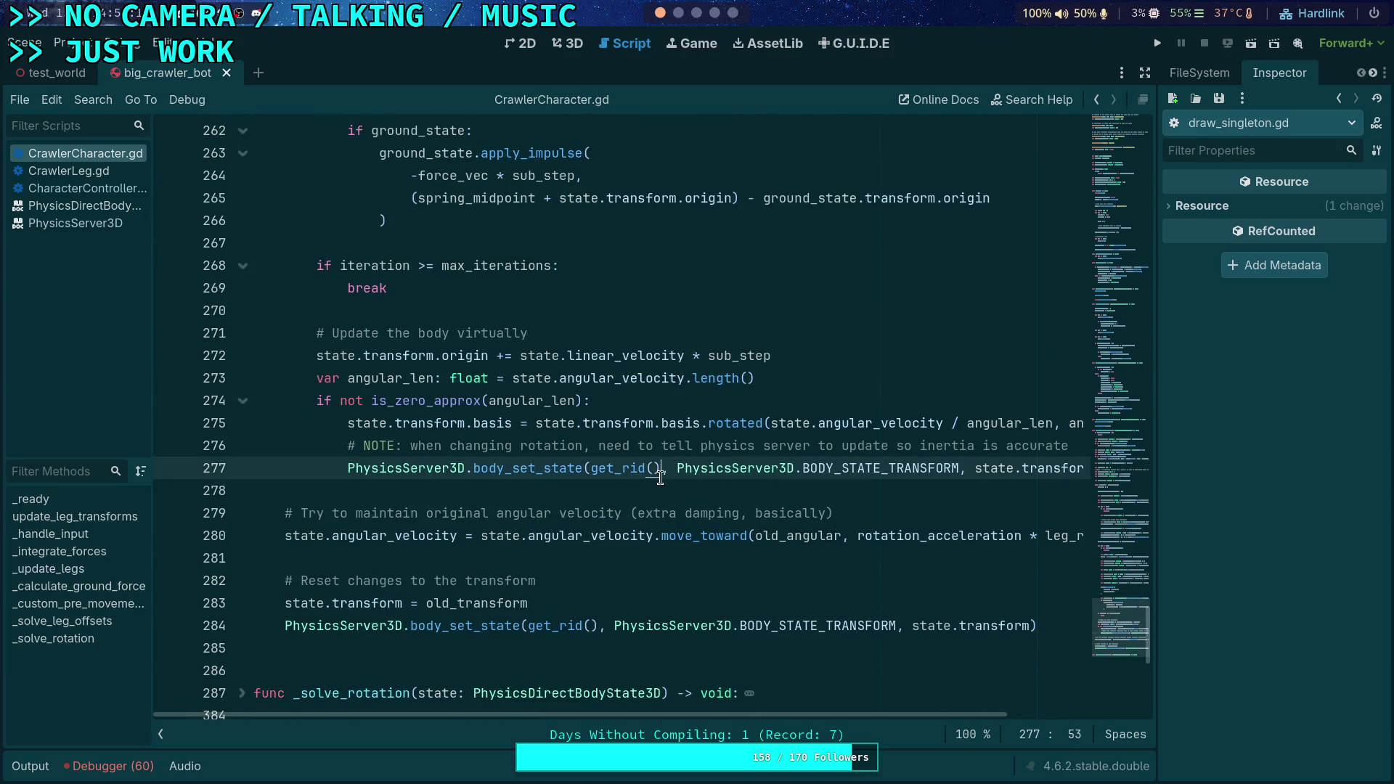
double_click(606, 370)
double_click(619, 354)
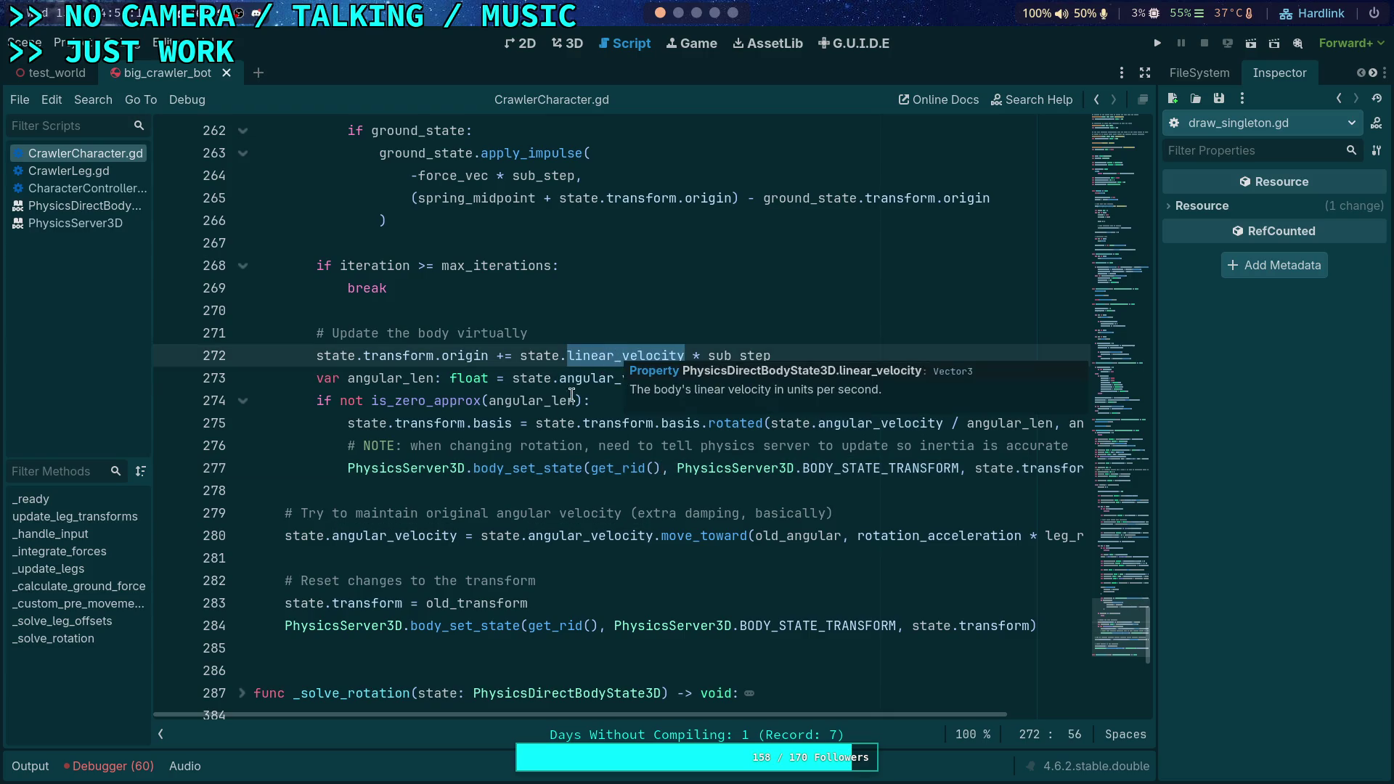
Start a new PhysicsServer3D.body_set_state(get_rid() call on line 278
scroll(461, 483, "up", 1)
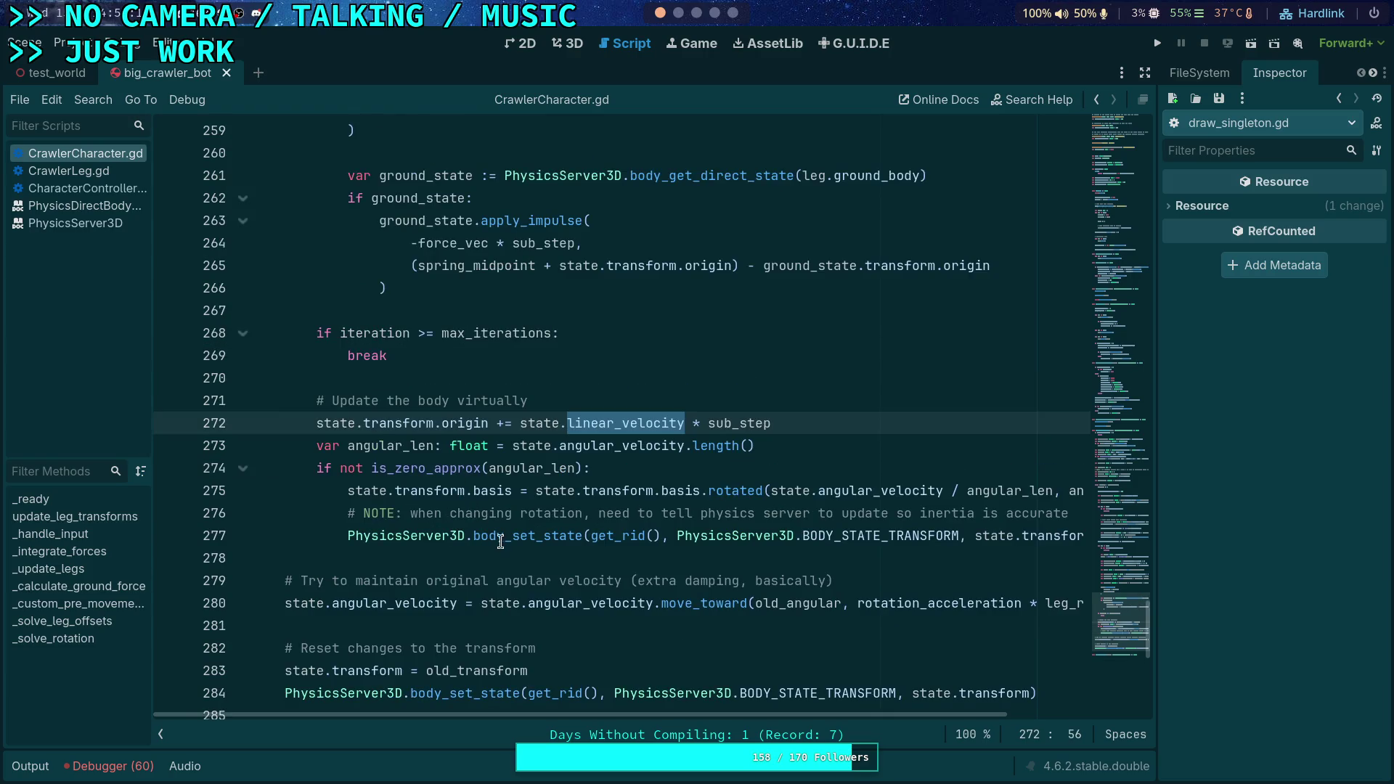
left_click(494, 555)
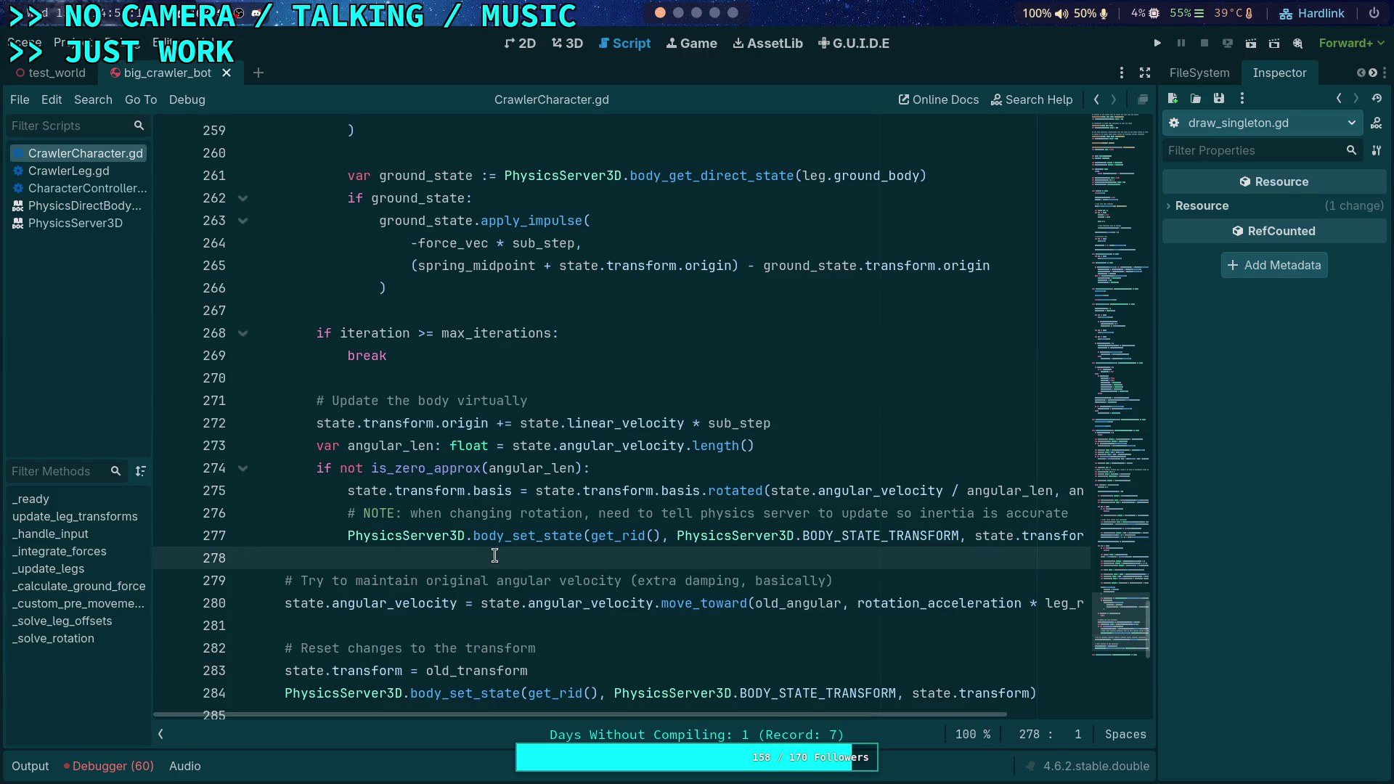
key("Return")
key("Up")
key("Tab")
key("Tab")
type("PhysicsServer3D.")
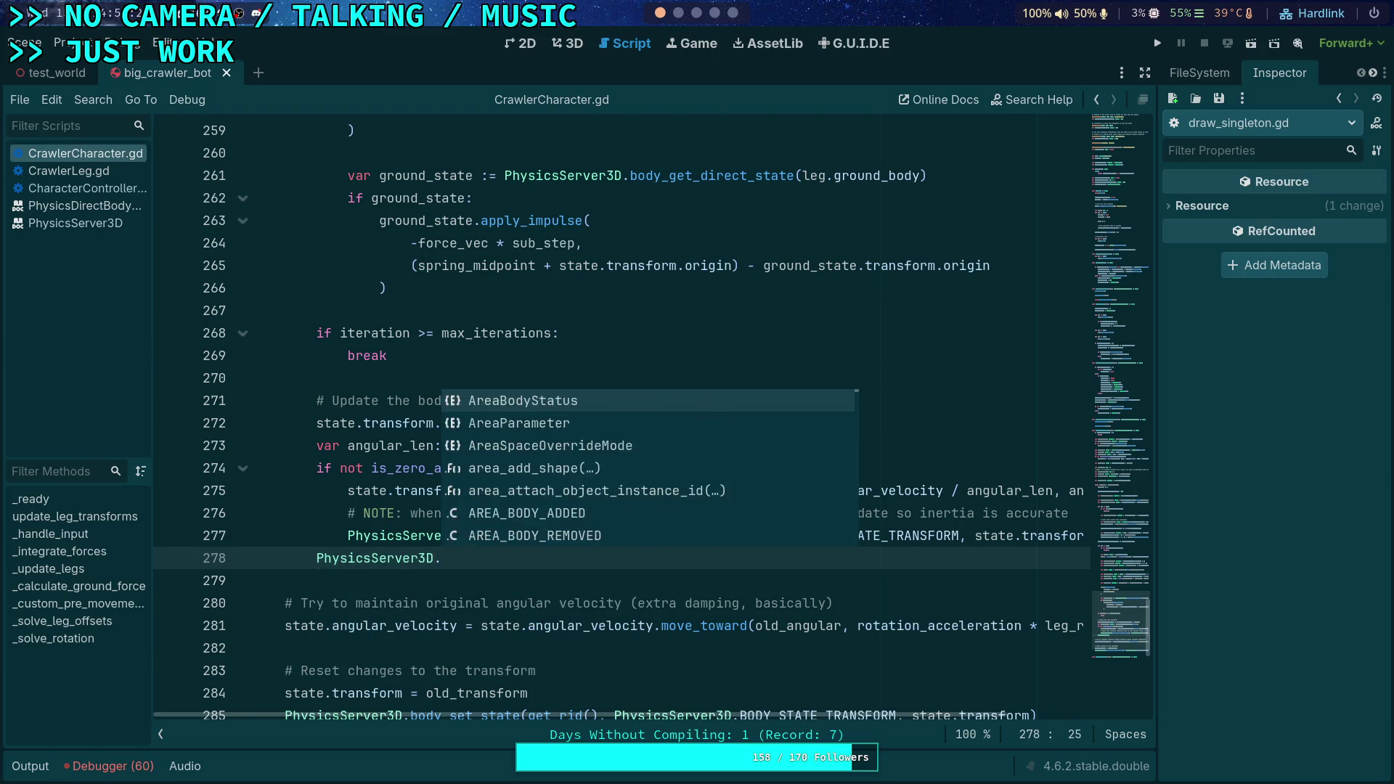
type("body")
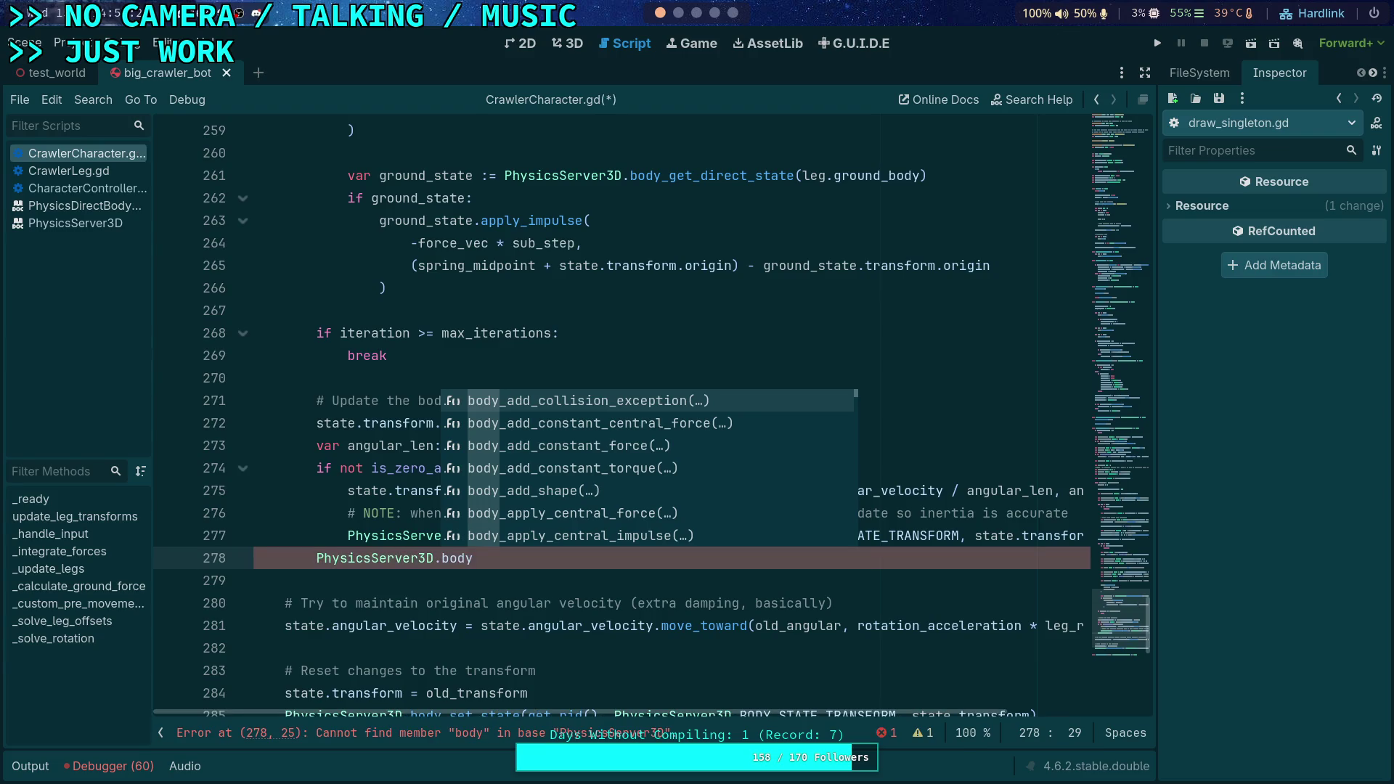
type("_set_")
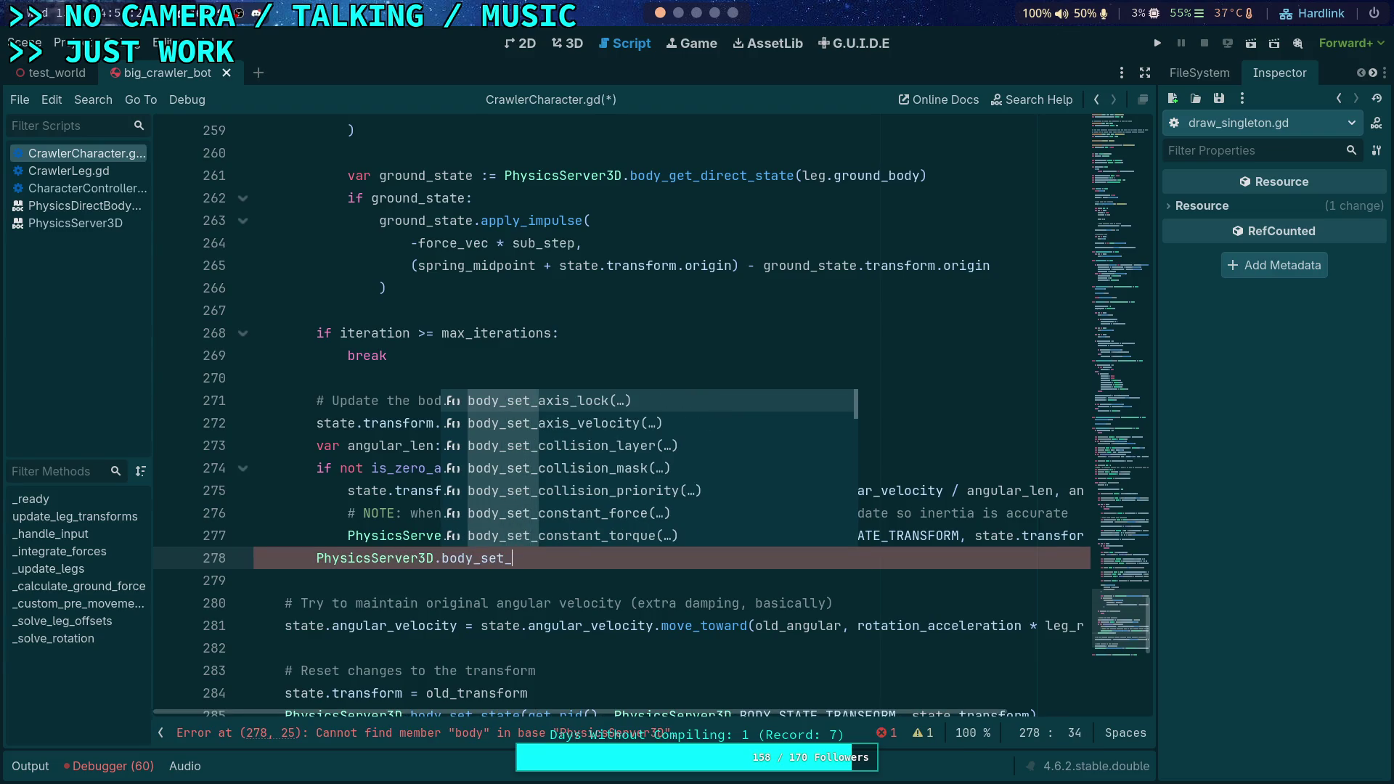
type("sta")
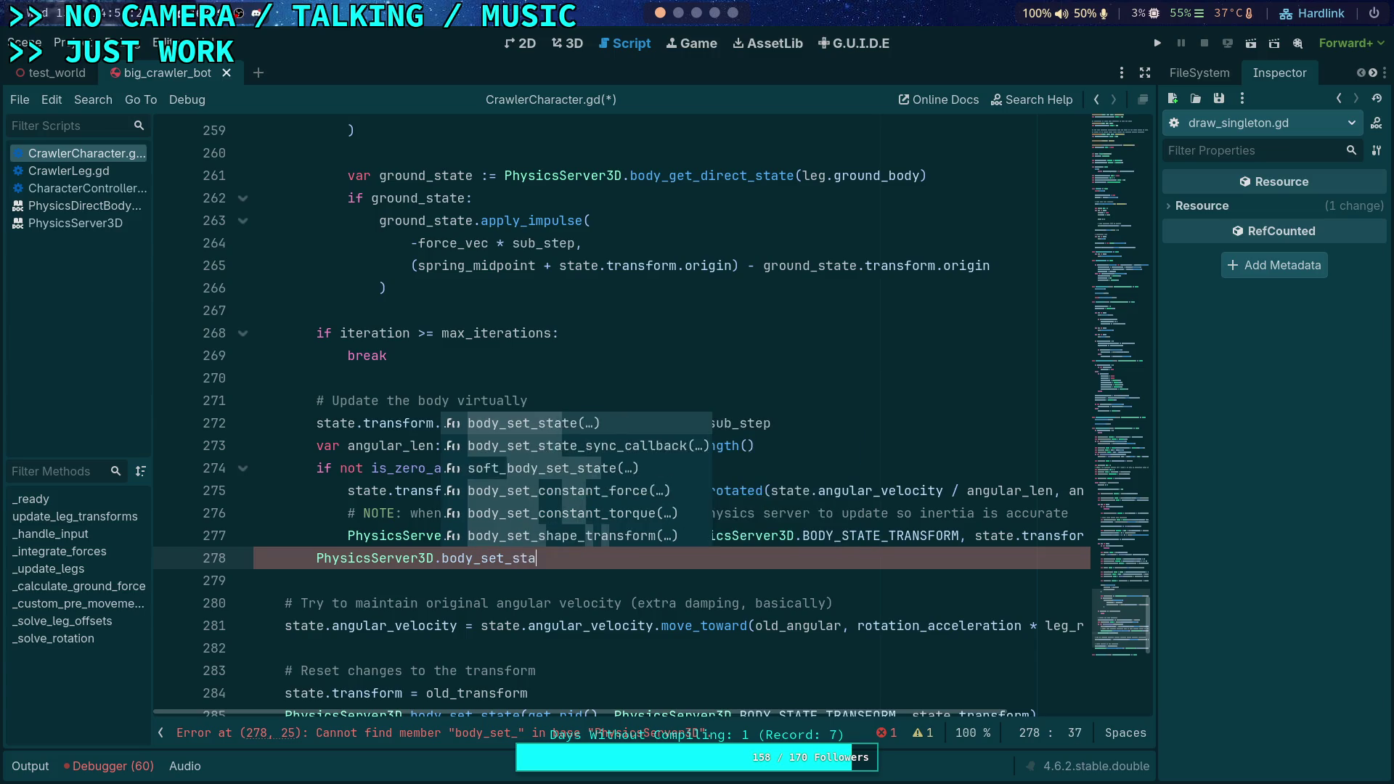
key("Return")
type("get_rid()")
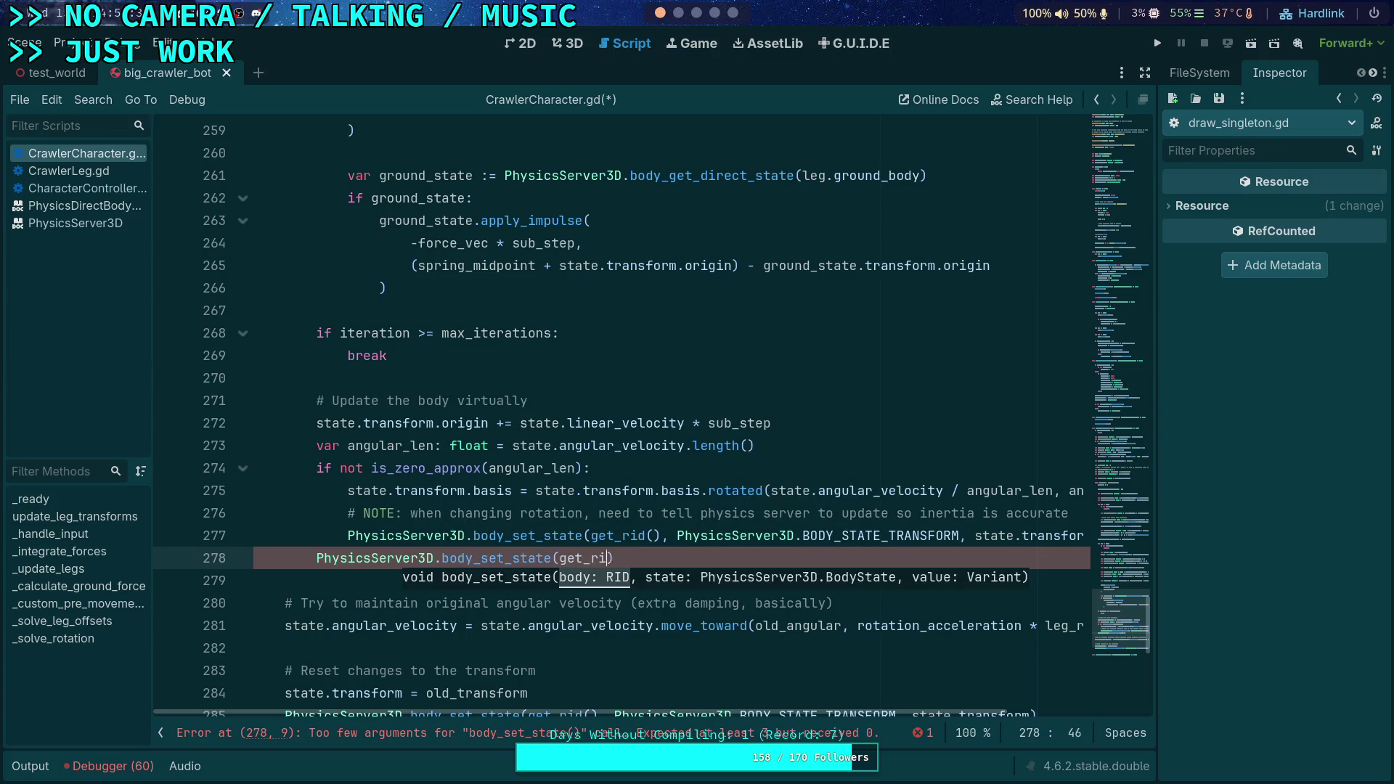
Declare var rid: RID = get_rid() on a new line near line 187
scroll(428, 433, "up", 5)
scroll(428, 433, "up", 15)
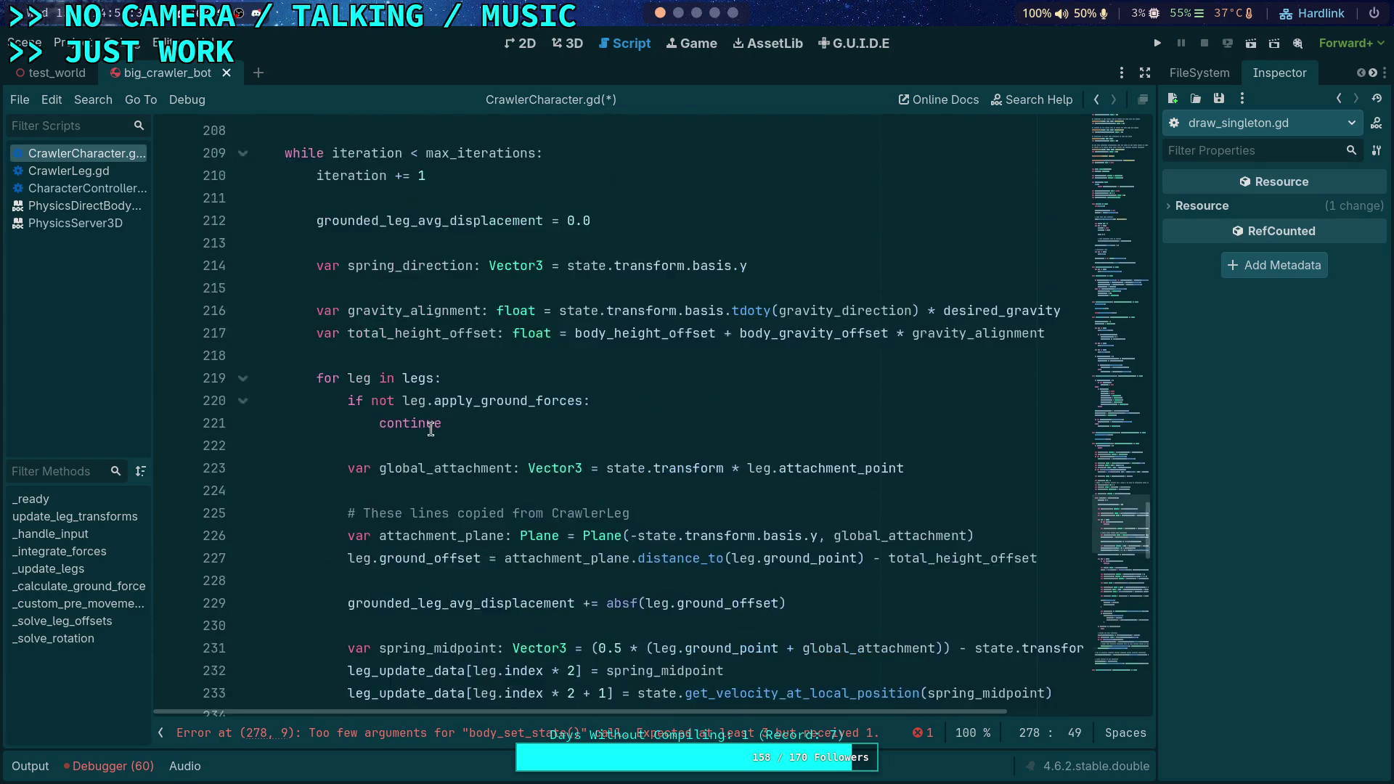
scroll(490, 448, "up", 5)
scroll(501, 407, "down", 4)
scroll(523, 312, "up", 1)
scroll(530, 282, "down", 4)
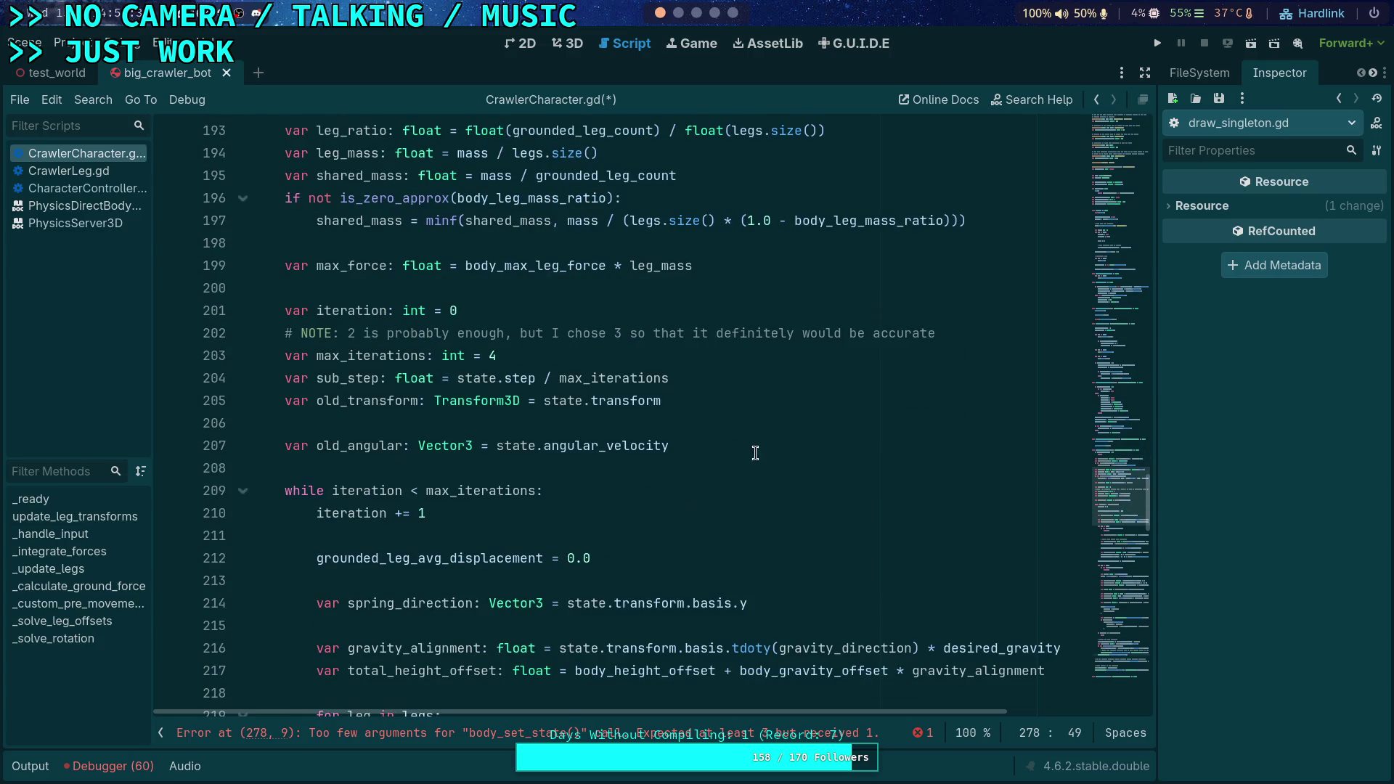
left_click(758, 445)
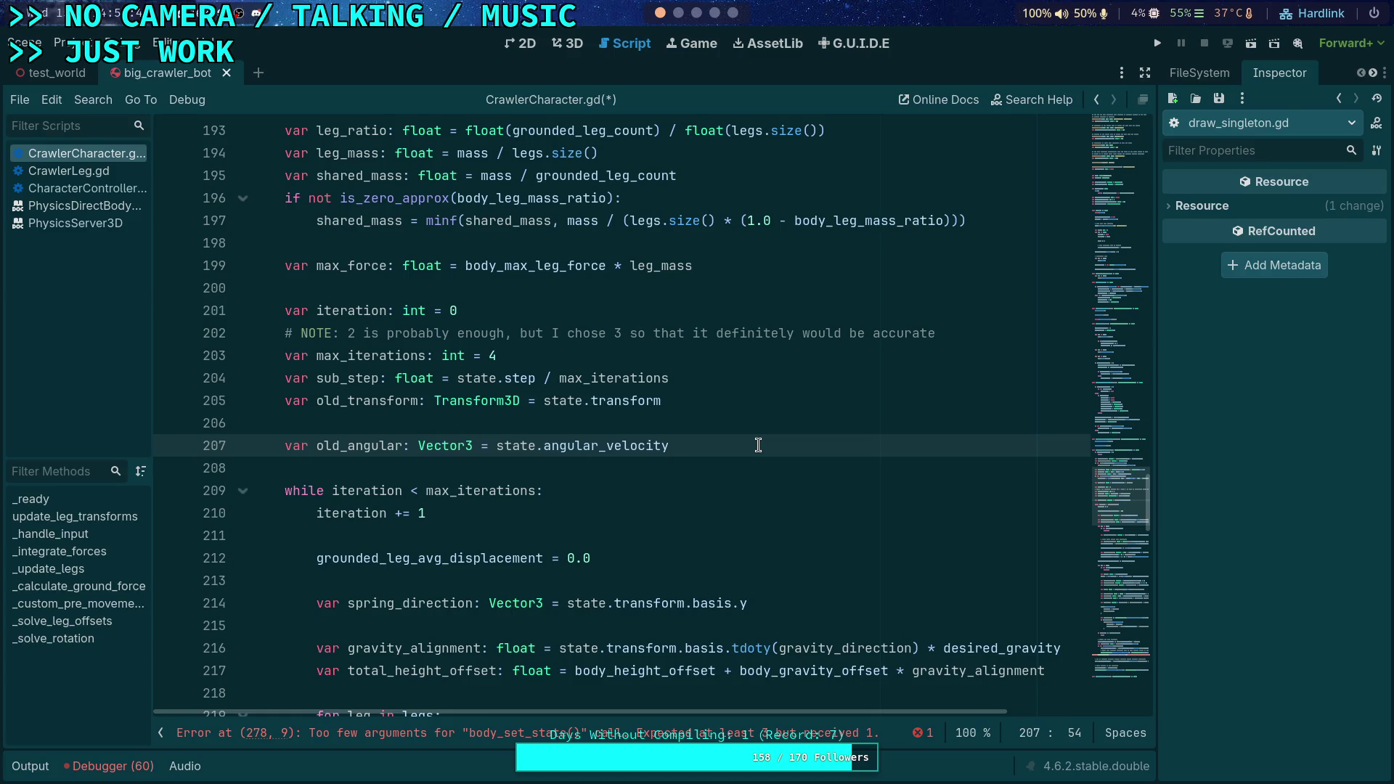
scroll(508, 327, "up", 4)
left_click(480, 256)
key("Return")
key("Up")
key("Return")
type("var rid: RID ")
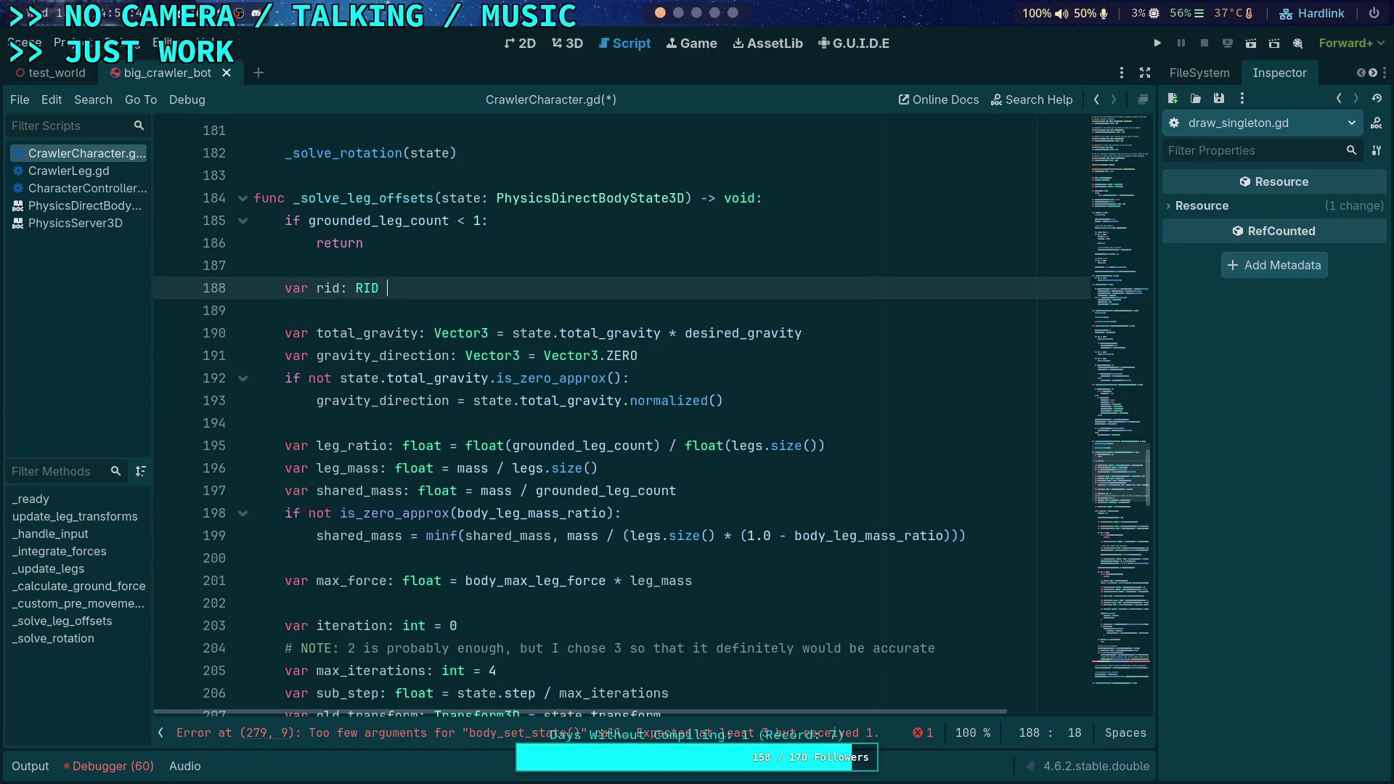
type("= get_rid")
key("Return")
Replace get_rid() with rid in the body_set_state calls on lines 280, 279 and 287
scroll(496, 276, "down", 5)
scroll(496, 277, "down", 10)
scroll(626, 446, "up", 2)
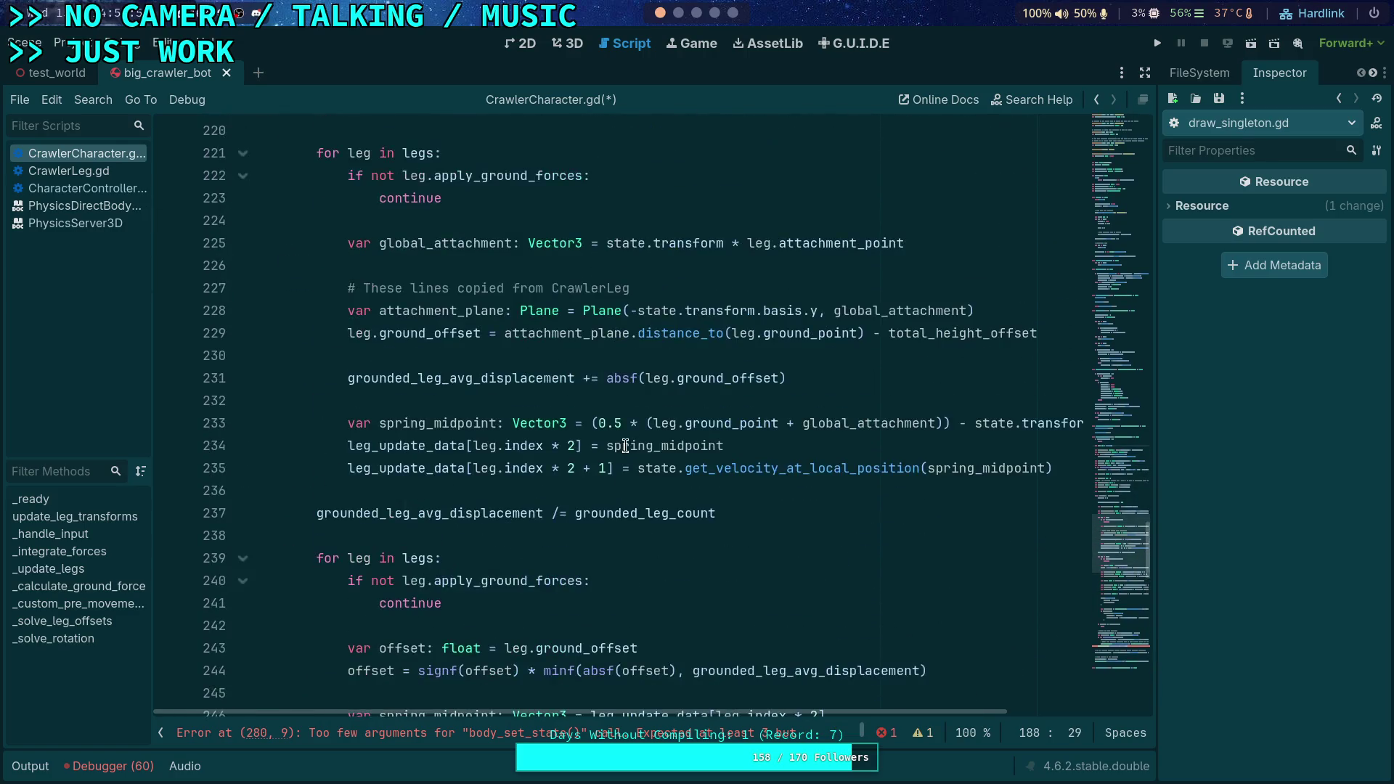
scroll(625, 446, "down", 5)
scroll(626, 446, "down", 1)
scroll(625, 446, "down", 7)
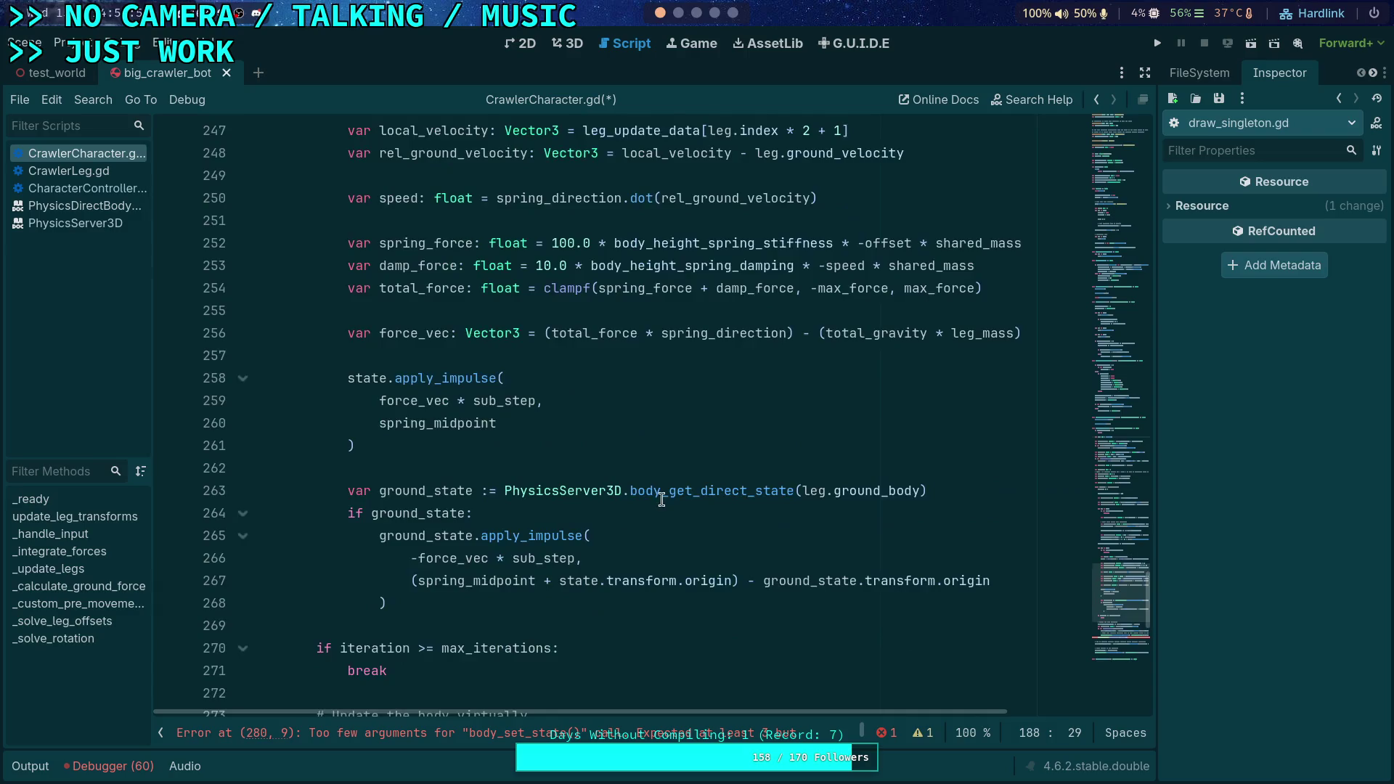
double_click(567, 604)
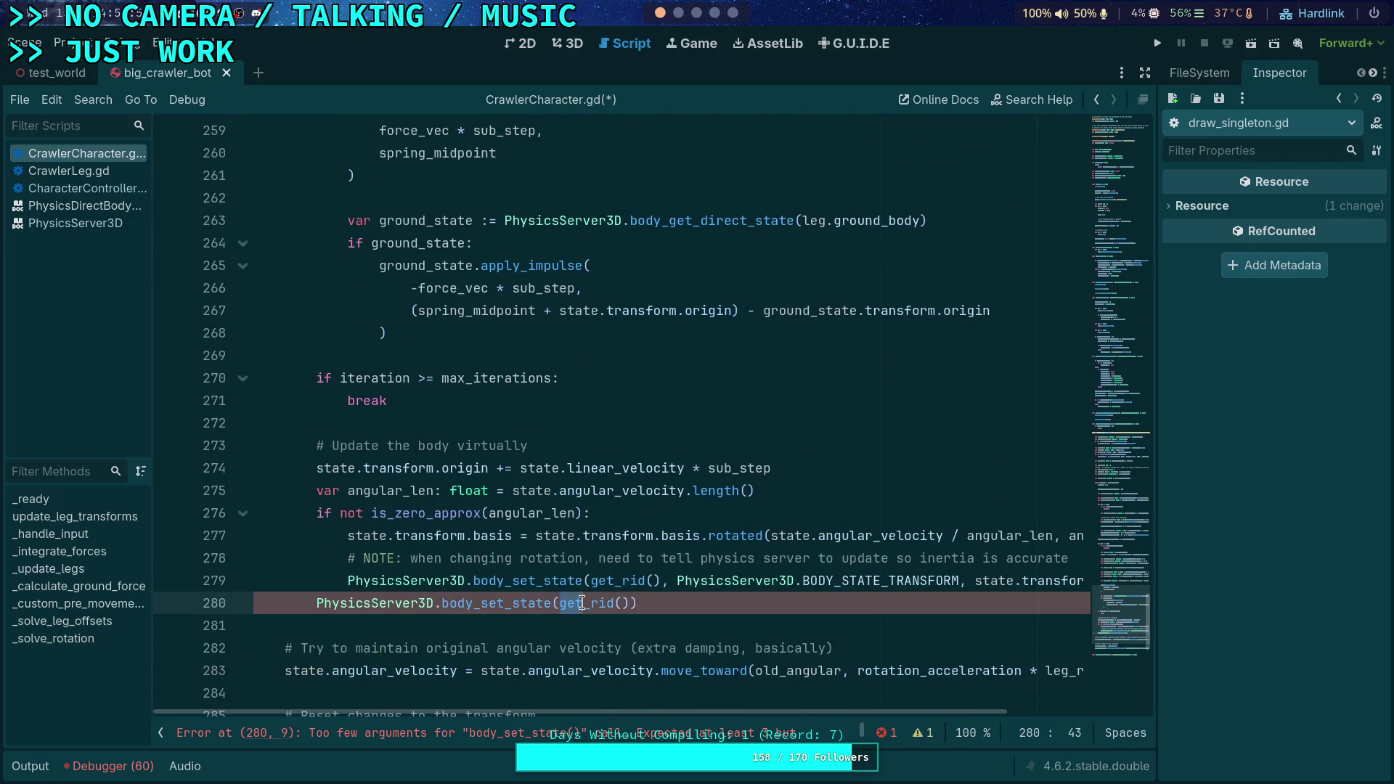
type("rid")
key("Delete")
key("Delete")
double_click(617, 581)
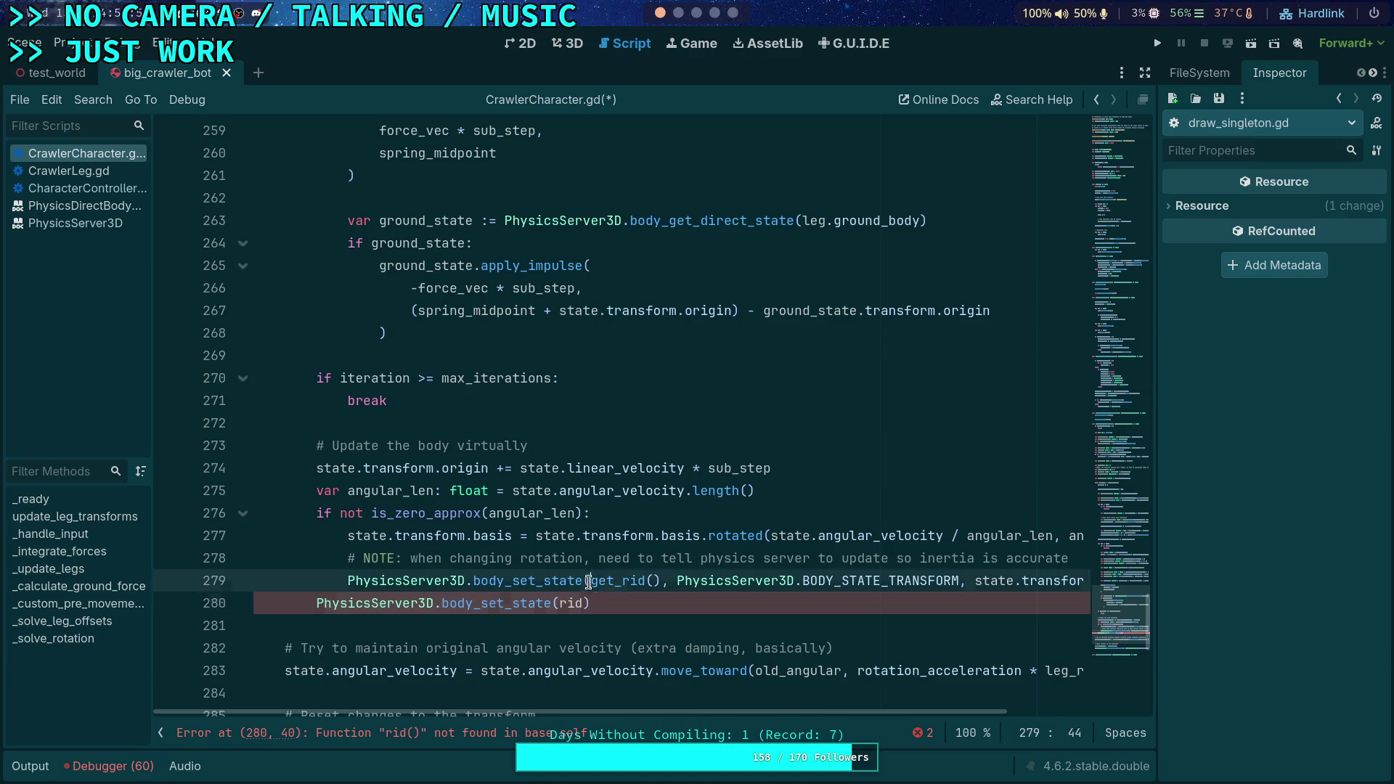
type("rid")
key("Delete")
key("Delete")
scroll(617, 581, "down", 3)
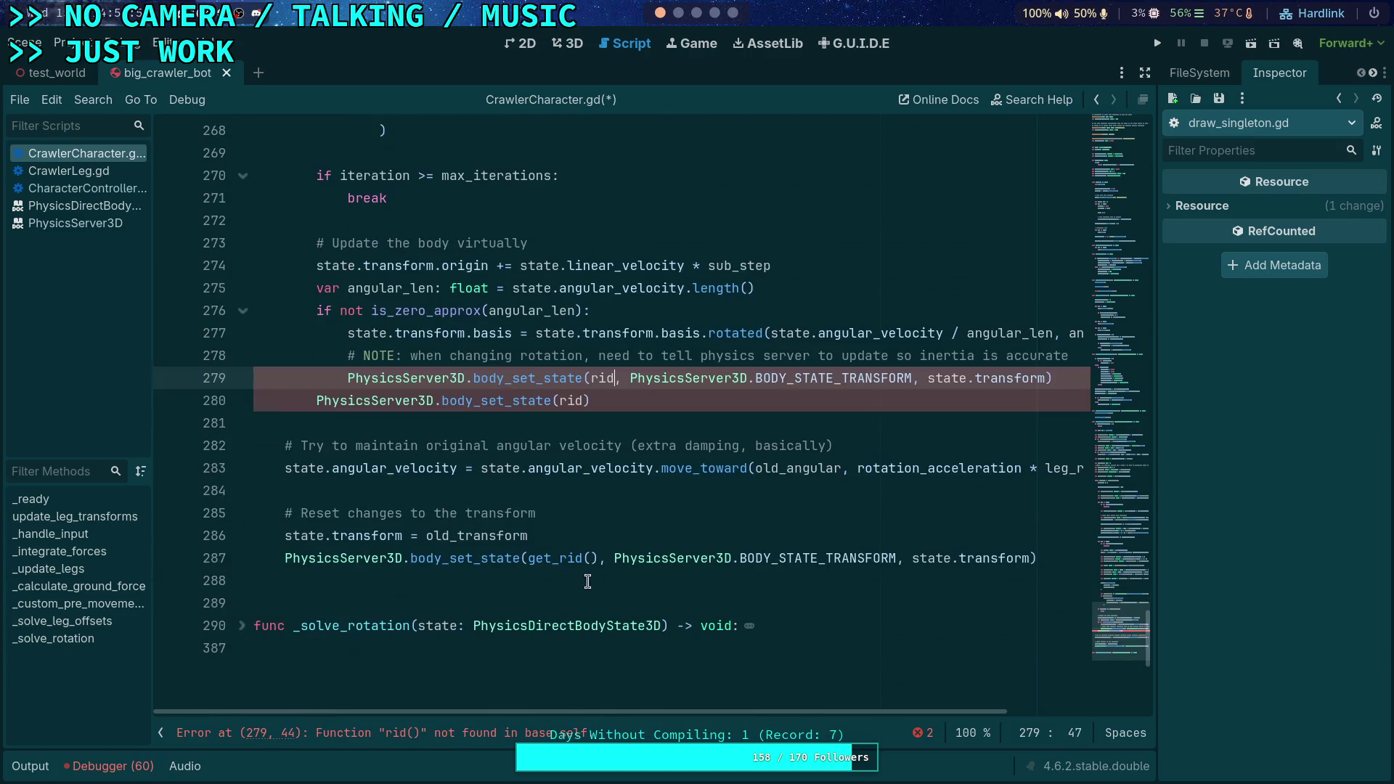
left_click(559, 559)
key("BackSpace")
key("BackSpace")
key("BackSpace")
left_click(567, 558)
key("BackSpace")
Add BODY_STATE_LINEAR_VELOCITY as the state argument after rid on line 280
left_click(590, 400)
type("'")
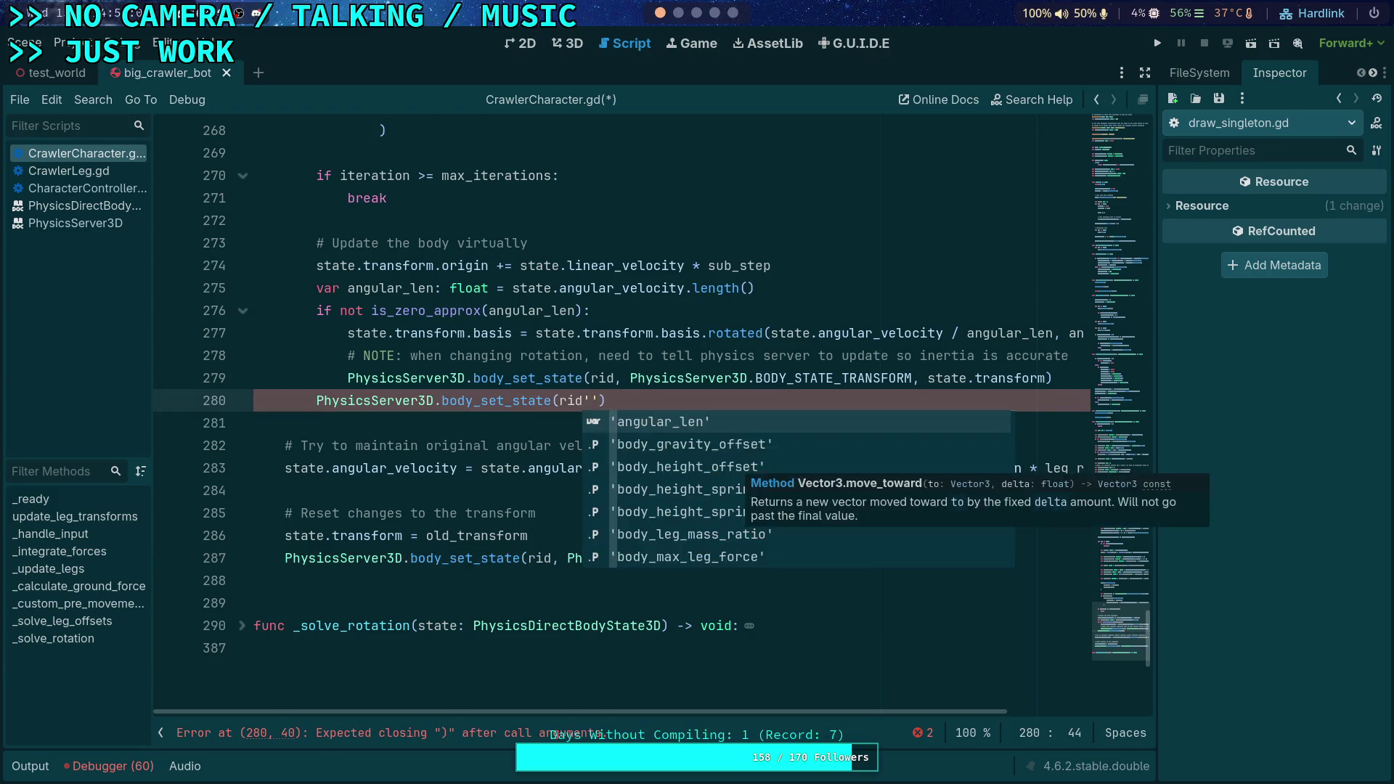
key("BackSpace")
type(",")
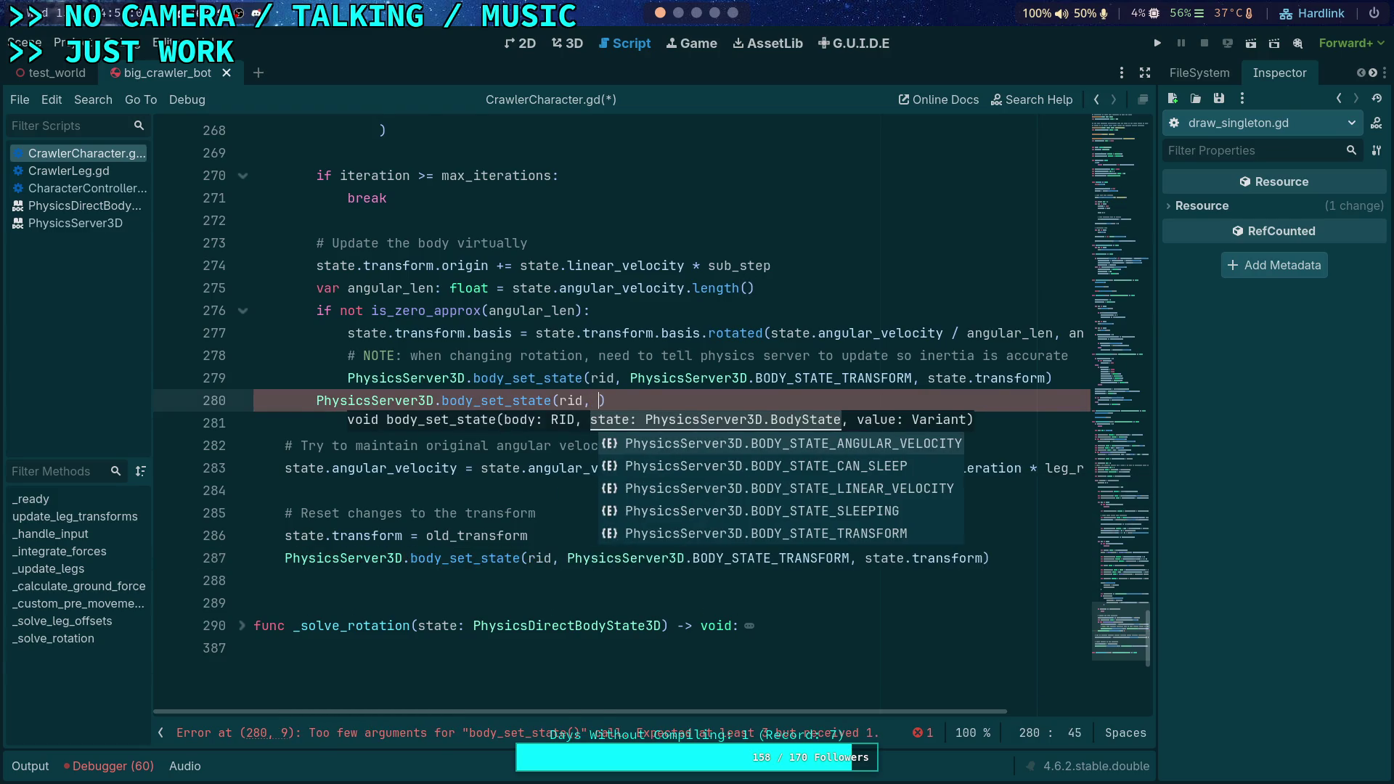
key("Down")
key("Down")
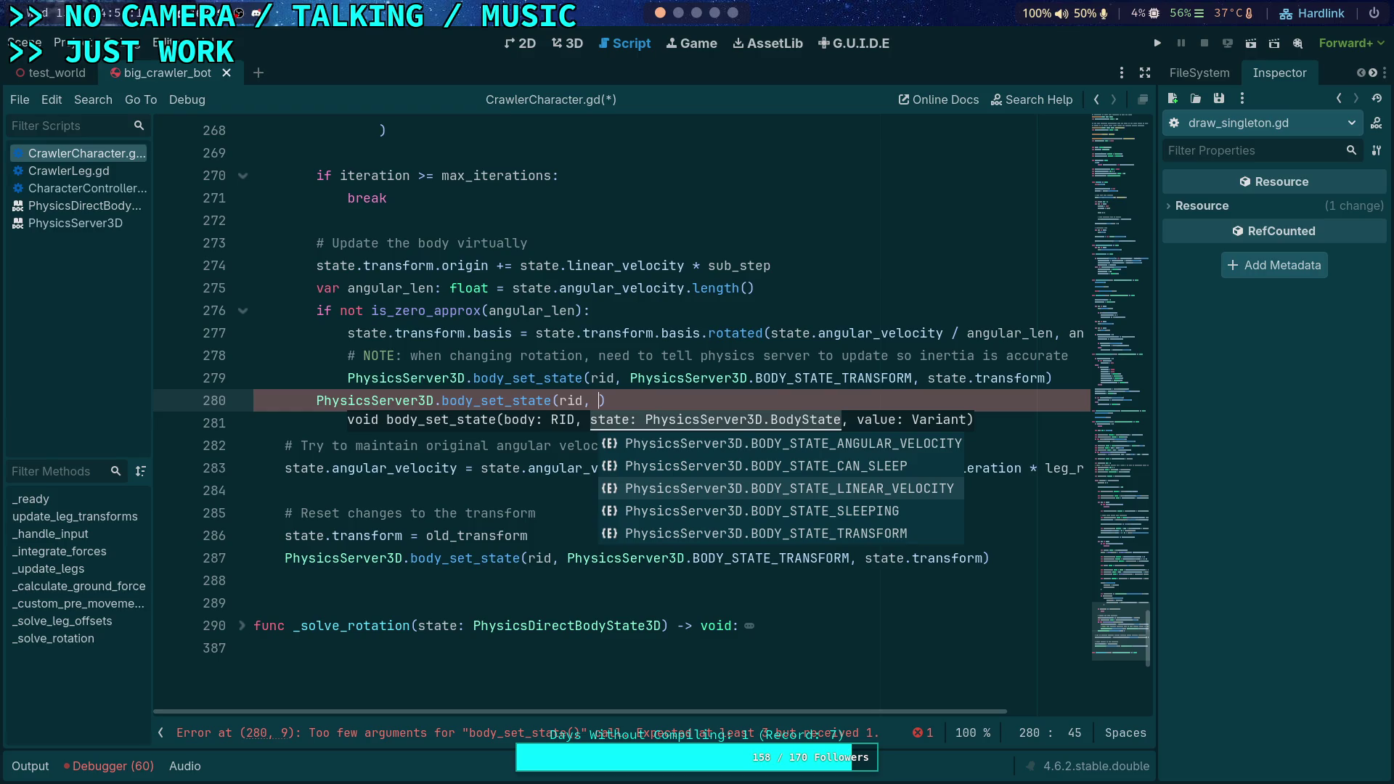
key("Return")
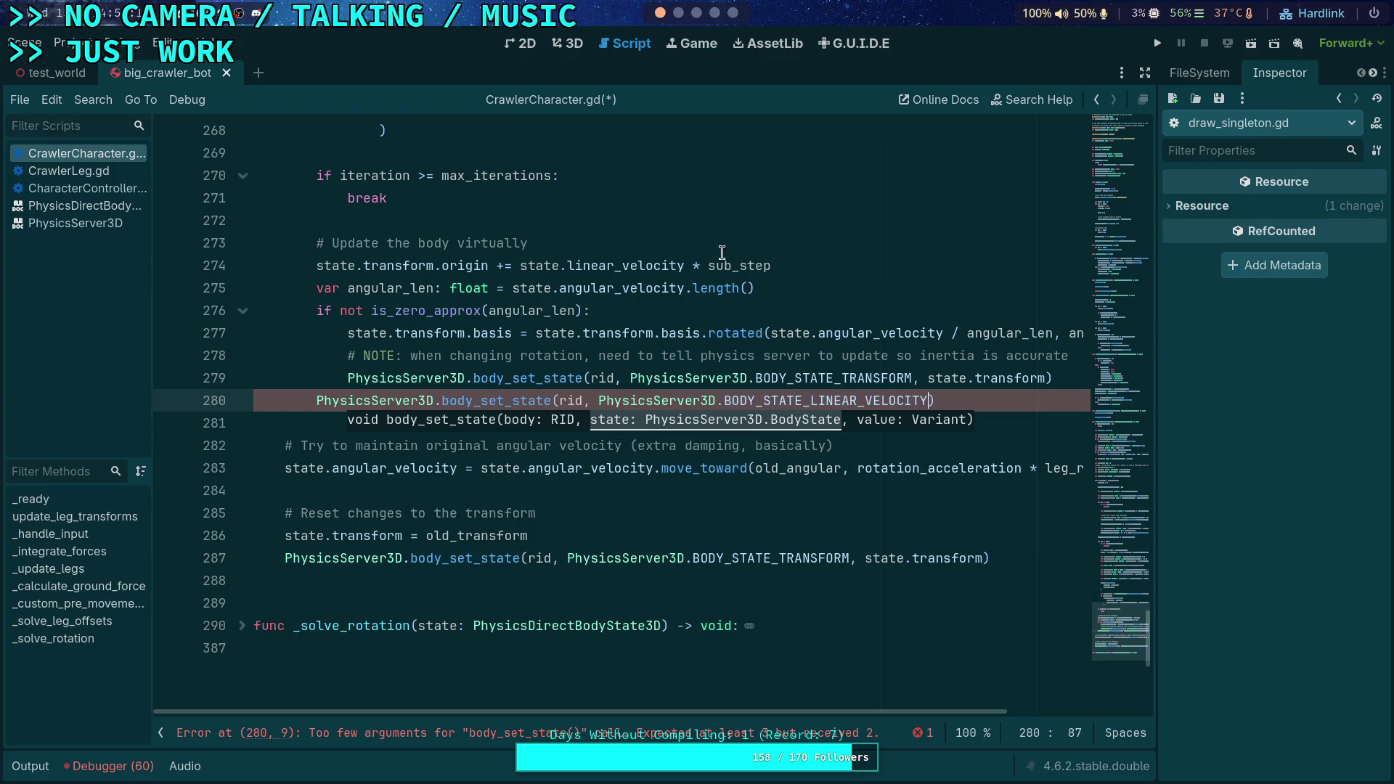
left_click(696, 15)
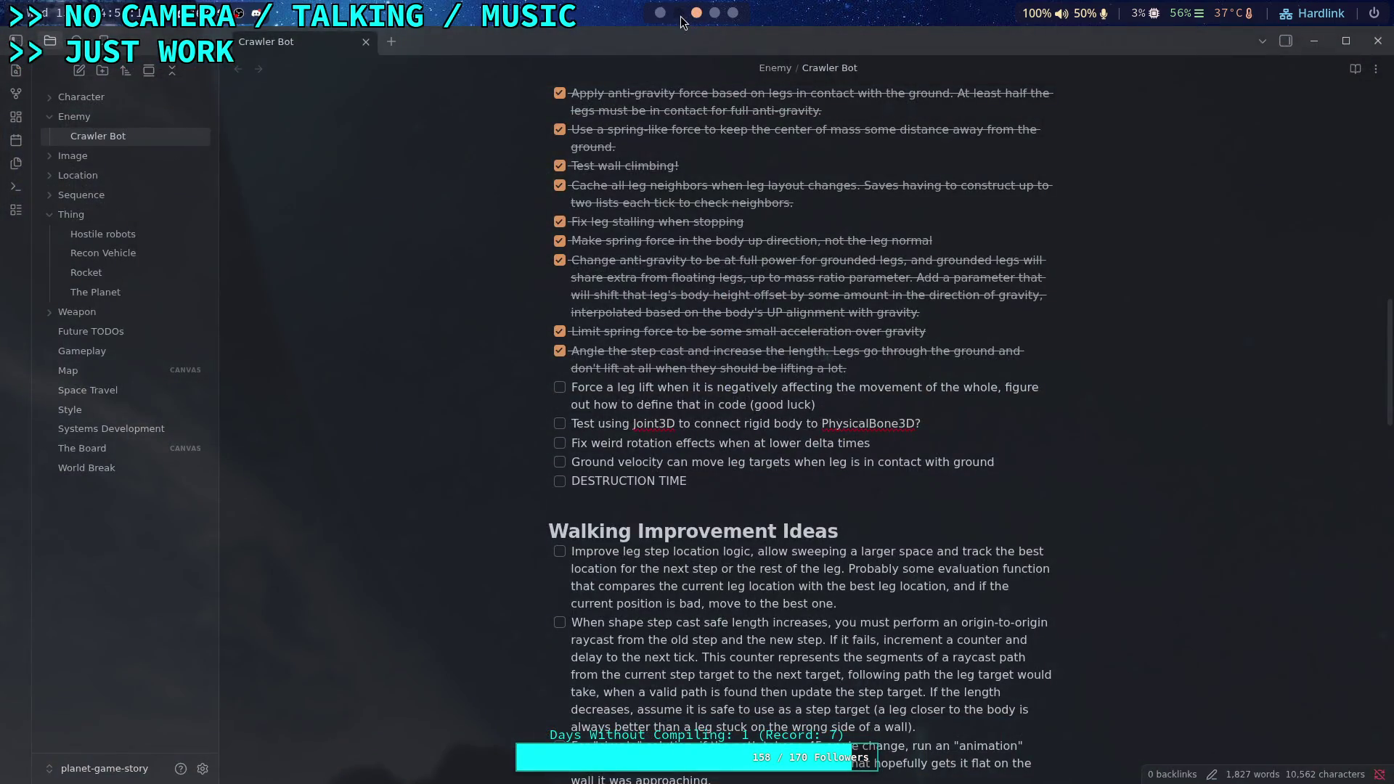
Replace the Live Grep query with apply_impulse in the Neovim terminal
left_click(679, 14)
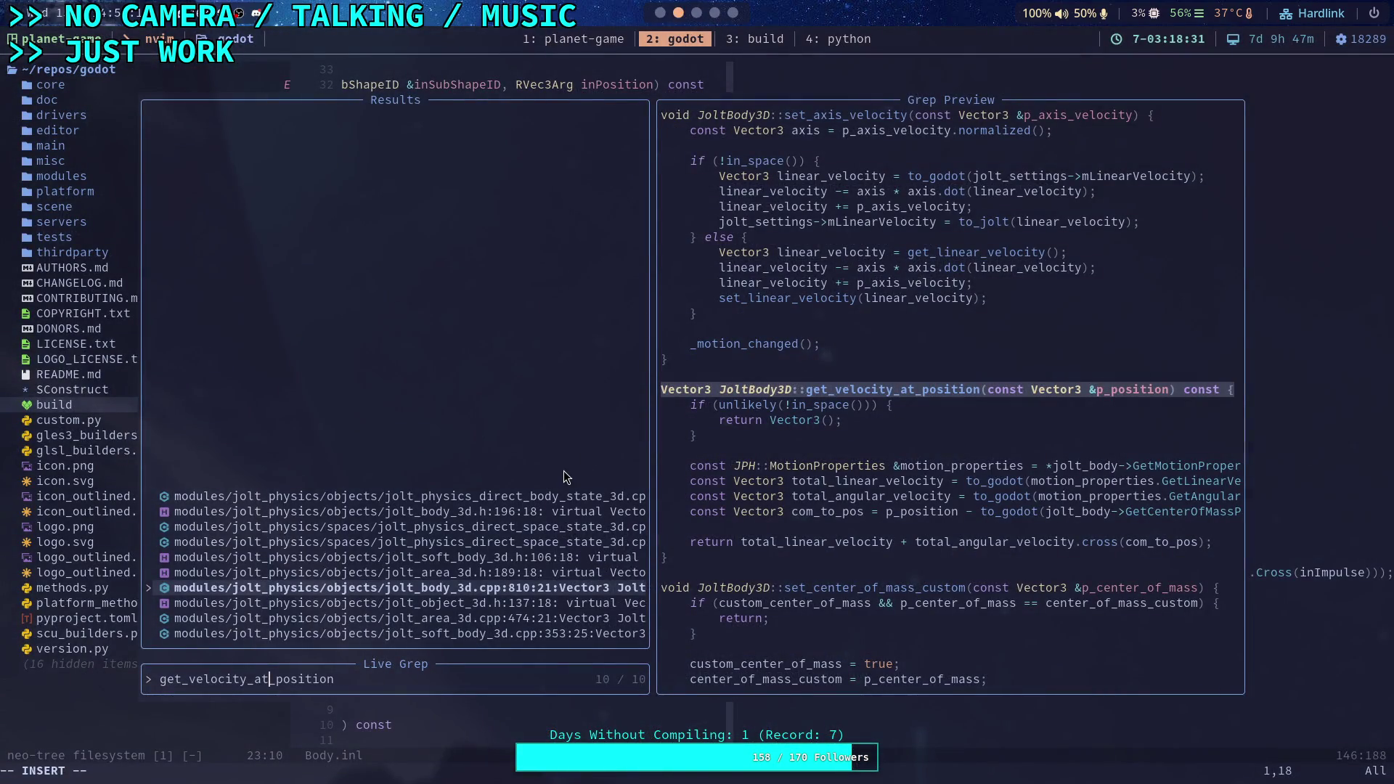
key("BackSpace")
key("BackSpace")
key("BackSpace")
key("Delete")
key("Delete")
key("Delete")
type("apply_implu")
key("BackSpace")
key("BackSpace")
type("ulse")
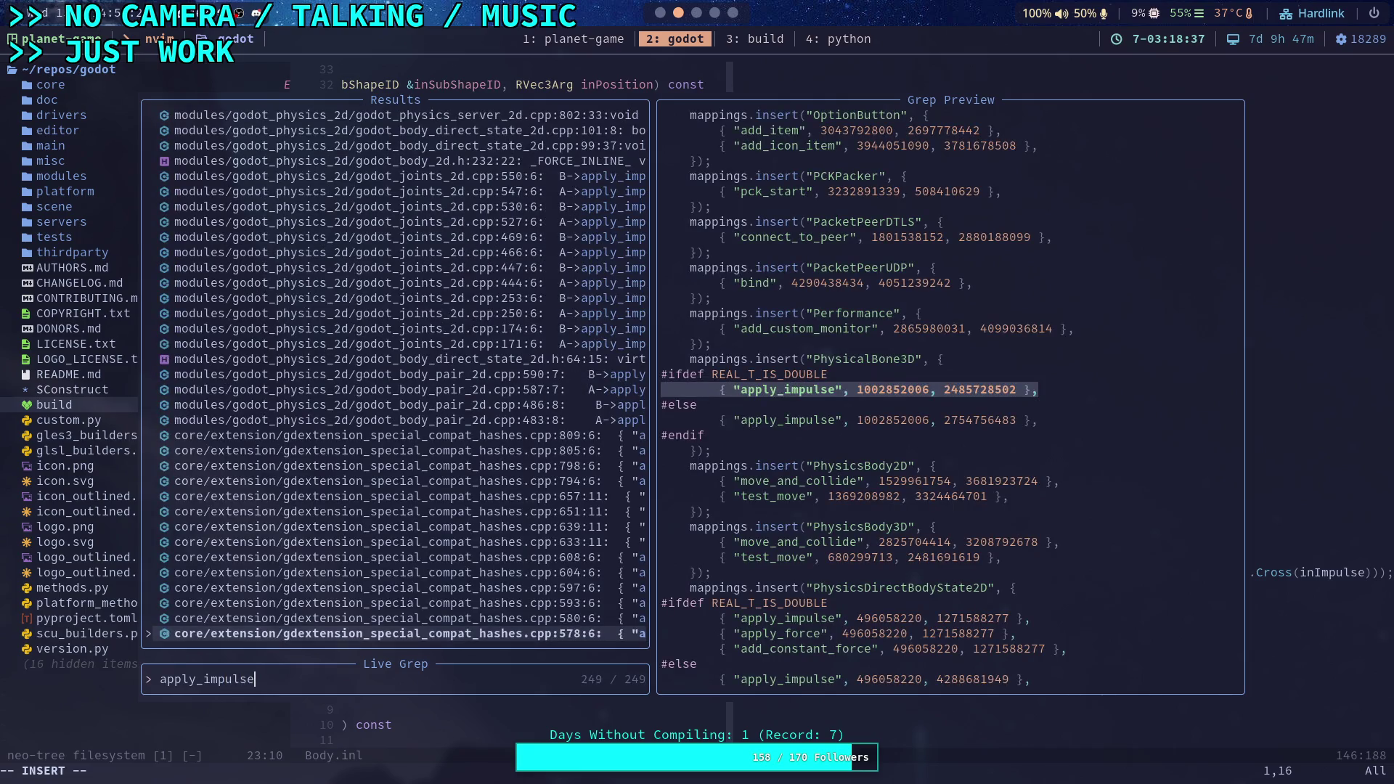
Open jolt_body_3d.cpp at JoltBody3D::apply_impulse on line 936
key("Up")
key("Up")
key("Up")
key("Up")
key("Up")
key("Up")
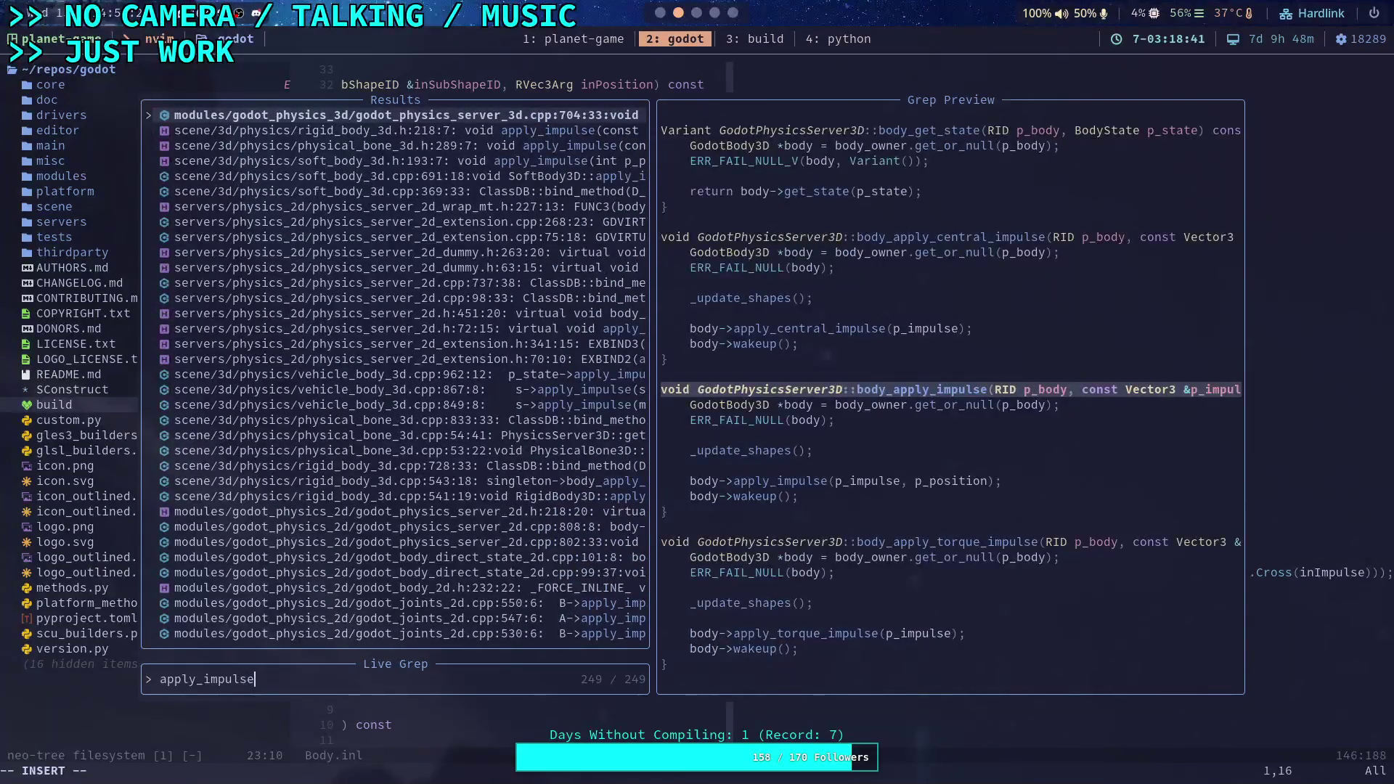
key("Up")
key("Up")
key("Up")
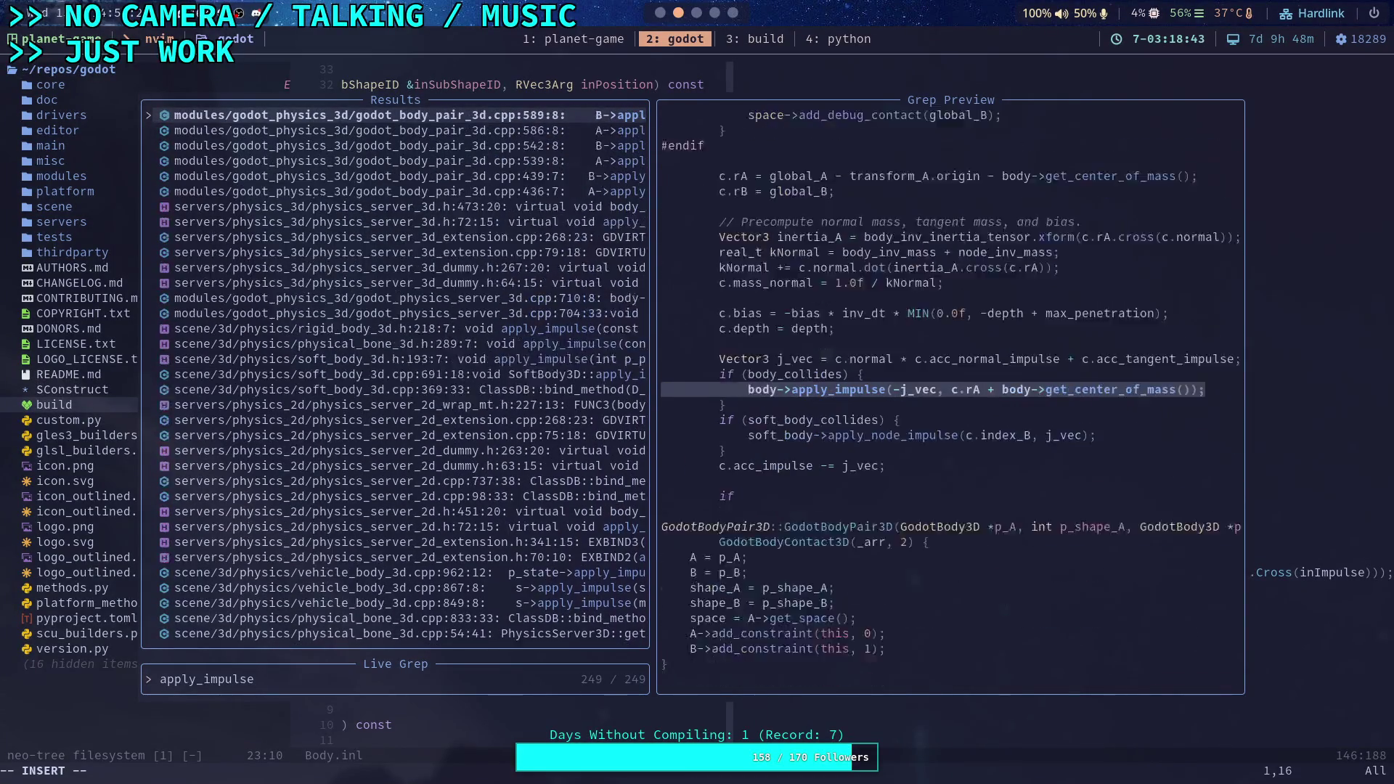
key("Up")
key("Up")
key("Up")
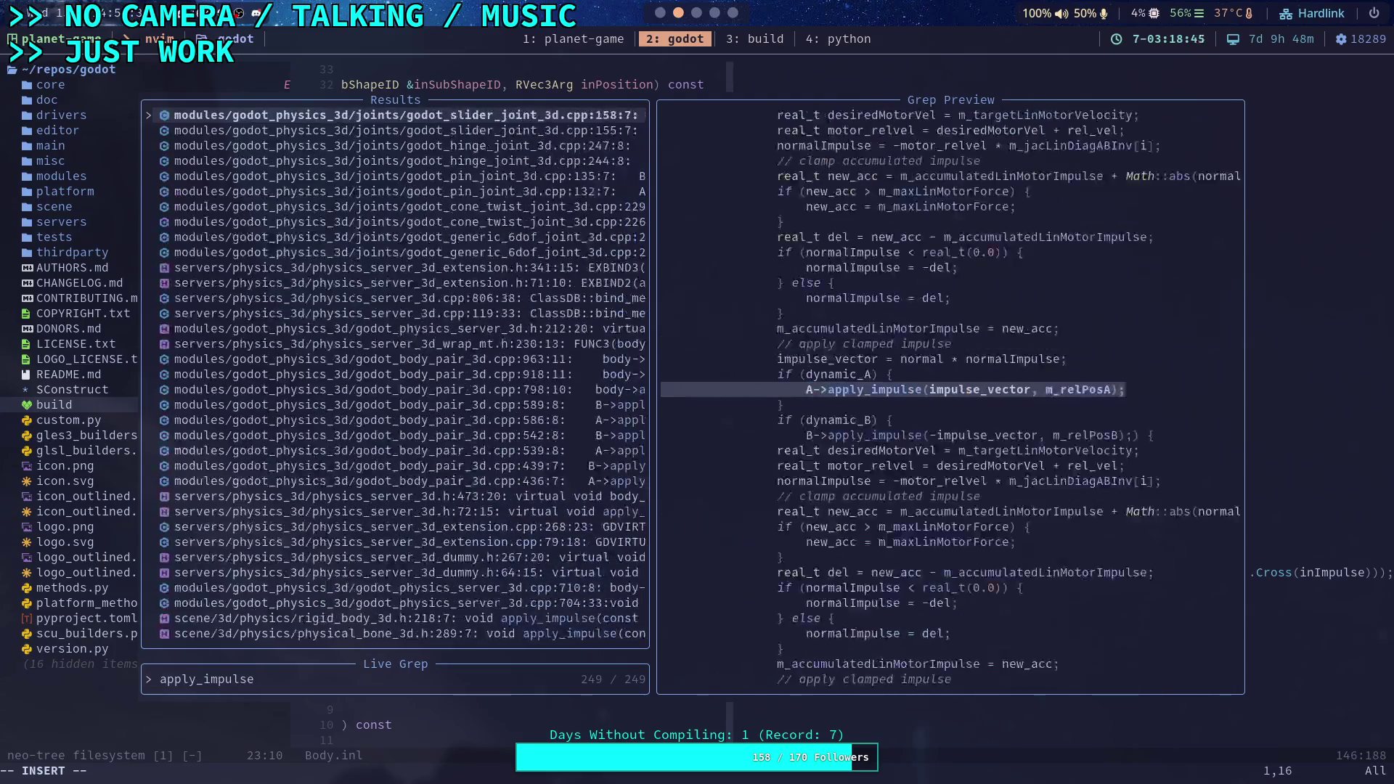
key("Up")
key("Up")
key("Up")
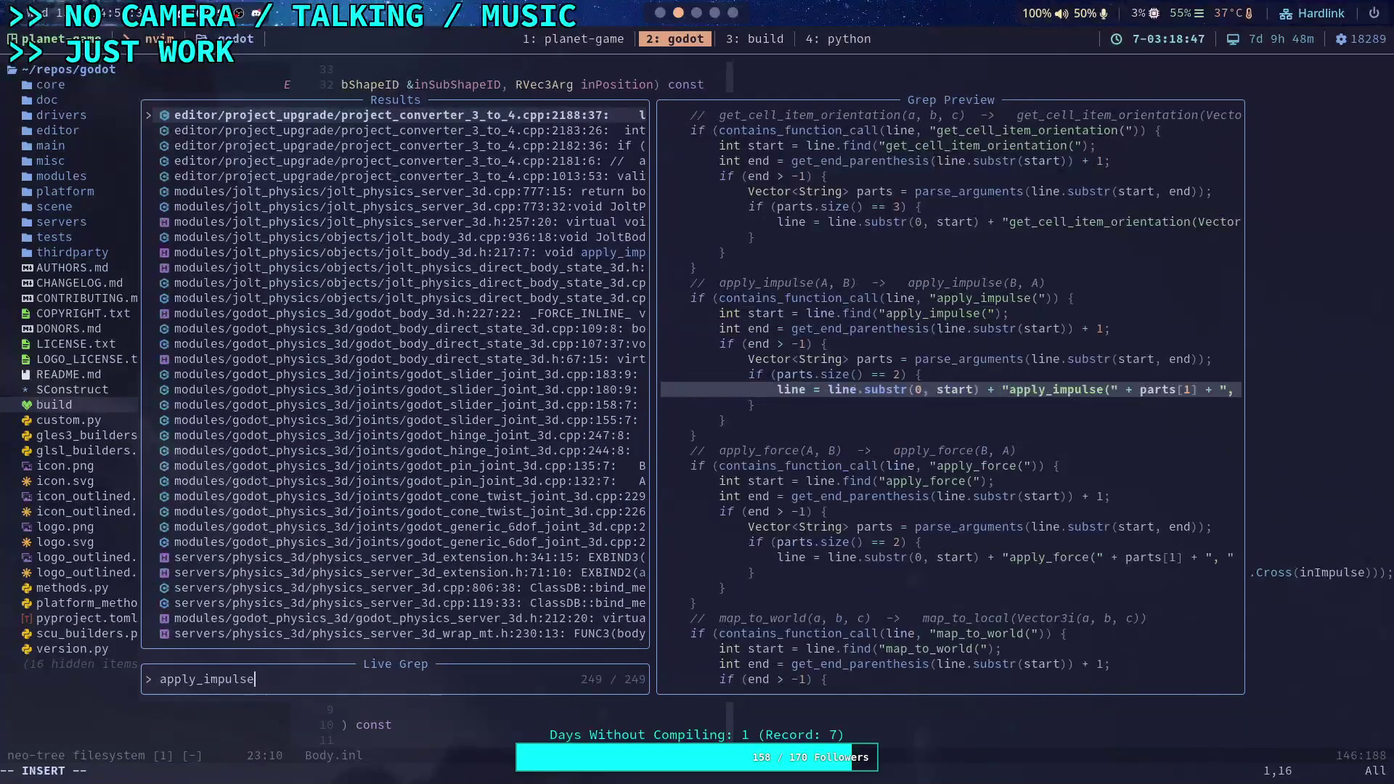
key("Down")
key("Down")
key("Down")
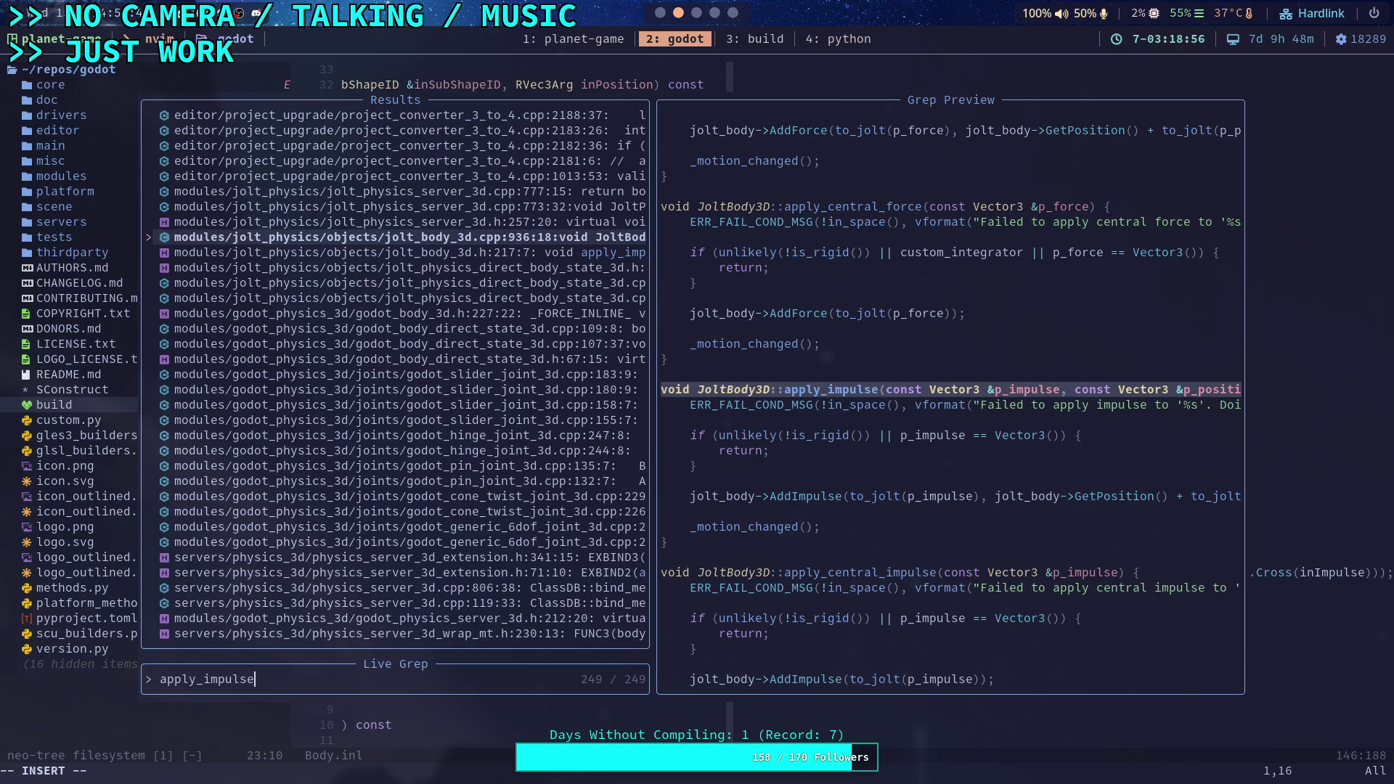
key("Return")
key("slash")
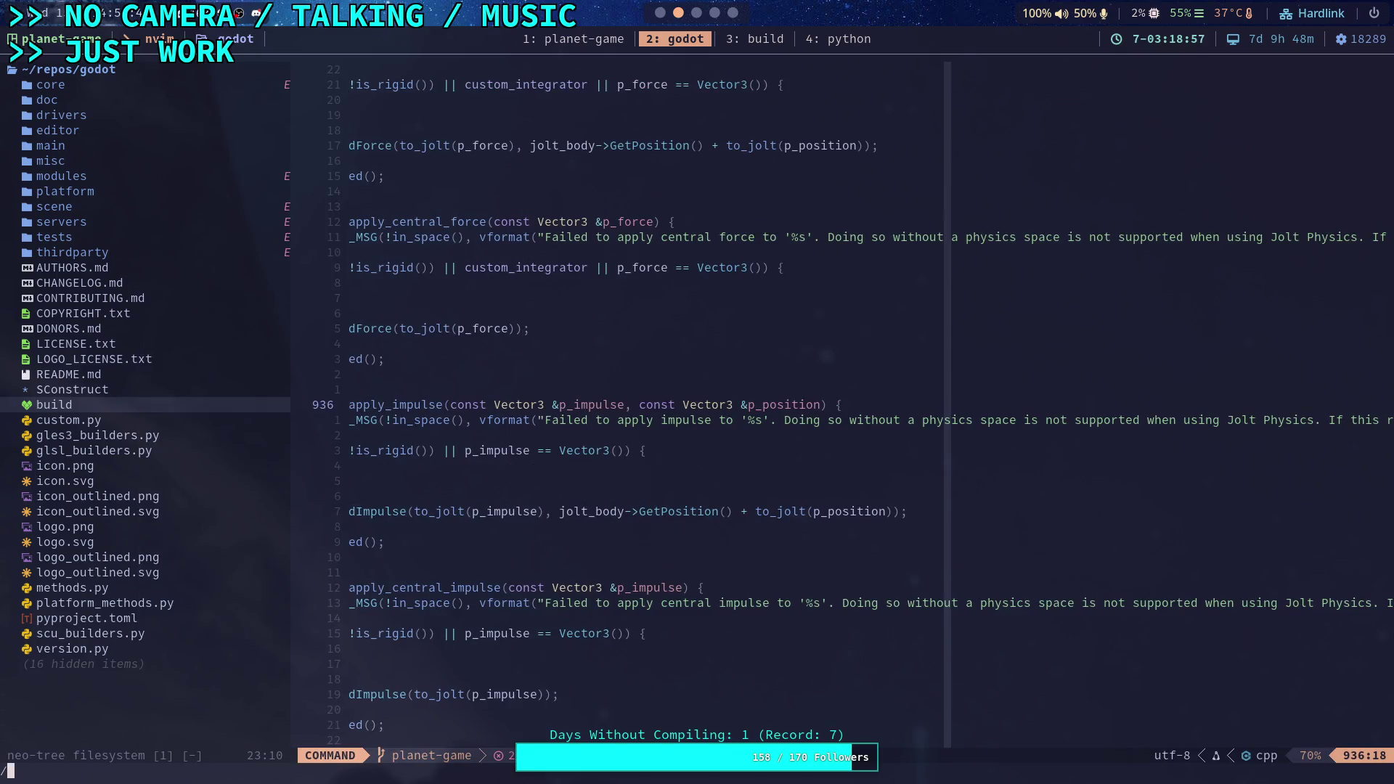
Search jolt_body_3d.cpp for _motion_changed and step through the first matches
type("_mot")
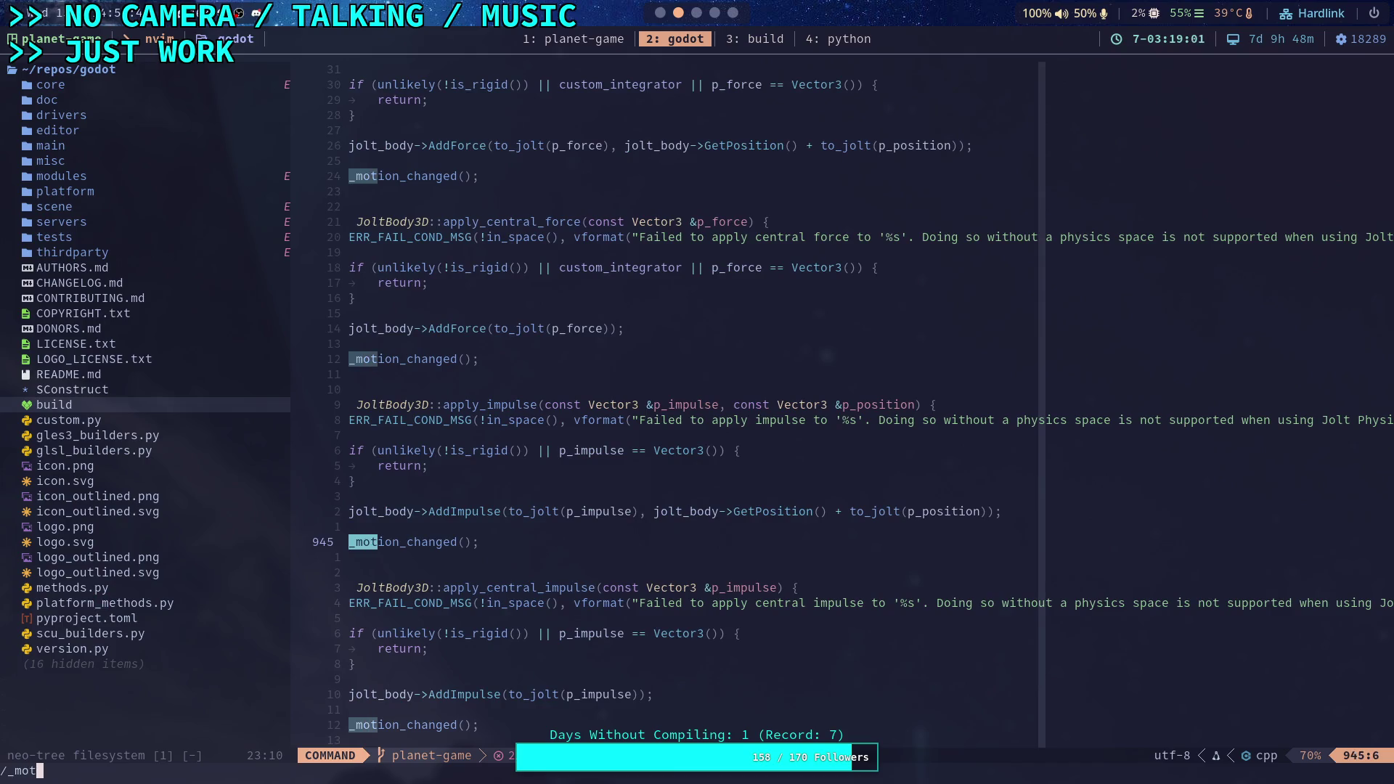
type("ion_changed")
key("Return")
key("n")
key("n")
key("n")
key("n")
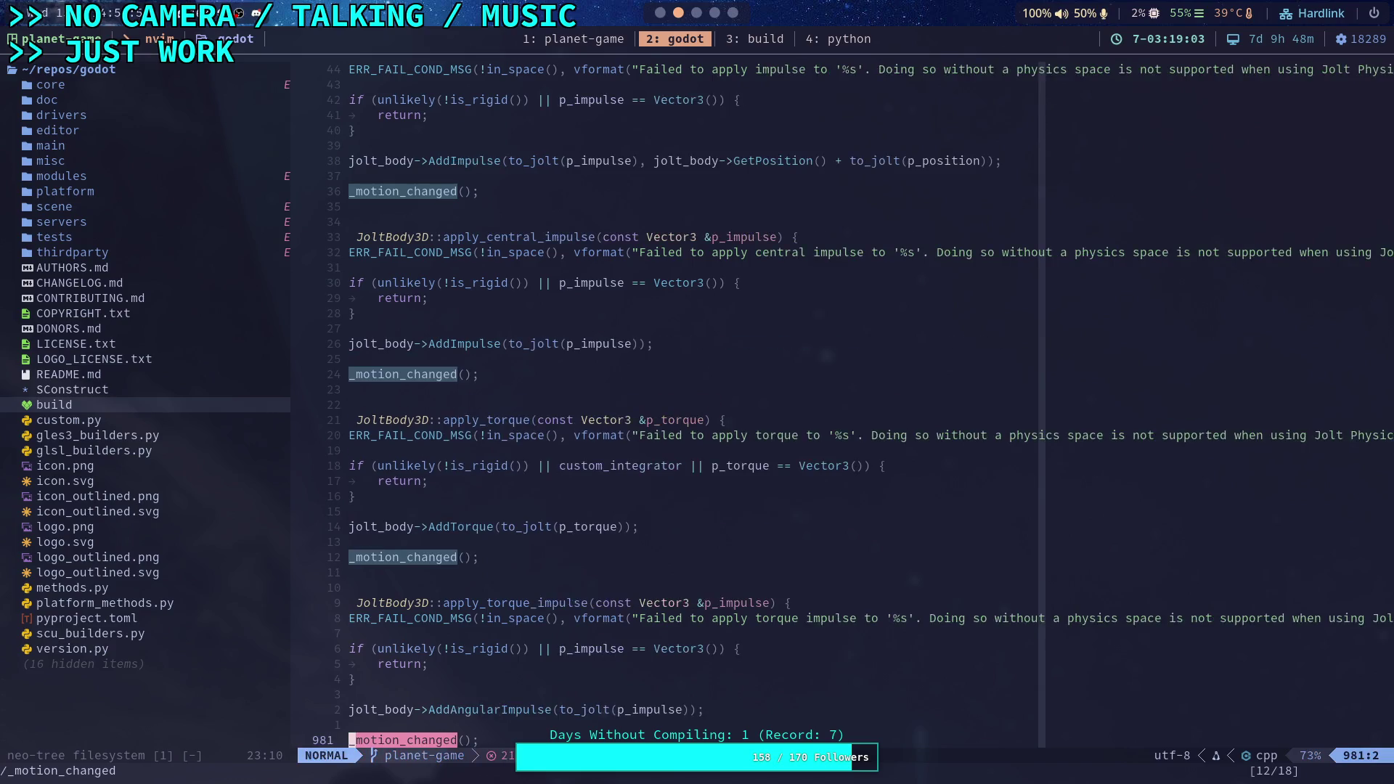
key("n")
key("n")
key("n")
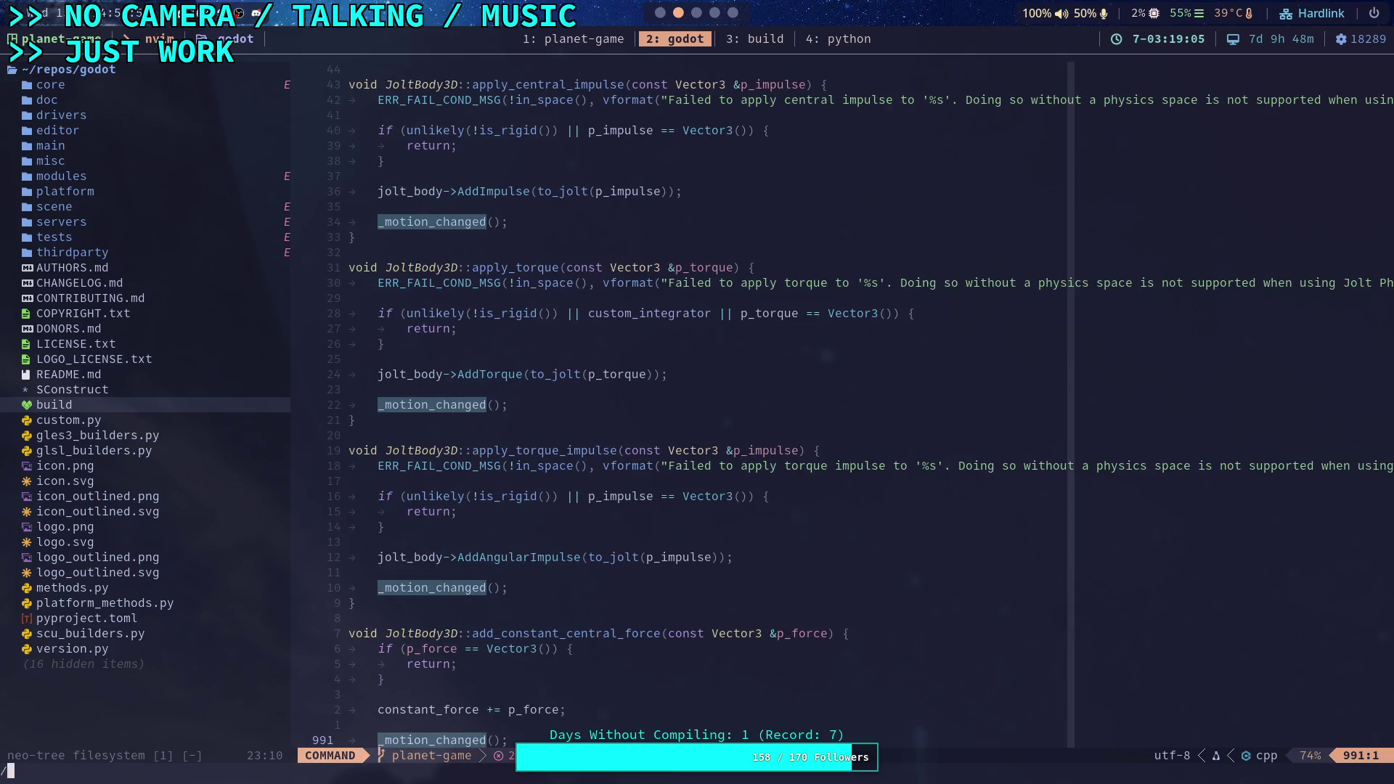
Walk the _motion_changed calls from its line-507 definition through apply_force, then live-grep AddImpulse
key("n")
key("n")
key("n")
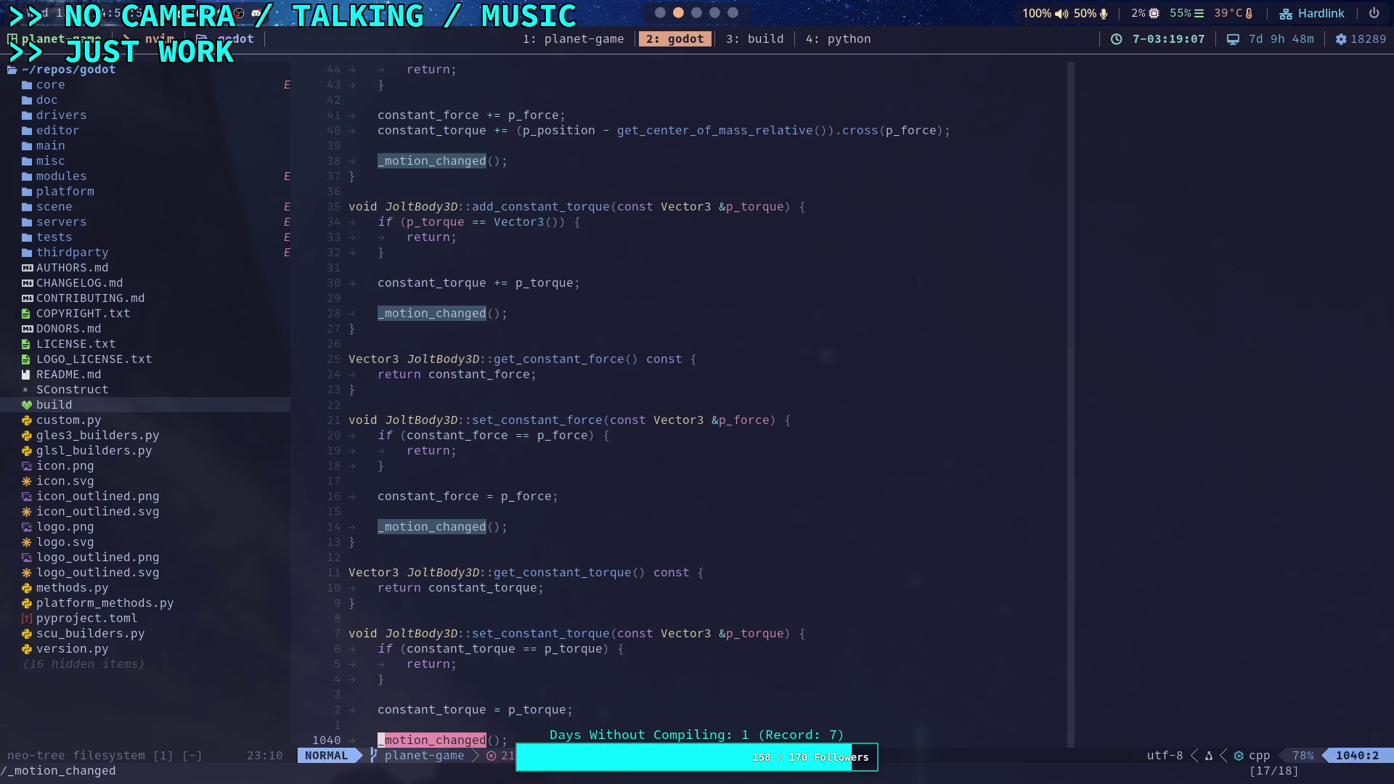
key("Return")
key("n")
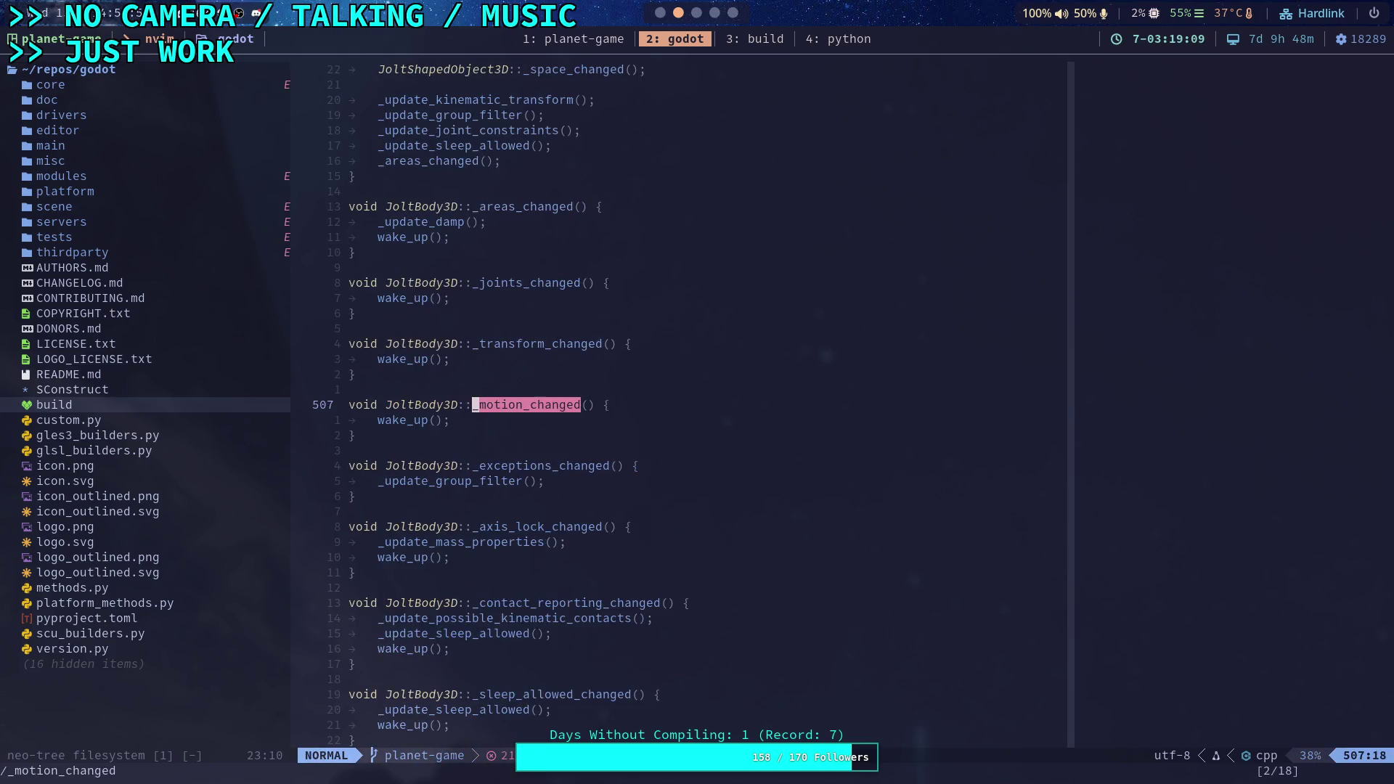
type("/")
key("n")
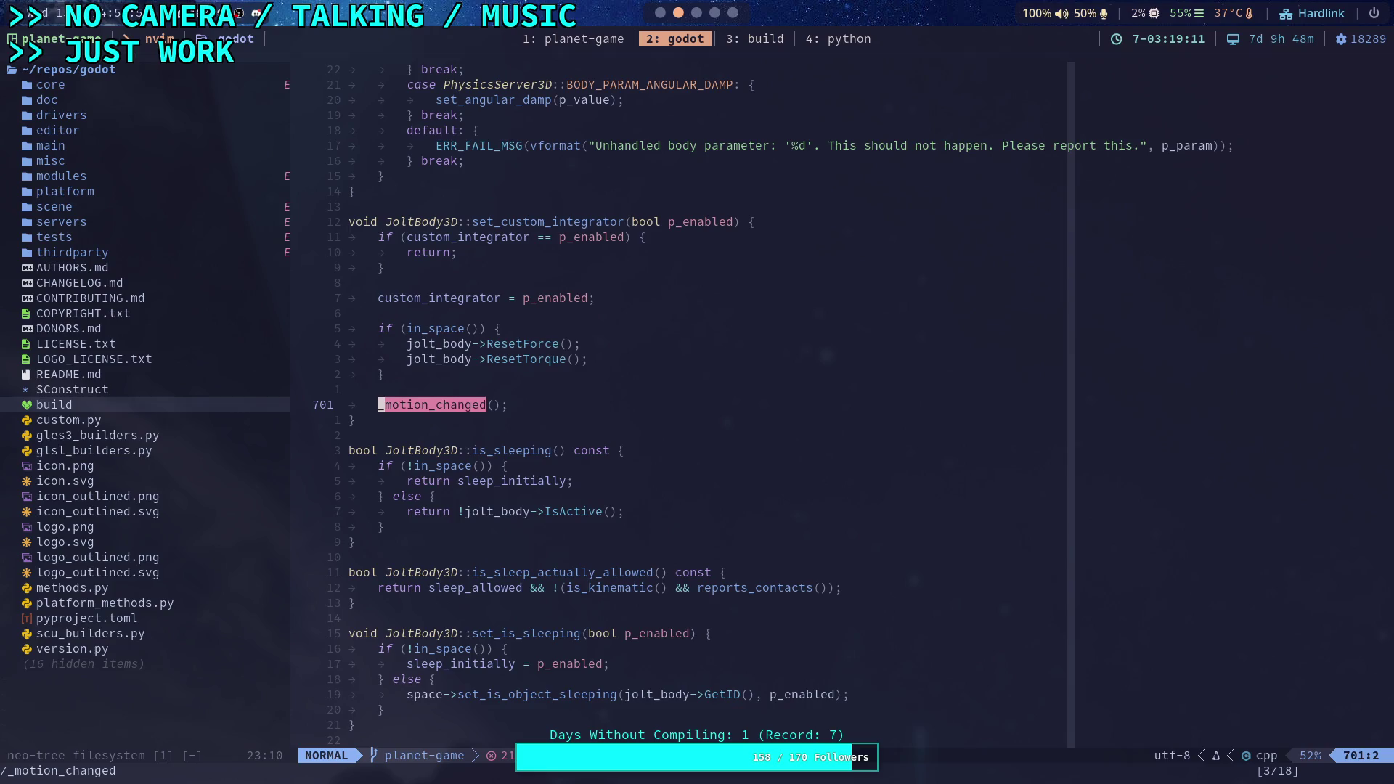
key("n")
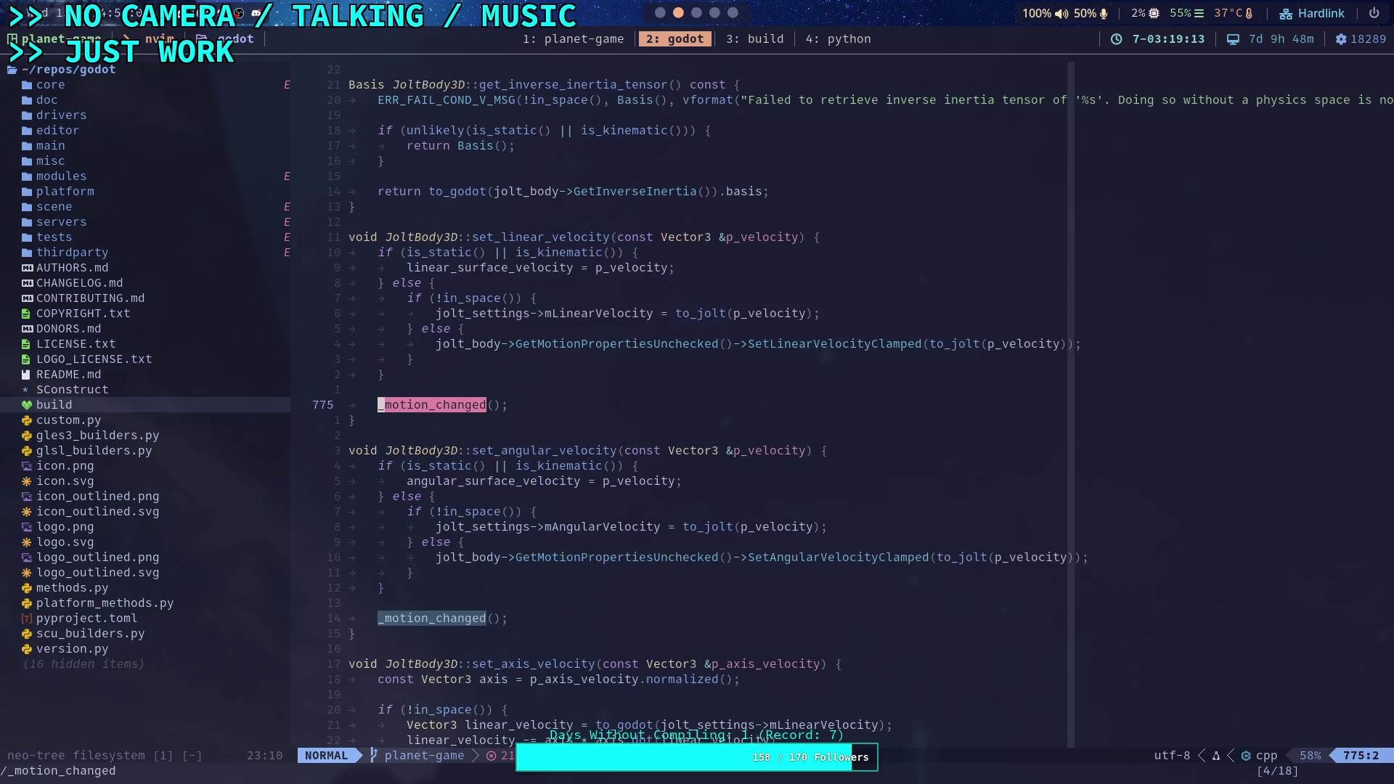
key("n")
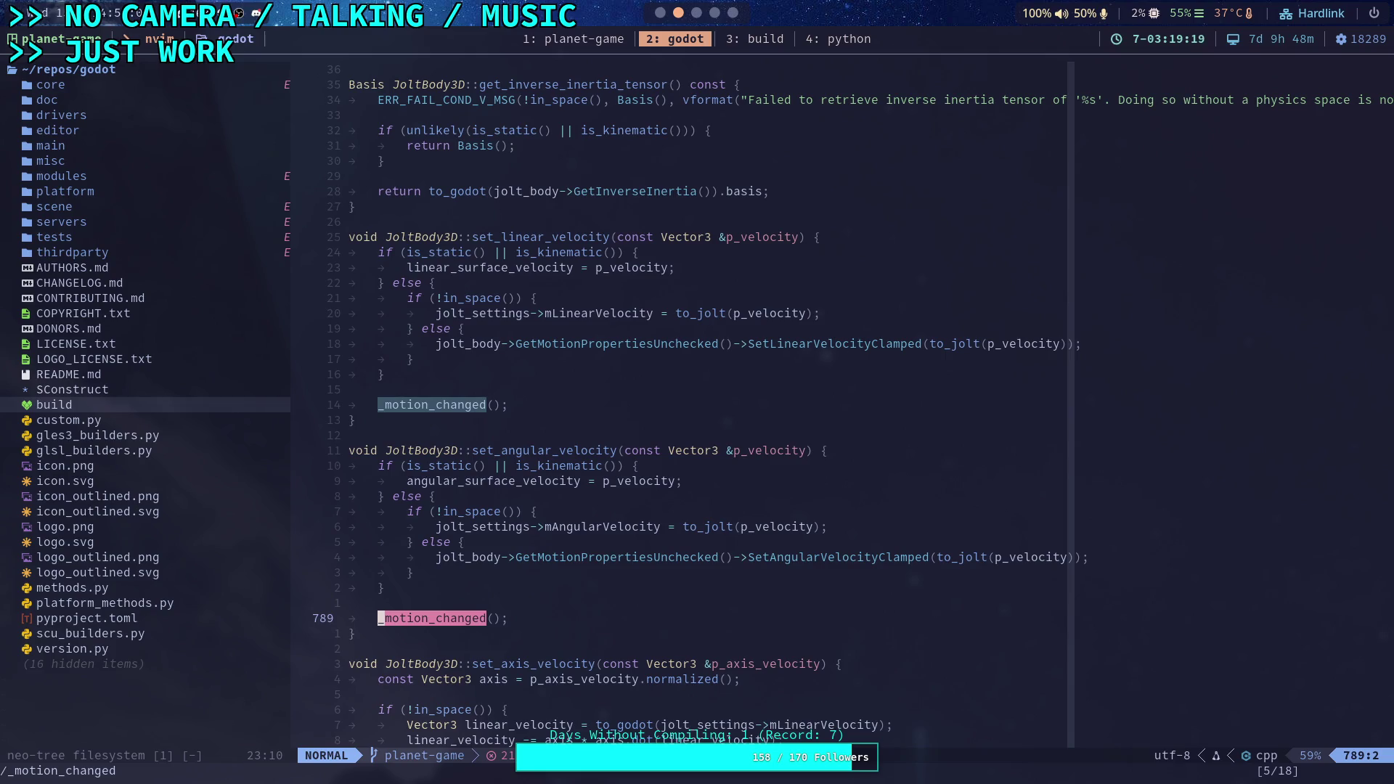
key("n")
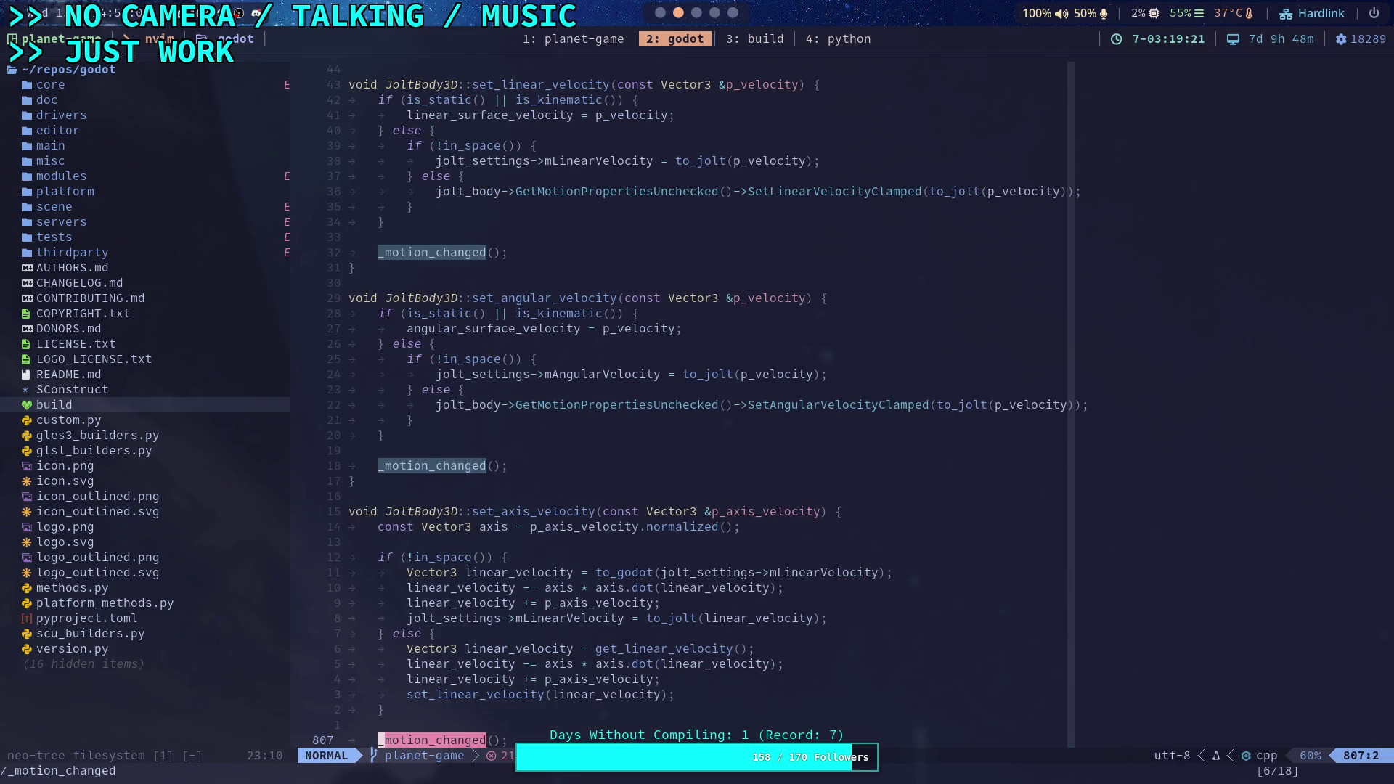
key("n")
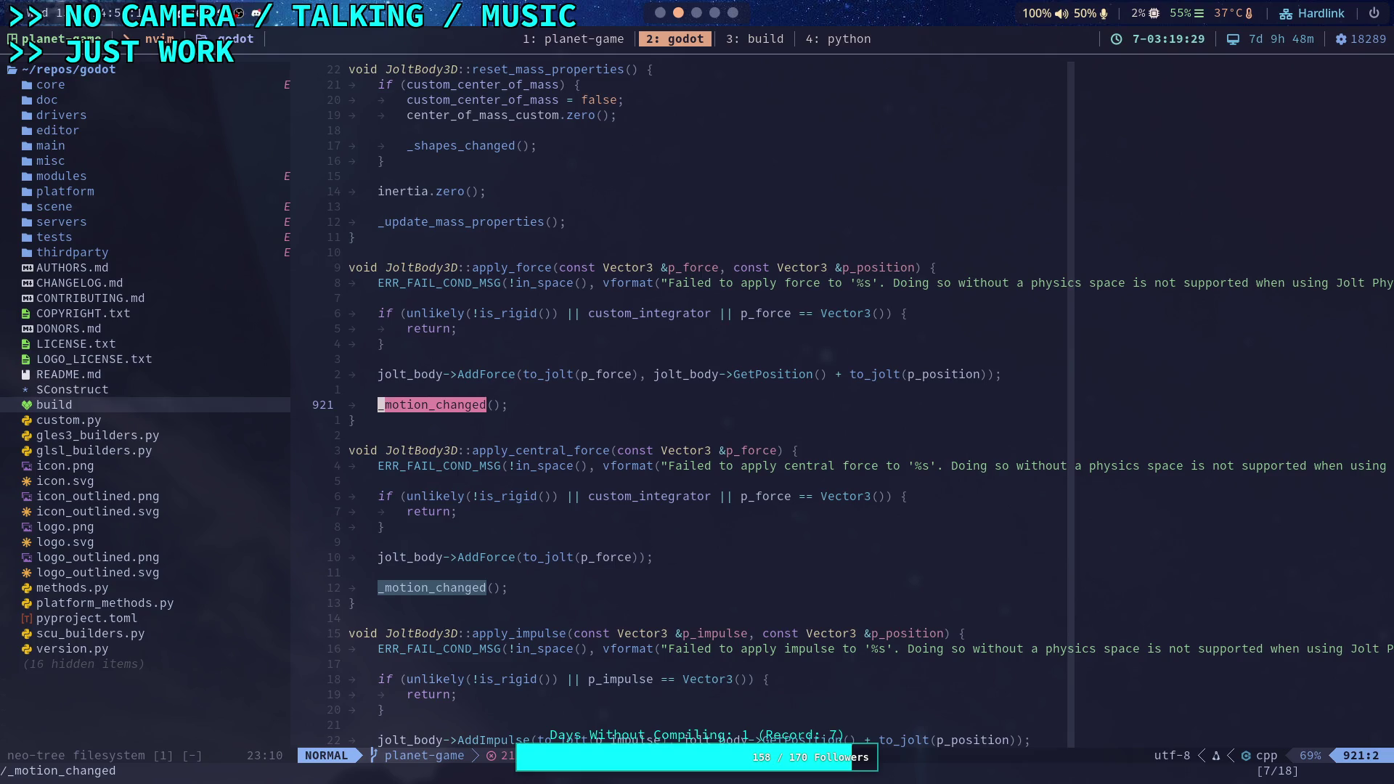
scroll(596, 557, "down", 7)
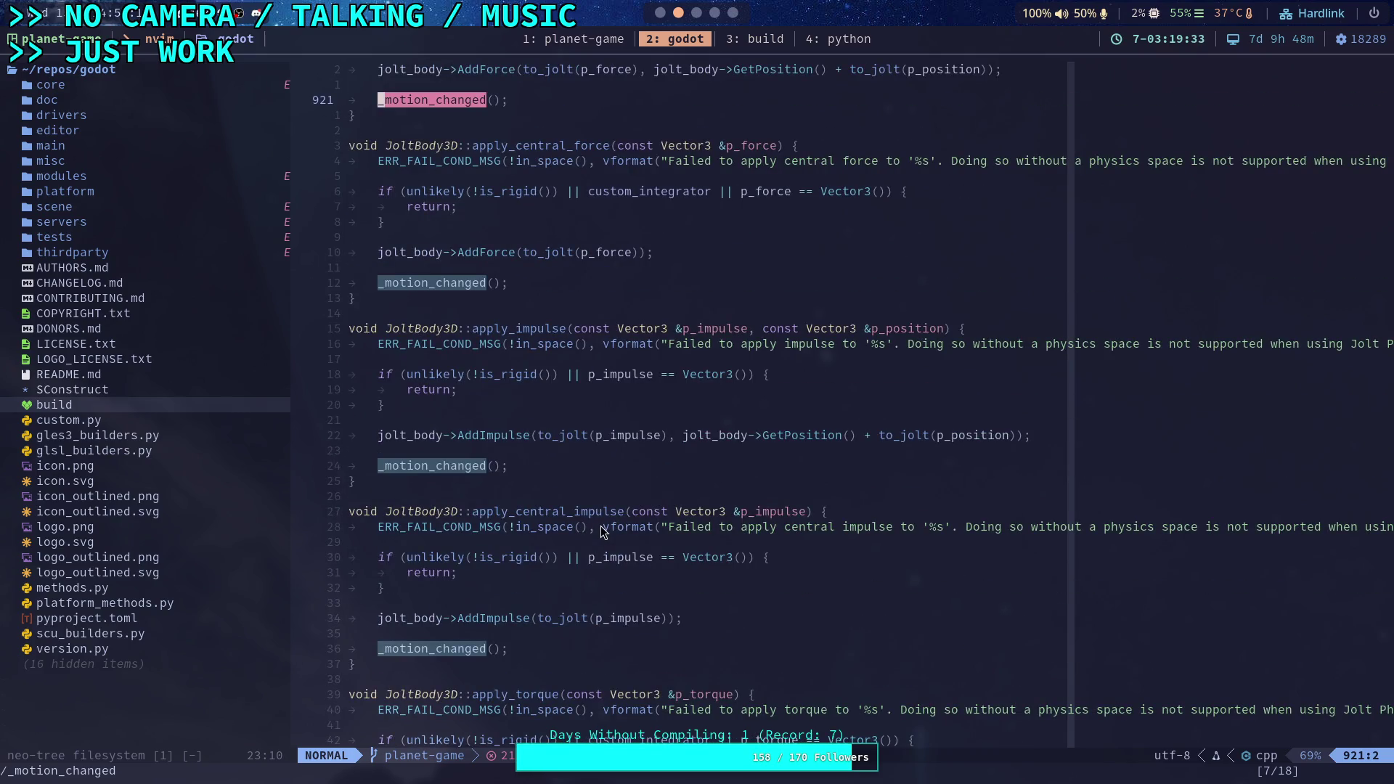
key("space")
type("fg")
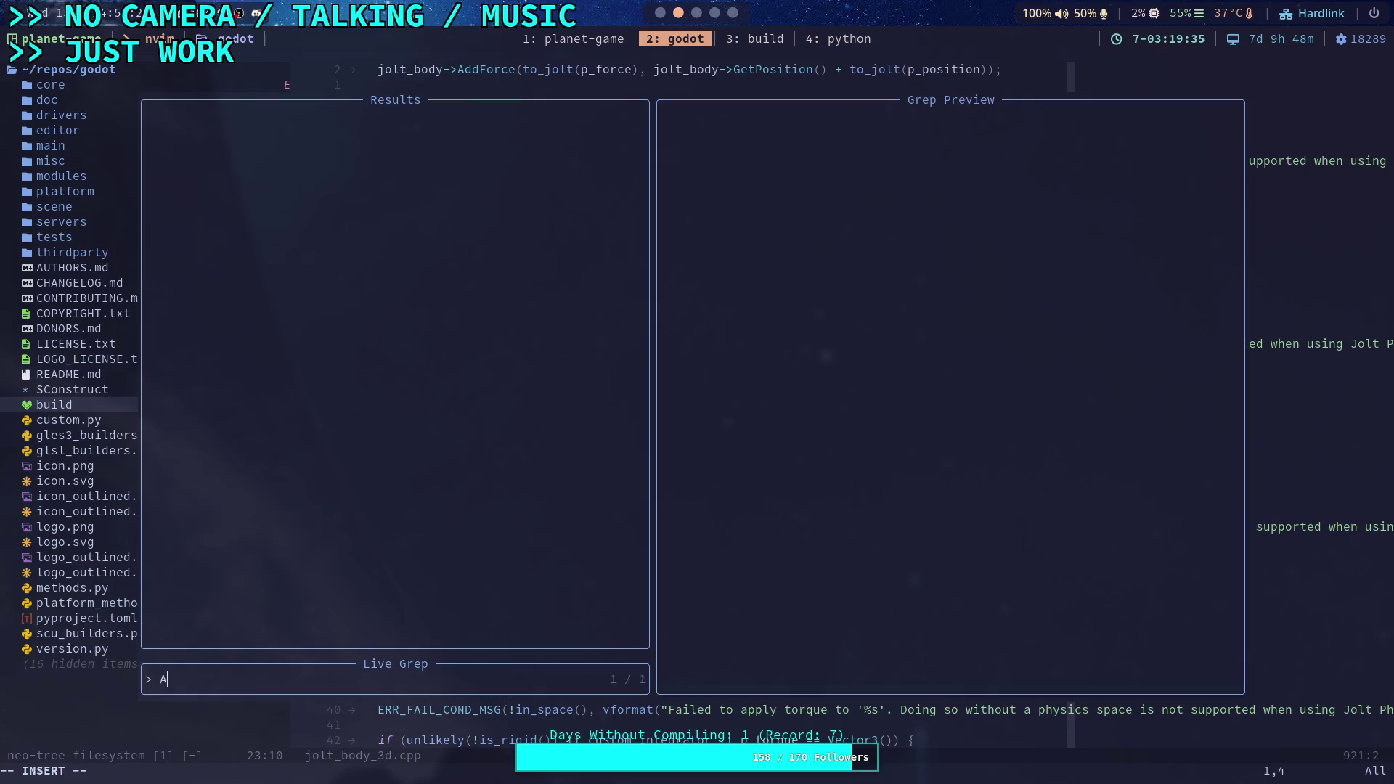
type("AddImpulse")
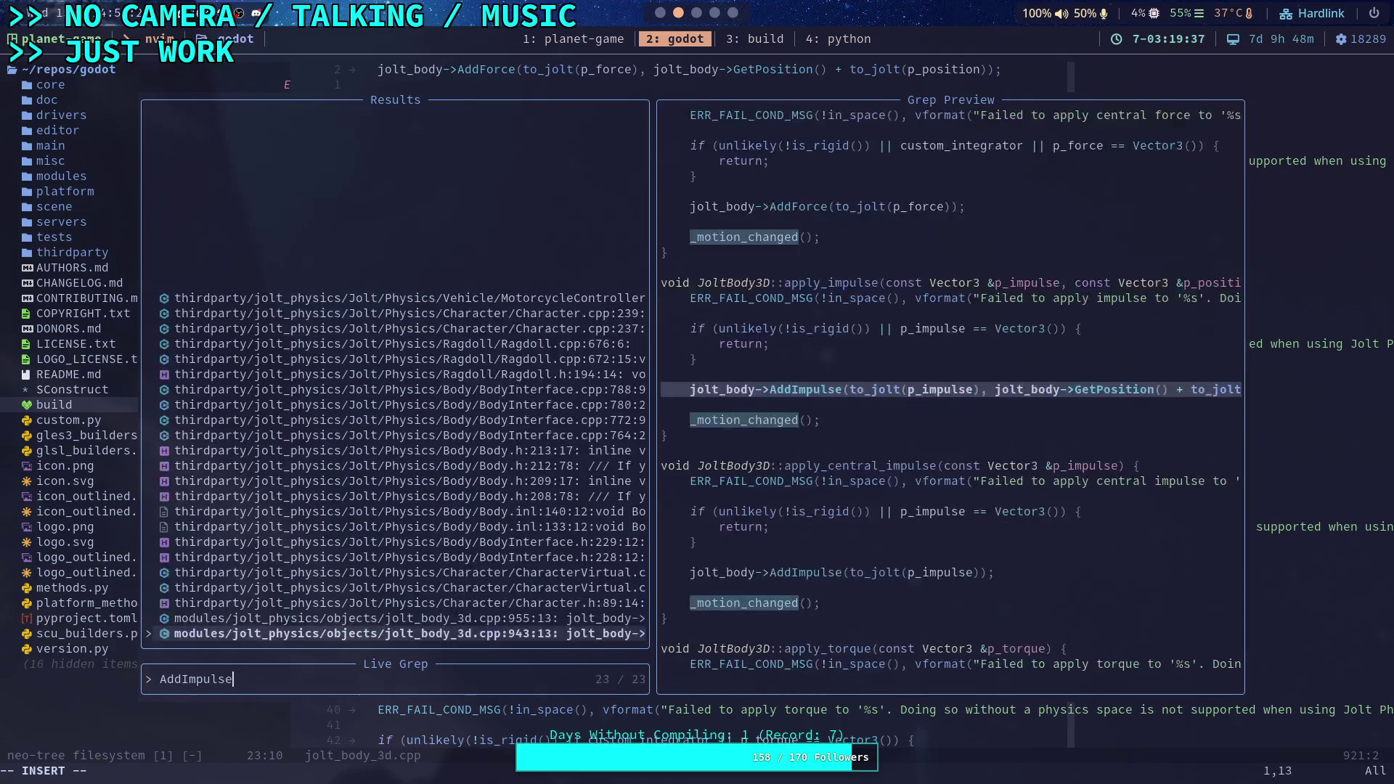
Open Body.inl at the position-taking AddImpulse overload and search it for SetLinearVelocityClamped
key("Up")
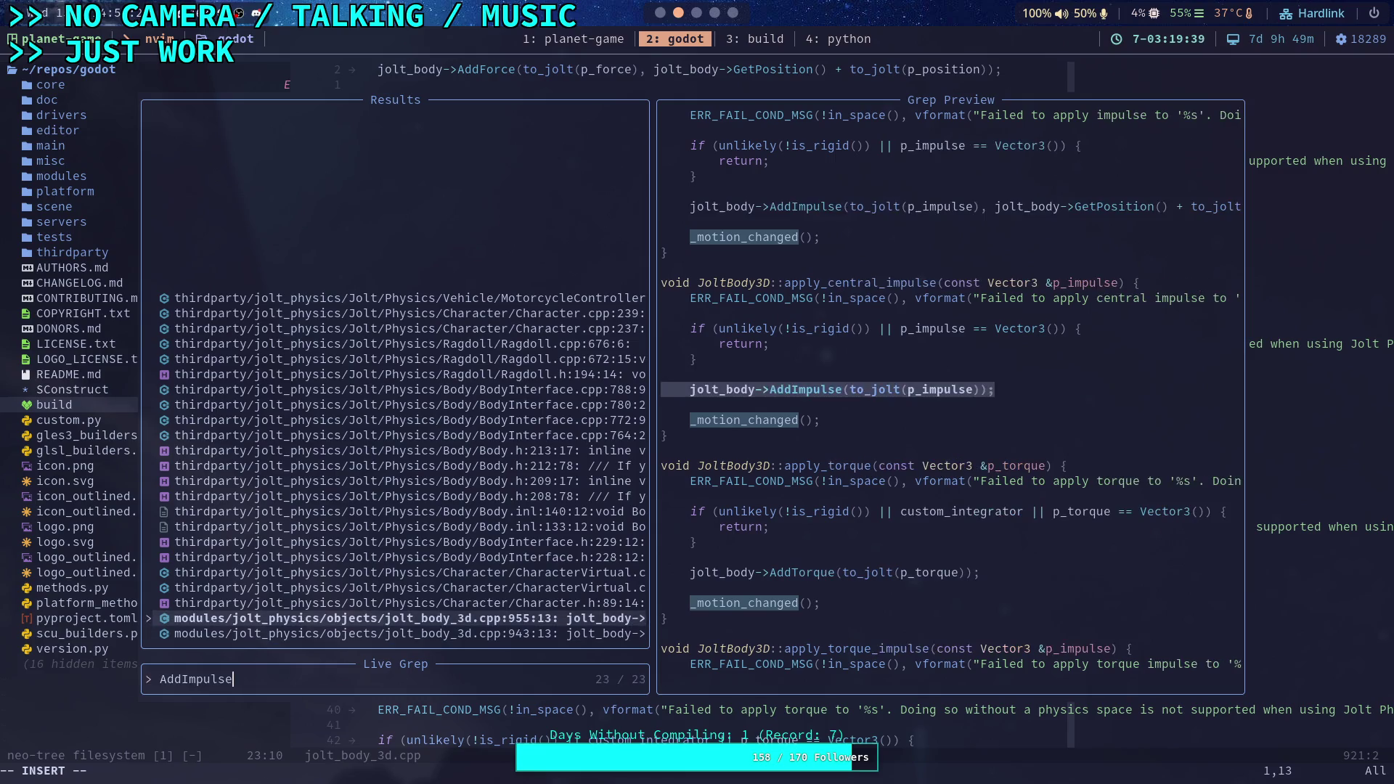
key("Up")
key("Up")
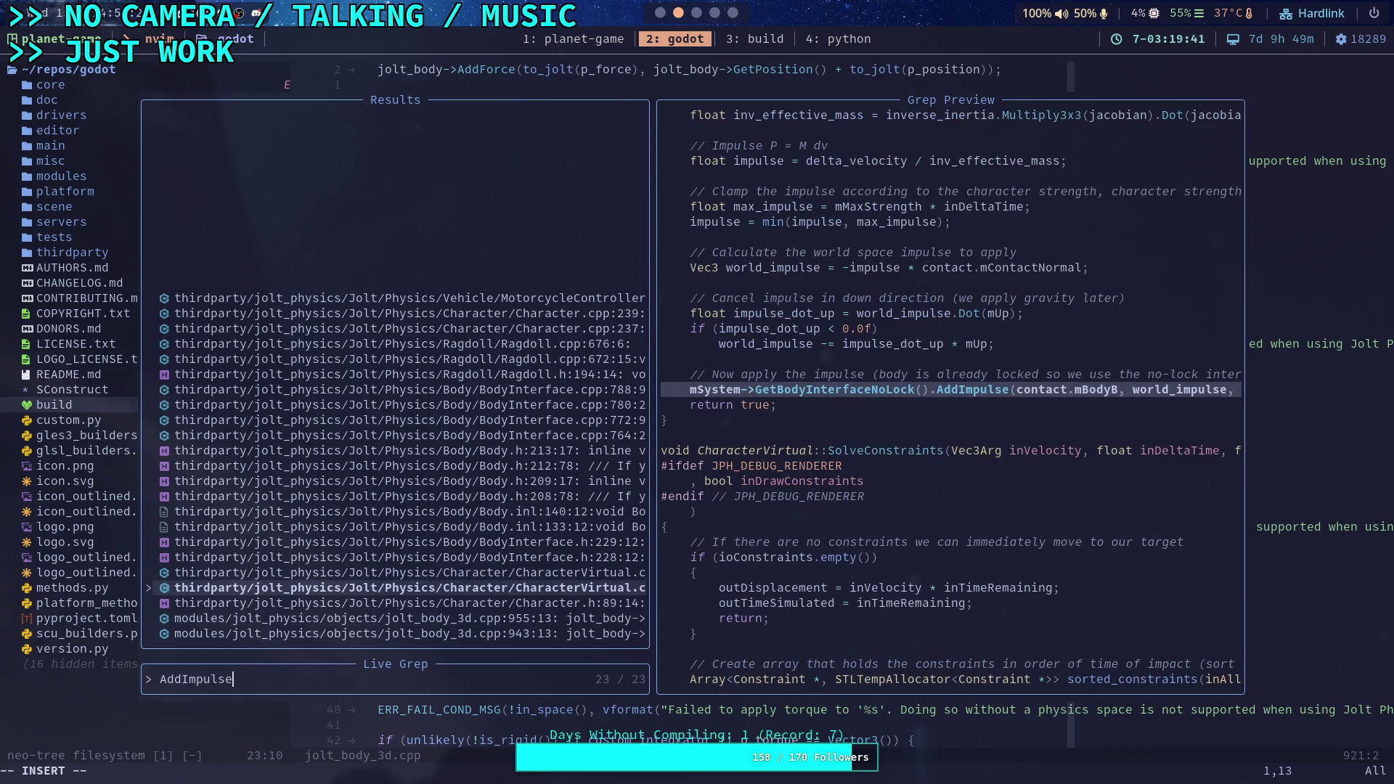
key("Up")
key("Up")
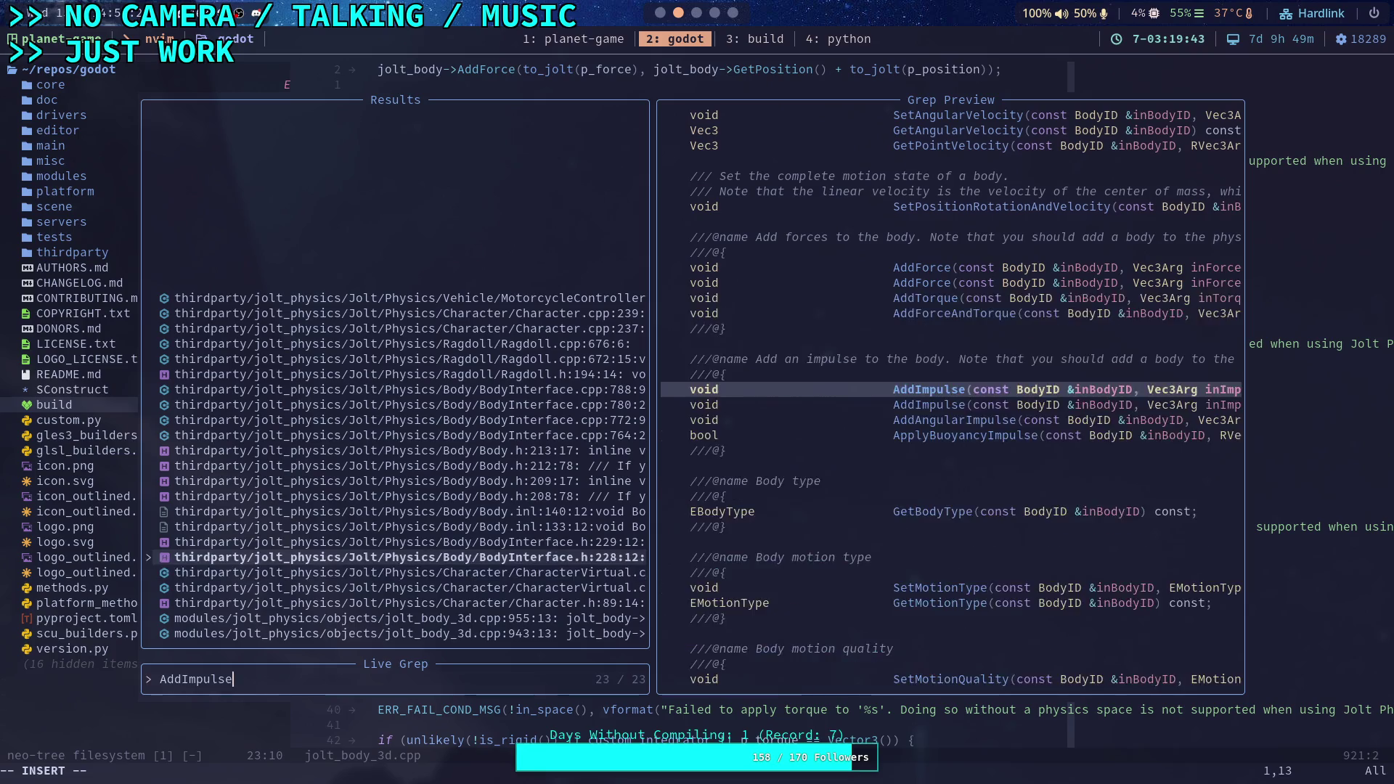
key("Up")
key("Up")
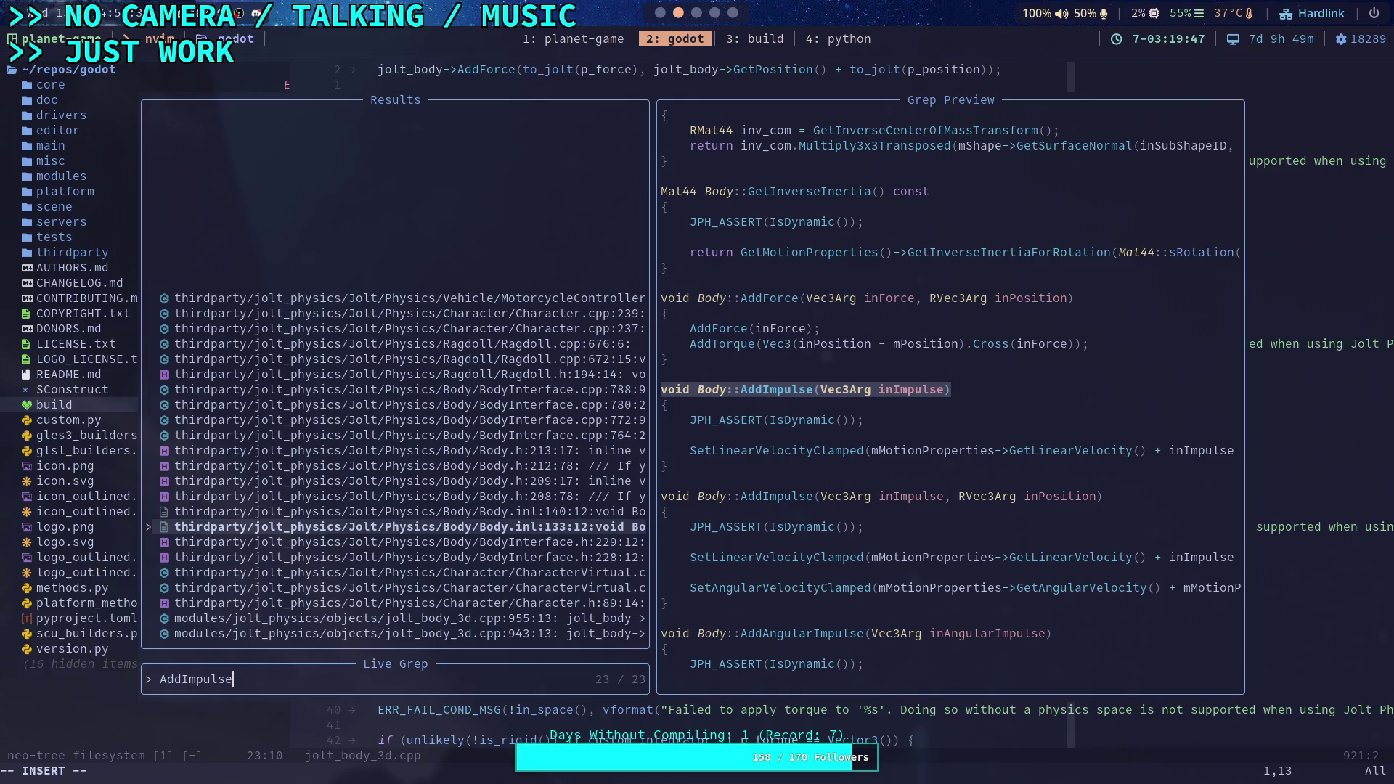
key("Up")
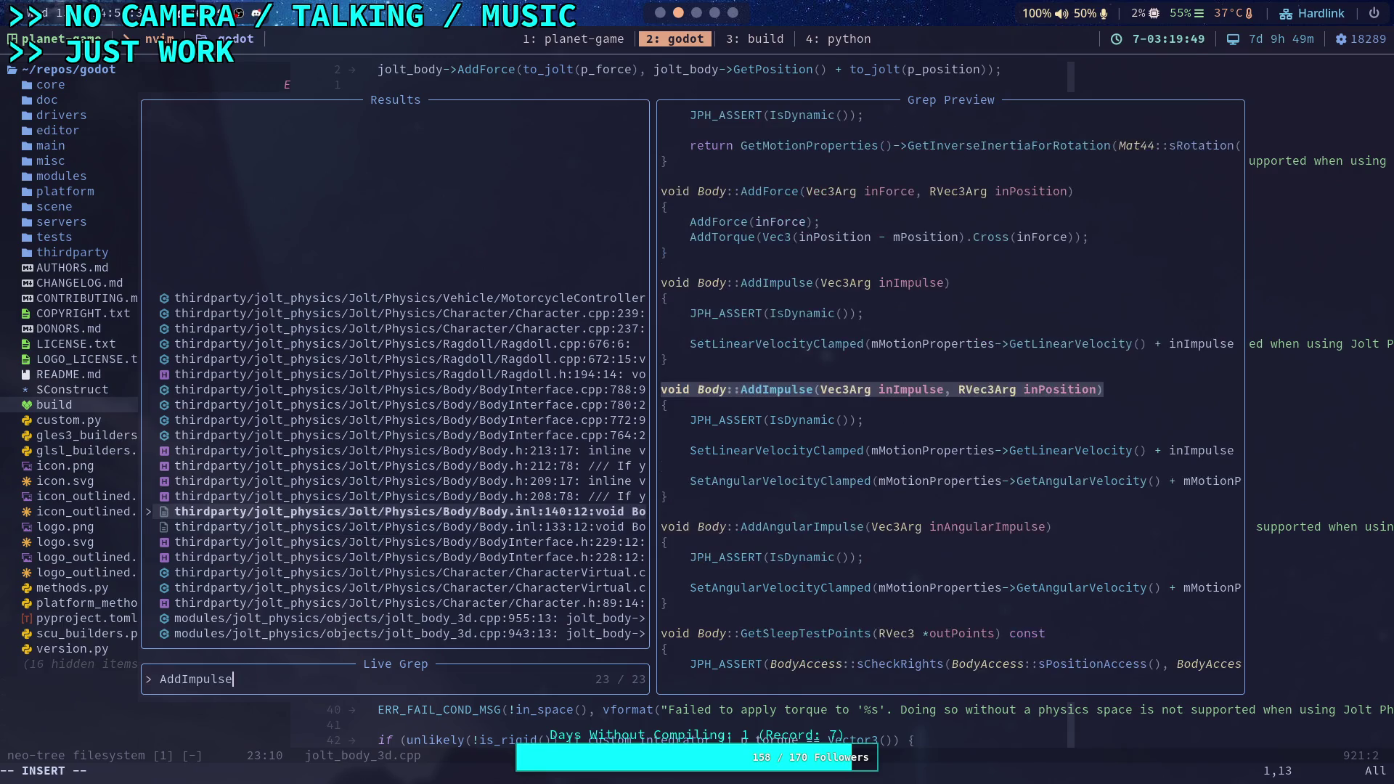
key("Down")
key("Up")
key("Return")
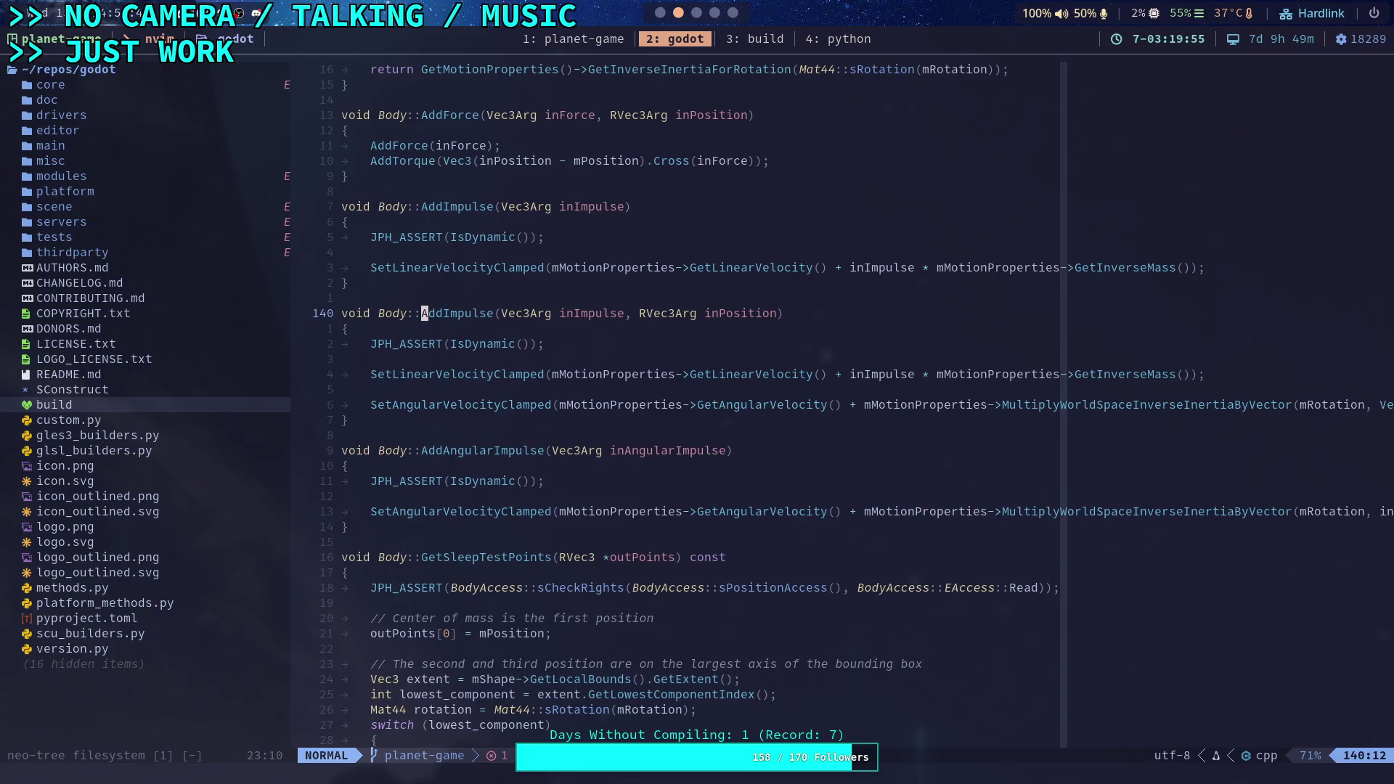
type("/")
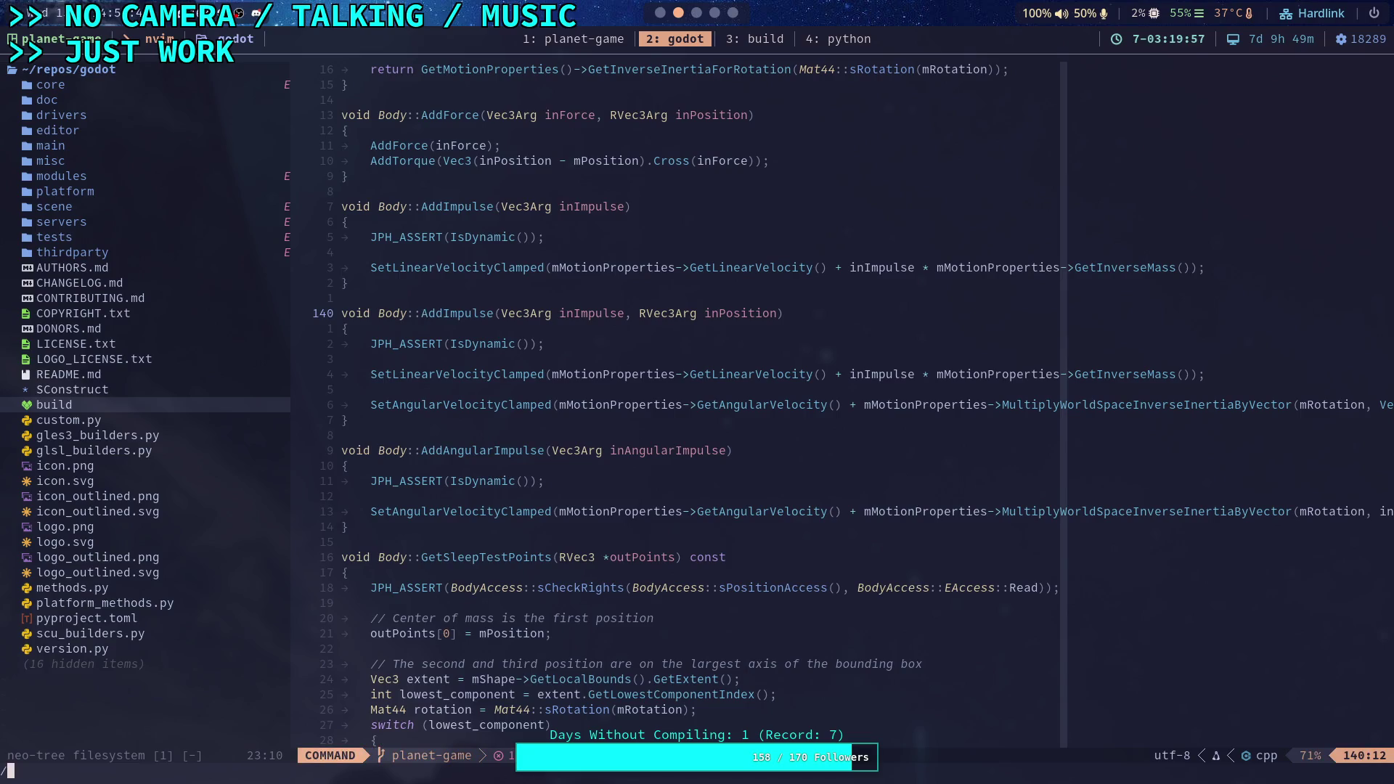
type("SetLinear")
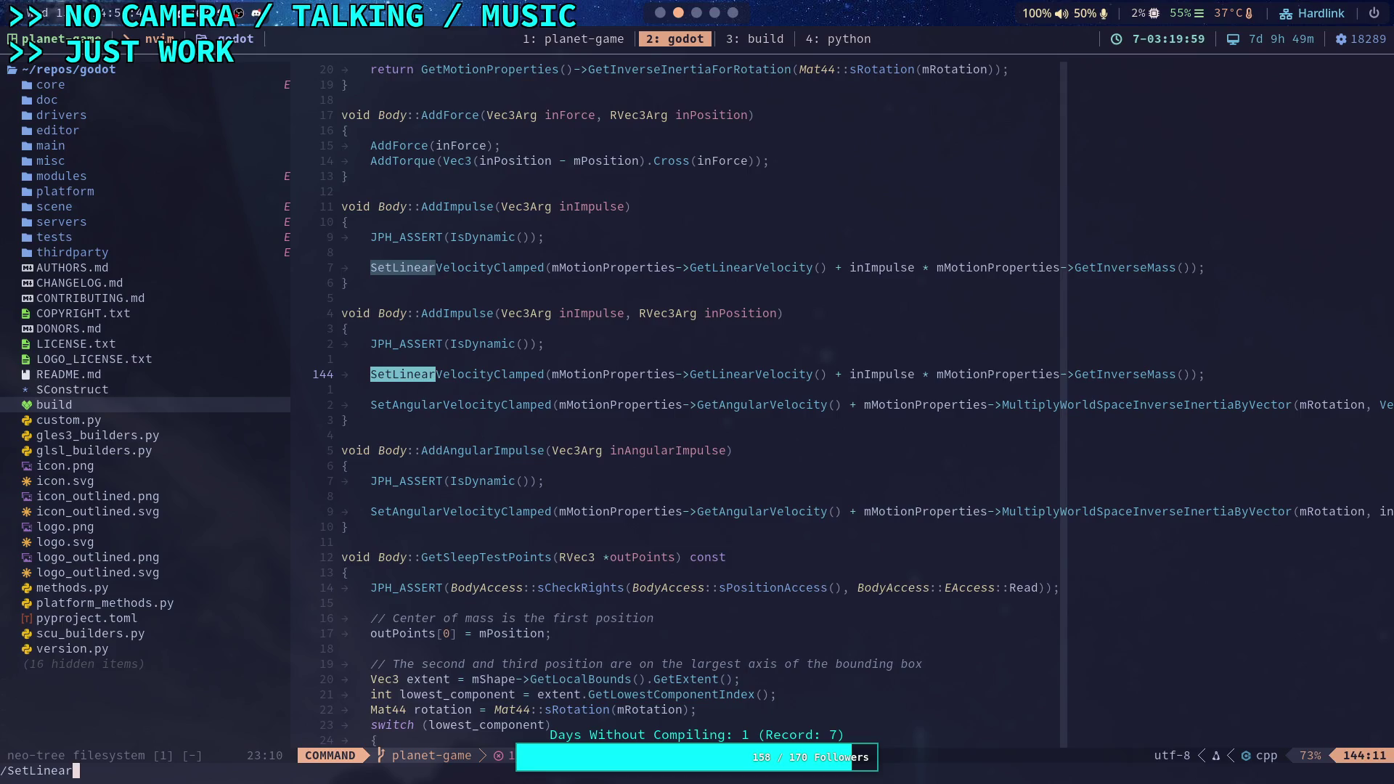
type("VelocityClamped")
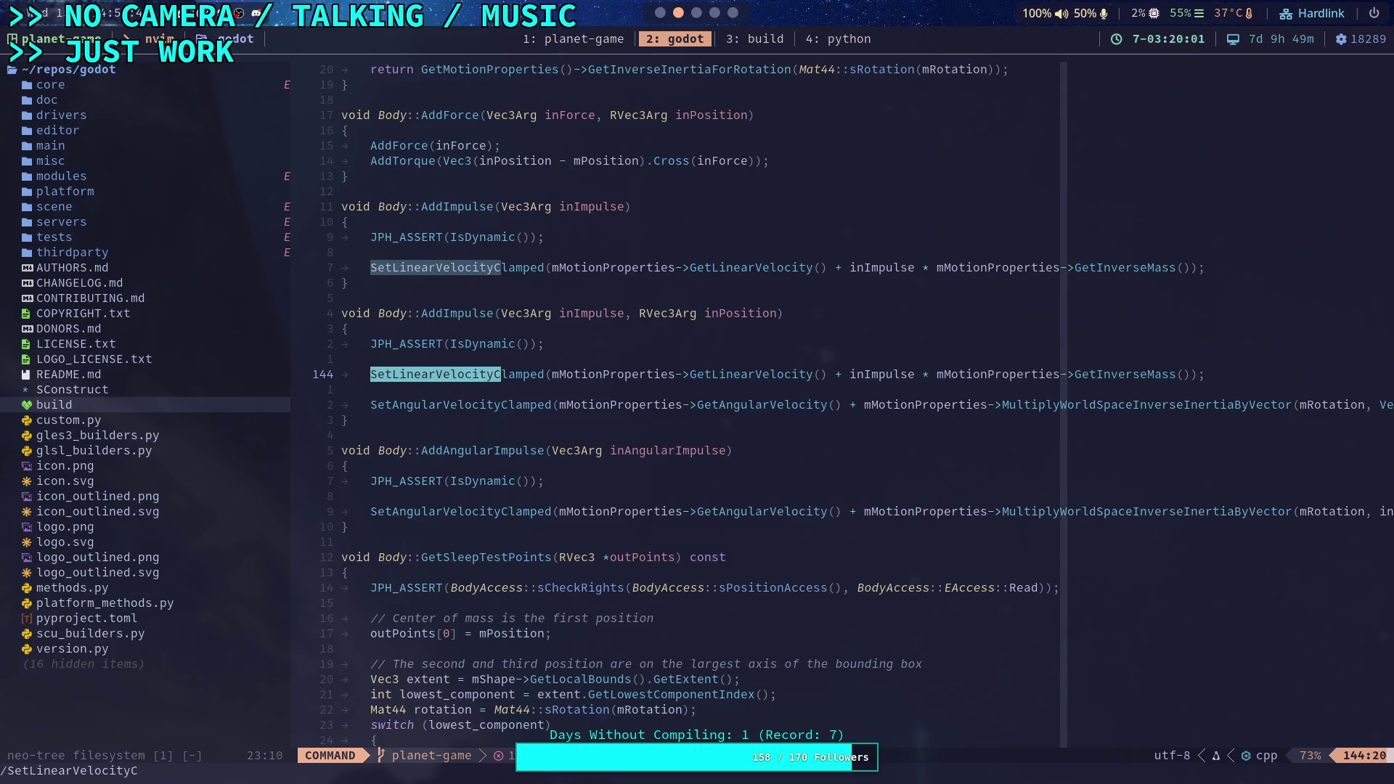
key("Return")
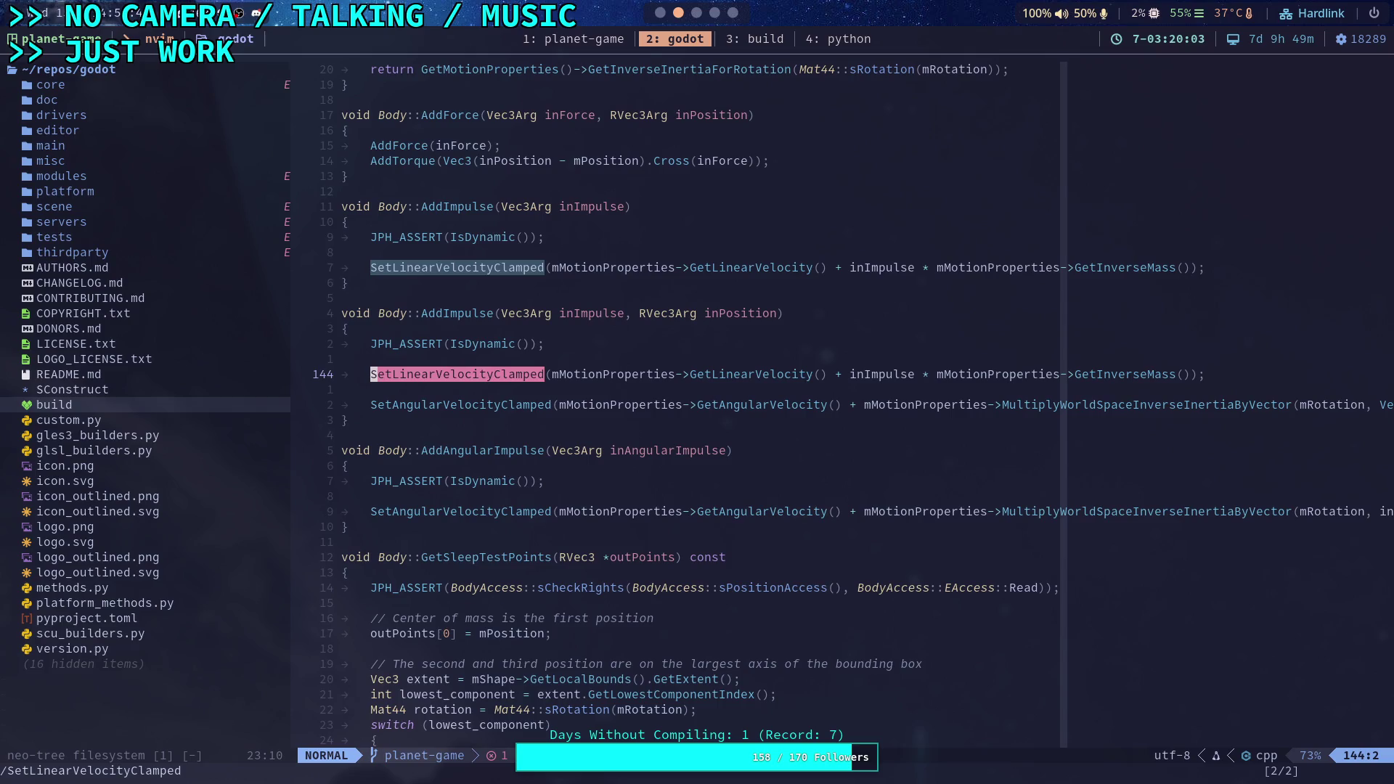
Live-grep SetLinearVelocityClamped and open its declaration in Body.h at line 158
key("space")
type("sg")
type("SetLinear")
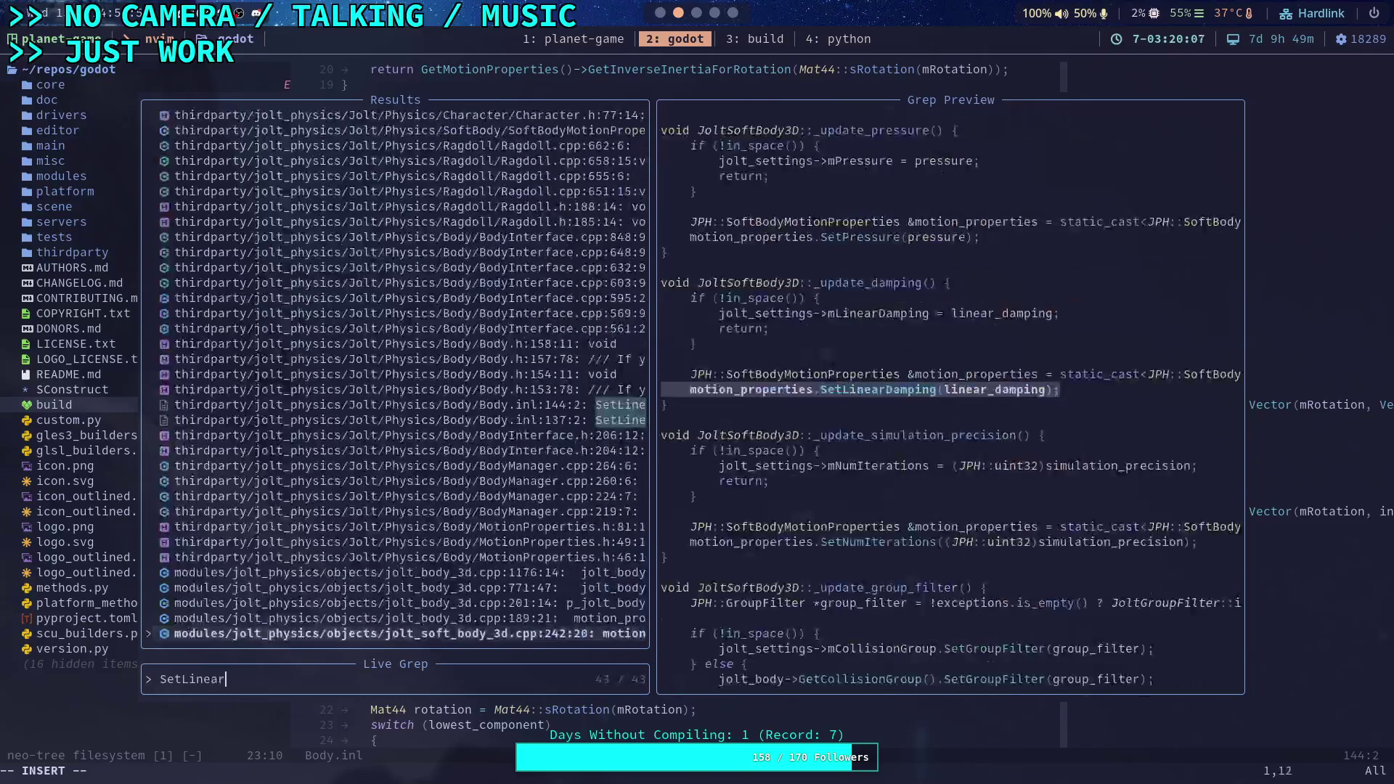
type("VelocityCla")
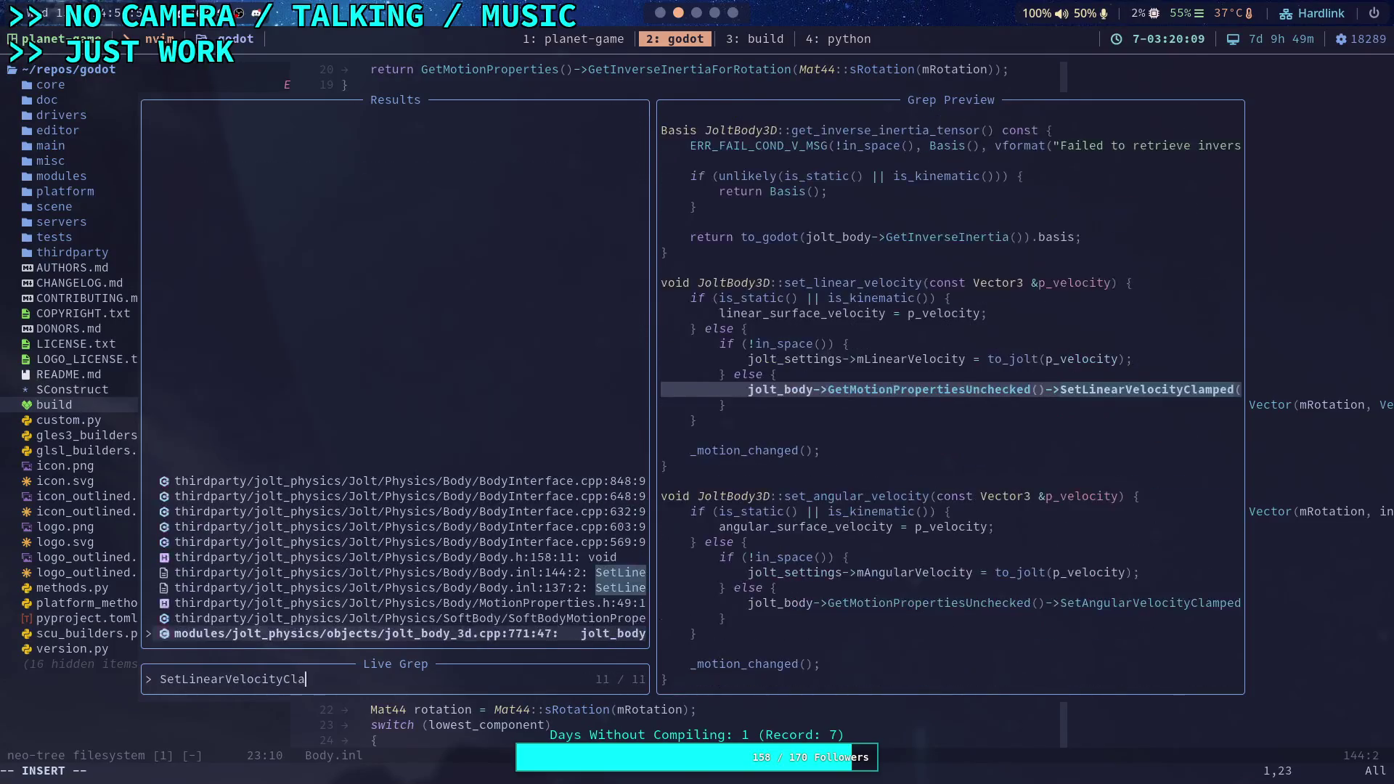
type("mped")
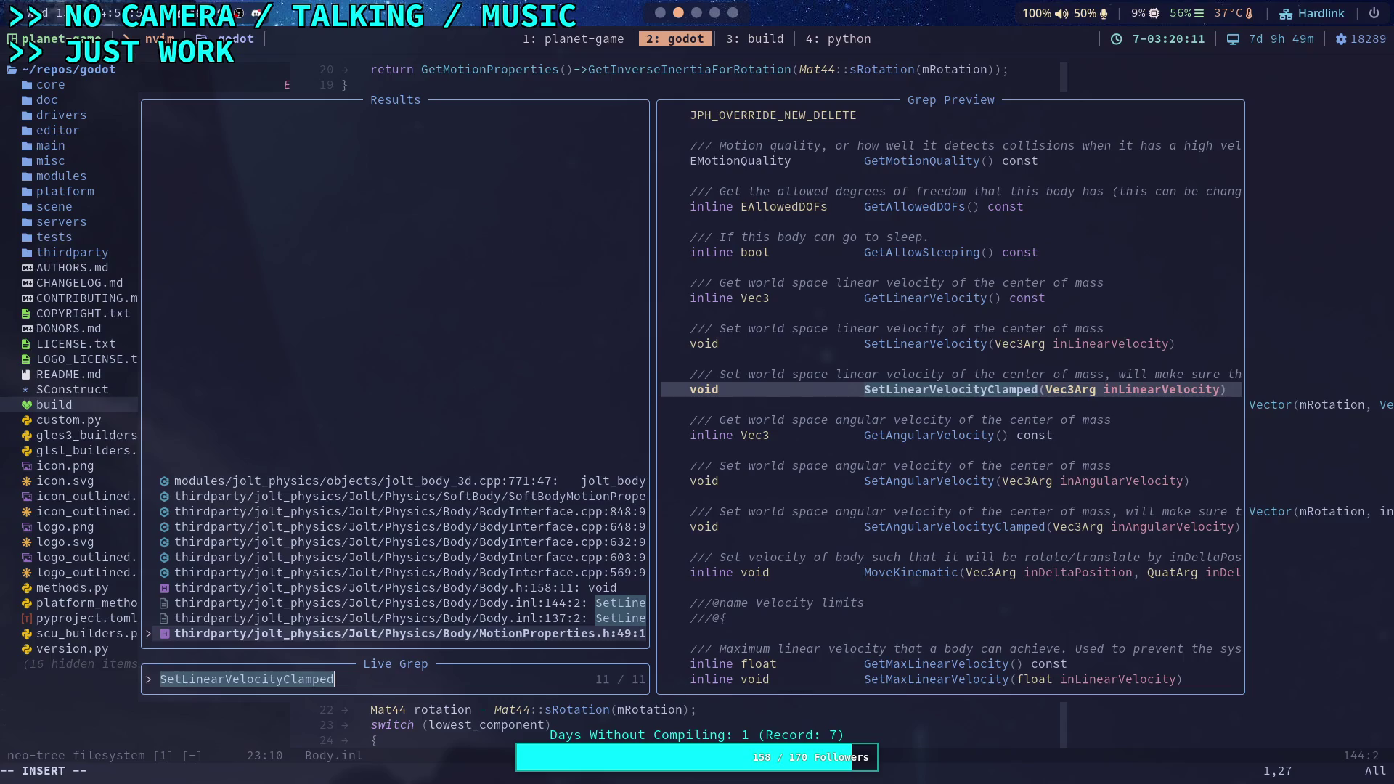
key("Up")
key("Up")
key("Up")
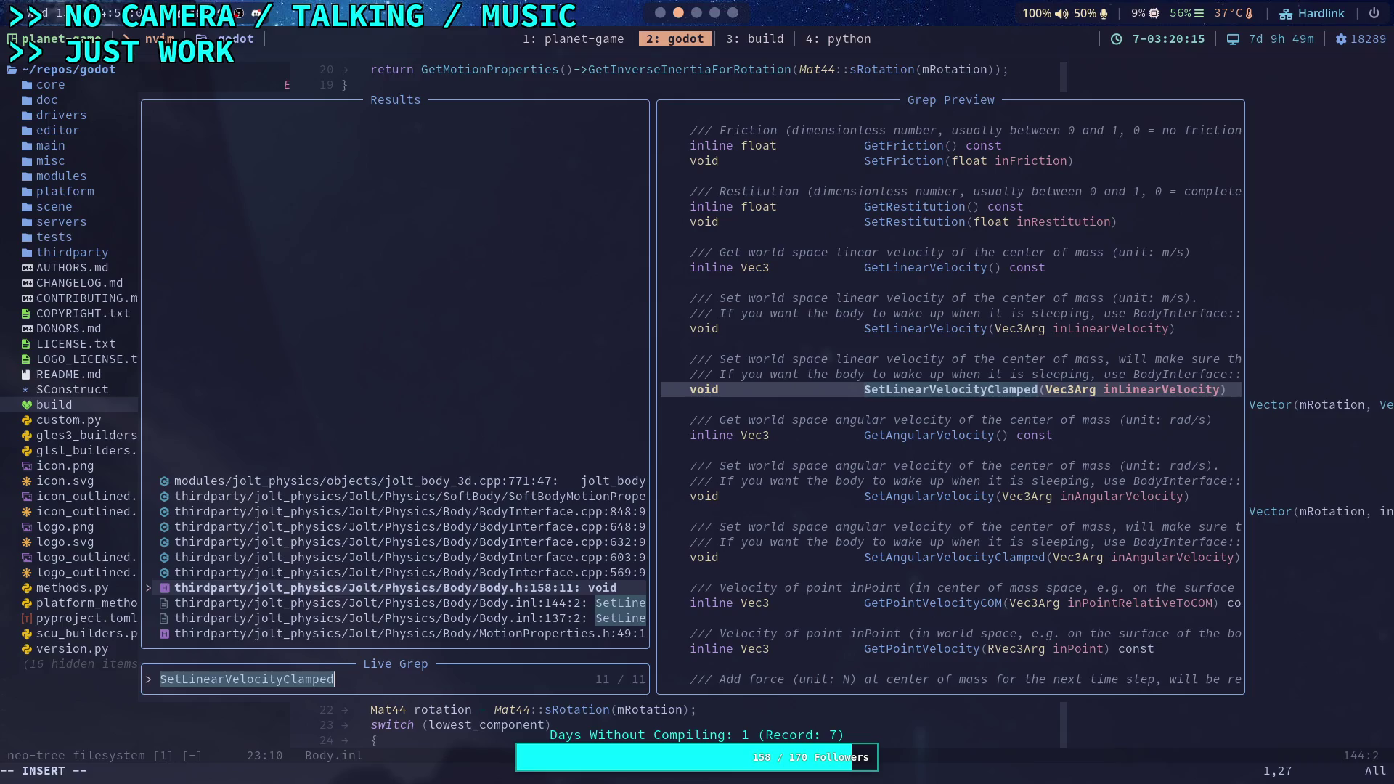
key("Up")
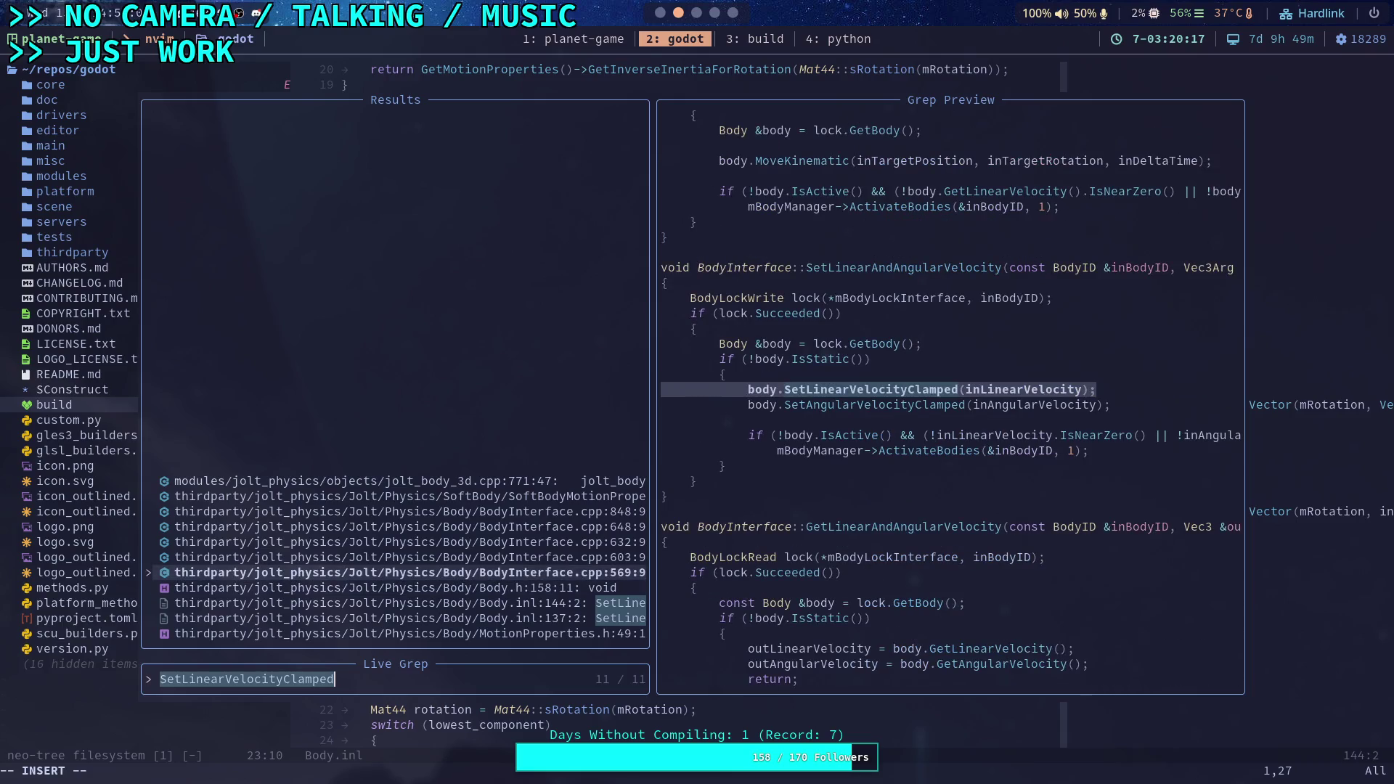
key("Up")
key("Up")
key("Up")
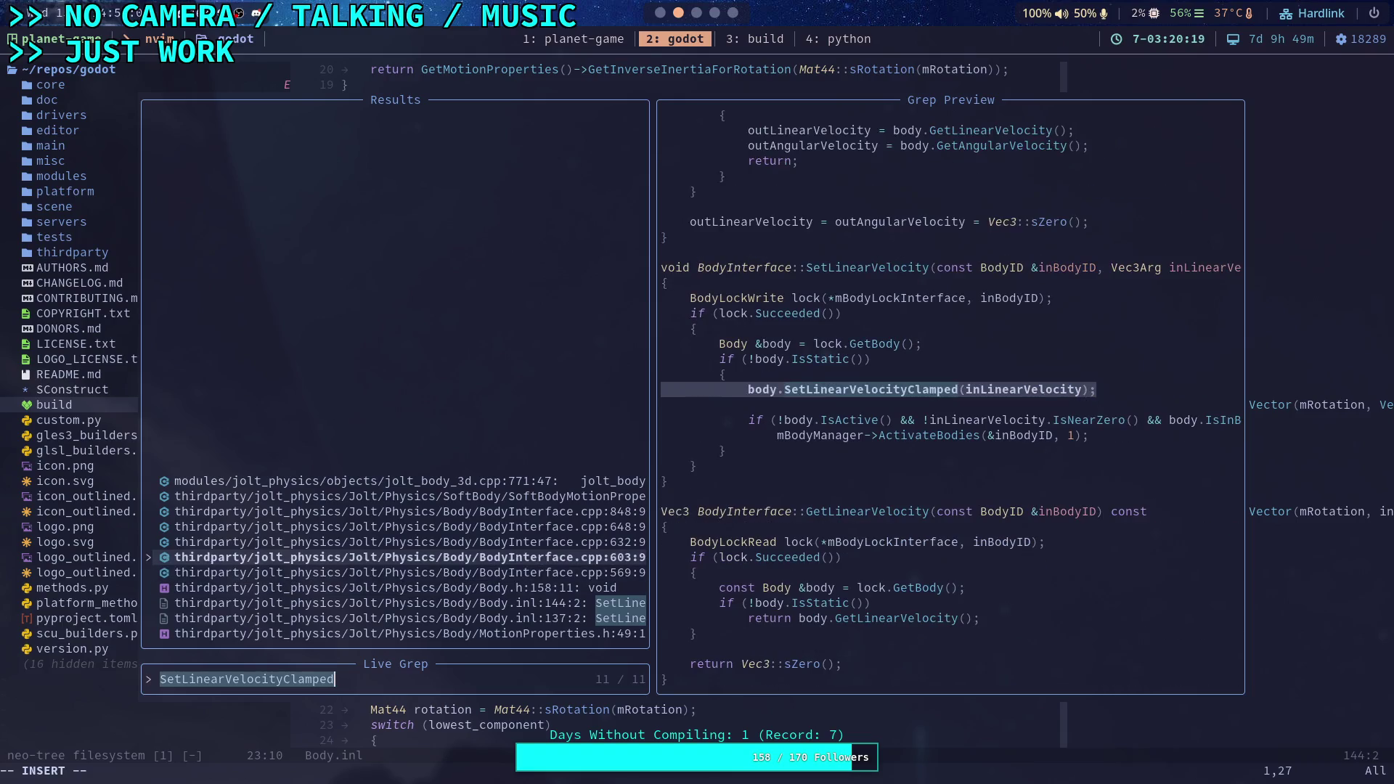
key("Up")
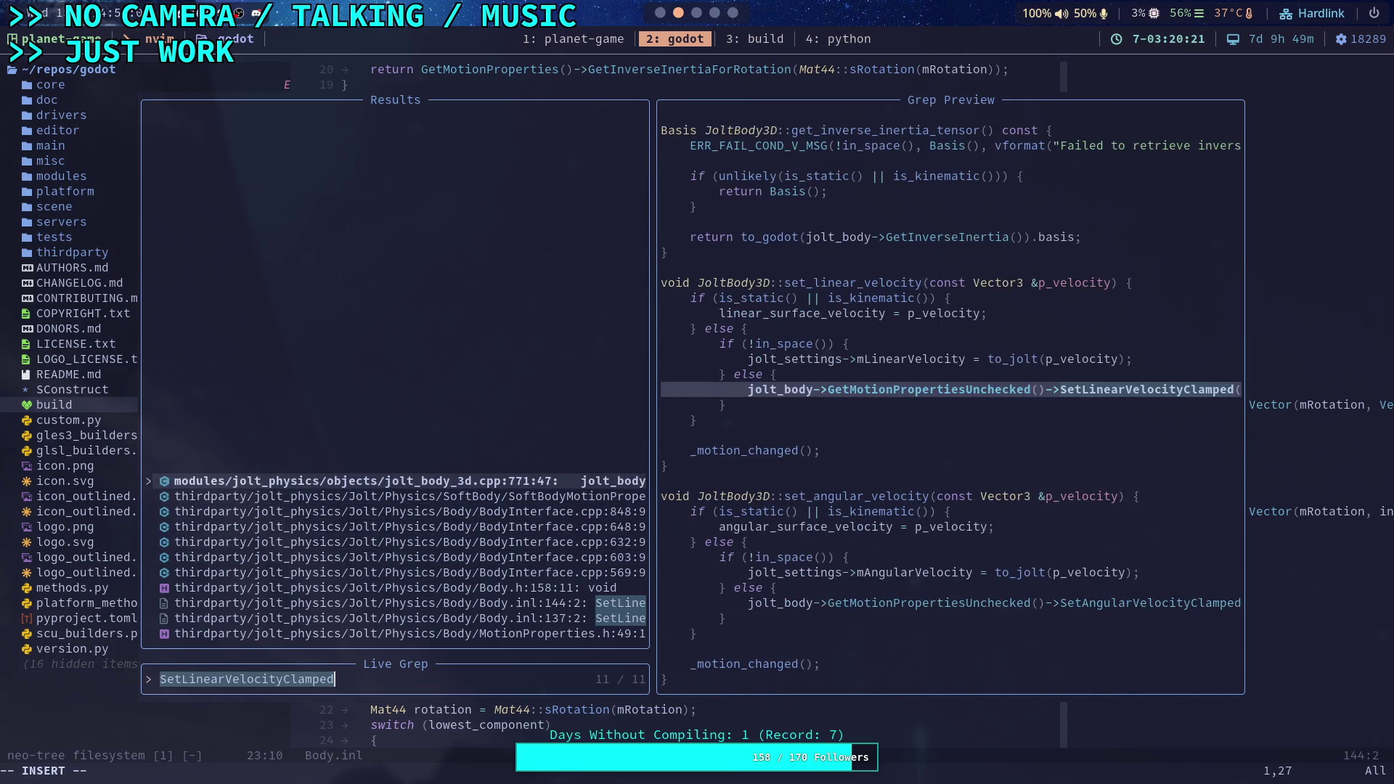
key("Down")
key("Down")
key("Down")
key("Return")
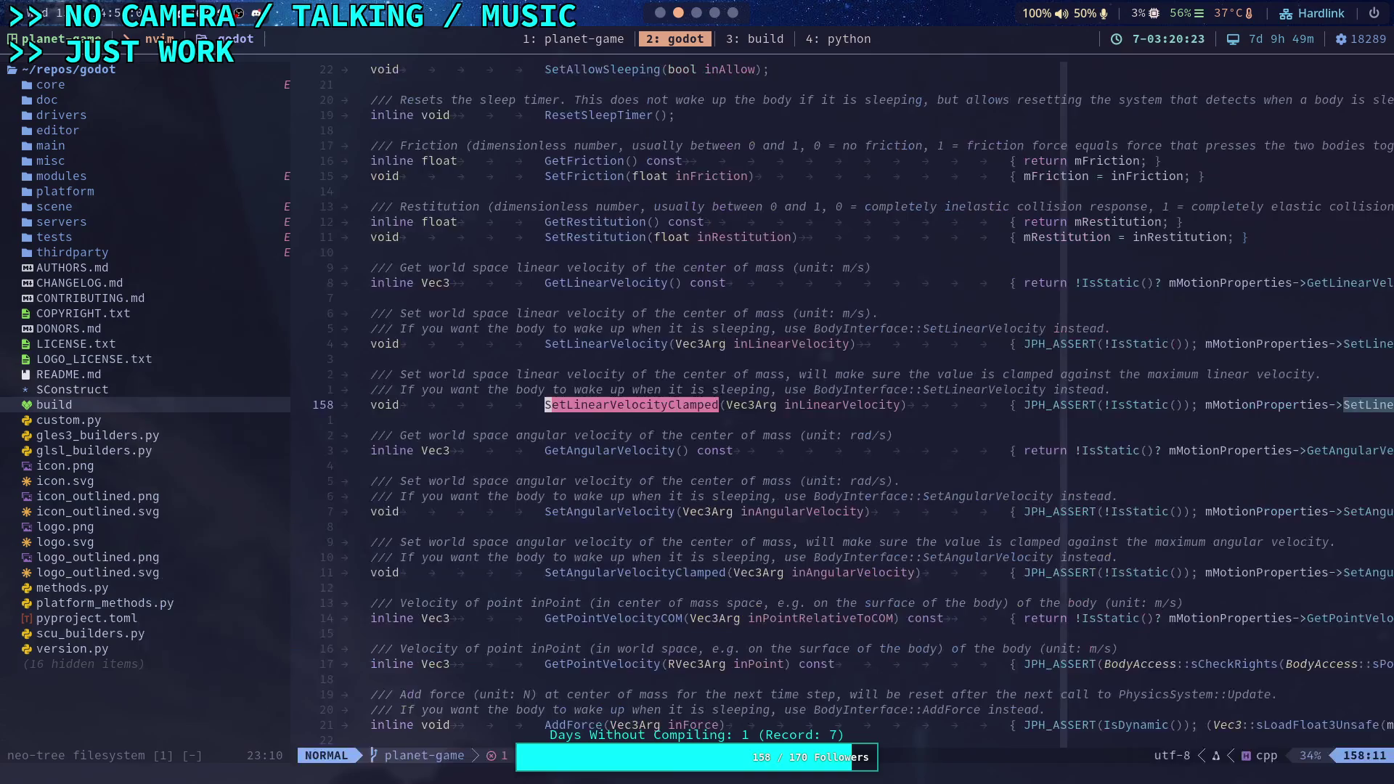
Read along the inline SetLinearVelocityClamped implementation in Body.h
key("l")
key("l")
key("l")
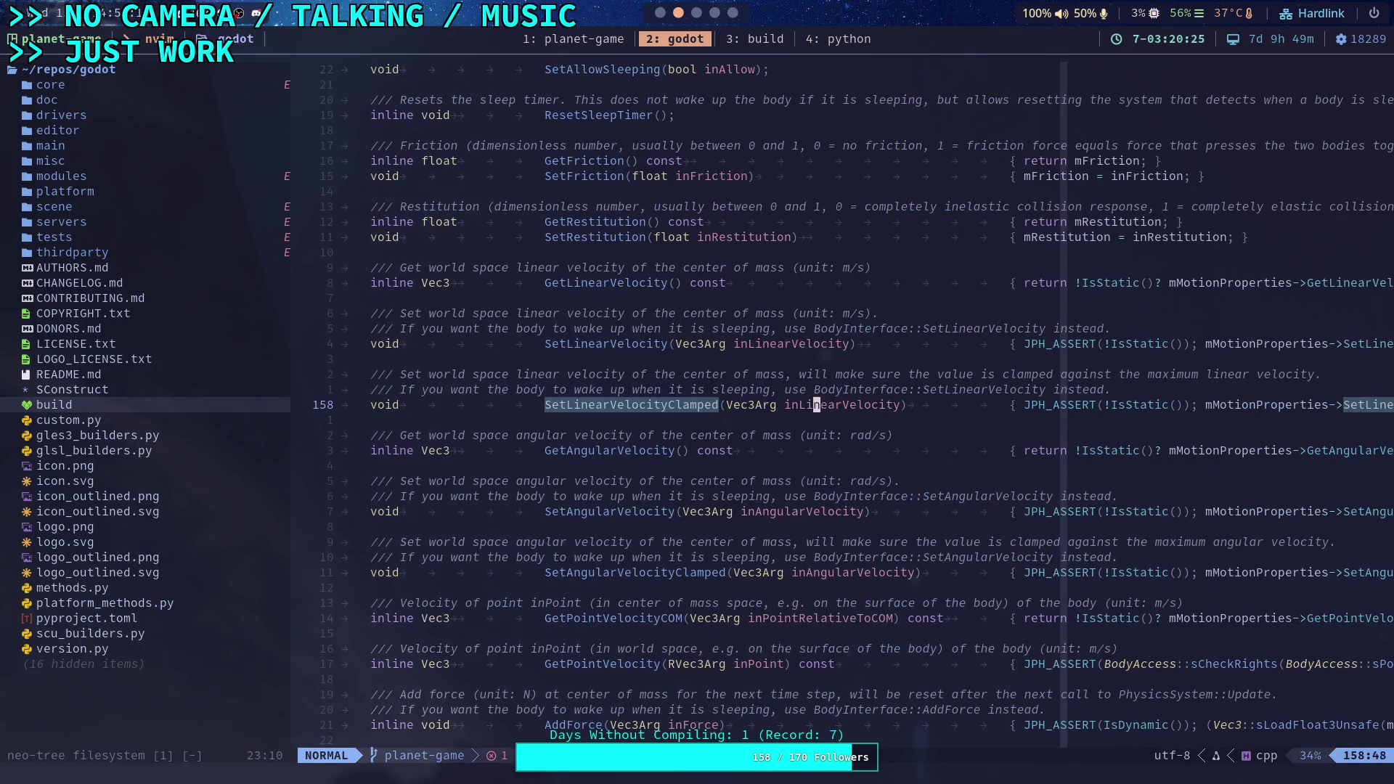
key("l")
key("l")
key("l")
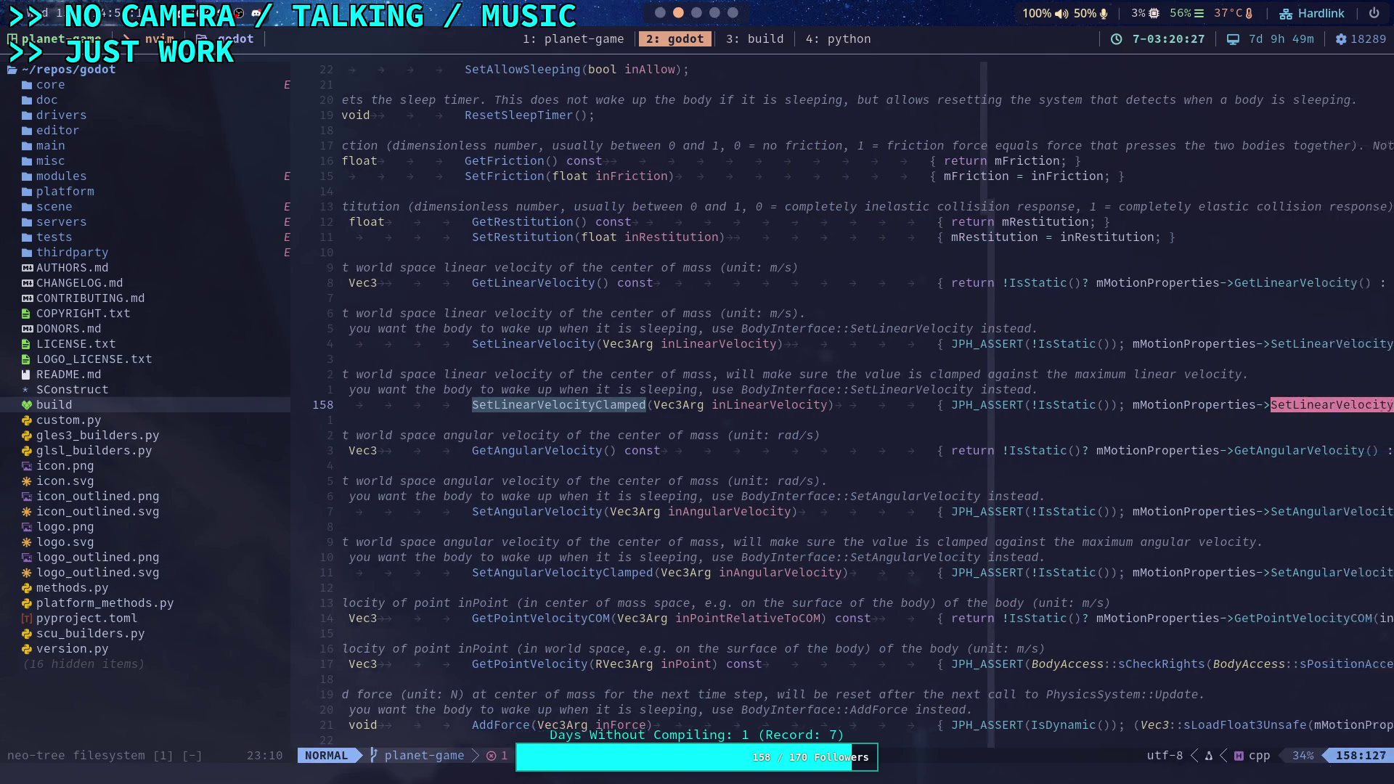
key("l")
key("l")
key("l")
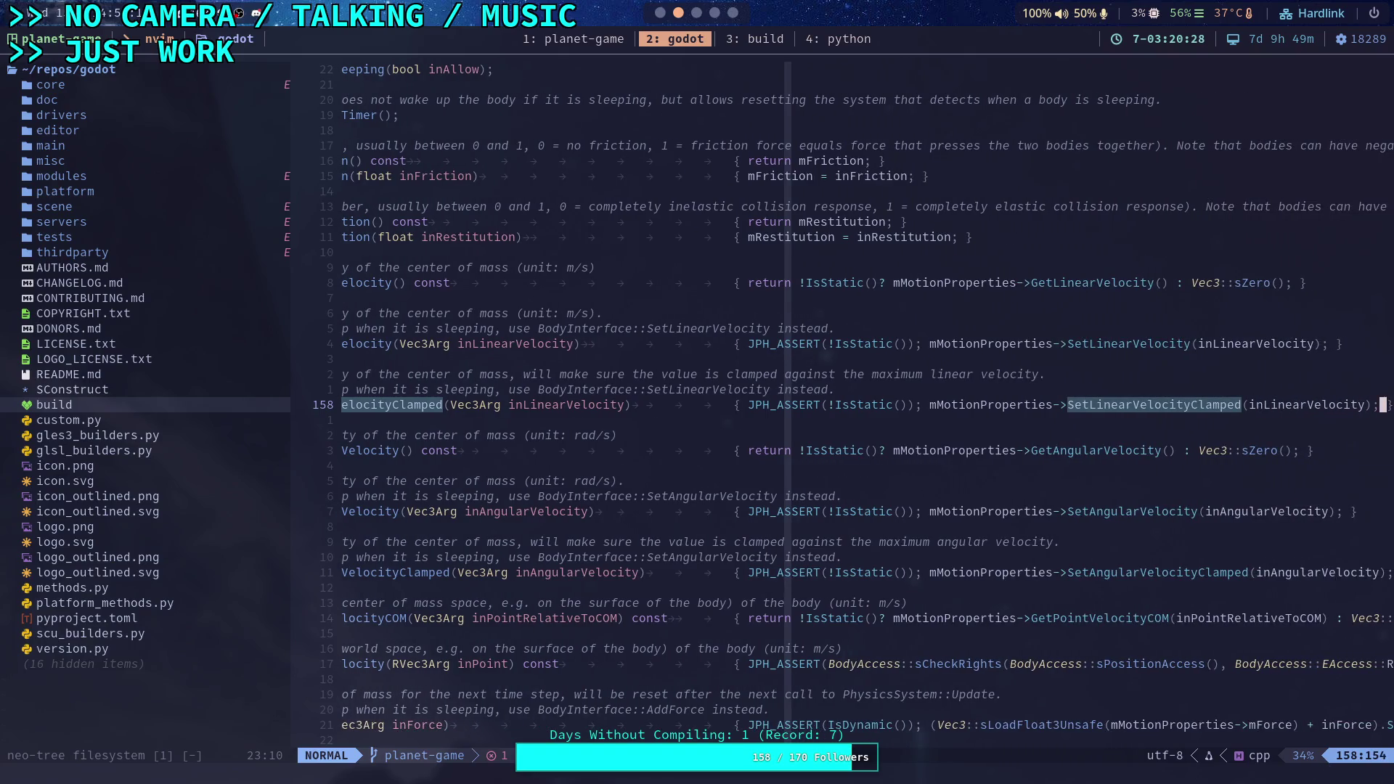
key("h")
key("h")
key("h")
key("0")
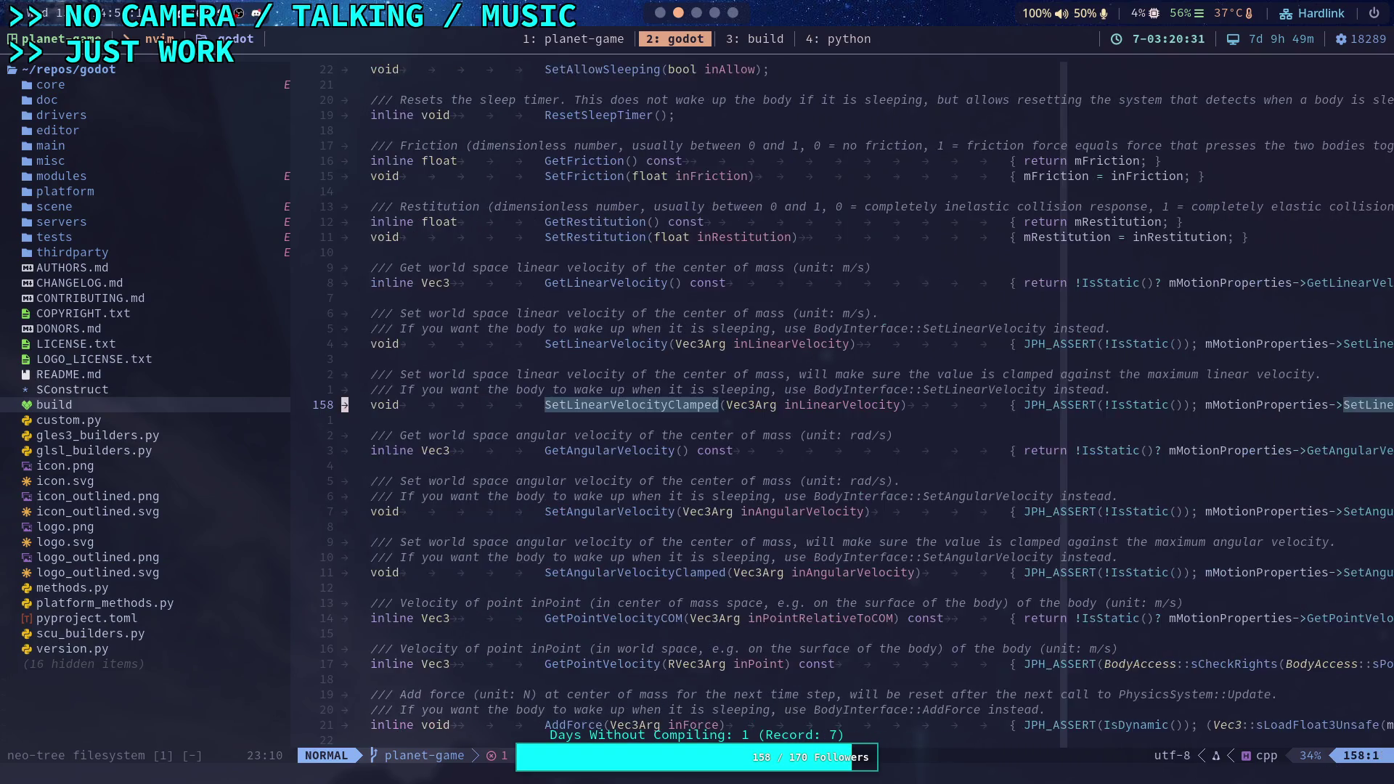
Open MotionProperties.h at line 49 and read the SetLinearVelocityClamped definition
key("space")
type("fgSetLiear")
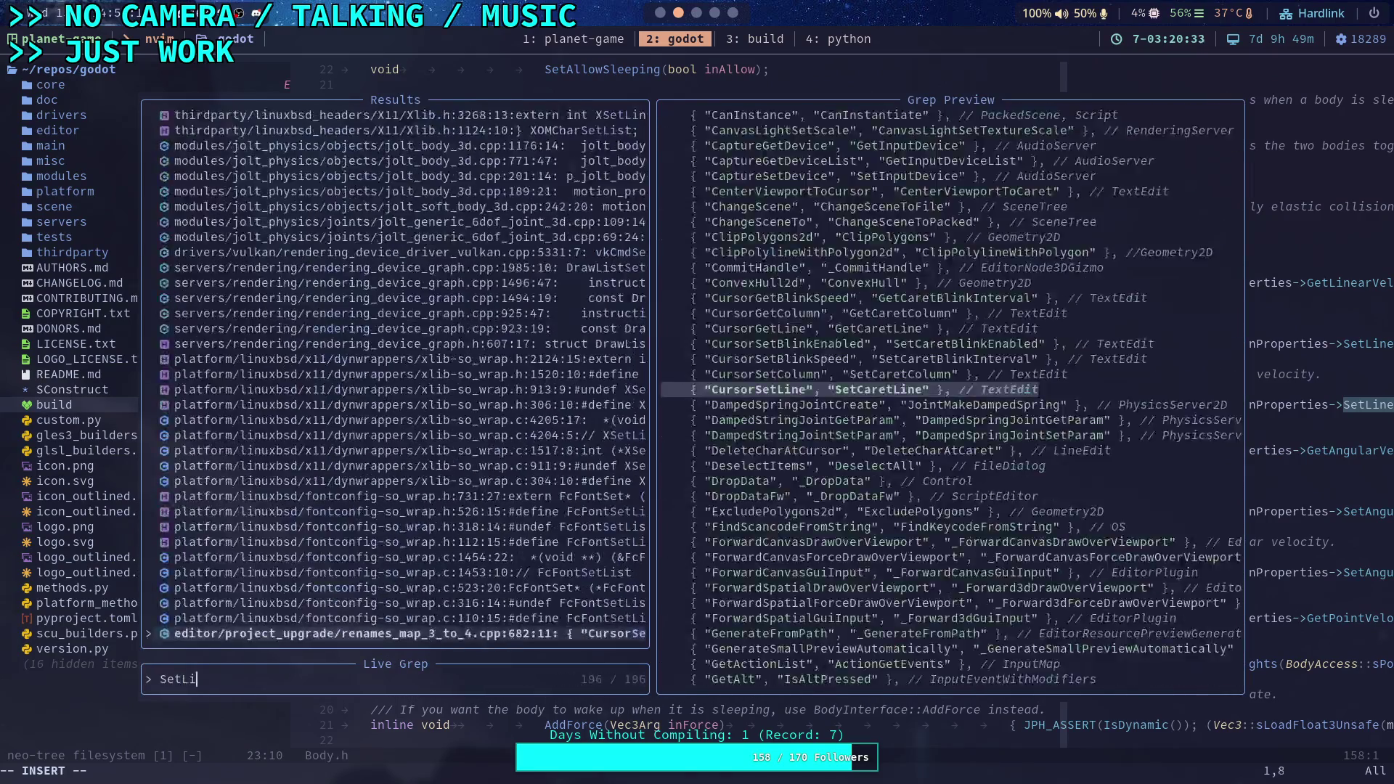
key("BackSpace")
key("BackSpace")
key("BackSpace")
type("near")
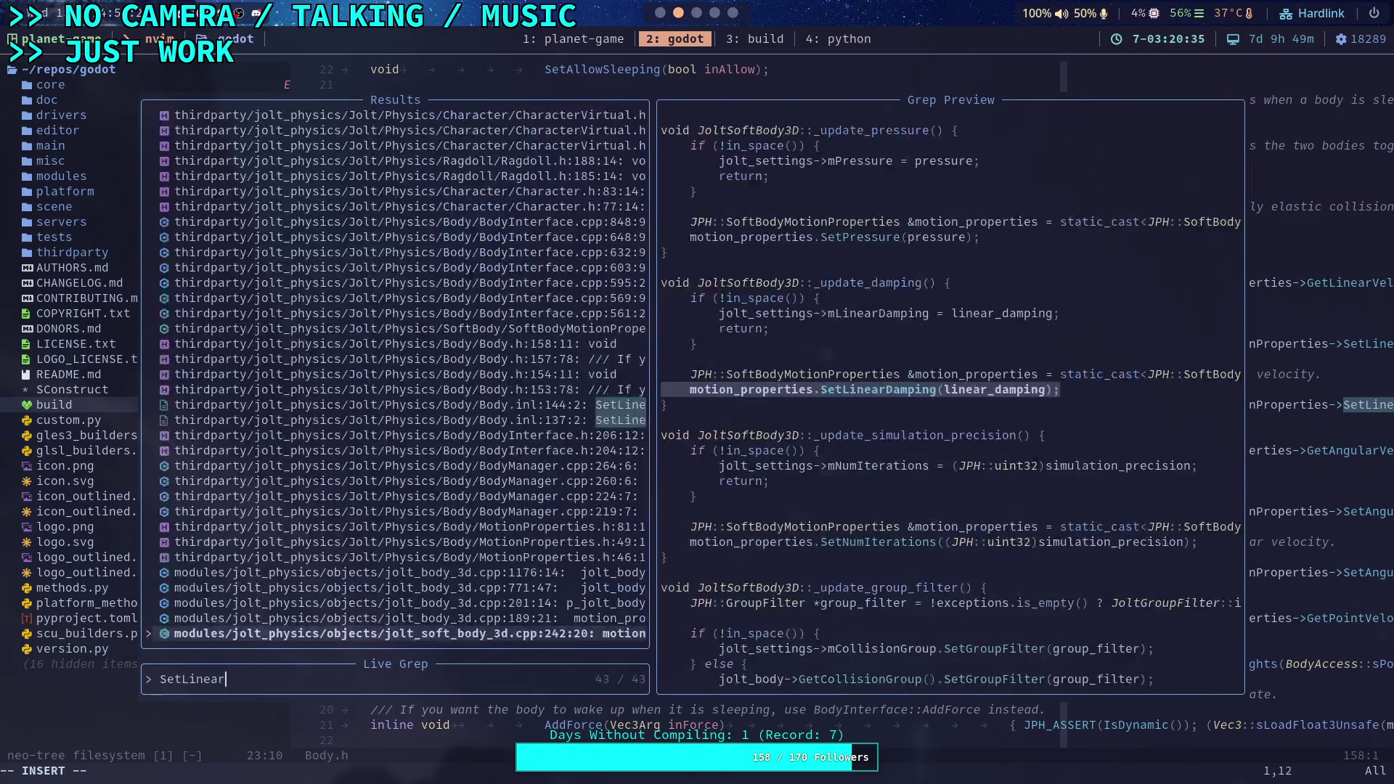
type("VelocityClamped")
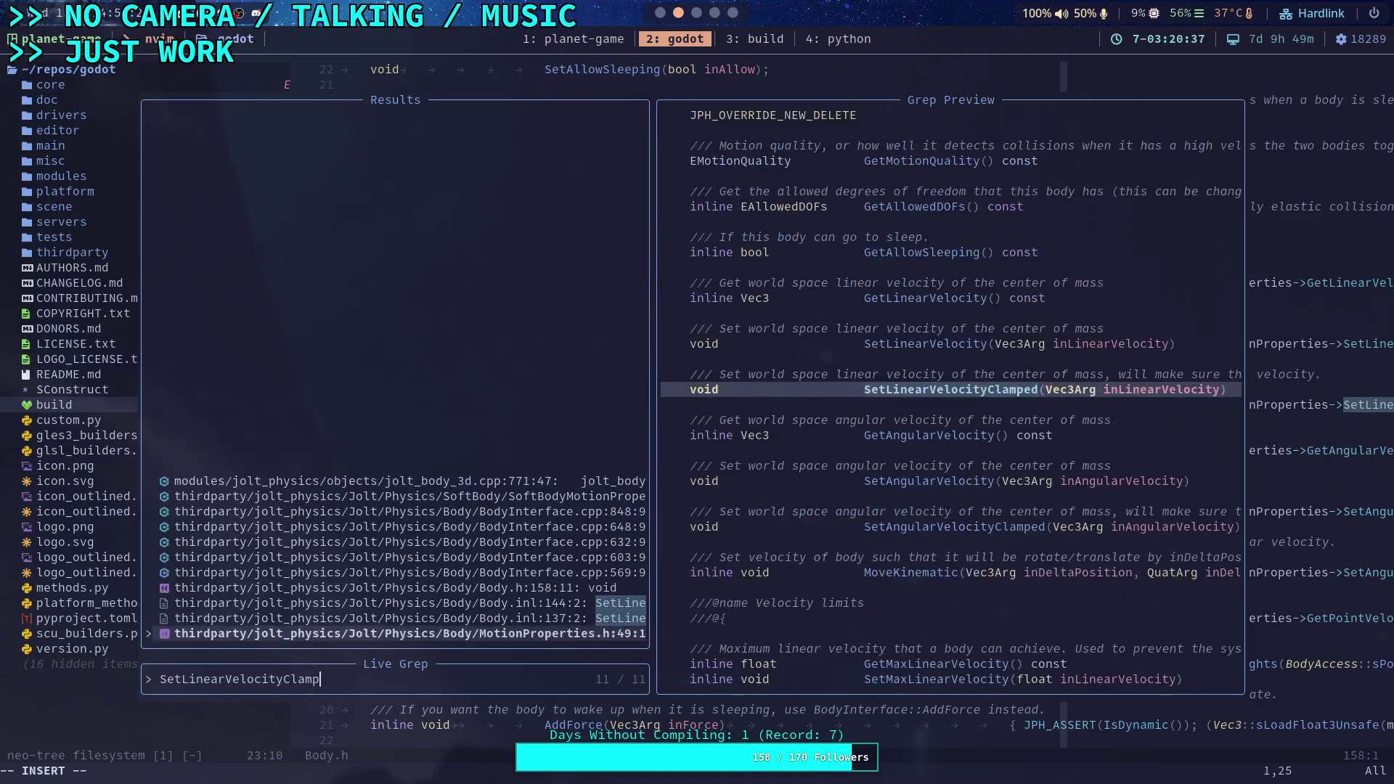
key("Up")
key("Up")
key("Up")
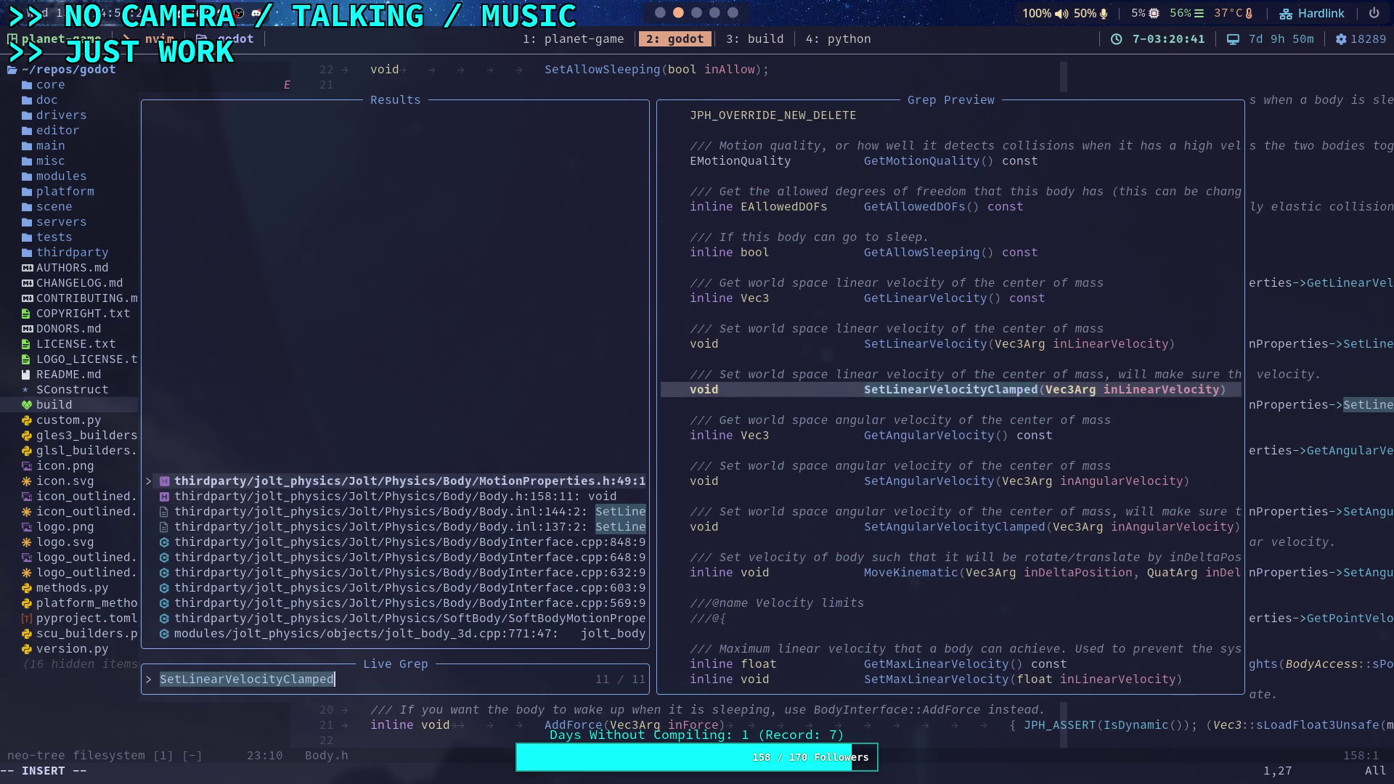
key("Return")
key("l")
key("l")
key("l")
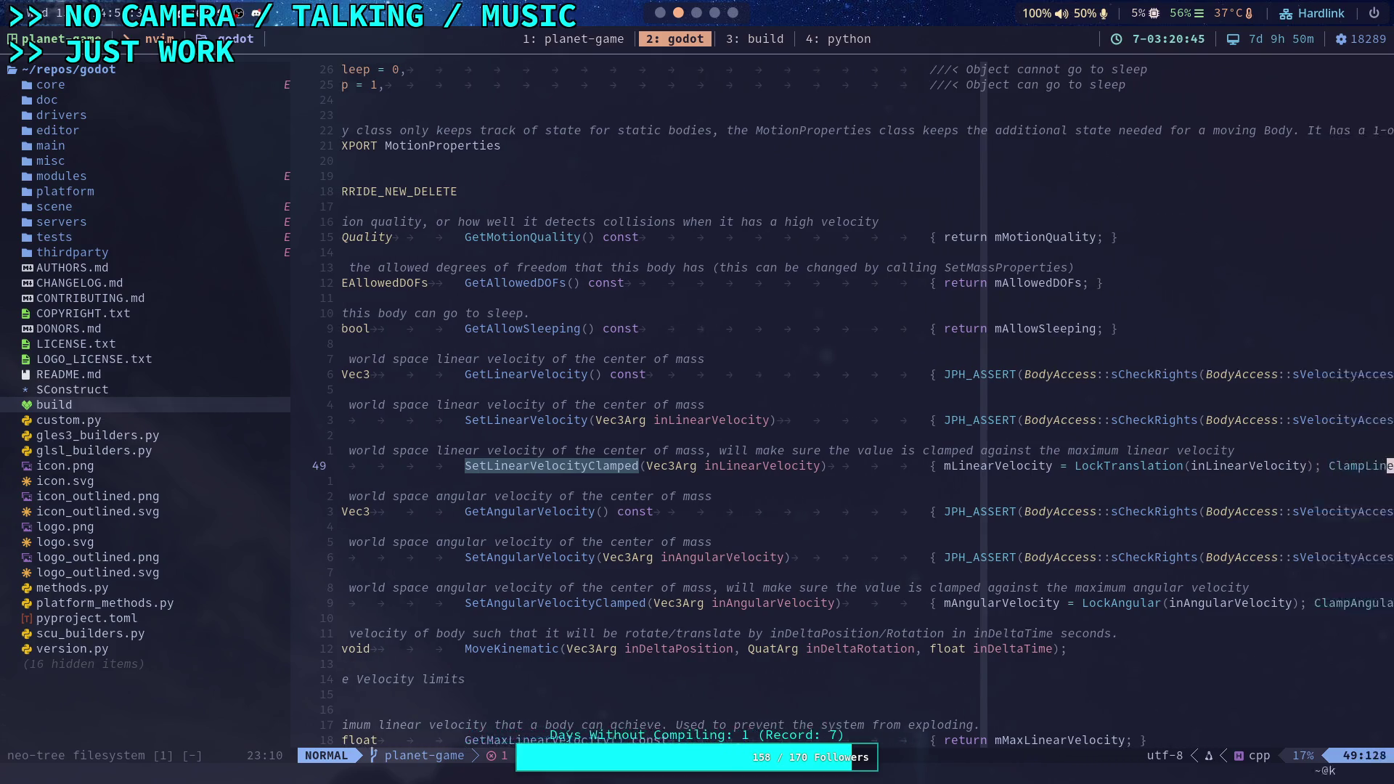
key("l")
key("l")
key("l")
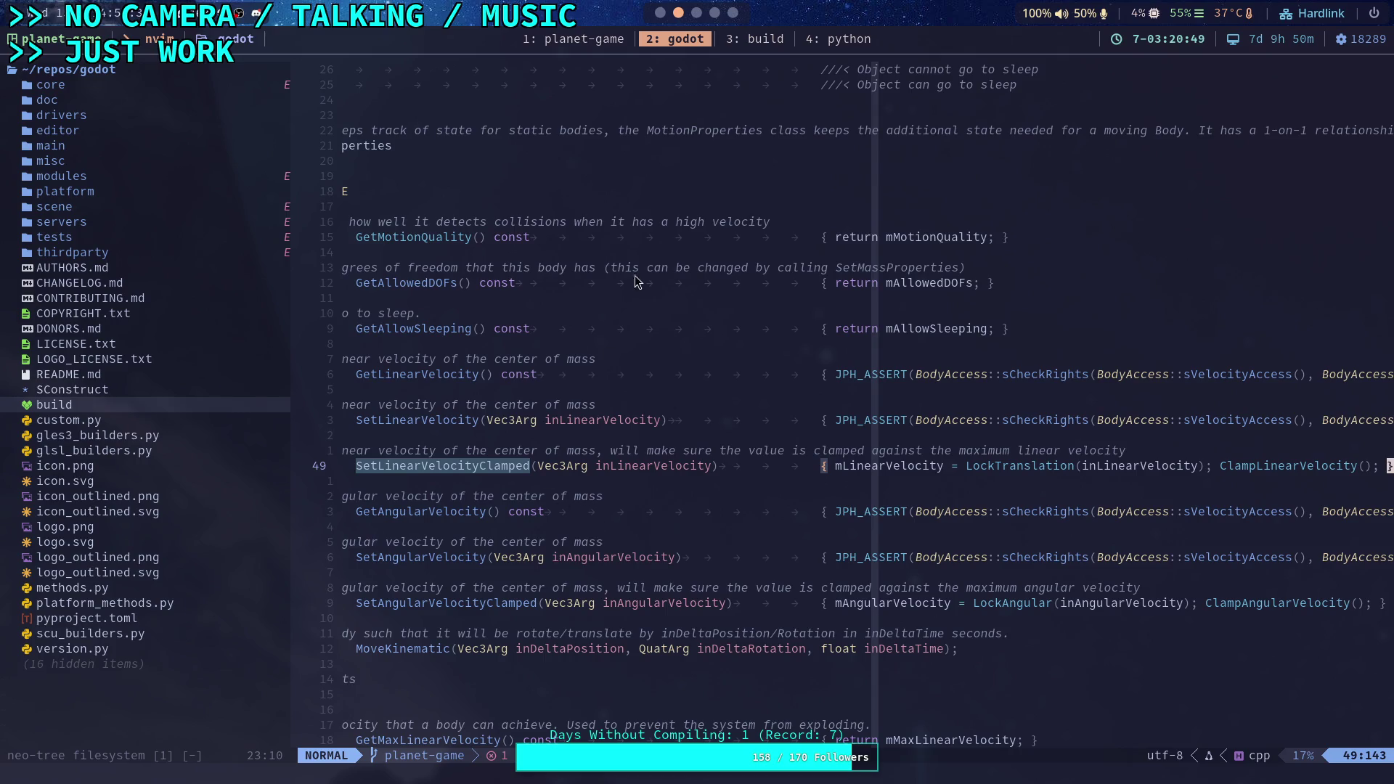
Glance at the planet-game git diff and Crawler Bot notes, then return to Godot
left_click(601, 45)
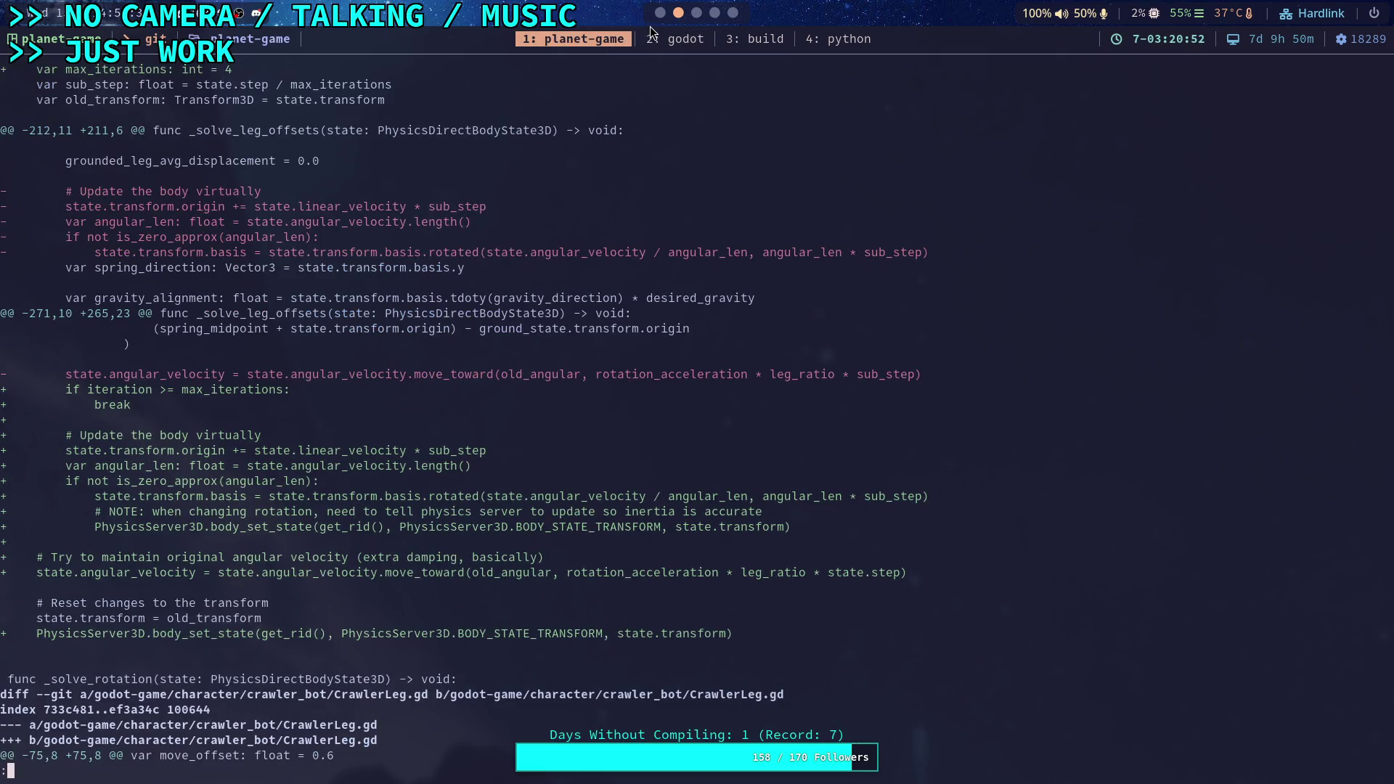
left_click(697, 13)
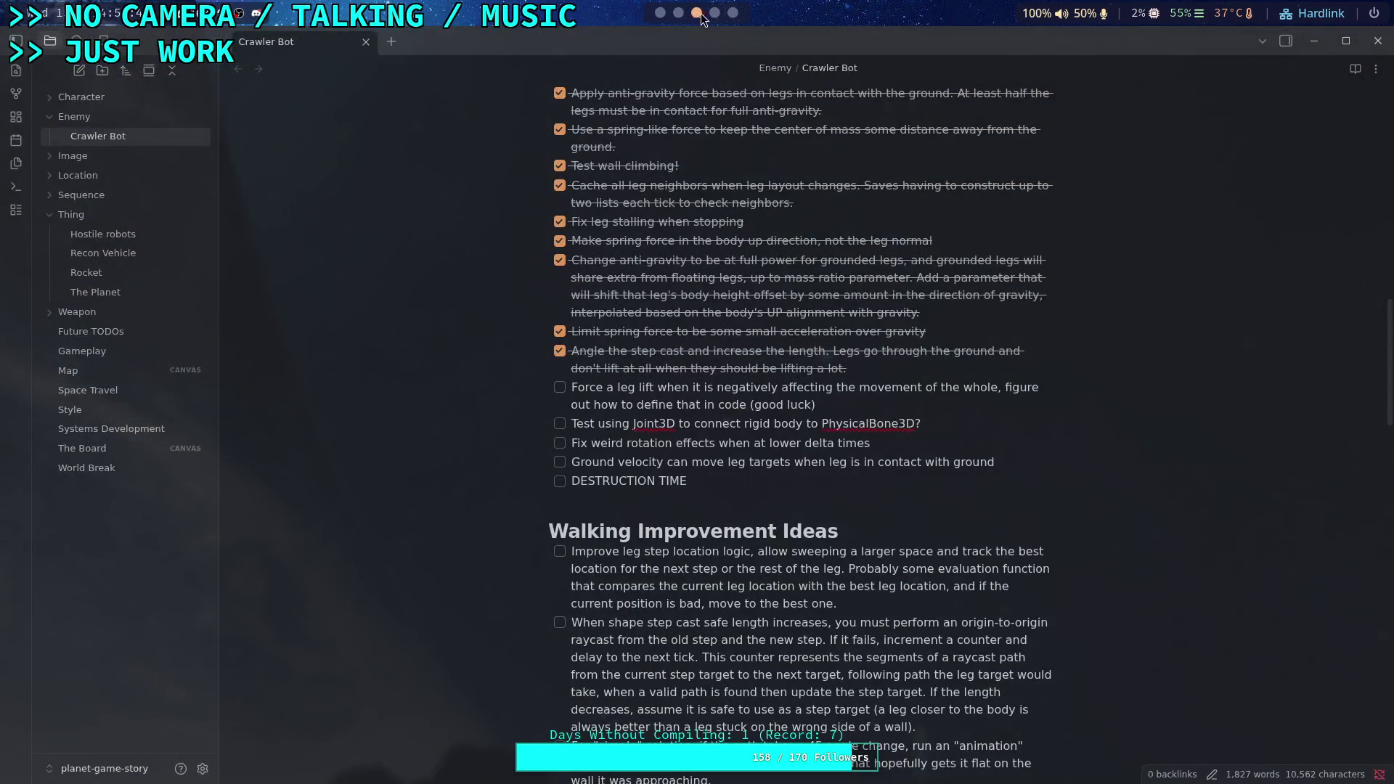
scroll(698, 13, "up", 1)
left_click(662, 13)
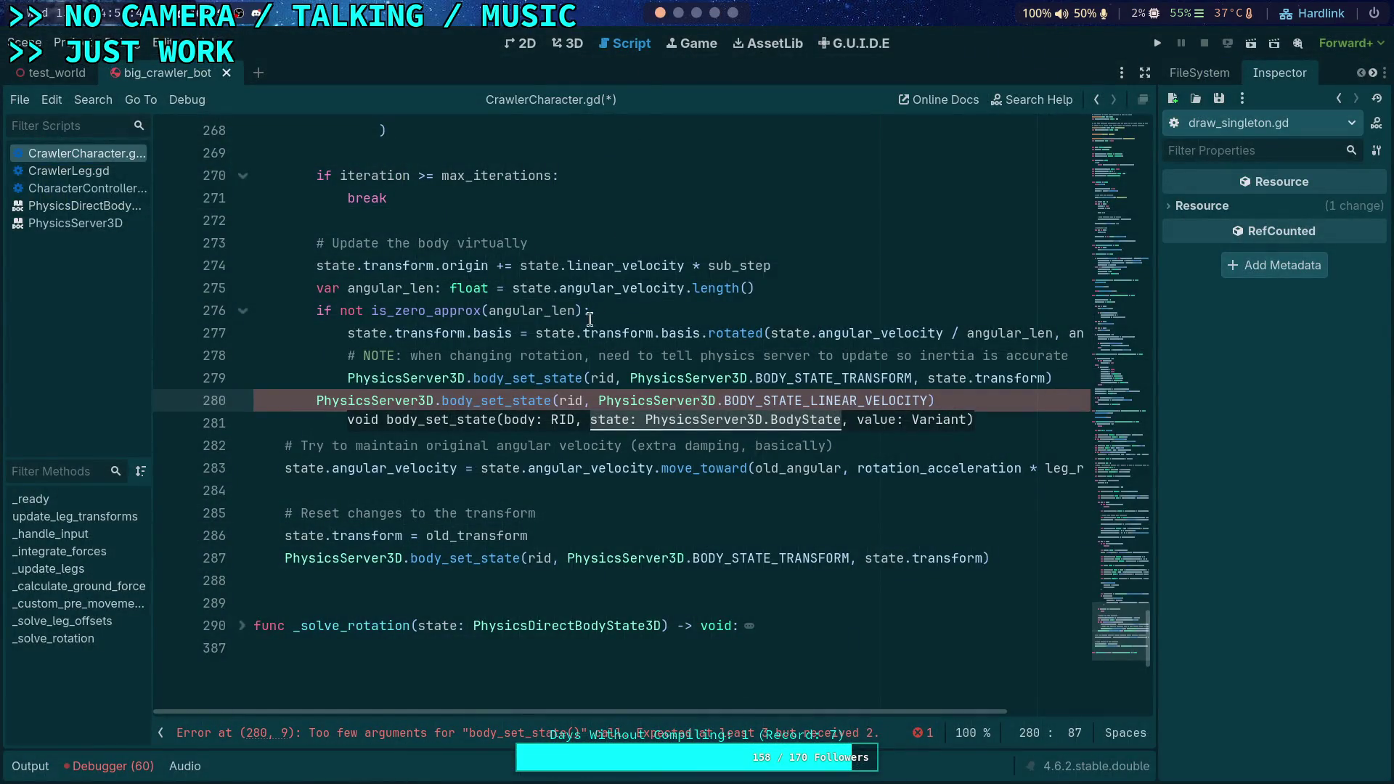
Comment out the broken body_set_state call on line 280
left_click(319, 414)
left_click(317, 403)
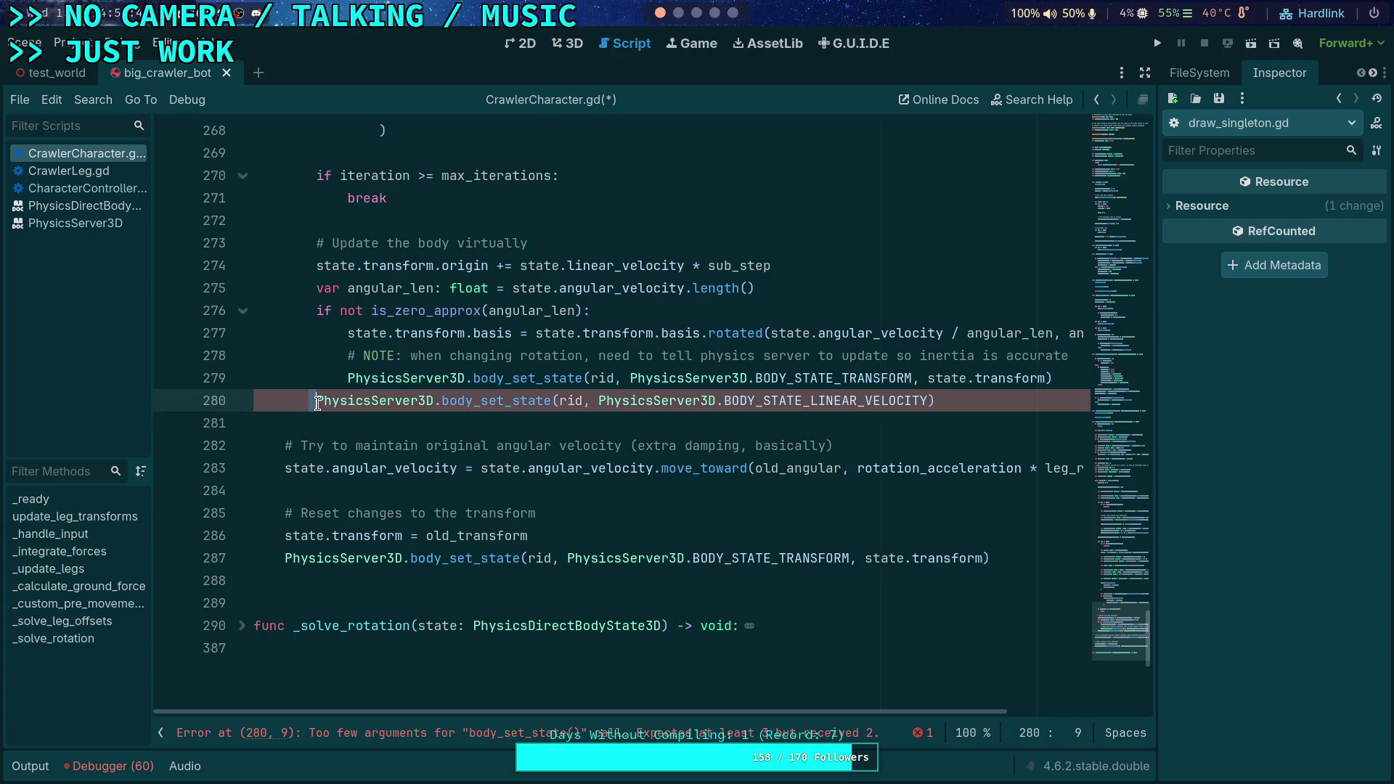
type("#")
Set a breakpoint on line 235 and run the project until it pauses there
scroll(537, 587, "up", 3)
scroll(537, 587, "up", 10)
scroll(491, 513, "down", 3)
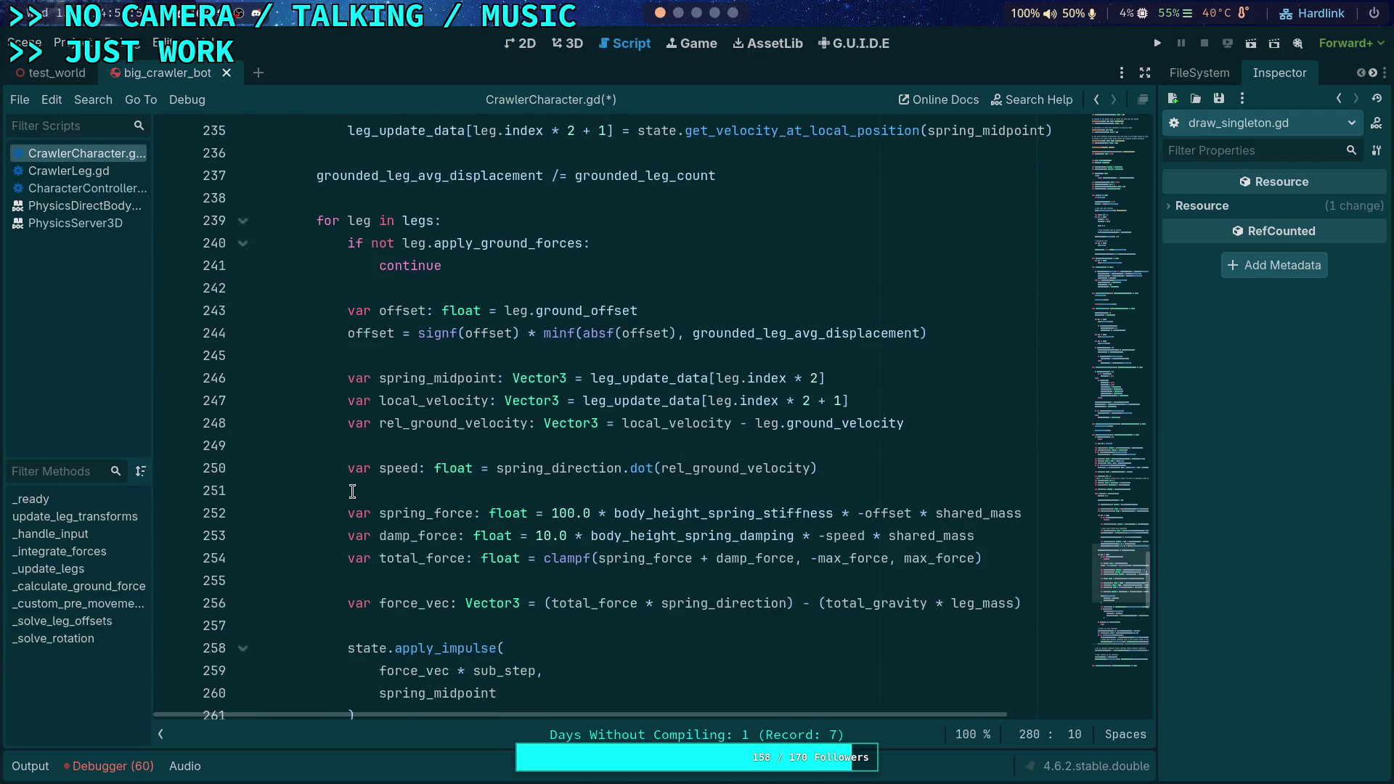
scroll(353, 492, "up", 8)
scroll(352, 492, "down", 2)
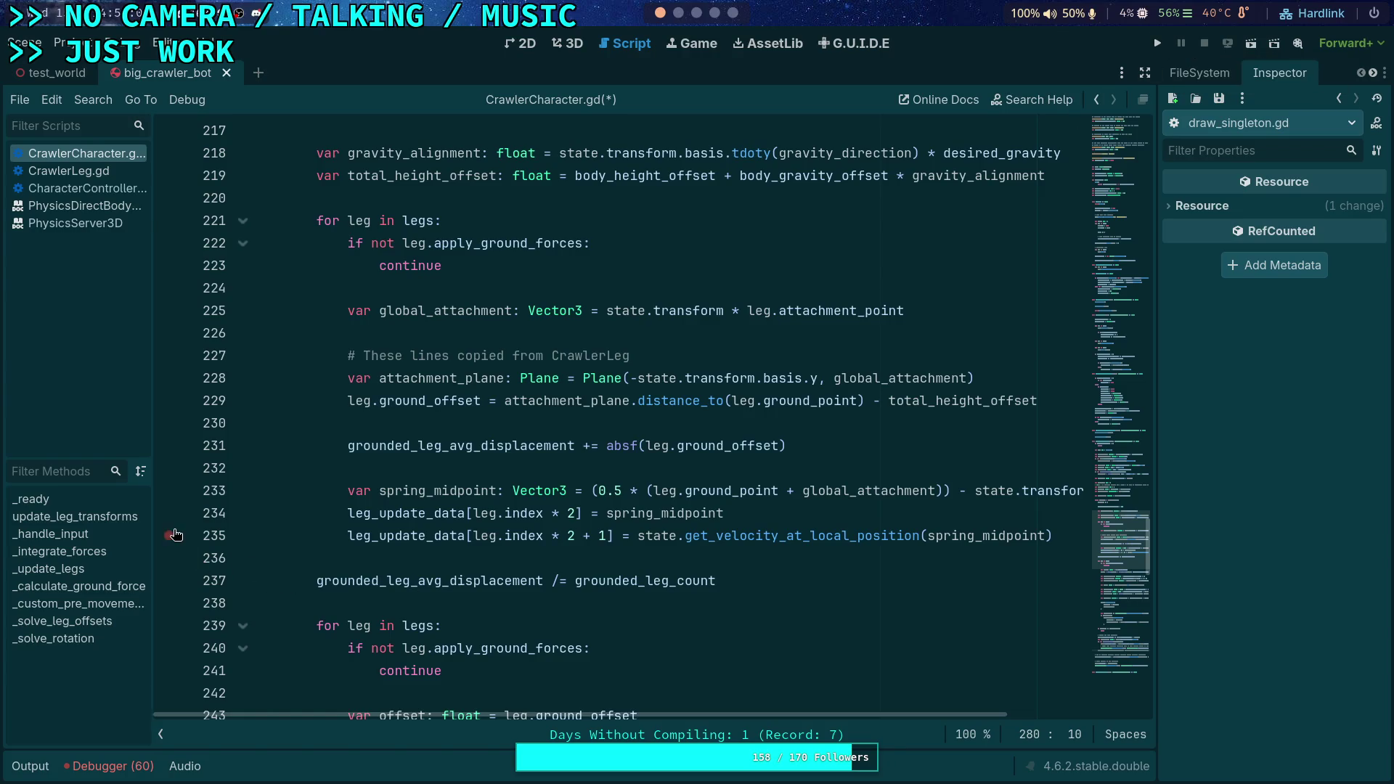
left_click(168, 537)
left_click(1157, 48)
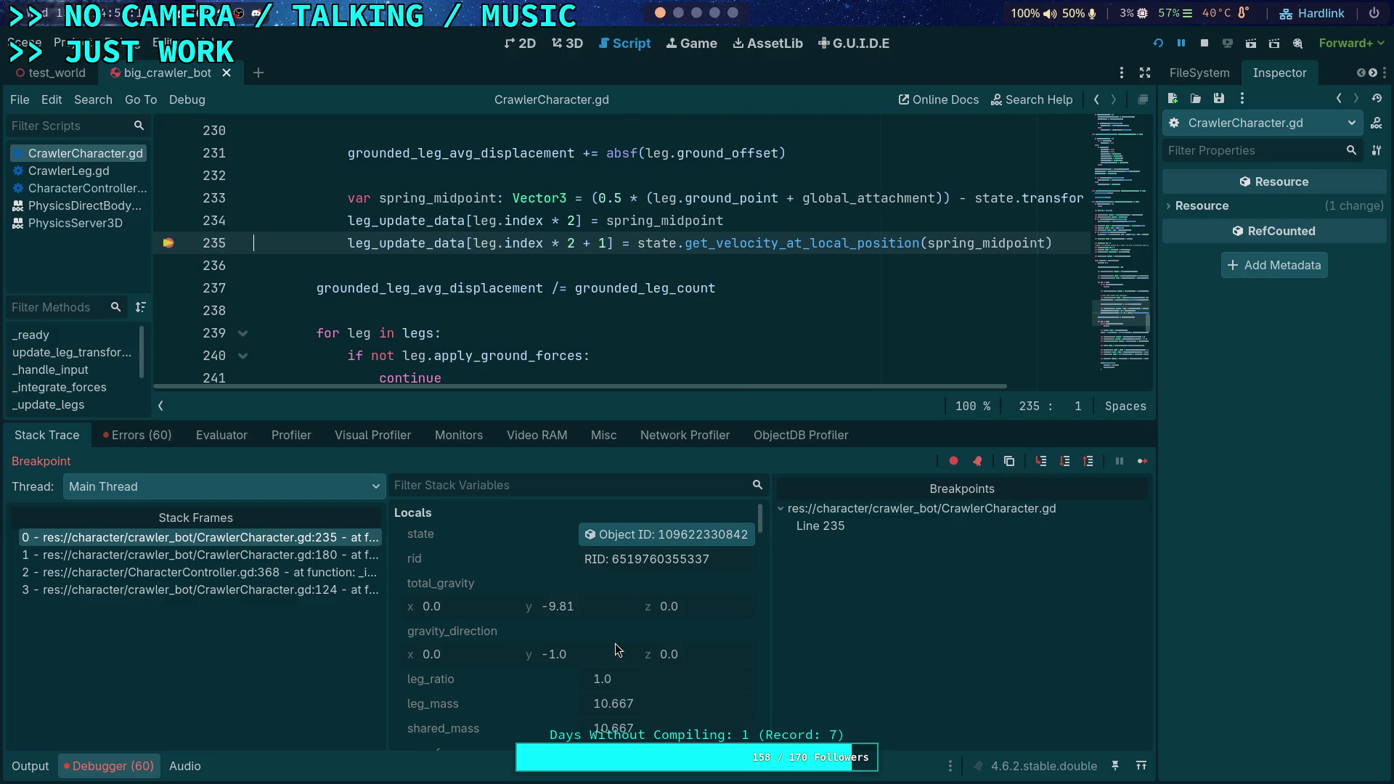
Stop the game, add a breakpoint on line 247, and rerun the project
scroll(613, 661, "down", 3)
scroll(577, 264, "down", 2)
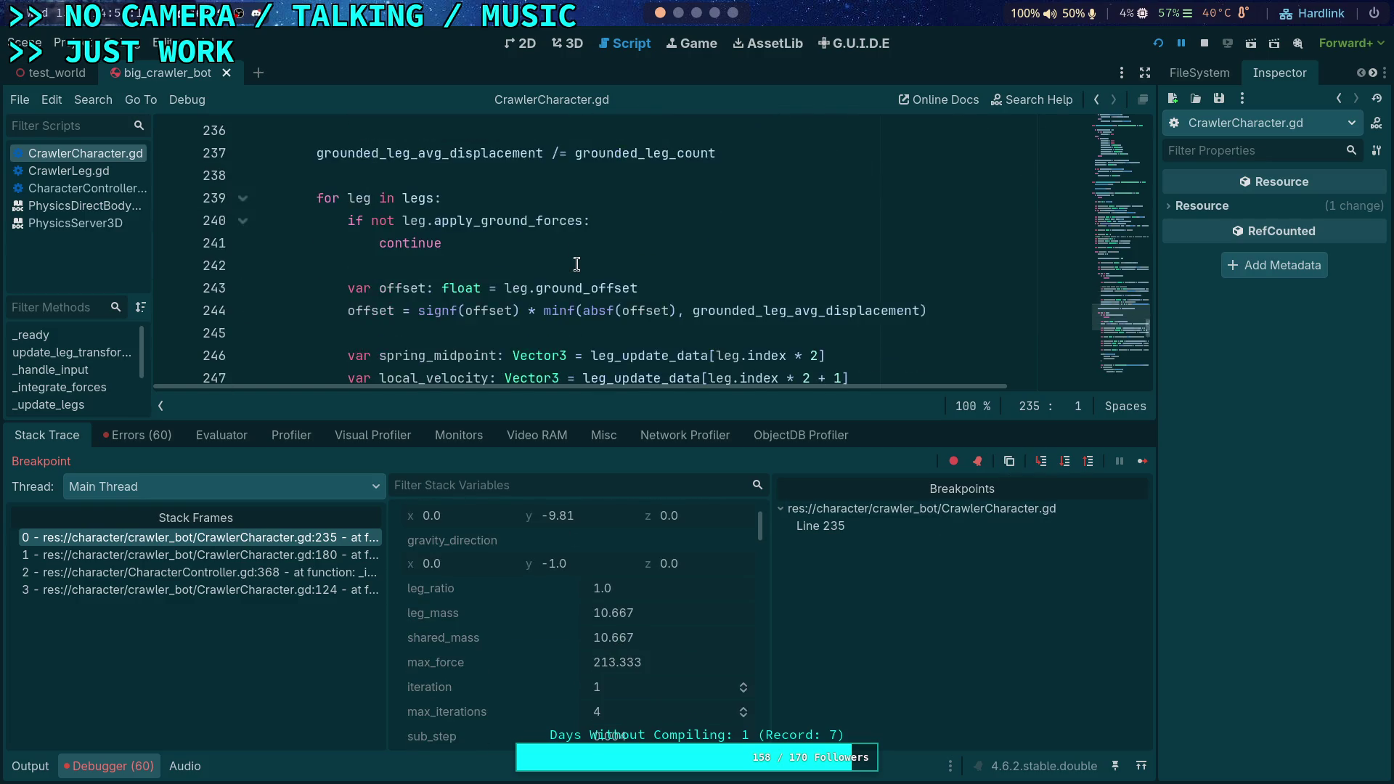
scroll(576, 264, "down", 2)
scroll(612, 315, "up", 1)
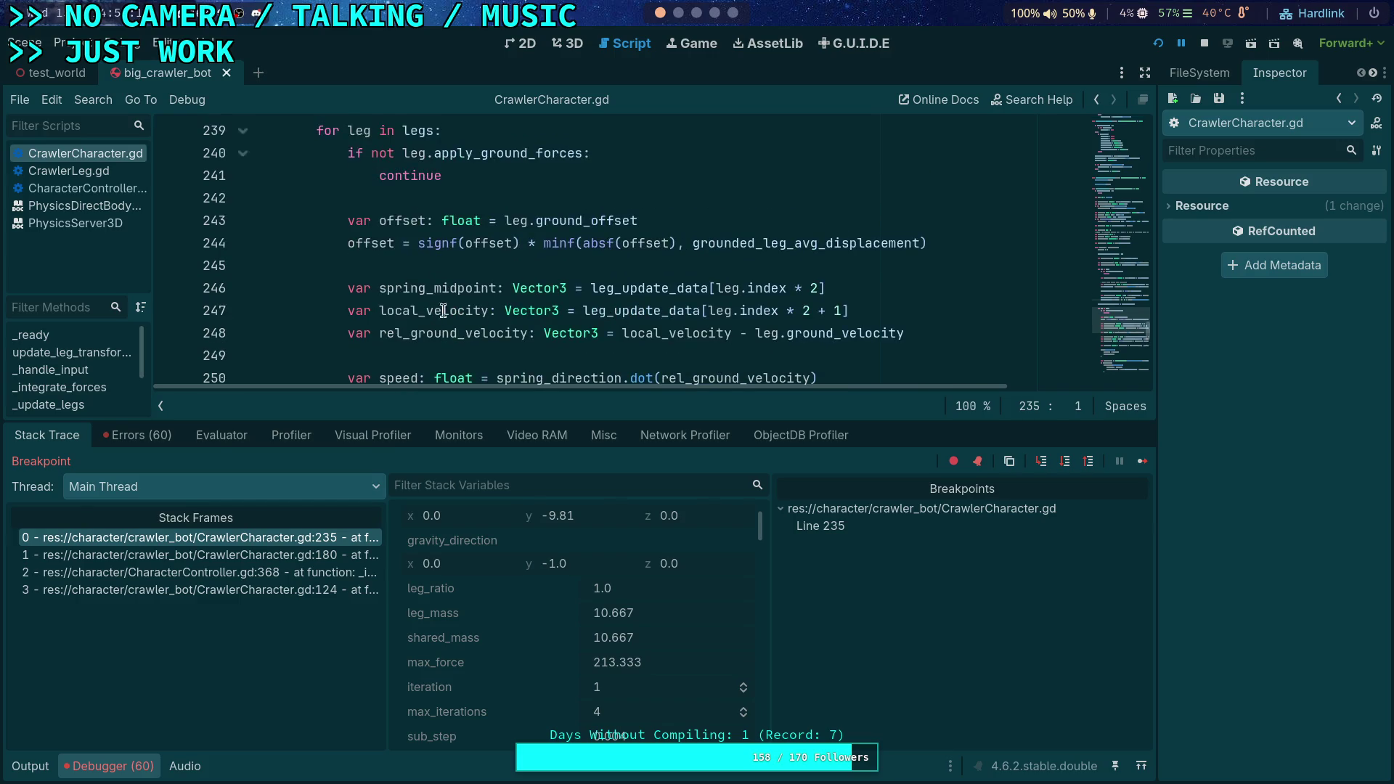
left_click(1204, 42)
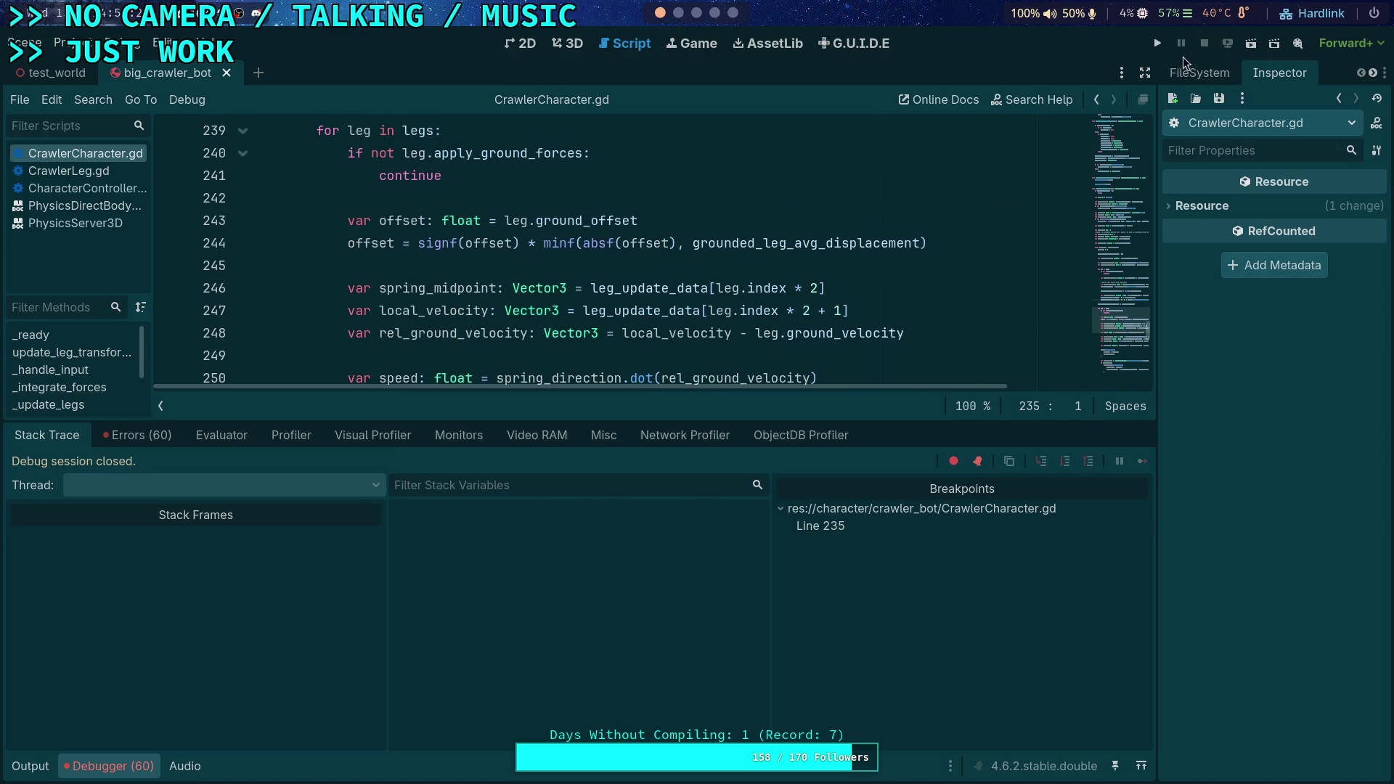
left_click(169, 311)
left_click(1159, 44)
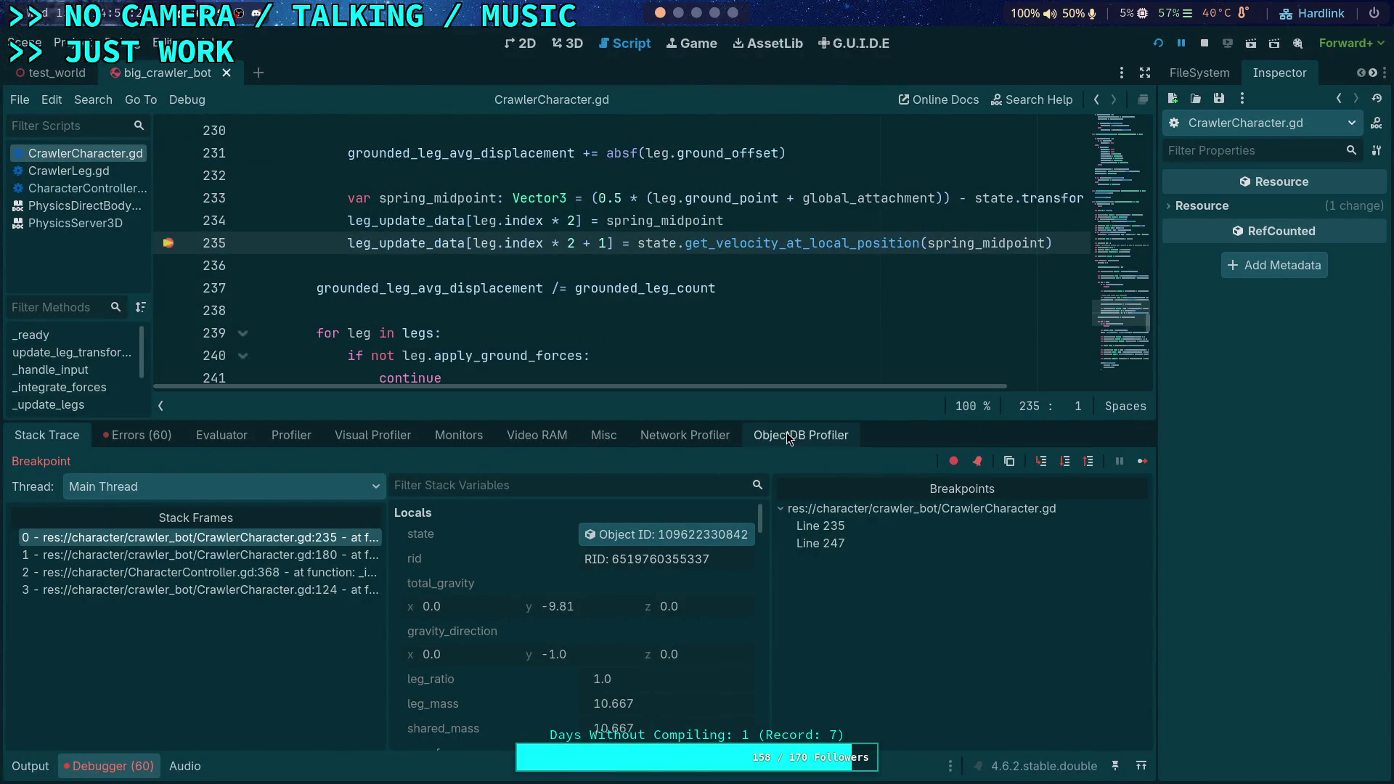
Remove the line 235 breakpoint, continue to line 247, and step over to line 248
left_click(157, 243)
left_click(1142, 461)
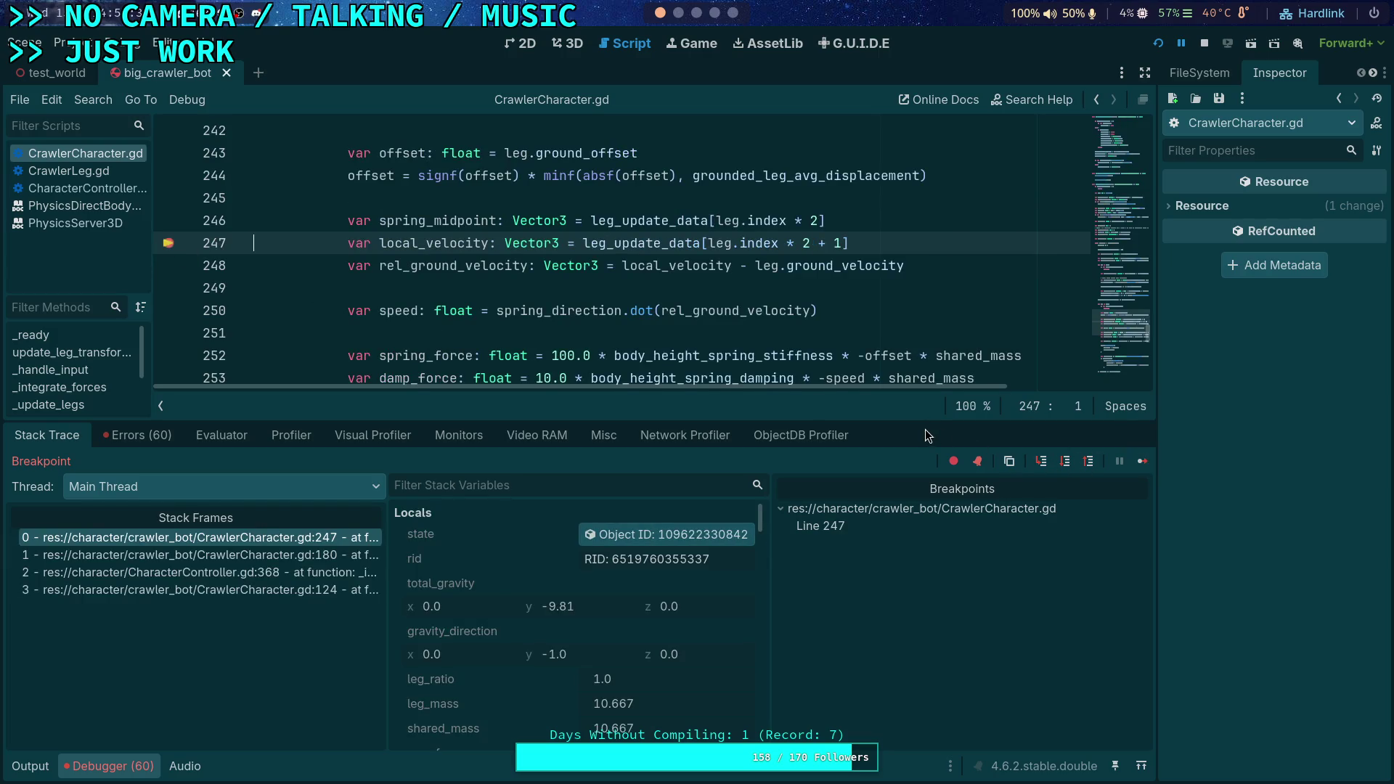
left_click(1066, 461)
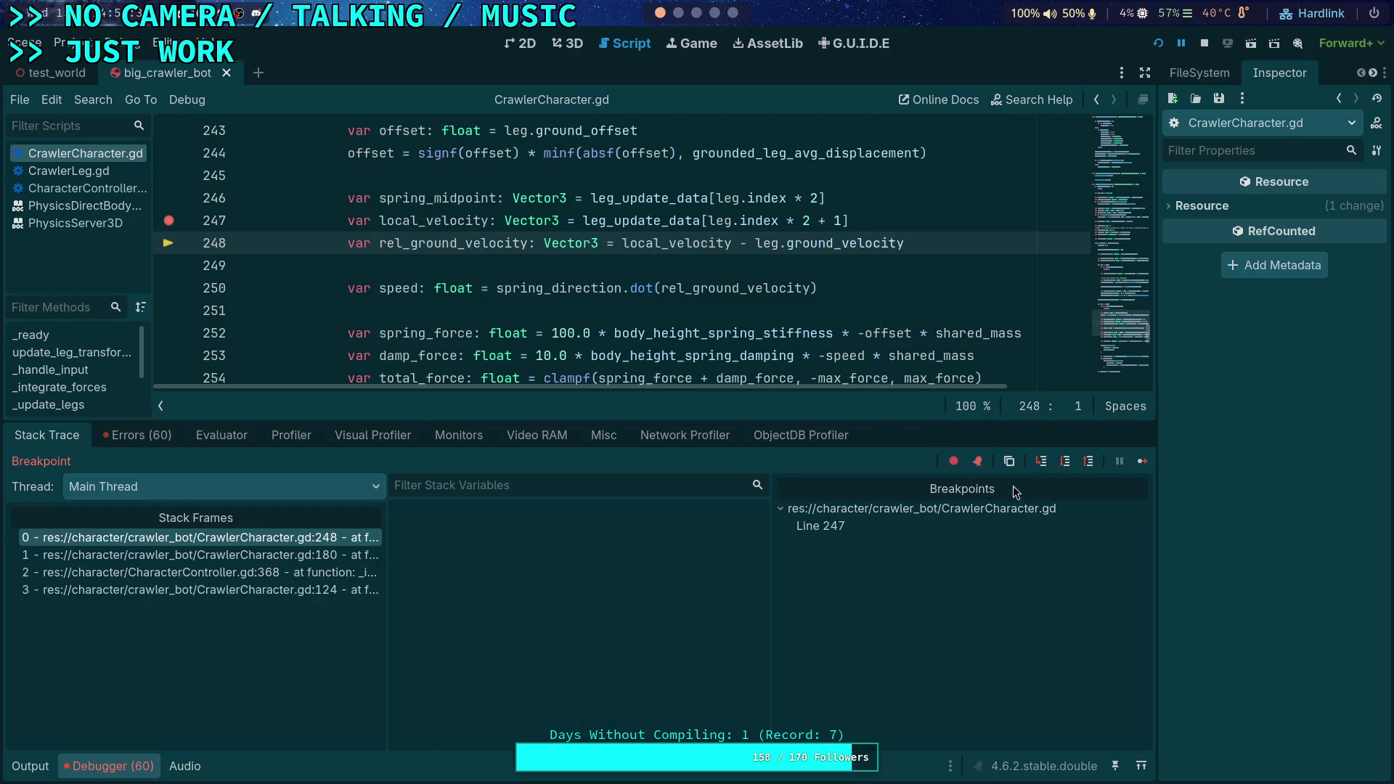
Inspect the leg's stack variables and open the leg Object ID to view its node members
scroll(579, 620, "down", 5)
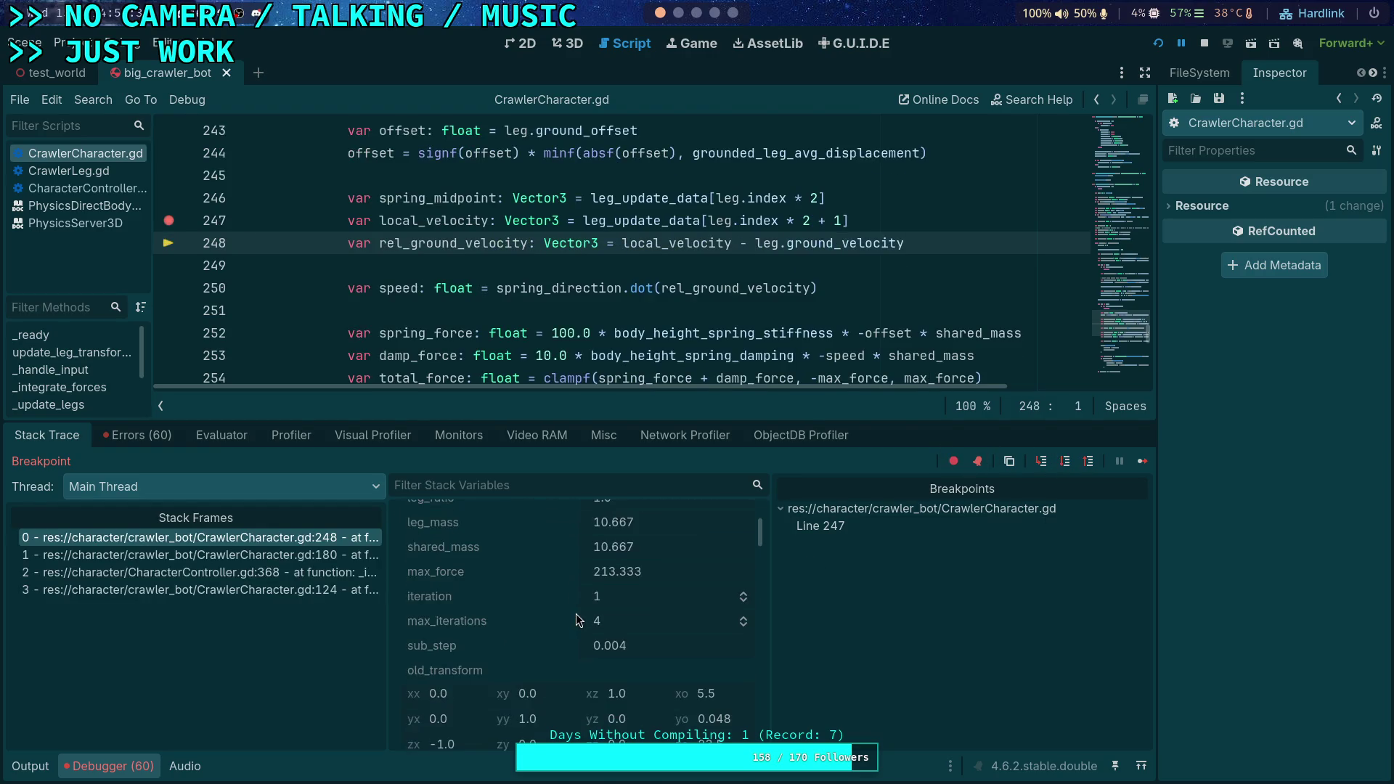
scroll(577, 626, "up", 6)
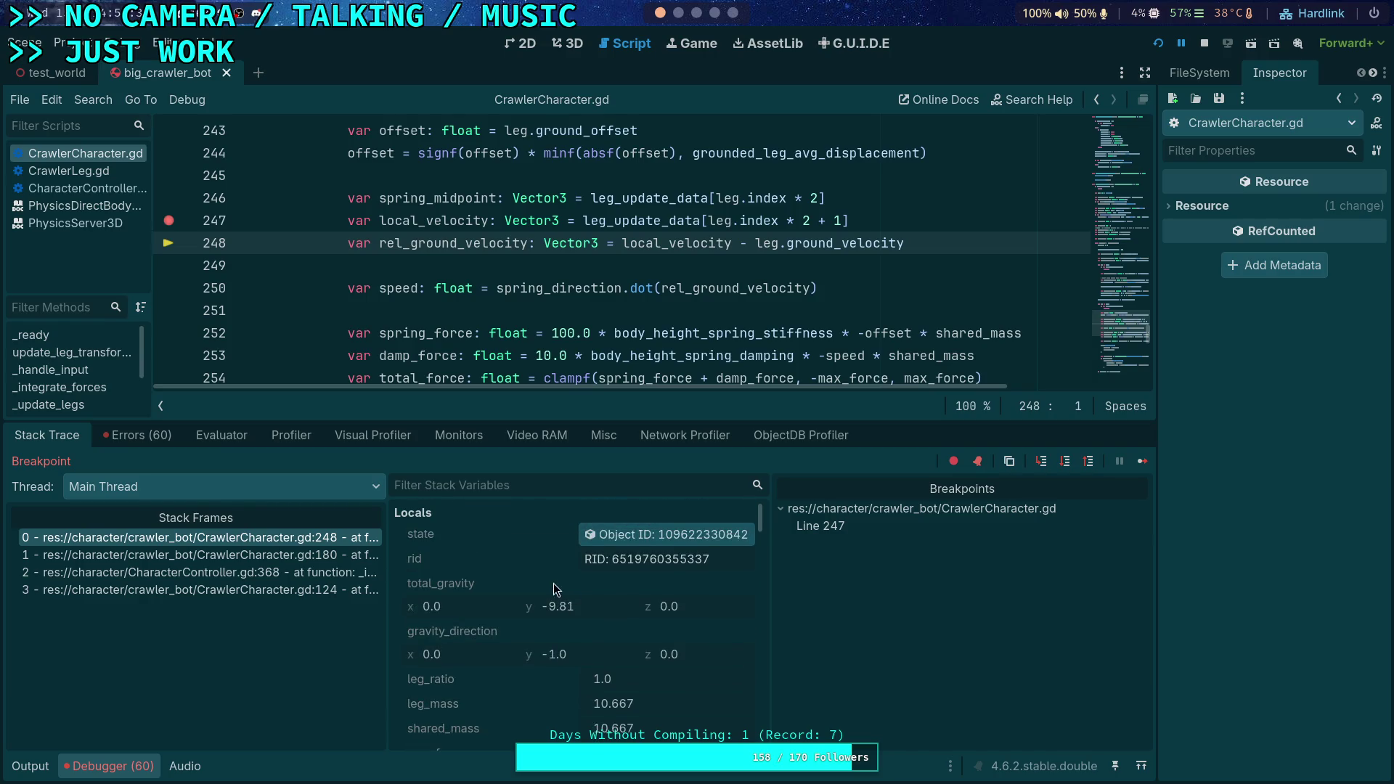
scroll(553, 582, "down", 6)
scroll(554, 582, "down", 5)
left_click(609, 581)
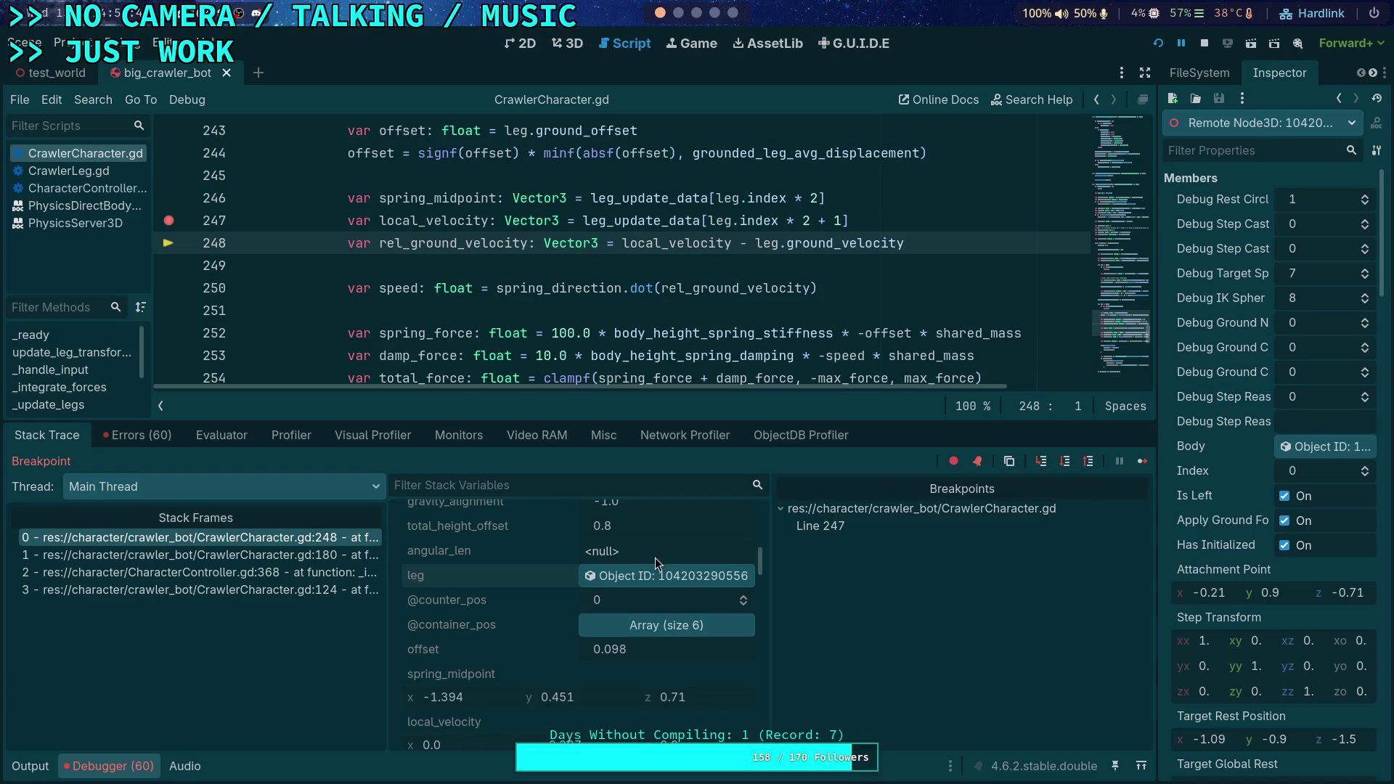
scroll(657, 558, "up", 4)
scroll(634, 625, "up", 3)
scroll(634, 624, "up", 3)
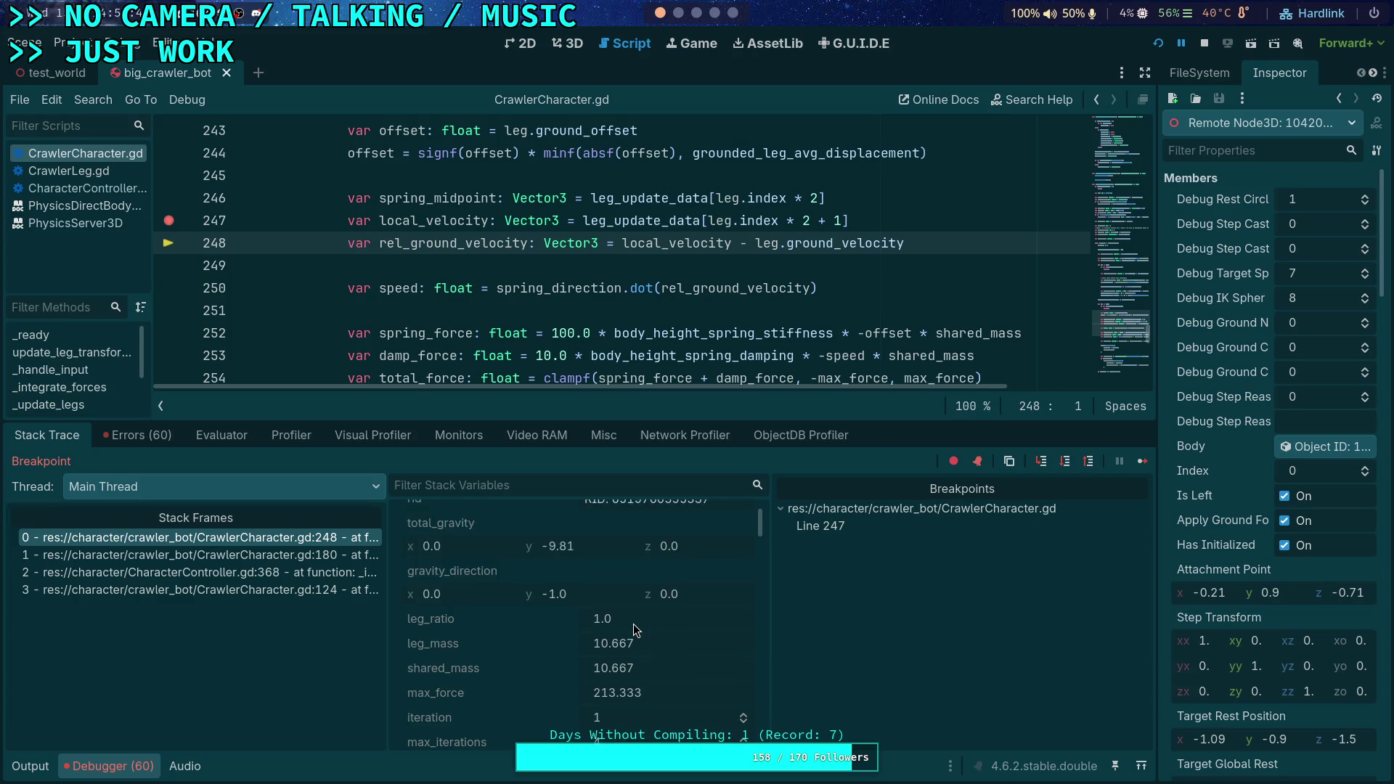
scroll(634, 625, "down", 5)
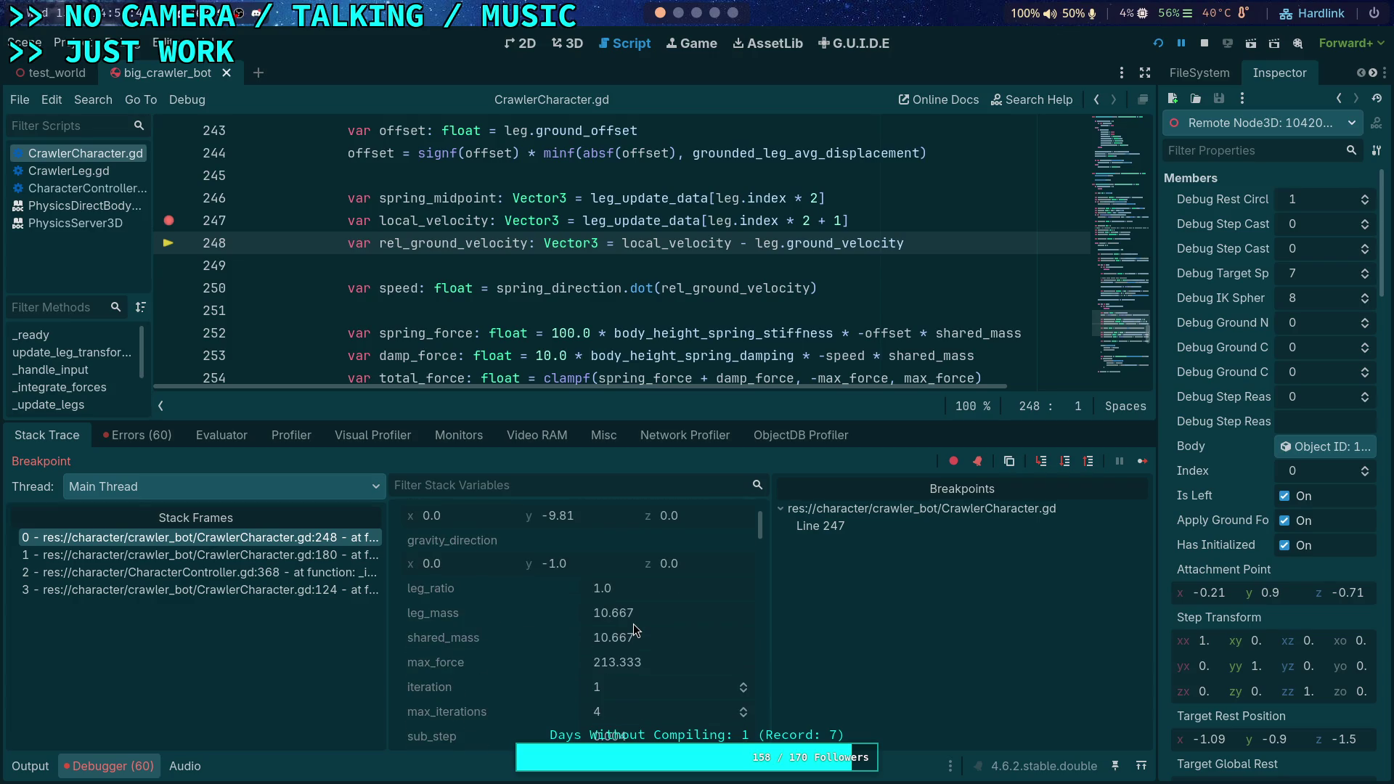
scroll(633, 625, "down", 6)
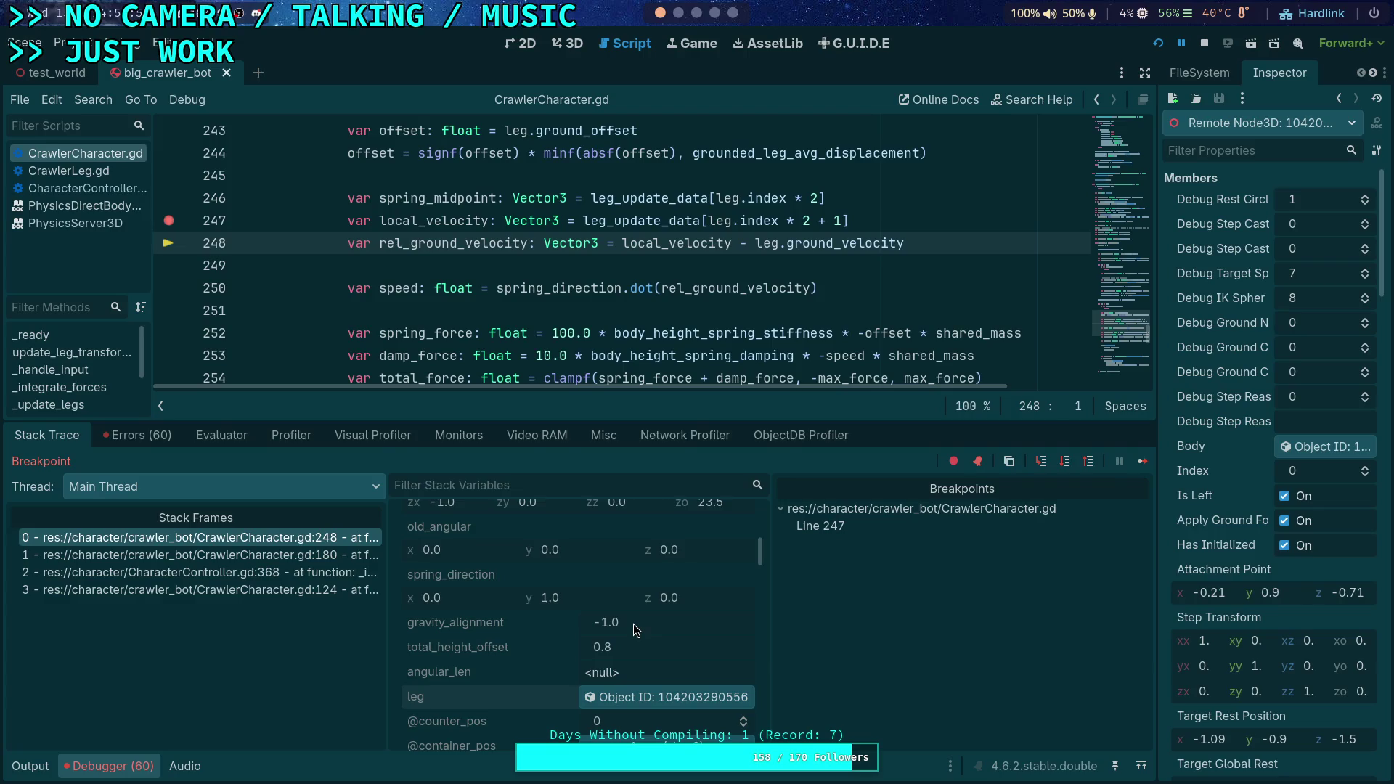
scroll(633, 625, "down", 2)
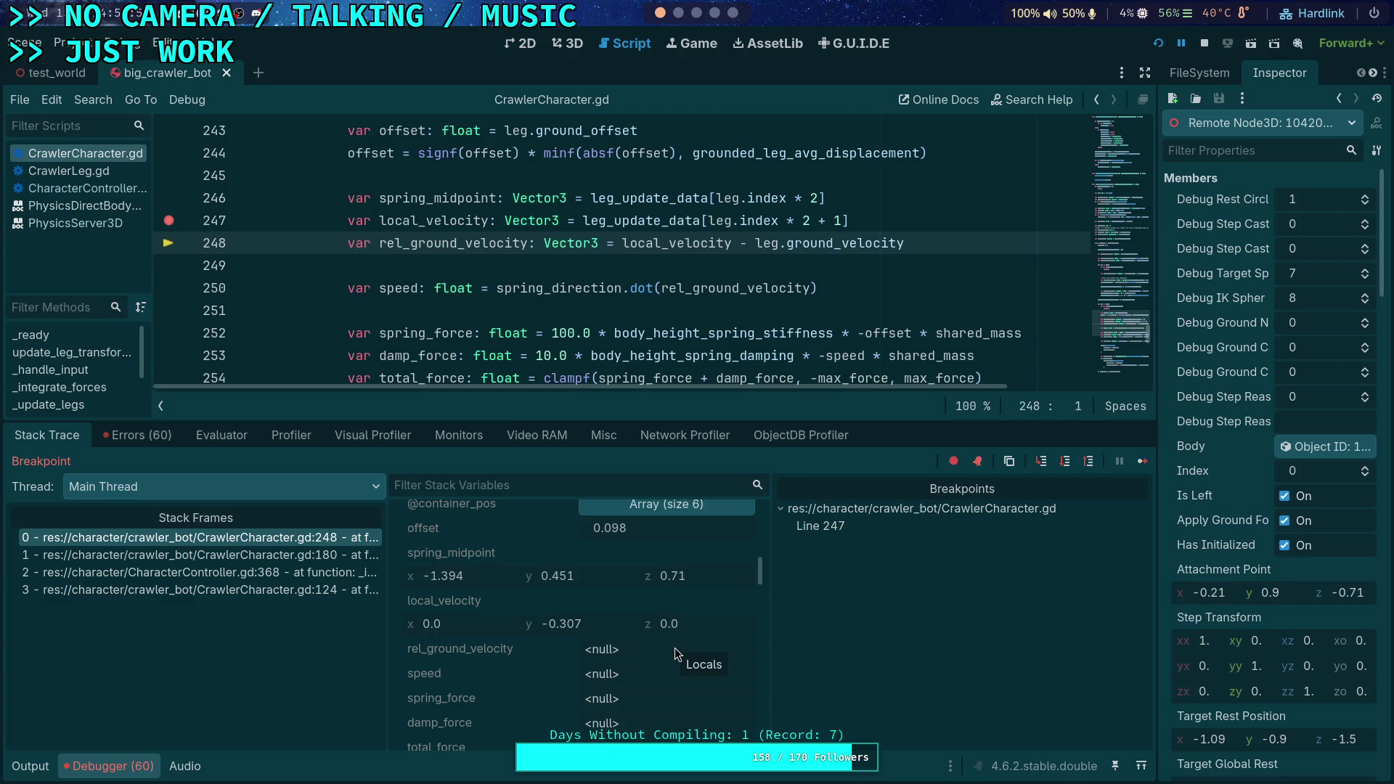
mouse_move(414, 220)
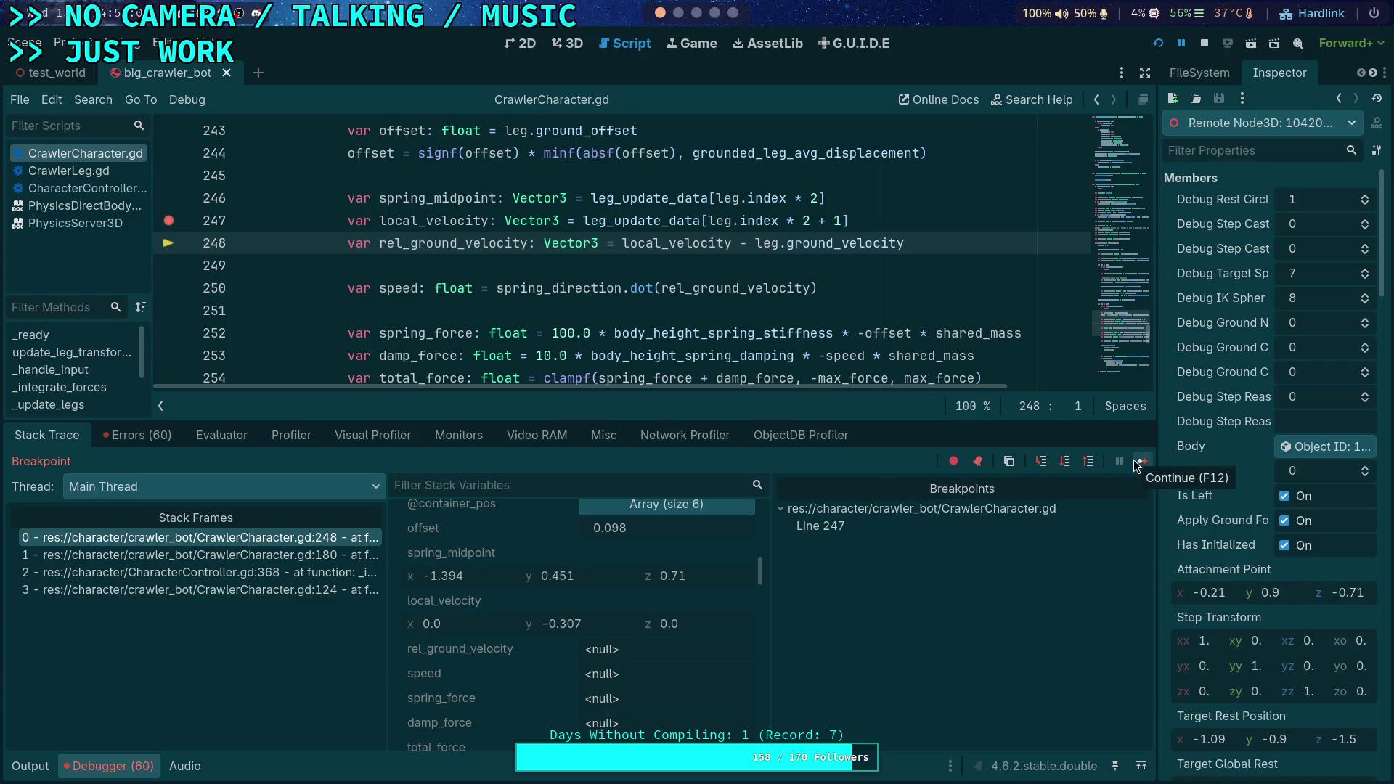
Move the breakpoint from line 247 to line 237
scroll(716, 380, "up", 4)
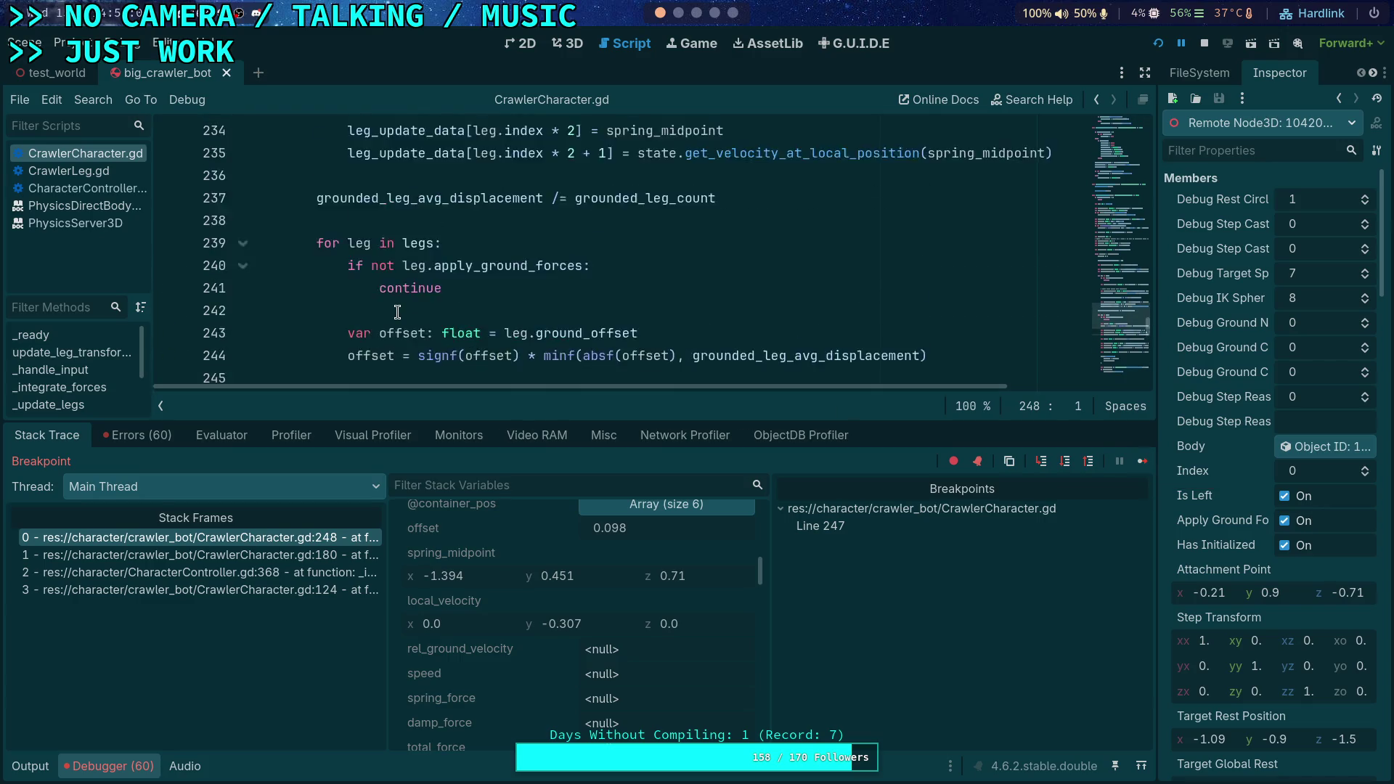
scroll(371, 315, "down", 3)
left_click(169, 289)
scroll(218, 285, "up", 3)
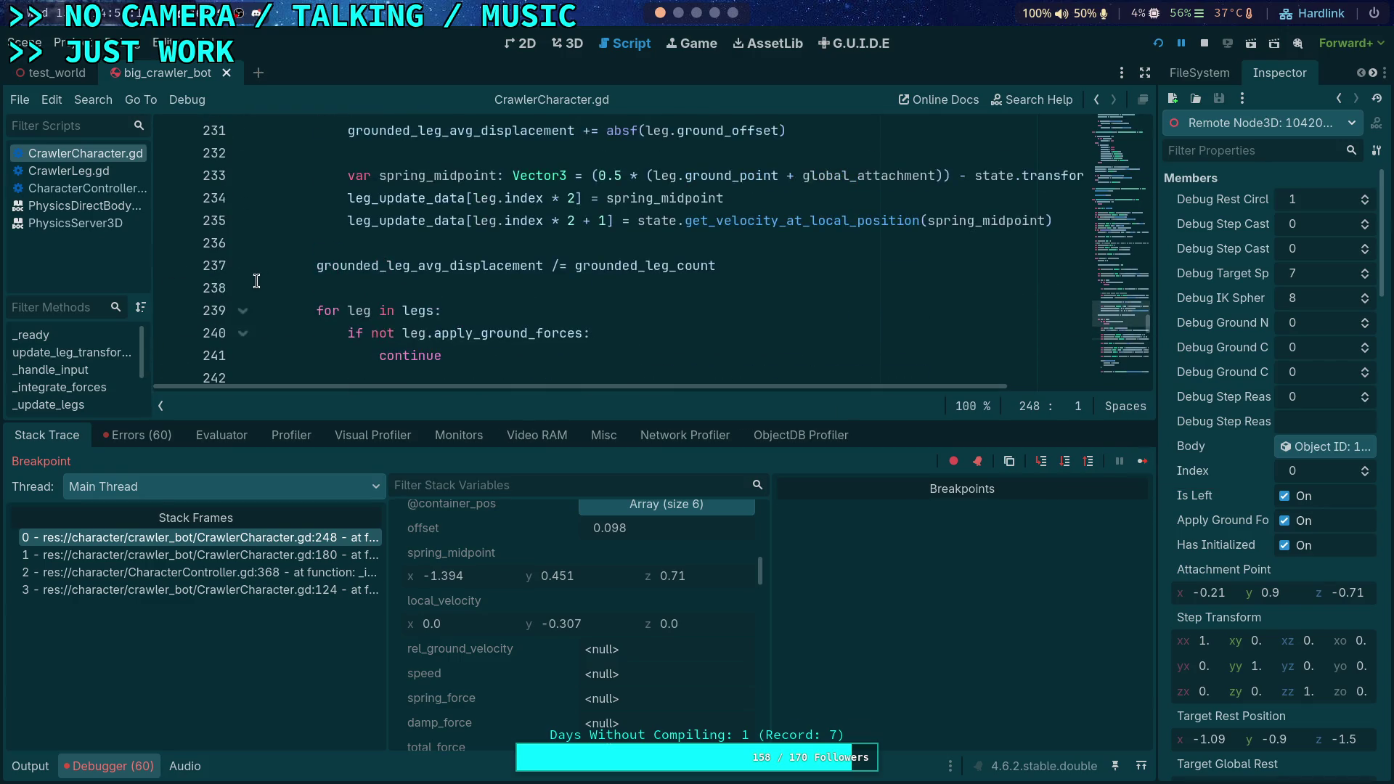
left_click(168, 266)
Resume past the line-237 stop and pause at line 248, where local_velocity is about (0, -0.32, 0)
left_click(1138, 464)
scroll(297, 287, "down", 4)
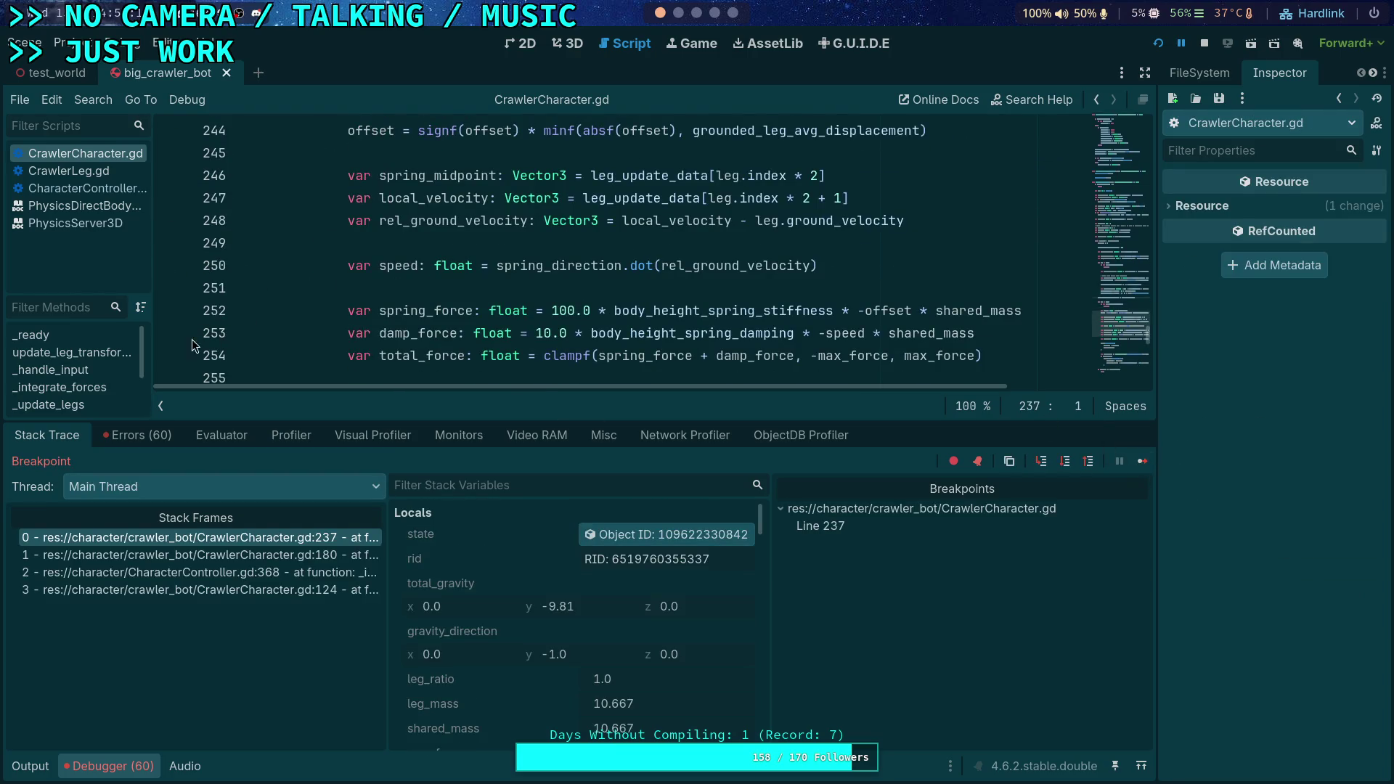
scroll(245, 232, "up", 3)
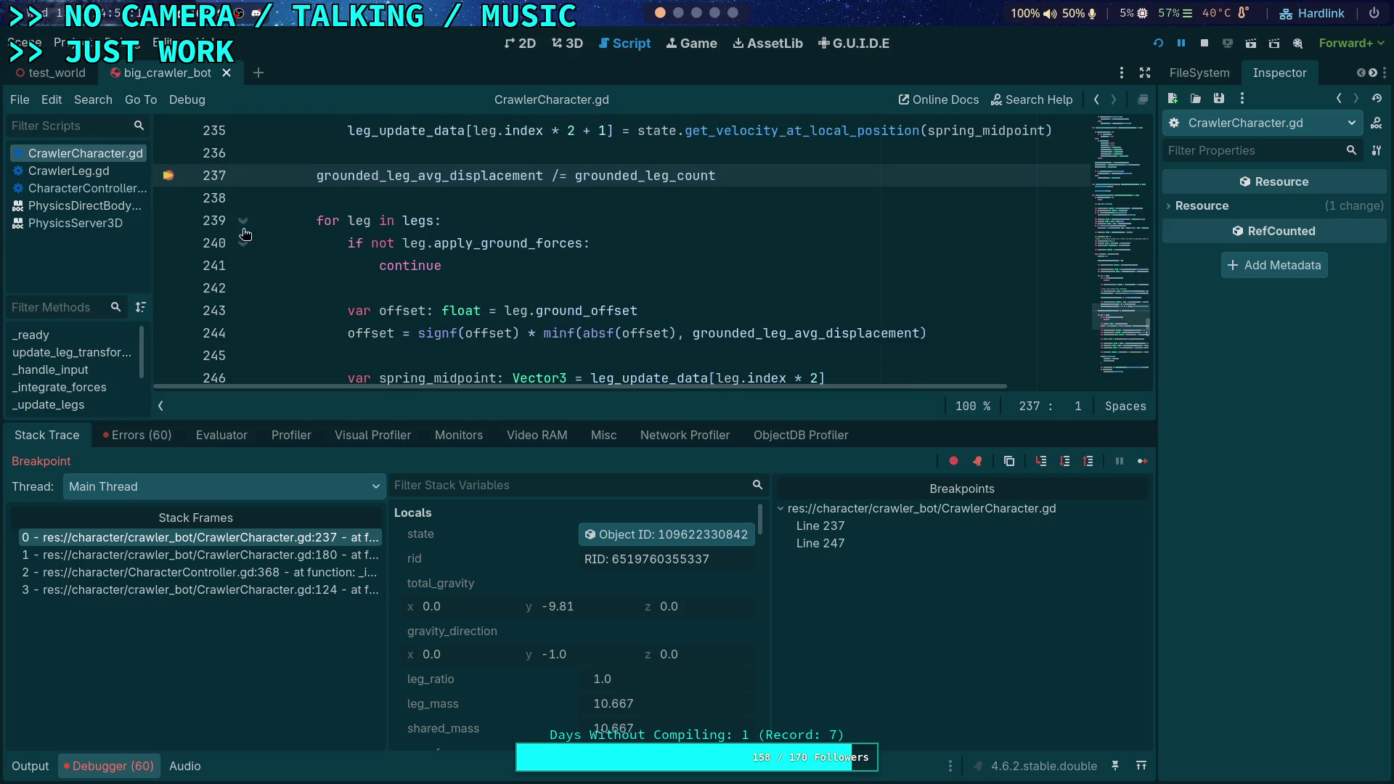
left_click(1139, 464)
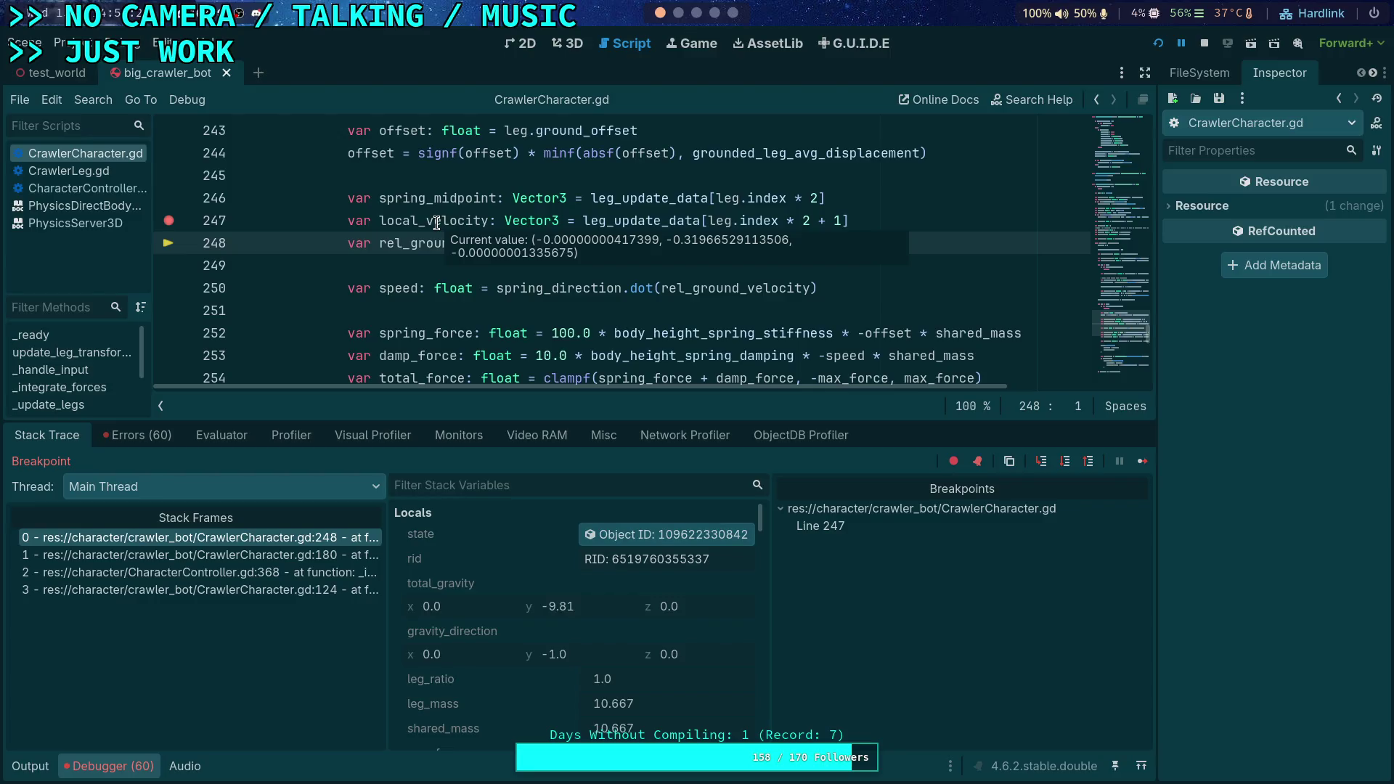
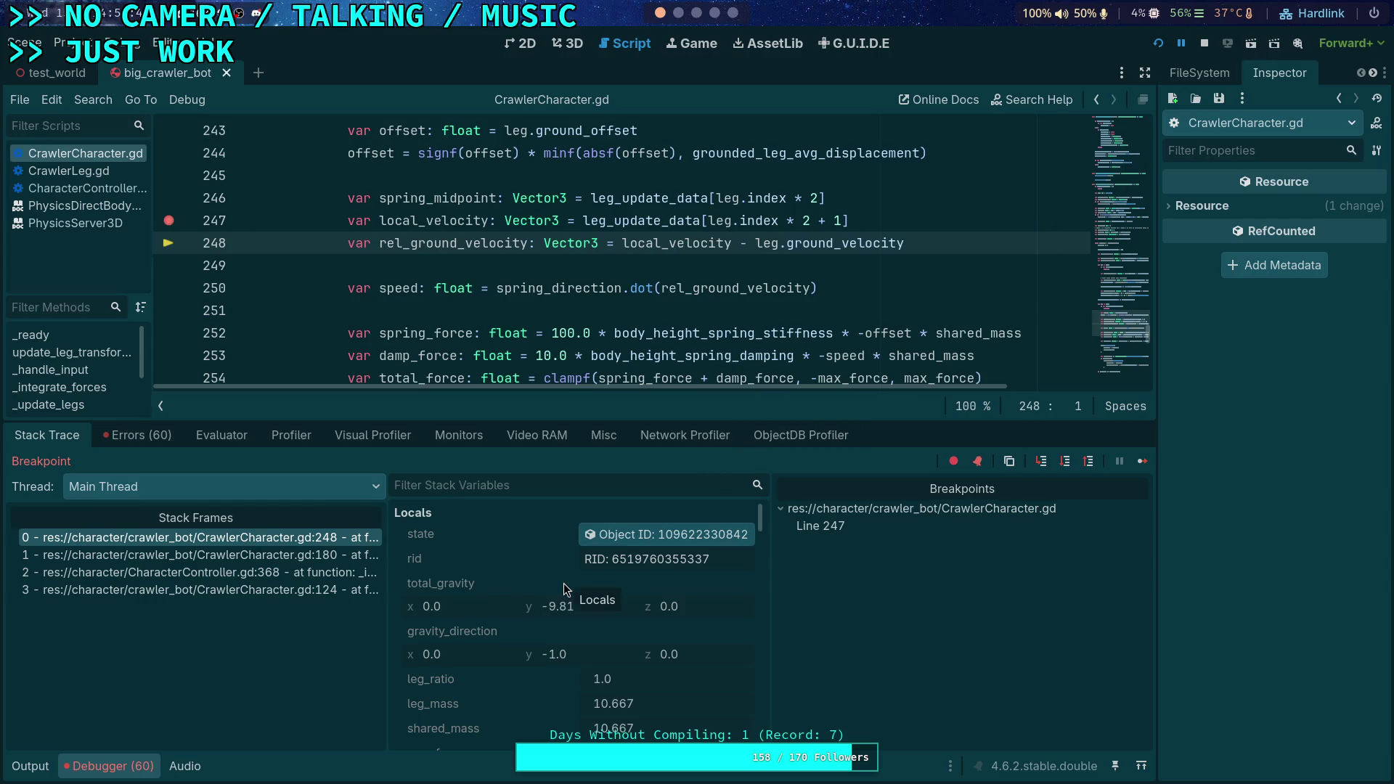
Stop the paused debug session, remove the line 247 breakpoint, and hide the debugger panel
scroll(567, 589, "down", 5)
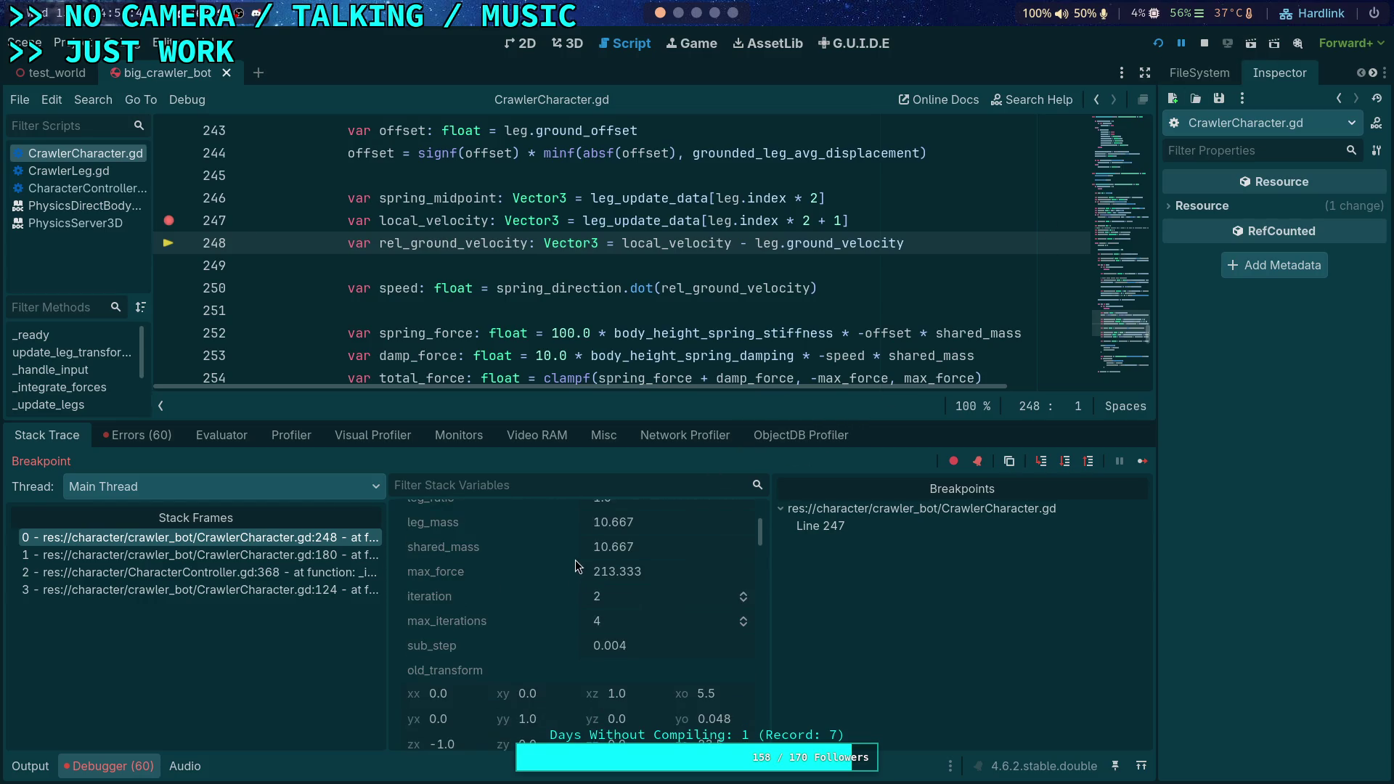
left_click(1199, 42)
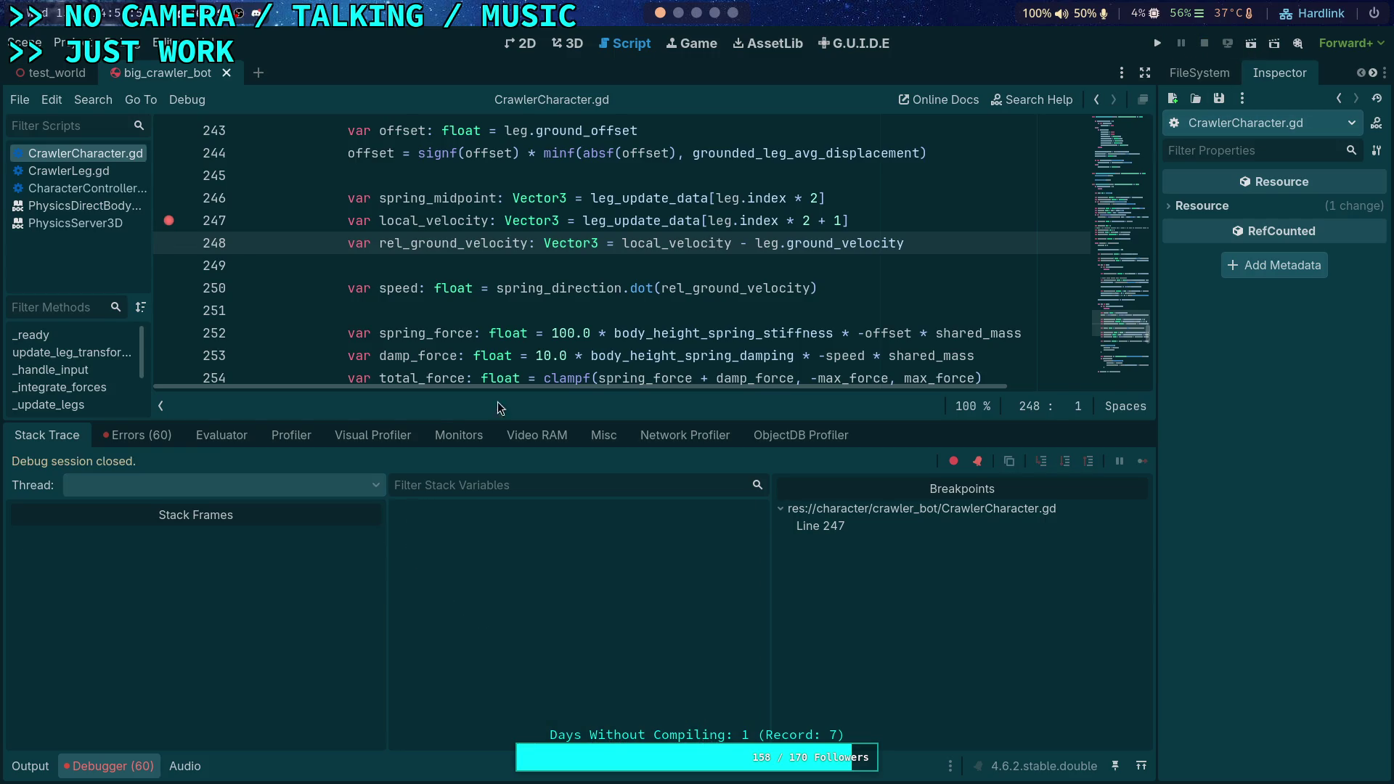
left_click(180, 225)
left_click(102, 766)
Delete the commented-out set_state line 280
scroll(526, 490, "down", 6)
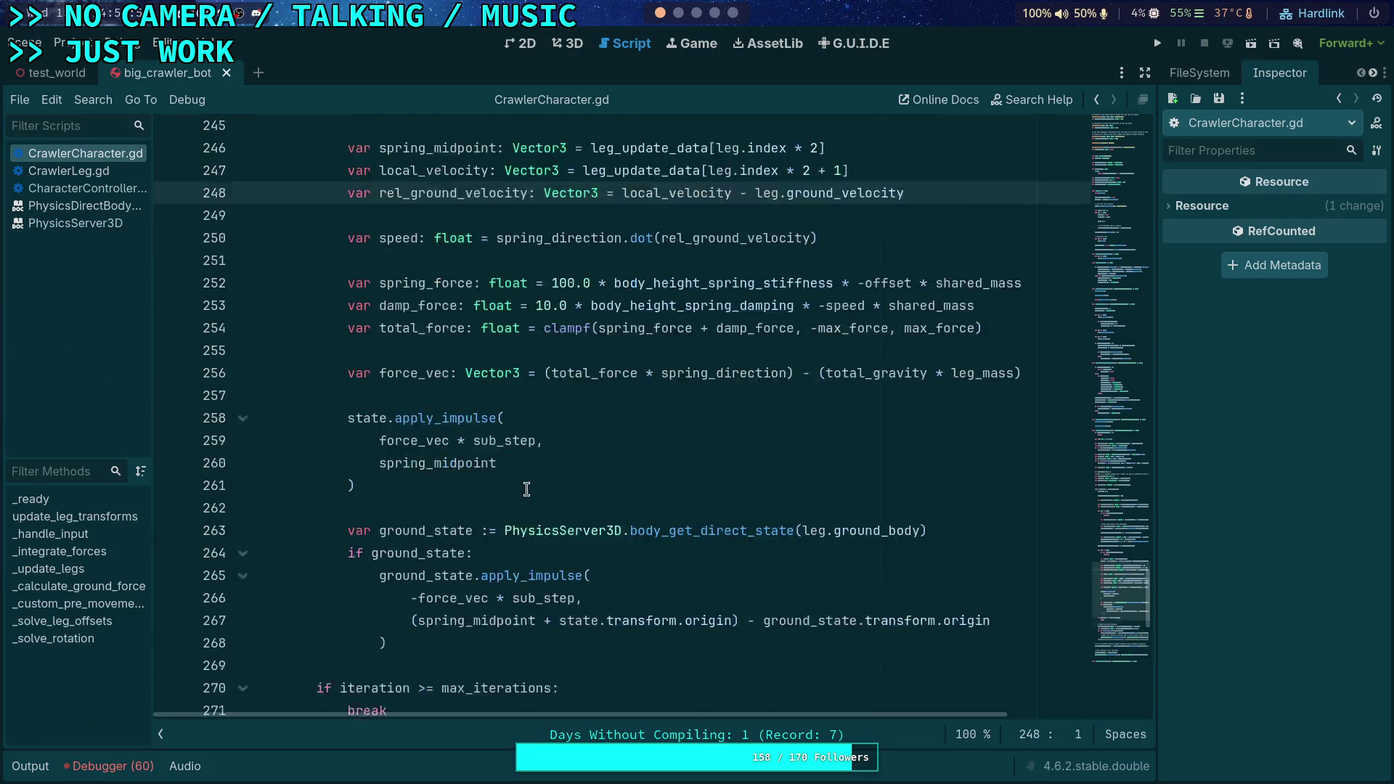
left_click_drag(313, 556, 317, 574)
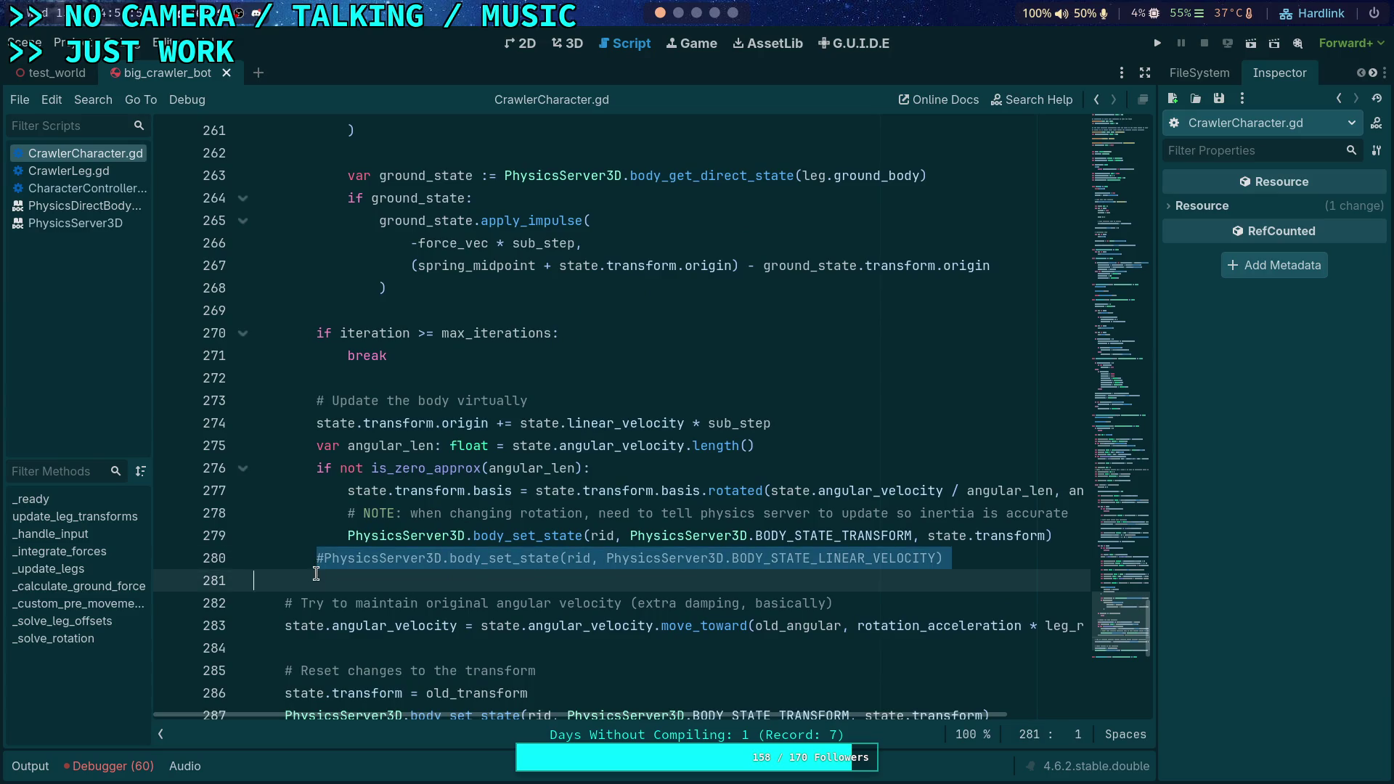
key("BackSpace")
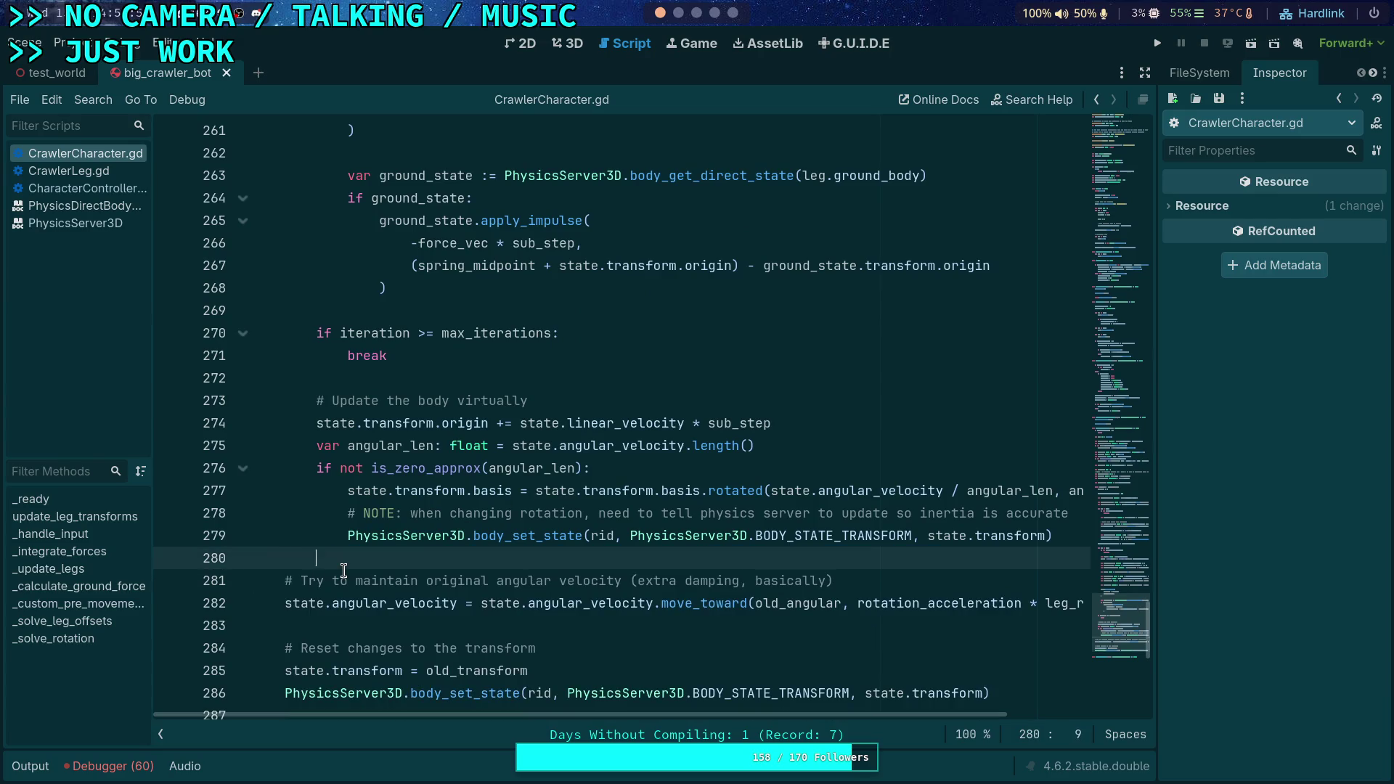
Change max_iterations from 4 to 1 and save the script
scroll(391, 527, "down", 1)
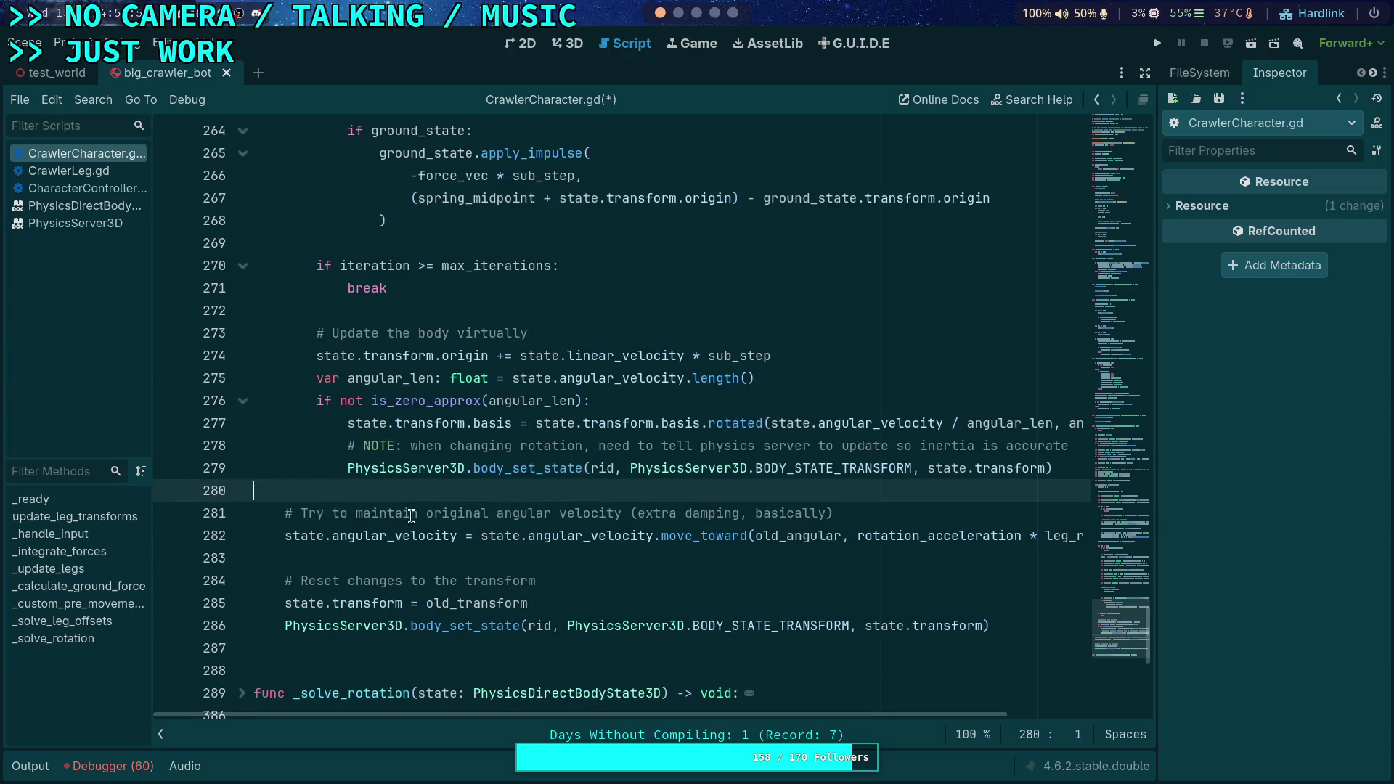
scroll(461, 465, "up", 20)
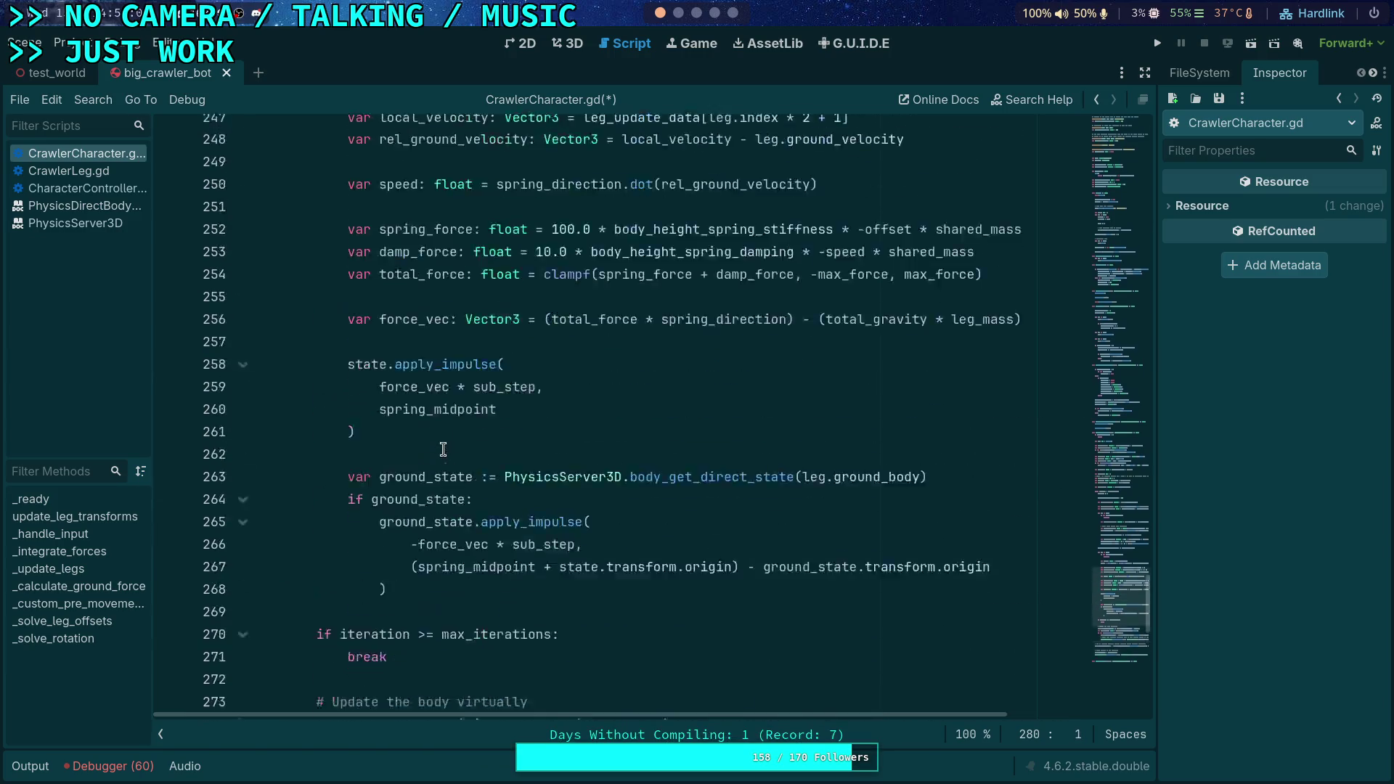
scroll(449, 434, "up", 6)
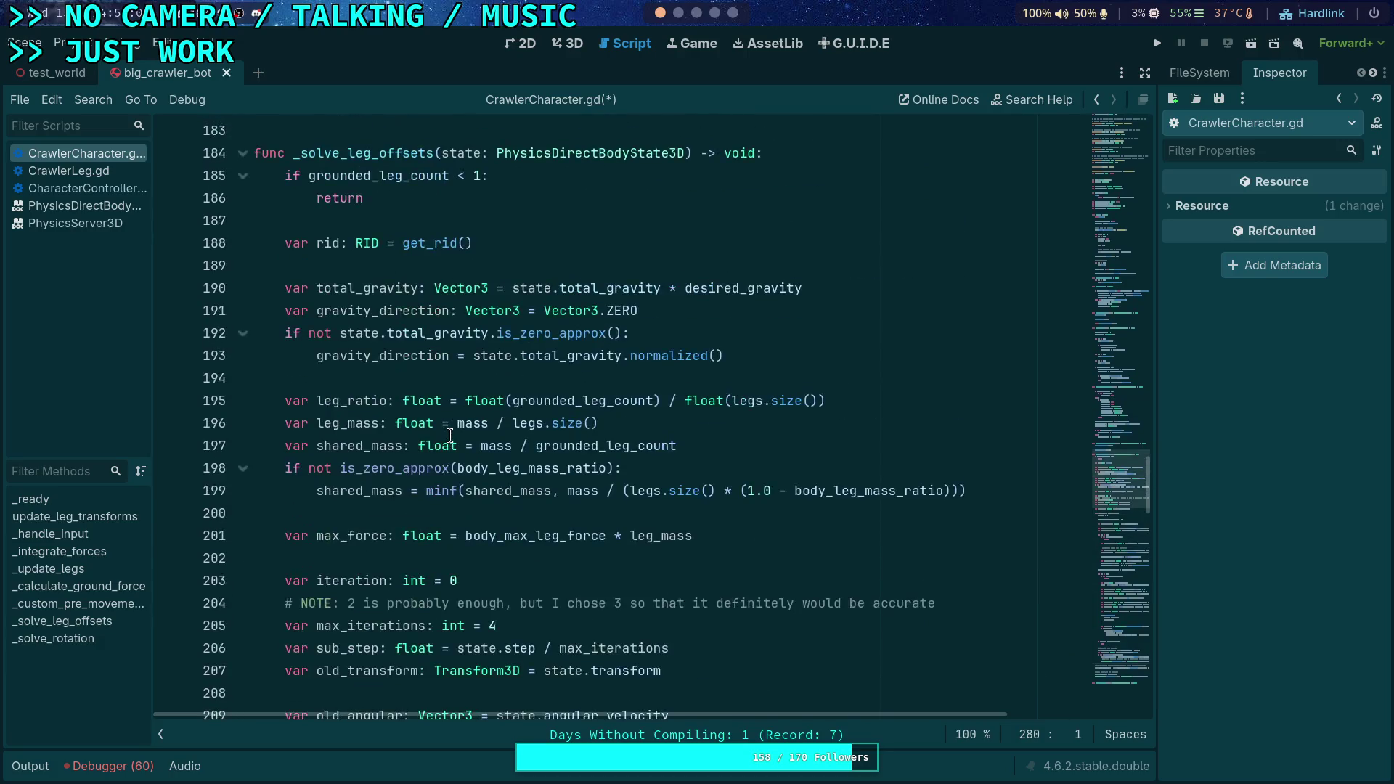
scroll(449, 434, "down", 5)
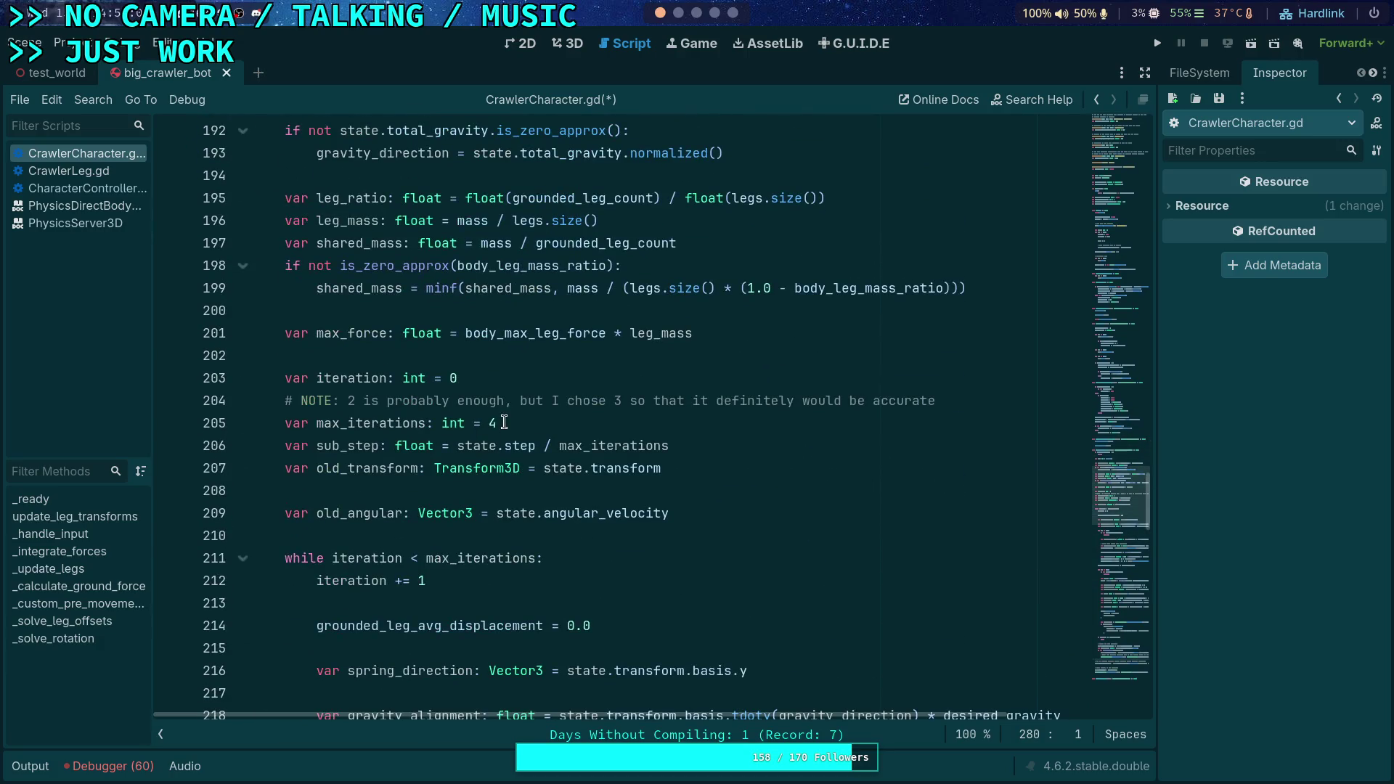
left_click_drag(504, 423, 488, 423)
type("1")
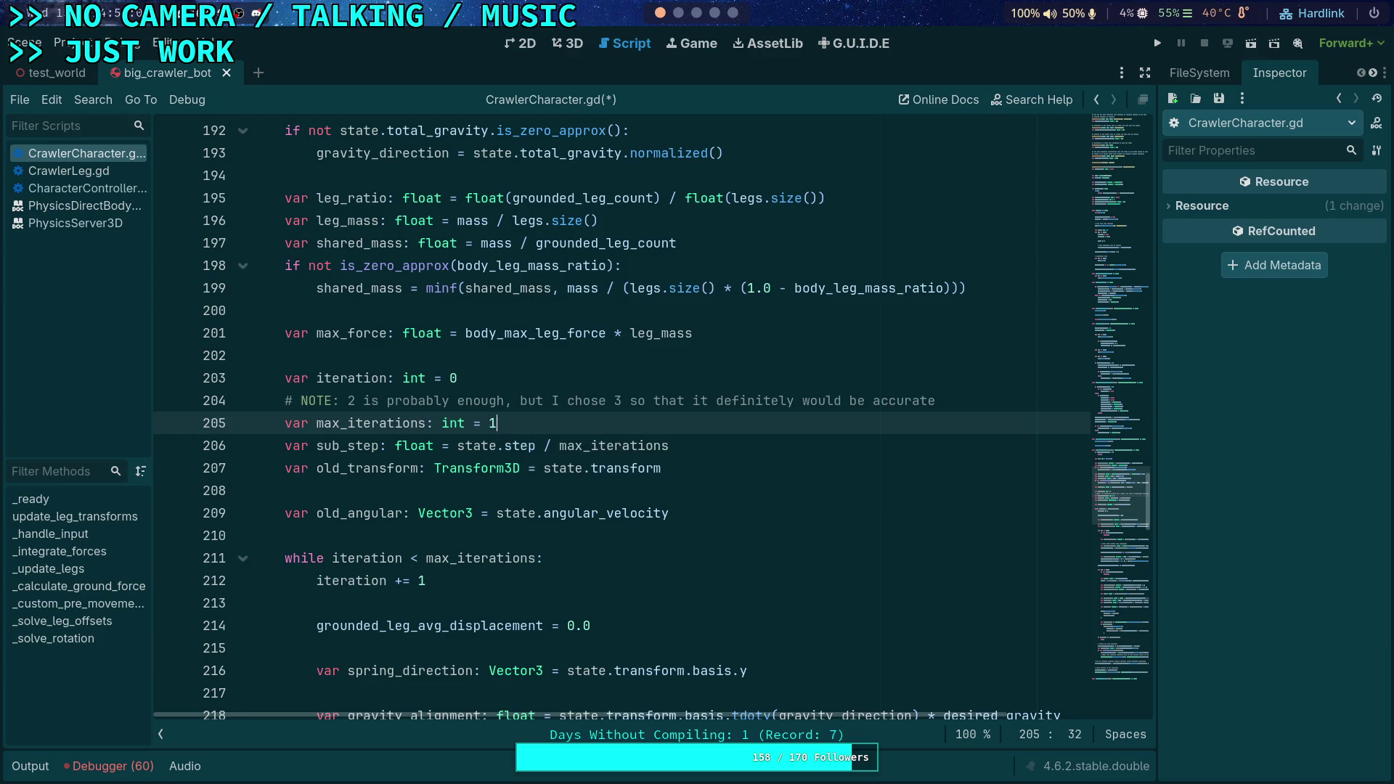
key("ctrl+s")
key("F5")
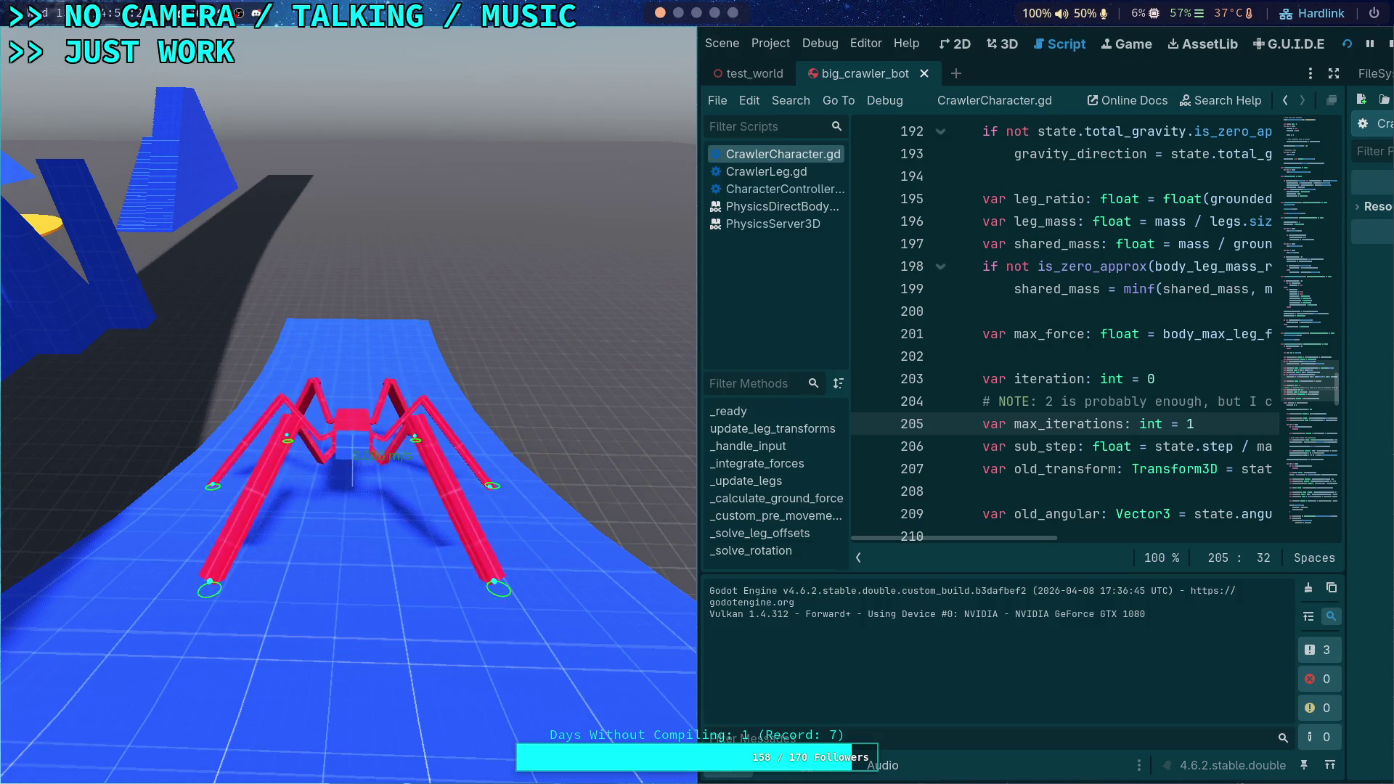
Advance the running crawler test by single physics ticks, then stop the game
key("period")
key("period")
key("period")
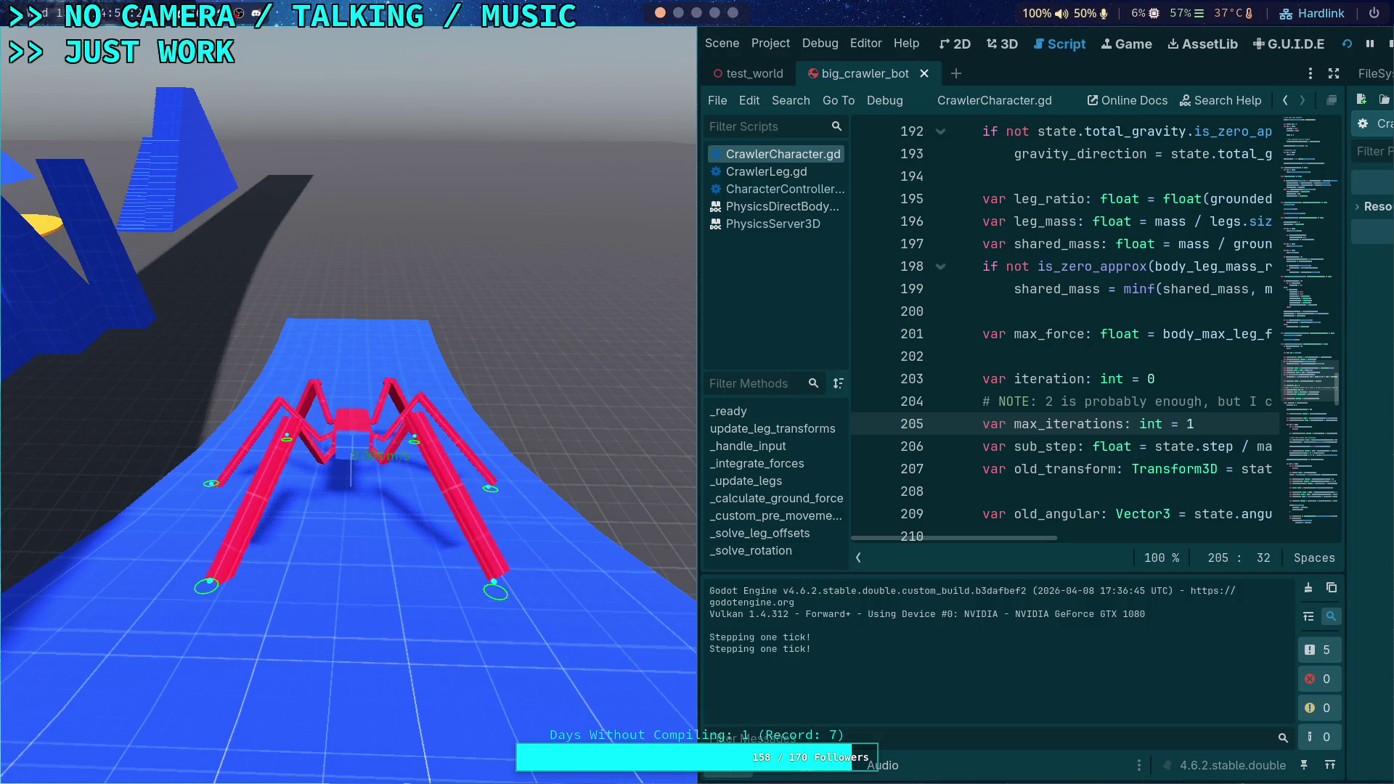
key("period")
key("period")
key("period")
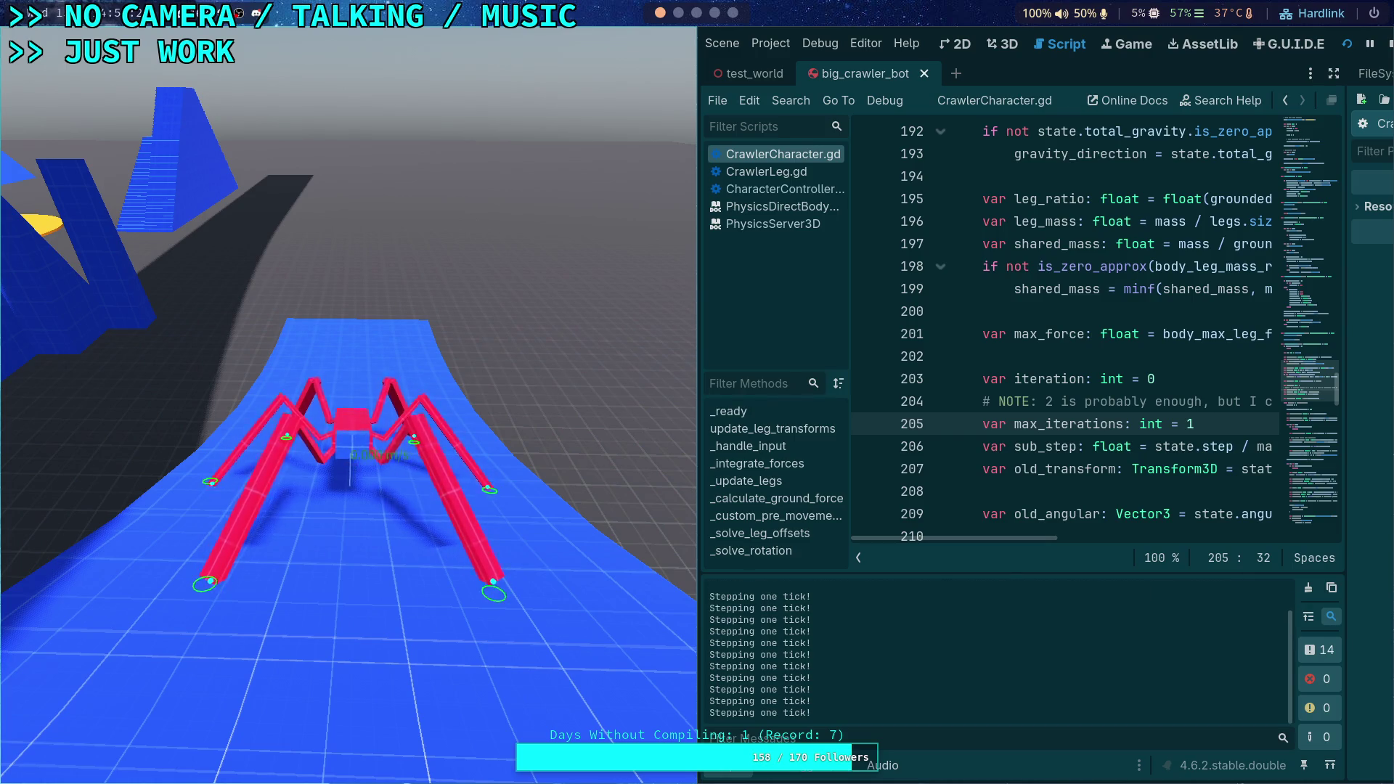
left_click(1387, 45)
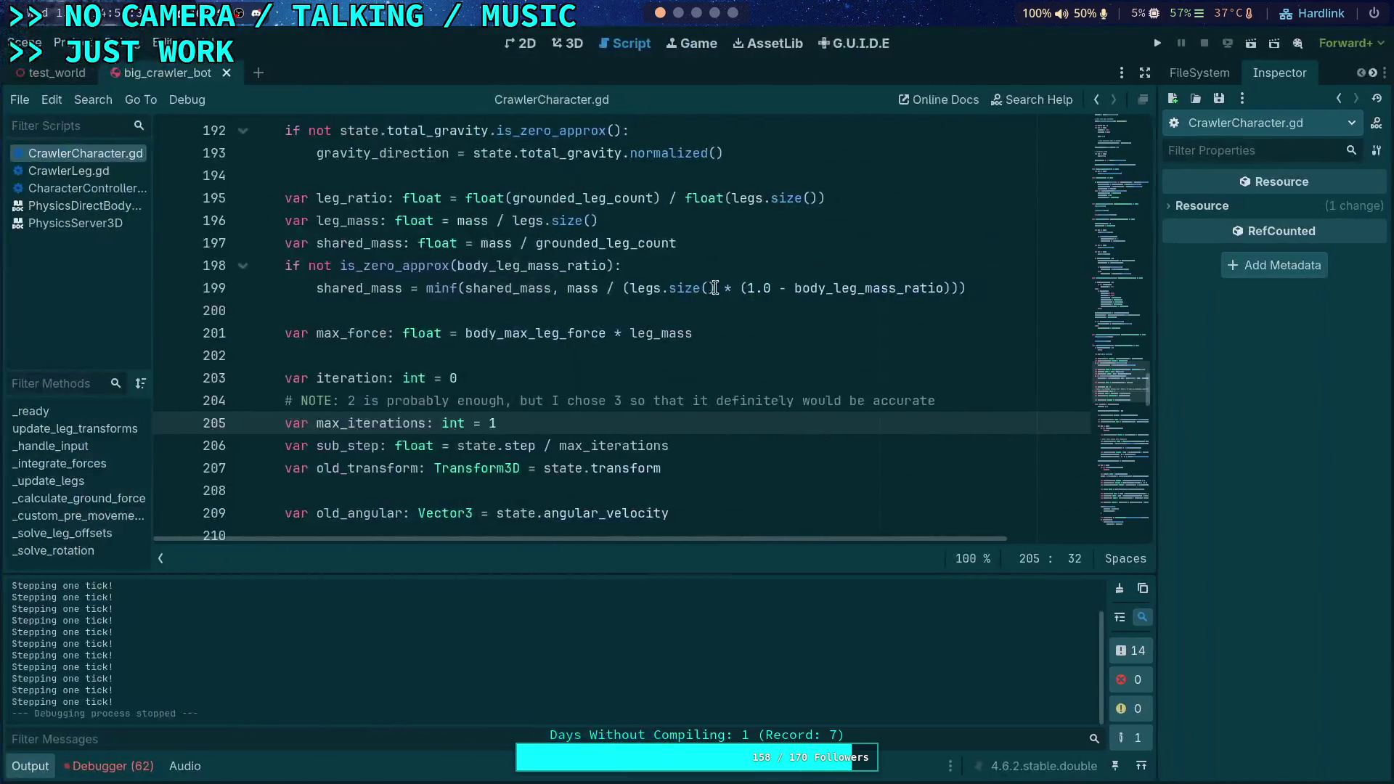
type("2")
Rerun the project, step a few ticks, stop it, and clear the old max_iterations value
left_click(1158, 43)
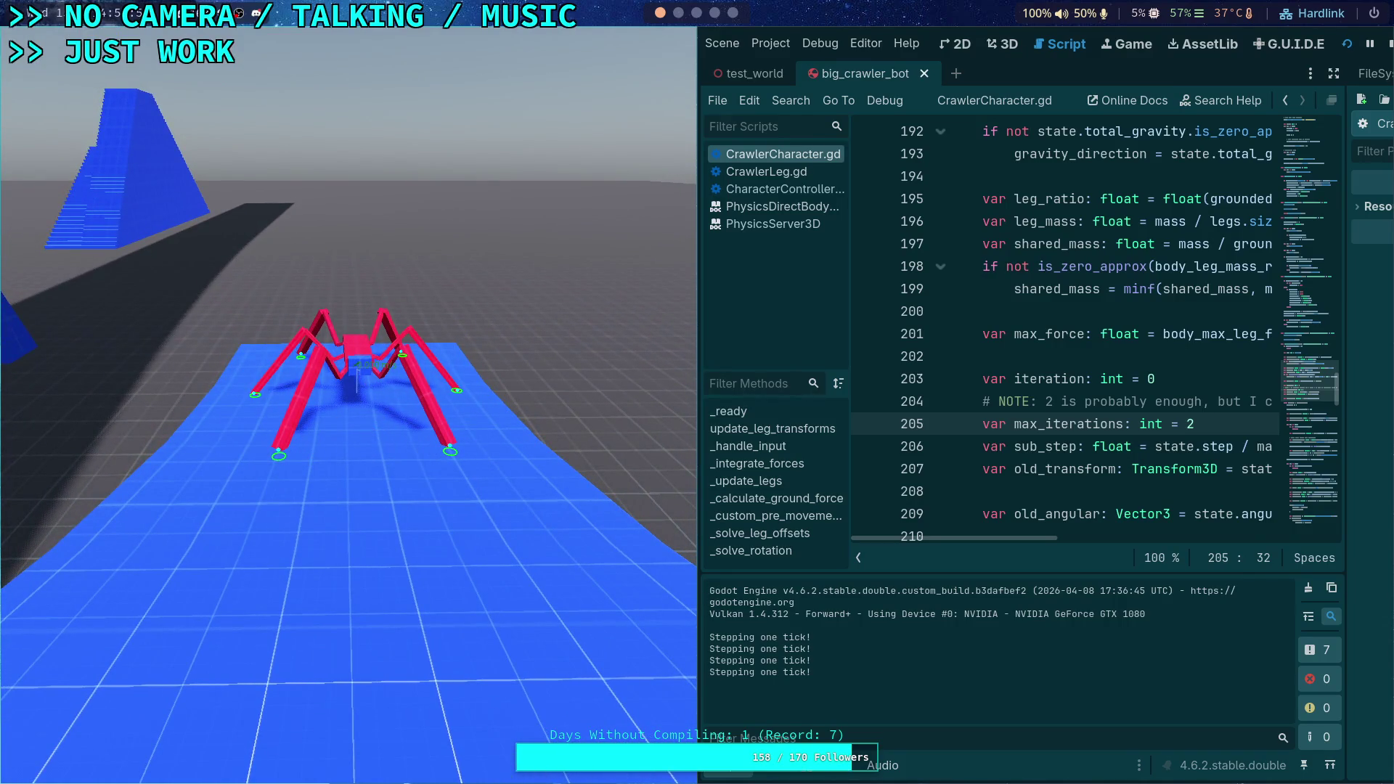
key("period")
key("period")
key("period")
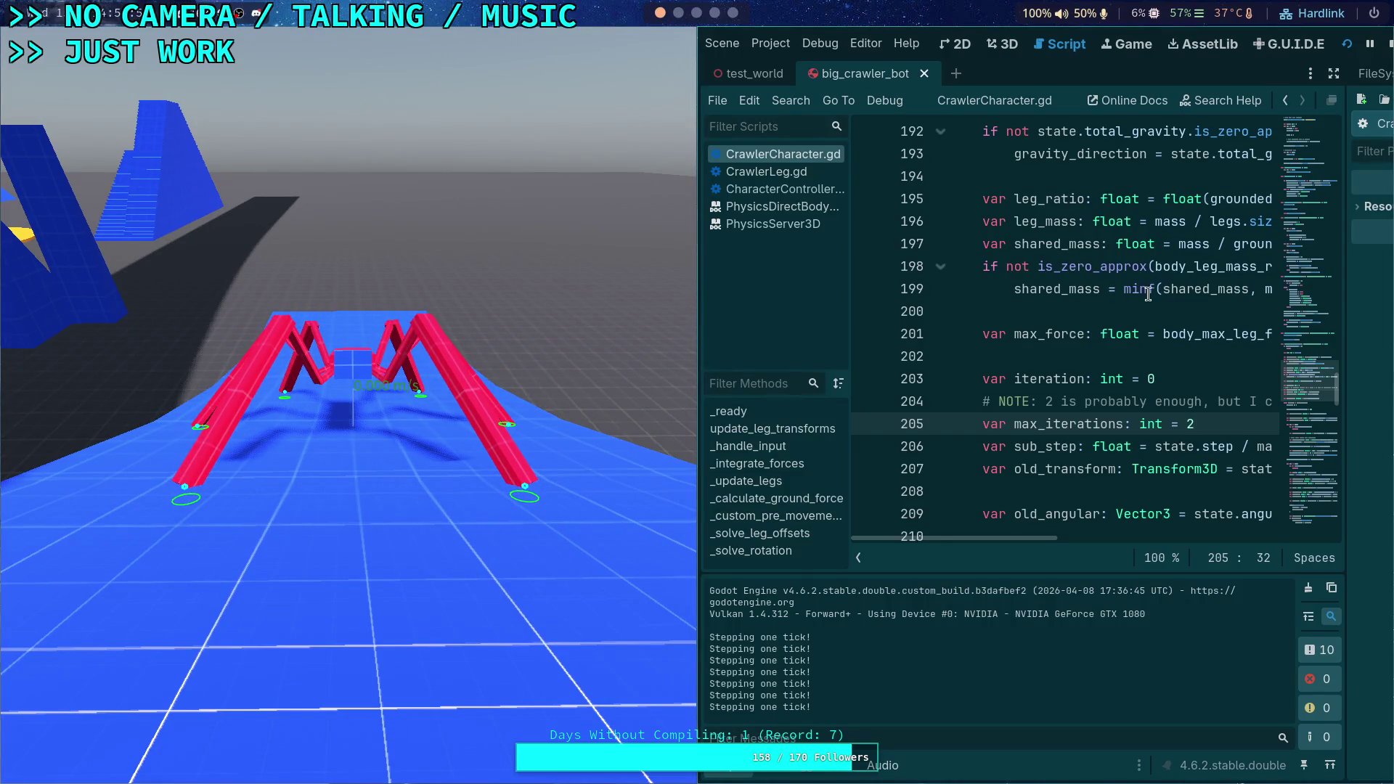
left_click(1389, 45)
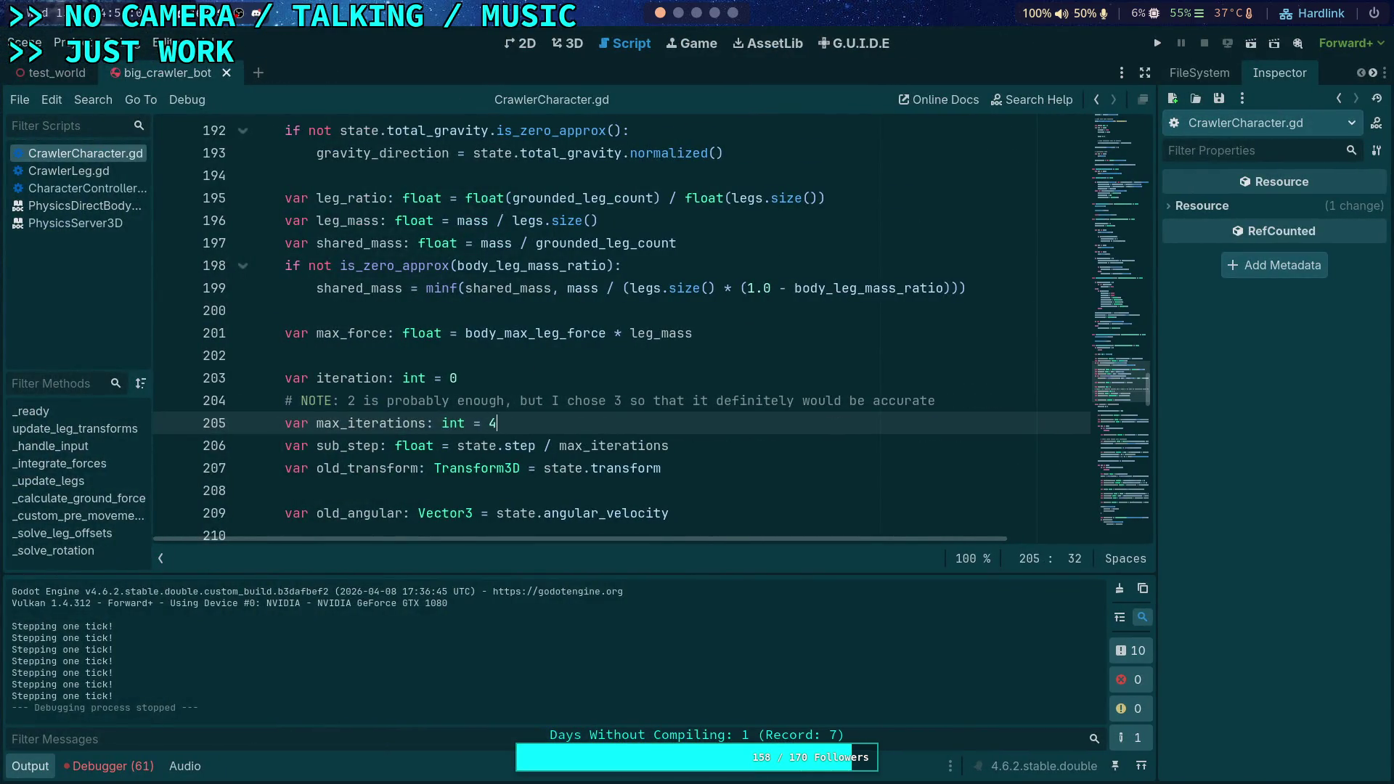
key("BackSpace")
Set max_iterations to 3, run the crawler test, and stop it
type("3")
left_click(1158, 43)
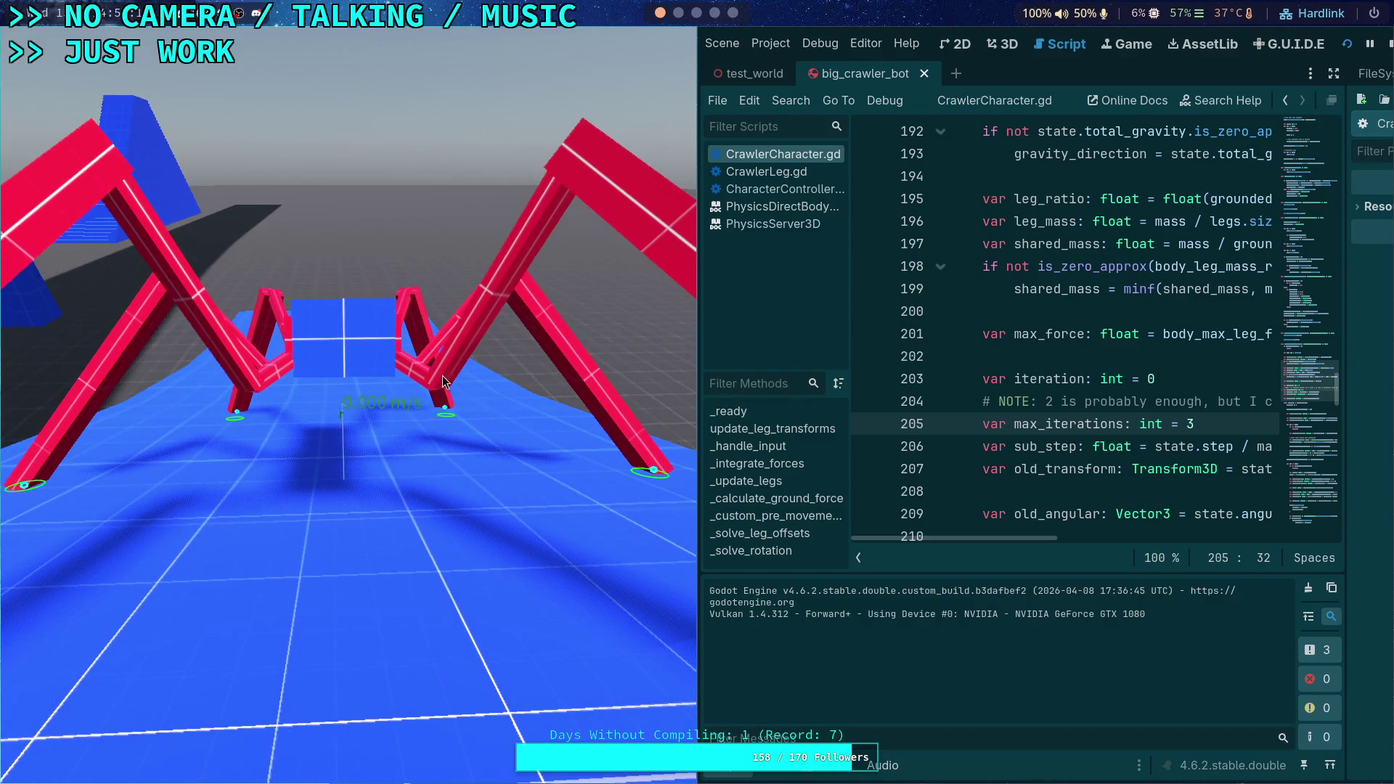
left_click(1389, 44)
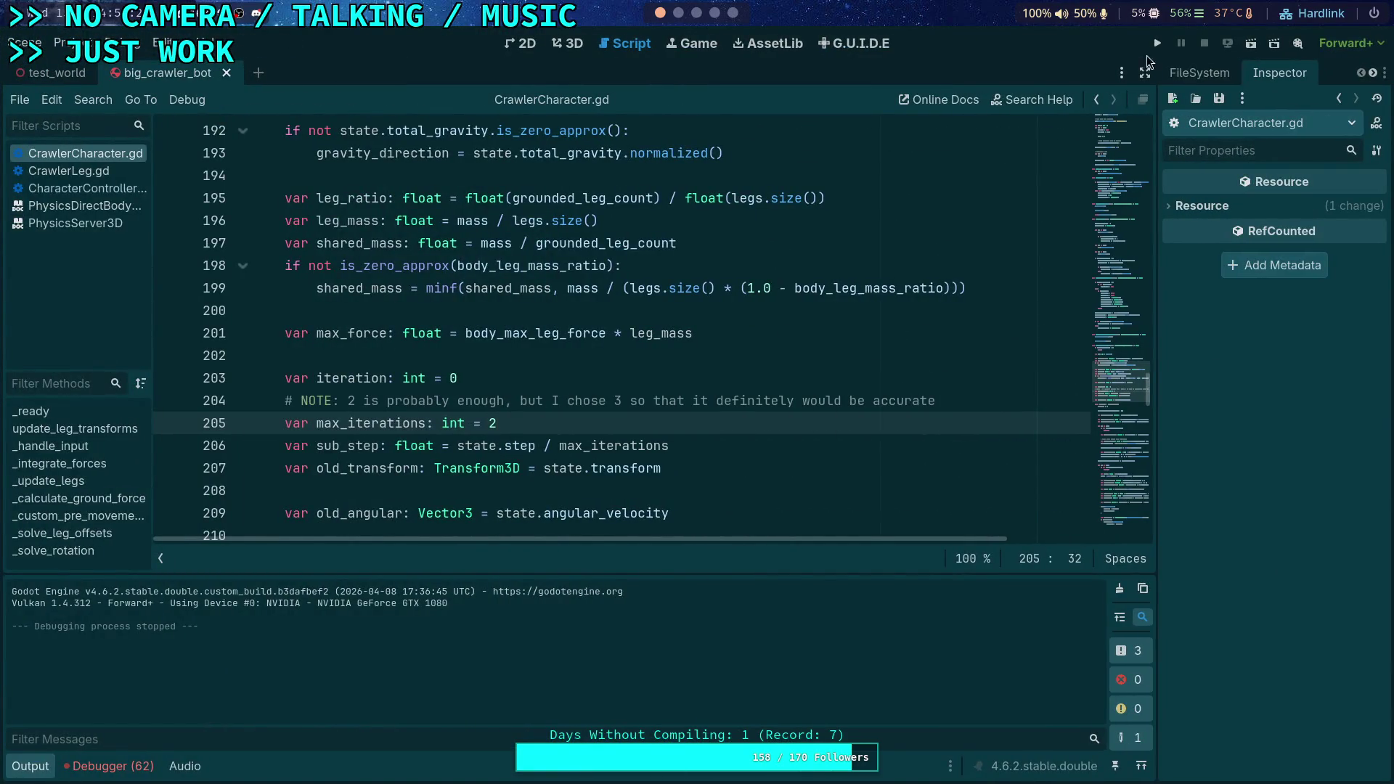
Run and stop the crawler test twice more, comparing two and three iterations
key("F5")
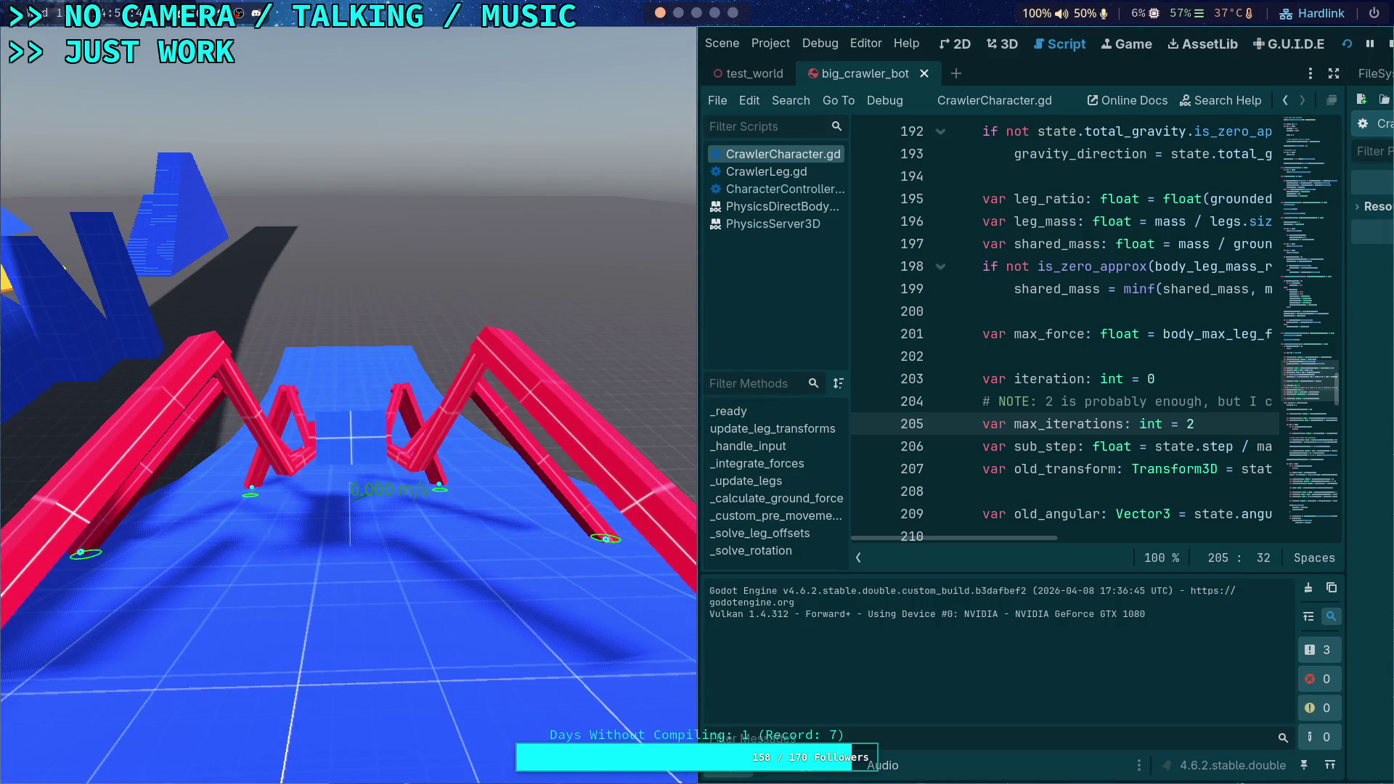
left_click(1390, 48)
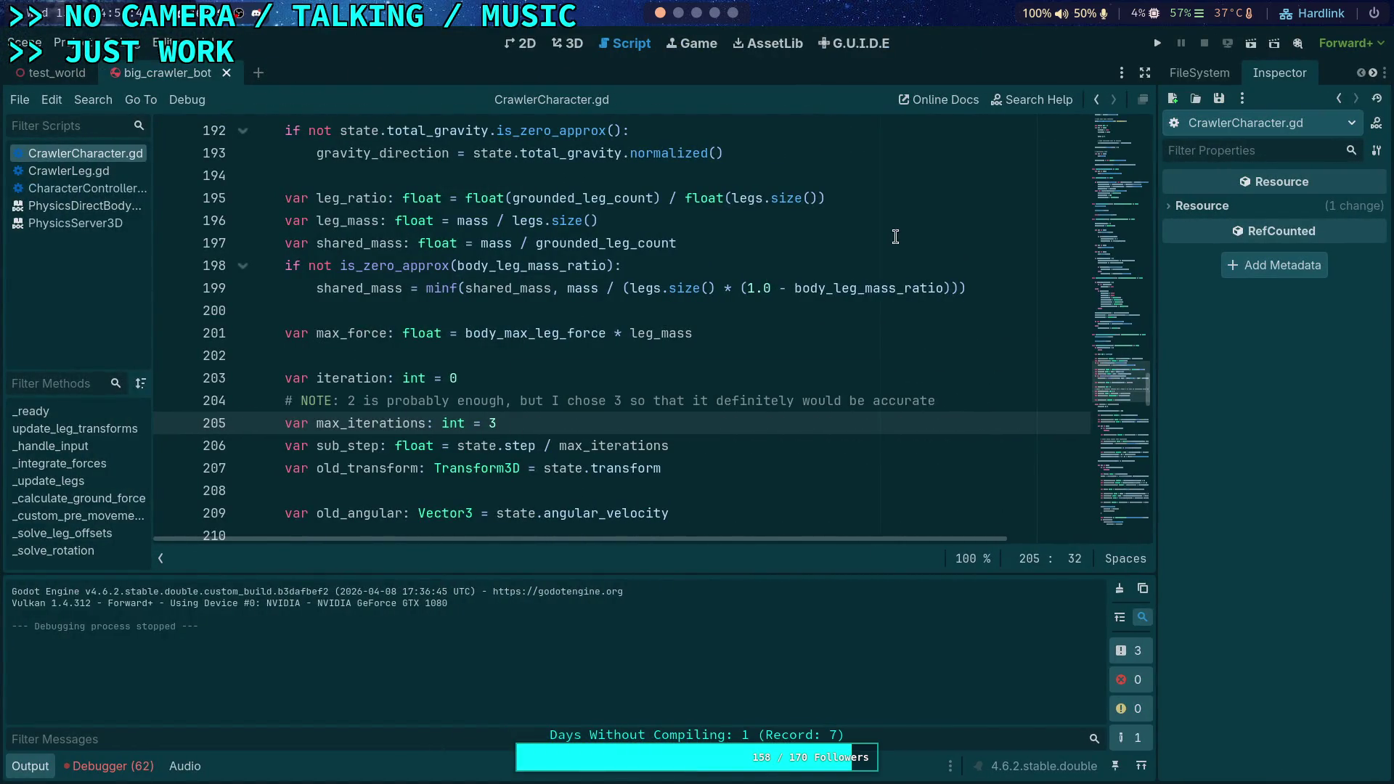
left_click(1159, 45)
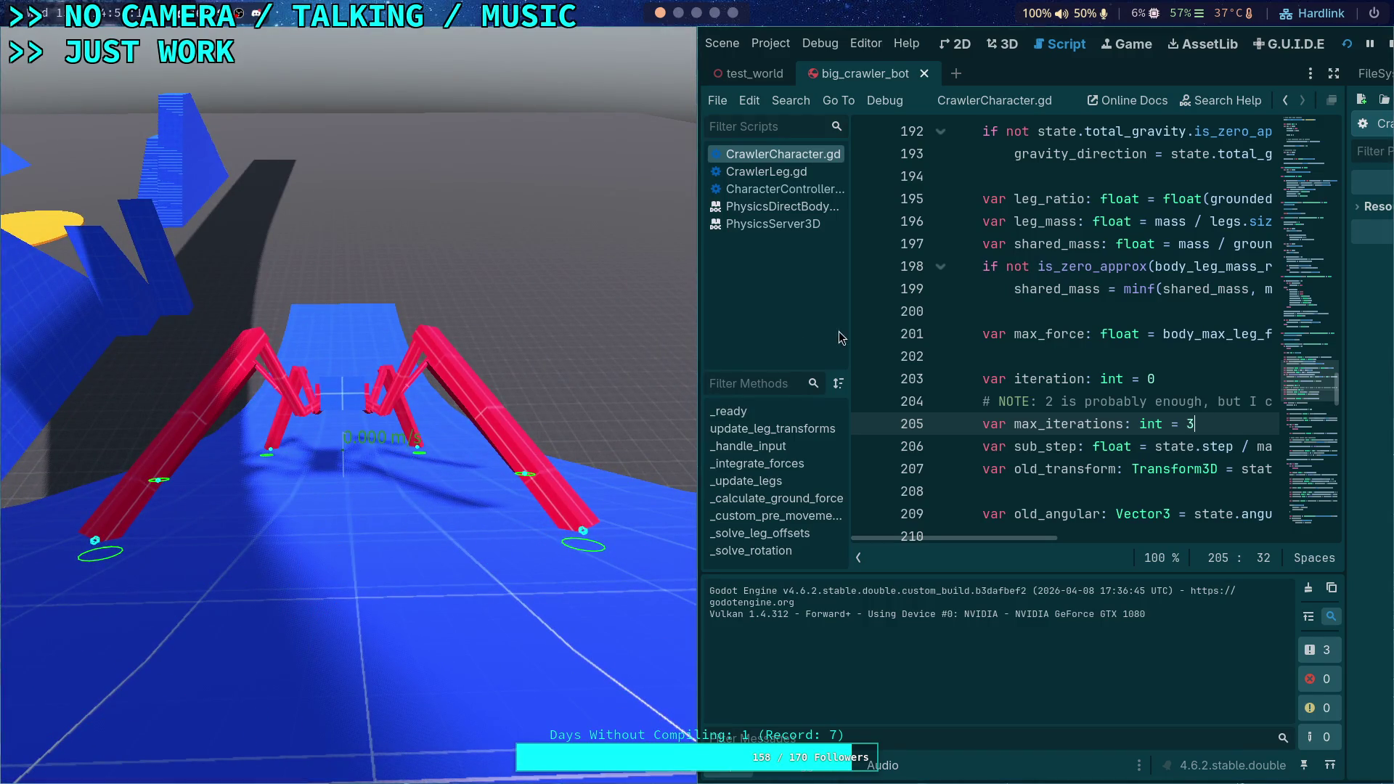
left_click(1390, 44)
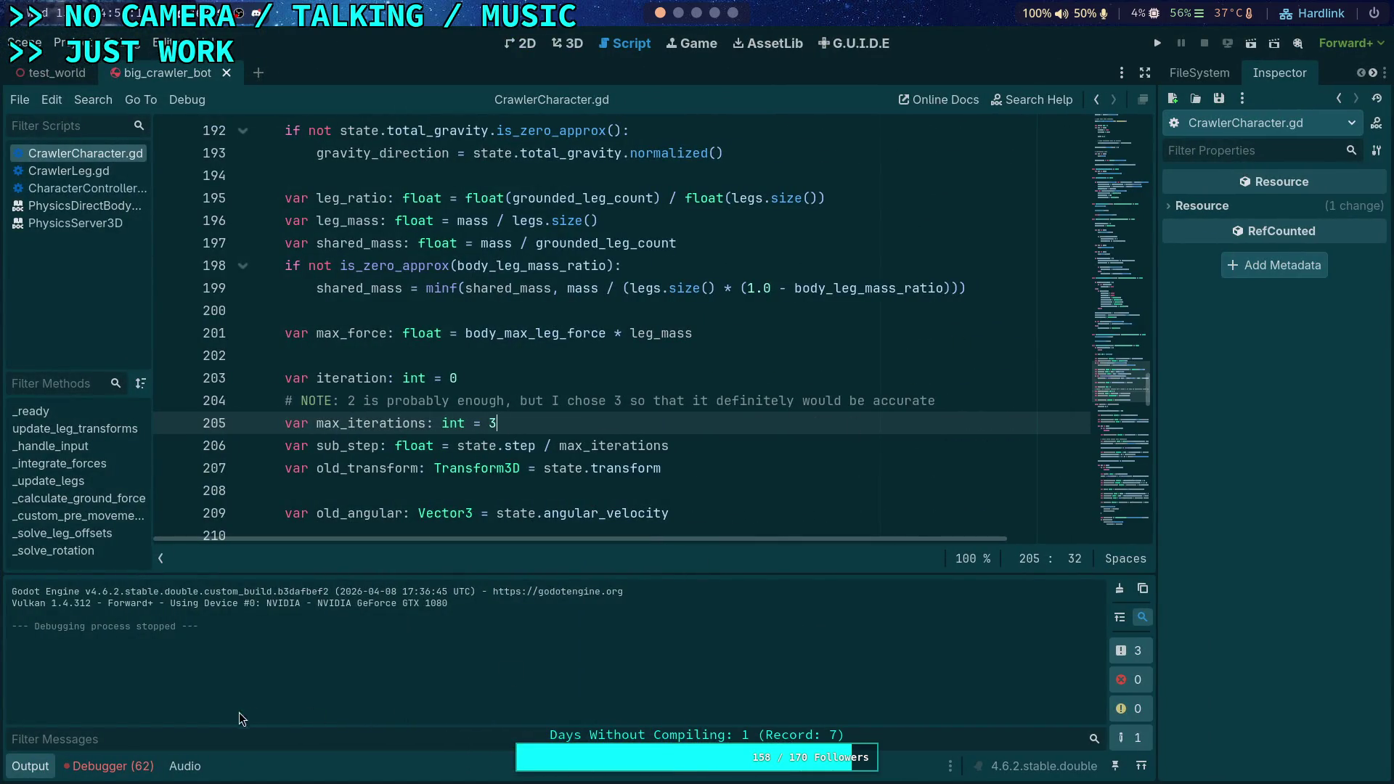
scroll(621, 211, "down", 4)
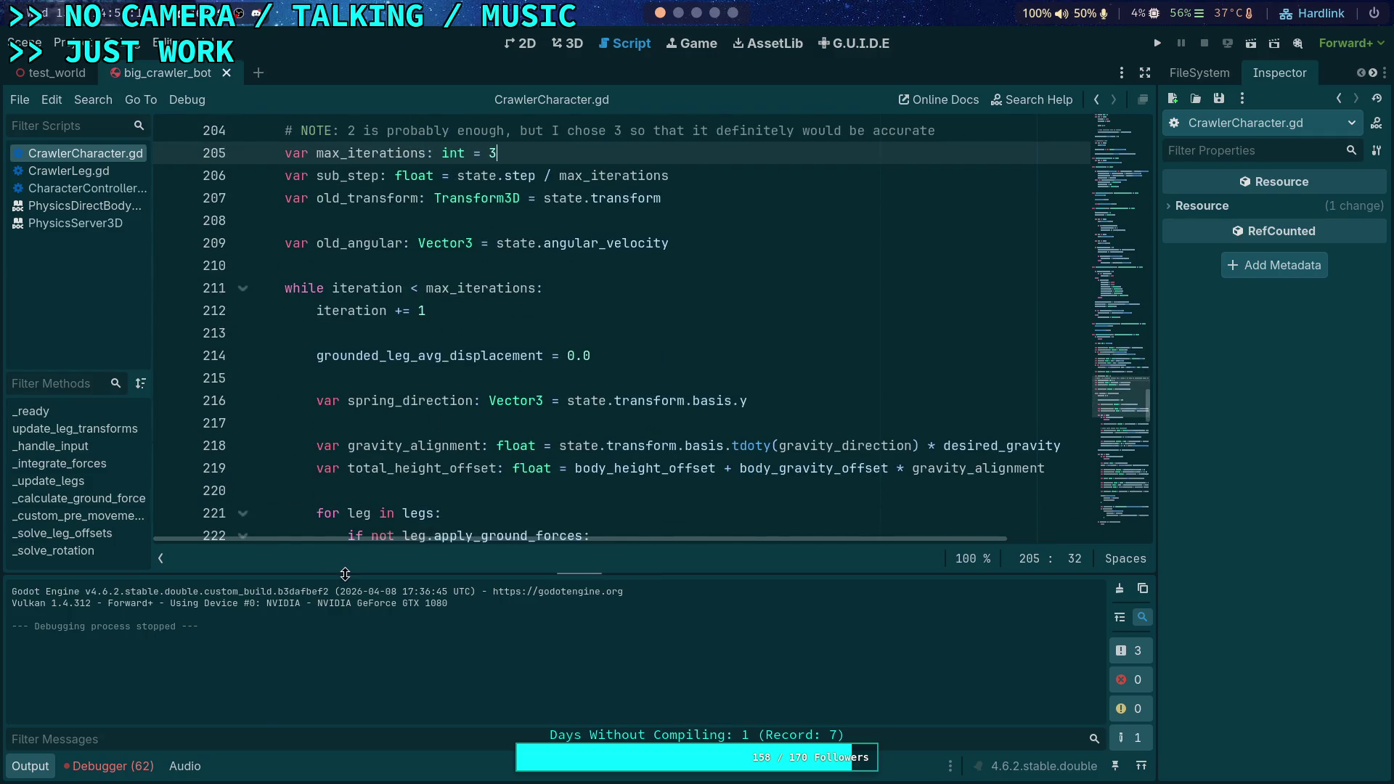
Collapse the Output panel and read through the solver loop's leg spring-force code
scroll(518, 450, "down", 10)
scroll(518, 450, "down", 10)
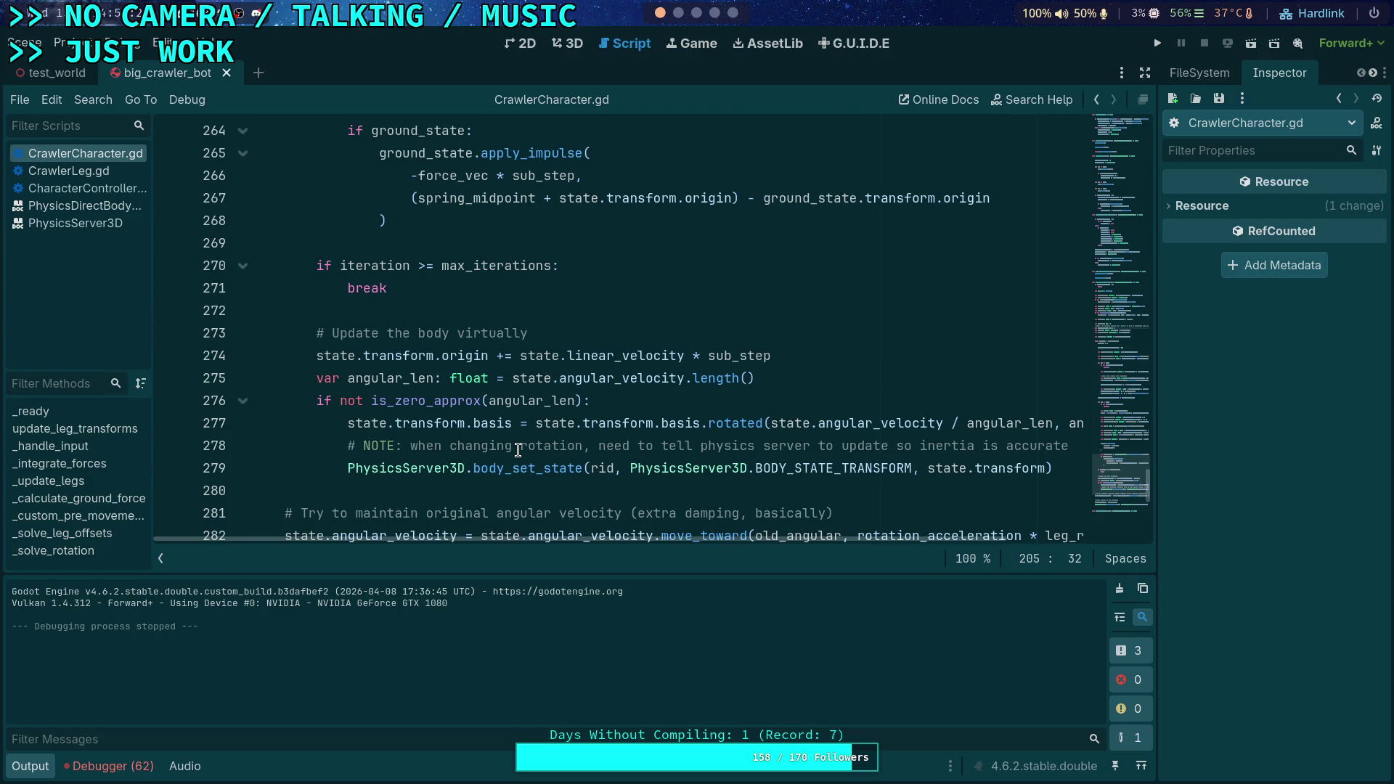
left_click(43, 768)
scroll(435, 506, "up", 7)
scroll(612, 490, "up", 1)
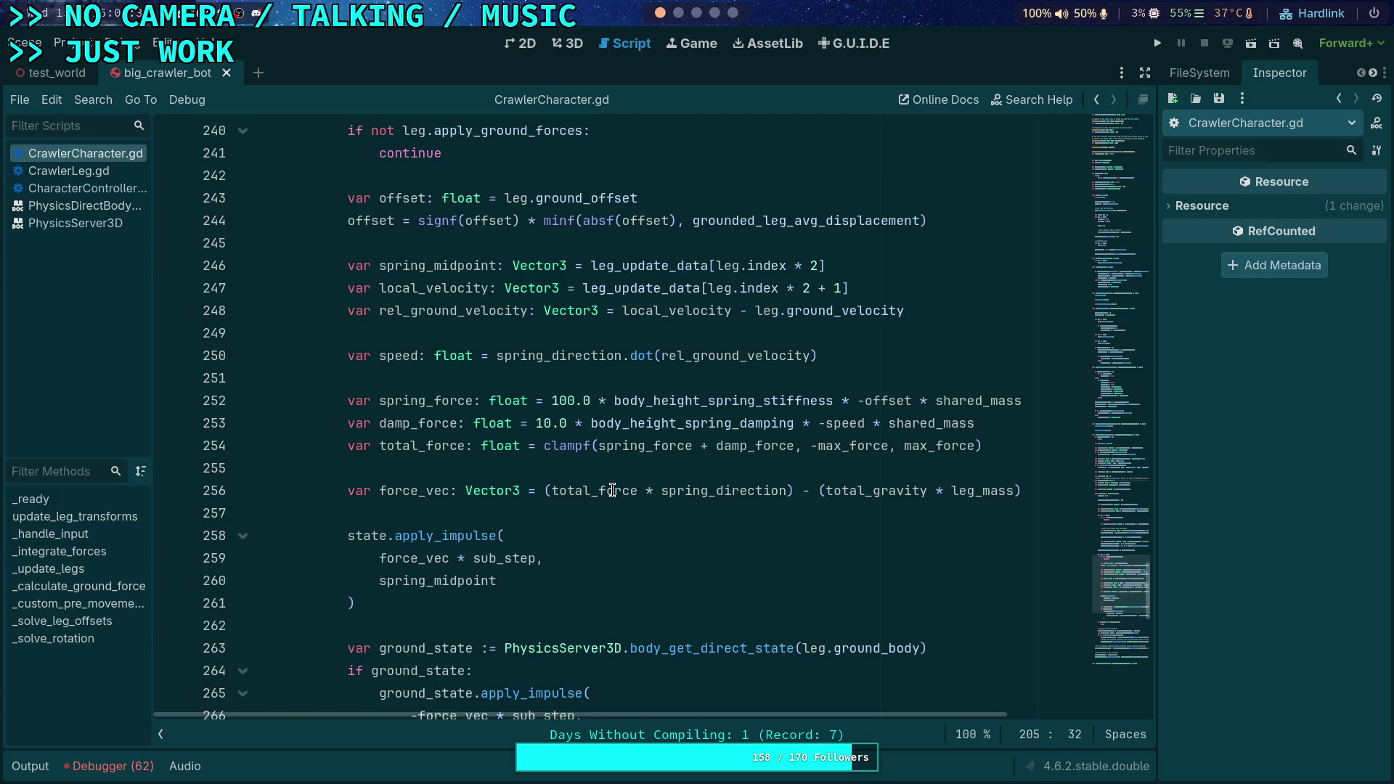
key("alt+Tab")
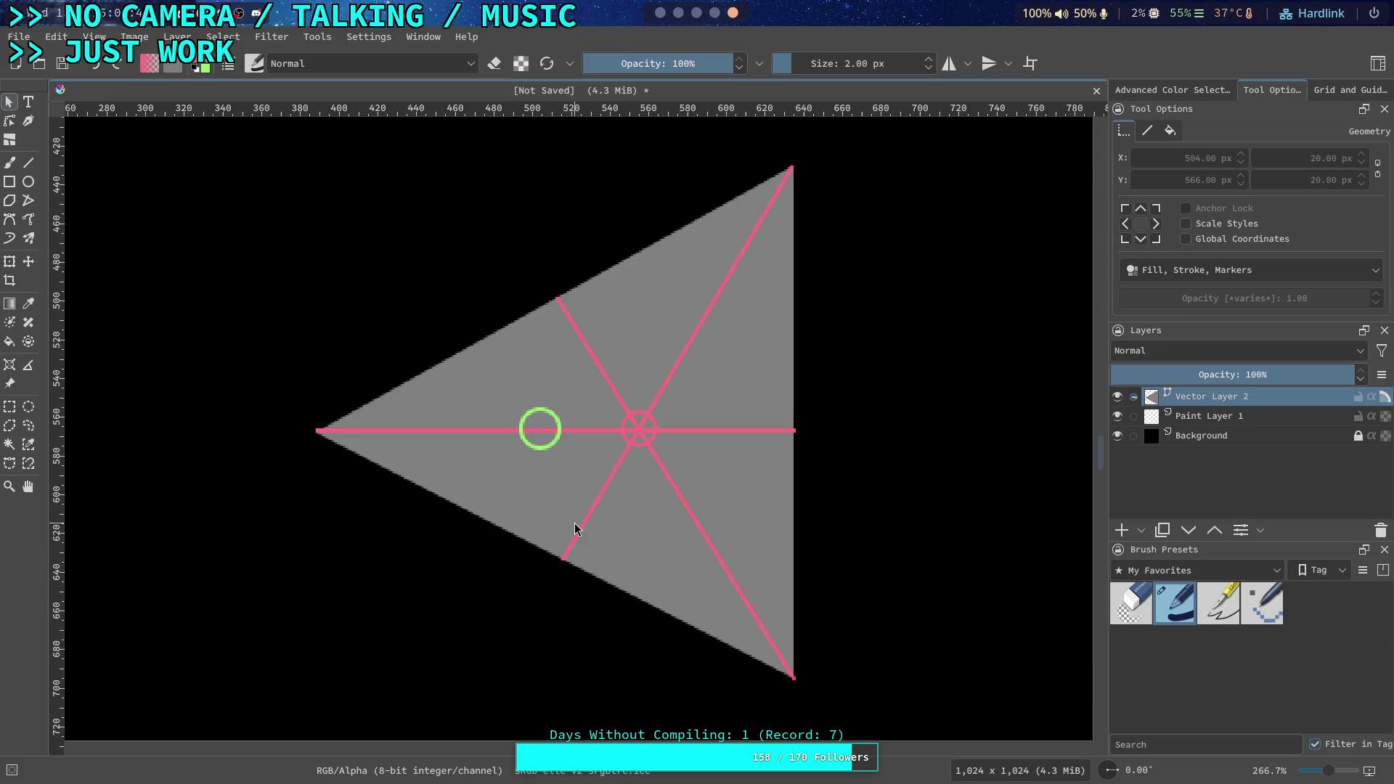
Snap the ends of the top, diagonal, and horizontal pink legs onto the centre circle
left_click(9, 121)
left_click(579, 539)
left_click_drag(565, 559, 639, 430)
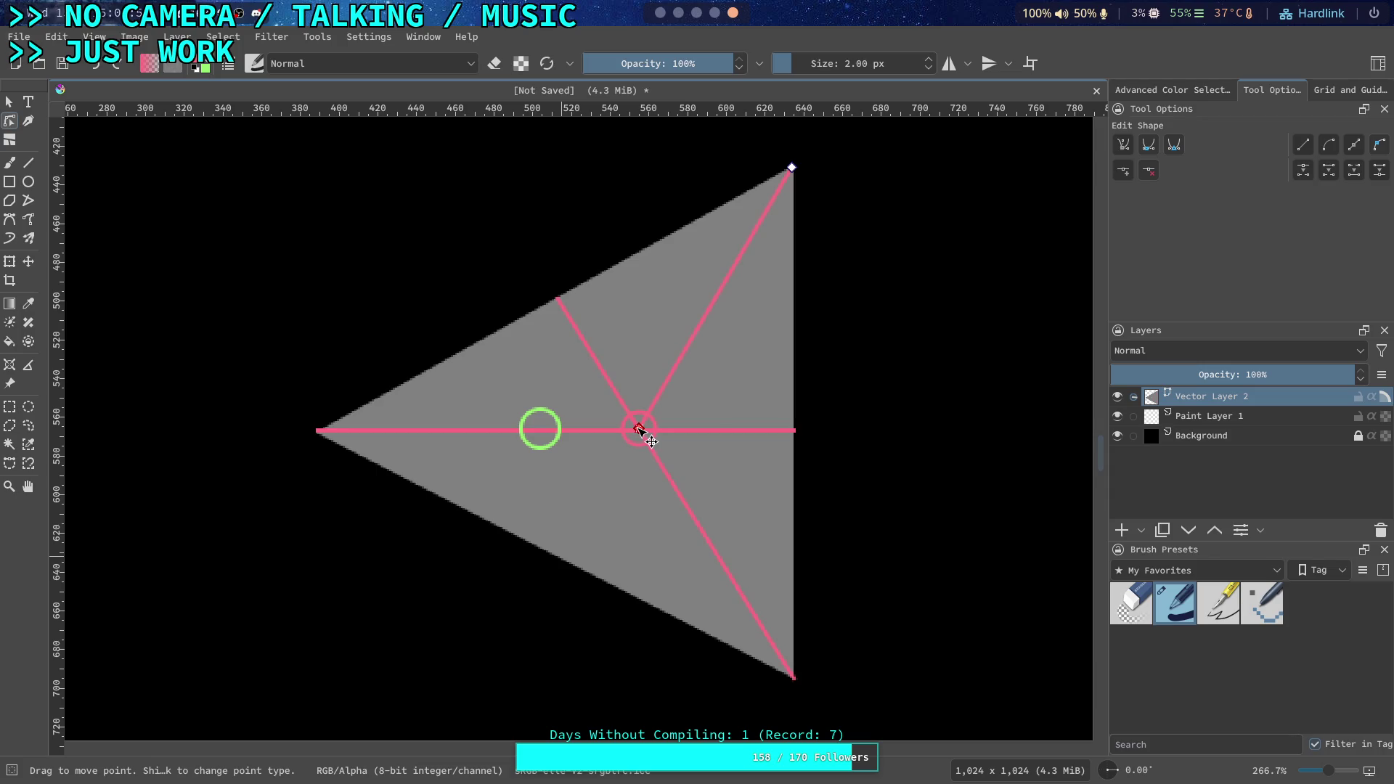
left_click(561, 304)
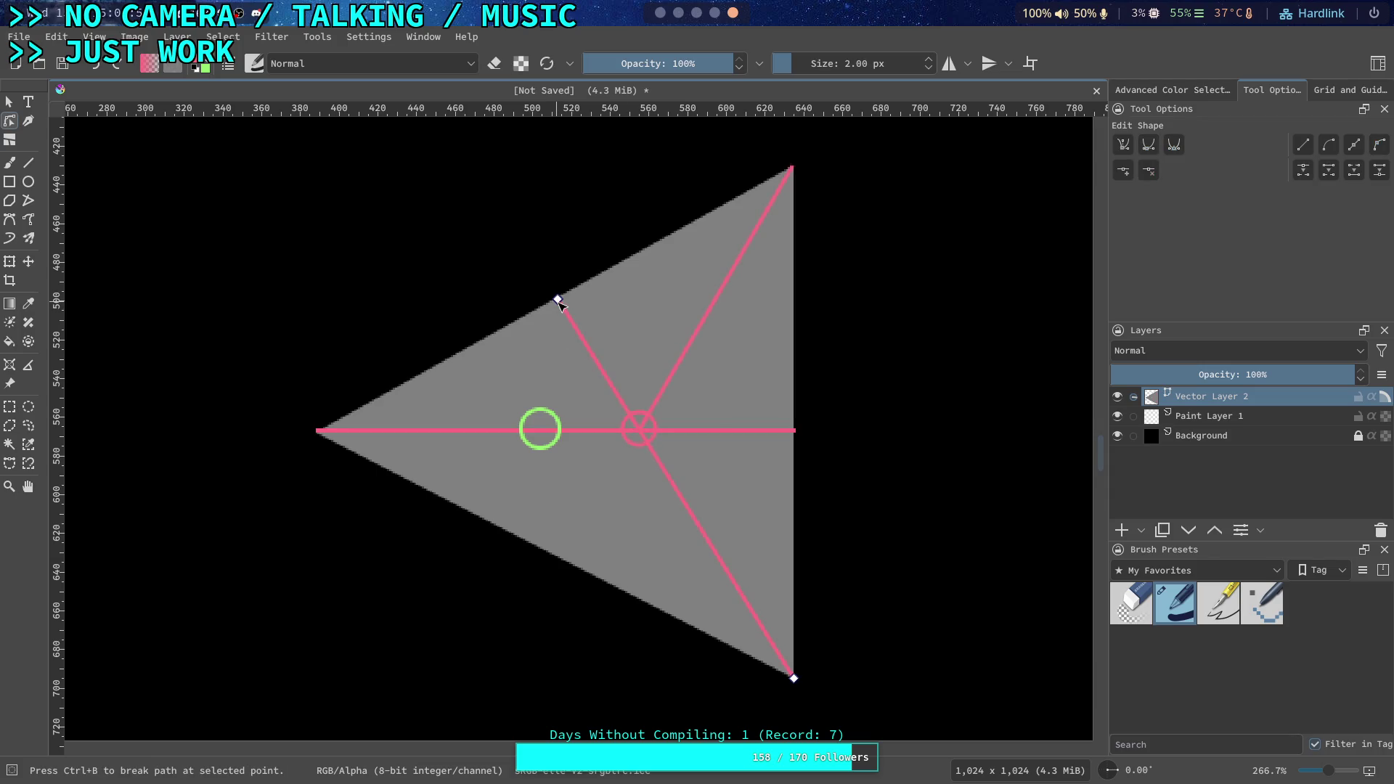
left_click_drag(562, 304, 642, 433)
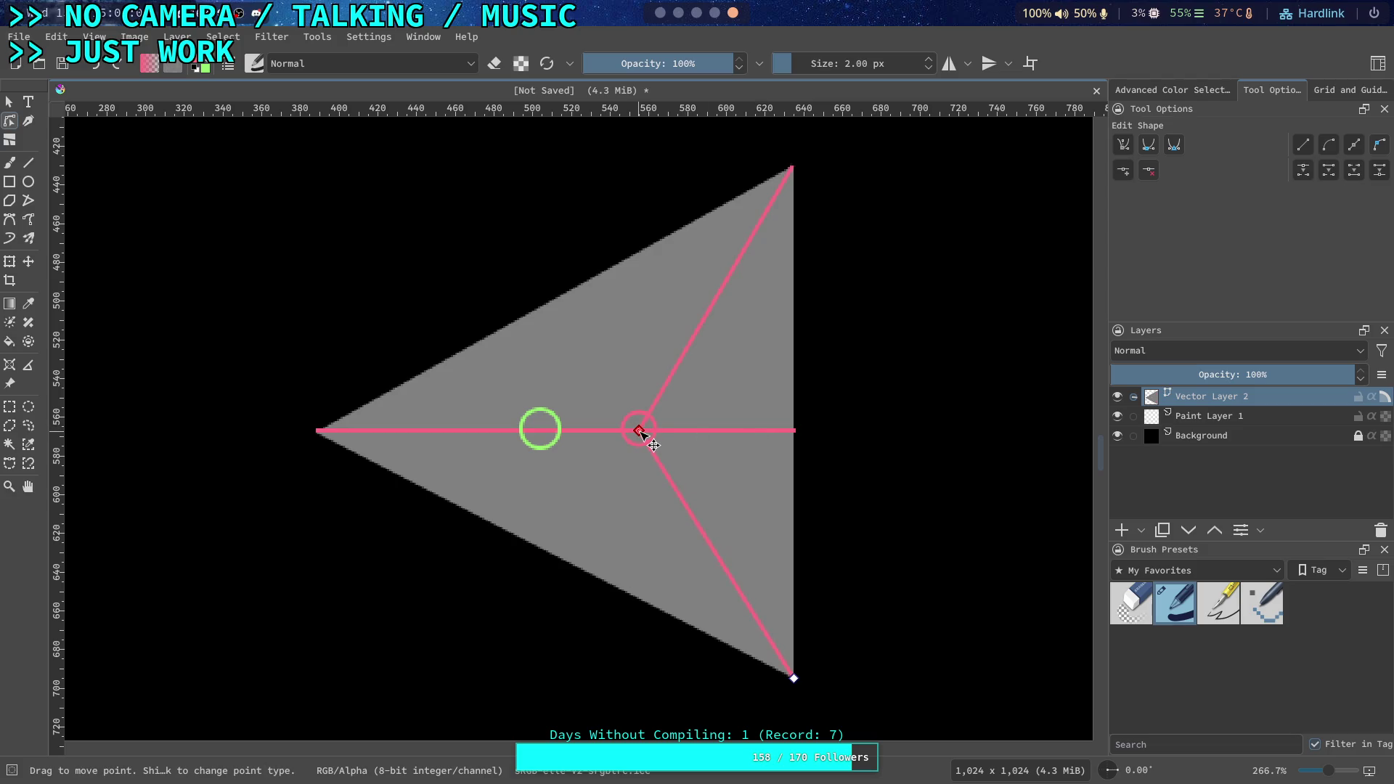
left_click(774, 432)
left_click_drag(797, 433, 639, 430)
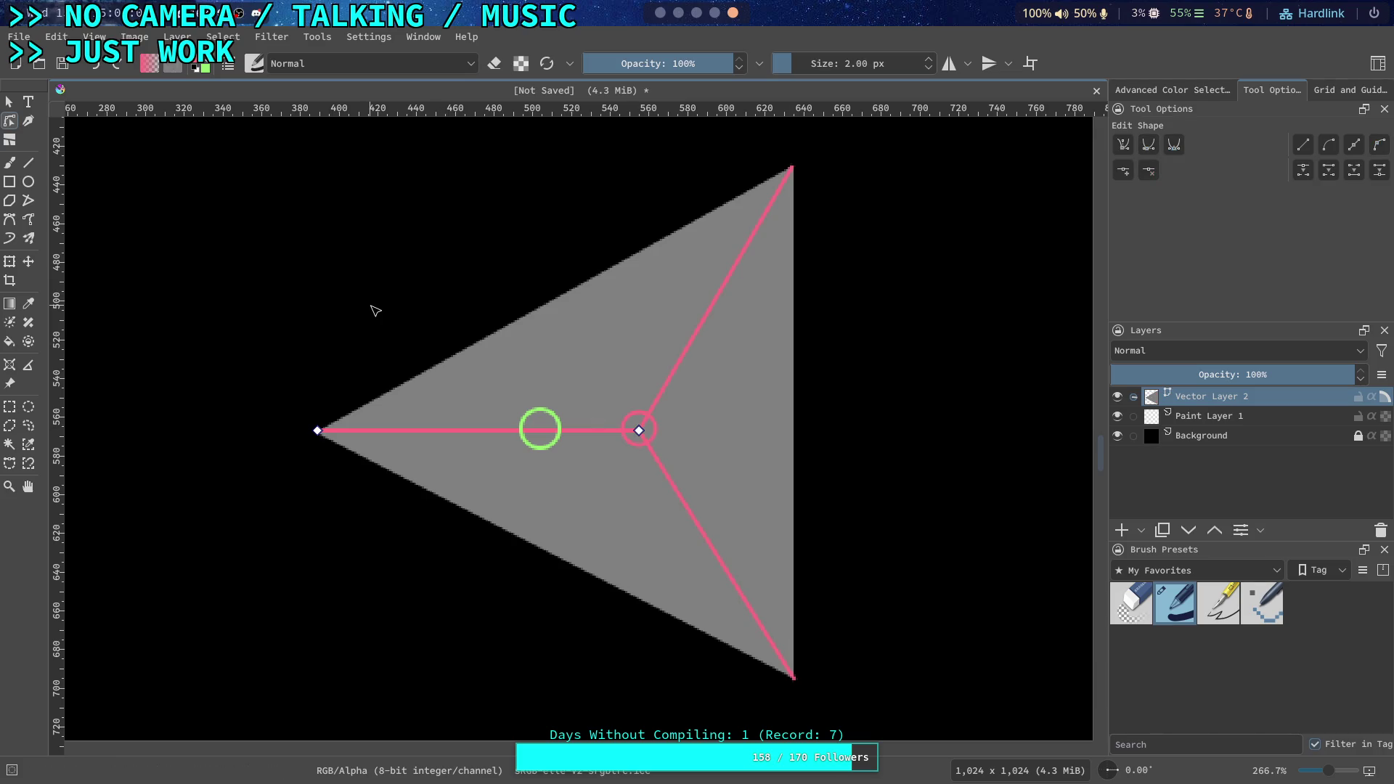
left_click(8, 100)
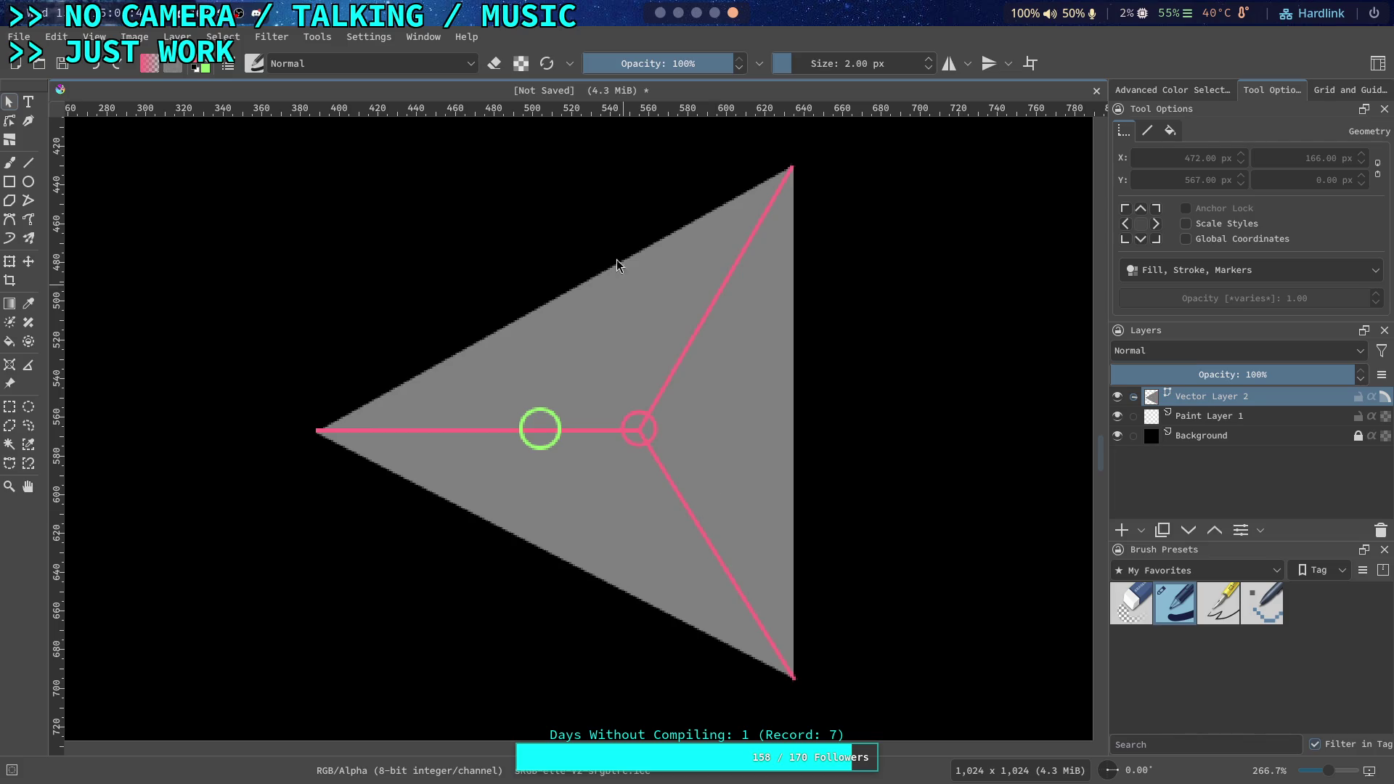
left_click(661, 13)
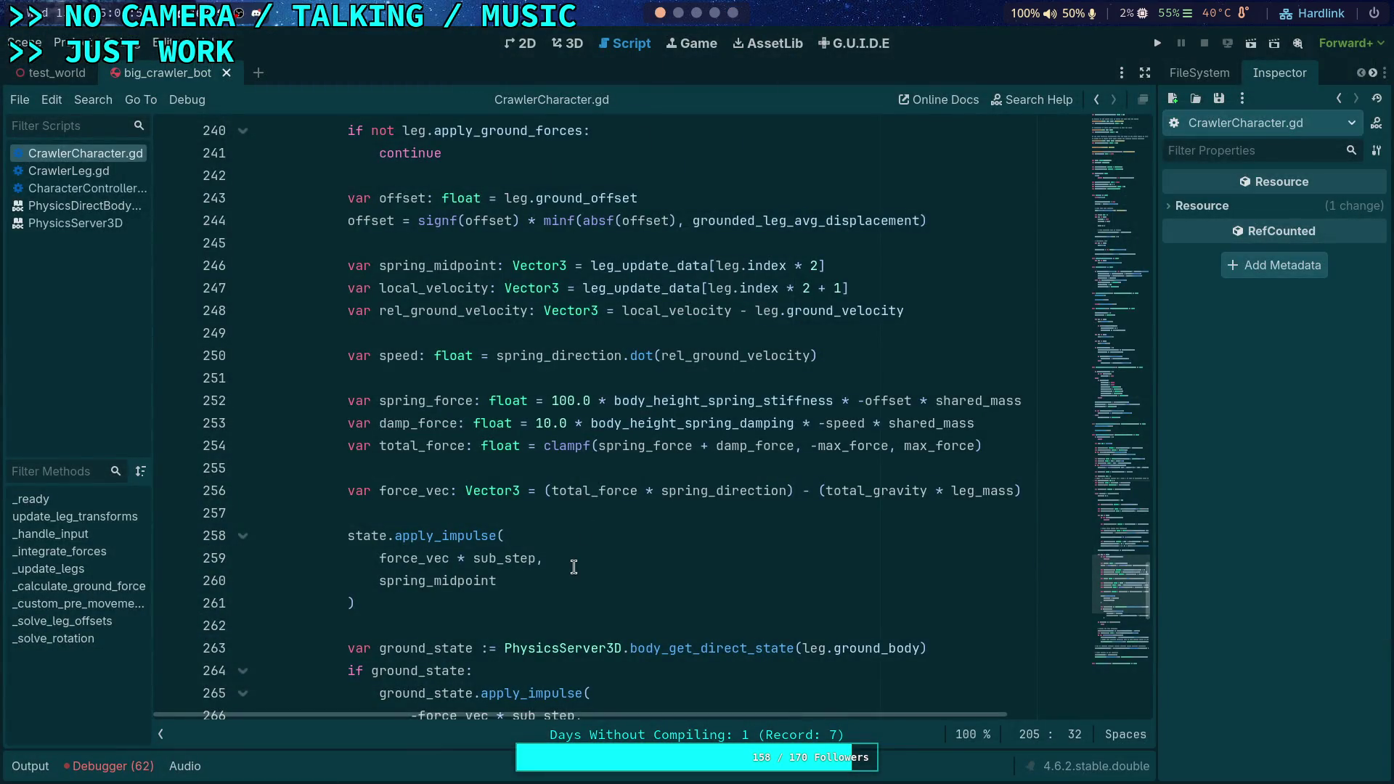
Delete the '- (total_gravity * leg_mass)' term from the force_vec line 256
scroll(566, 509, "up", 3)
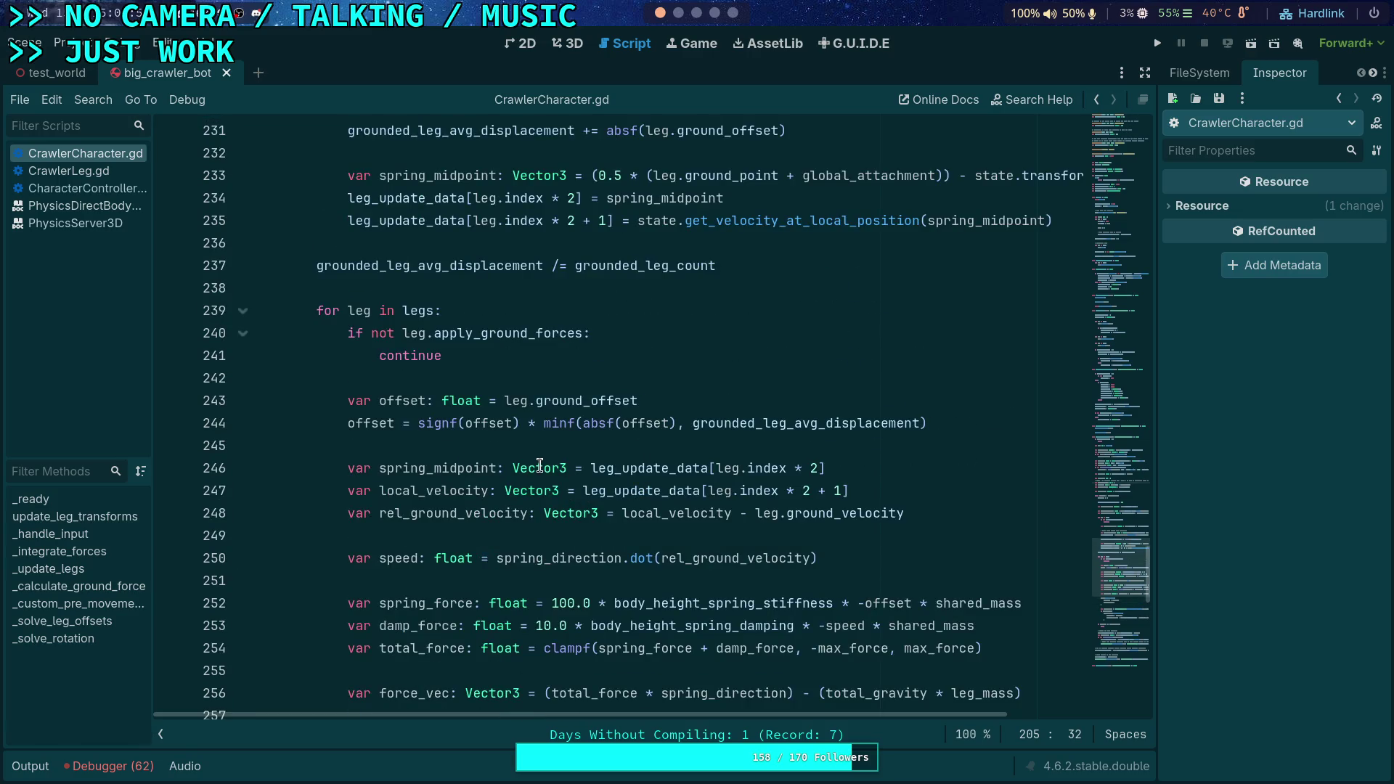
scroll(540, 466, "down", 2)
scroll(552, 523, "down", 1)
scroll(570, 567, "up", 1)
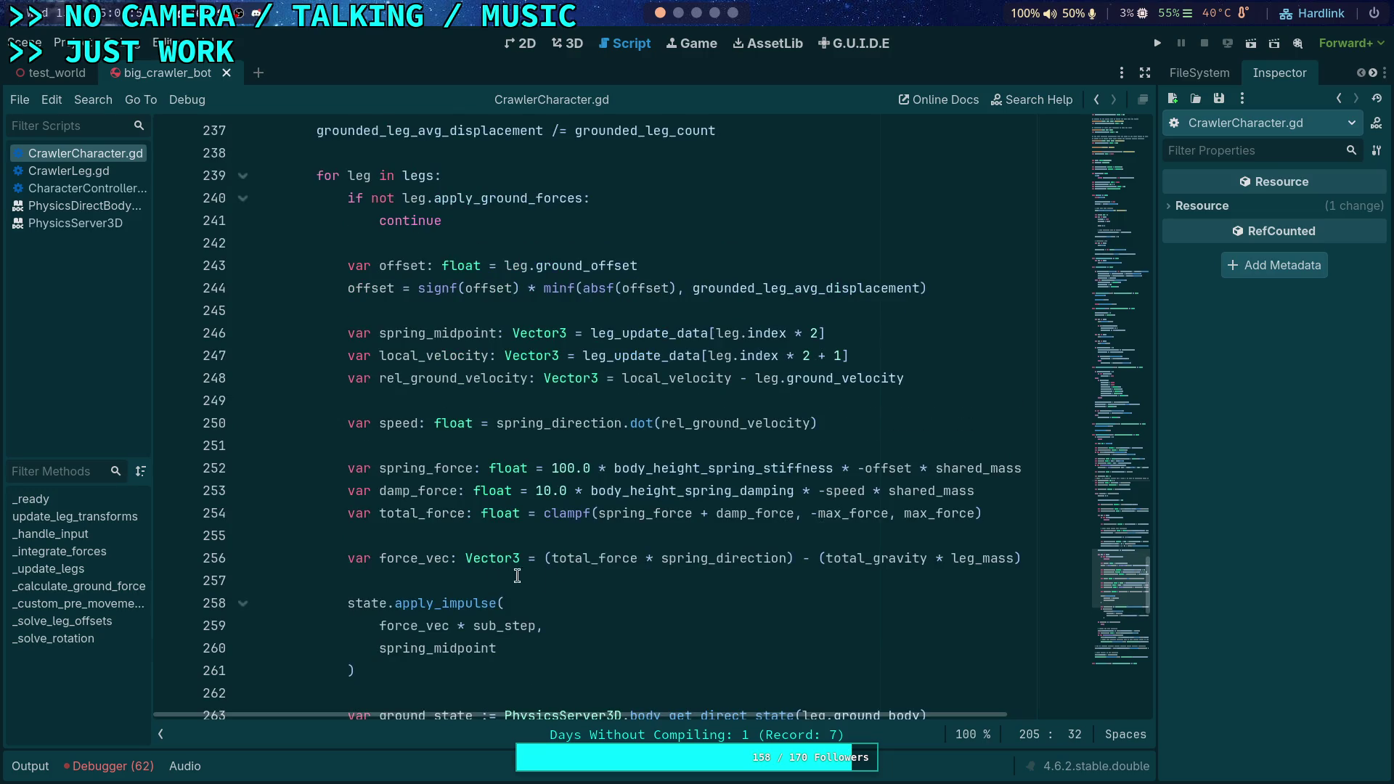
scroll(625, 563, "down", 1)
double_click(433, 581)
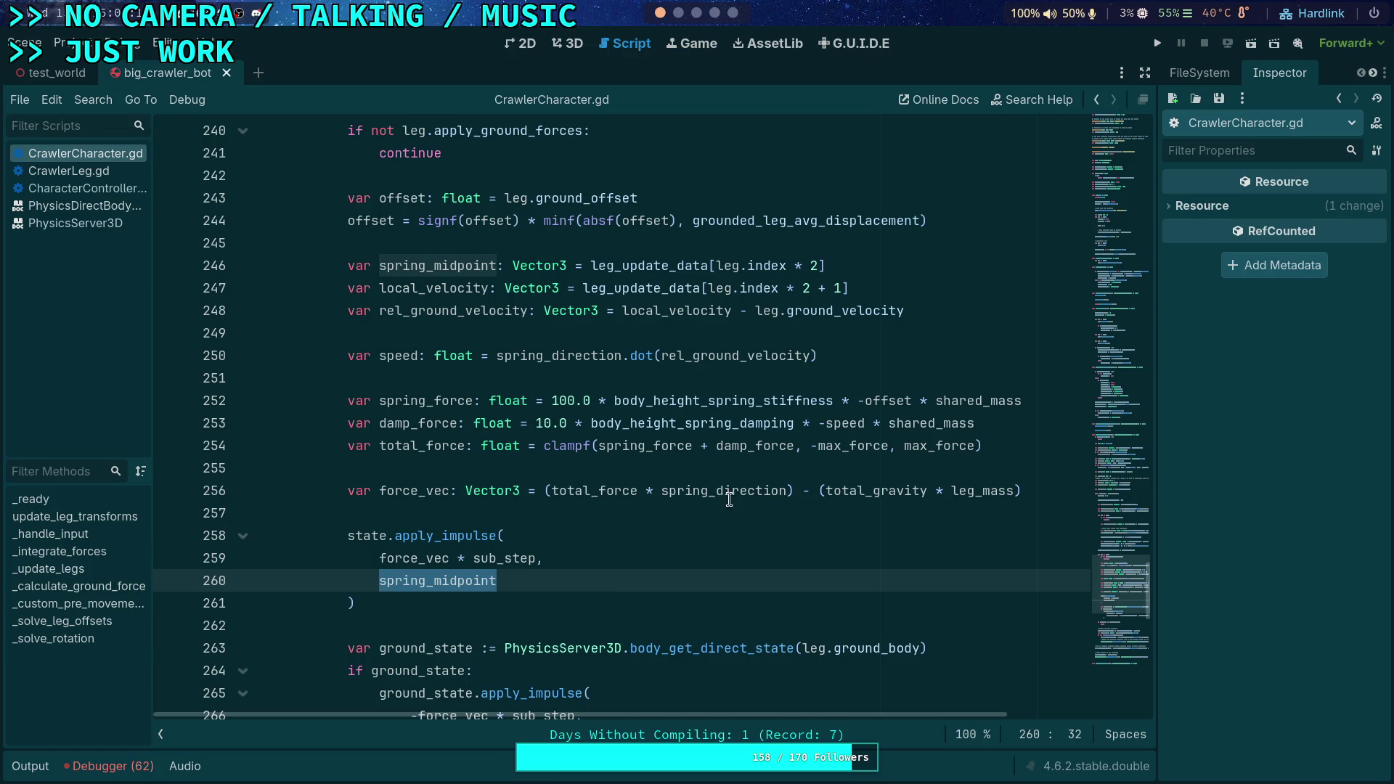
left_click(794, 491)
left_click(873, 491)
left_click_drag(1016, 491, 795, 491)
key("BackSpace")
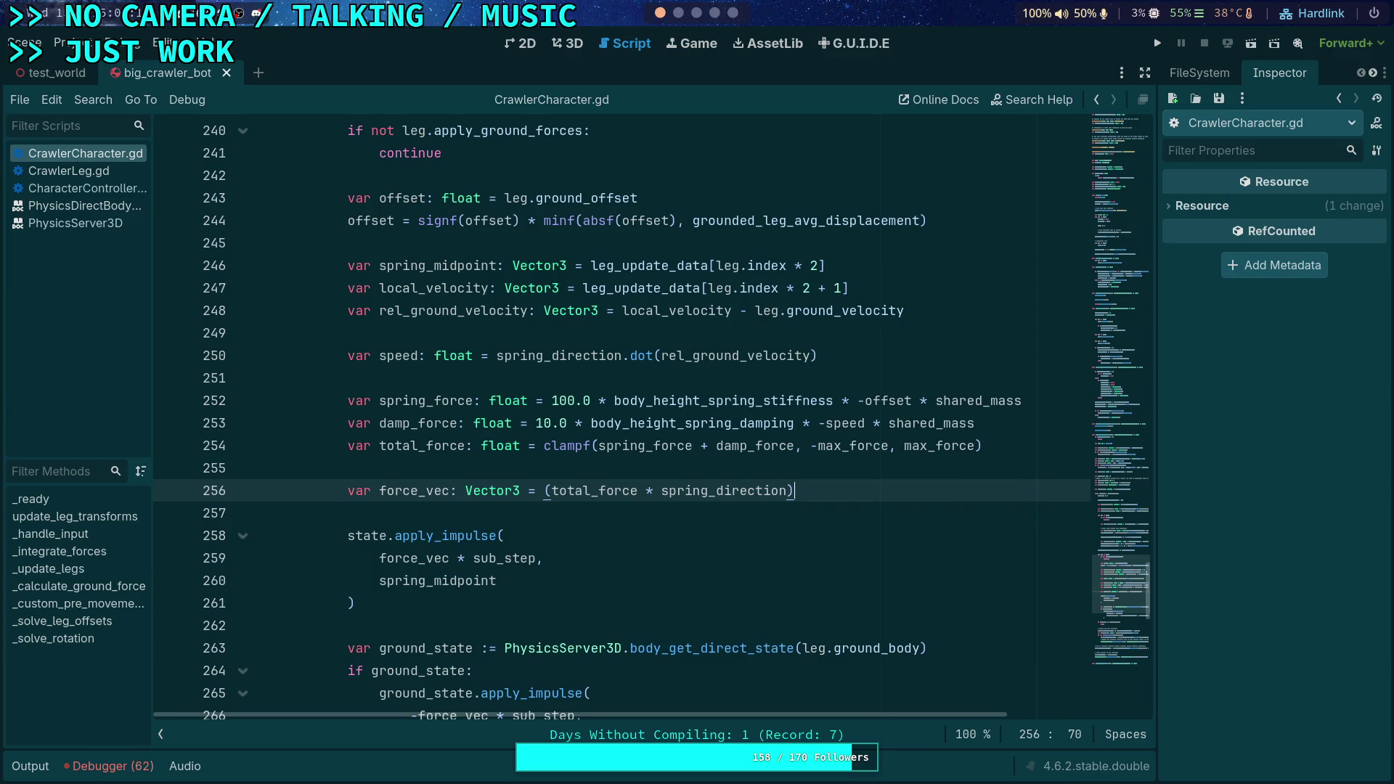
Add the comment '# Gravity, I looked at a triangle and thought this geometric solution was reasonable'
key("Return")
key("Return")
type("# Gravdt")
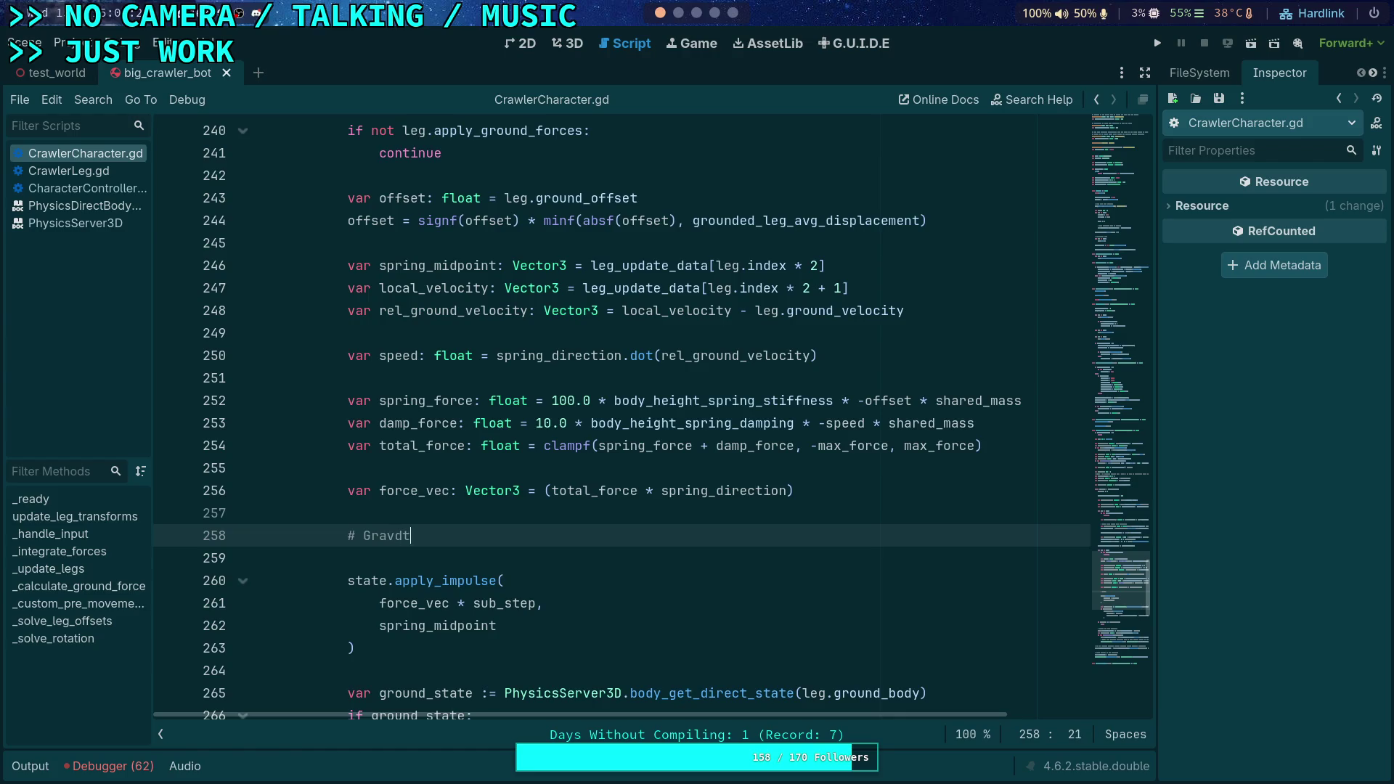
key("BackSpace")
key("BackSpace")
type("ity,")
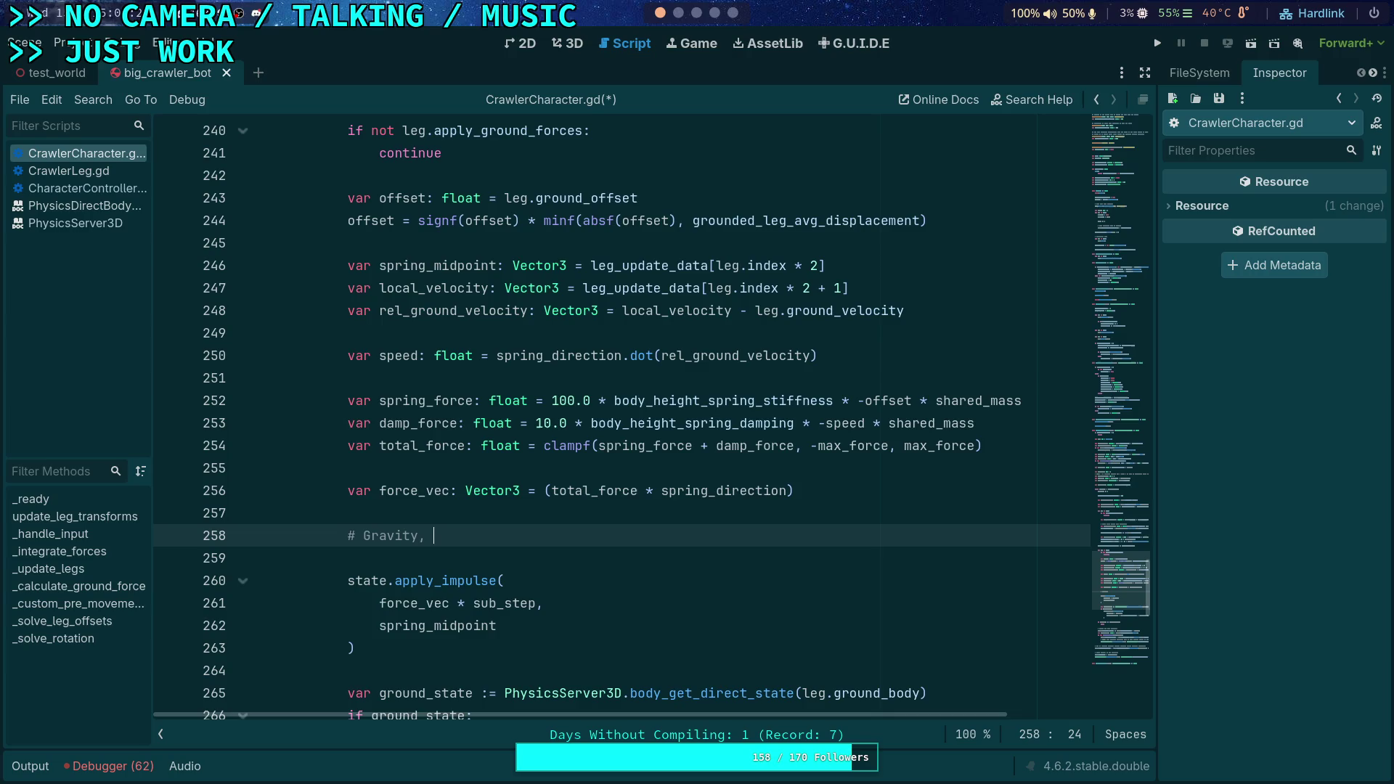
type("I looked at a triangle ")
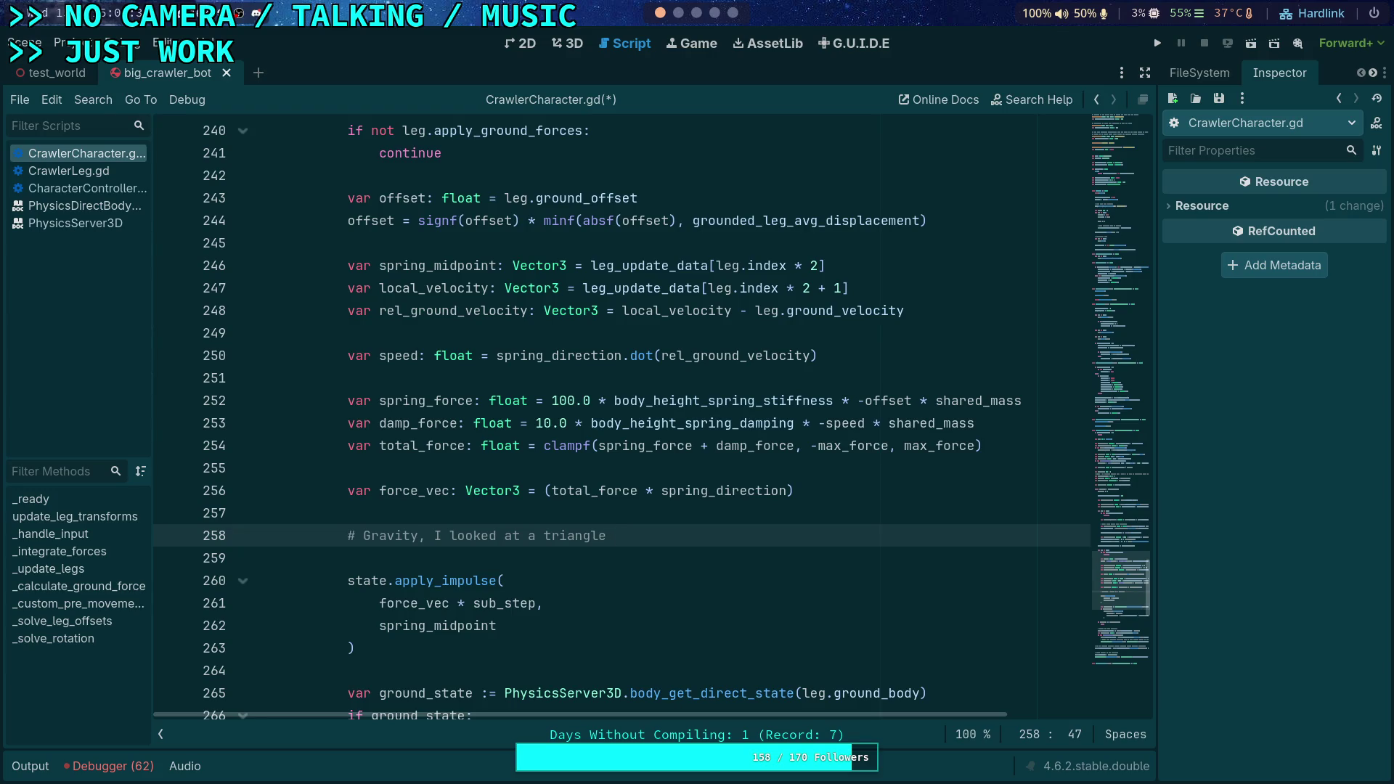
type("and thought this geometric solutie")
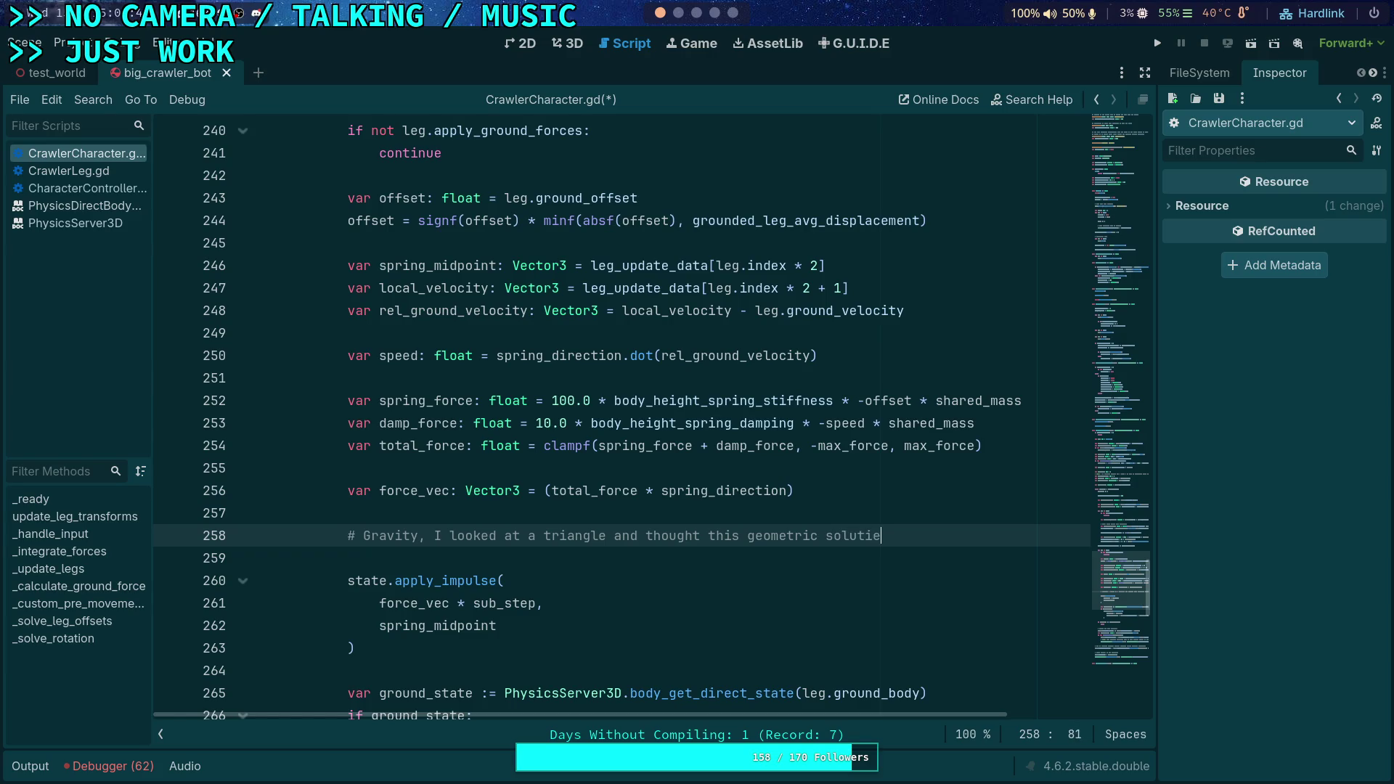
key("BackSpace")
type("on was reasonable")
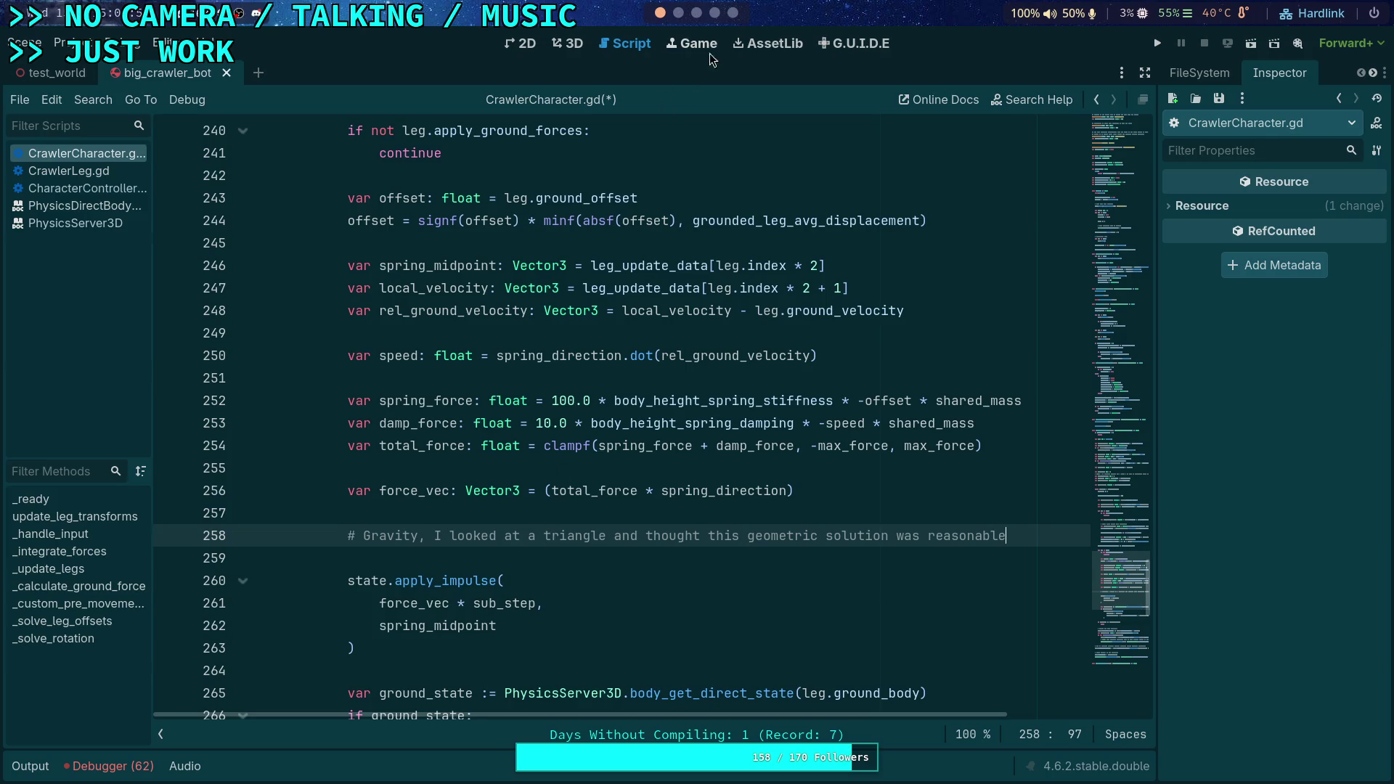
left_click(716, 13)
left_click(696, 13)
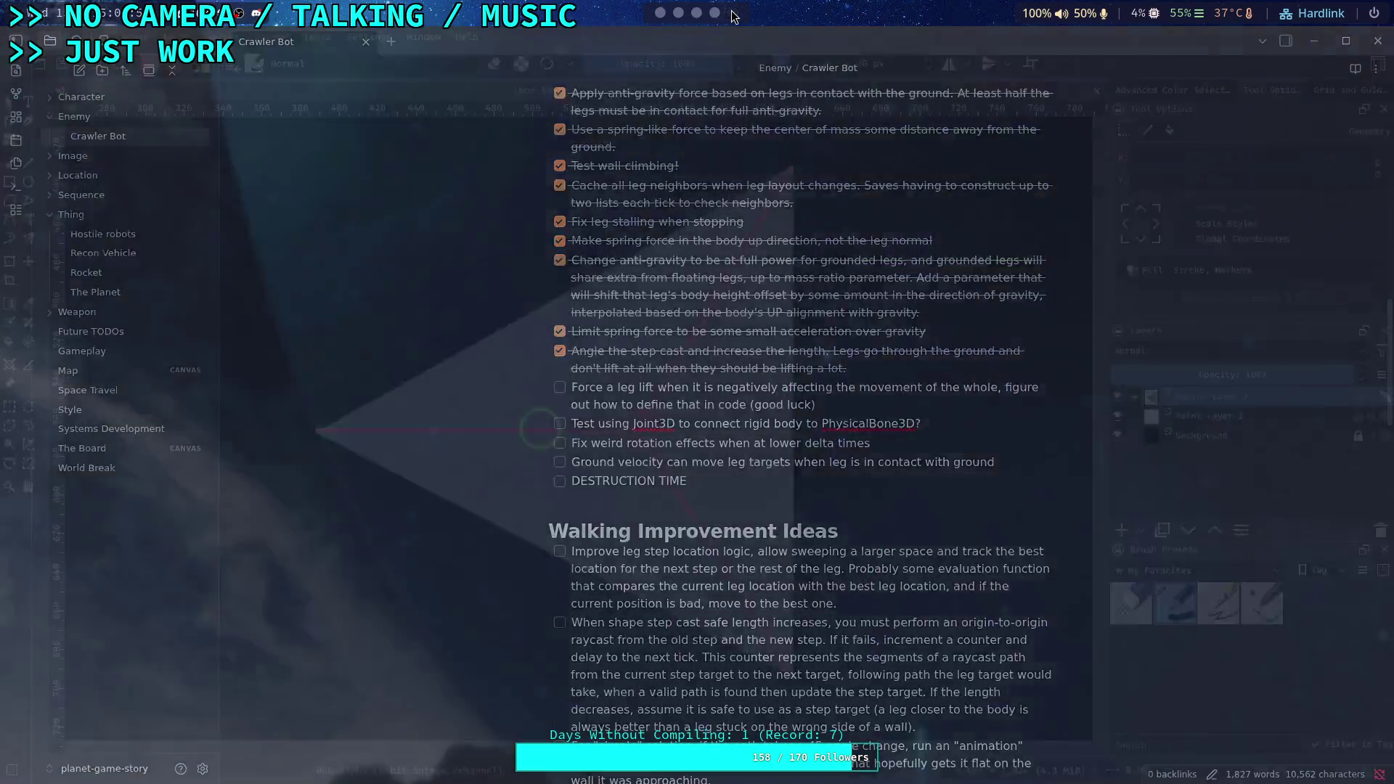
Zoom in on the three-leg junction and inspect its node with Edit Shapes
left_click(733, 13)
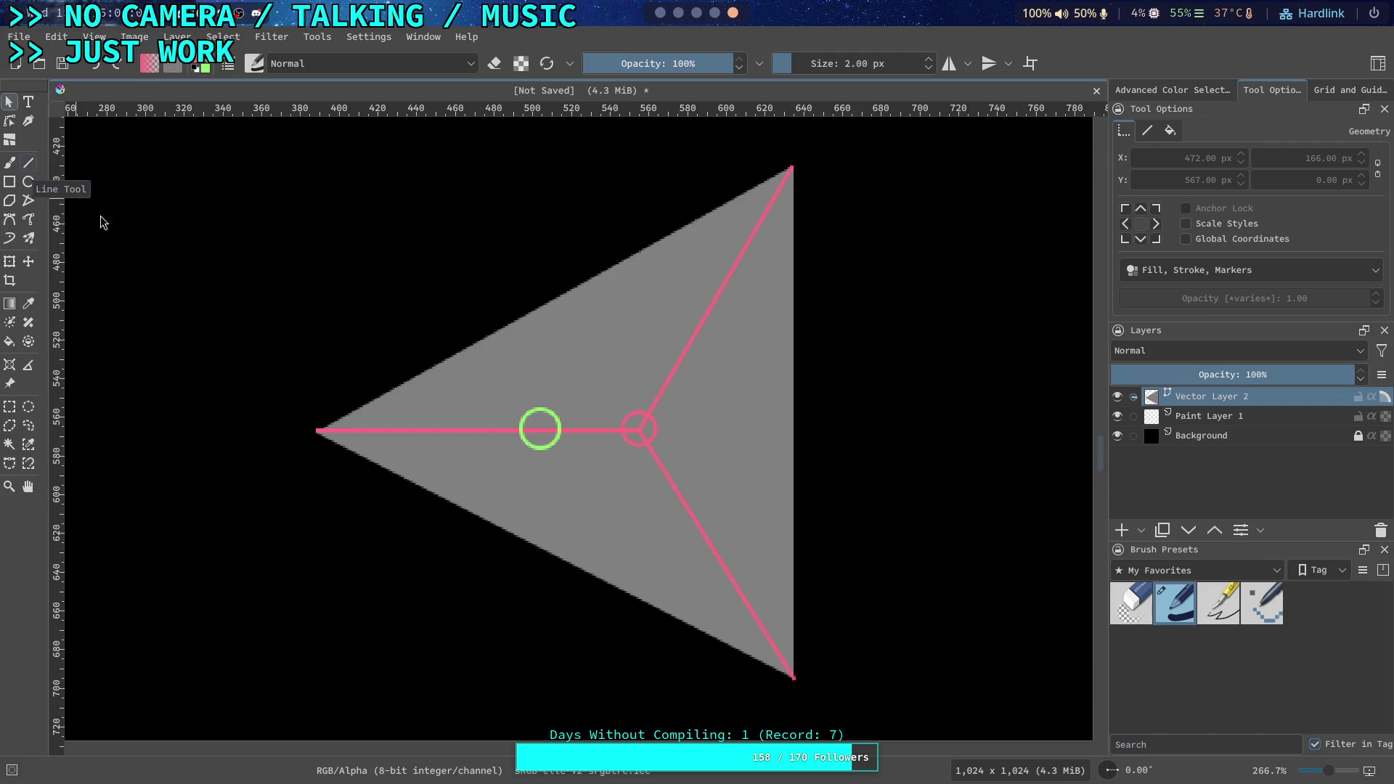
left_click(429, 431)
scroll(429, 431, "up", 1)
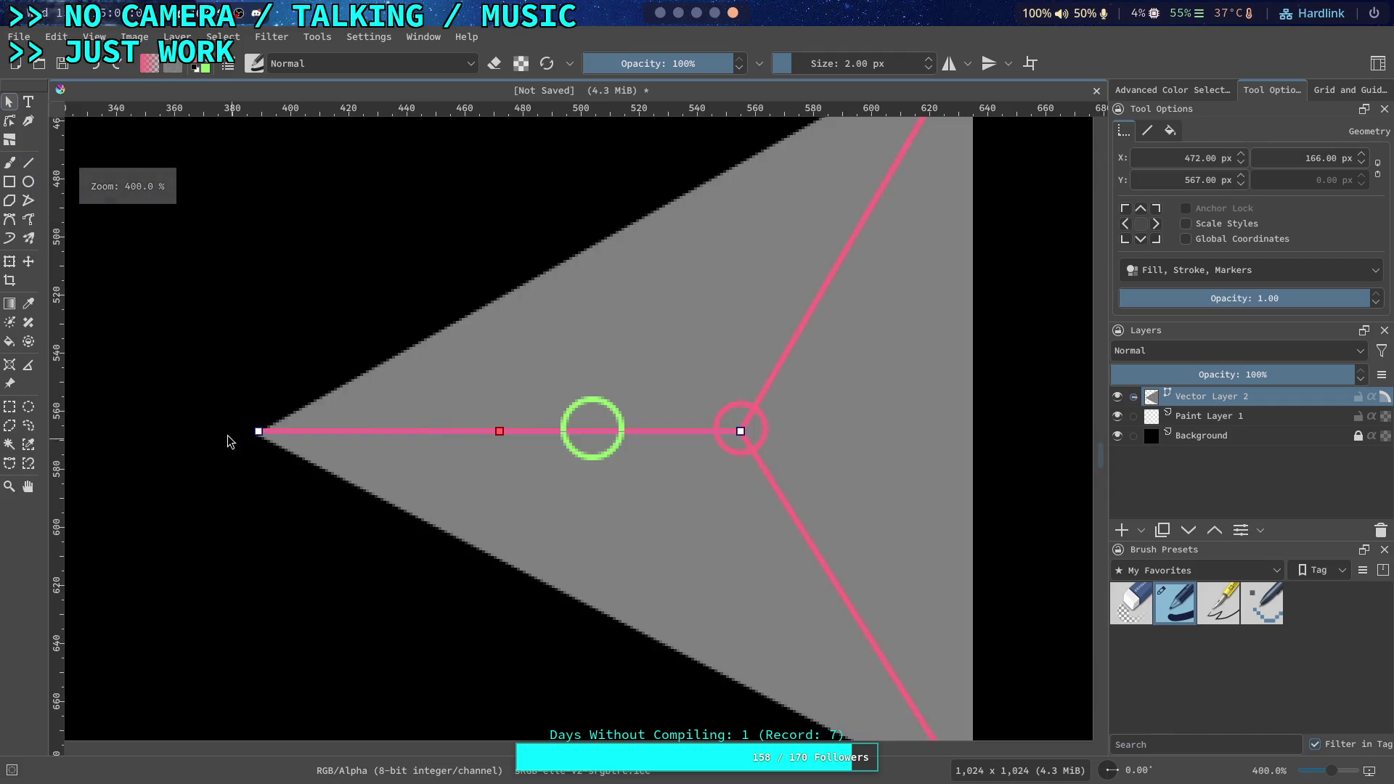
scroll(236, 440, "up", 2)
scroll(236, 440, "up", 1)
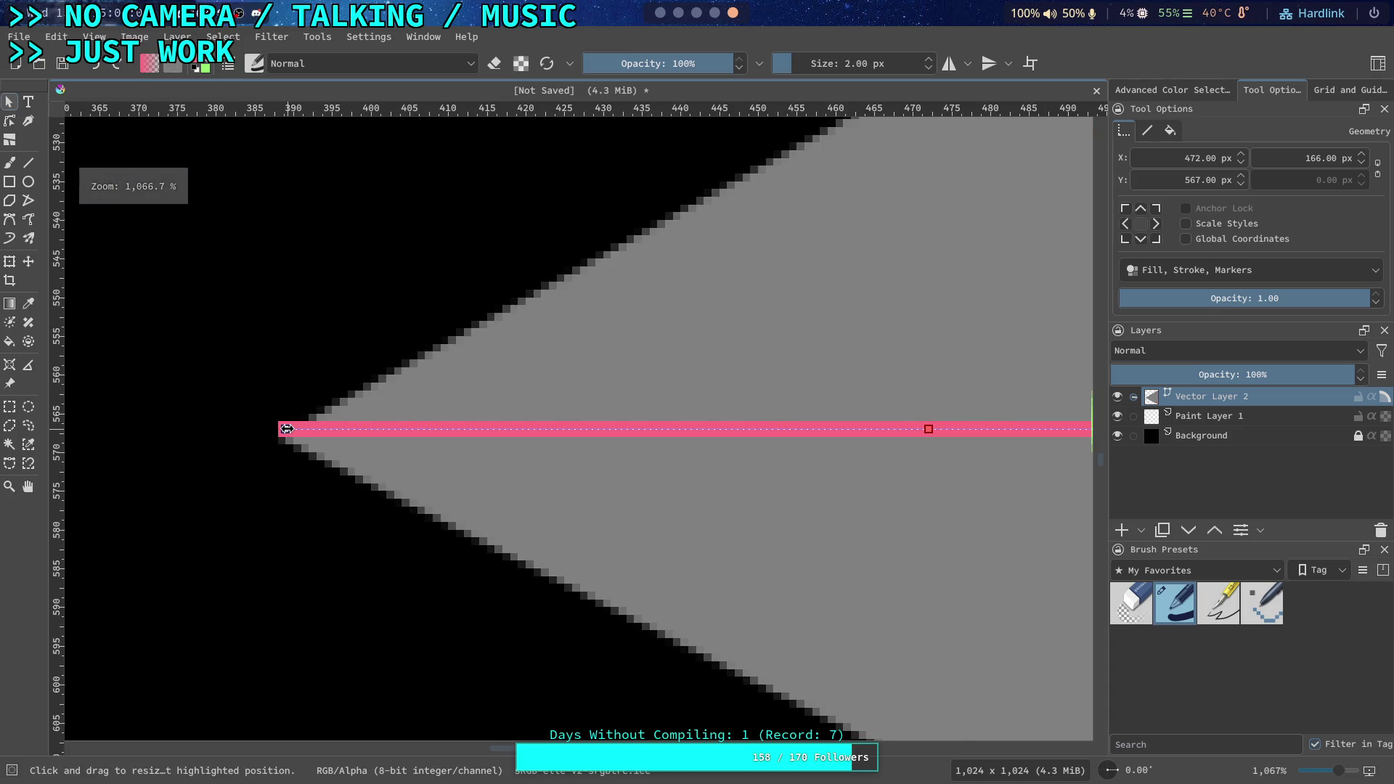
left_click(9, 120)
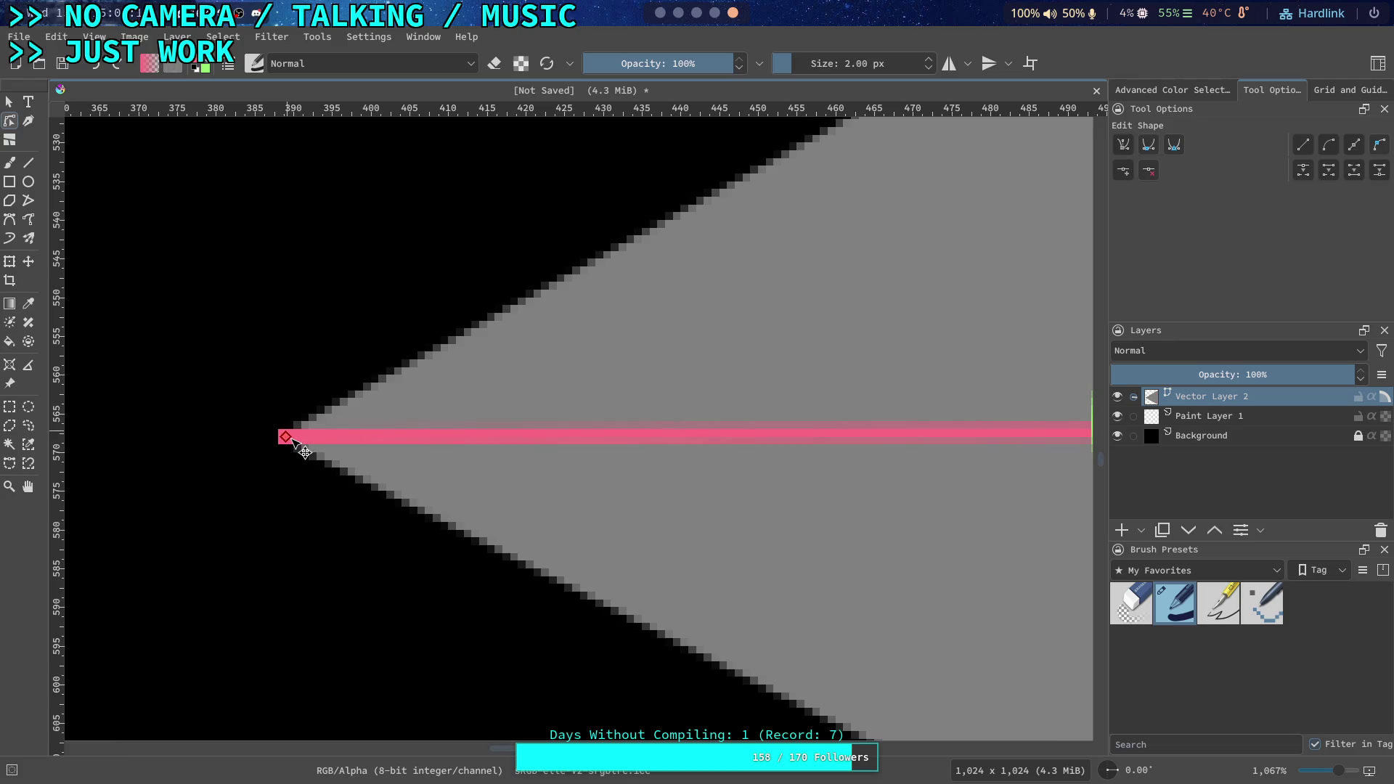
scroll(722, 460, "down", 3)
scroll(445, 445, "right", 5)
scroll(590, 390, "up", 4)
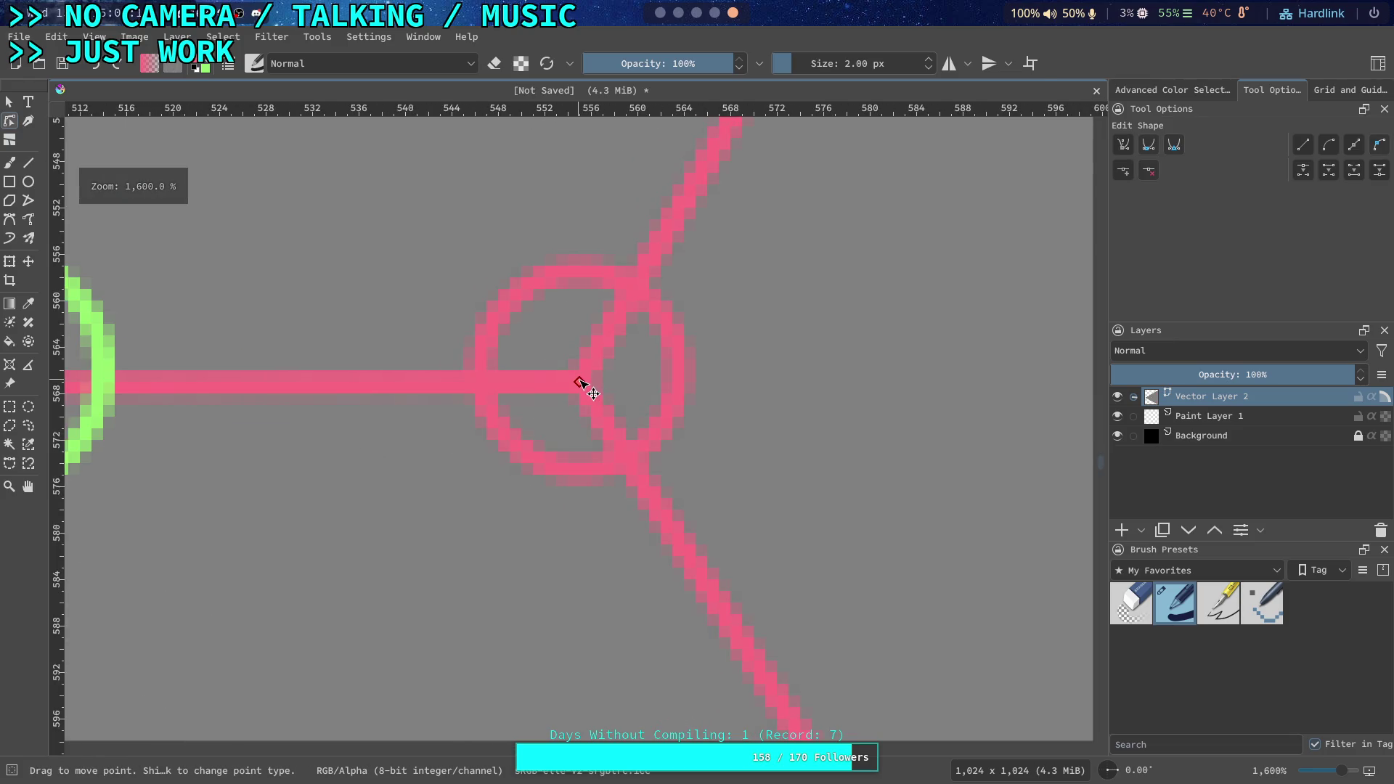
left_click(579, 383)
scroll(664, 427, "down", 6)
scroll(686, 429, "up", 4)
scroll(498, 430, "left", 1)
scroll(442, 424, "right", 1)
key("Escape")
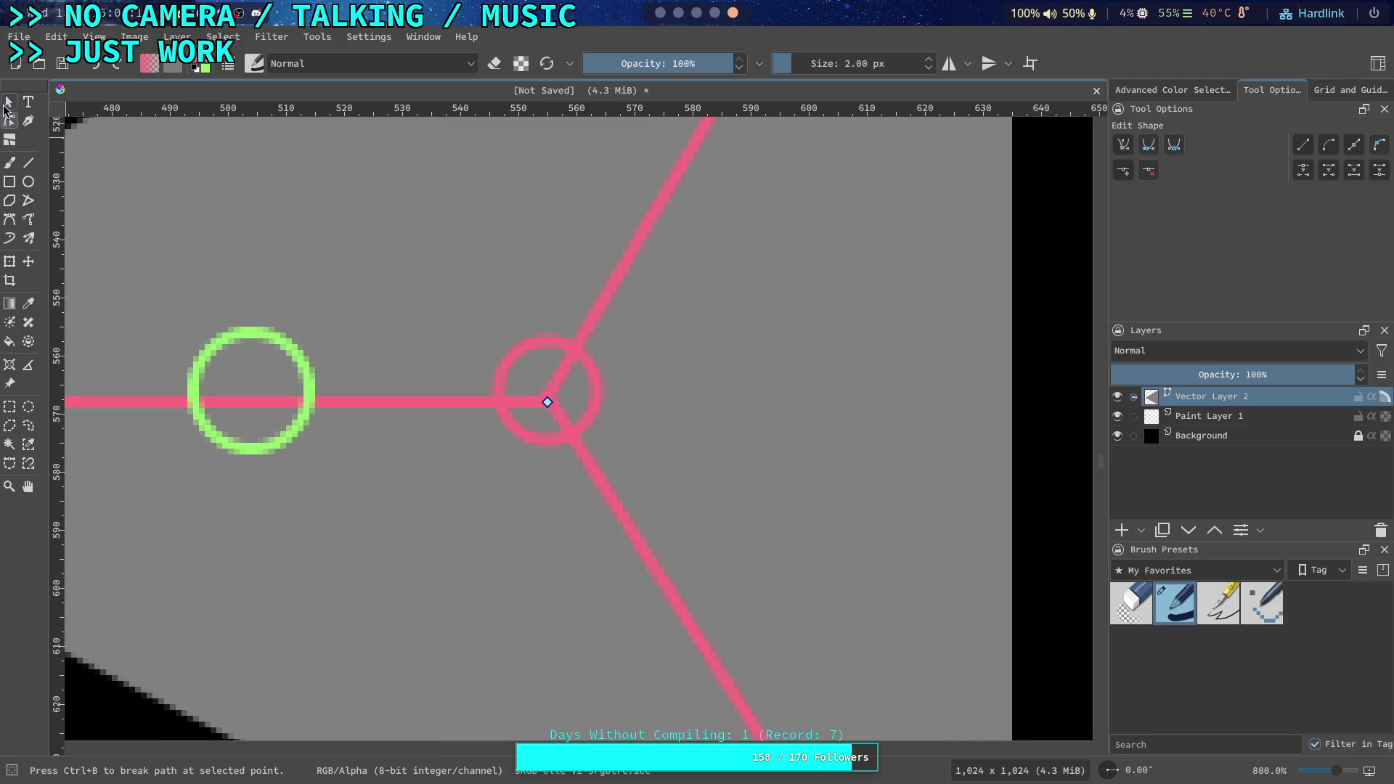
Move the pink centre circle down 2 px onto the junction
left_click(534, 349)
left_click_drag(526, 343, 526, 354)
left_click(595, 315)
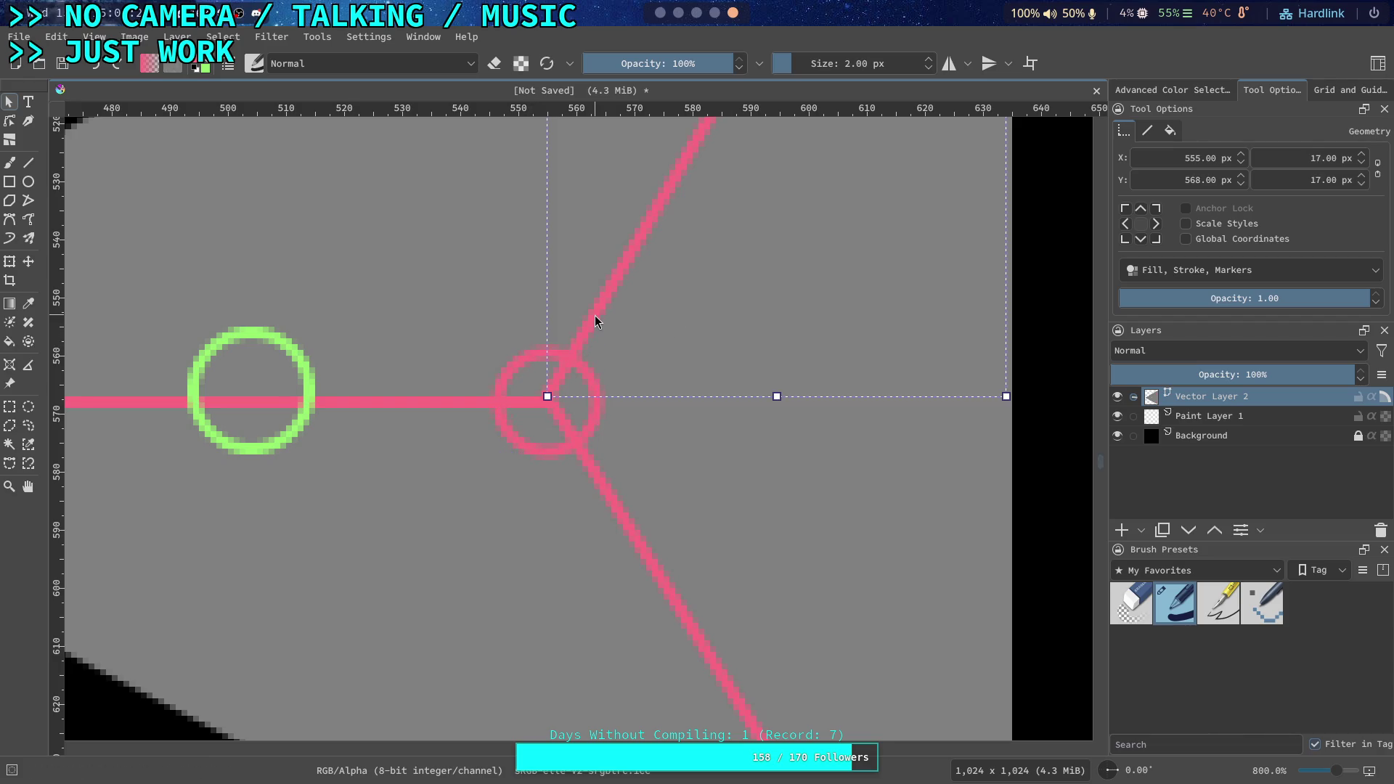
scroll(595, 315, "down", 4)
left_click(29, 164)
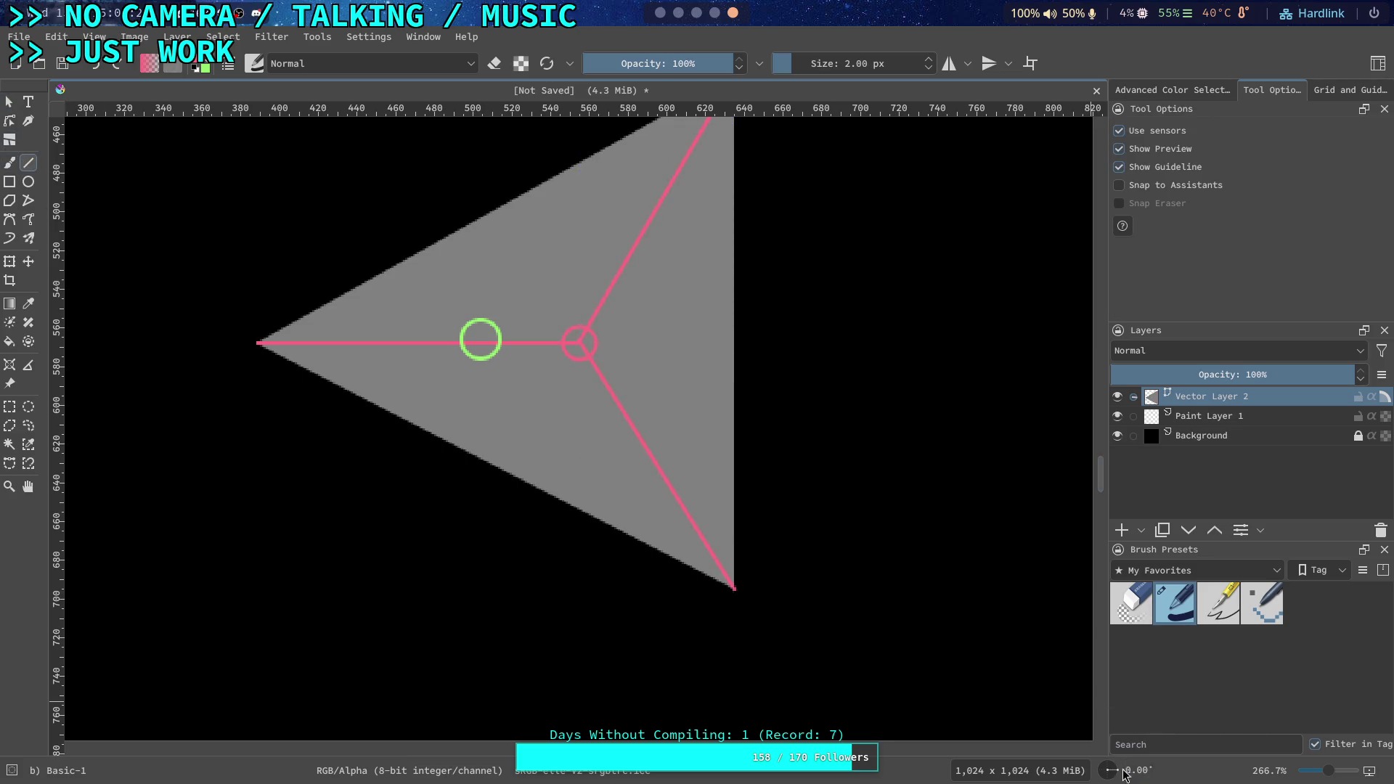
scroll(1123, 767, "down", 2)
mouse_move(1124, 768)
left_mouse_down()
mouse_move(1152, 703)
mouse_move(1205, 721)
left_mouse_up()
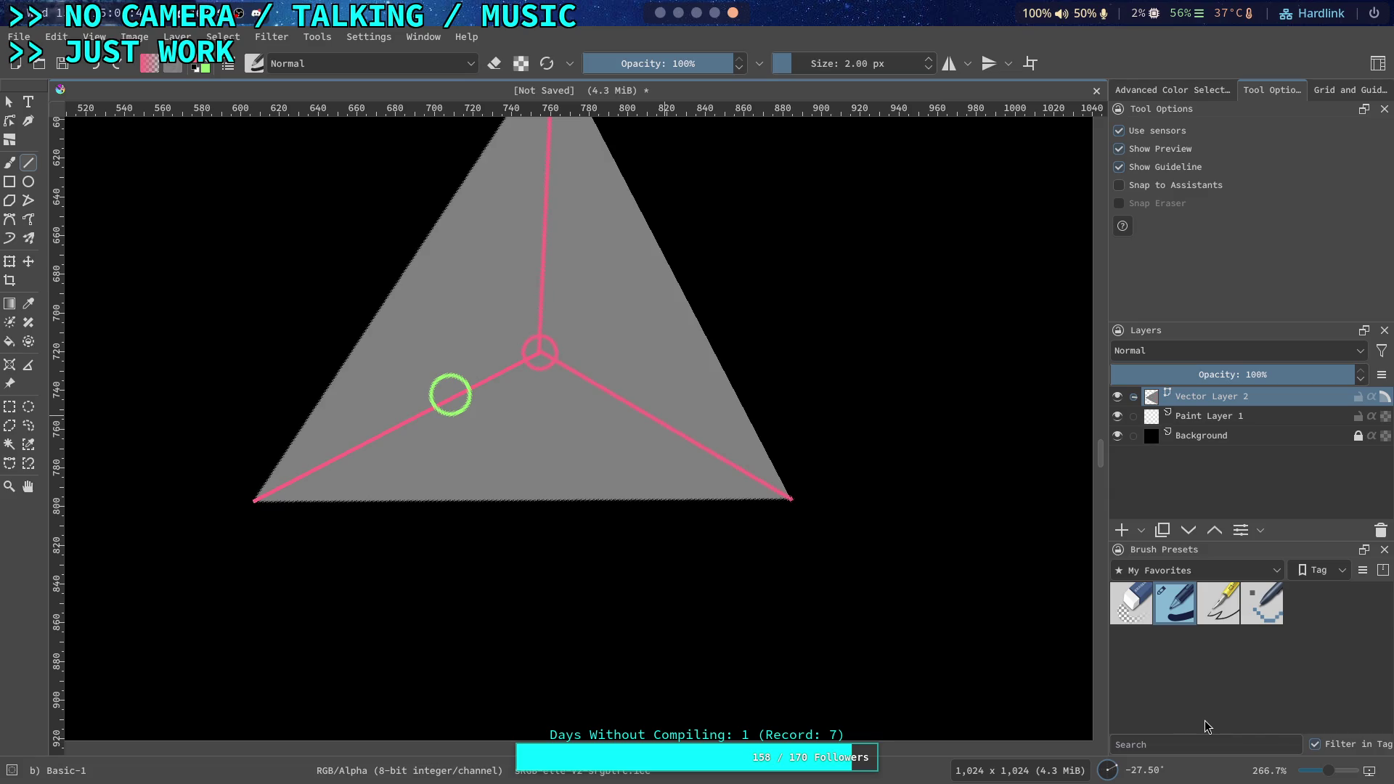
Rotate the canvas and drag the top leg's middle node down to the triangle's bottom edge
mouse_move(1110, 769)
left_mouse_down()
mouse_move(1205, 701)
mouse_move(1259, 605)
mouse_move(1325, 656)
left_mouse_up()
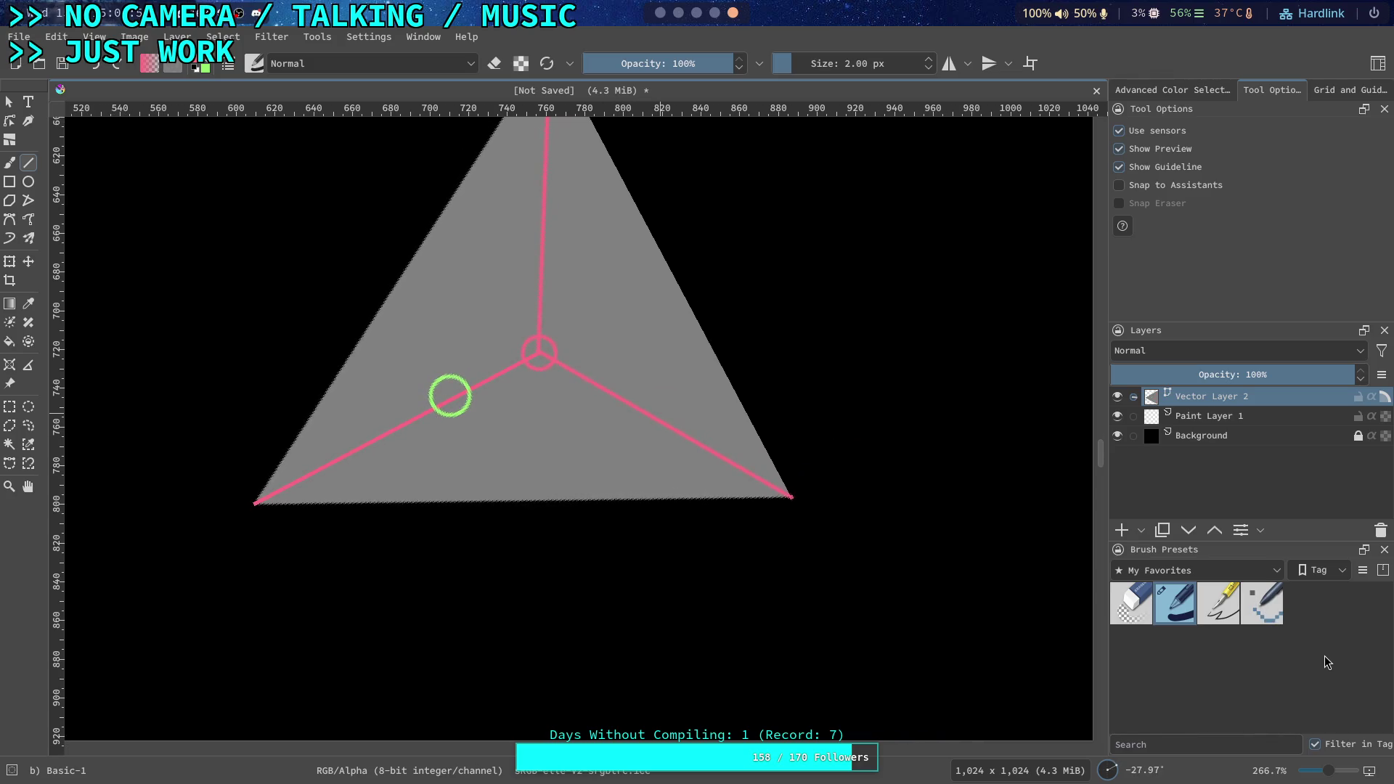
left_click_drag(1325, 656, 1326, 656)
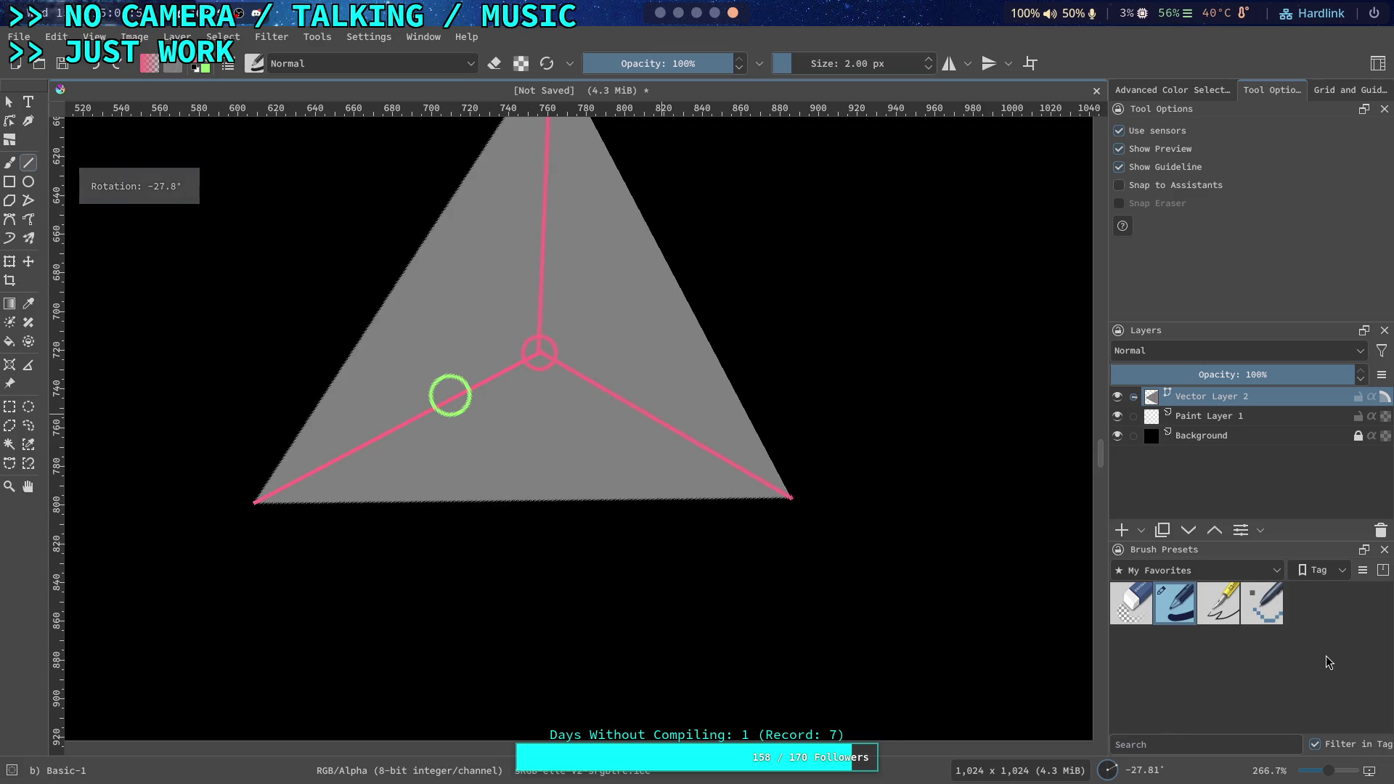
right_click(634, 380)
left_click(759, 201)
left_click_drag(617, 234, 657, 302)
left_click(9, 120)
left_click_drag(593, 437, 572, 586)
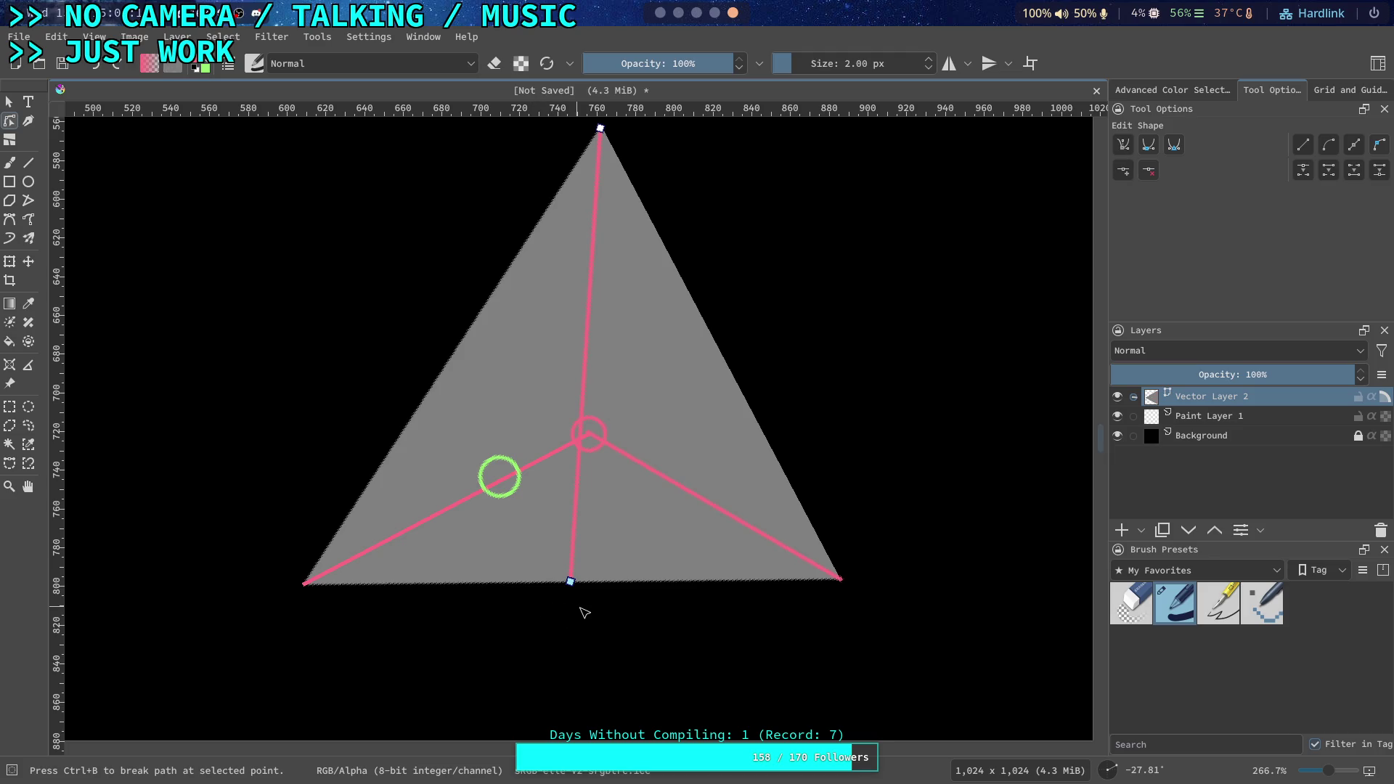
scroll(581, 609, "up", 2)
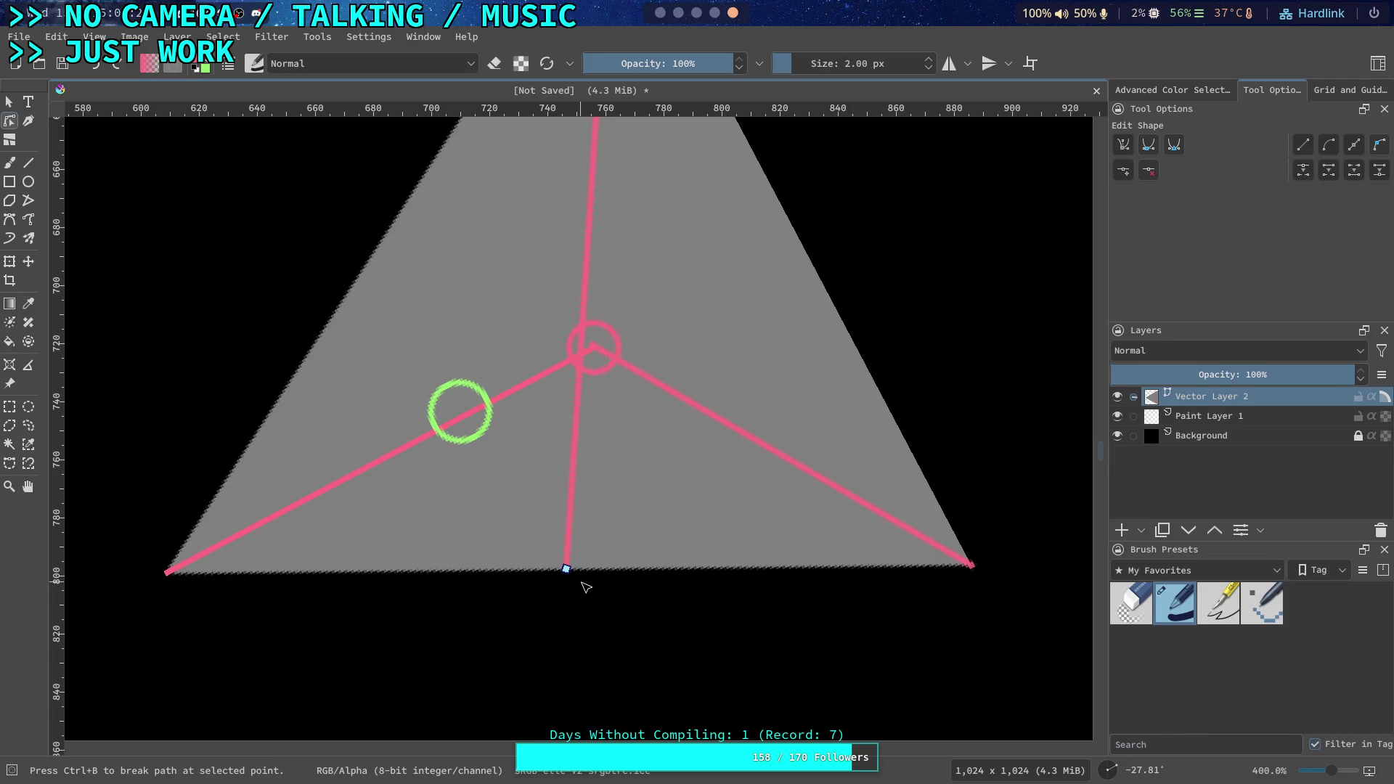
left_click_drag(565, 569, 572, 569)
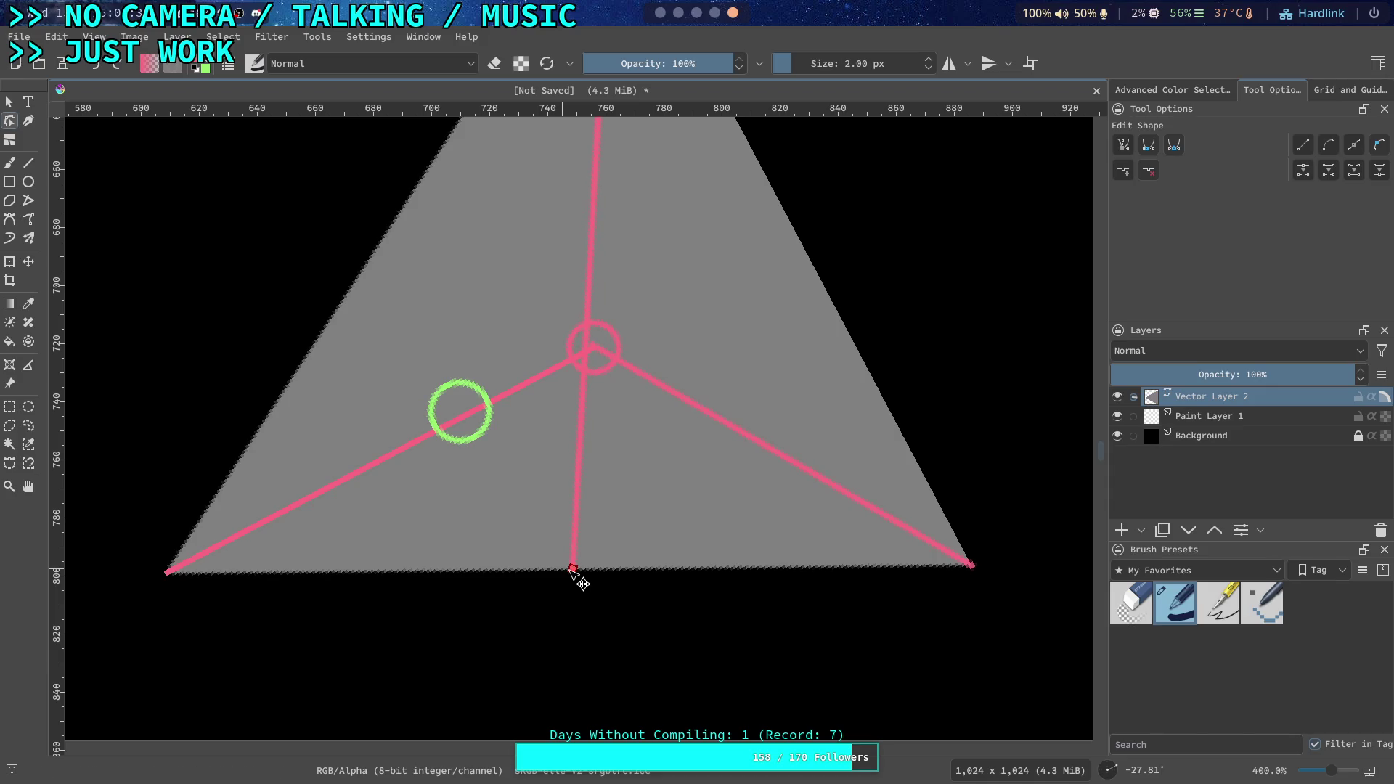
right_click(689, 508)
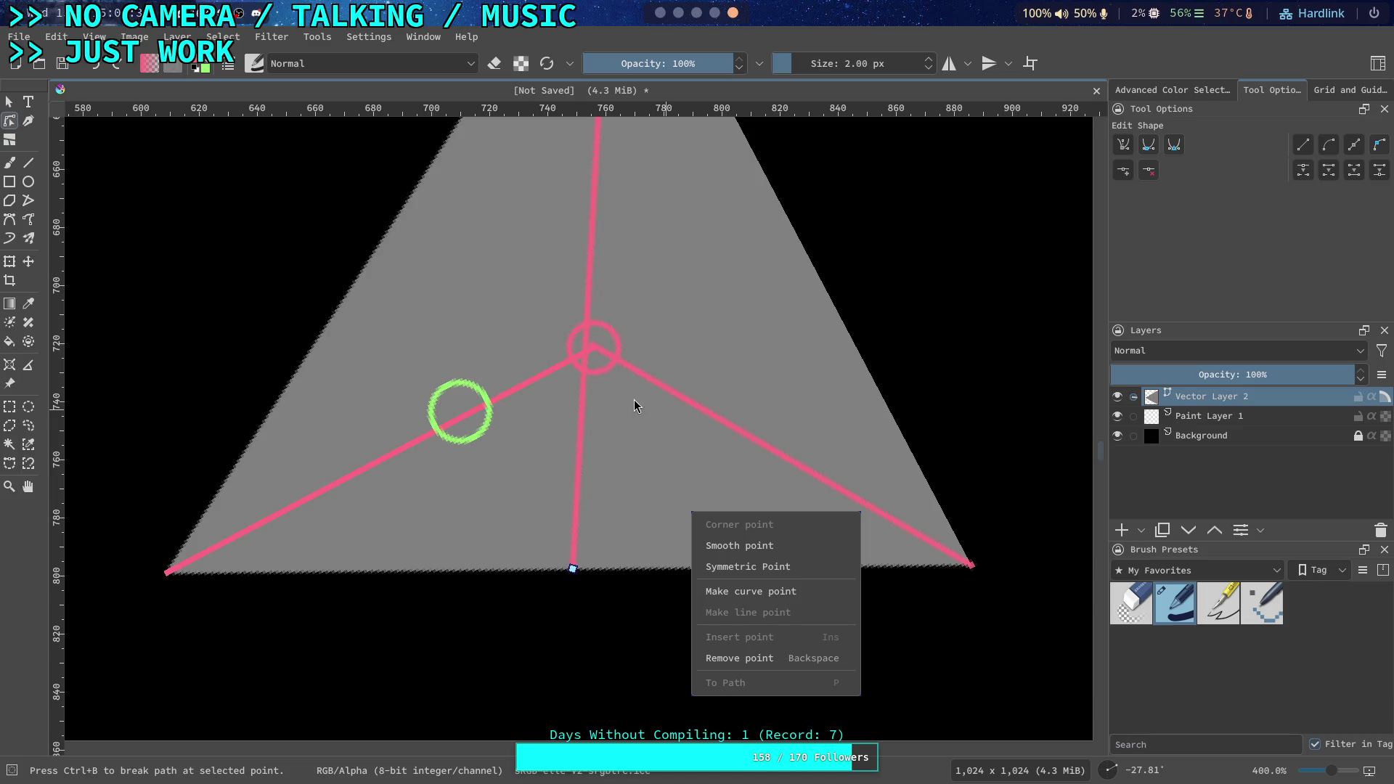
left_click(611, 388)
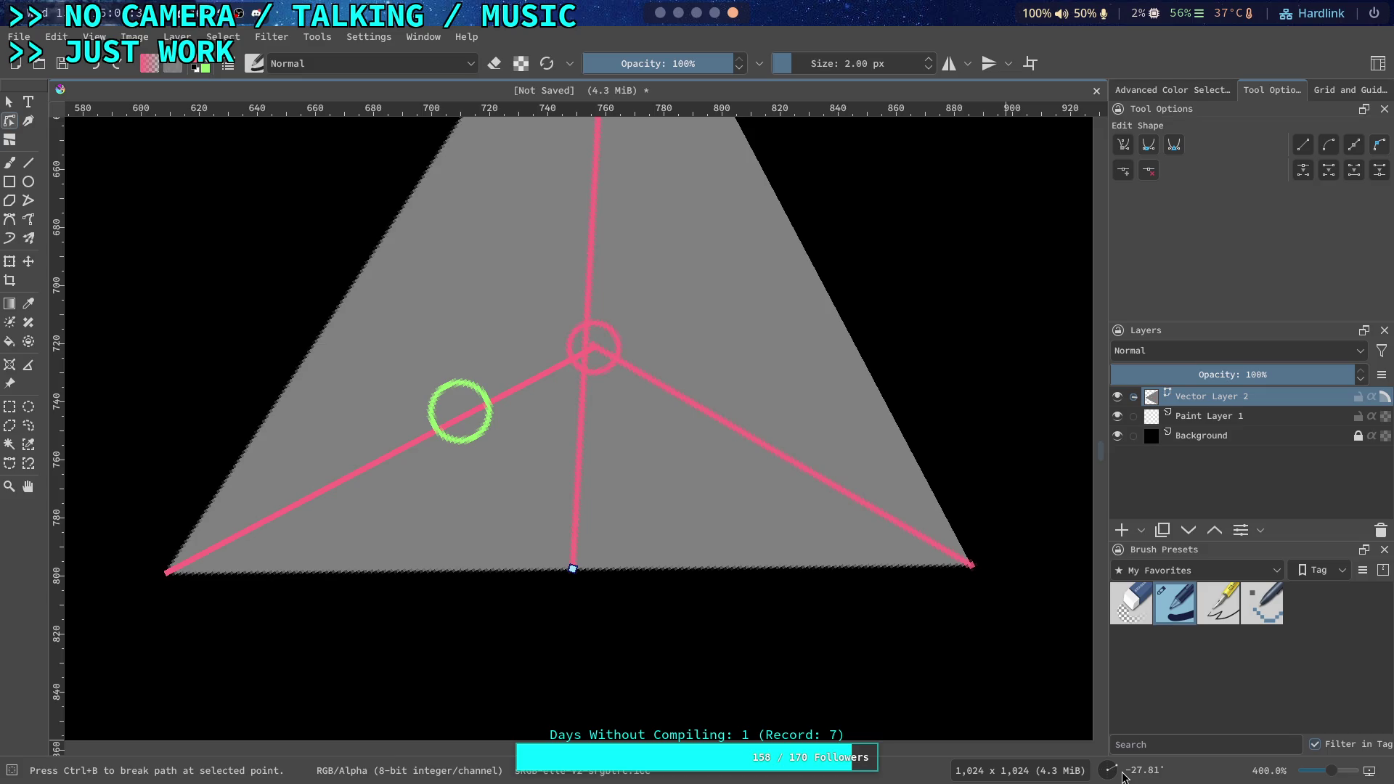
scroll(658, 413, "down", 1)
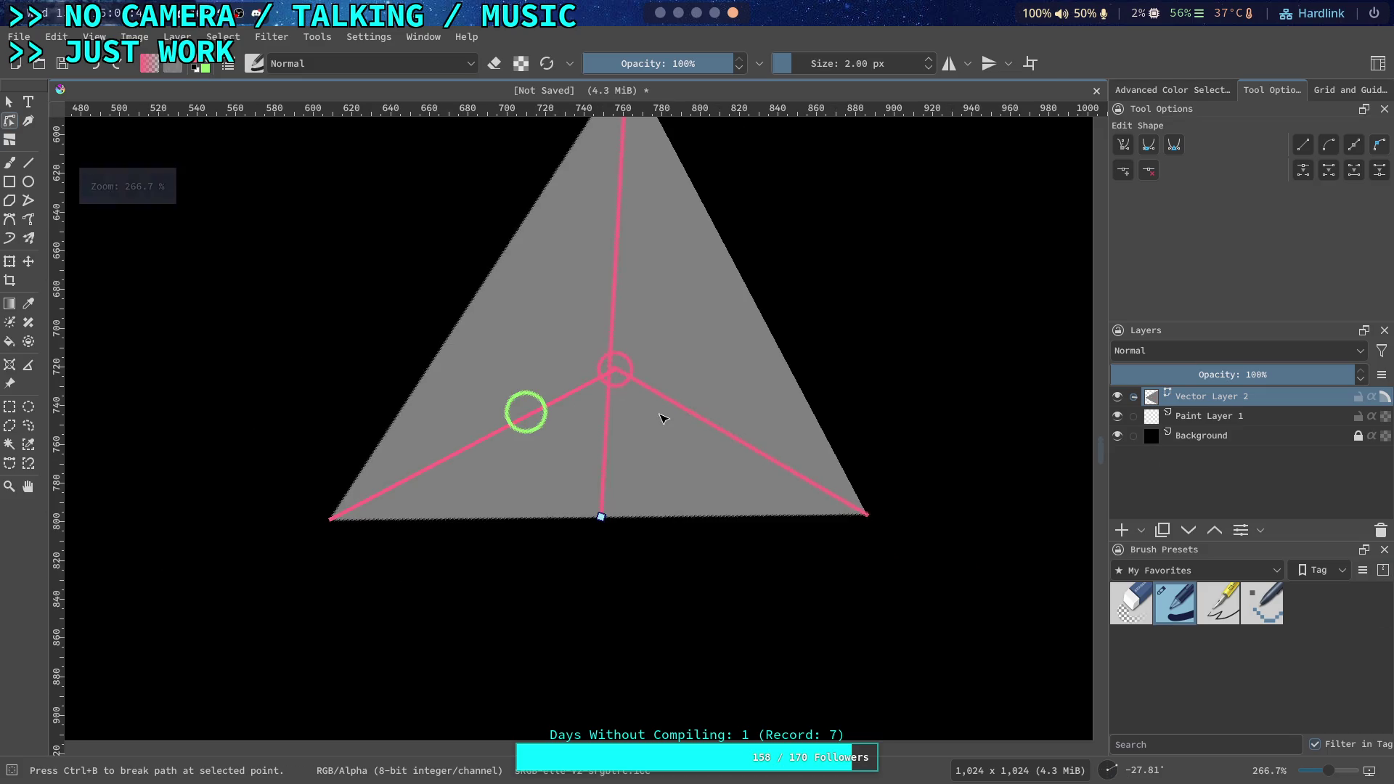
left_click(1119, 769)
Drag the vertical pink leg's end from the centre circle to the triangle's bottom edge, then reset canvas rotation
mouse_move(1118, 770)
left_mouse_down()
mouse_move(1155, 744)
mouse_move(1083, 646)
mouse_move(881, 604)
left_mouse_up()
mouse_move(722, 432)
left_mouse_down()
mouse_move(794, 318)
mouse_move(828, 320)
mouse_move(765, 334)
left_mouse_up()
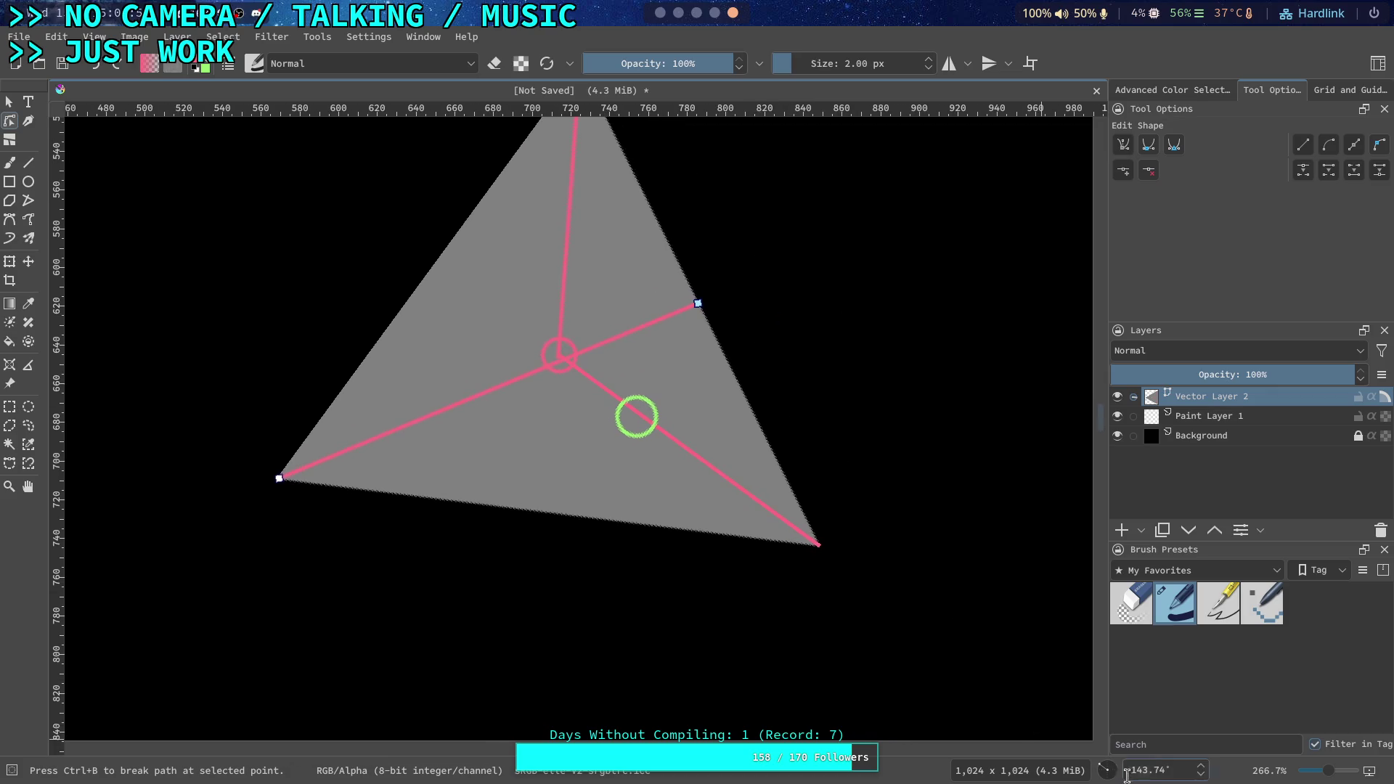
mouse_move(1105, 772)
left_mouse_down()
mouse_move(1012, 697)
mouse_move(978, 696)
left_mouse_up()
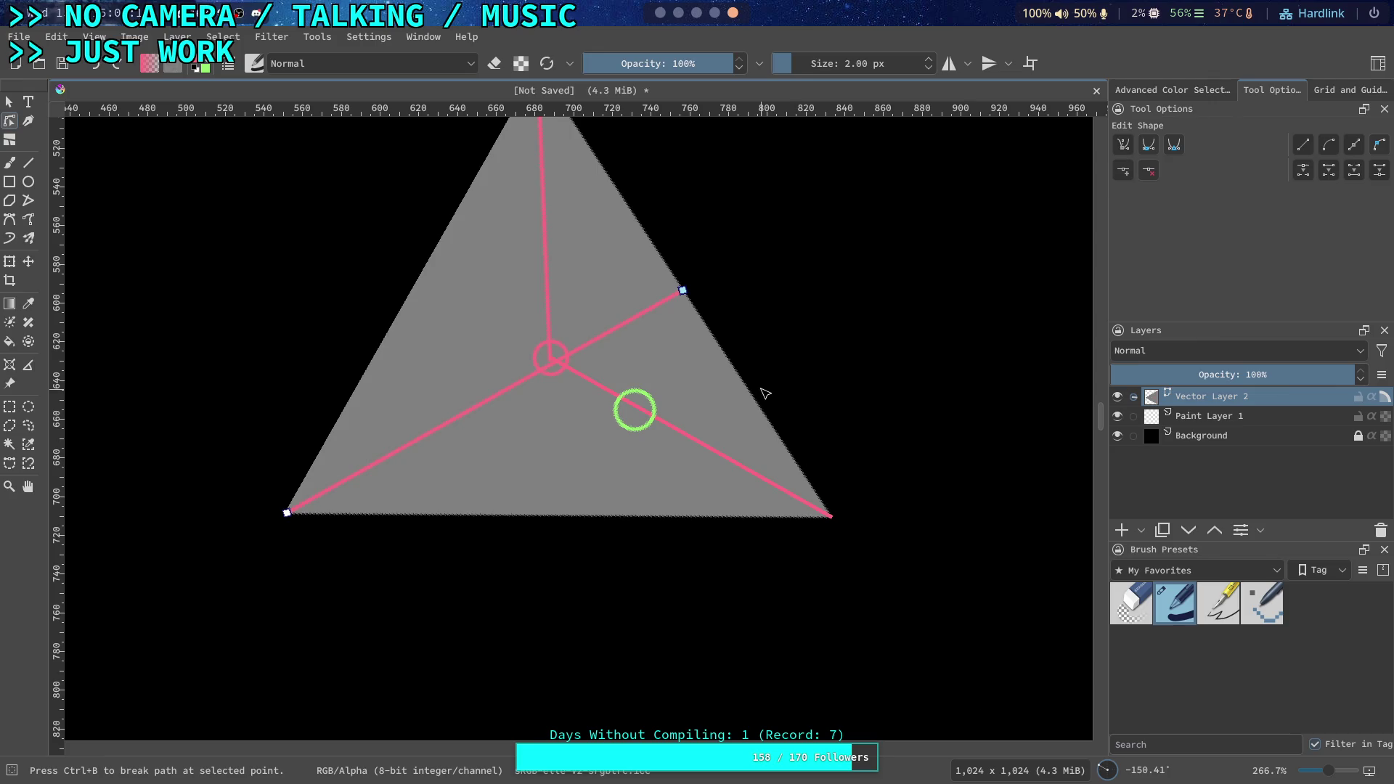
scroll(654, 414, "up", 3)
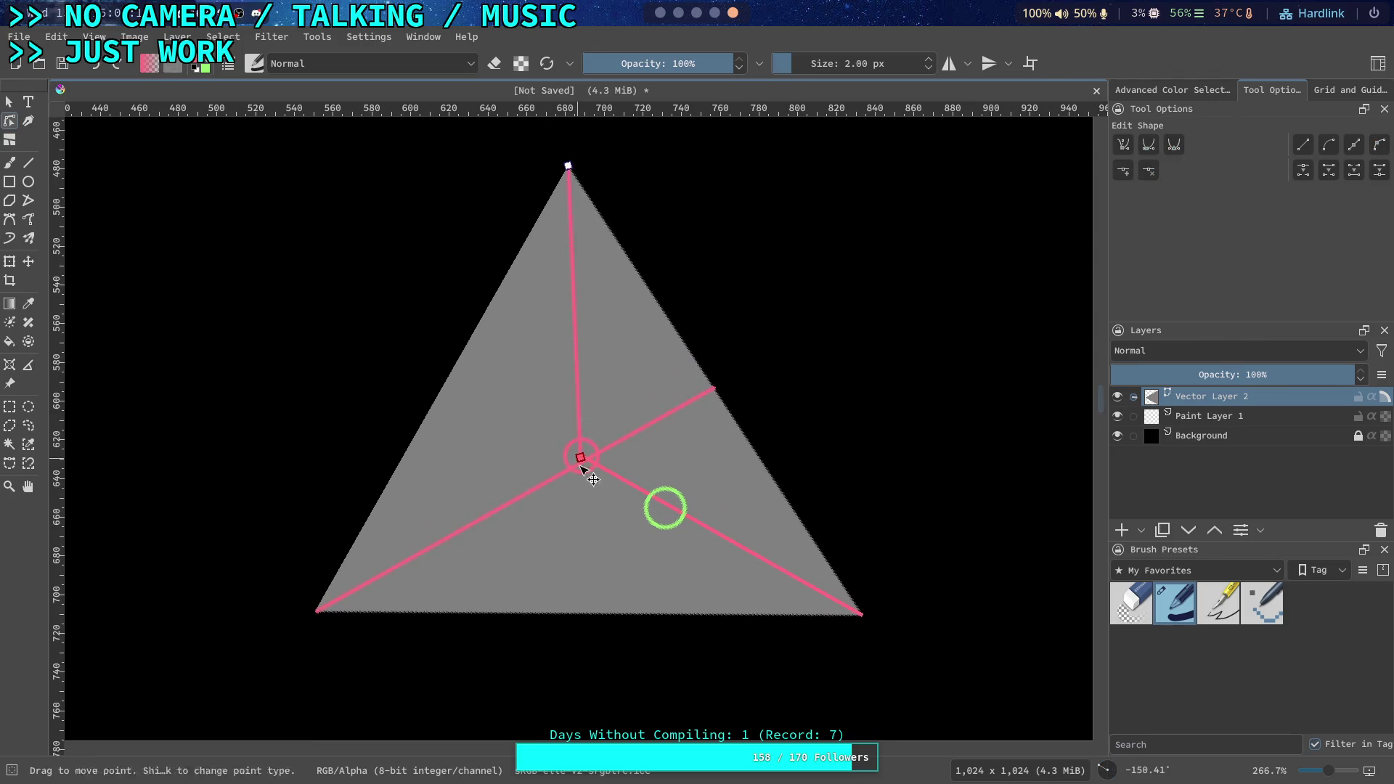
scroll(582, 451, "up", 2, "ctrl")
left_click_drag(582, 449, 596, 682)
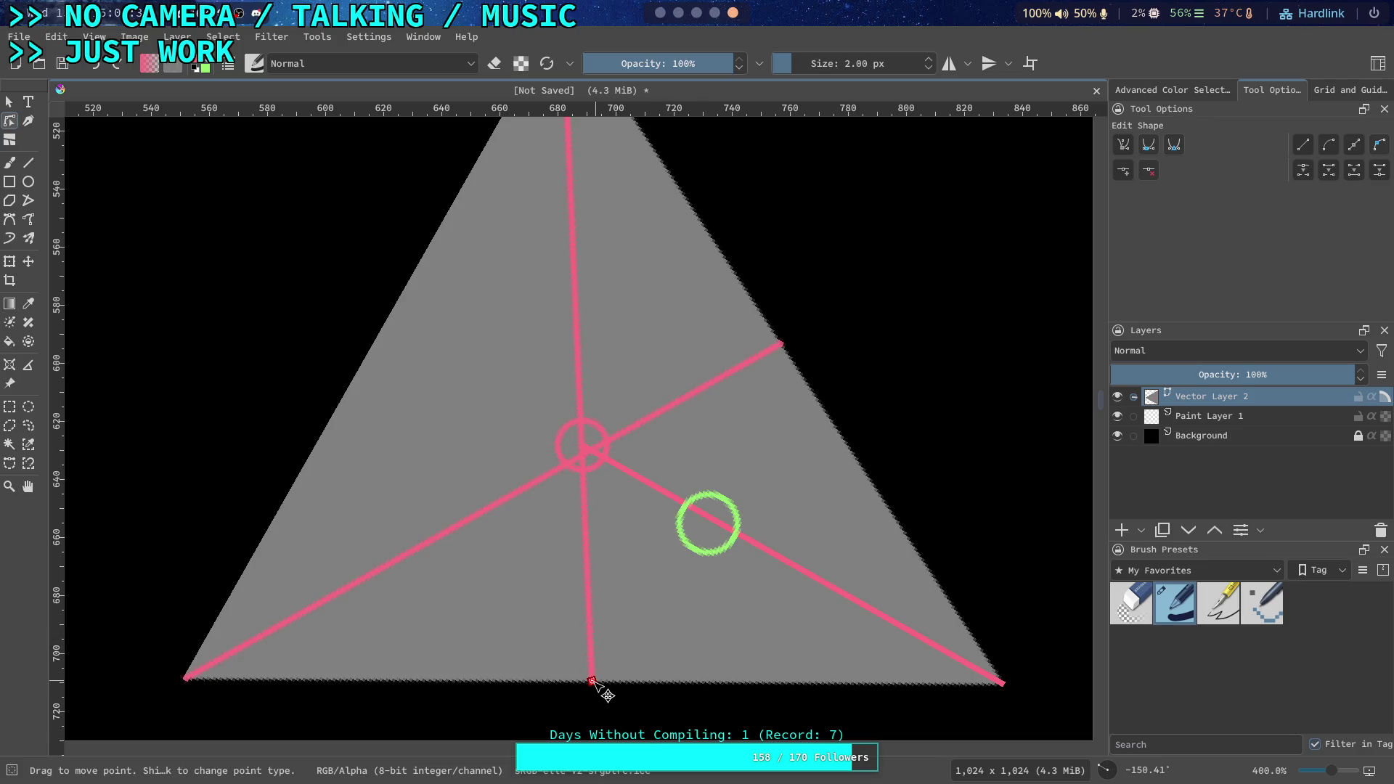
left_click(592, 681)
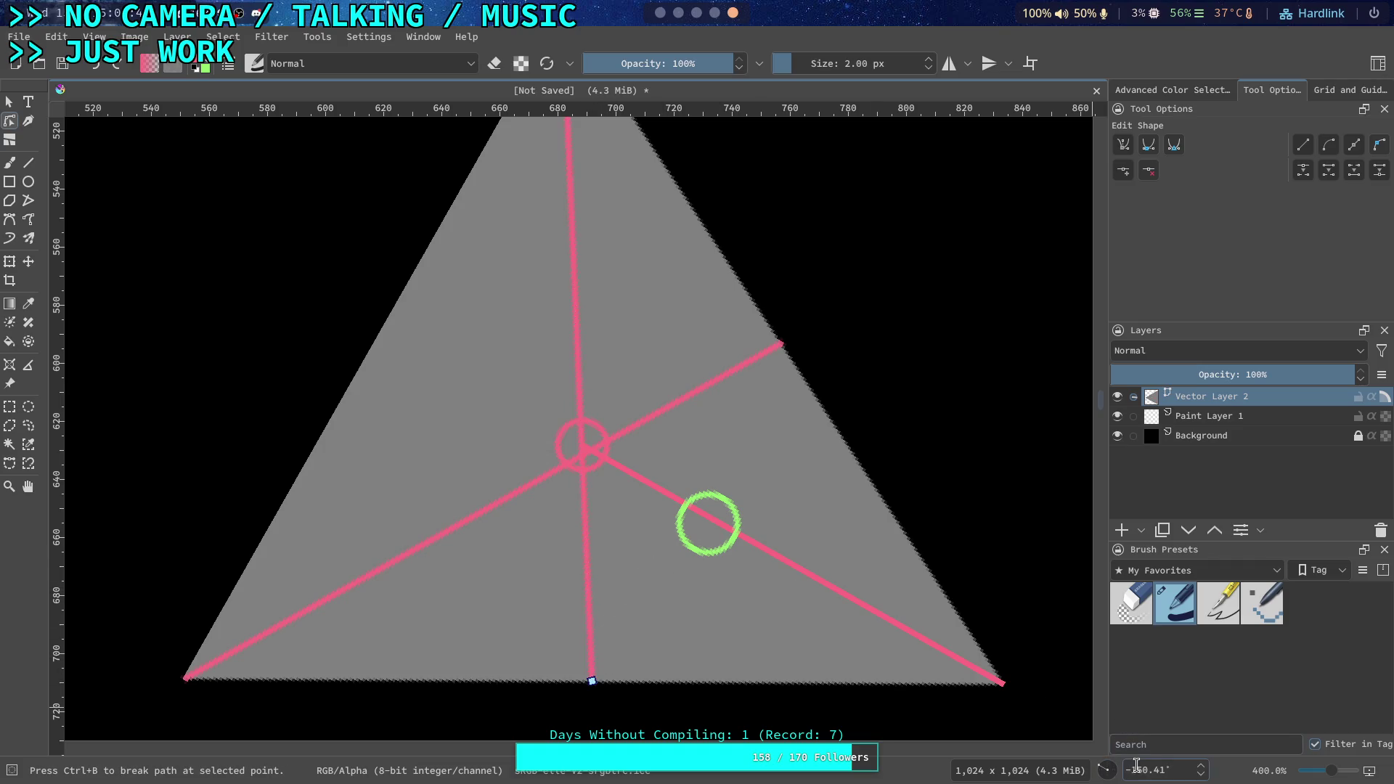
right_click(1168, 772)
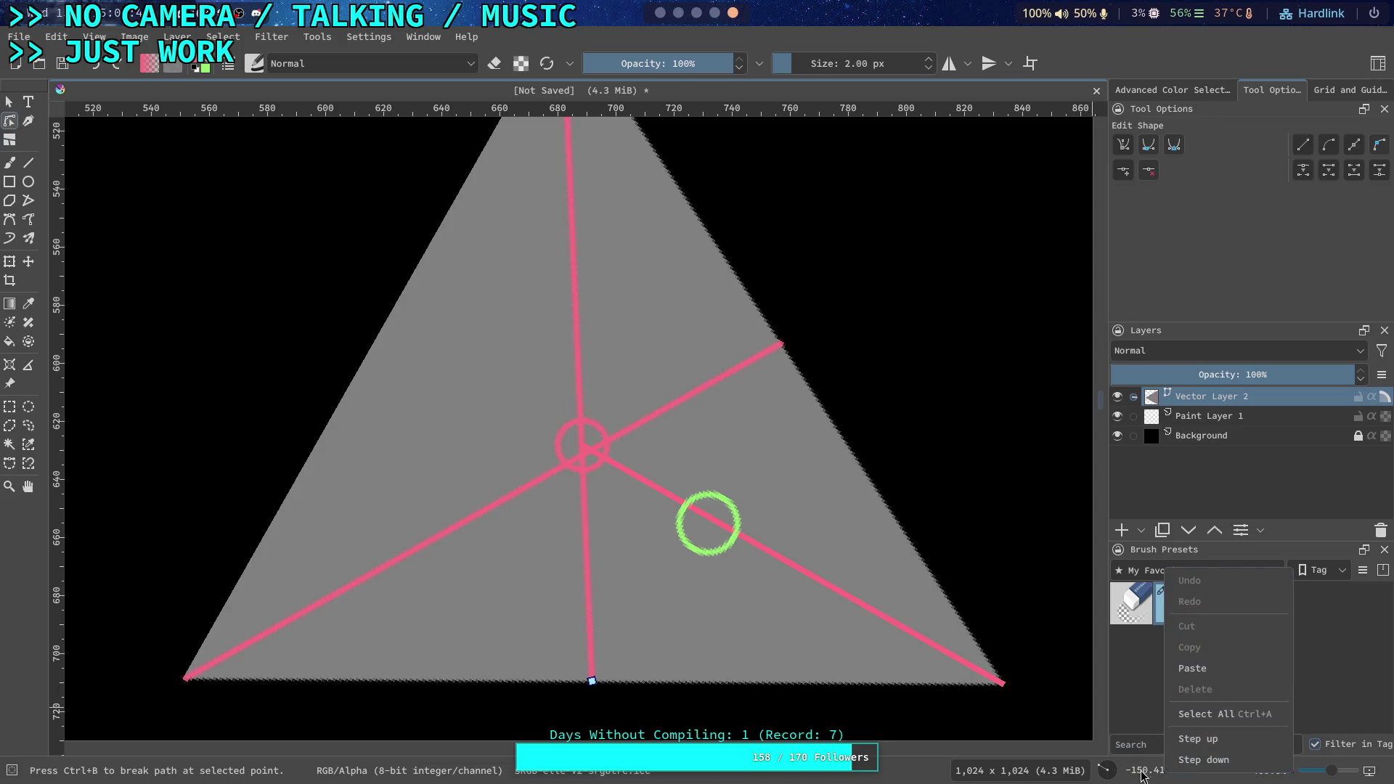
left_click(1143, 771)
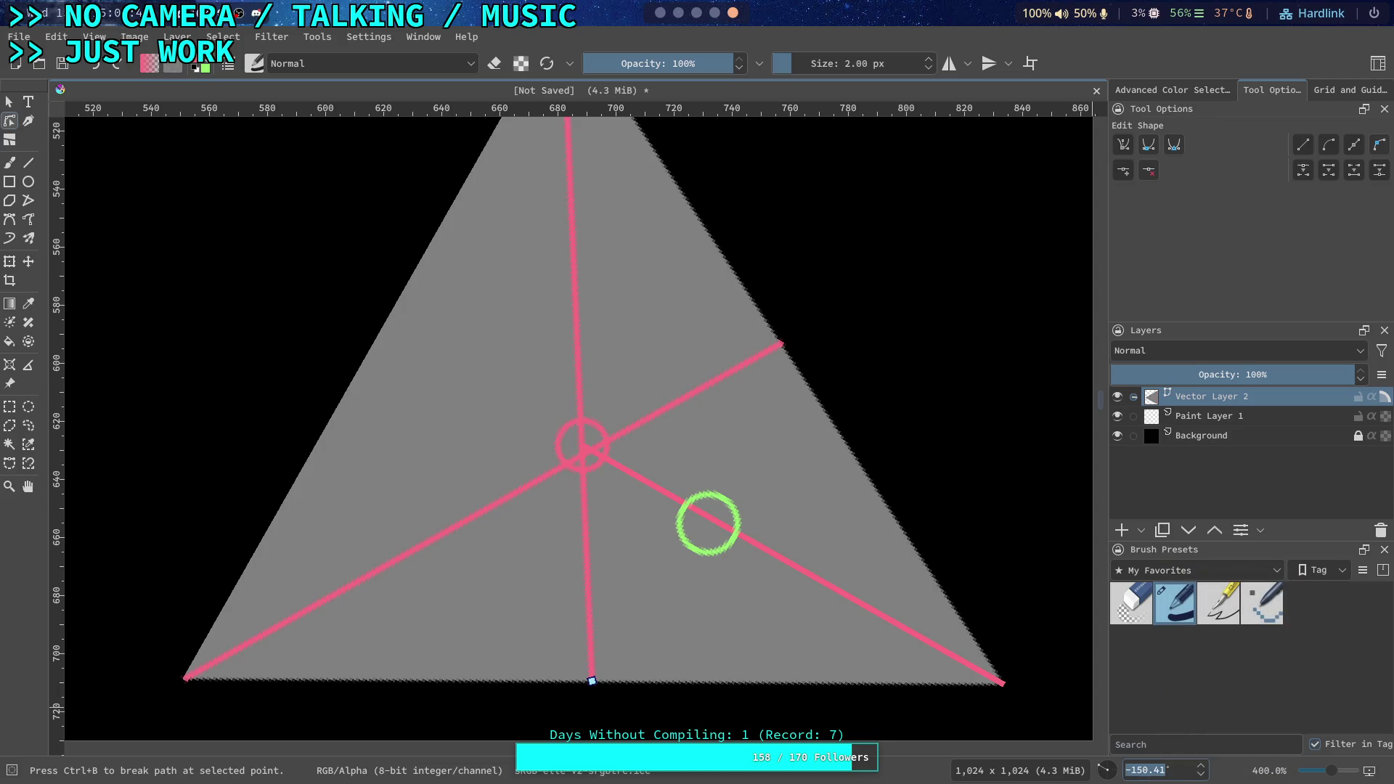
key("5")
key("minus")
scroll(816, 506, "up", 1, "ctrl")
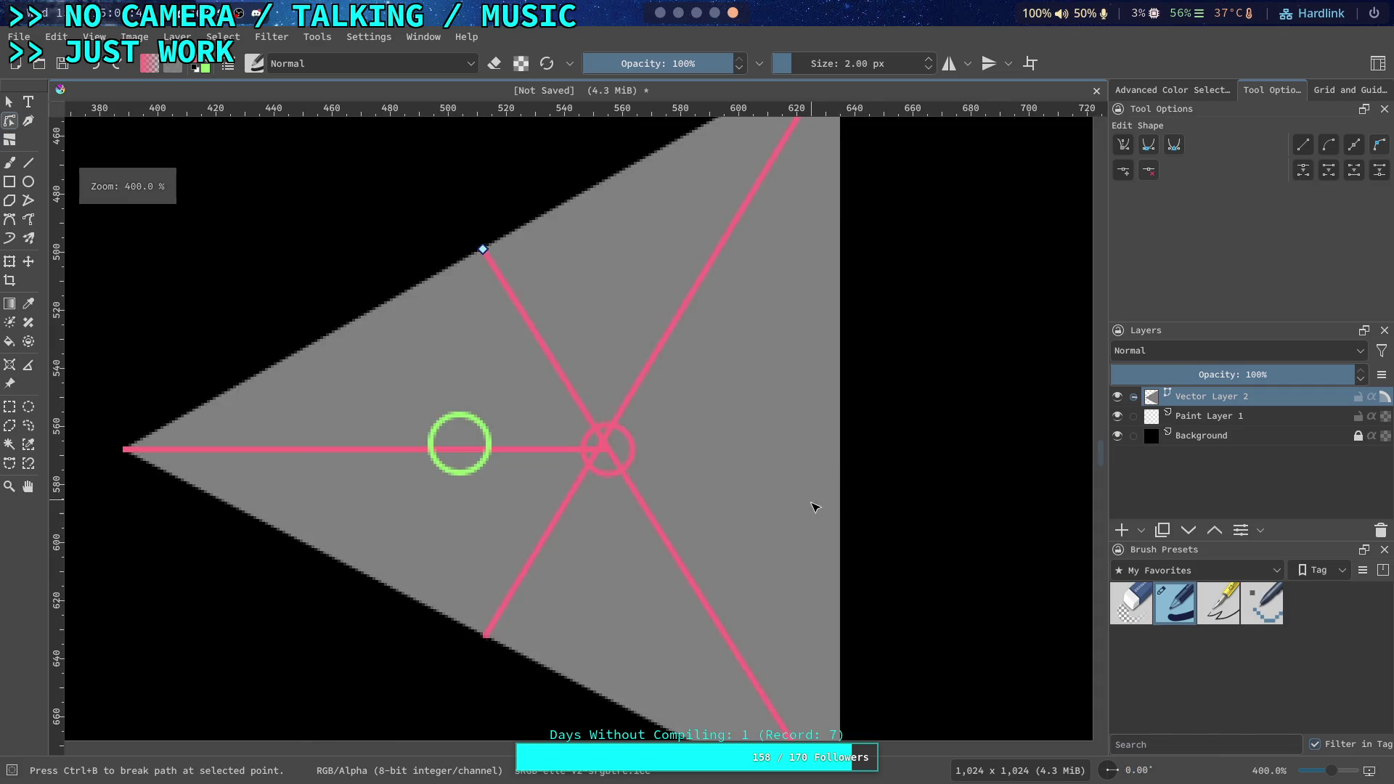
With the Measure tool, measure from the triangle's left tip along its upper edge
right_click(749, 533)
left_click(710, 506)
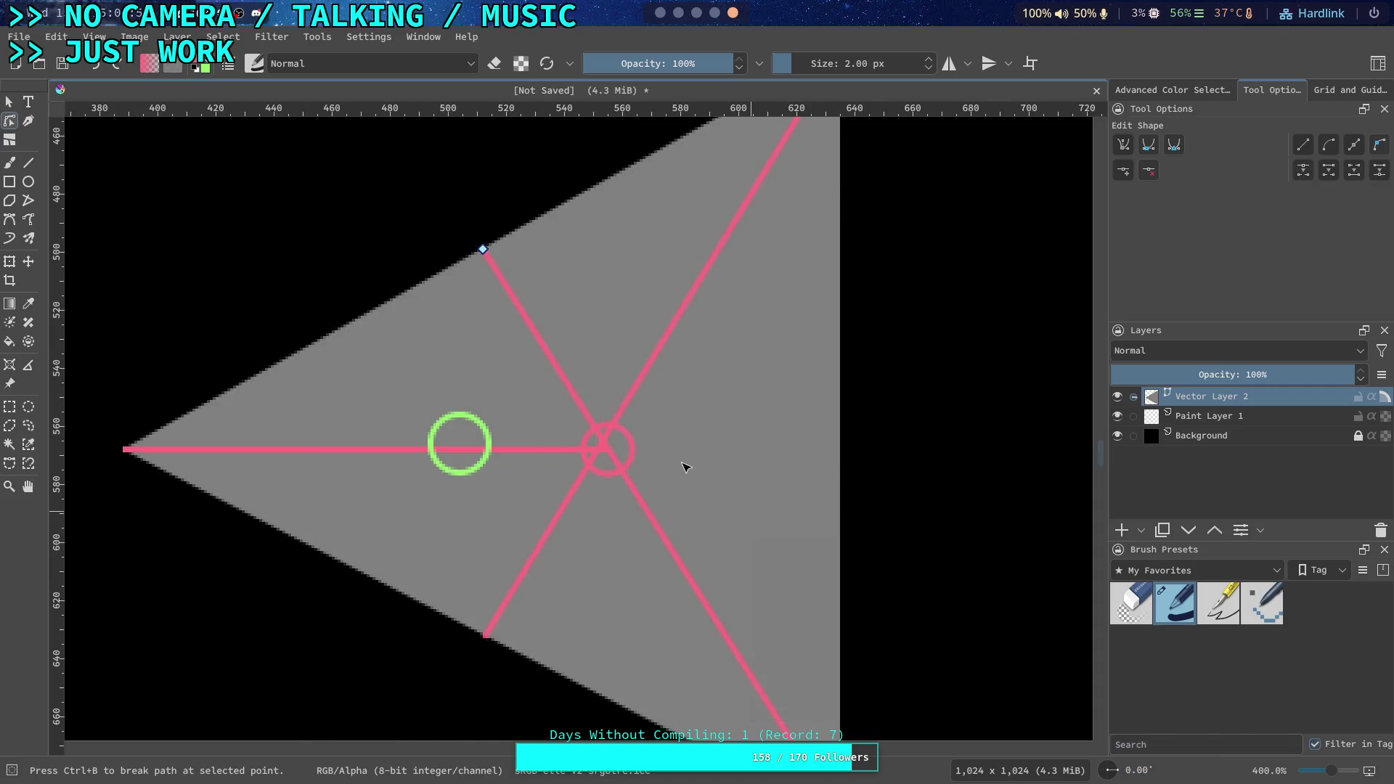
scroll(684, 465, "down", 1)
left_click(28, 364)
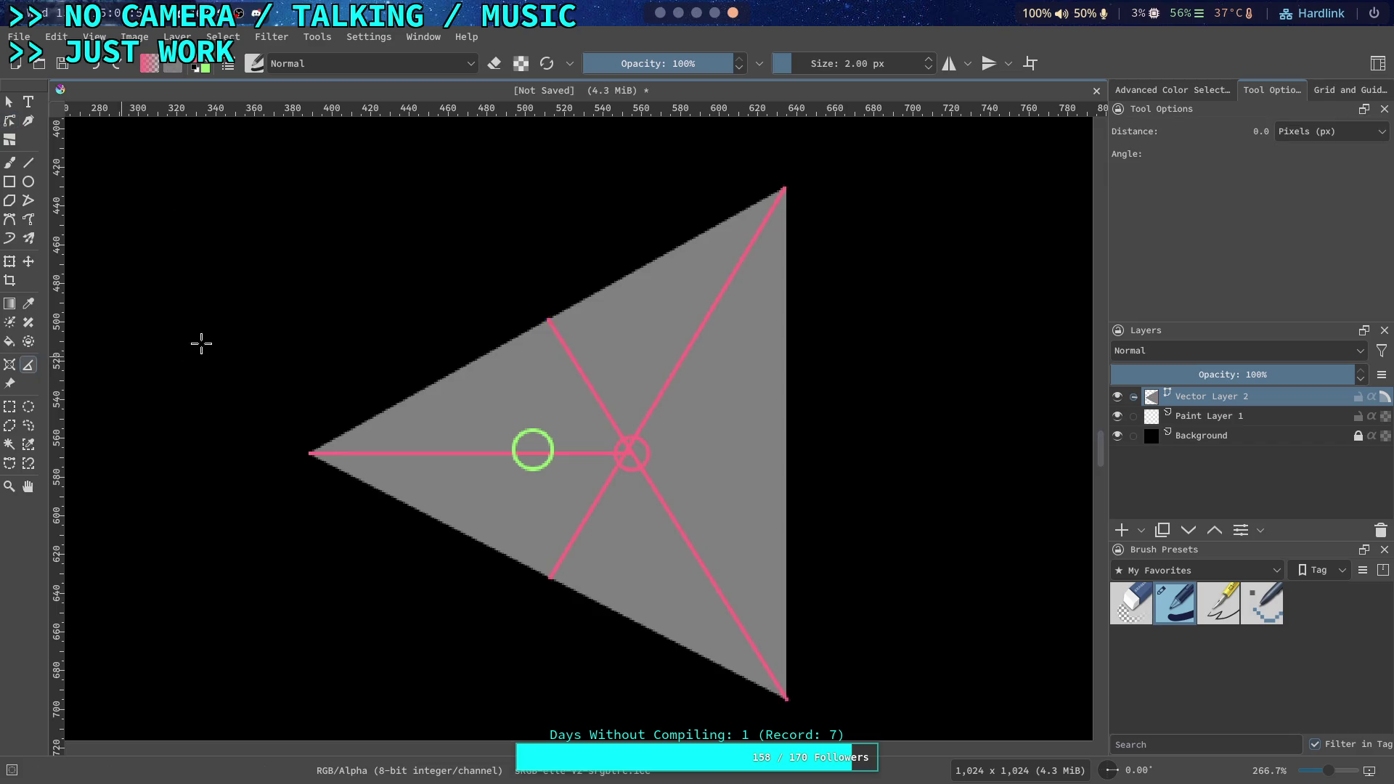
scroll(303, 323, "up", 1)
left_click_drag(528, 342, 412, 450)
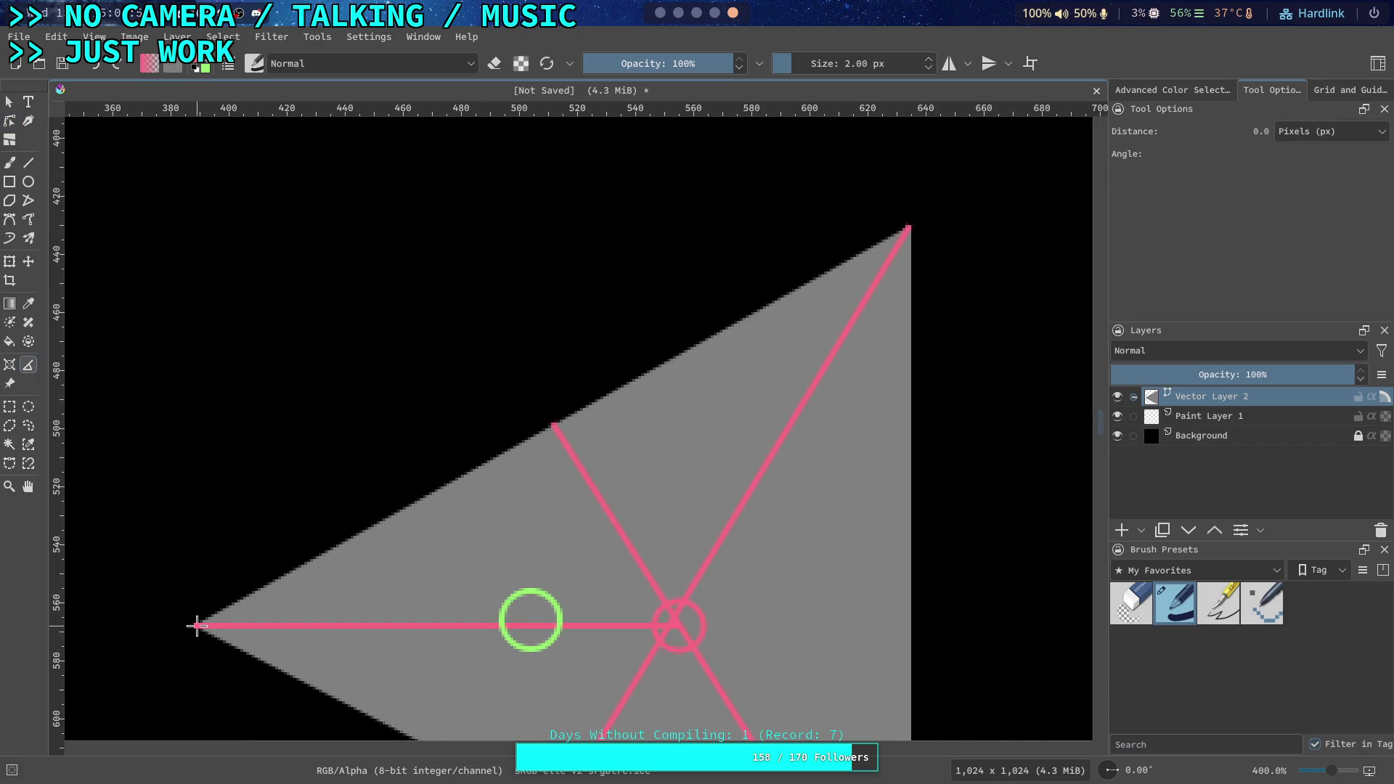
left_click_drag(197, 627, 909, 227)
Measure lower tip to the leg's end (137.3 px), then the whole lower edge (275.7 px)
scroll(609, 431, "down", 5)
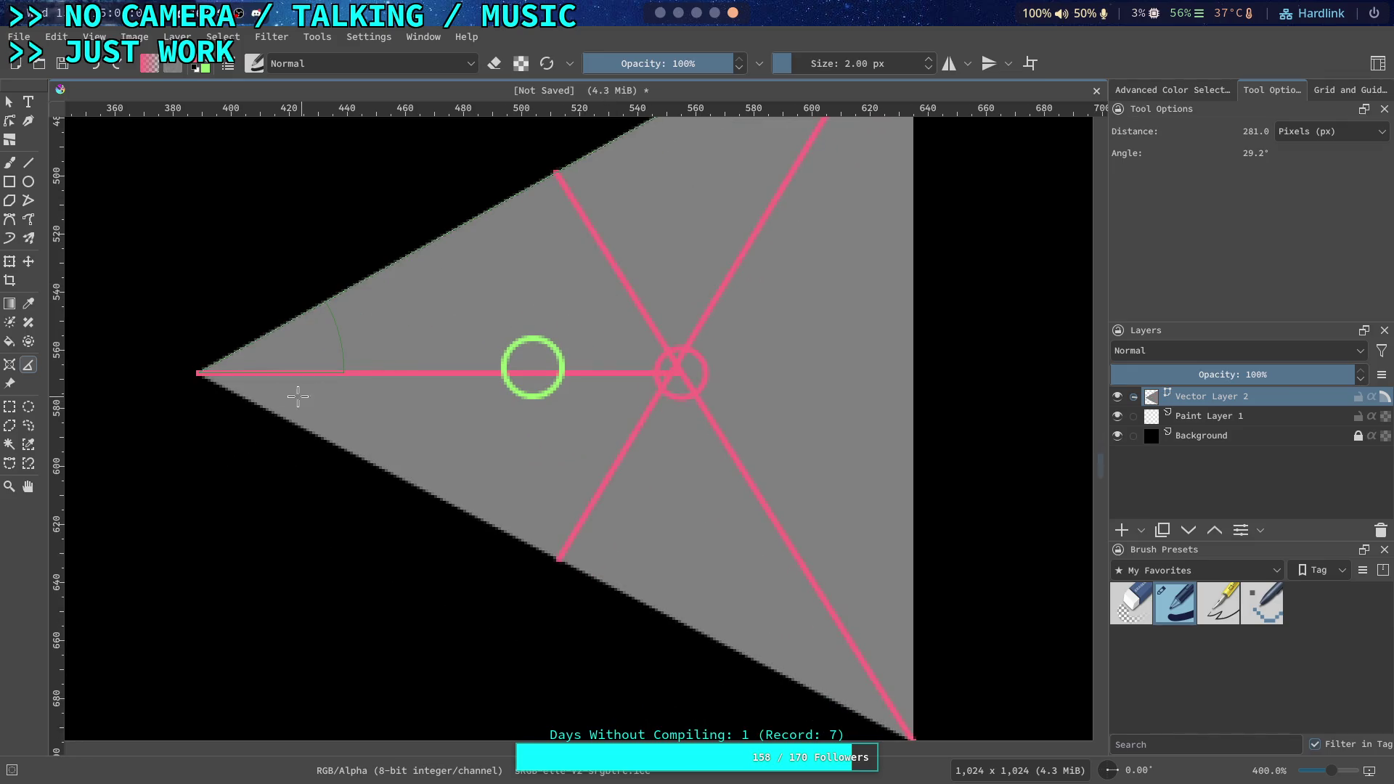
left_click_drag(867, 656, 807, 599)
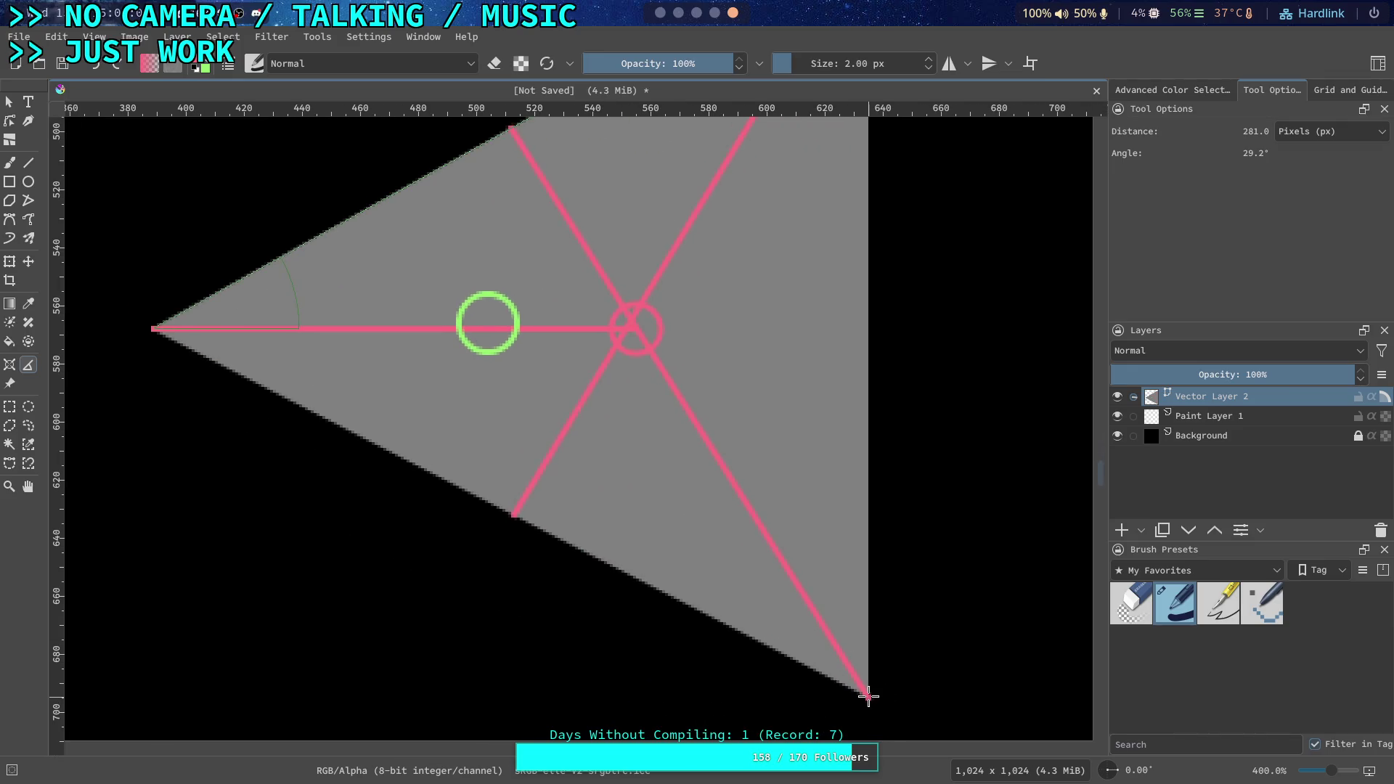
mouse_move(868, 696)
left_mouse_down()
mouse_move(501, 541)
mouse_move(513, 514)
left_mouse_up()
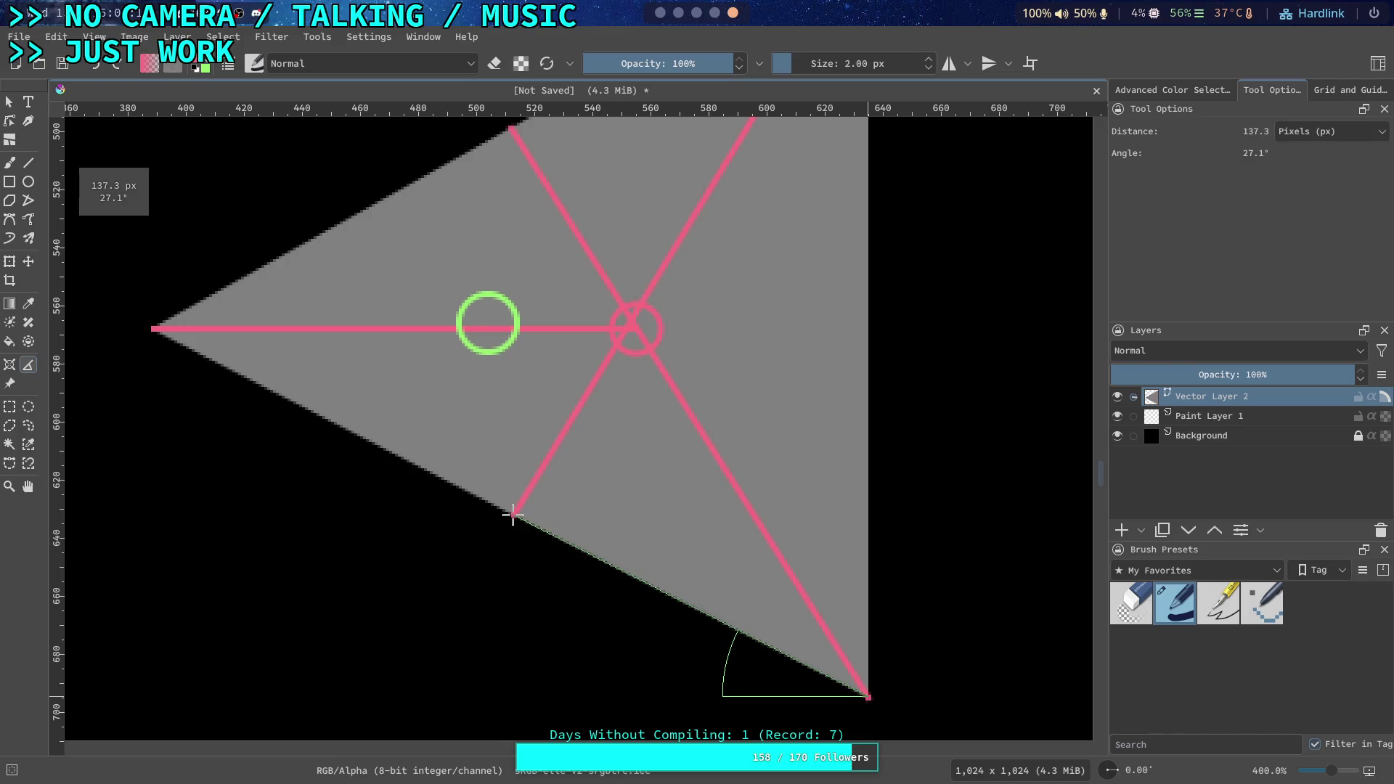
left_click_drag(513, 514, 155, 329)
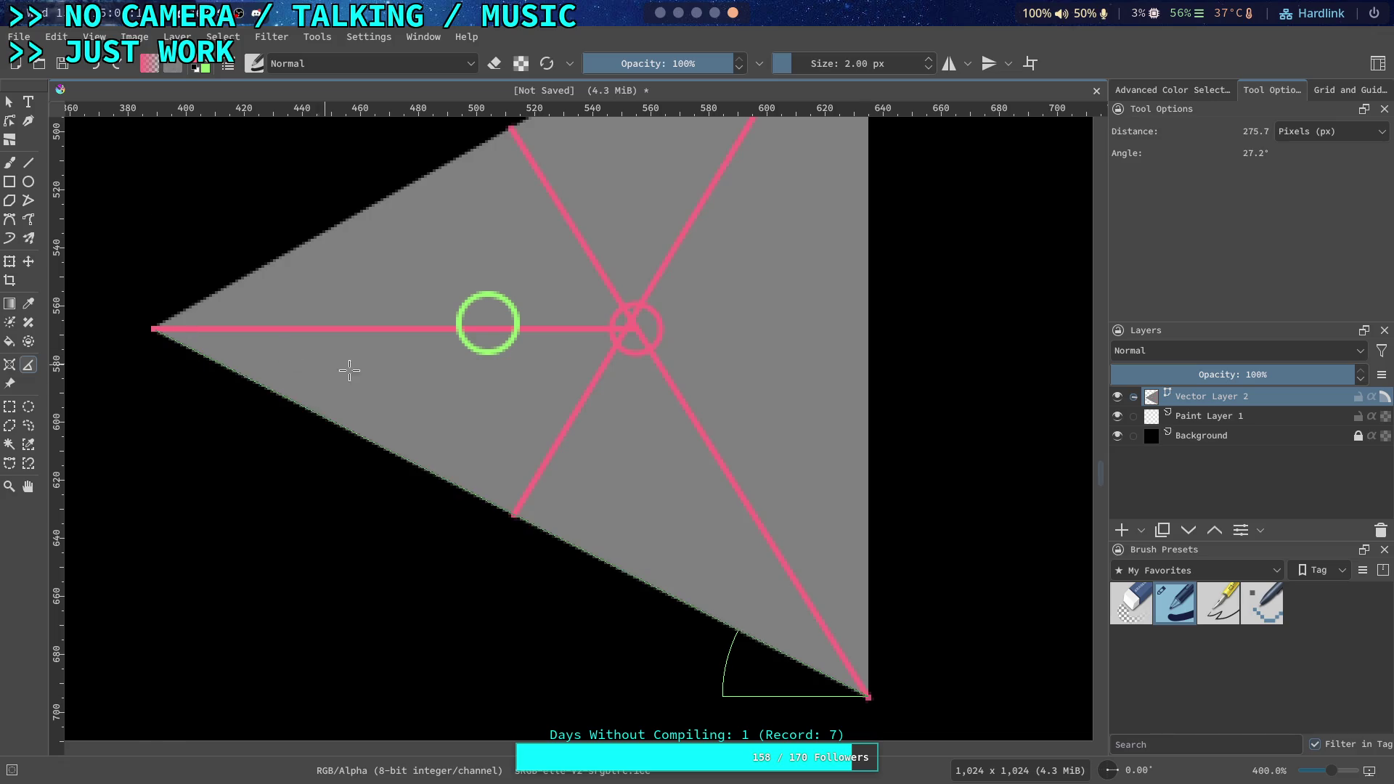
scroll(290, 357, "up", 3)
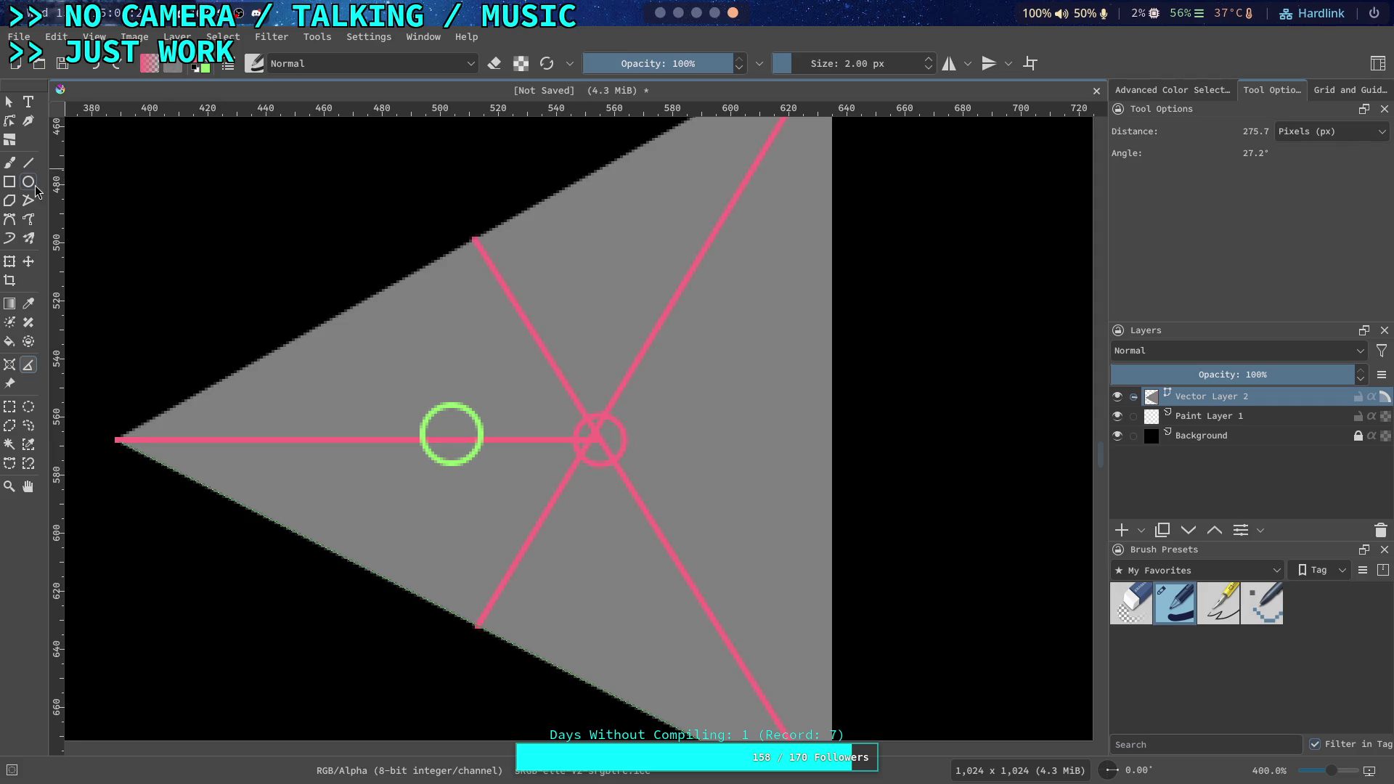
Pull the horizontal pink leg's right end into the green circle
left_click(9, 102)
left_click(245, 229)
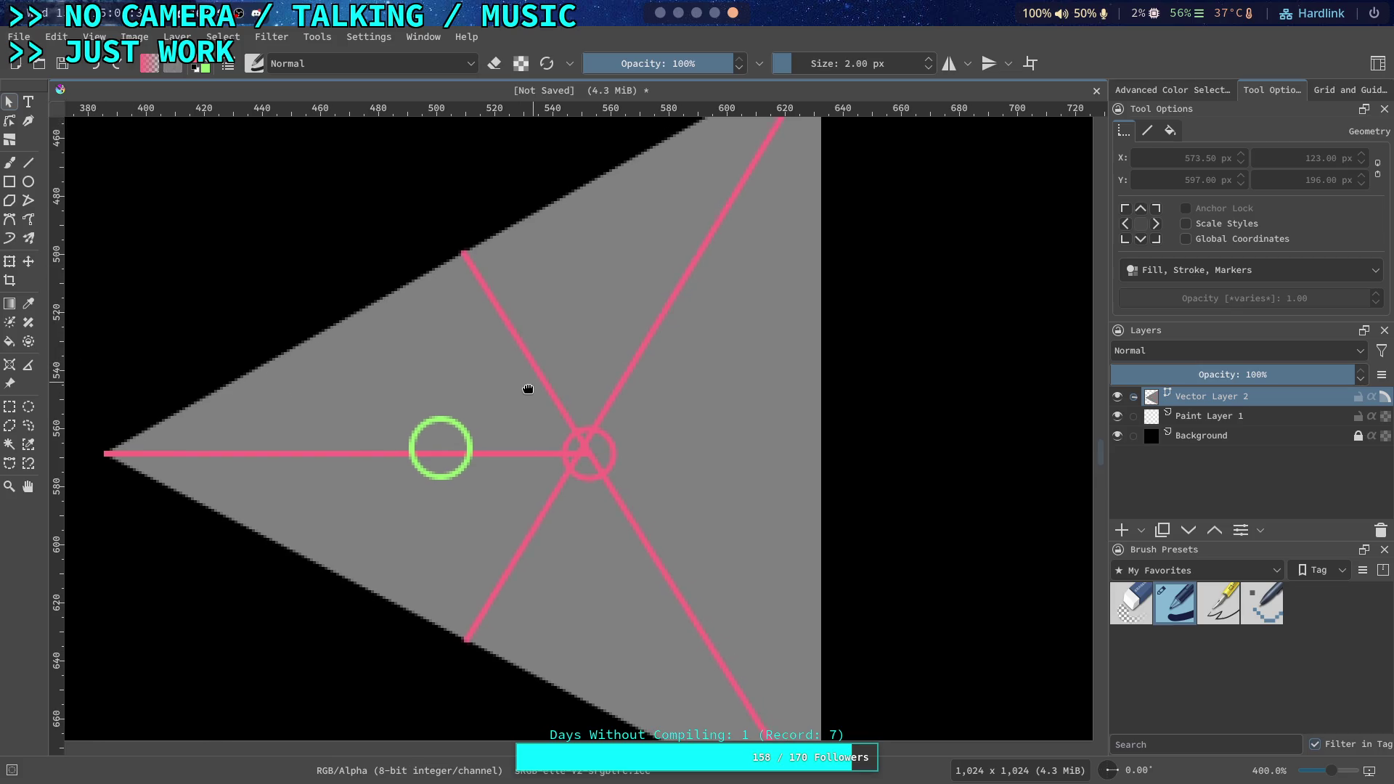
scroll(527, 384, "down", 2)
scroll(539, 428, "up", 2)
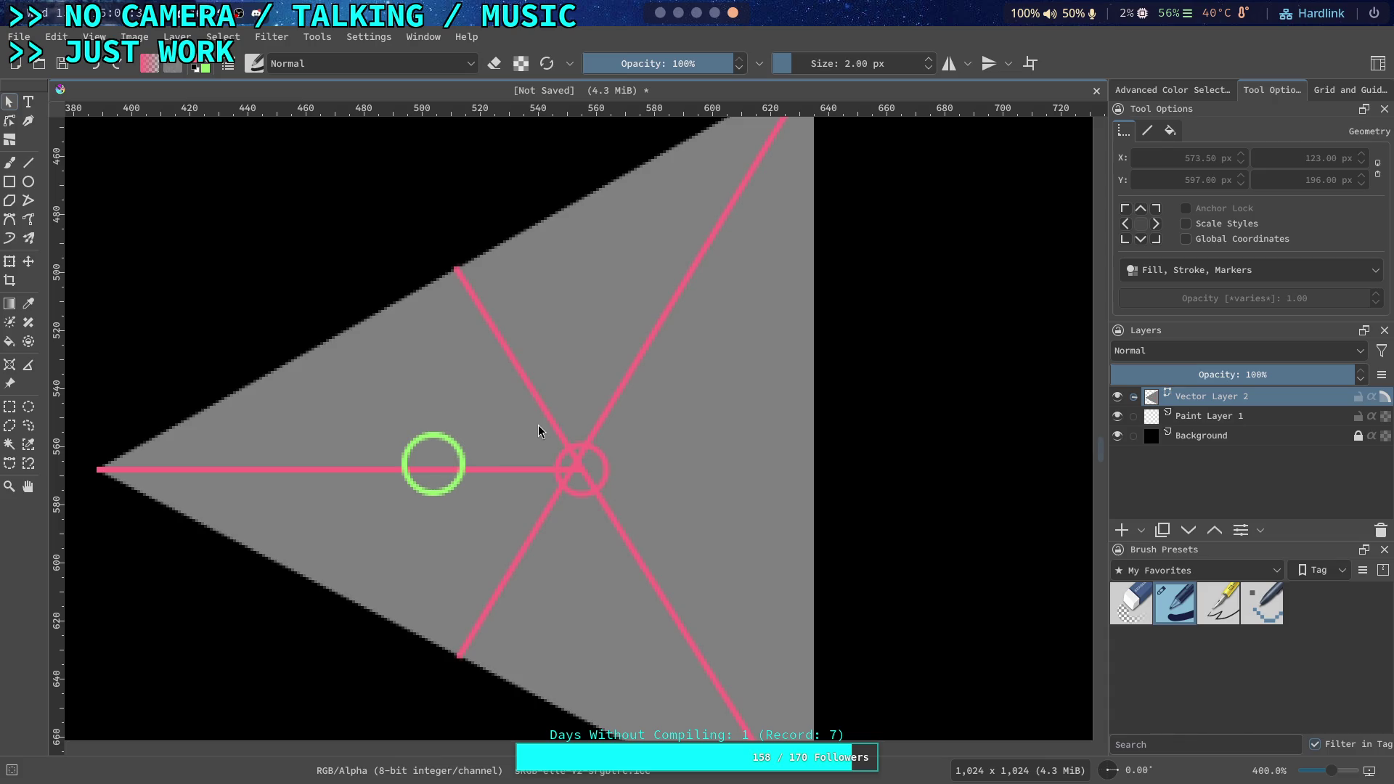
scroll(538, 425, "up", 1)
scroll(608, 442, "left", 5)
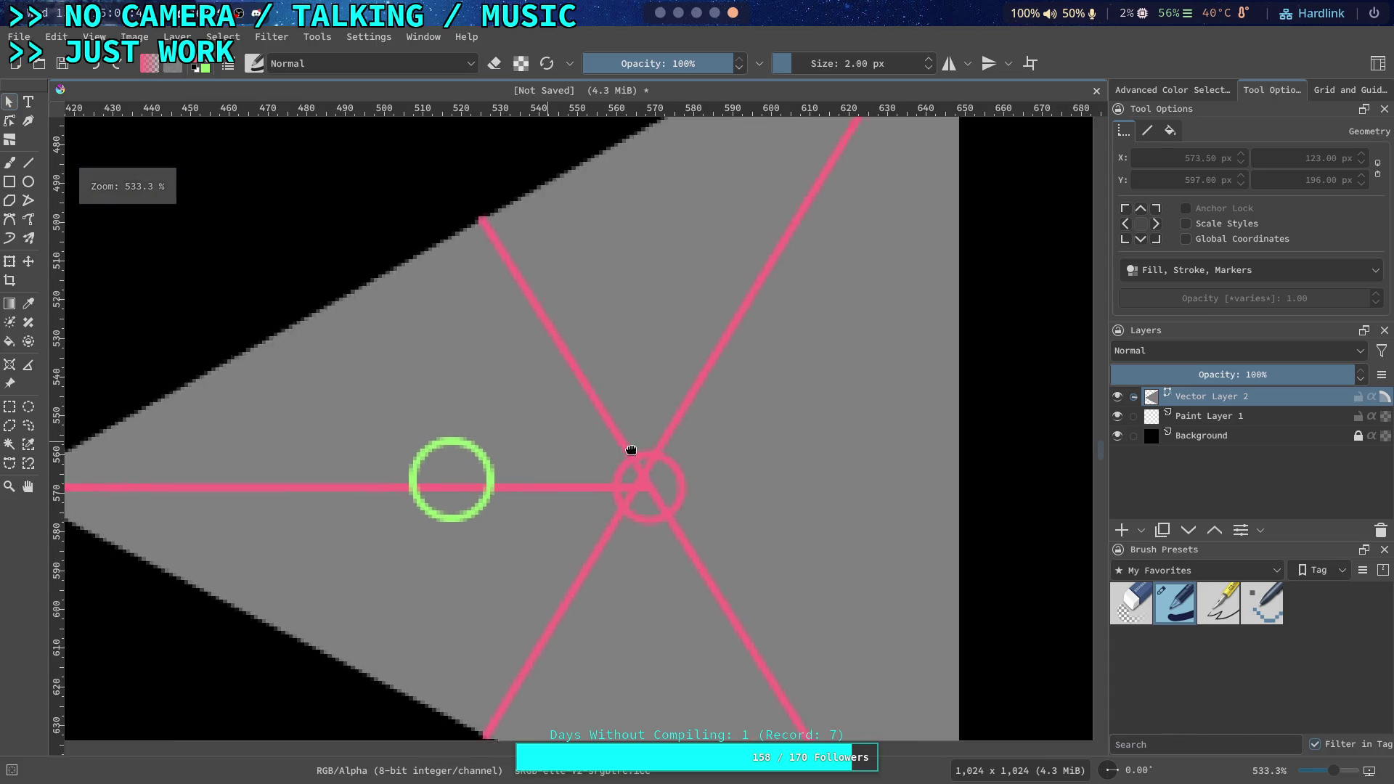
left_click(883, 475)
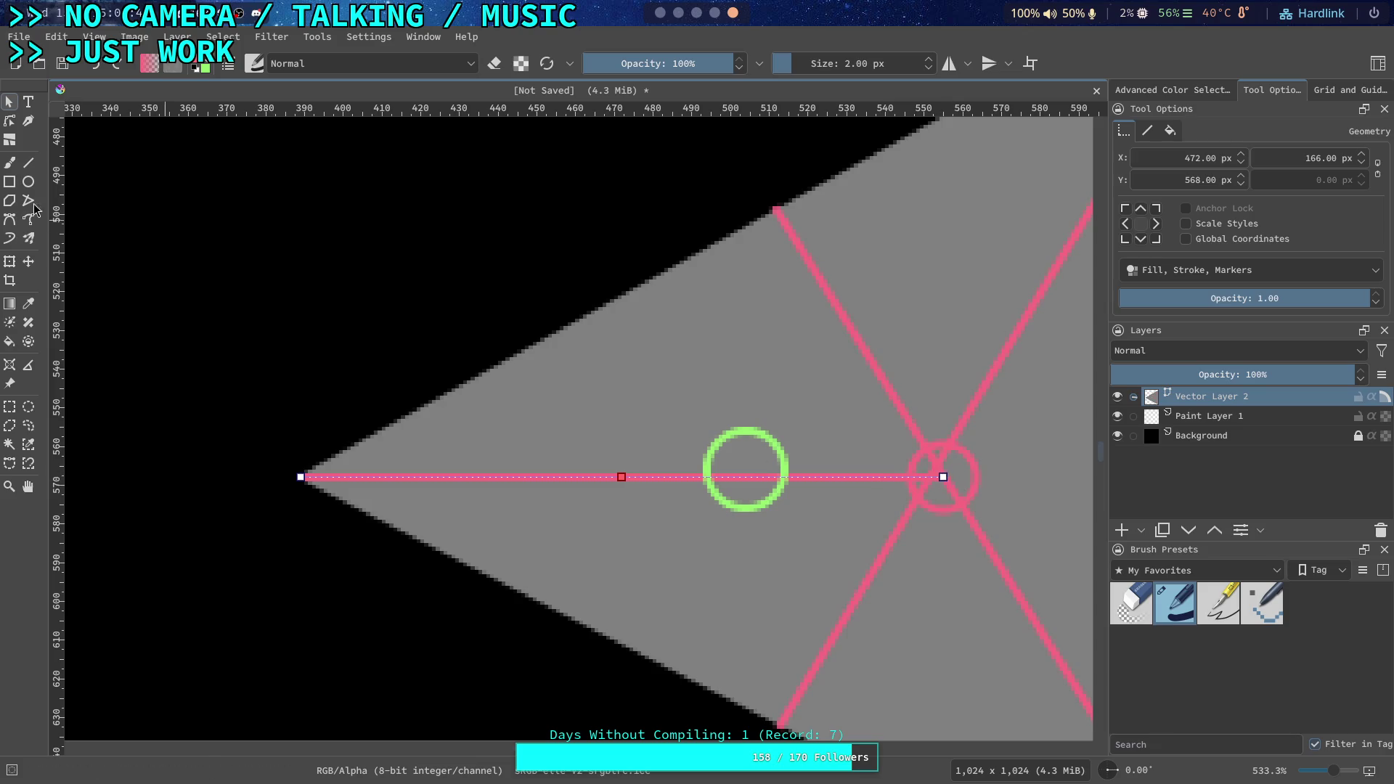
left_click(10, 121)
scroll(755, 477, "up", 1)
left_click_drag(1037, 473, 741, 471)
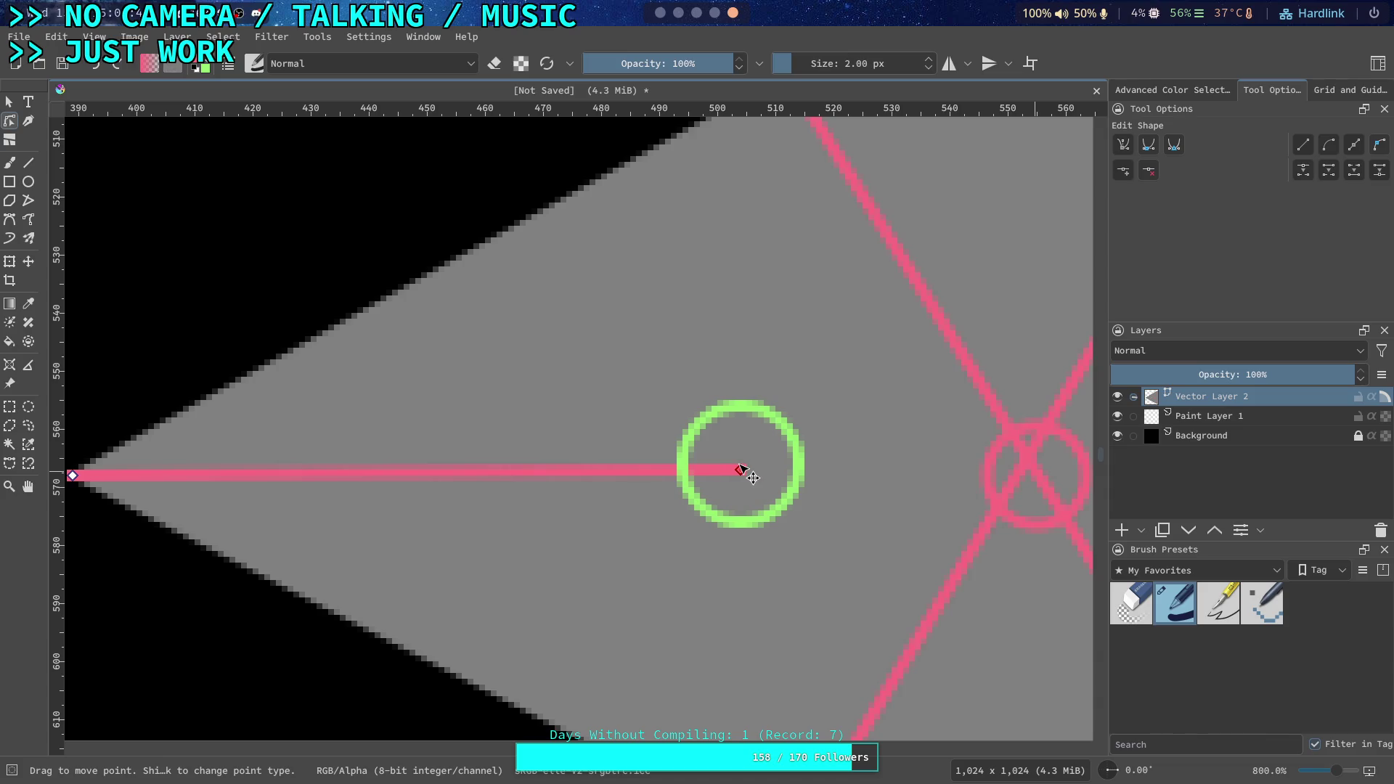
scroll(734, 473, "down", 2)
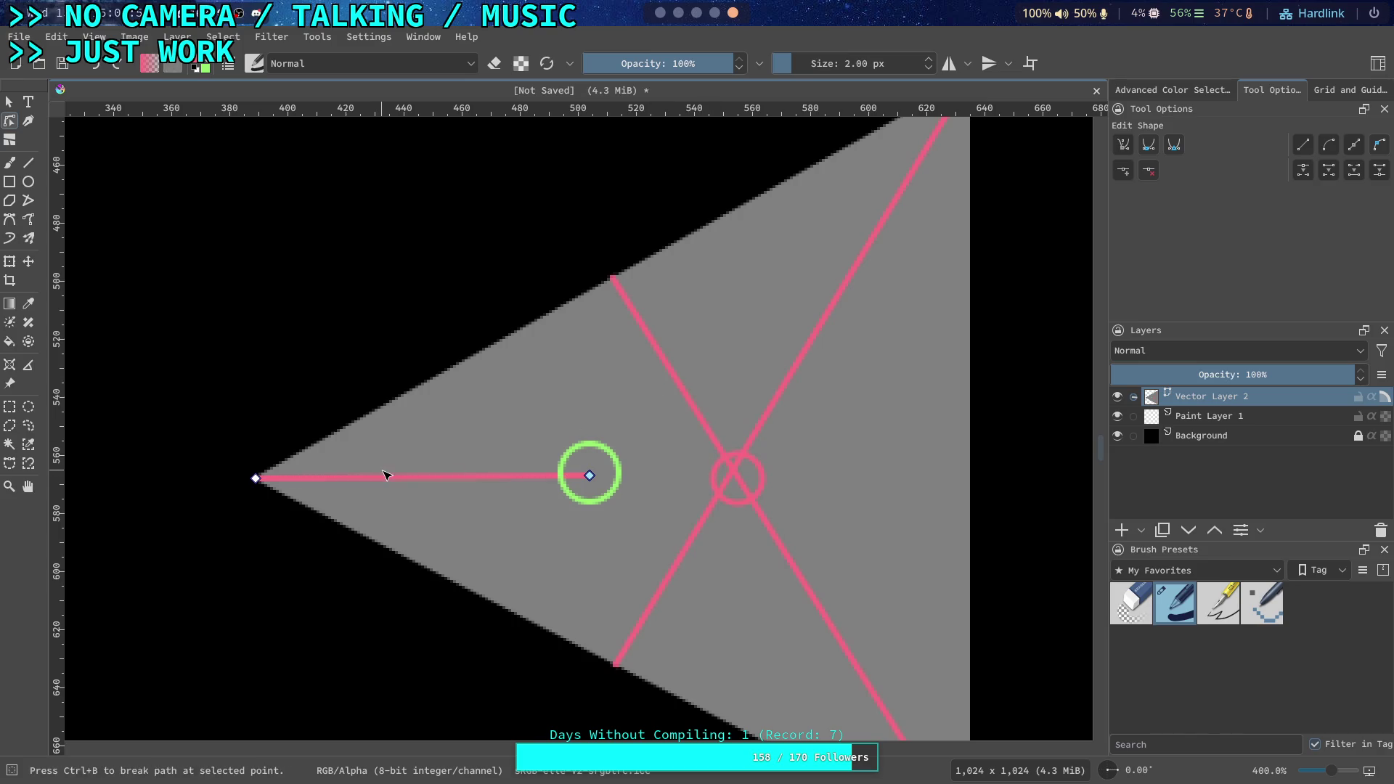
Give the leg an arrowhead end marker in its stroke settings
left_click(1207, 93)
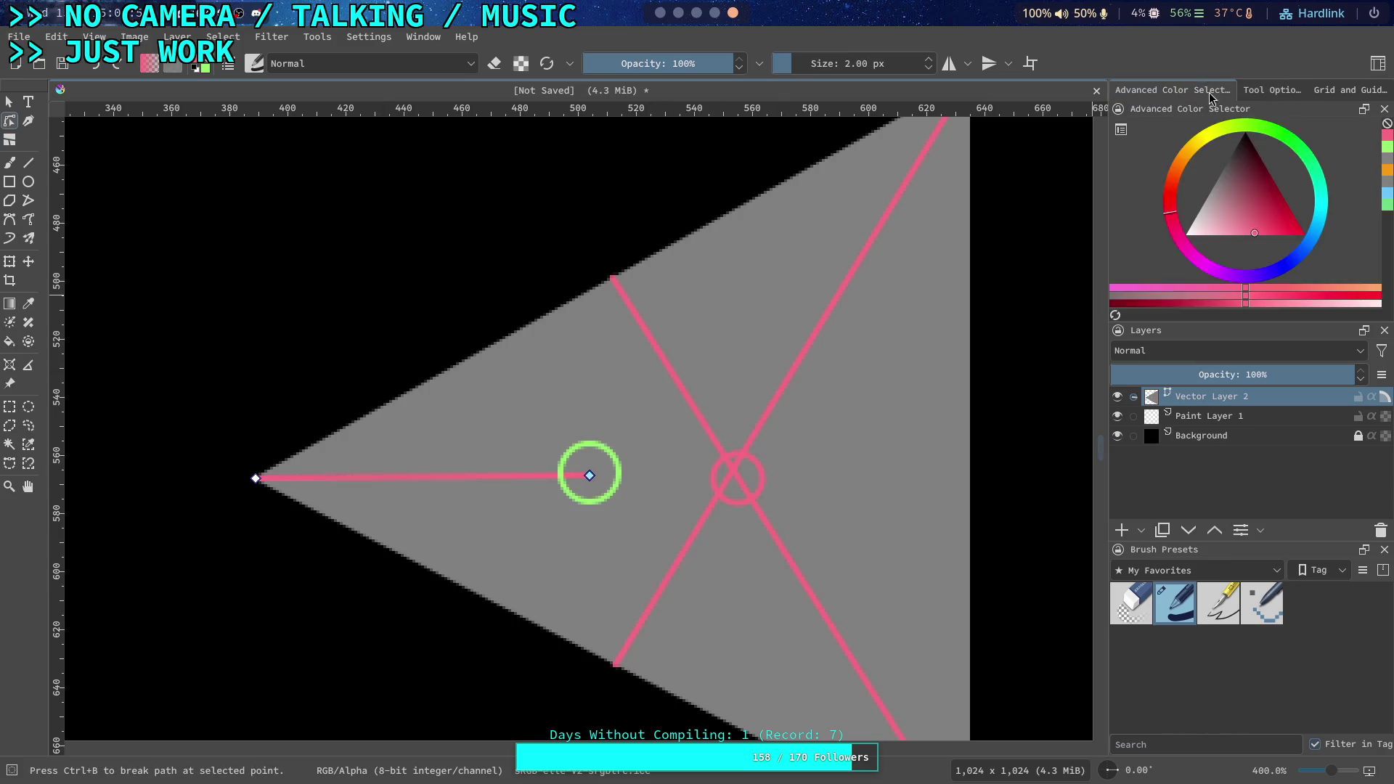
left_click(1291, 95)
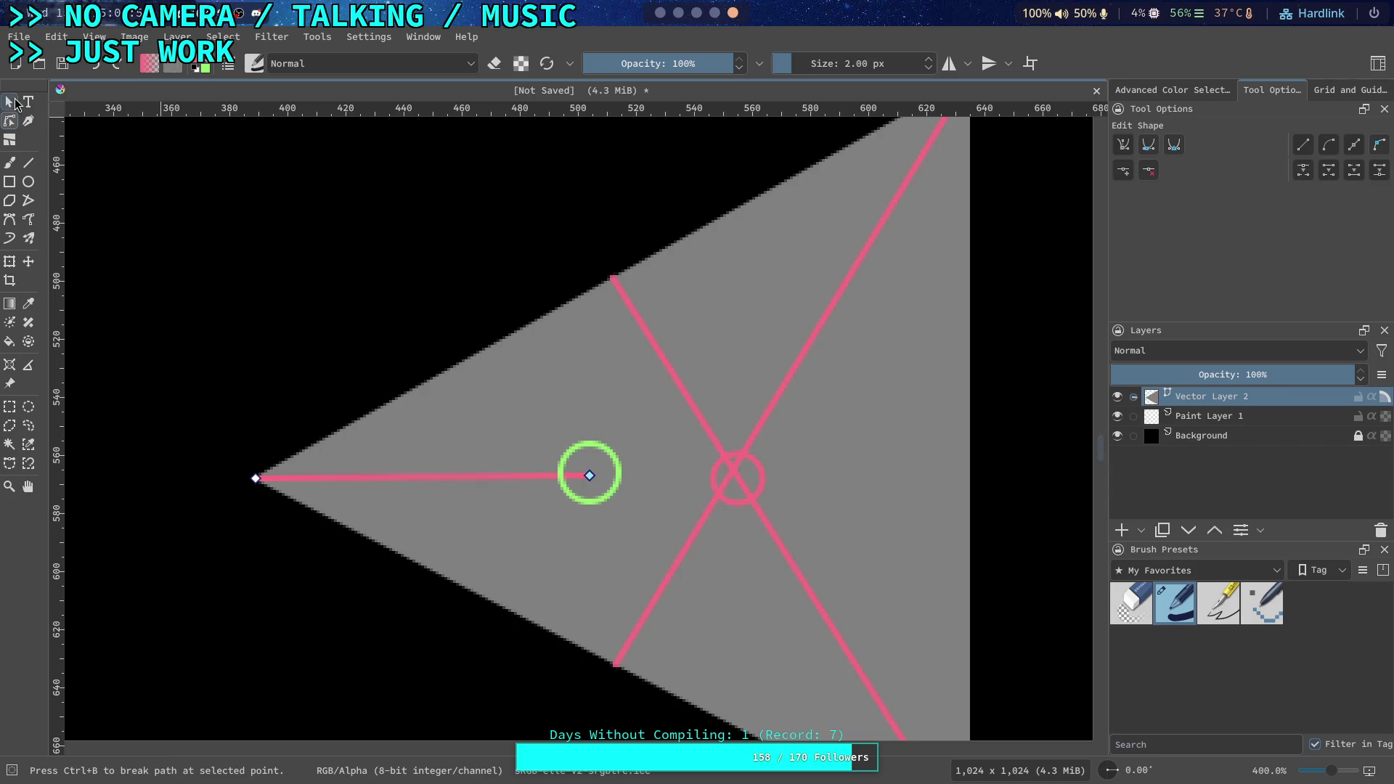
left_click(9, 101)
left_click(1145, 132)
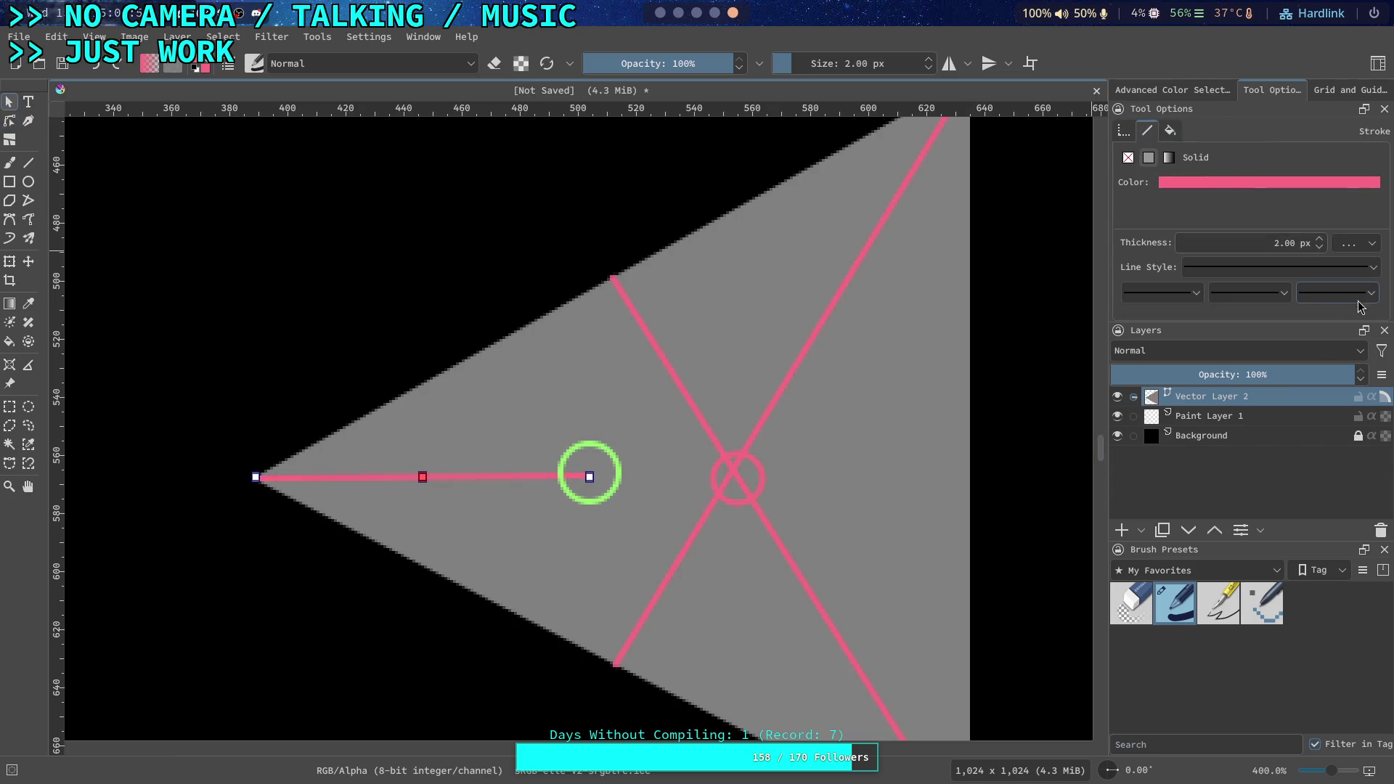
left_click(1337, 293)
left_click(1355, 435)
left_click(1355, 435)
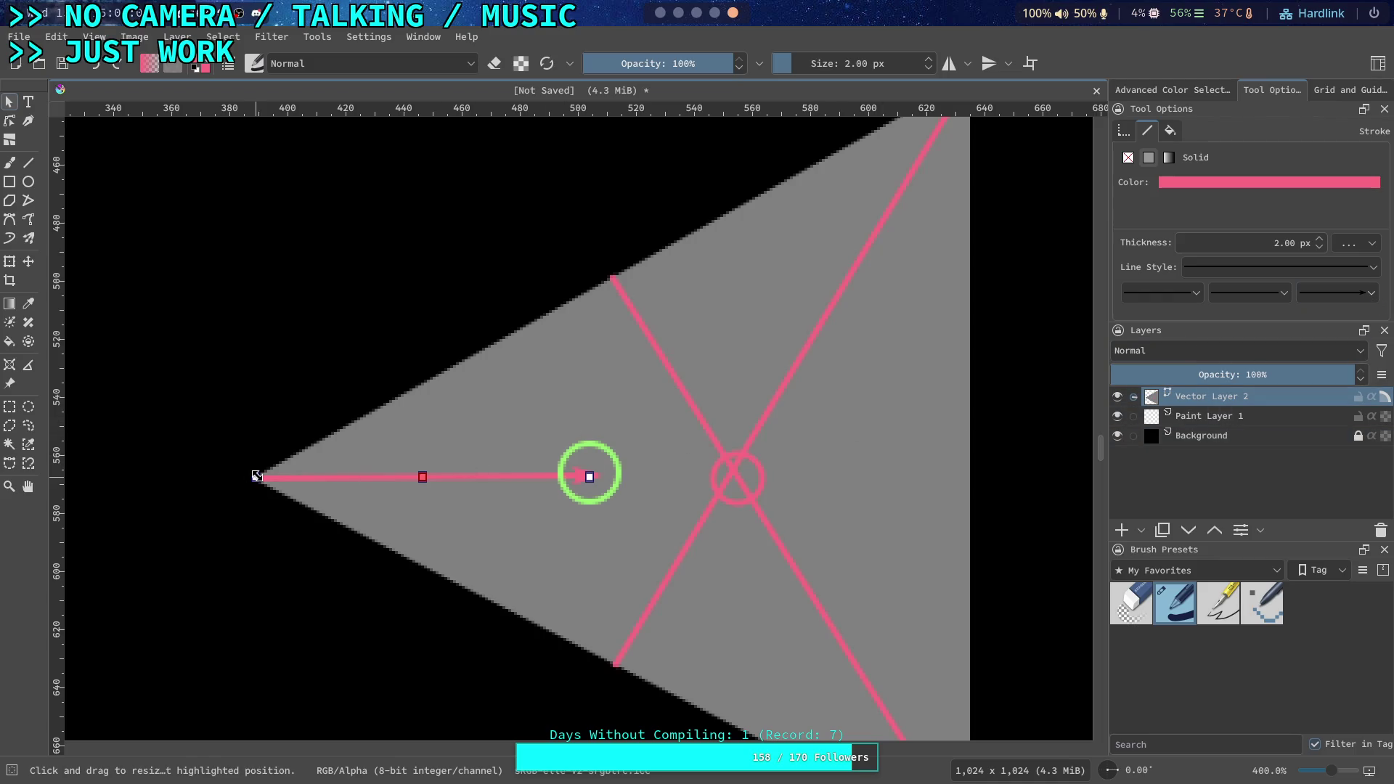
Make the left leg run straight from the triangle's left tip into the green circle
left_click(10, 121)
scroll(246, 390, "up", 1)
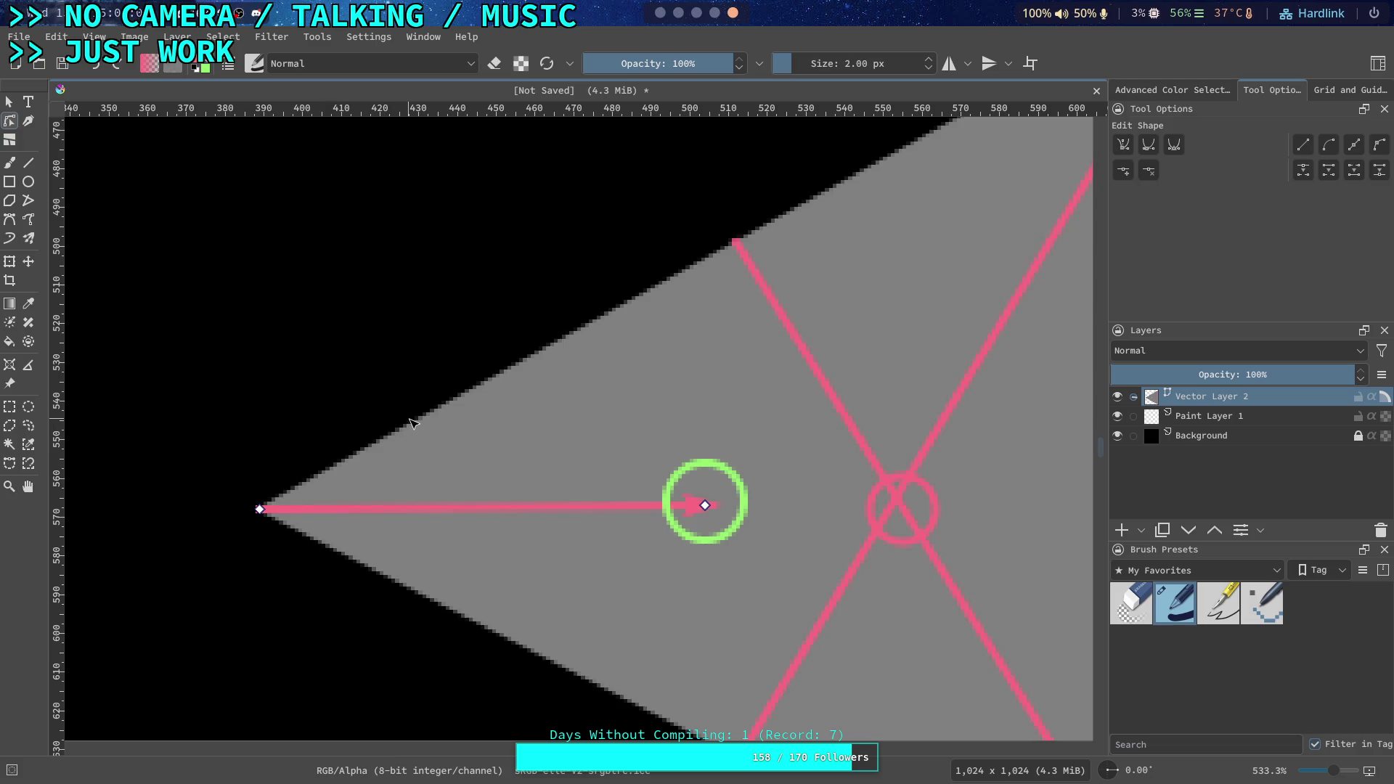
left_click_drag(260, 509, 539, 595)
left_click_drag(704, 506, 264, 509)
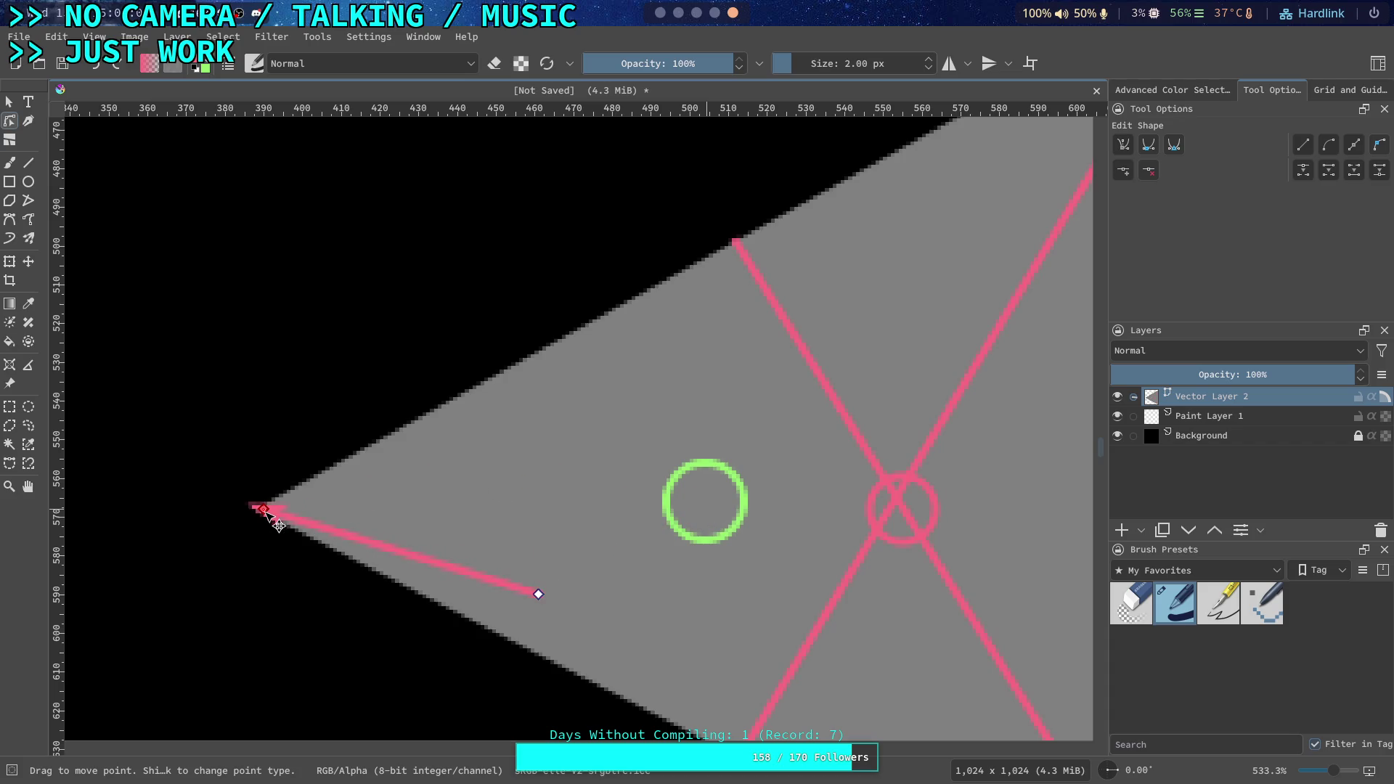
left_click_drag(539, 594, 705, 503)
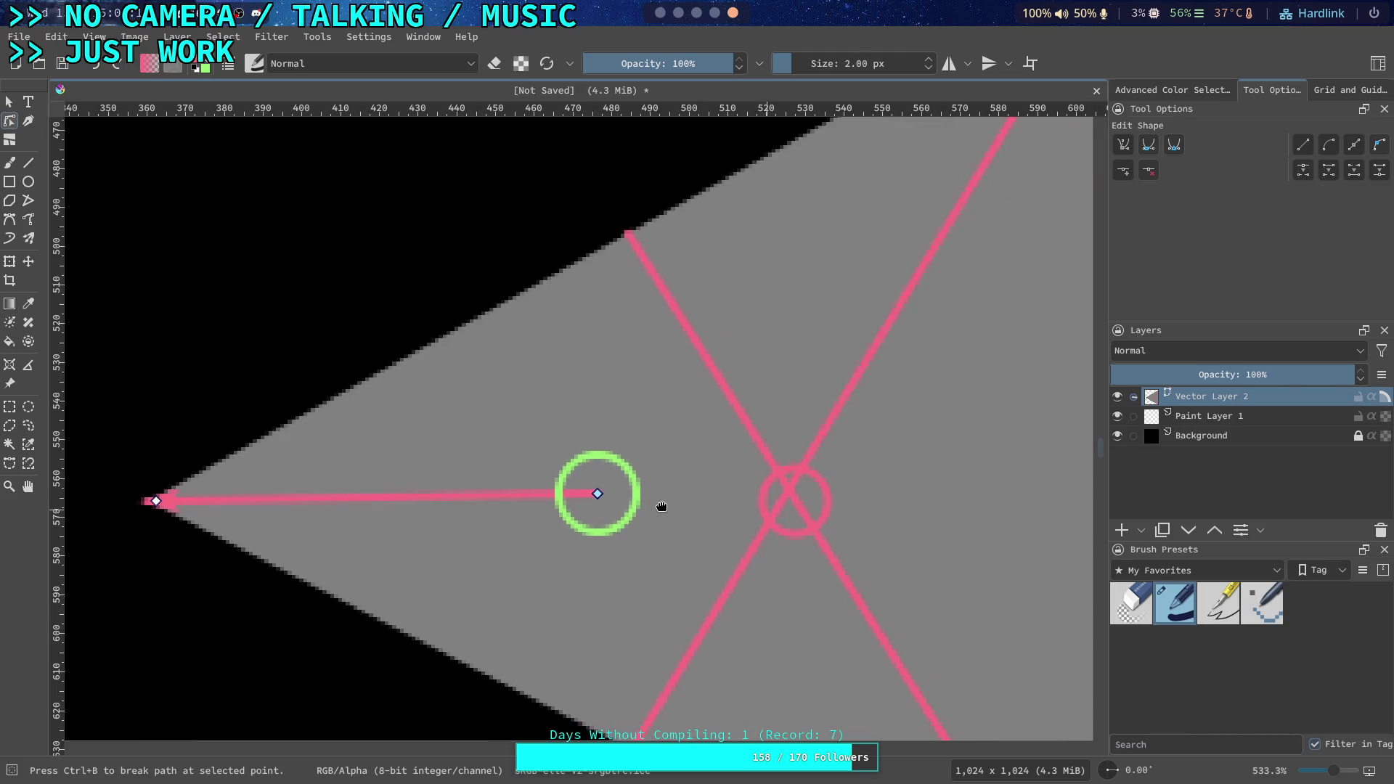
scroll(661, 500, "down", 2)
Give the other diagonal pink line an arrowhead end marker
left_click(681, 430)
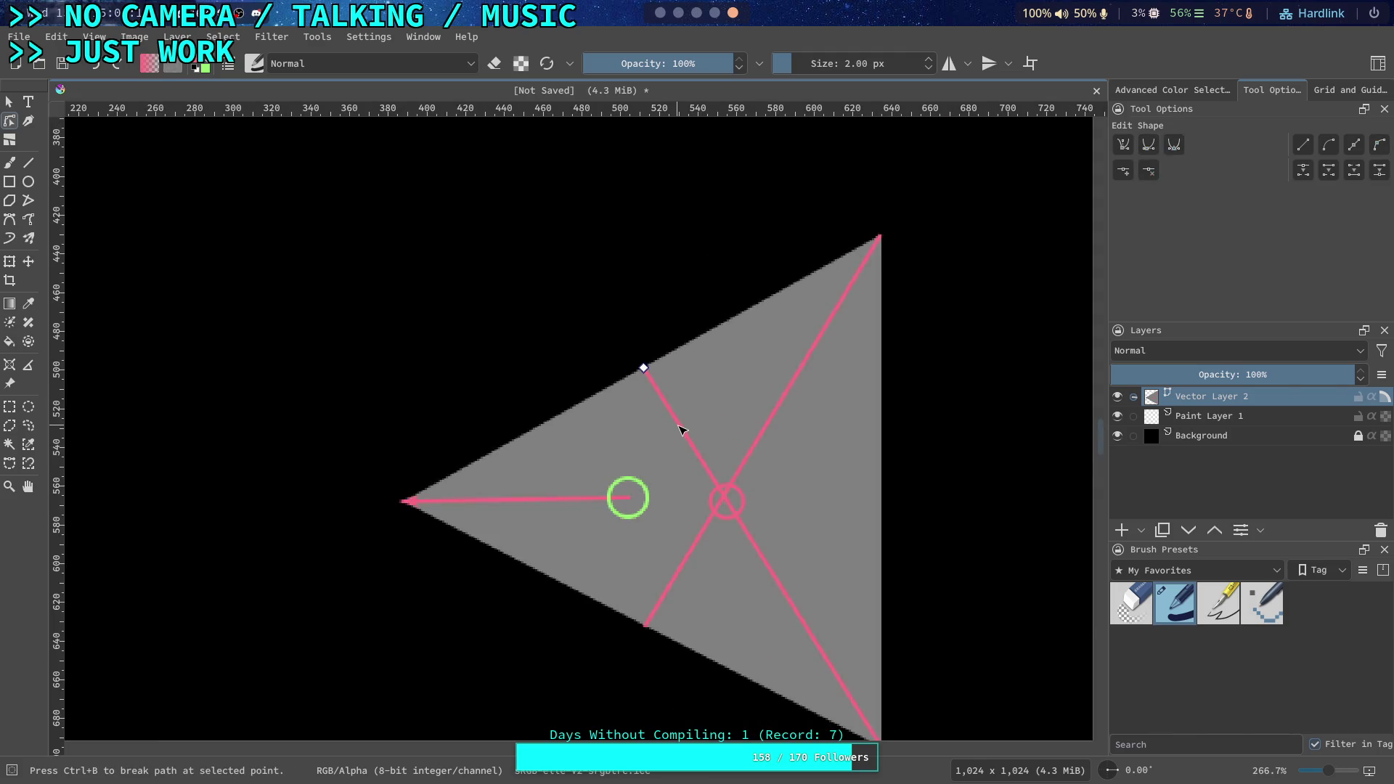
left_click(8, 102)
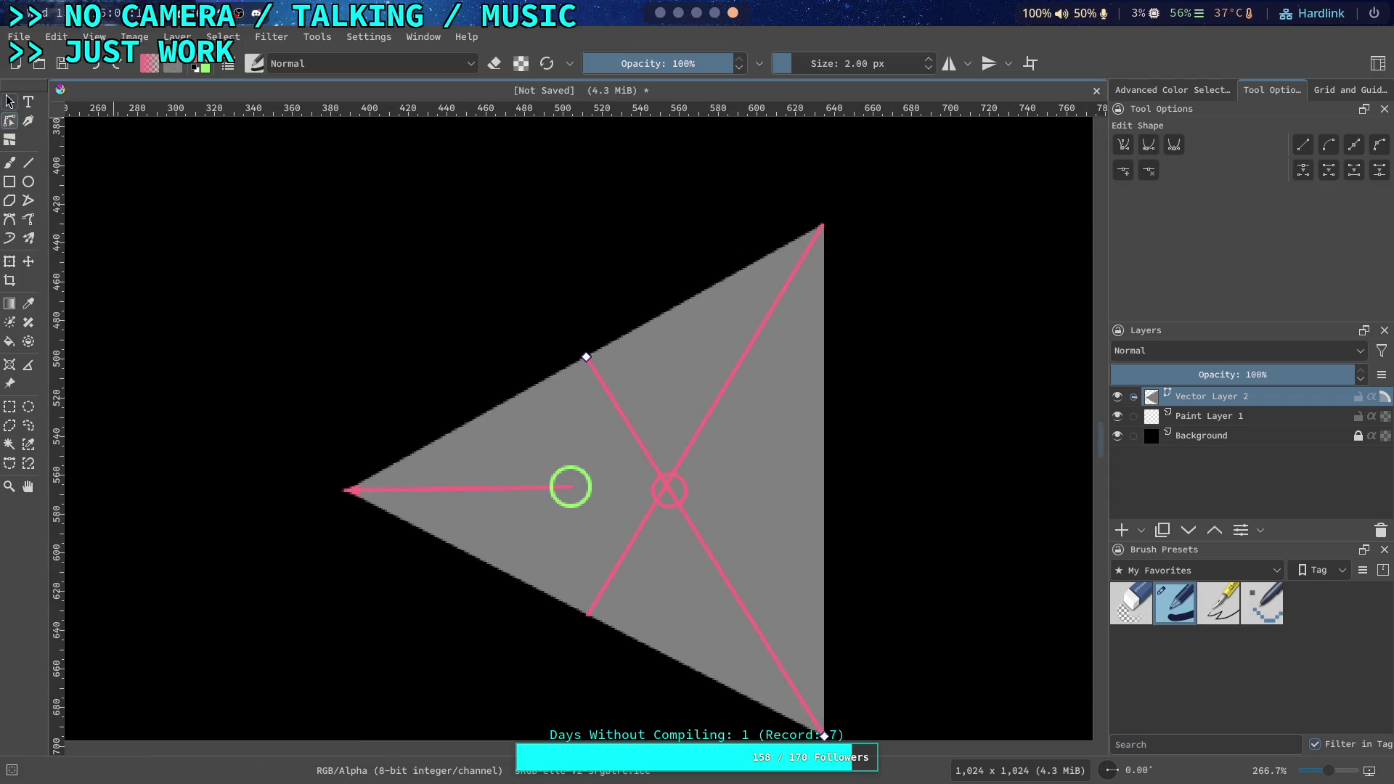
left_click(1372, 293)
left_click(1354, 421)
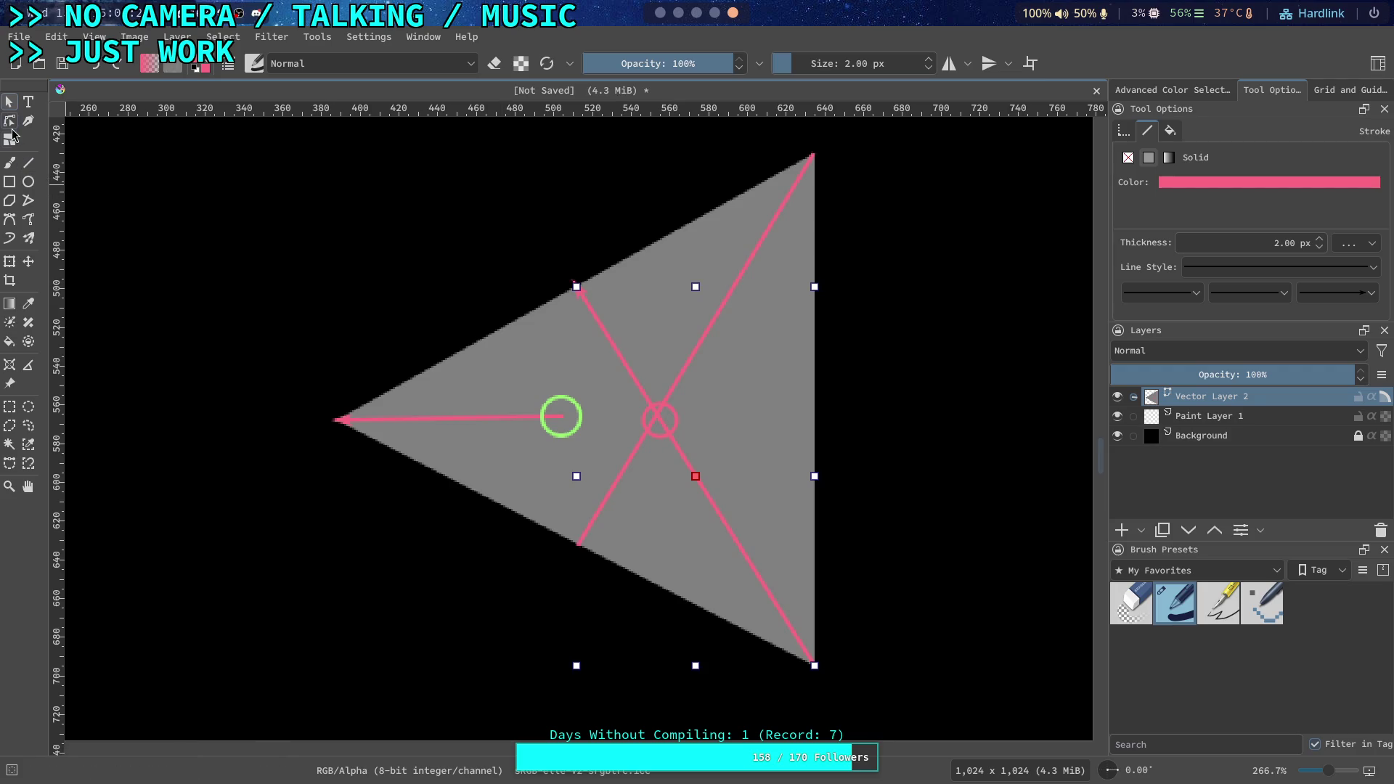
left_click(10, 121)
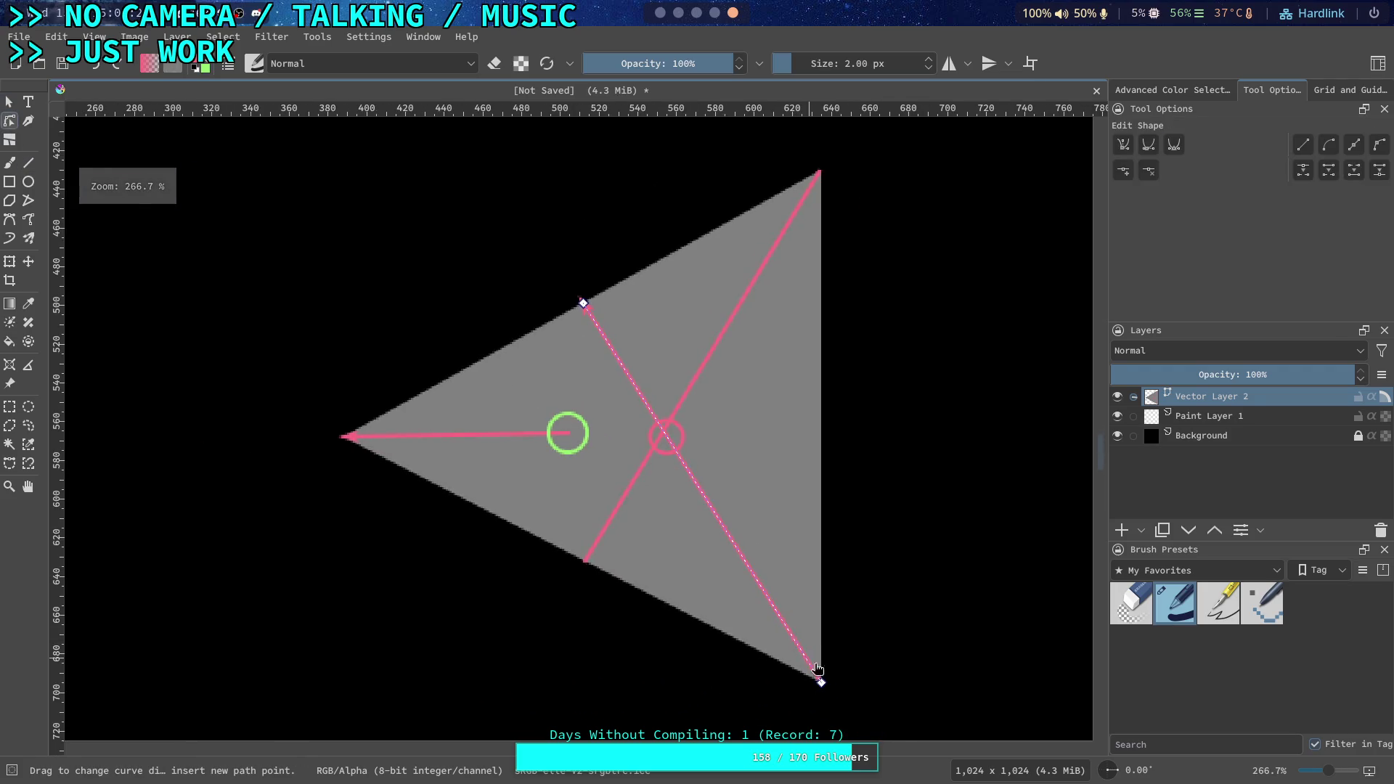
Move the diagonal legs' ends onto the green circle centre and the triangle's lower-right corner
left_click_drag(825, 679, 571, 430)
scroll(571, 430, "up", 2)
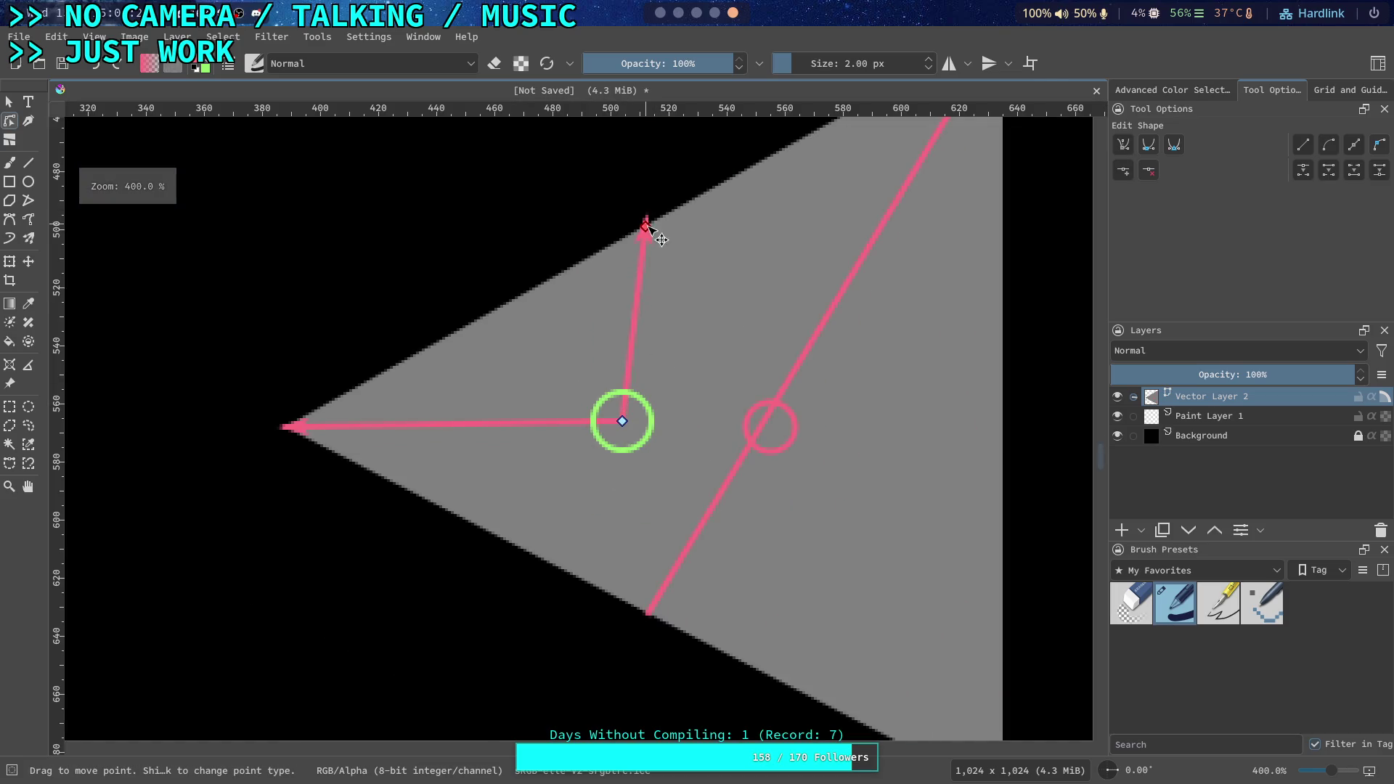
left_click_drag(647, 224, 862, 610)
left_click_drag(574, 339, 705, 520)
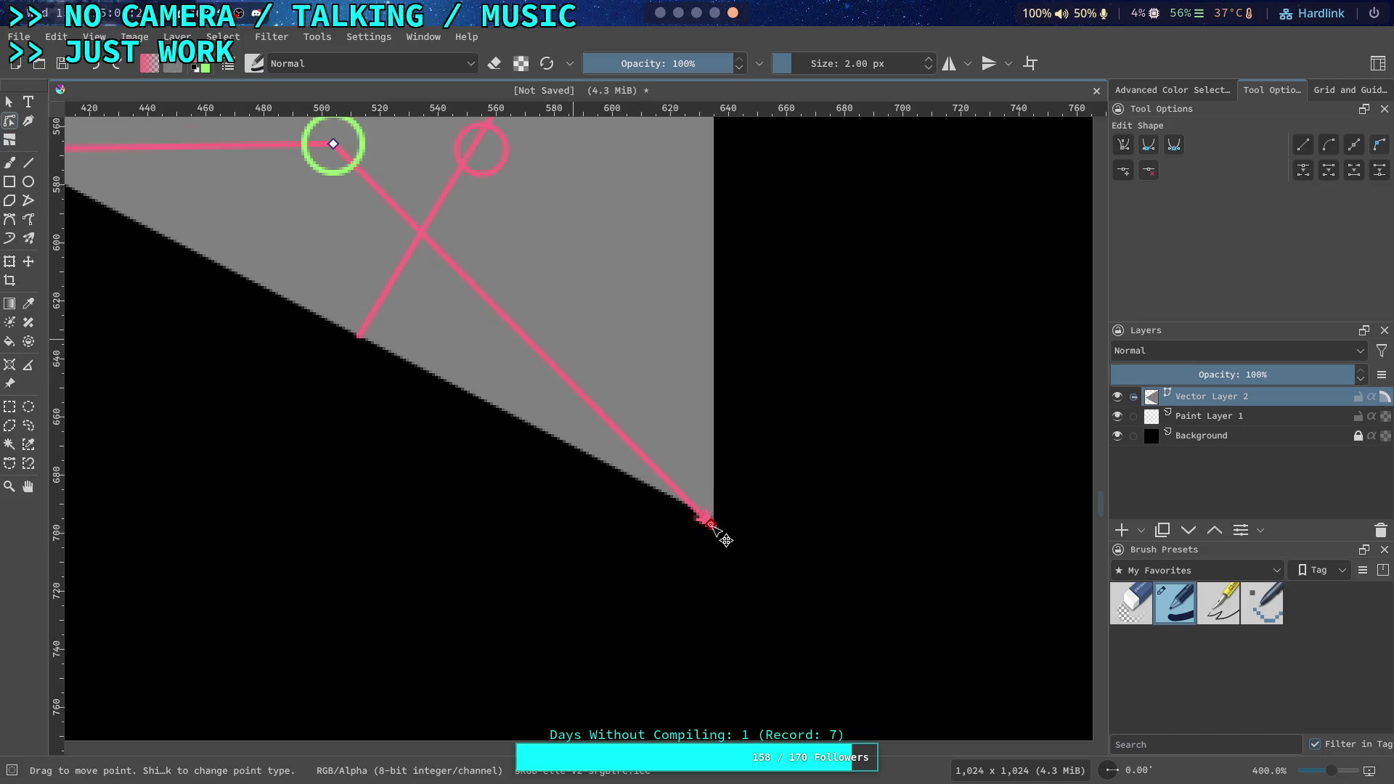
scroll(709, 523, "up", 6)
mouse_move(574, 476)
left_mouse_down()
mouse_move(607, 389)
mouse_move(592, 430)
left_mouse_up()
scroll(541, 320, "down", 7)
scroll(541, 320, "down", 3)
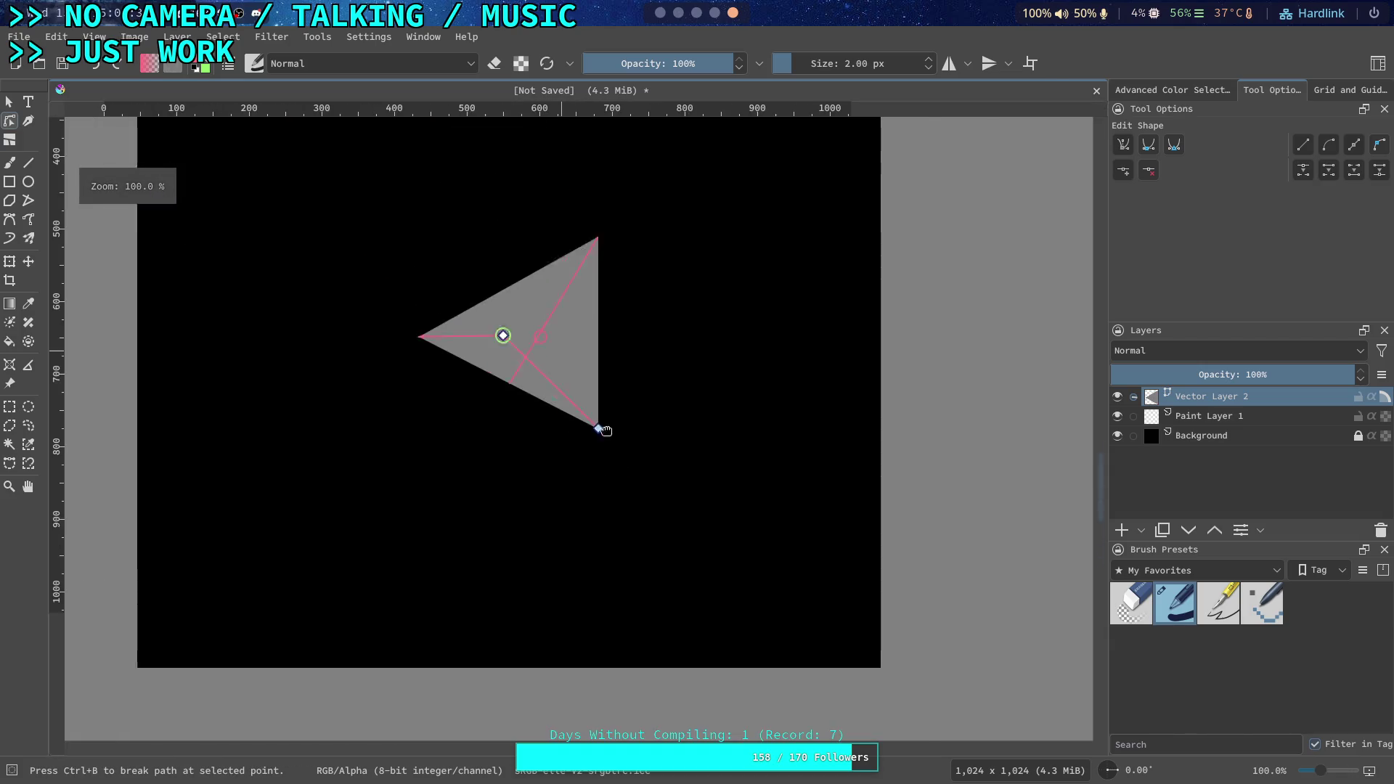
scroll(645, 492, "up", 4)
mouse_move(644, 492)
left_mouse_down()
mouse_move(713, 526)
mouse_move(567, 348)
mouse_move(434, 143)
left_mouse_up()
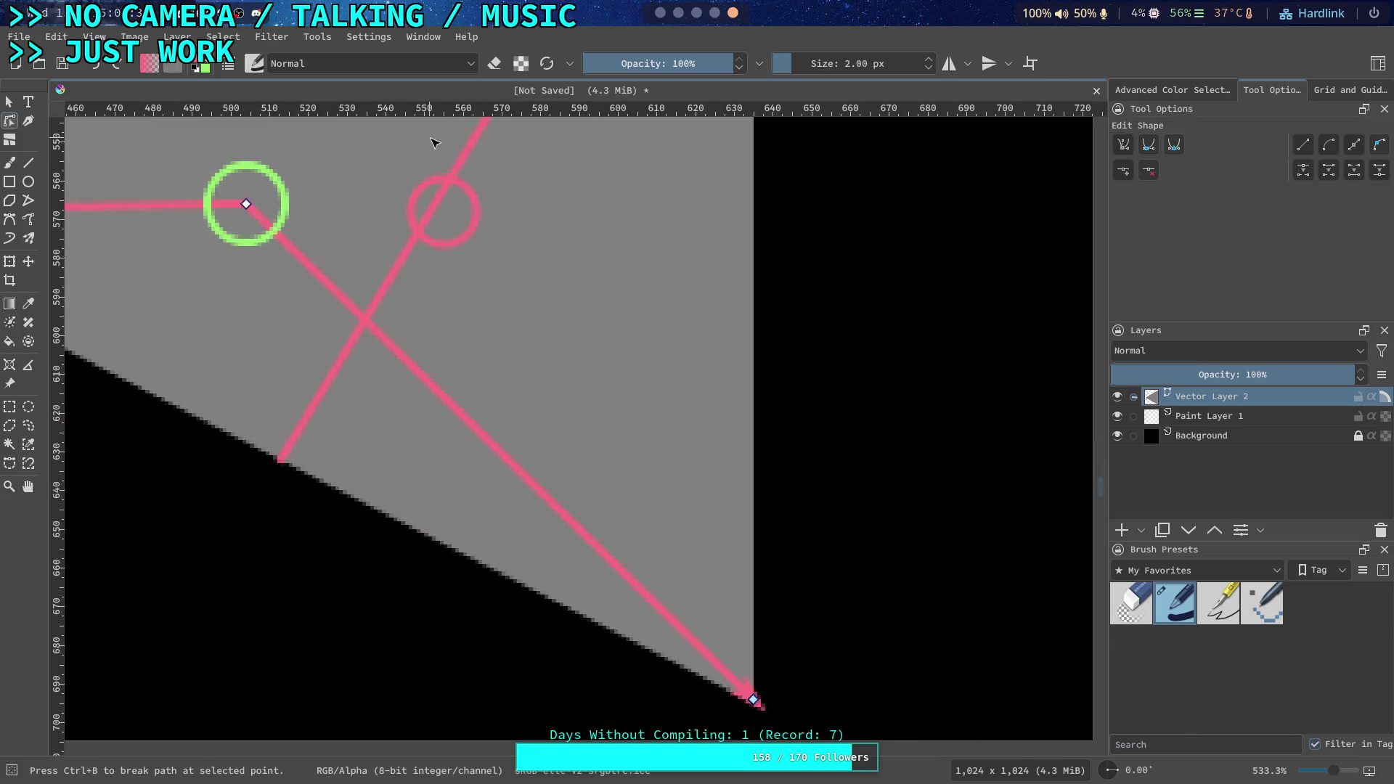
left_click_drag(759, 706, 743, 692)
Give the upper pink leg an arrowhead end marker
left_click_drag(636, 435, 664, 479)
mouse_move(433, 191)
left_mouse_down()
mouse_move(606, 460)
mouse_move(603, 615)
left_mouse_up()
left_click(772, 453)
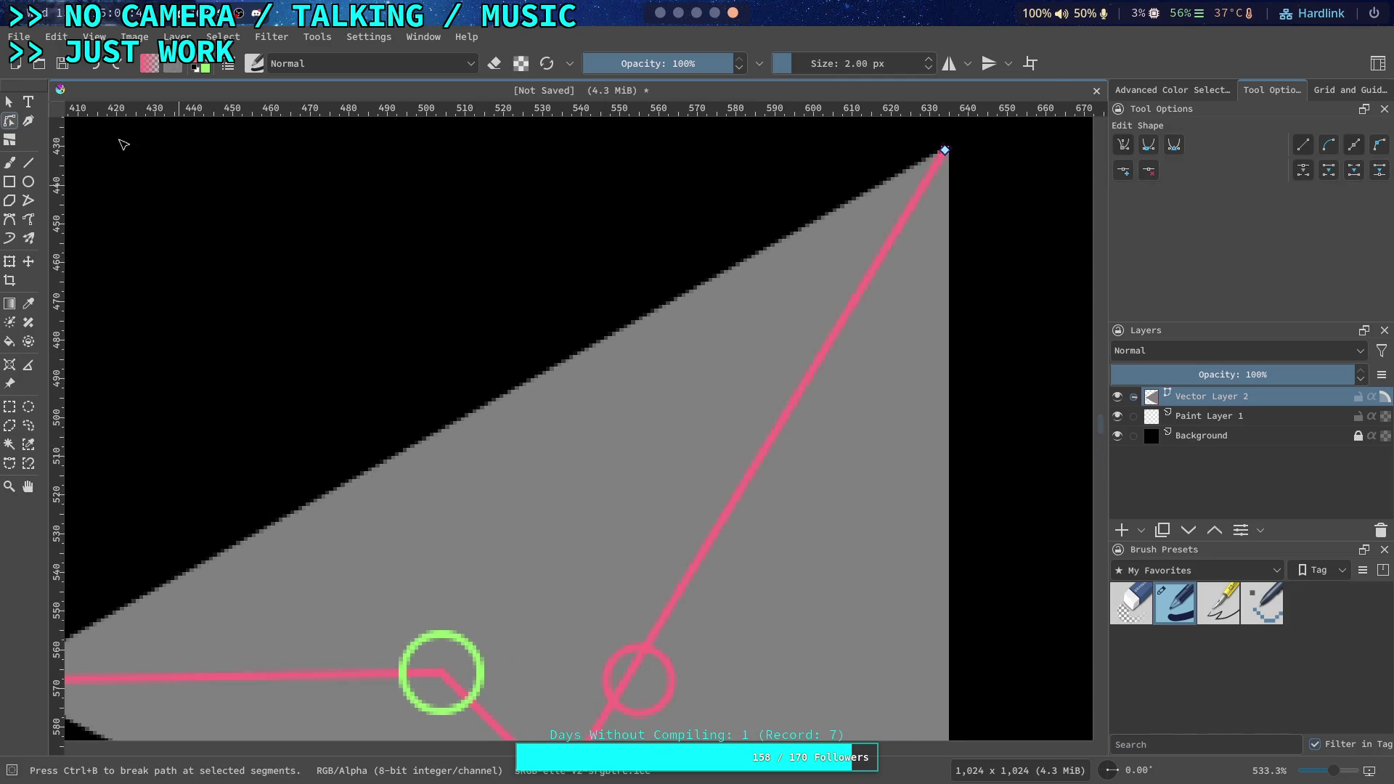
left_click(10, 101)
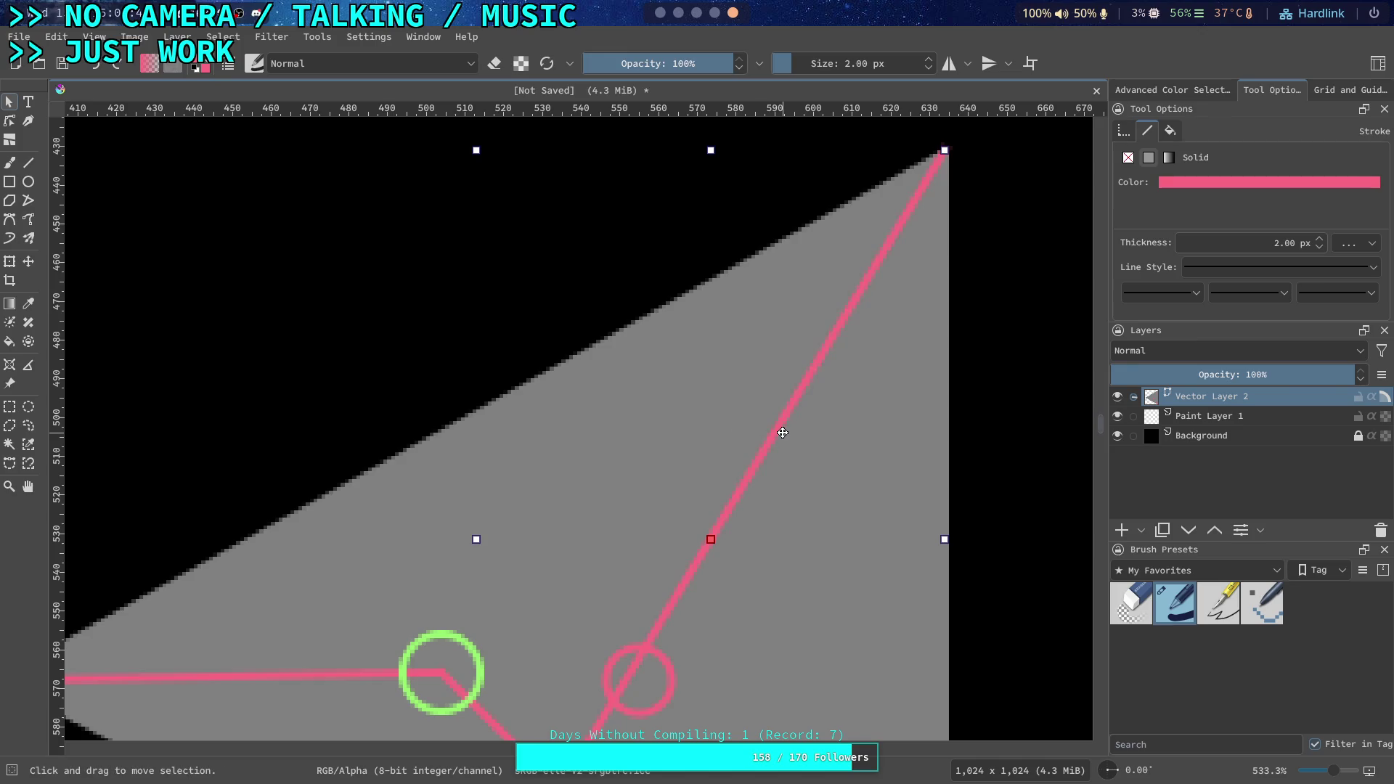
left_click(1336, 293)
left_click(1339, 435)
left_click(10, 124)
Move the upper leg's start into the green circle and attach its end to the top tip
mouse_move(908, 172)
left_mouse_down()
mouse_move(481, 569)
mouse_move(597, 245)
mouse_move(507, 398)
left_mouse_up()
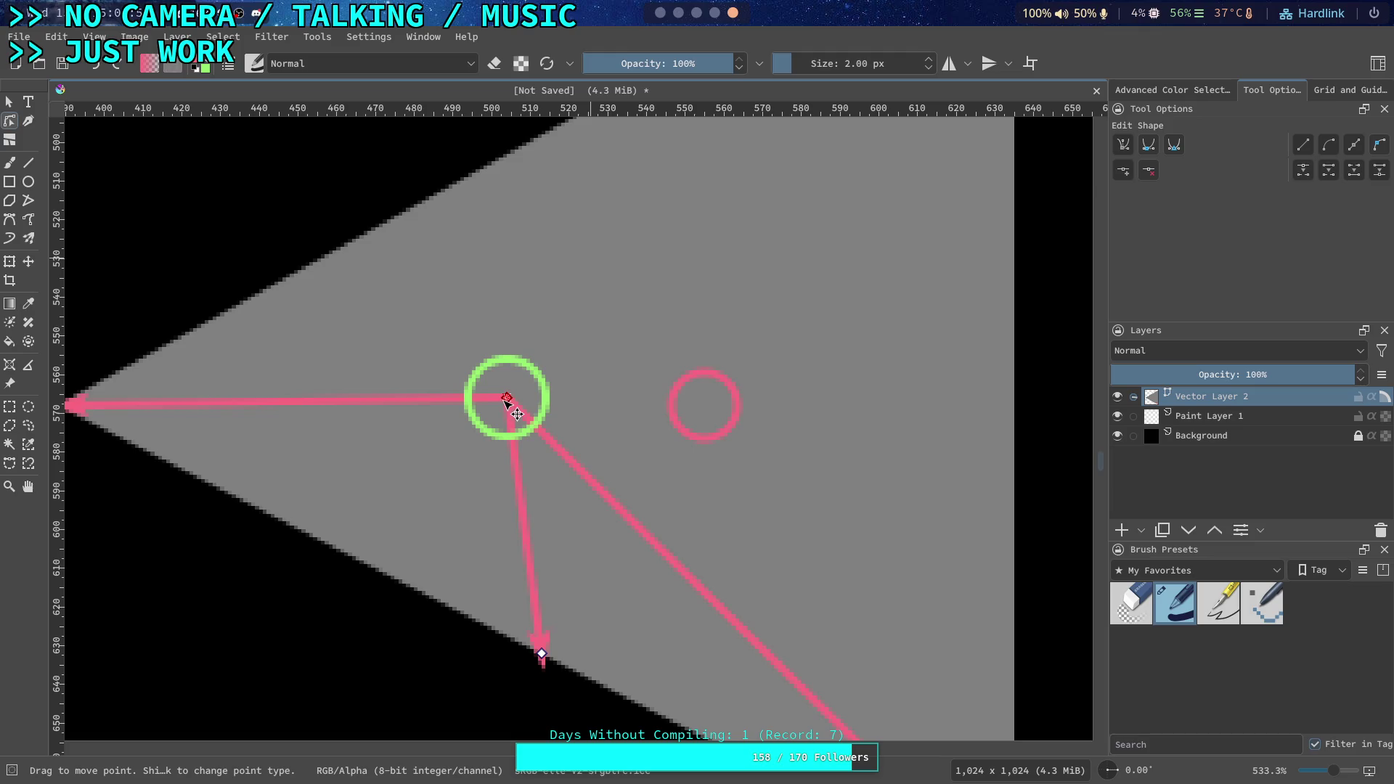
mouse_move(546, 656)
left_mouse_down()
mouse_move(840, 246)
mouse_move(585, 607)
mouse_move(794, 228)
left_mouse_up()
scroll(750, 377, "down", 2)
mouse_move(666, 571)
left_mouse_down()
mouse_move(667, 435)
mouse_move(662, 453)
left_mouse_up()
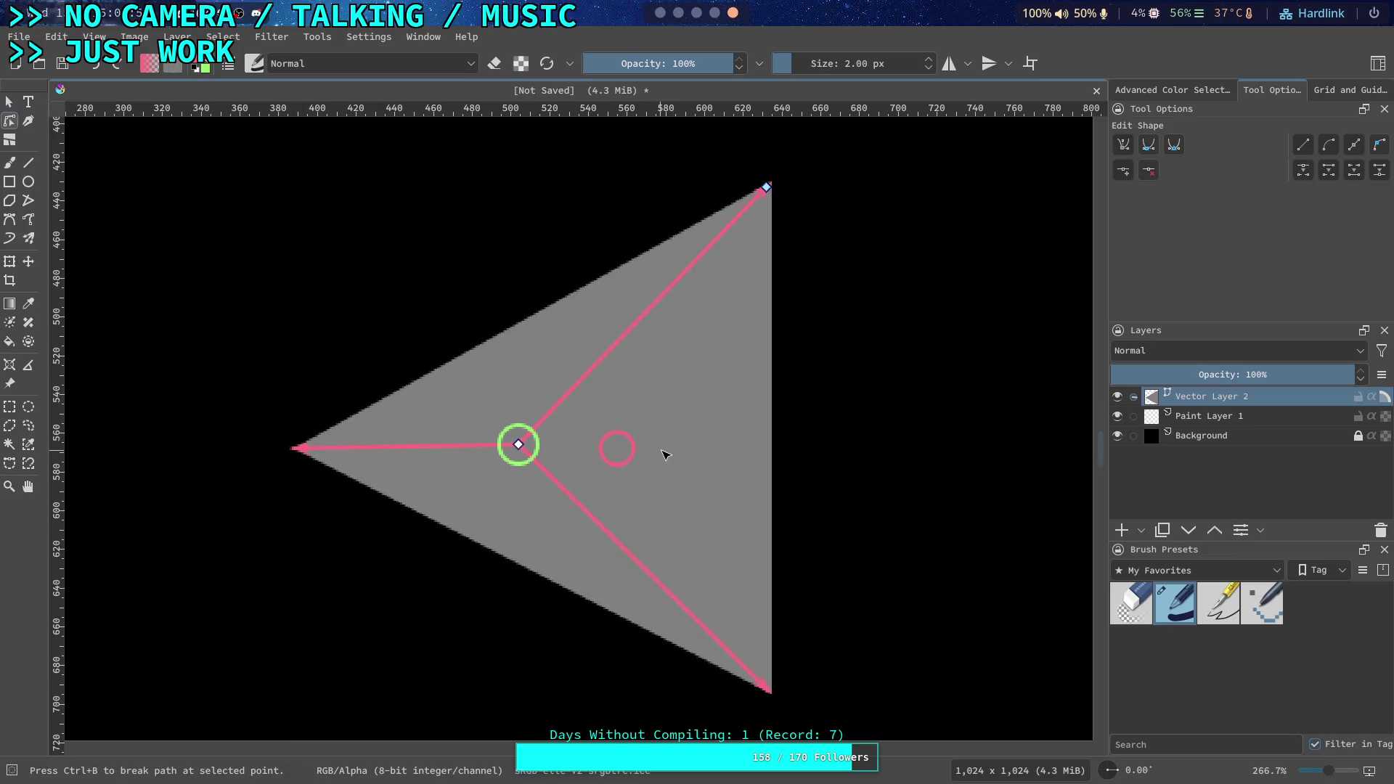
left_click(616, 433)
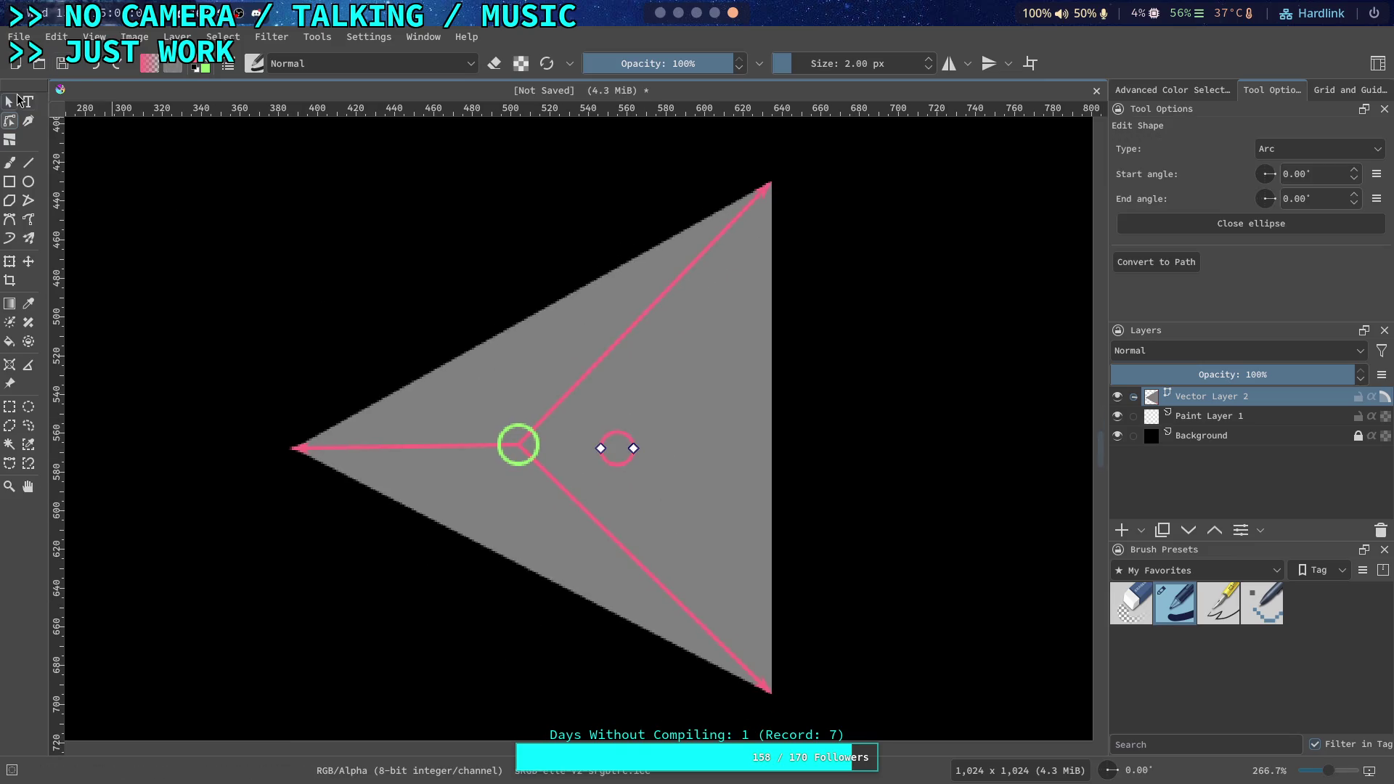
Move the small pink circle outside the triangle to the lower left
left_click(8, 102)
left_click_drag(609, 434, 306, 618)
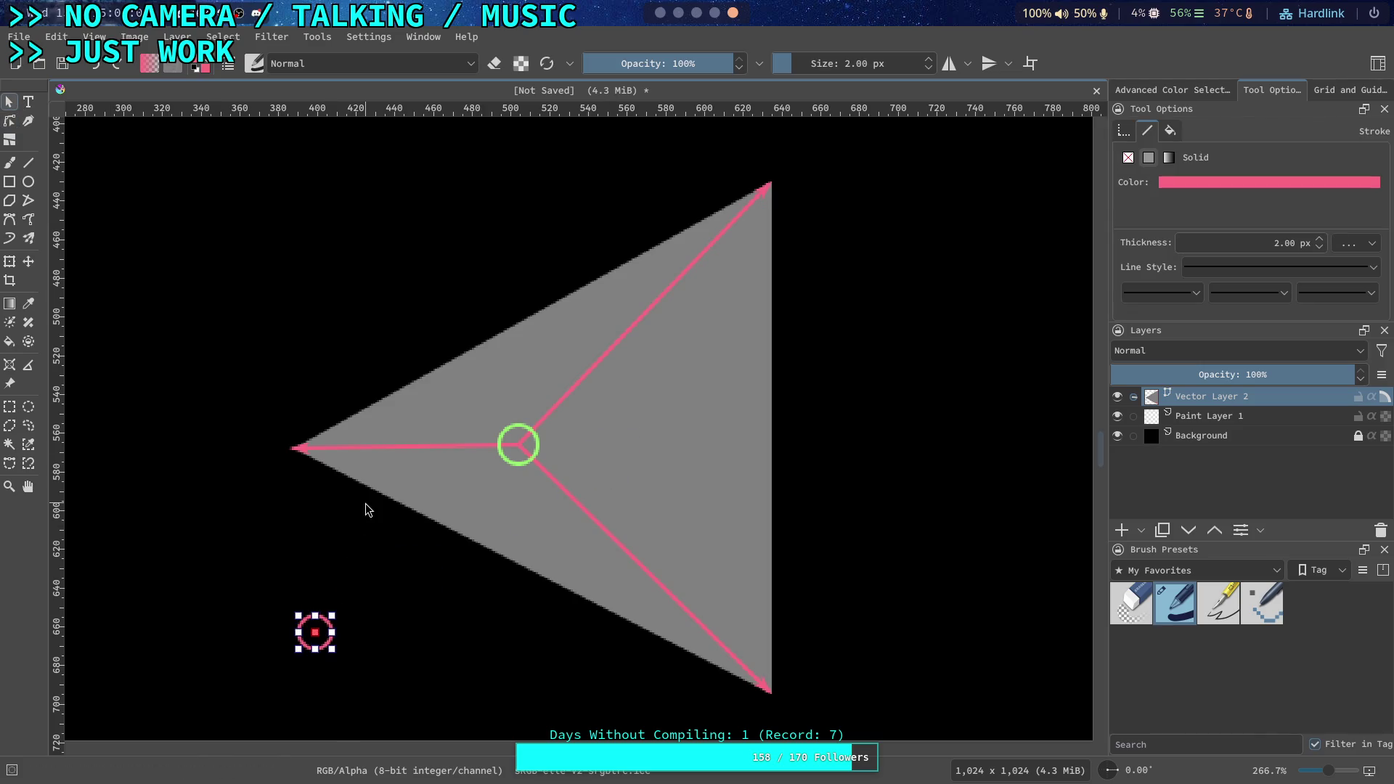
left_click(386, 447)
Shift the upper diagonal pink line so its lower end sits on the triangle's left corner
left_click(608, 353)
mouse_move(607, 353)
left_mouse_down()
mouse_move(385, 347)
mouse_move(403, 355)
left_mouse_up()
scroll(419, 376, "up", 5)
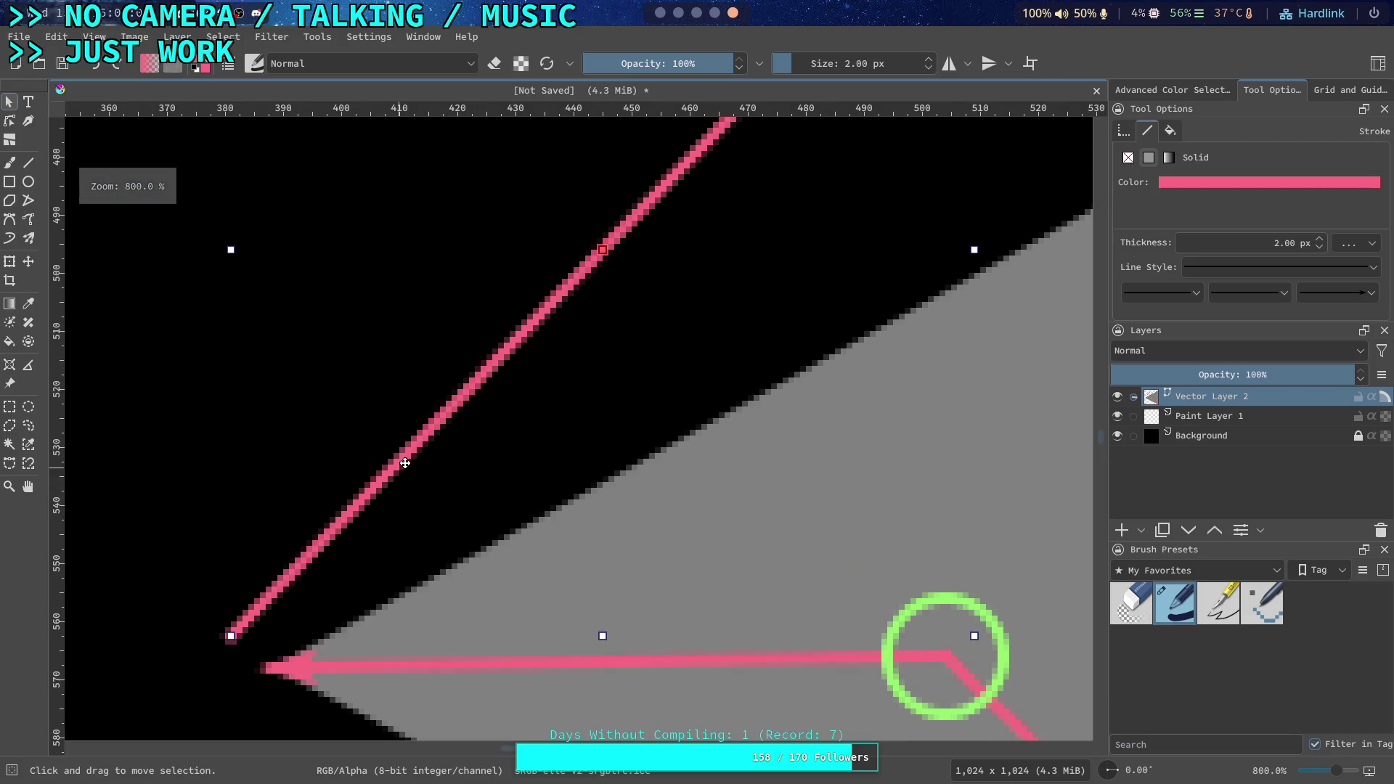
left_click_drag(408, 399, 467, 427)
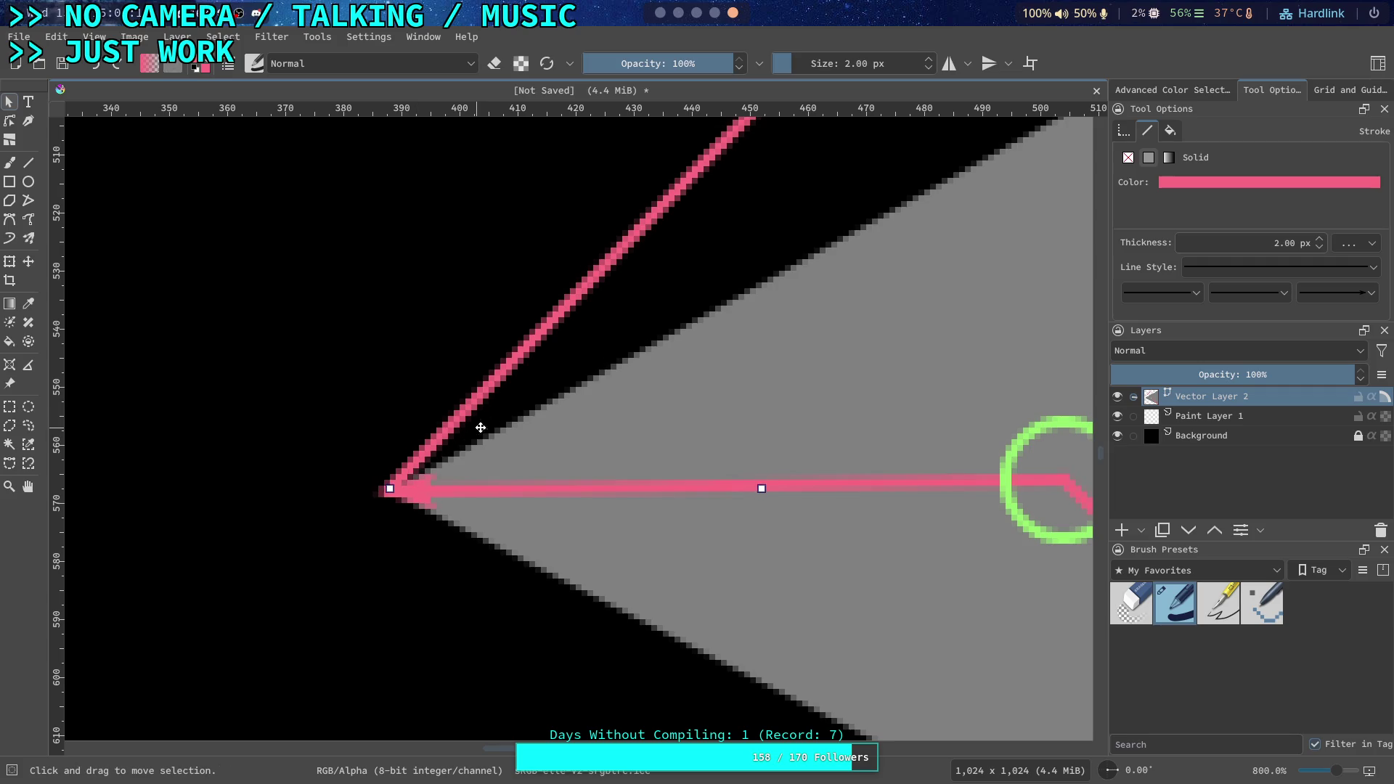
scroll(467, 427, "down", 5)
Raise the lower diagonal line so its top meets the arrow tip, forming a peak
left_click(638, 506)
left_click_drag(637, 507, 650, 321)
scroll(639, 327, "up", 4)
left_click_drag(629, 367, 700, 438)
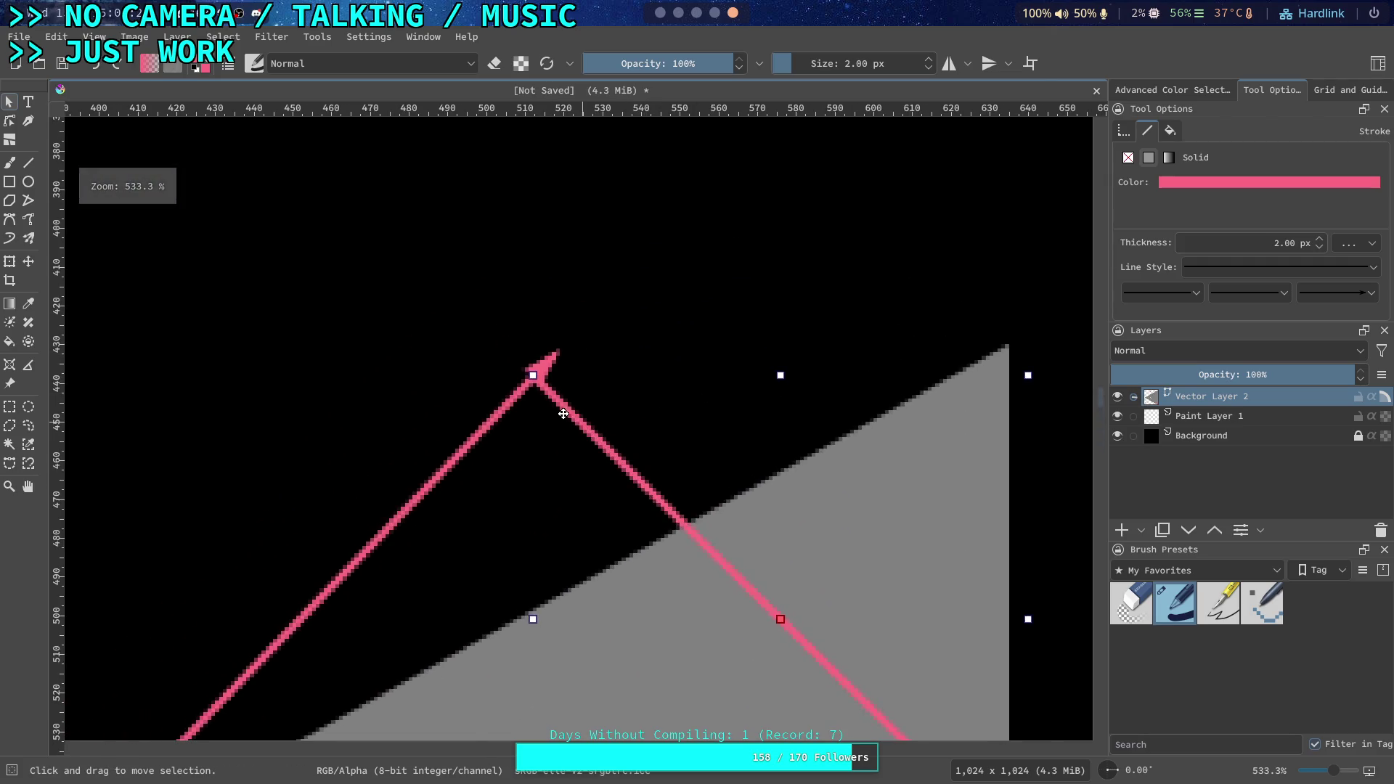
scroll(538, 393, "up", 3)
left_click_drag(581, 363, 602, 342)
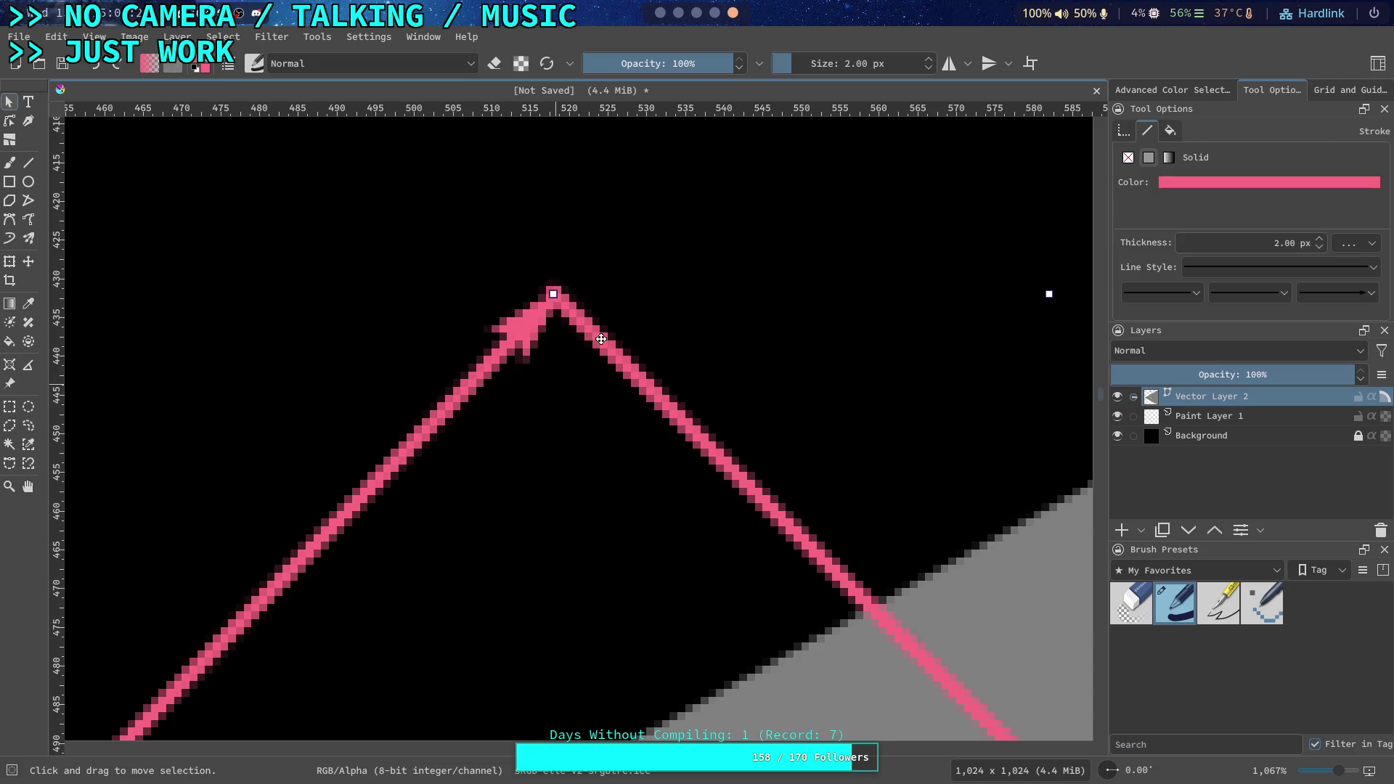
scroll(600, 375, "down", 7)
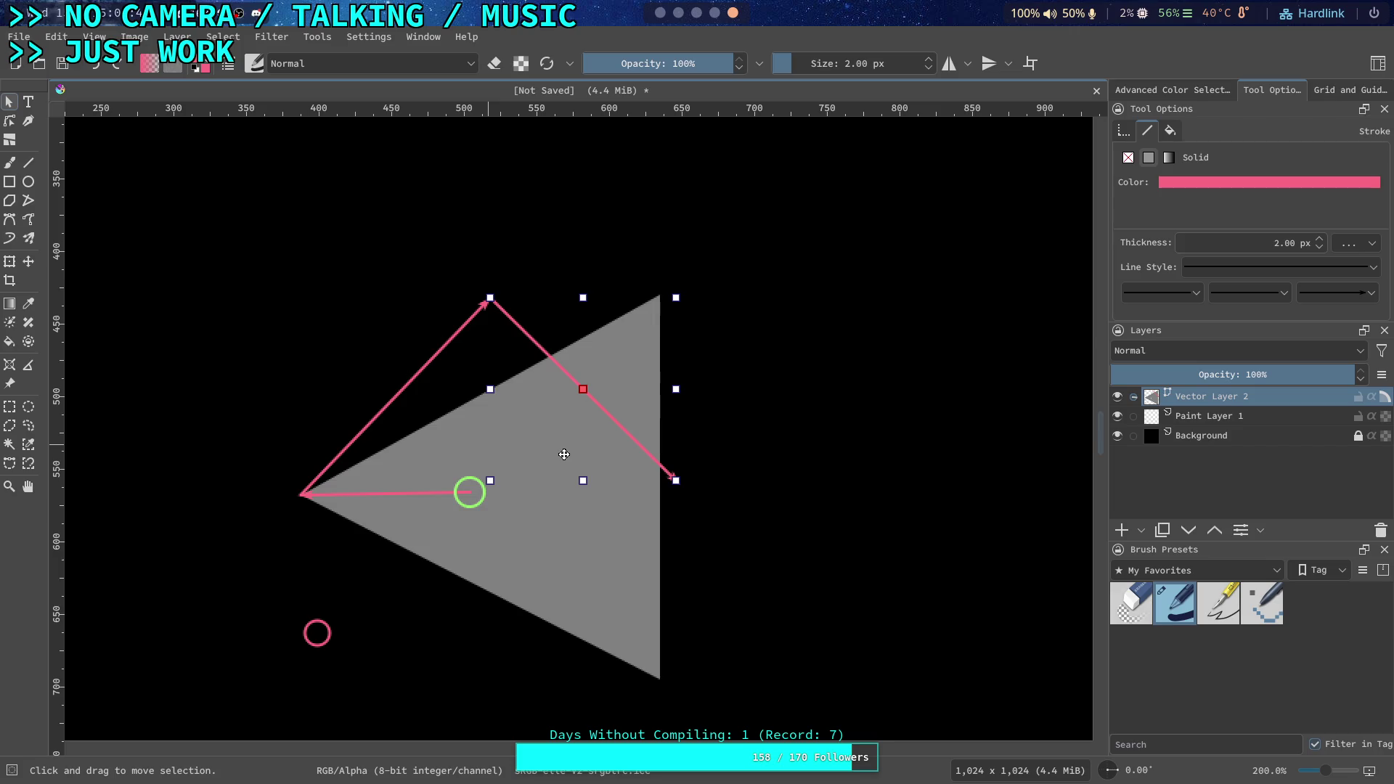
scroll(481, 476, "up", 3)
Set the drawing colour to light blue and delete a stray orange mark
left_click(28, 163)
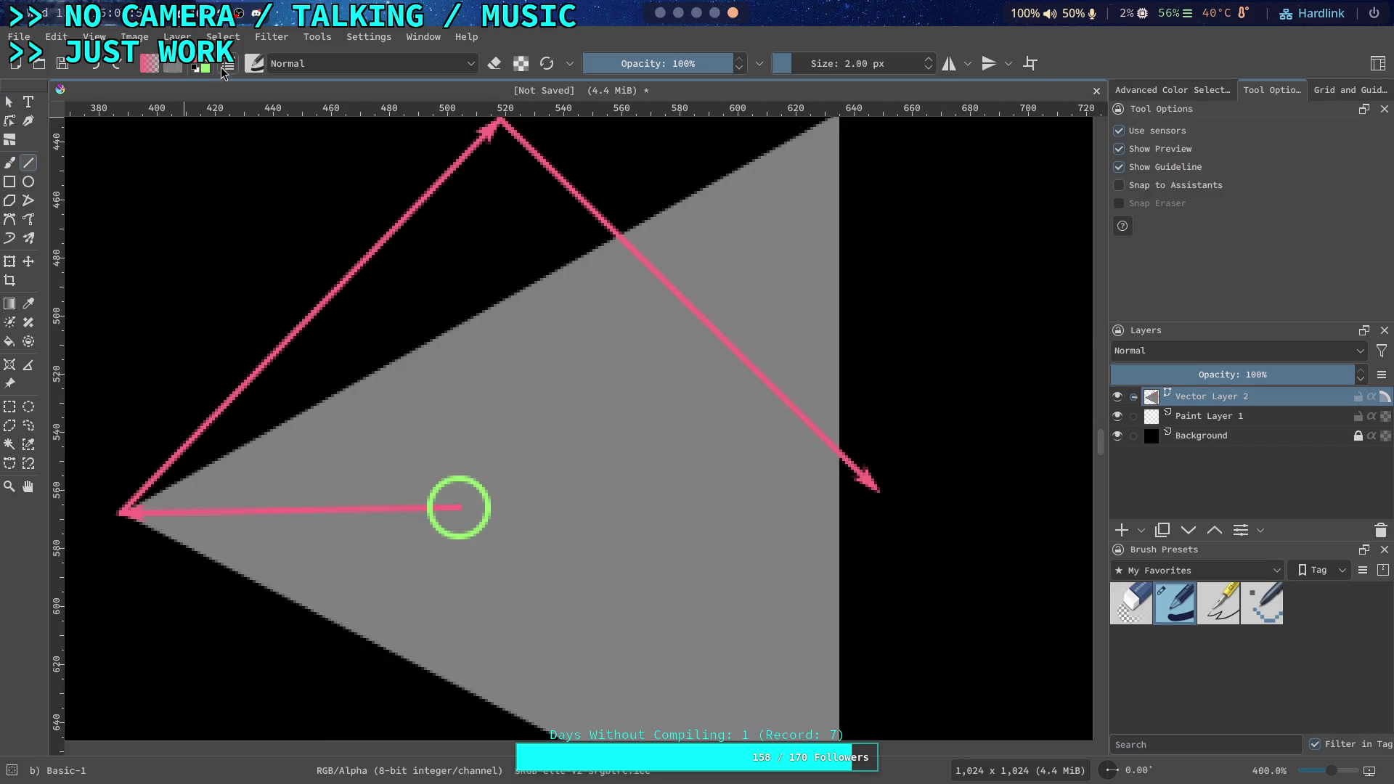
left_click(199, 66)
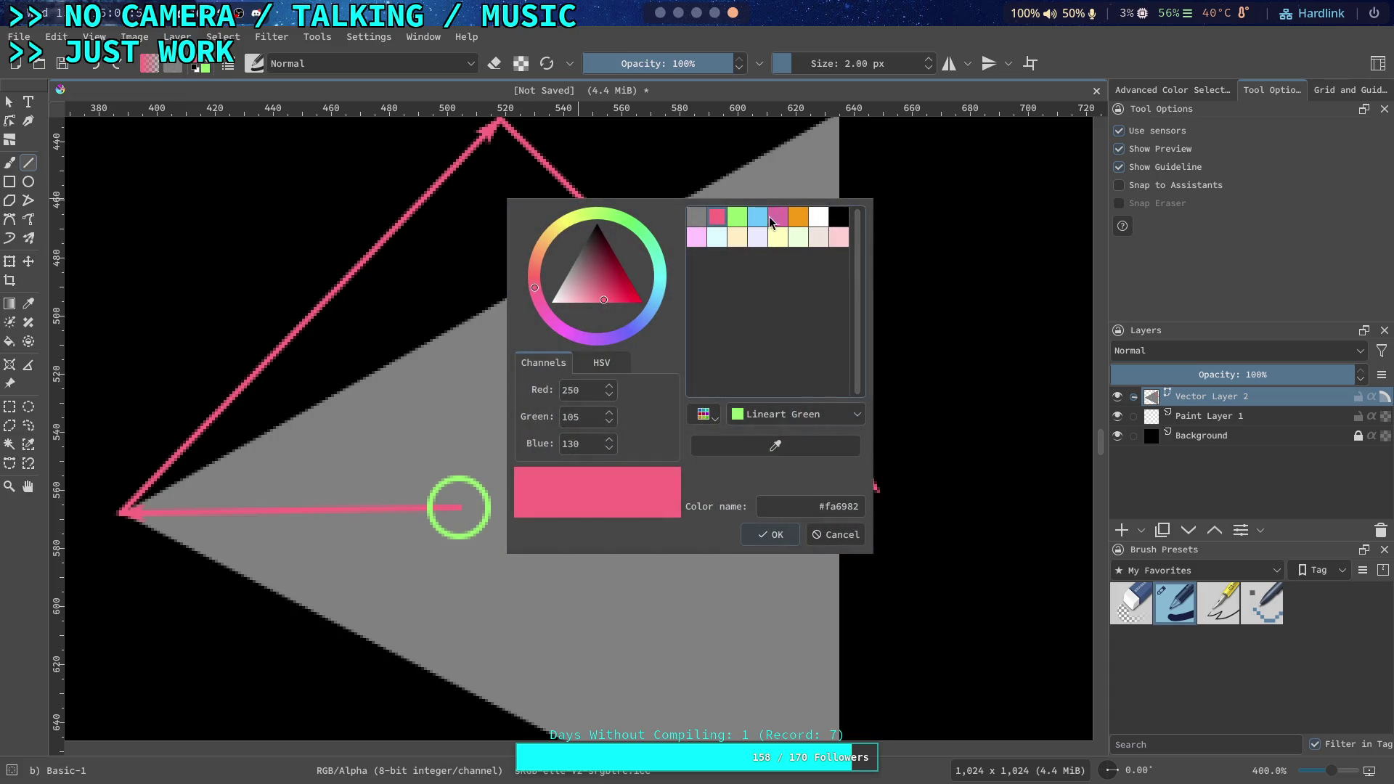
left_click(739, 220)
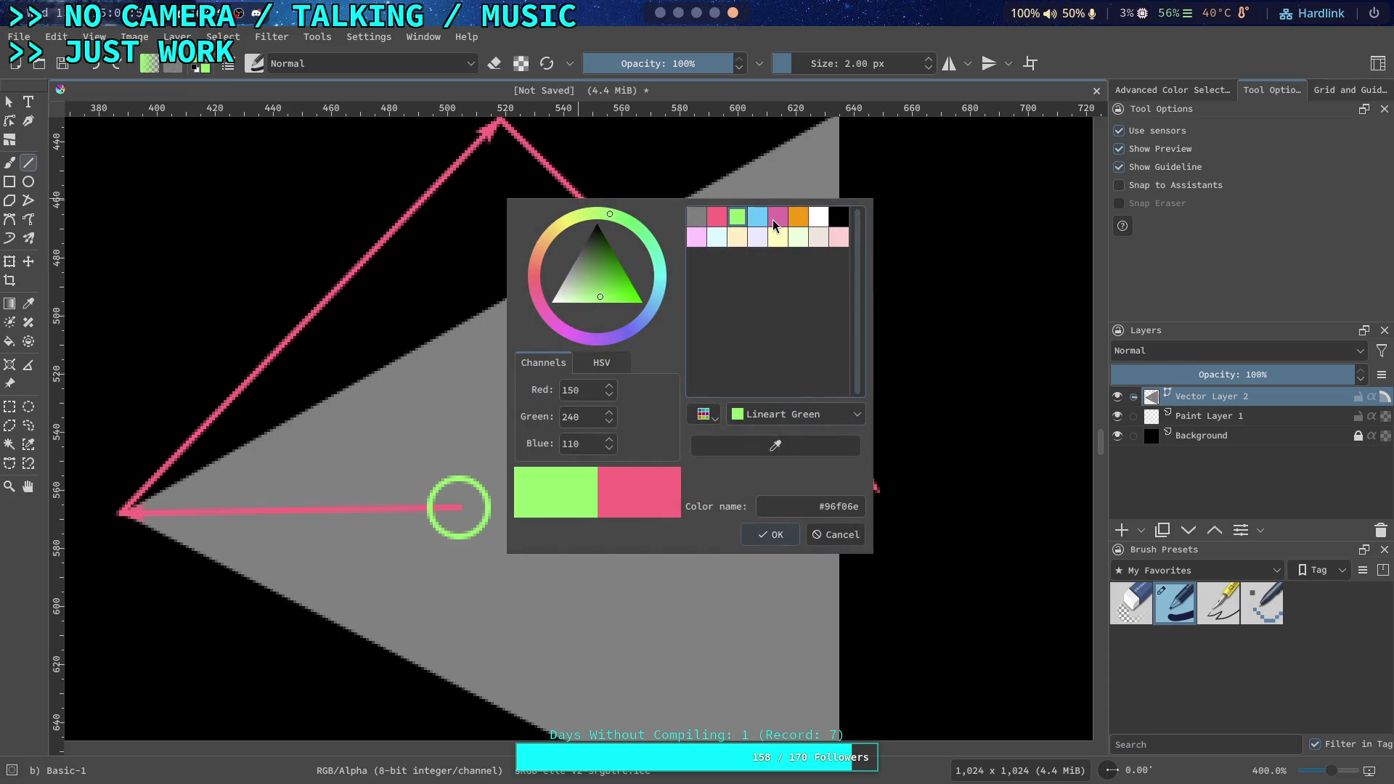
left_click(798, 220)
left_click(755, 221)
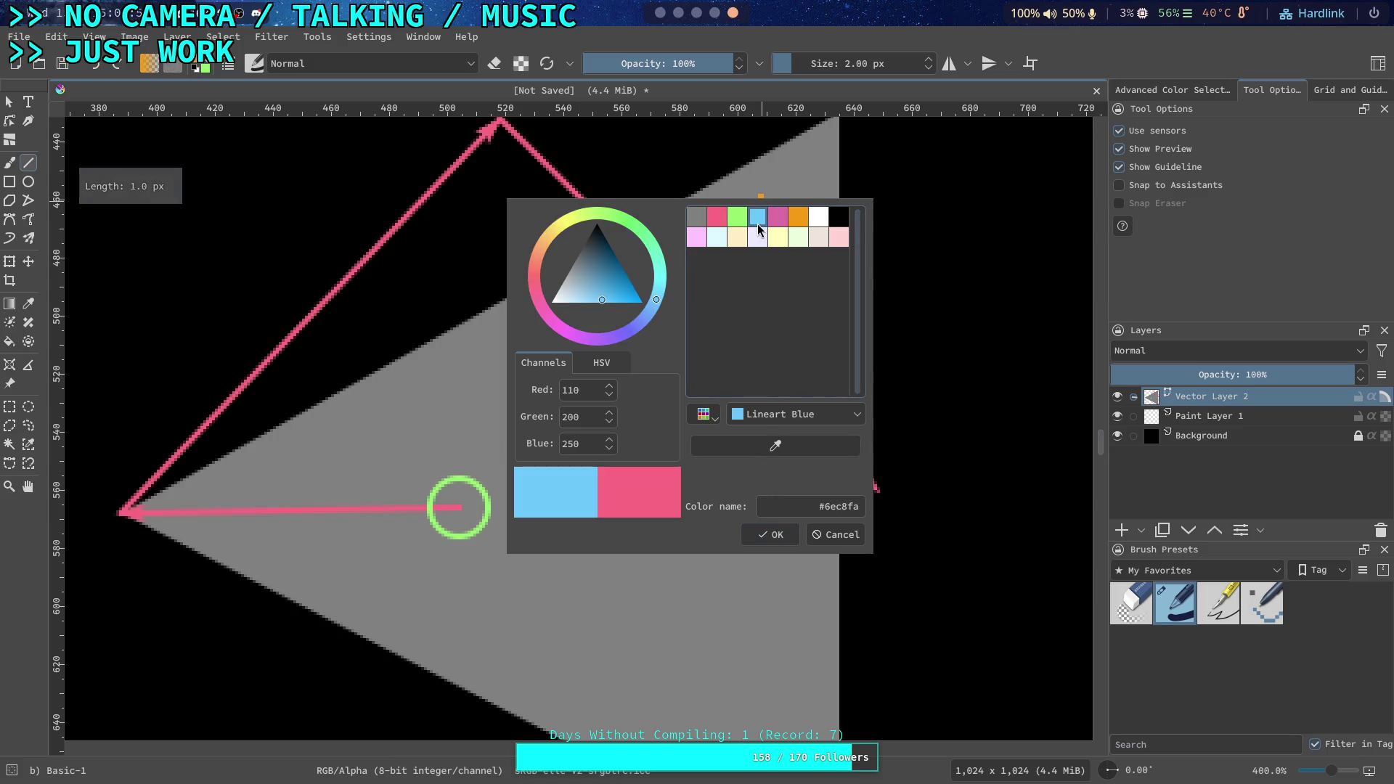
left_click(769, 534)
left_click(8, 102)
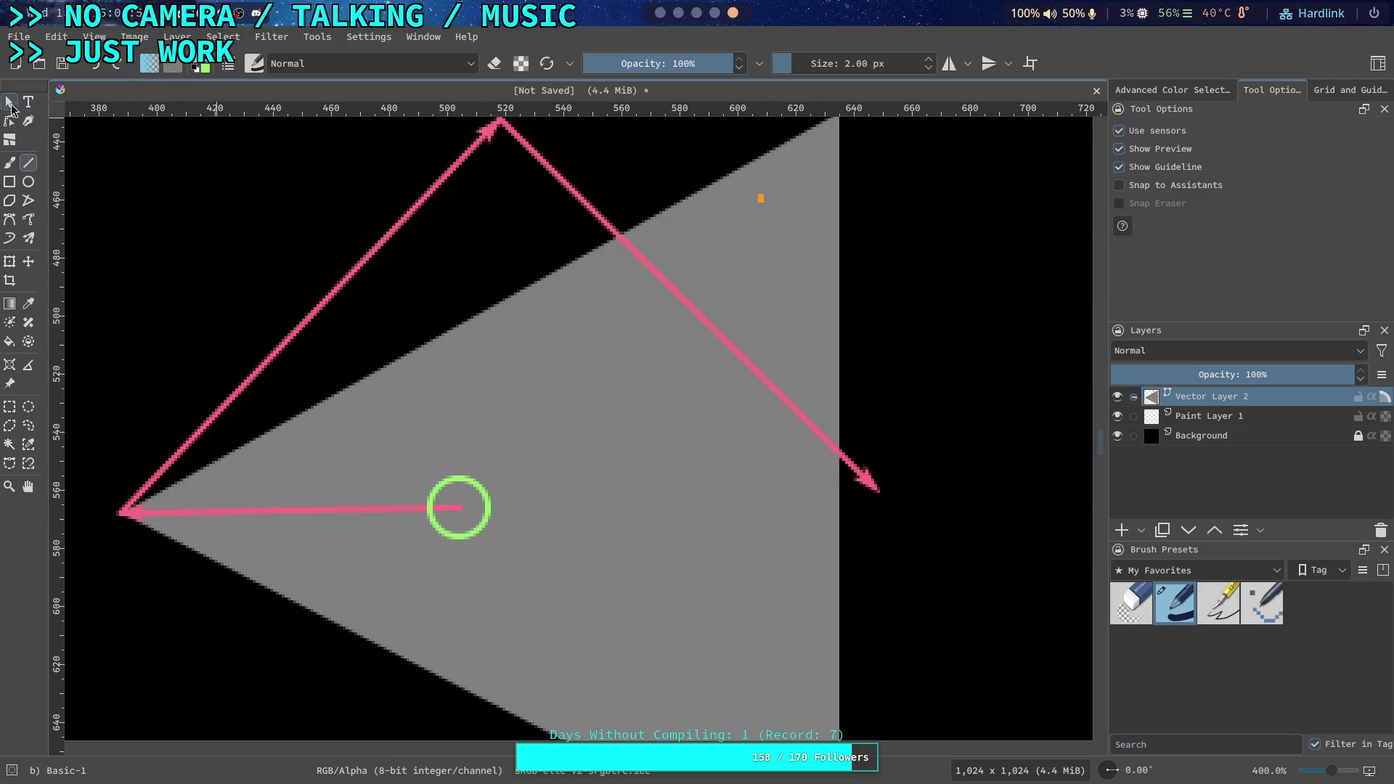
left_click(762, 199)
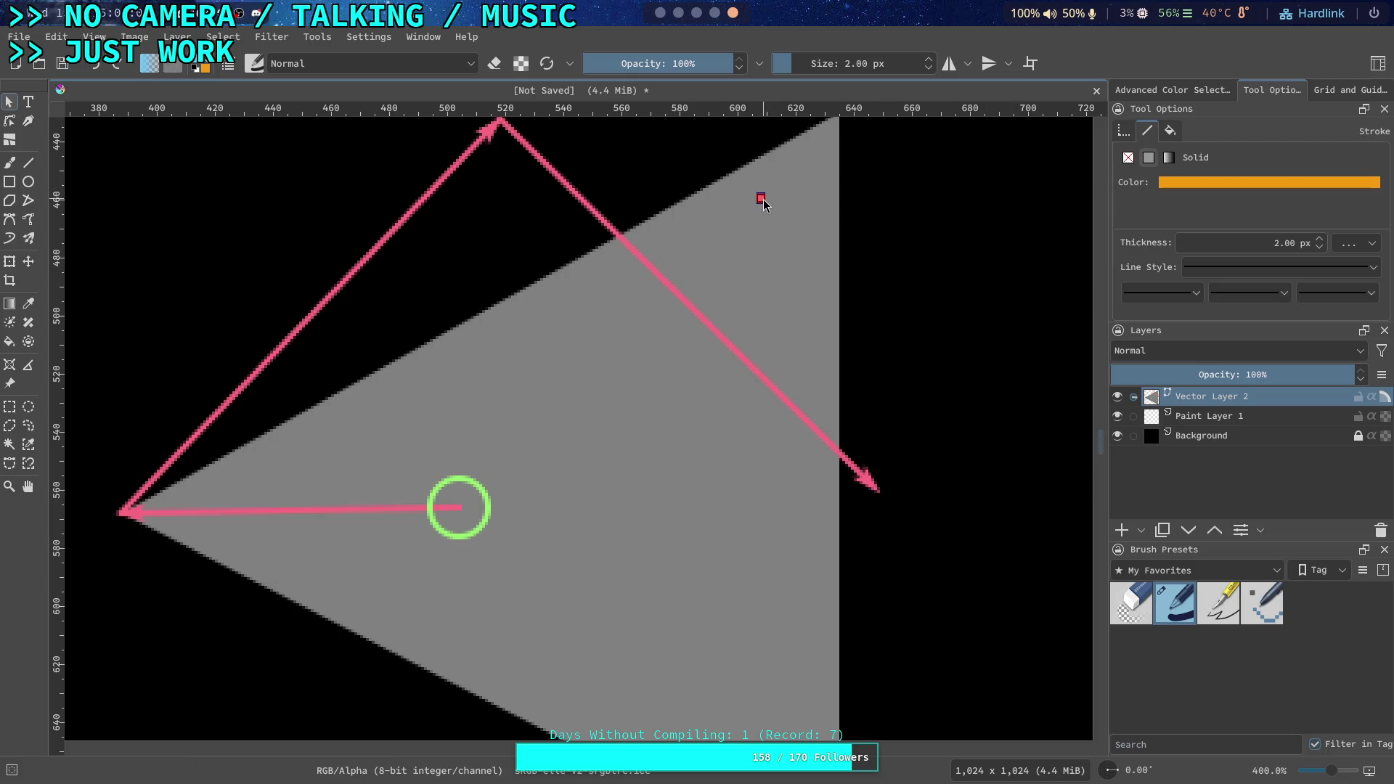
key("Delete")
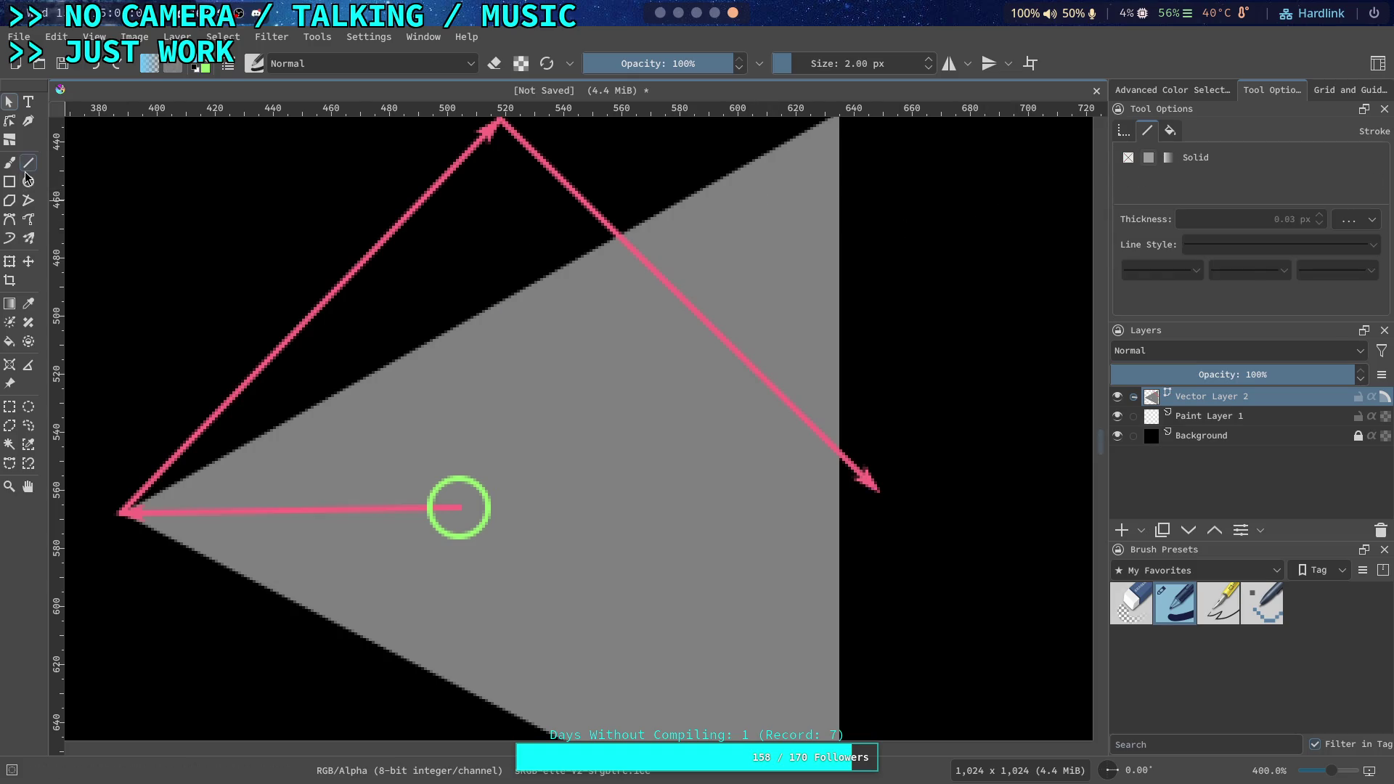
Draw a blue line from the green circle's centre to the right pink arrow's tip
left_click(28, 162)
scroll(412, 457, "up", 1)
scroll(411, 458, "up", 1)
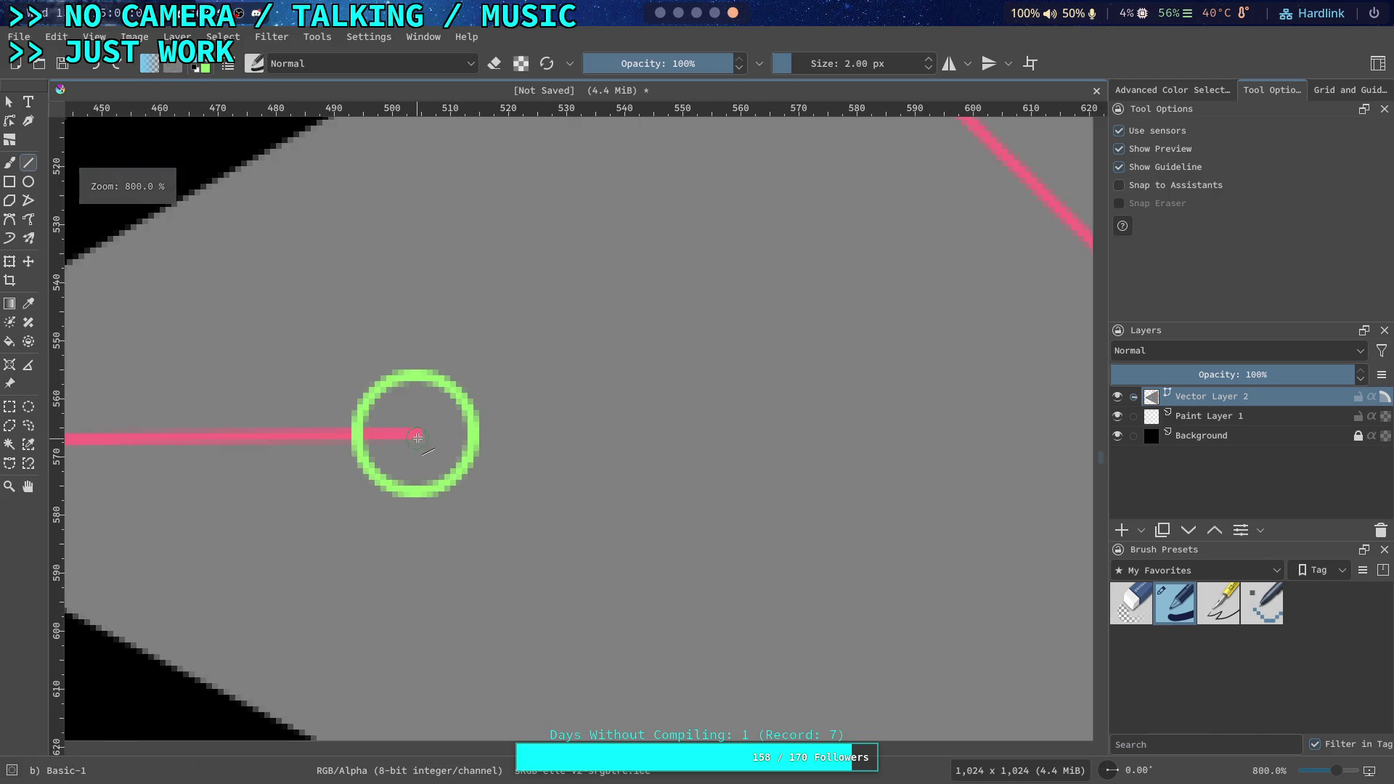
left_click_drag(416, 433, 1229, 414)
left_click_drag(785, 393, 827, 398)
Give the blue line an arrowhead end marker
key("s")
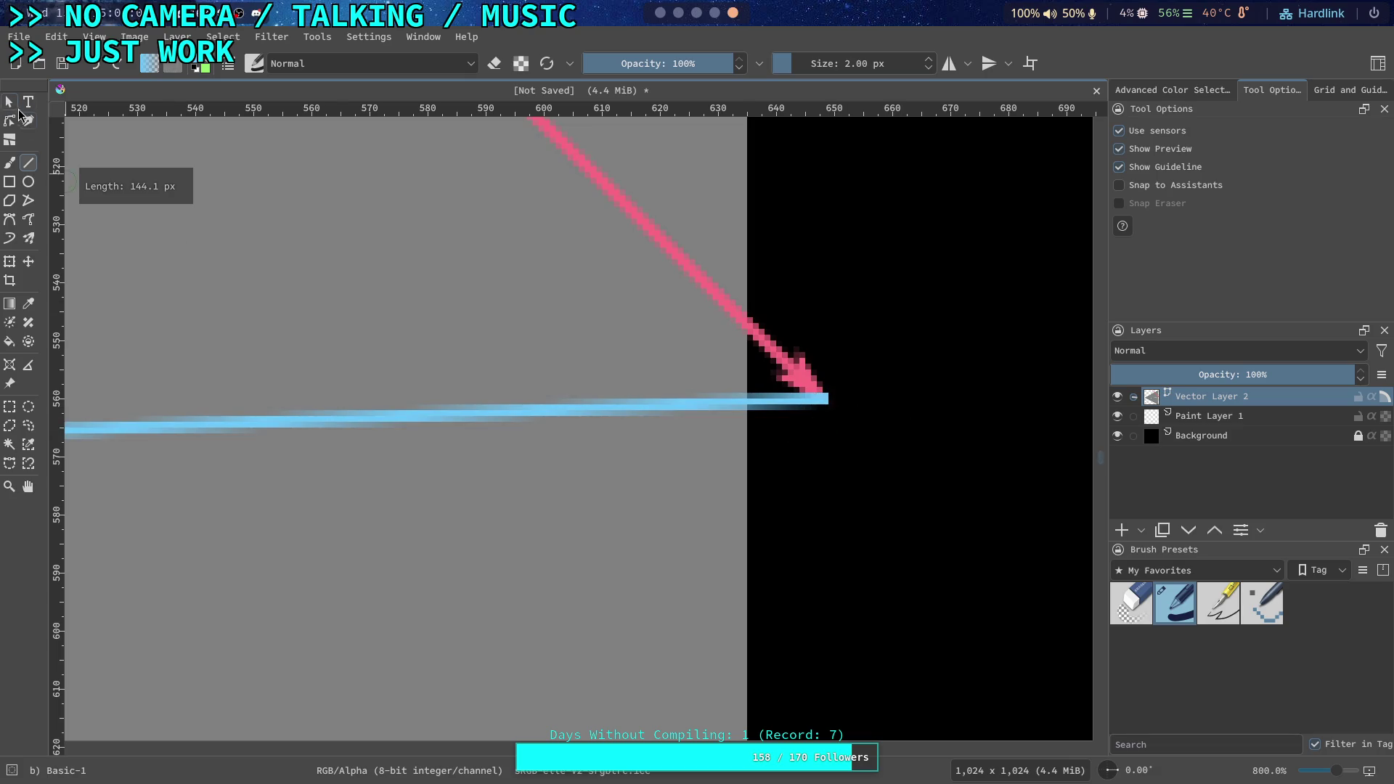
left_click(769, 411)
left_click(1351, 298)
left_click(1332, 421)
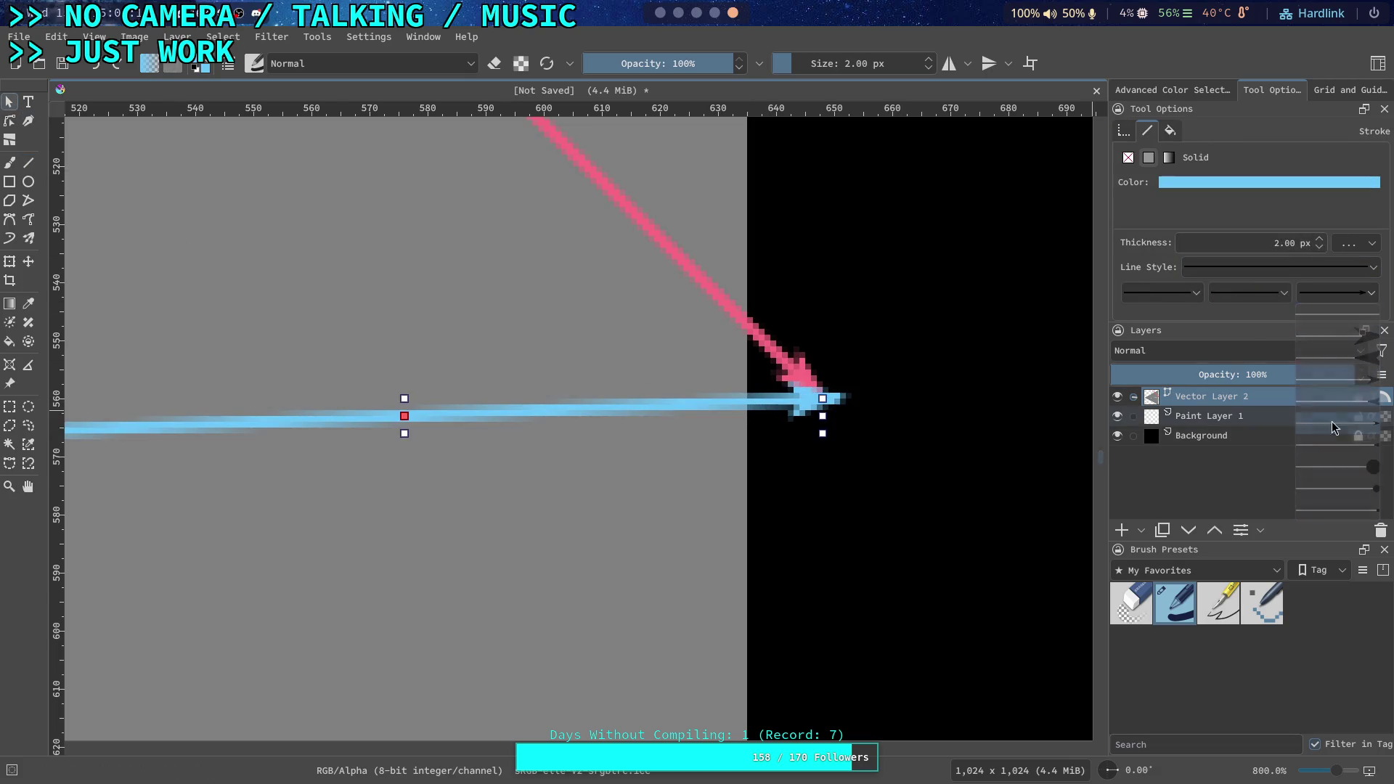
double_click(822, 398)
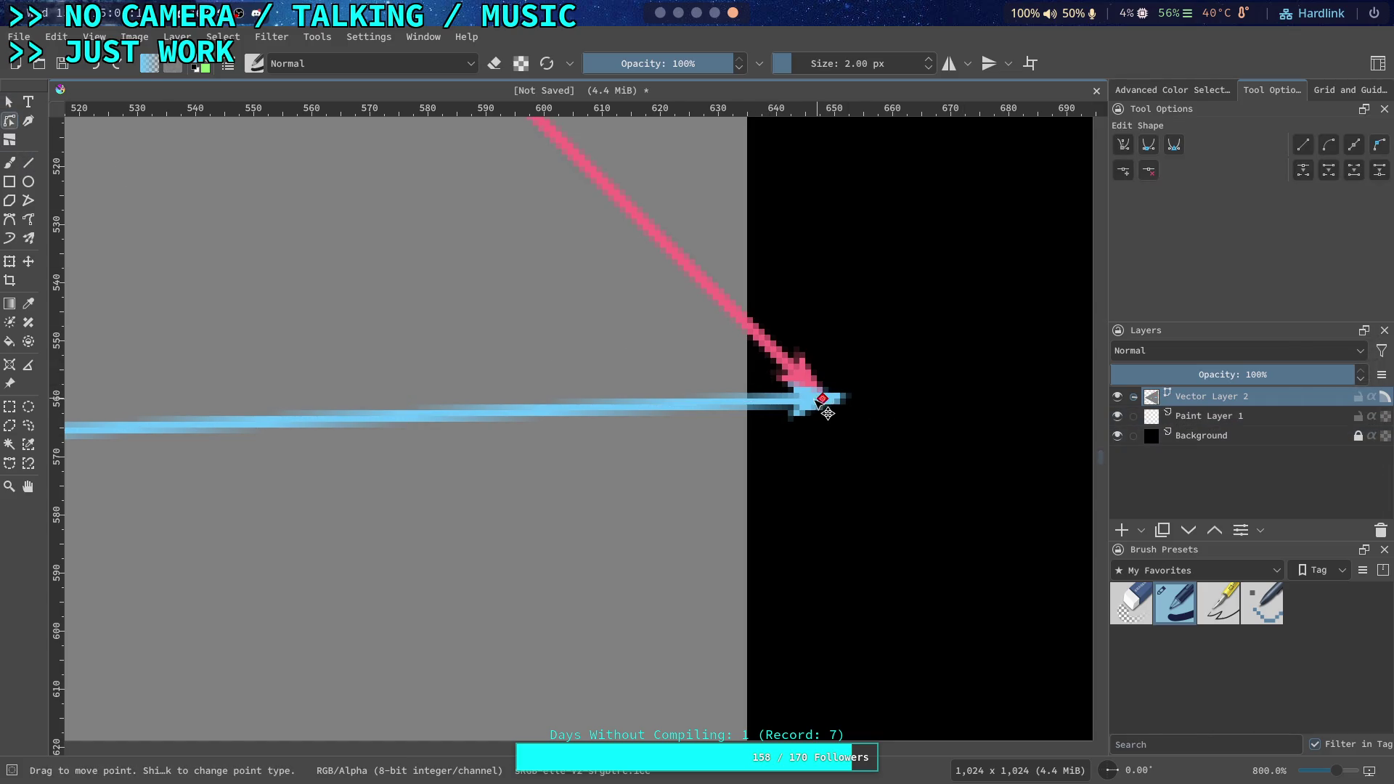
scroll(733, 401, "down", 1)
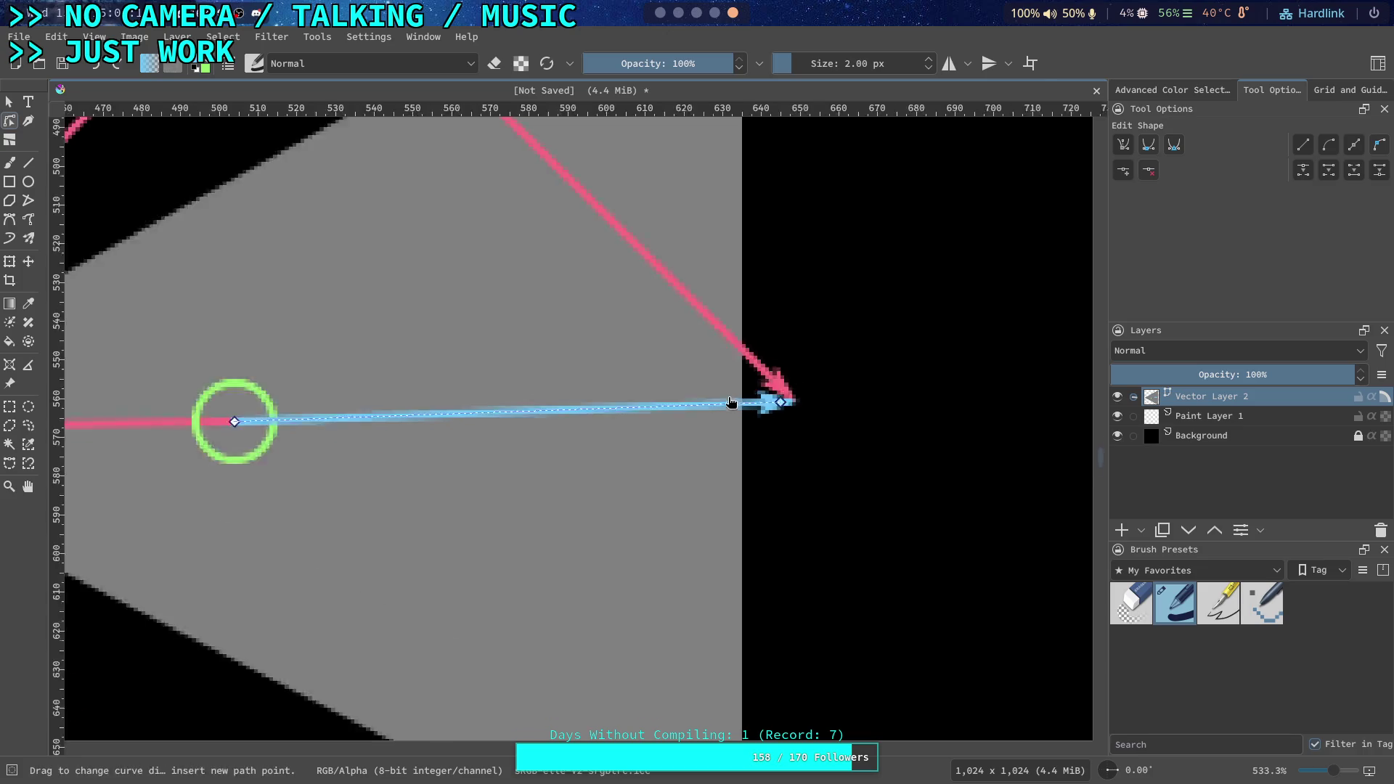
scroll(733, 401, "down", 2)
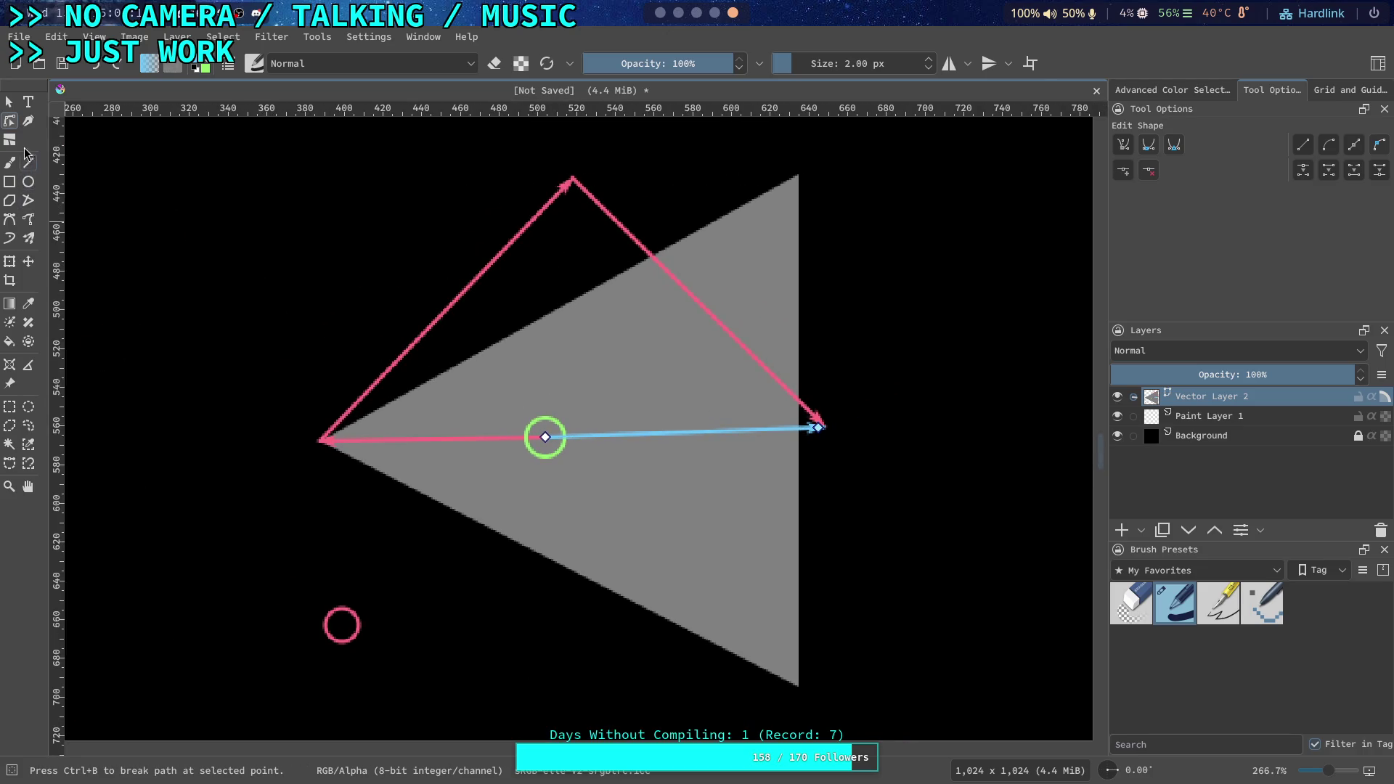
Measure the blue arrow from circle to tip, about 145 px
left_click(28, 365)
scroll(494, 443, "up", 2)
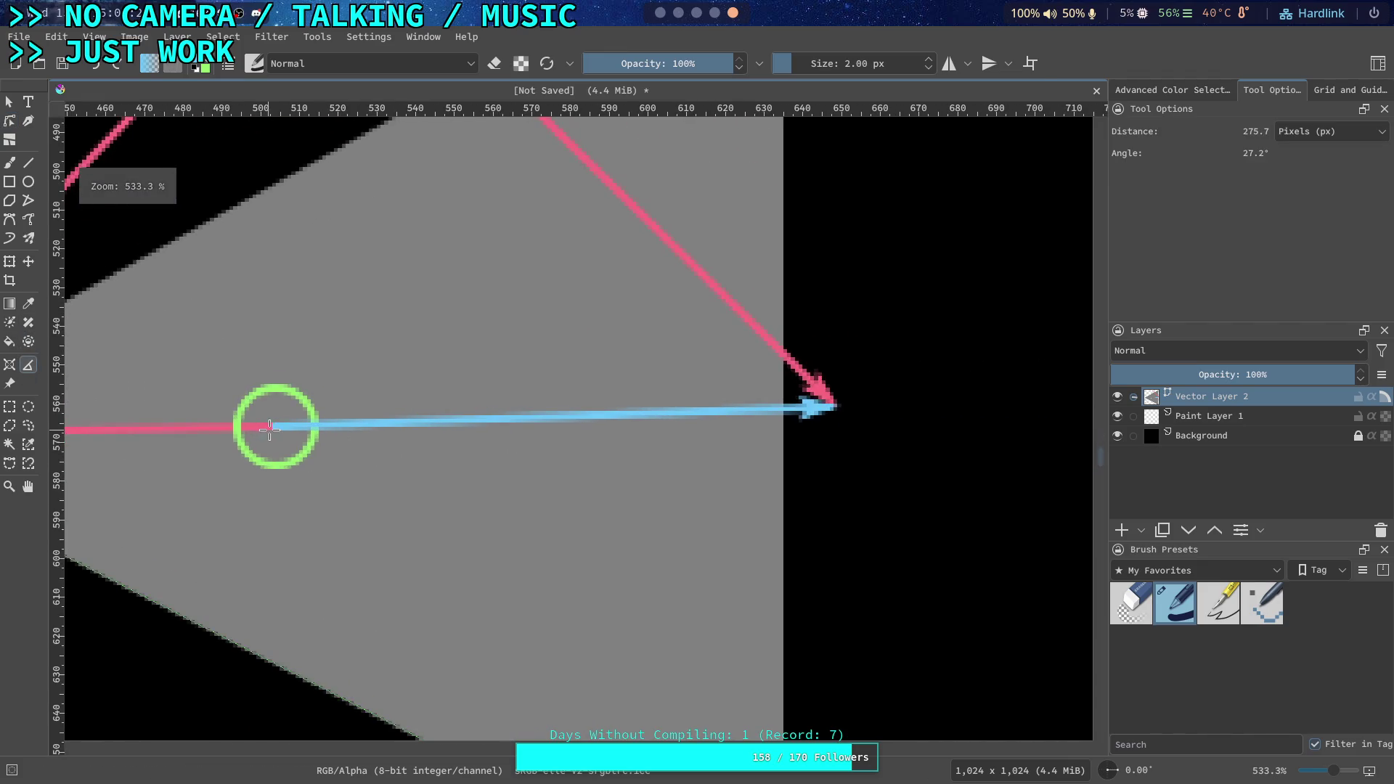
left_click_drag(272, 427, 834, 408)
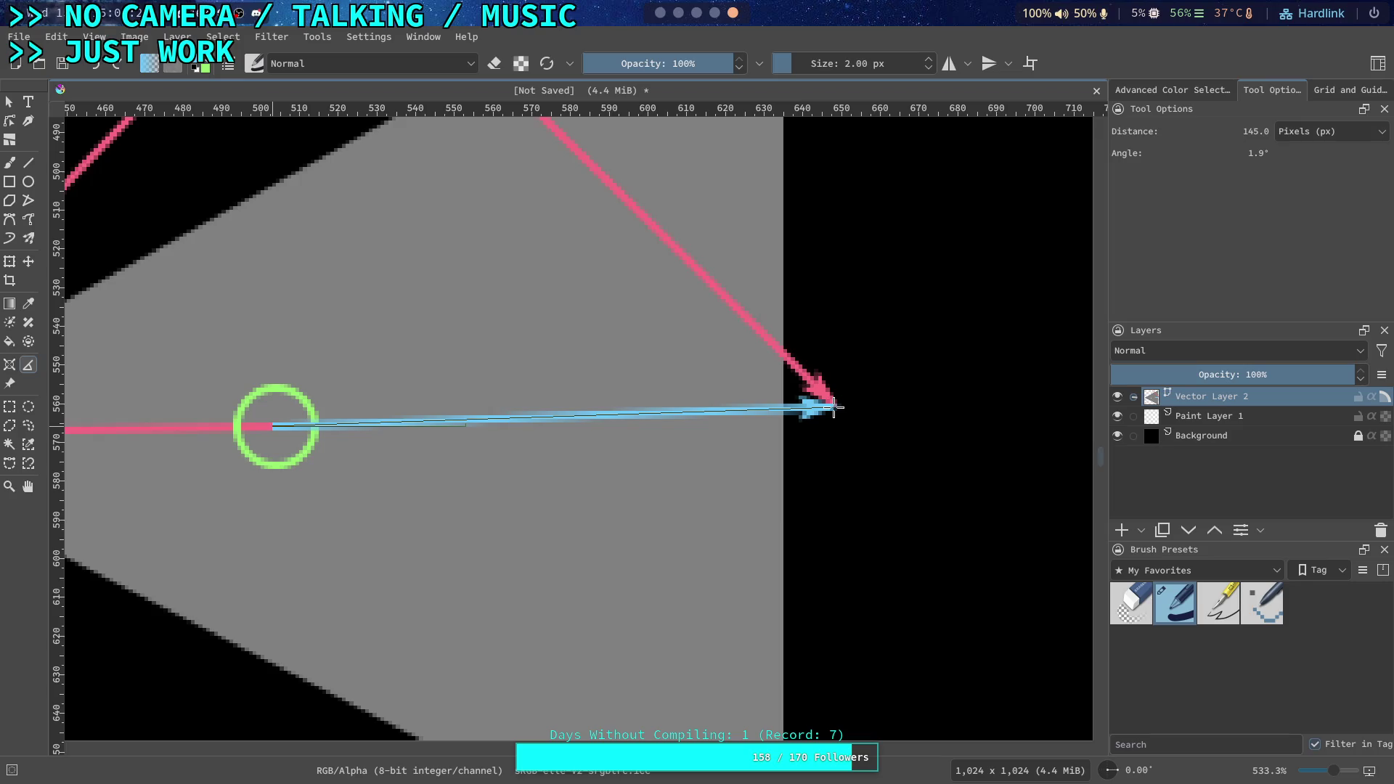
key("super+2")
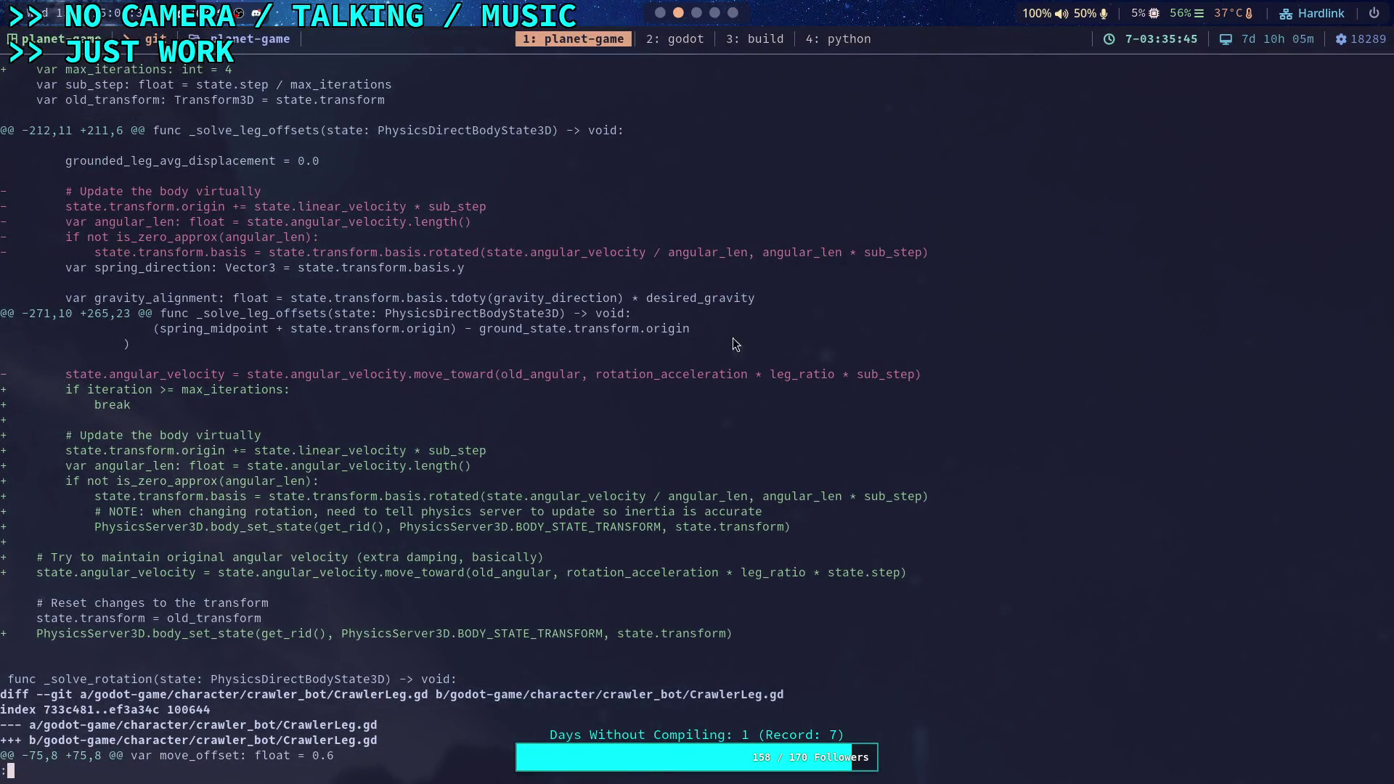
Evaluate 145/3 in the Python tab, giving 48.333333333333336
left_click(837, 45)
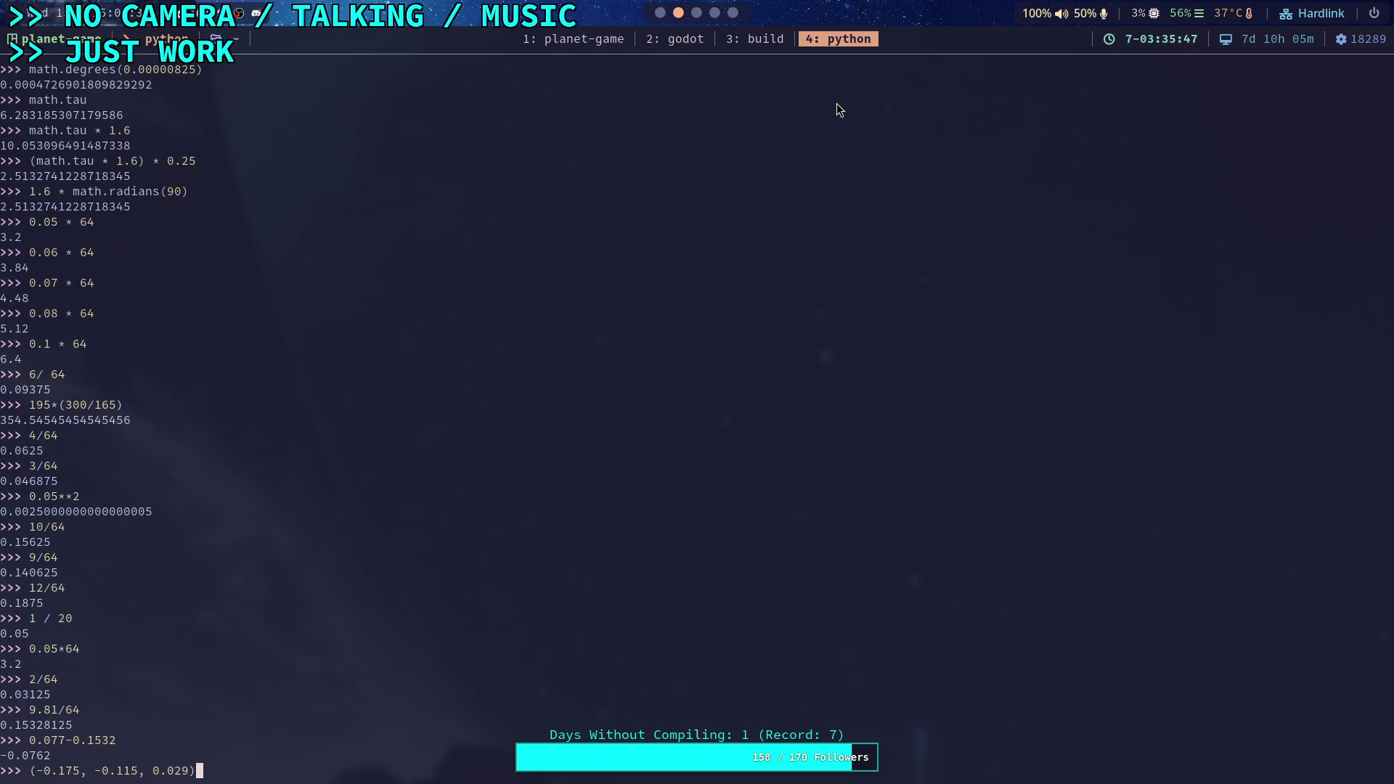
key("ctrl+w")
key("ctrl+w")
key("ctrl+w")
type("145")
type("/3")
key("Return")
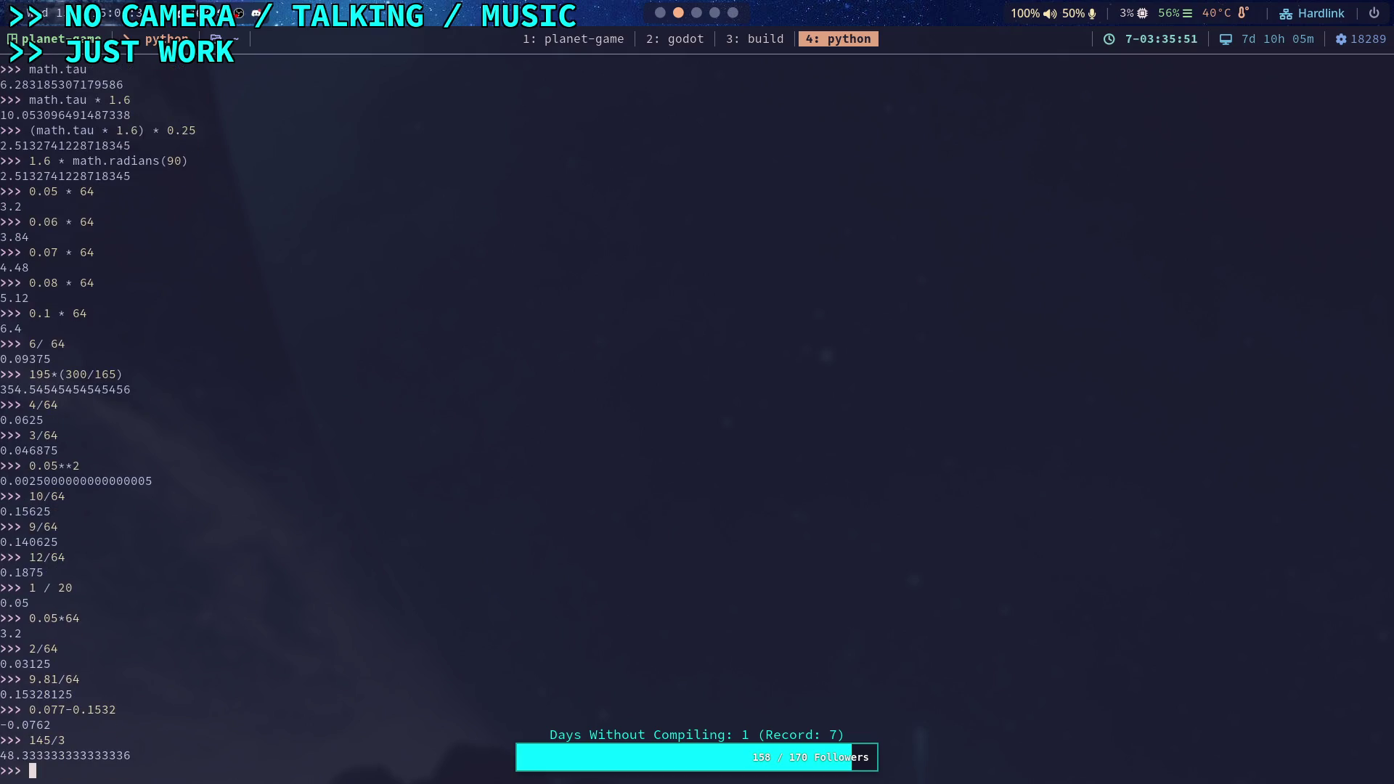
Back in Krita, pull the blue arrow's tip back toward the green circle to shorten it
left_click(733, 13)
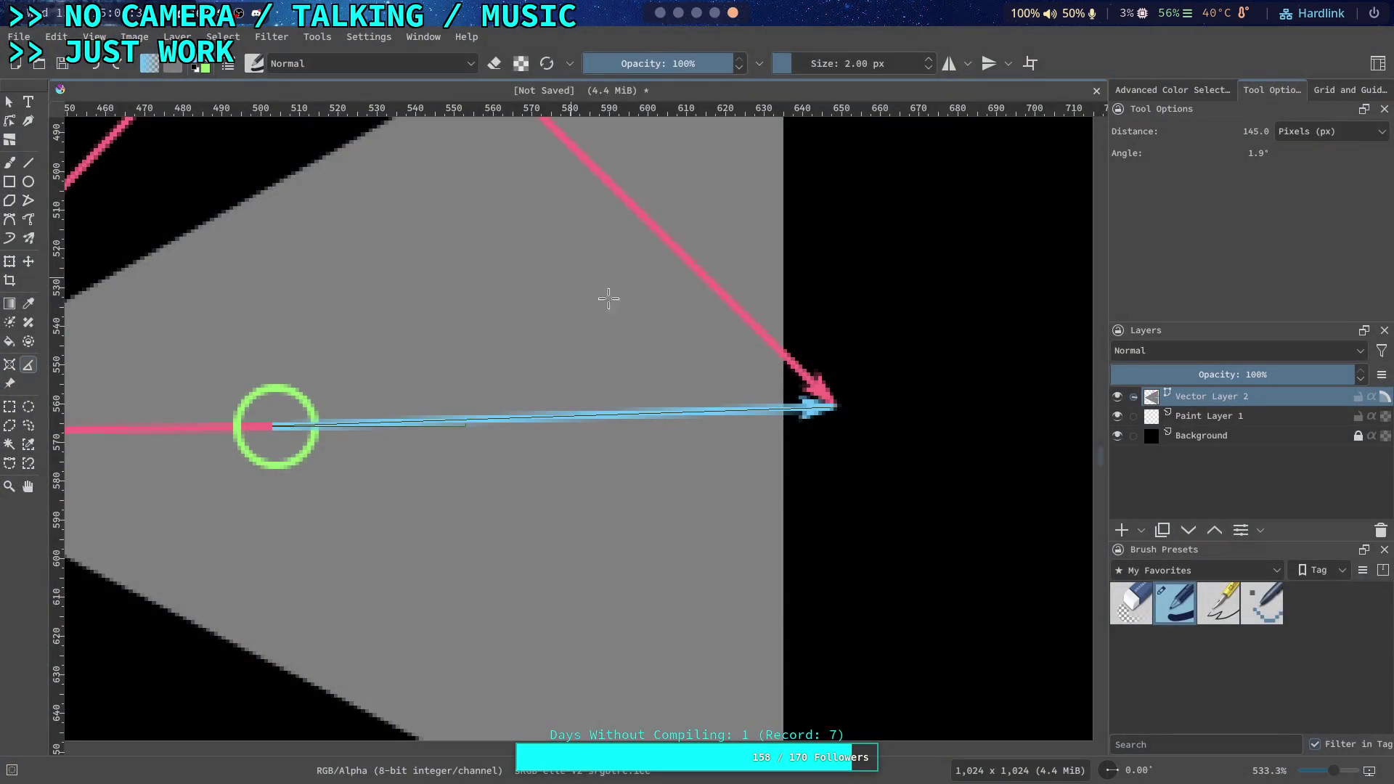
left_click(9, 102)
double_click(548, 414)
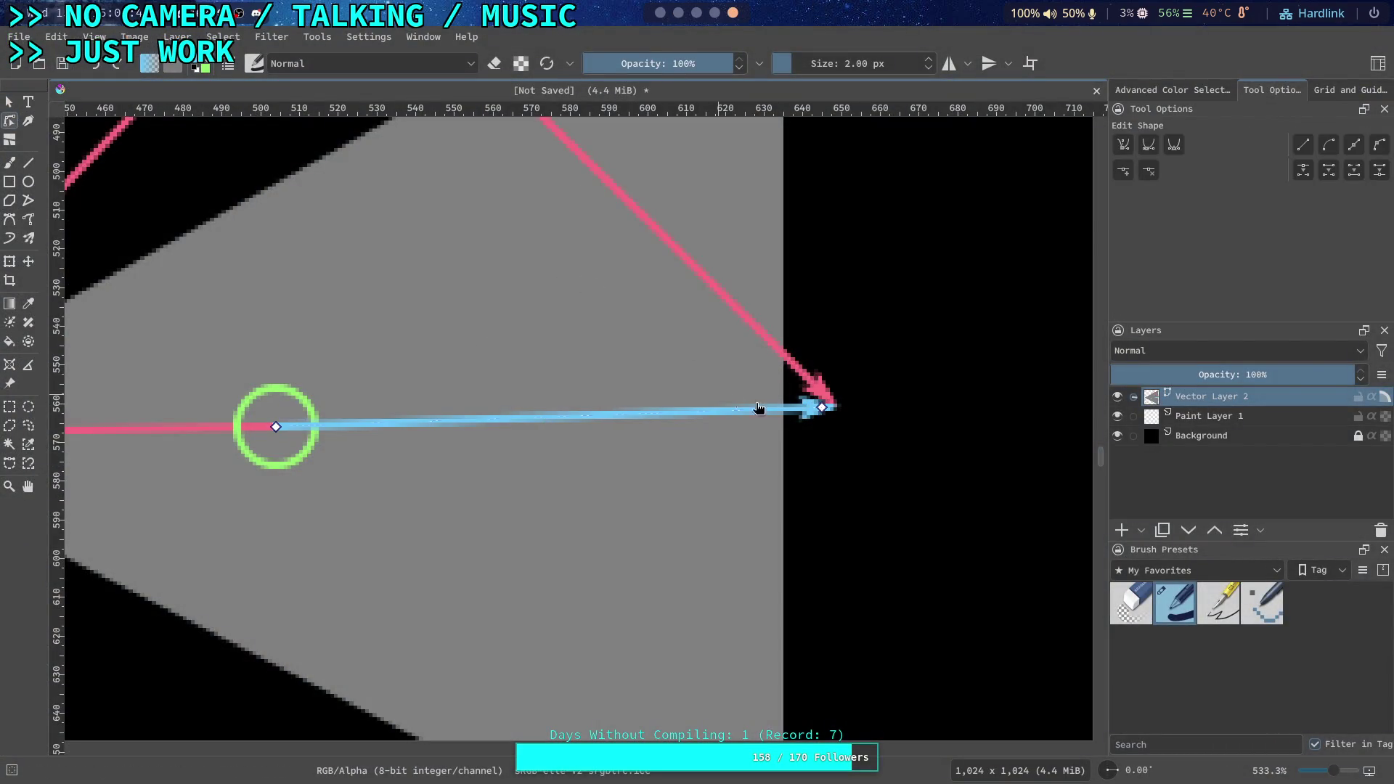
mouse_move(828, 412)
left_mouse_down()
mouse_move(668, 405)
mouse_move(636, 376)
left_mouse_up()
left_click(1173, 89)
left_click(1350, 90)
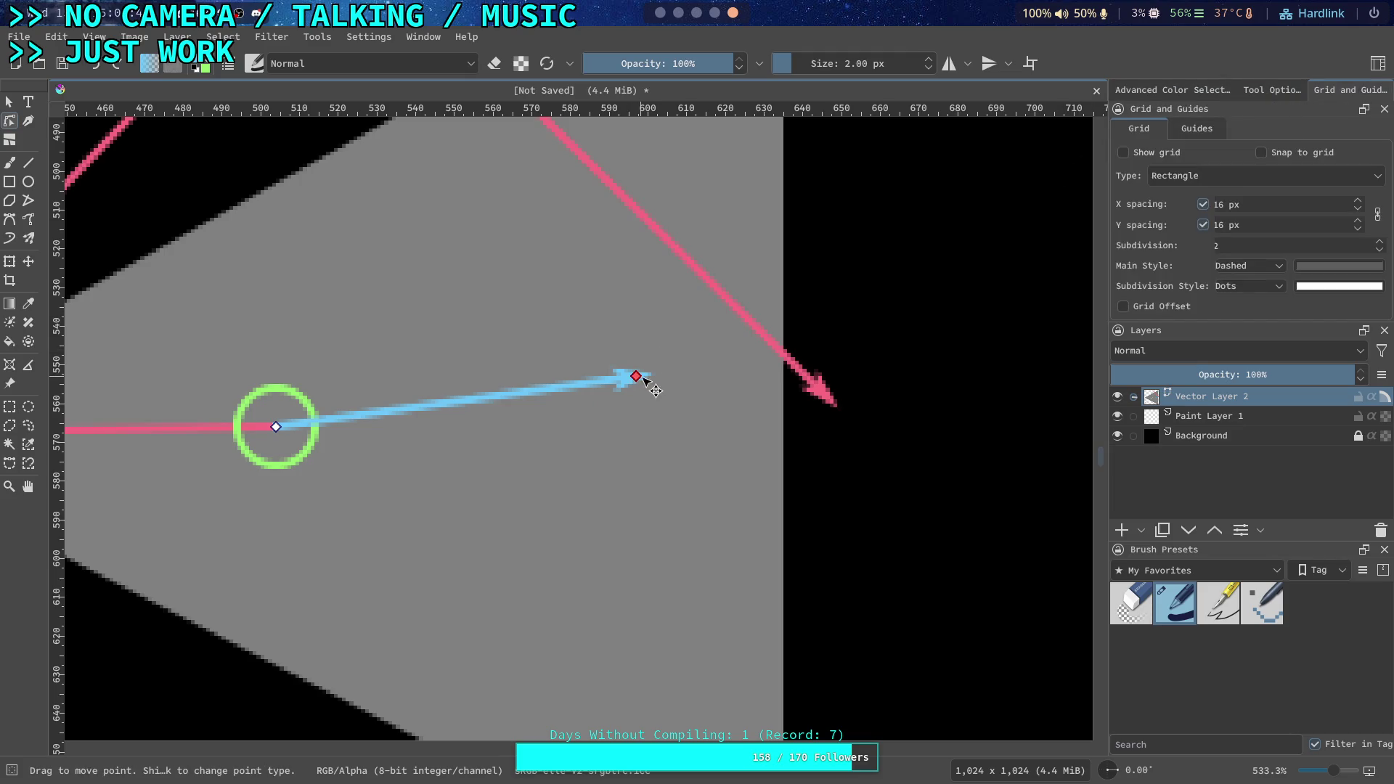
Measure the shortened blue arrow from its start to its tip
left_click(32, 369)
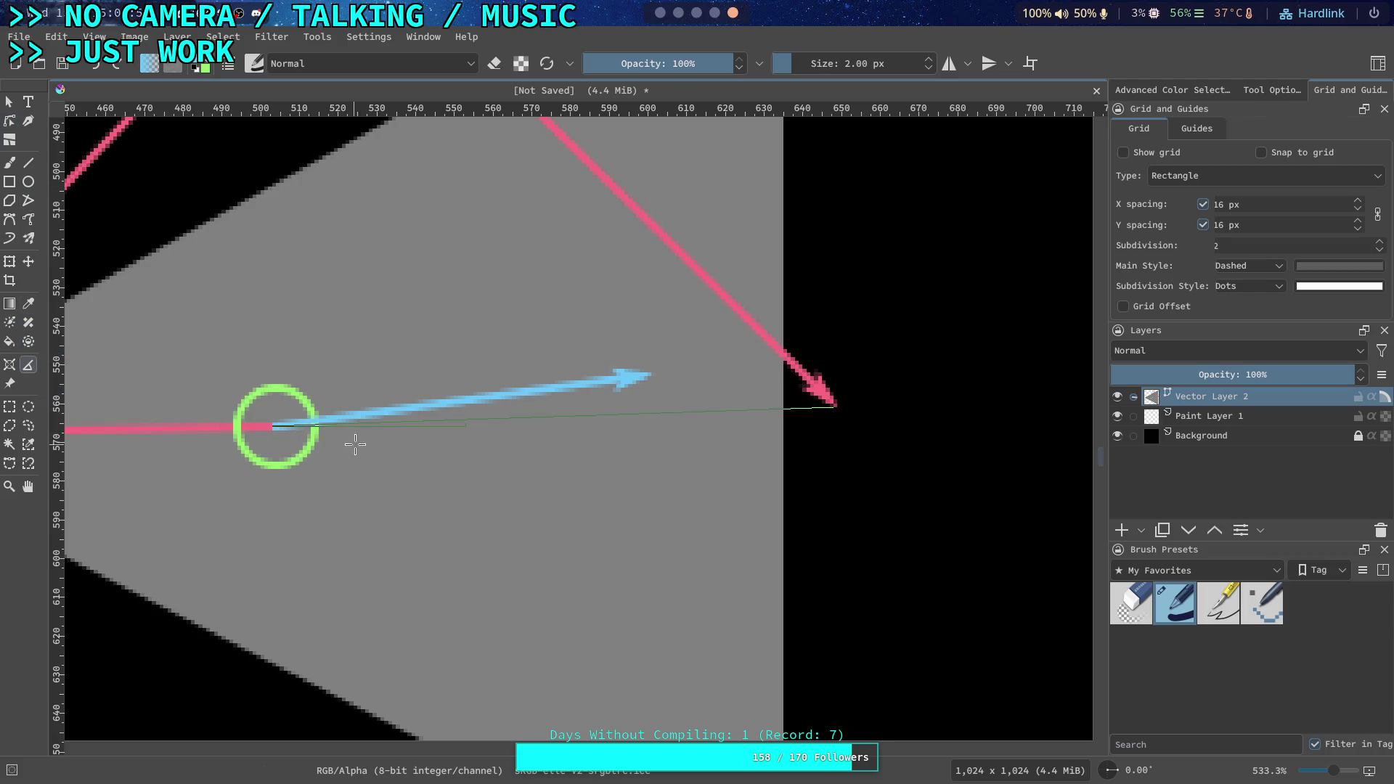
left_click(272, 426)
left_click_drag(272, 427, 597, 415)
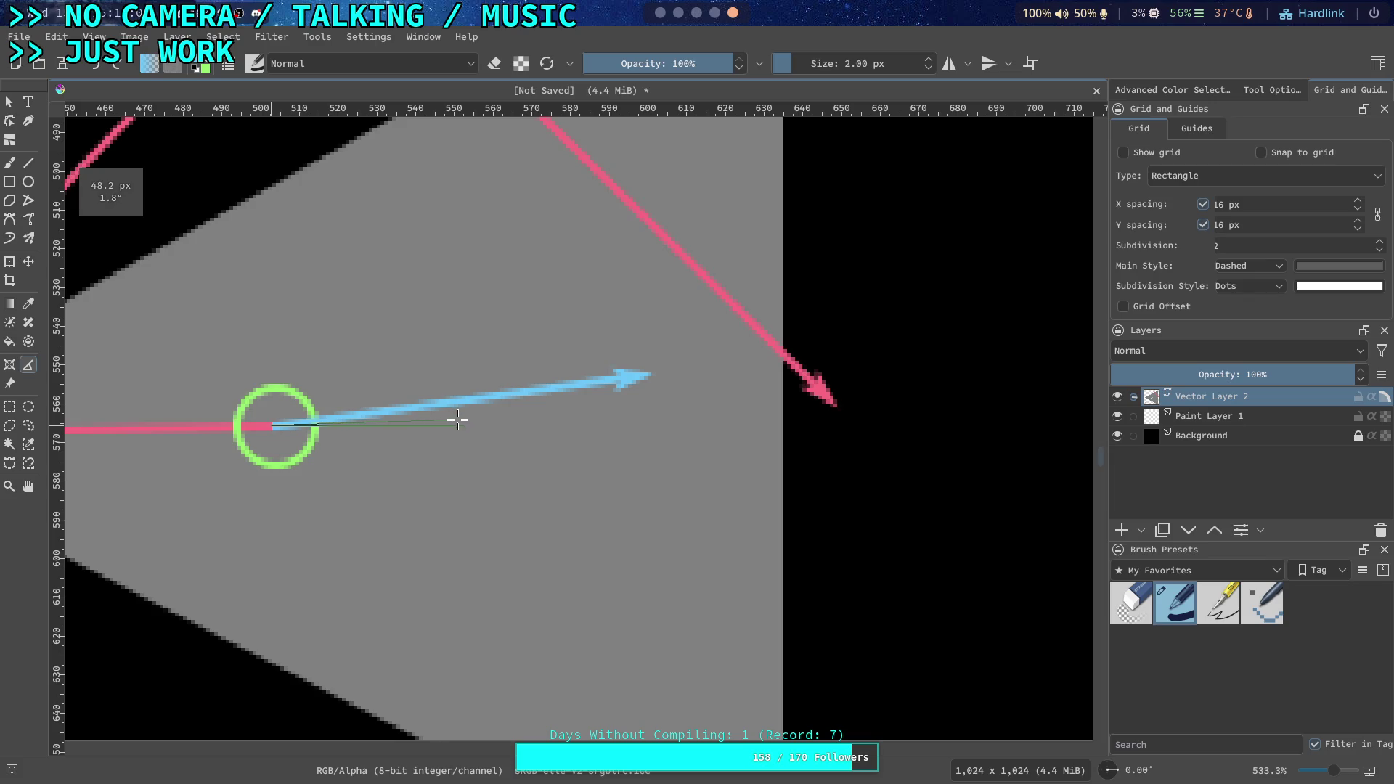
scroll(468, 418, "up", 2)
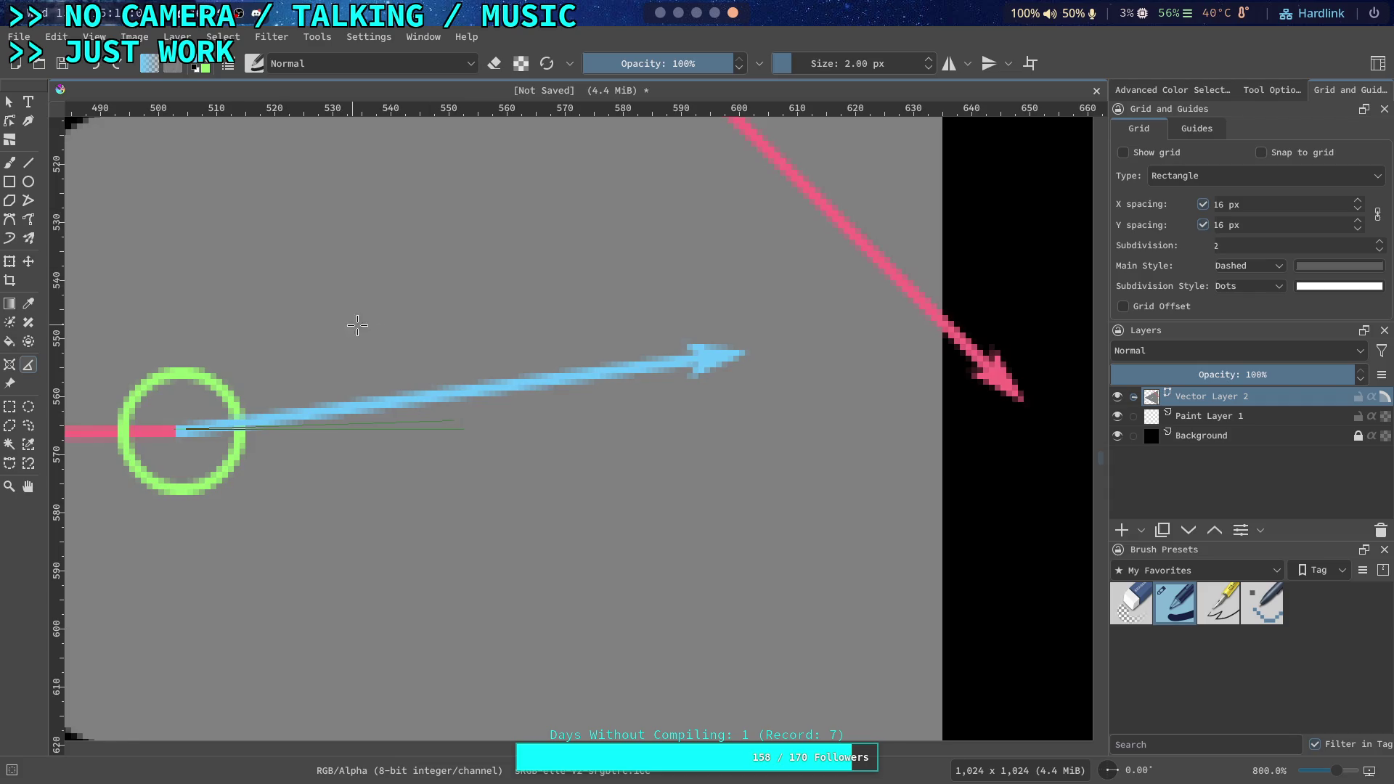
scroll(355, 325, "left", 3)
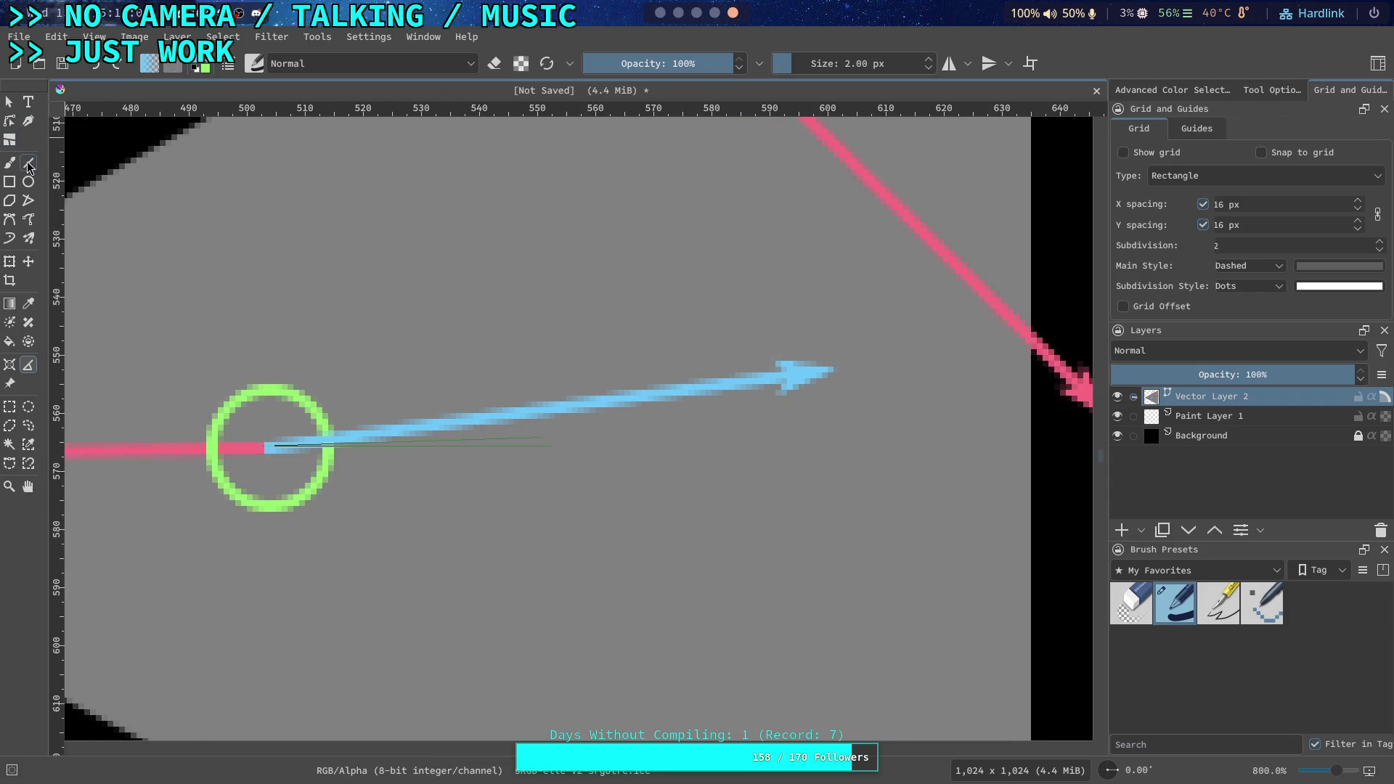
Shorten and straighten the blue arrow further to roughly a third of its original length
left_click(9, 123)
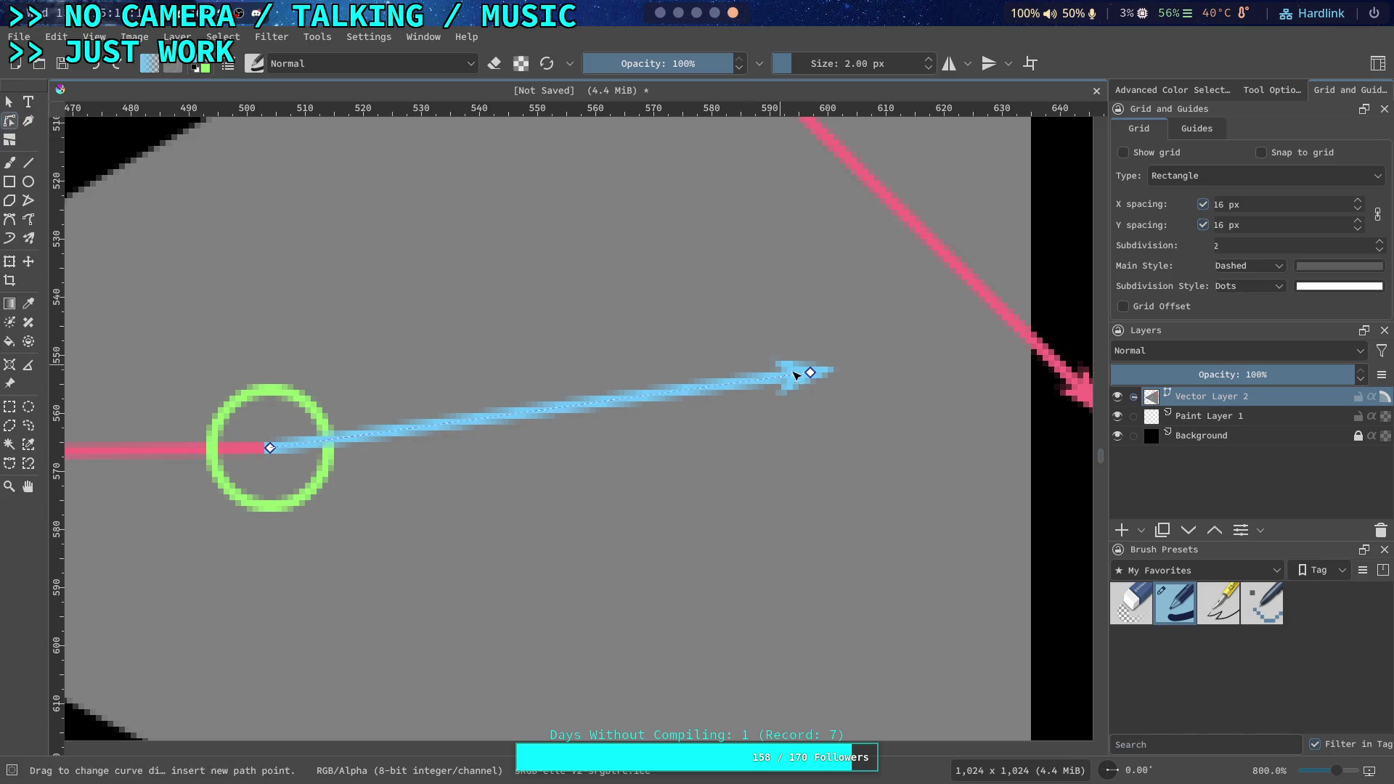
mouse_move(814, 377)
left_mouse_down()
mouse_move(555, 429)
mouse_move(539, 446)
left_mouse_up()
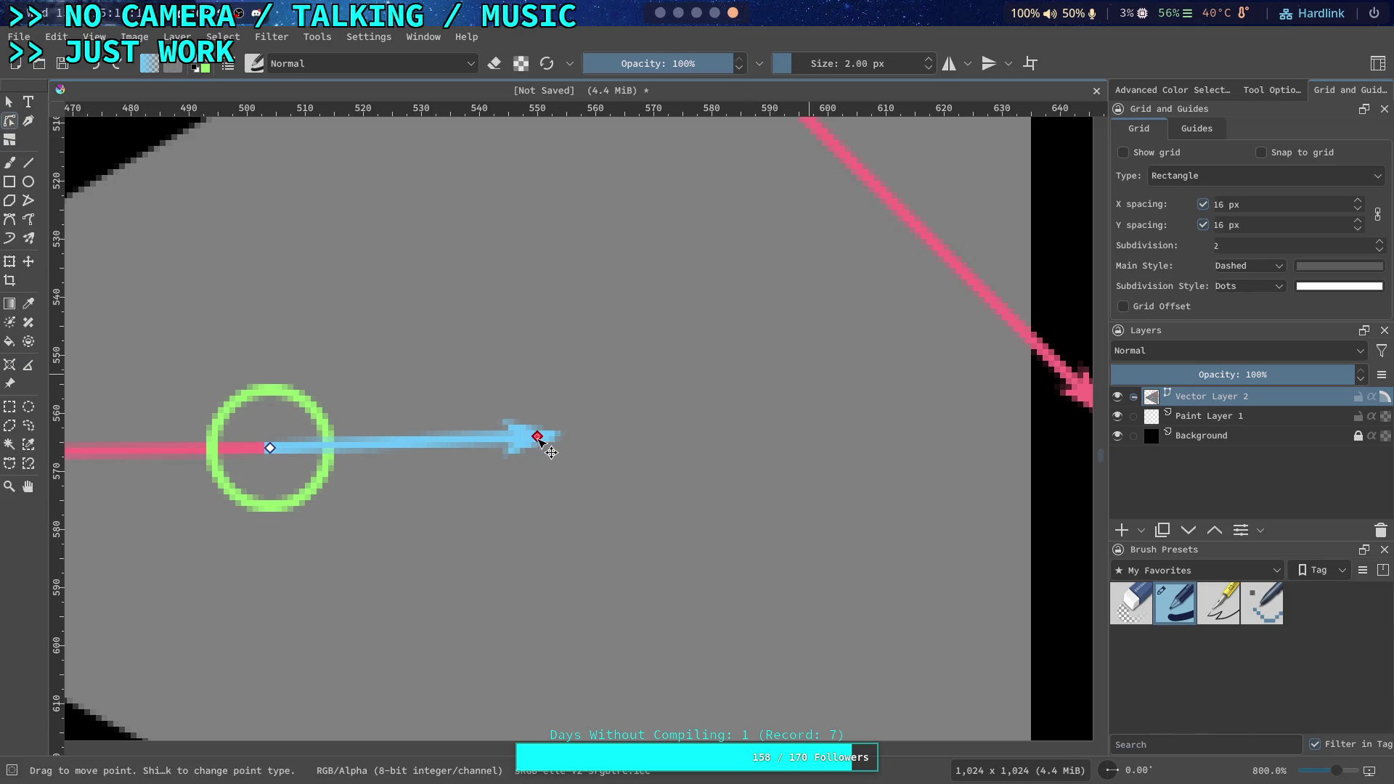
left_click(30, 367)
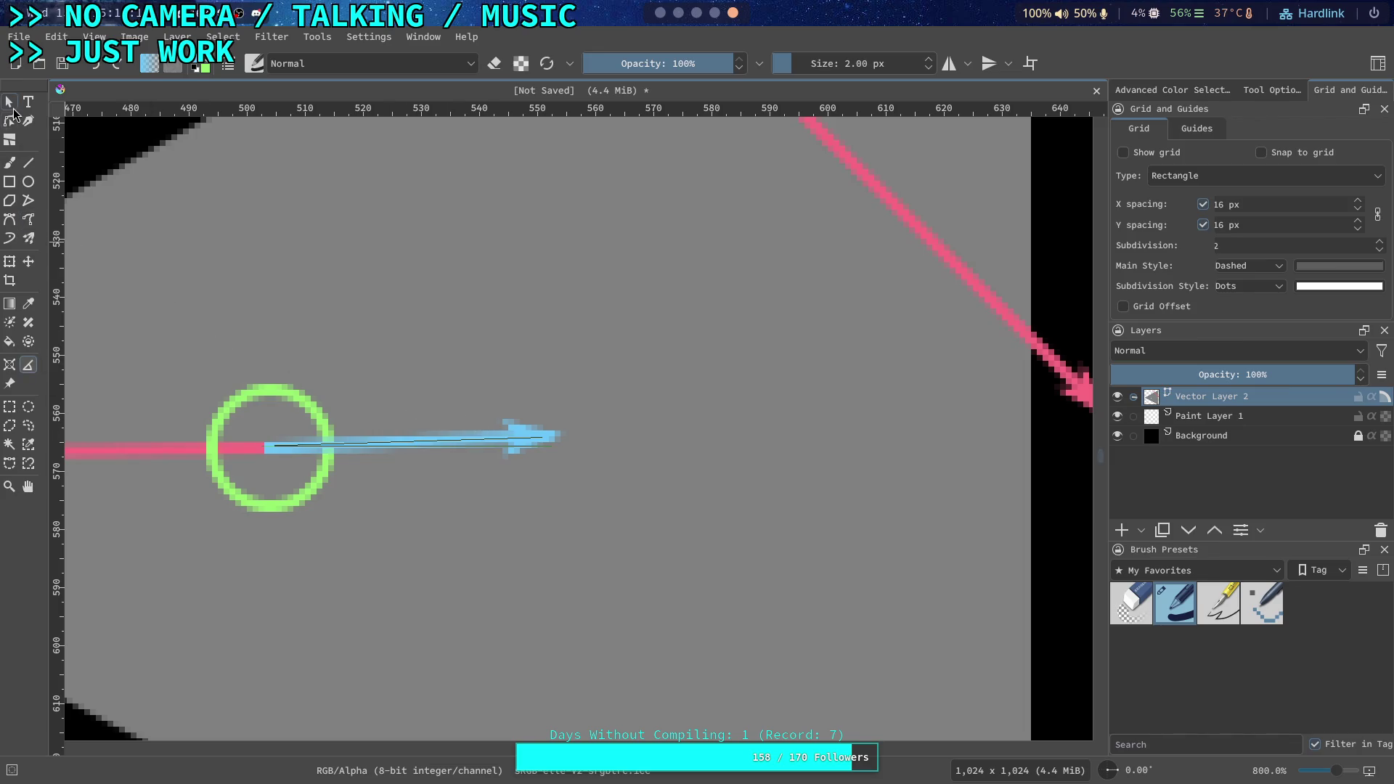
left_click(10, 122)
left_click_drag(538, 433, 519, 436)
Drag the left pink leg's inner node back so it runs from the triangle's left corner into the green circle's centre
scroll(632, 412, "down", 4)
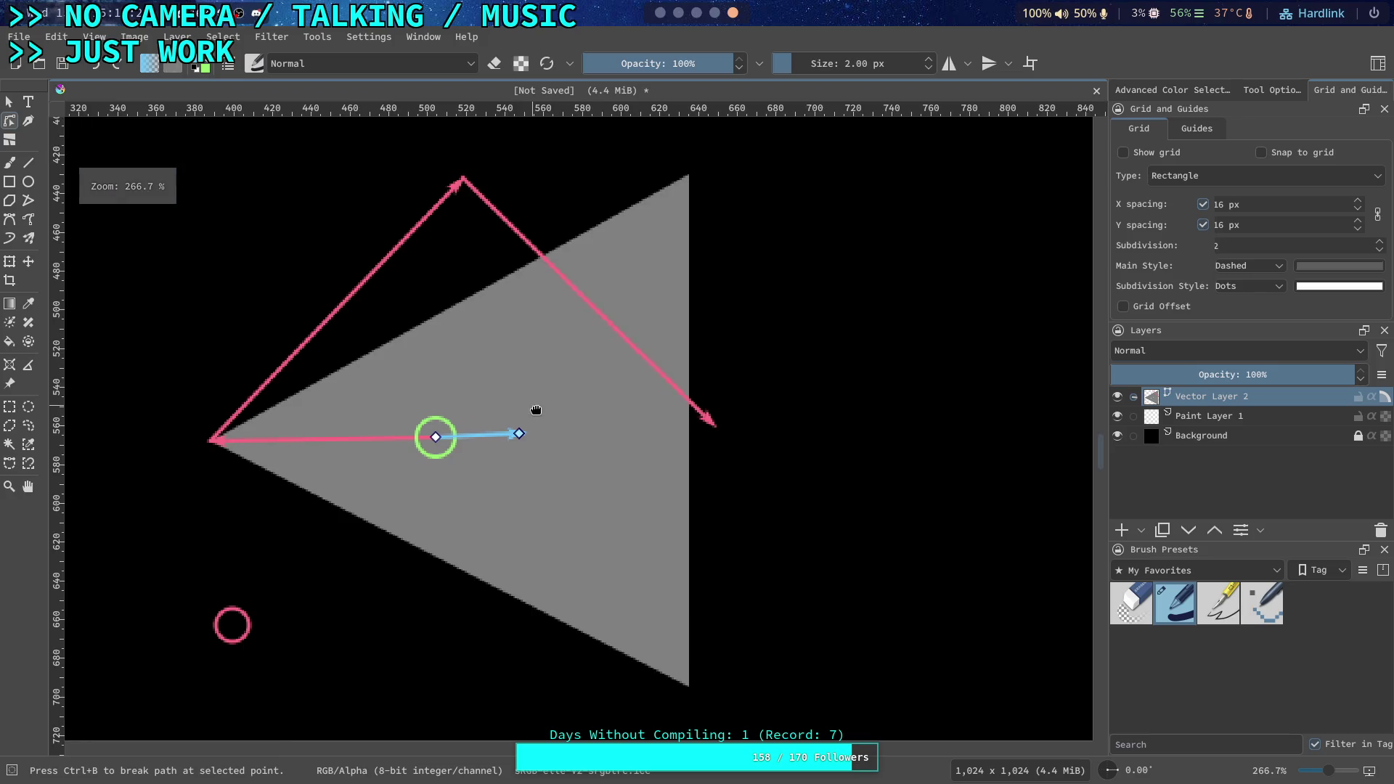
scroll(663, 371, "up", 2)
scroll(664, 371, "right", 2)
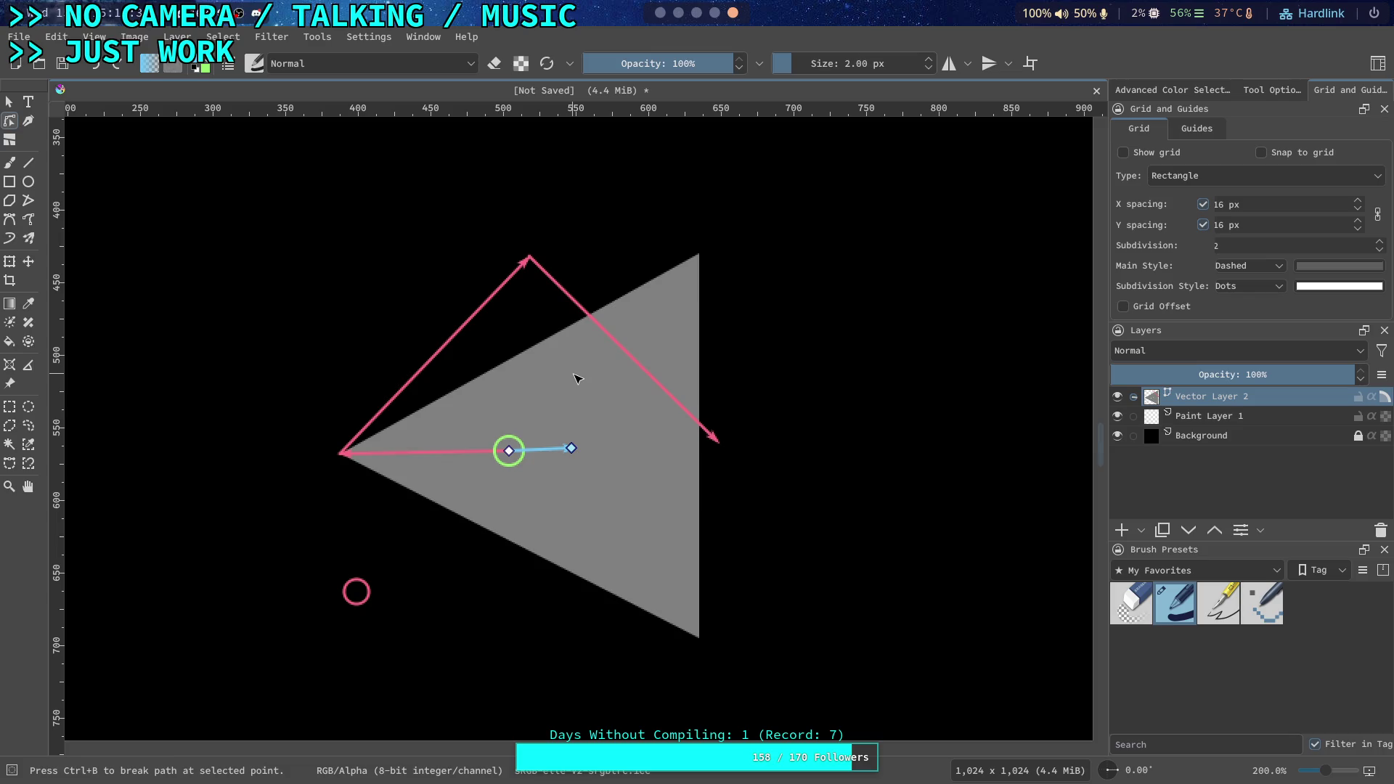
scroll(613, 330, "up", 1)
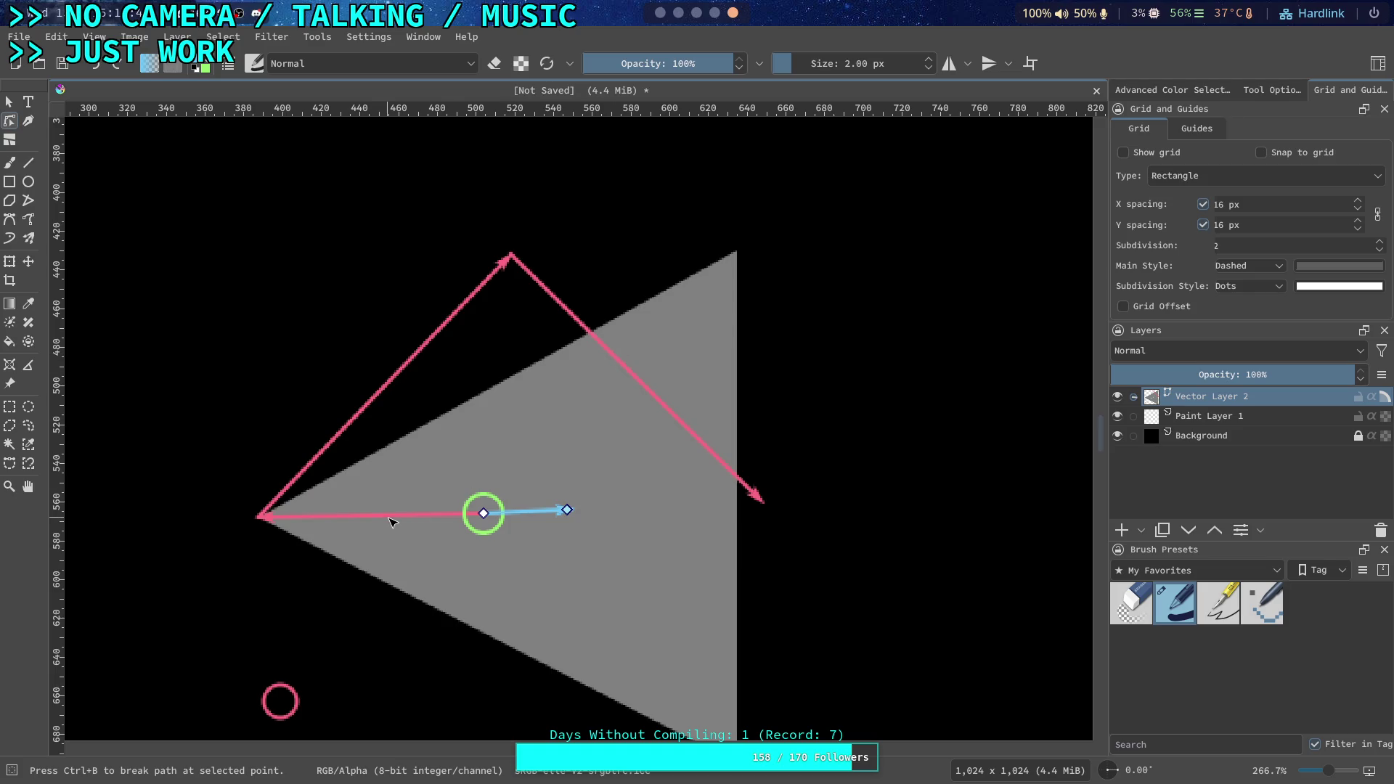
scroll(389, 523, "up", 1)
scroll(530, 492, "up", 1)
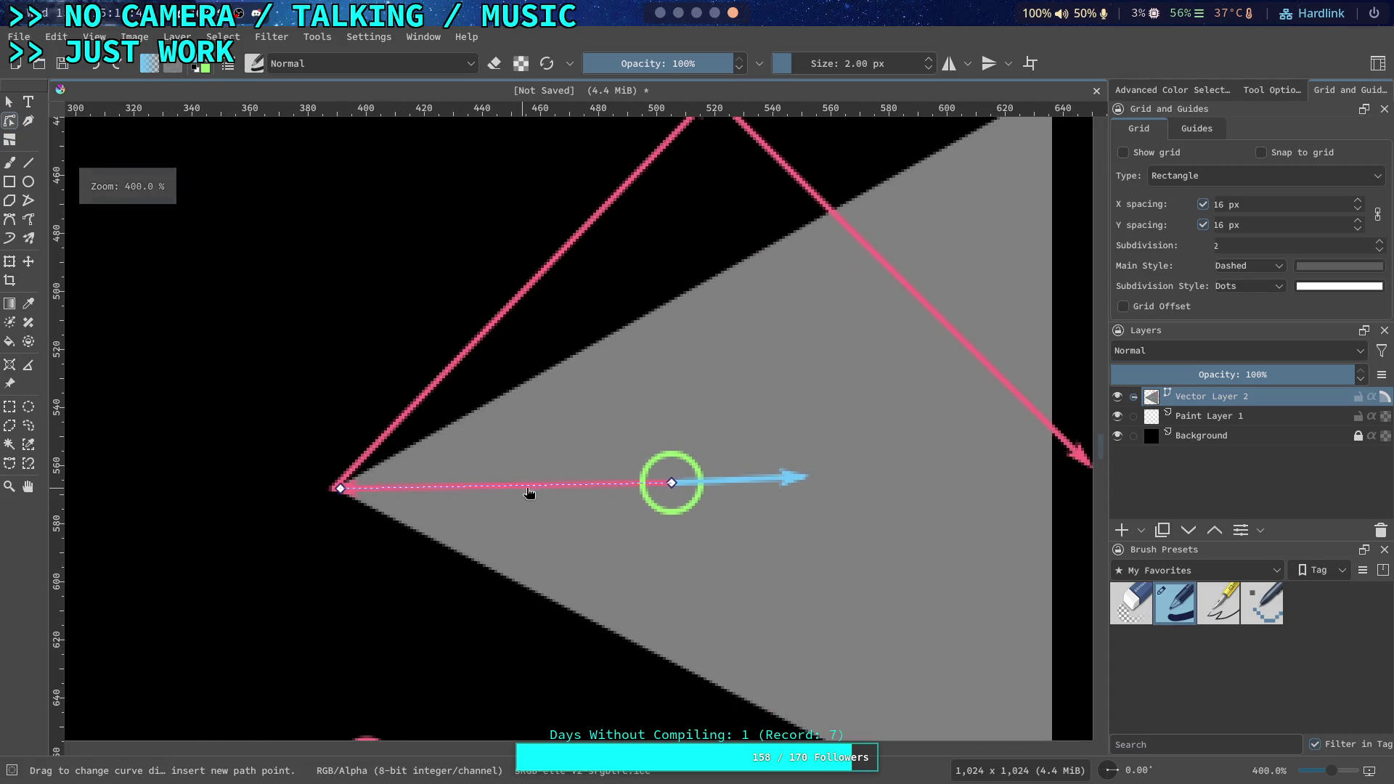
mouse_move(672, 483)
left_mouse_down()
mouse_move(465, 556)
mouse_move(602, 587)
left_mouse_up()
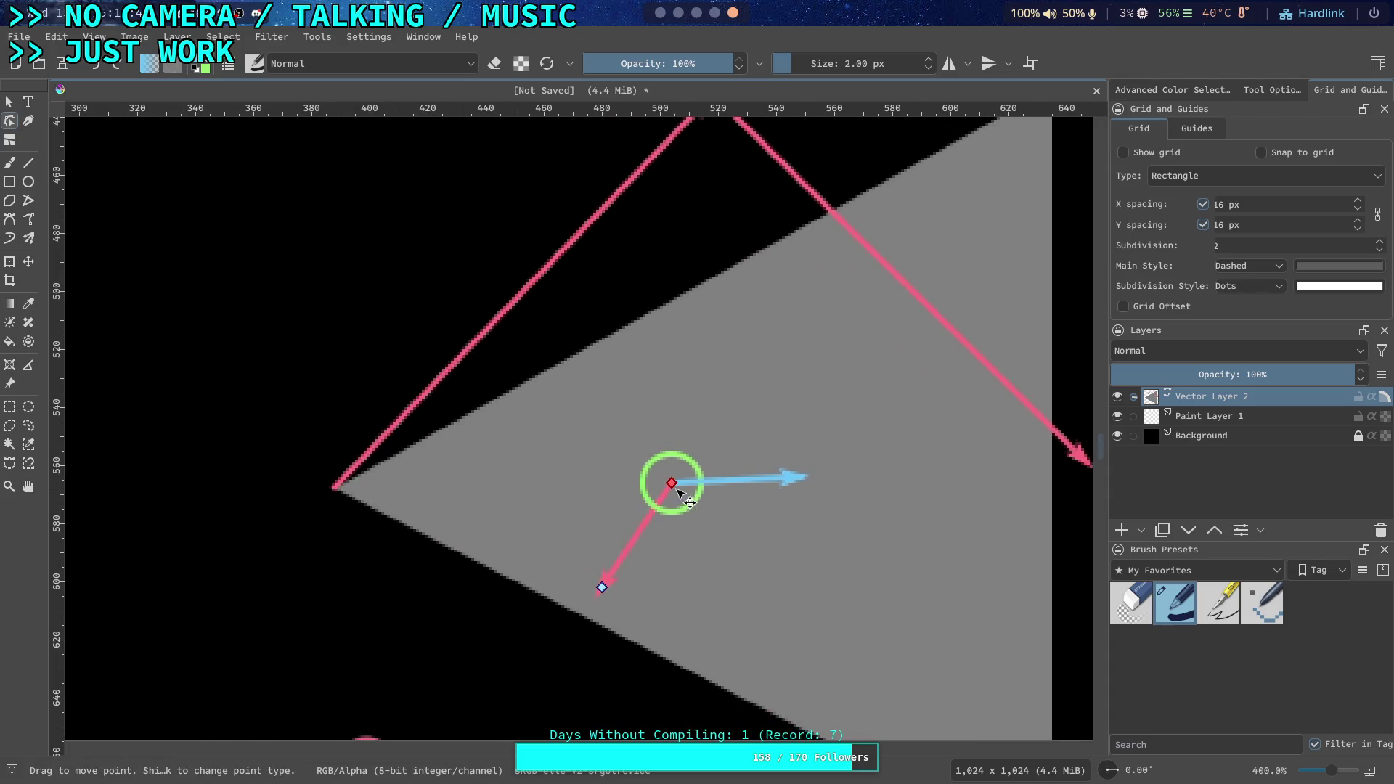
scroll(629, 557, "up", 1)
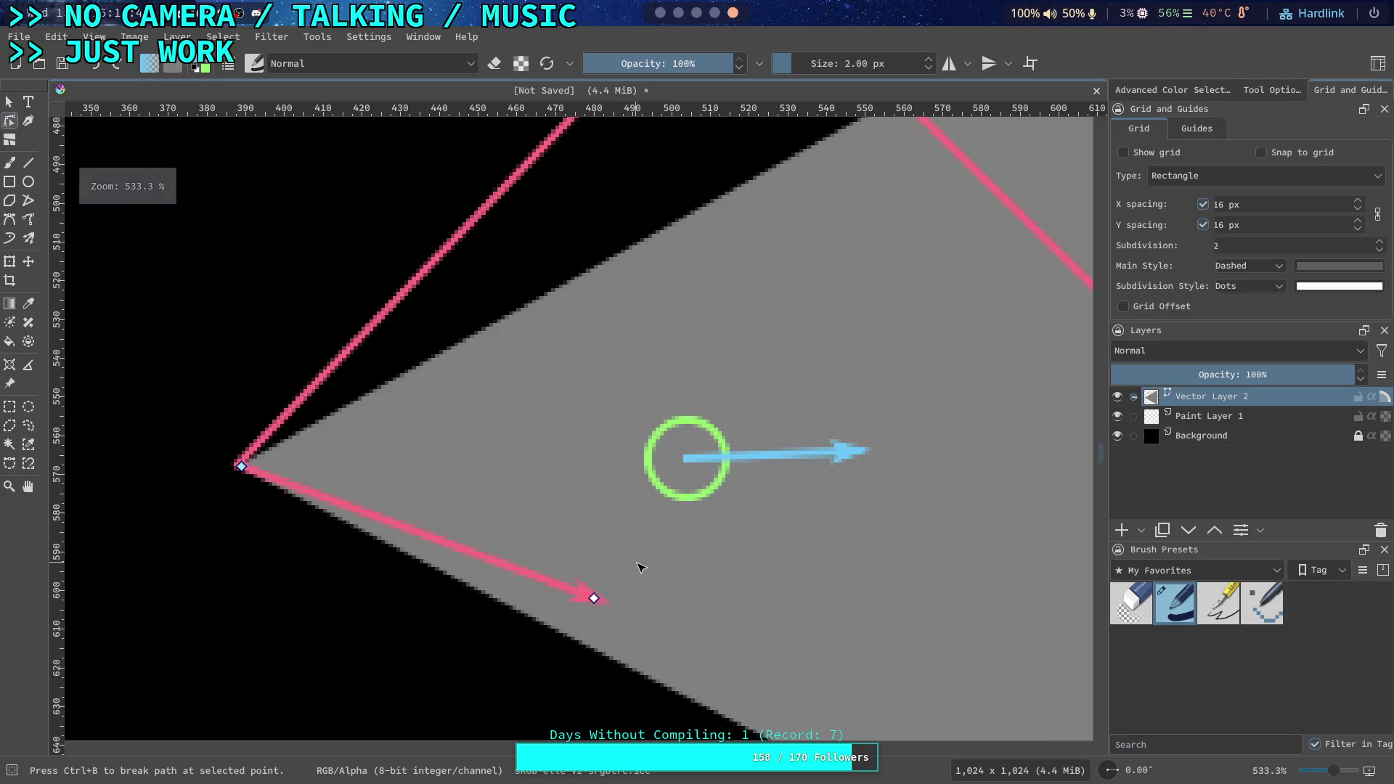
mouse_move(594, 596)
left_mouse_down()
mouse_move(675, 462)
mouse_move(520, 552)
left_mouse_up()
scroll(519, 552, "down", 4)
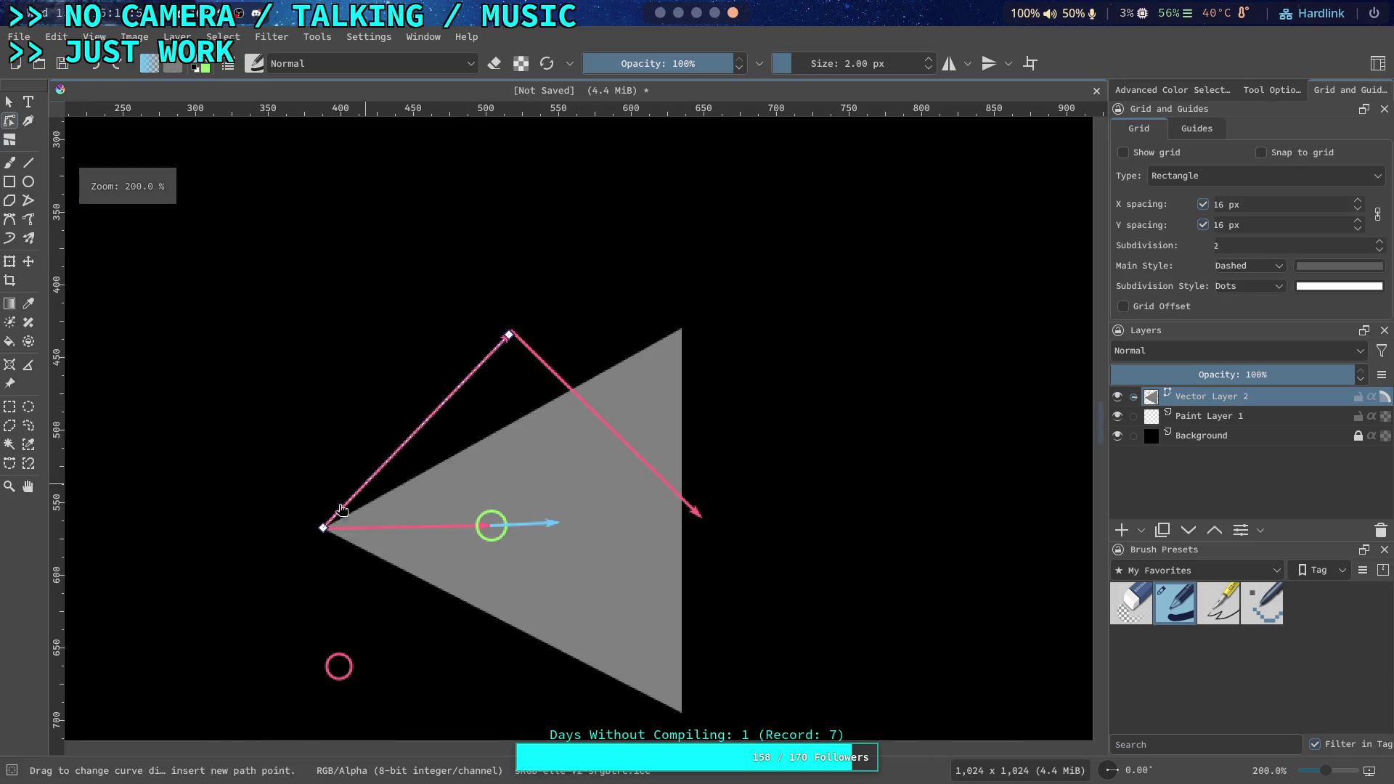
left_click(9, 102)
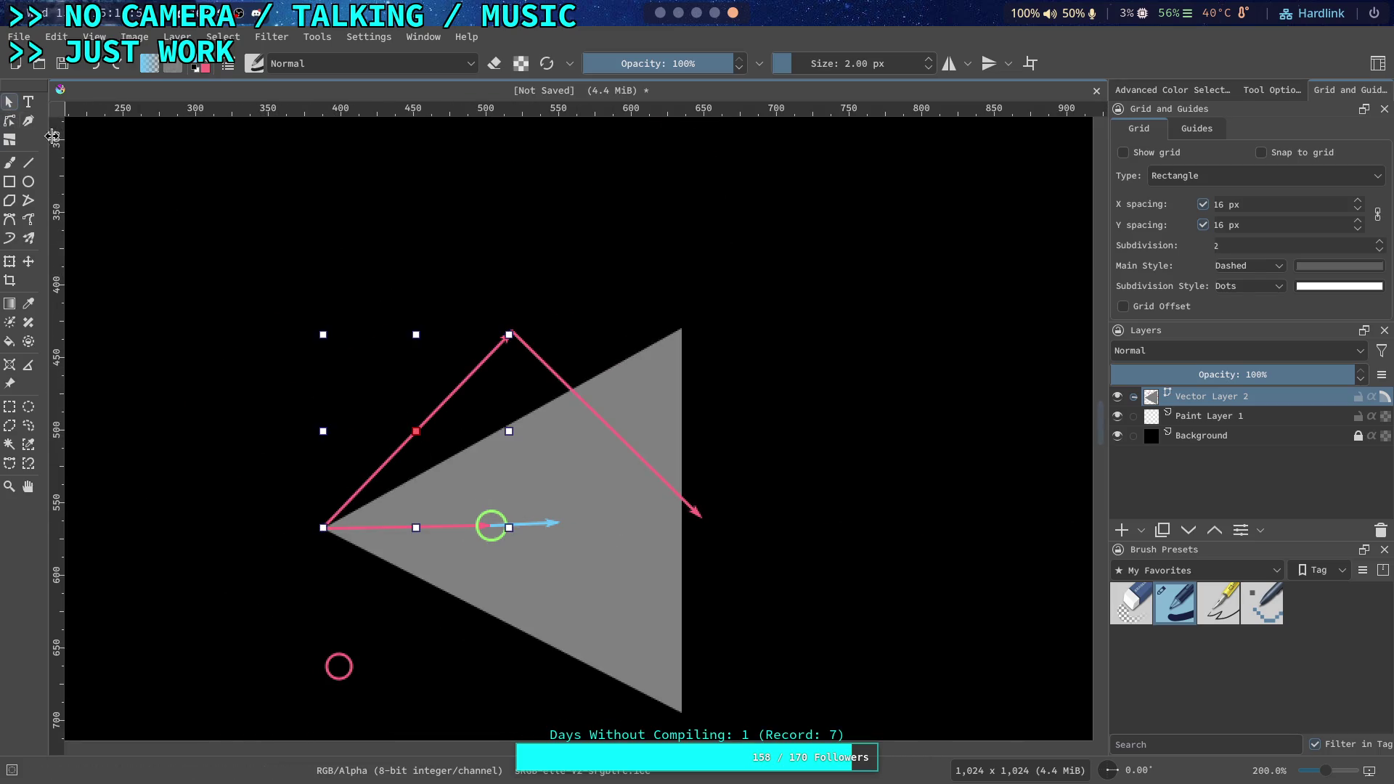
Move the crossing pink line right onto the triangle and try rotating it
left_click_drag(435, 412, 602, 409)
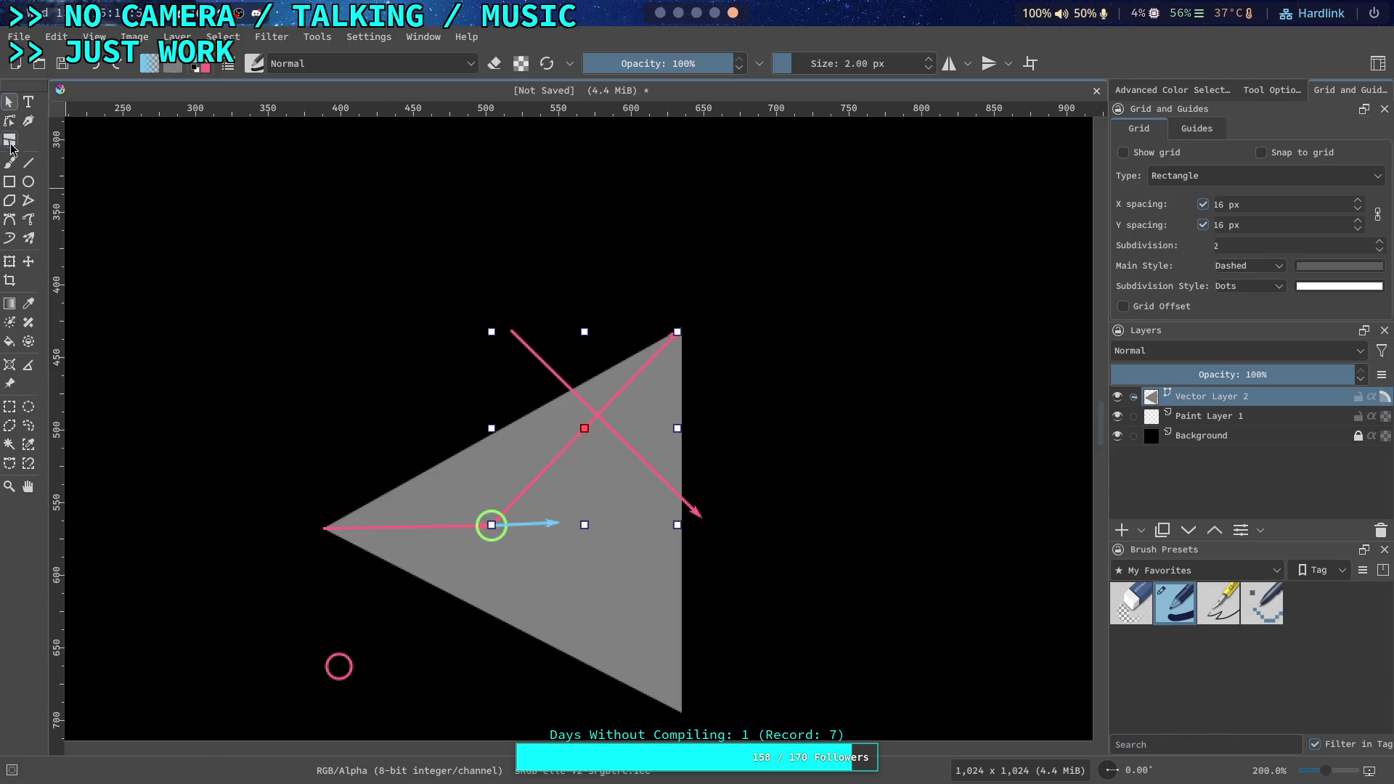
mouse_move(684, 328)
left_mouse_down()
mouse_move(482, 653)
mouse_move(361, 600)
mouse_move(395, 626)
mouse_move(320, 389)
mouse_move(385, 559)
left_mouse_up()
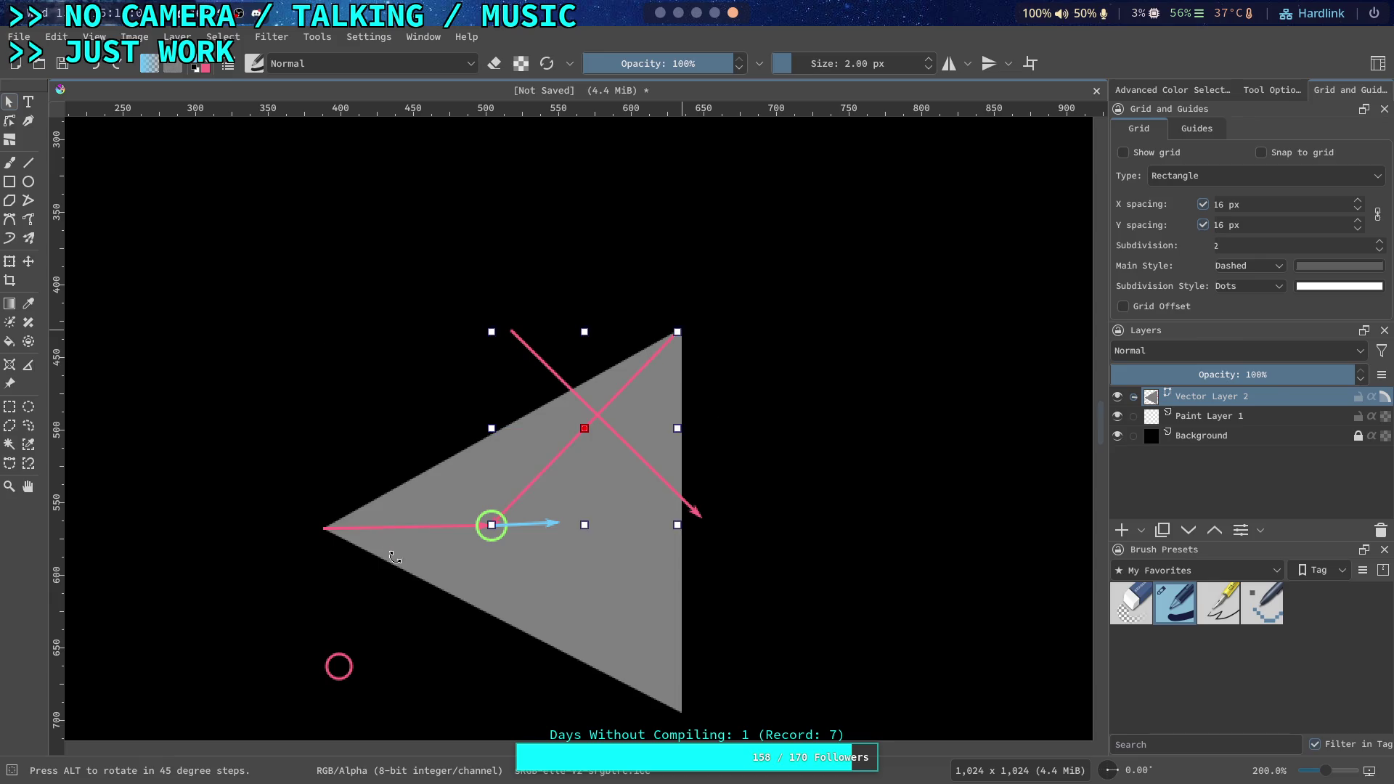
scroll(442, 548, "up", 2)
scroll(610, 320, "up", 3)
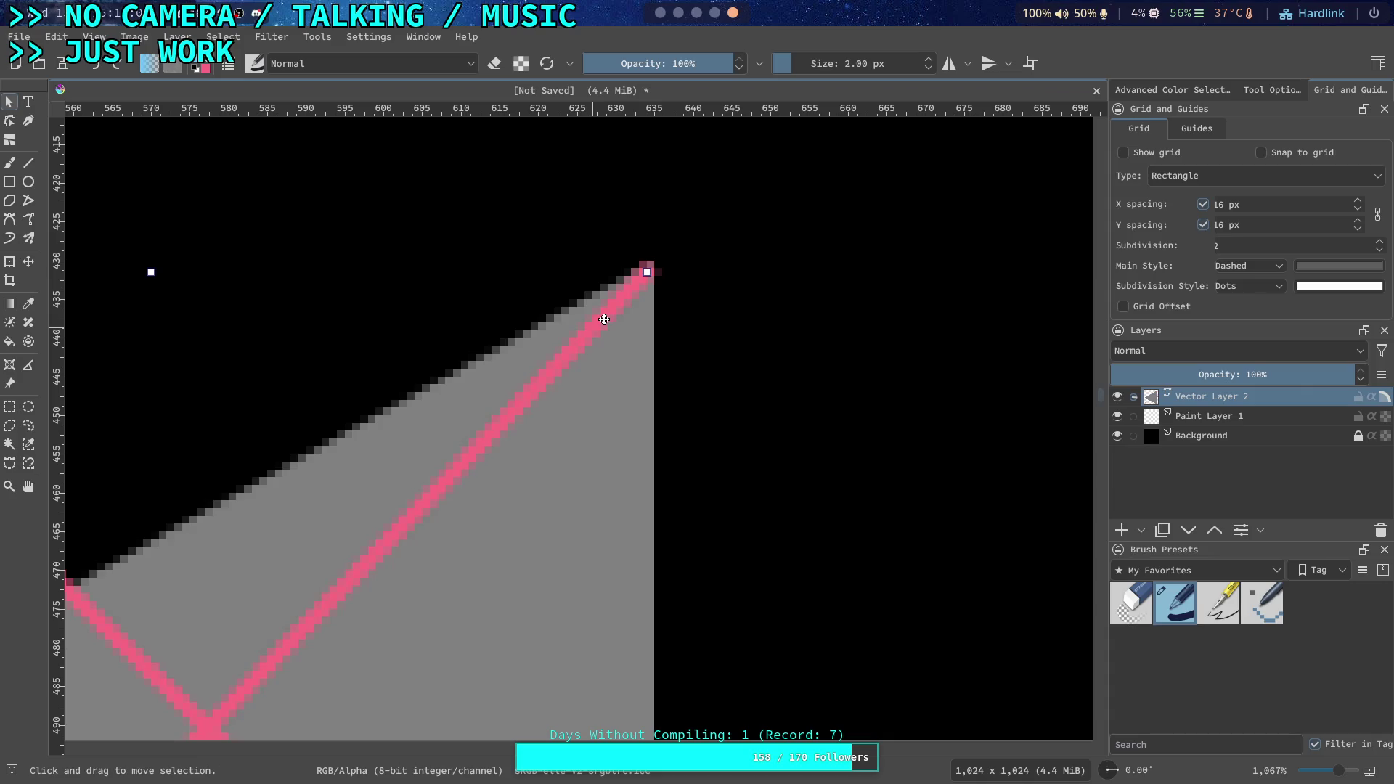
scroll(404, 358, "down", 10)
scroll(404, 358, "left", 7)
scroll(458, 450, "down", 3)
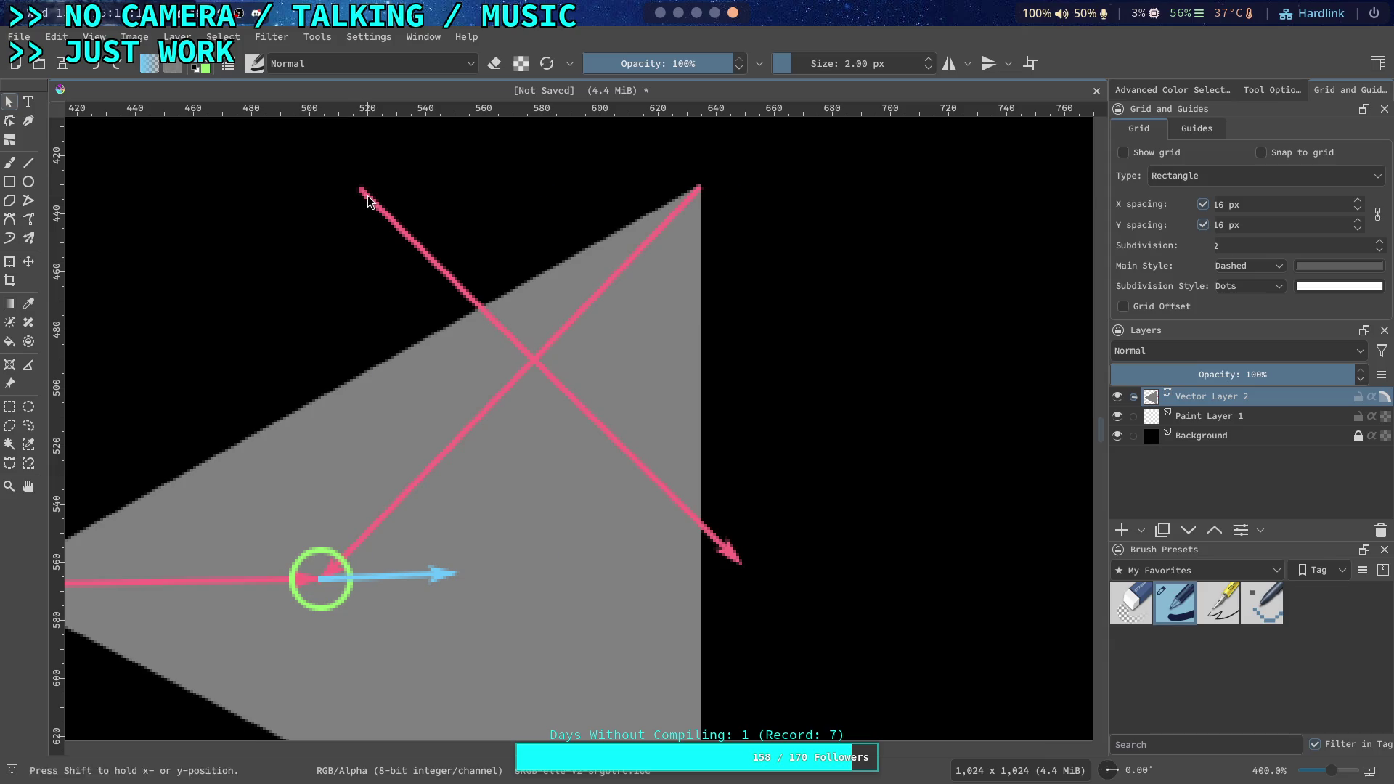
scroll(537, 454, "down", 3)
scroll(537, 454, "up", 2)
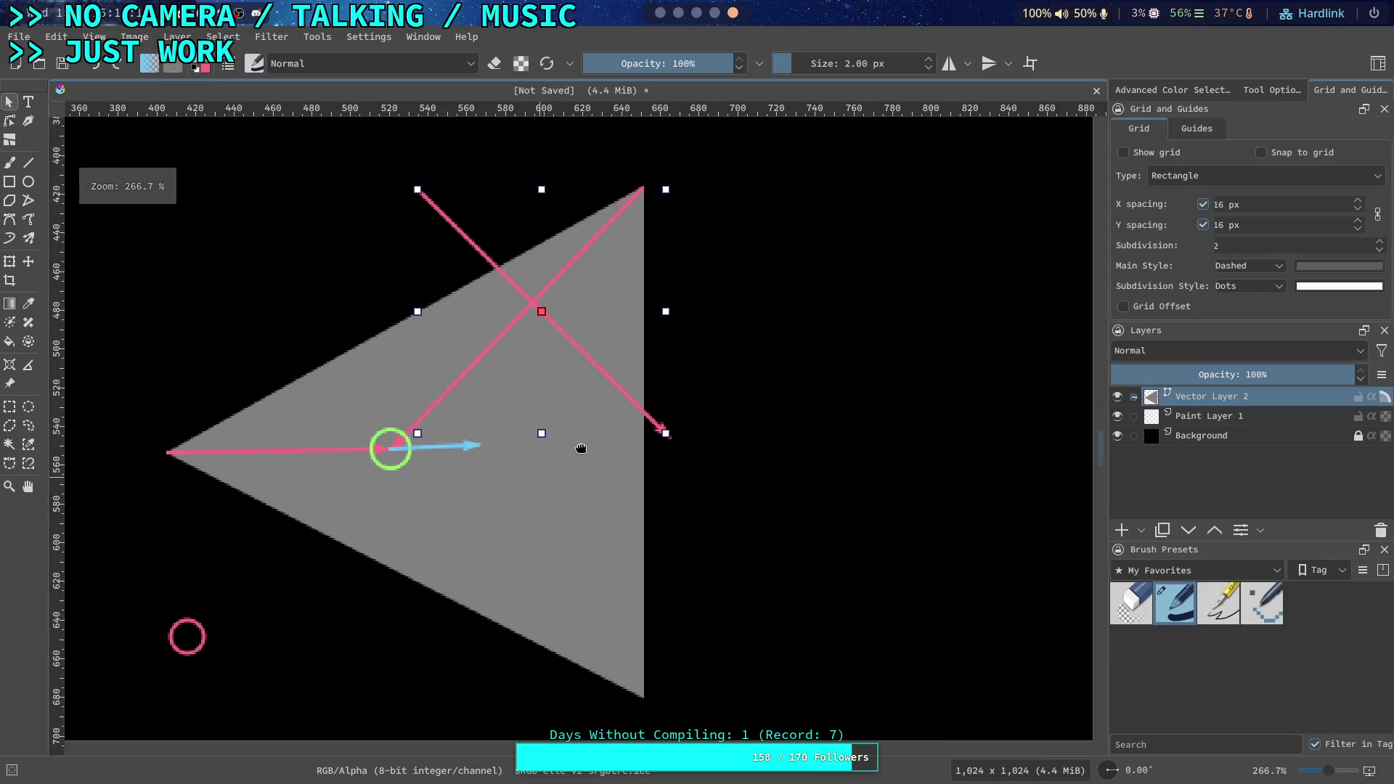
Move the pink line into the lower half and rotate it so its end sits on the bottom vertex
left_click_drag(500, 236, 475, 493)
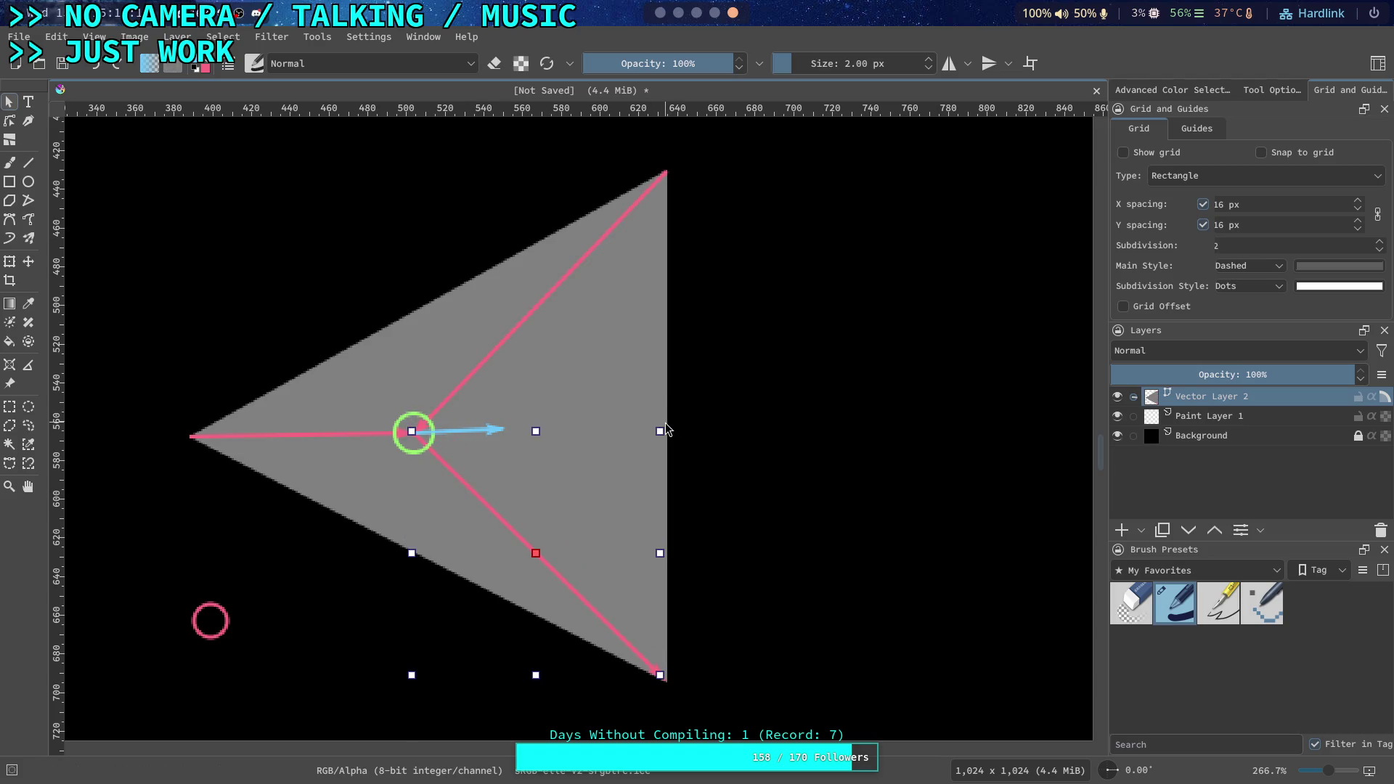
mouse_move(665, 430)
left_mouse_down()
mouse_move(537, 377)
mouse_move(271, 396)
mouse_move(163, 477)
left_mouse_up()
mouse_move(120, 617)
left_mouse_down()
mouse_move(212, 676)
mouse_move(250, 731)
left_mouse_up()
scroll(461, 610, "up", 6)
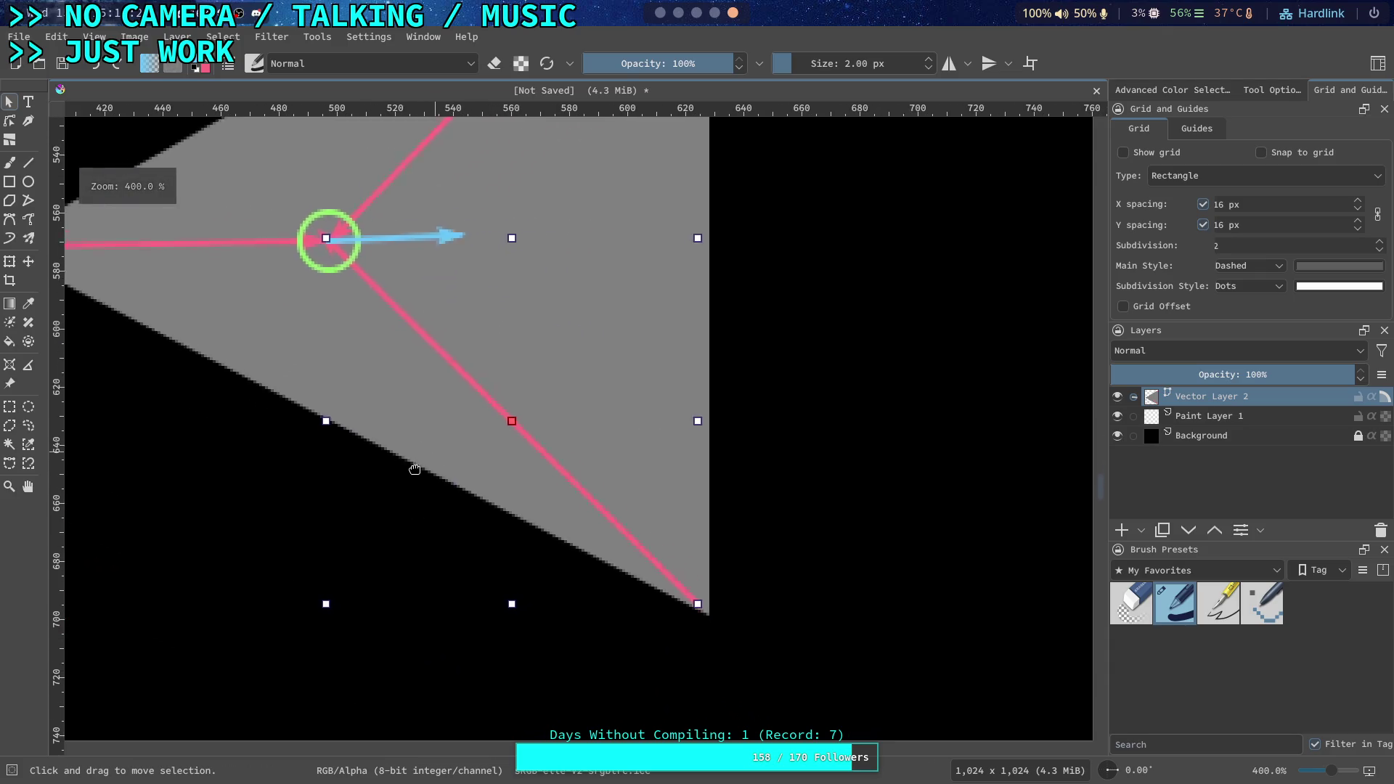
left_click_drag(436, 394, 462, 421)
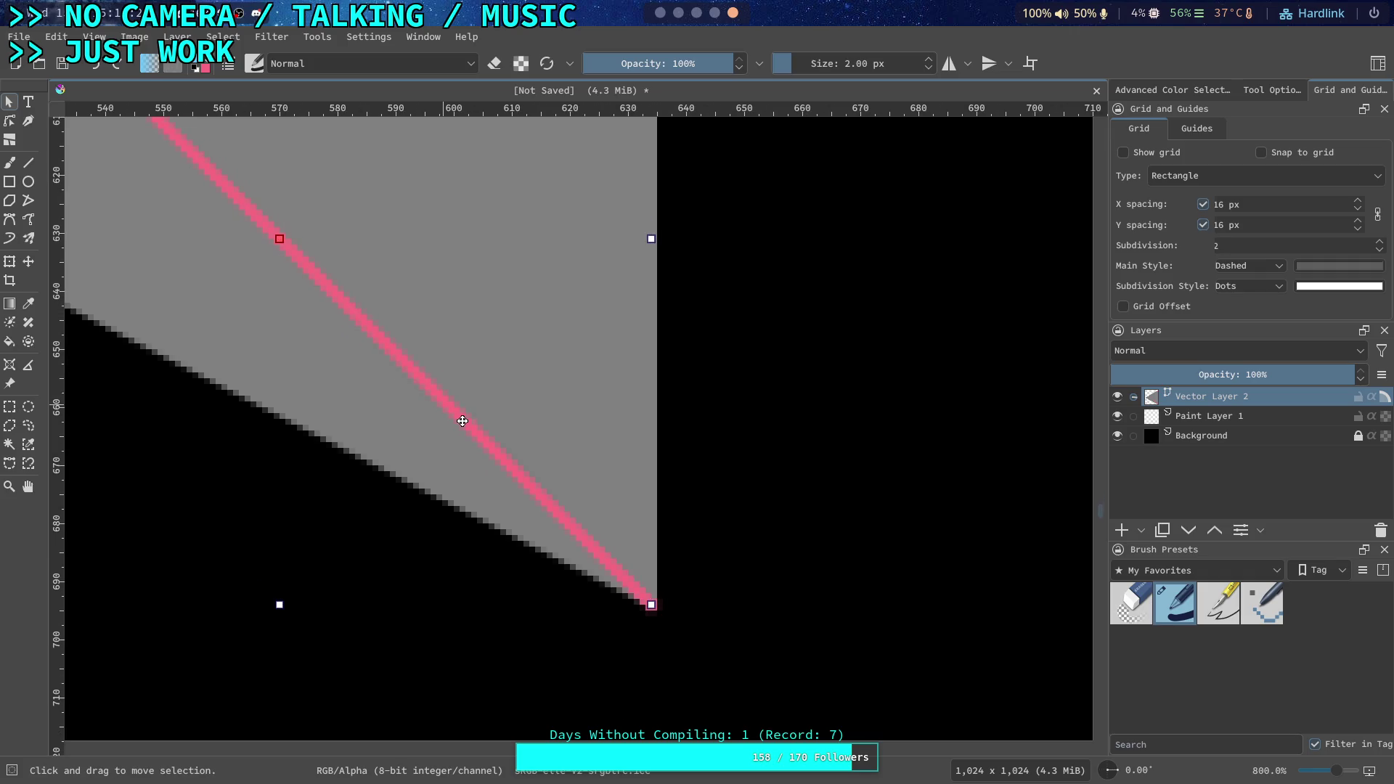
left_click_drag(694, 547, 705, 558)
scroll(482, 433, "down", 6)
Deselect the line and pan to show the top vertex and green circle
left_click(338, 237)
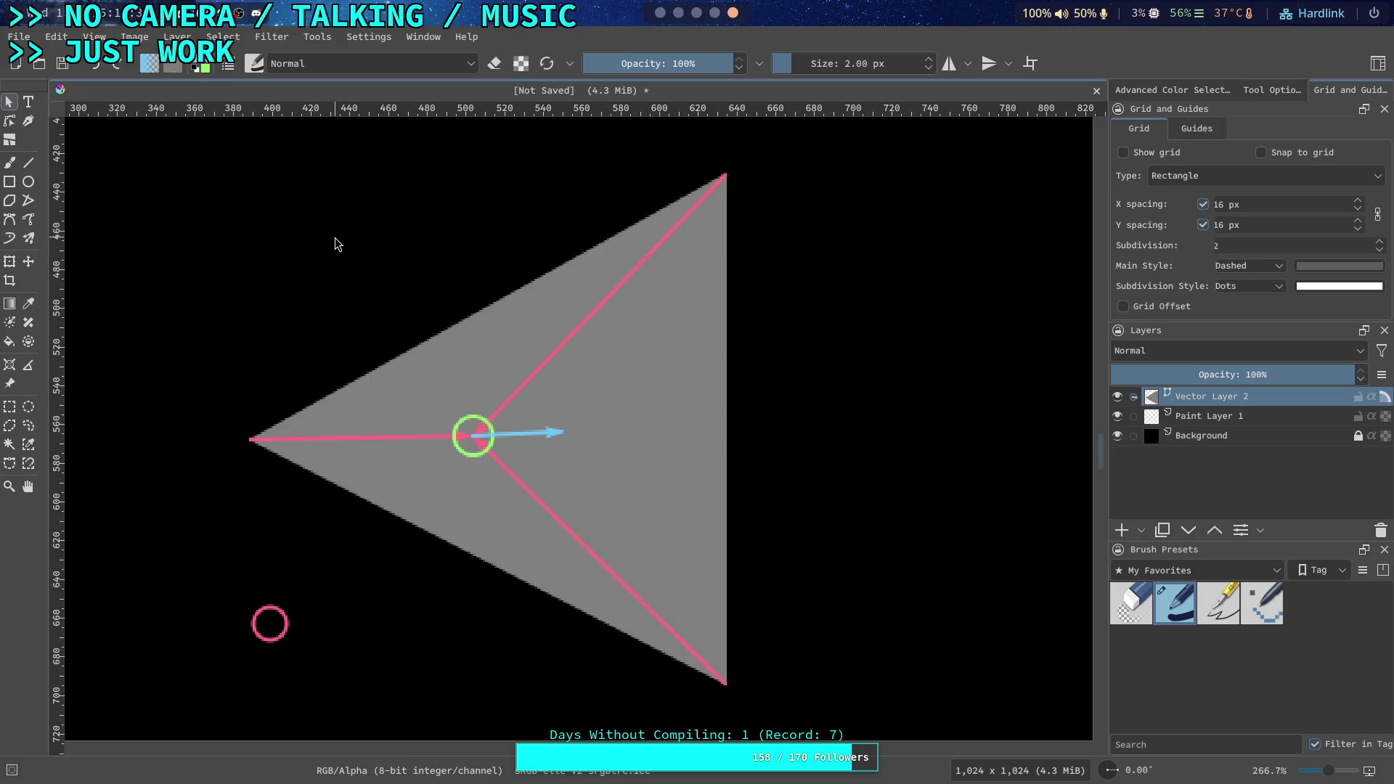
scroll(334, 237, "up", 3)
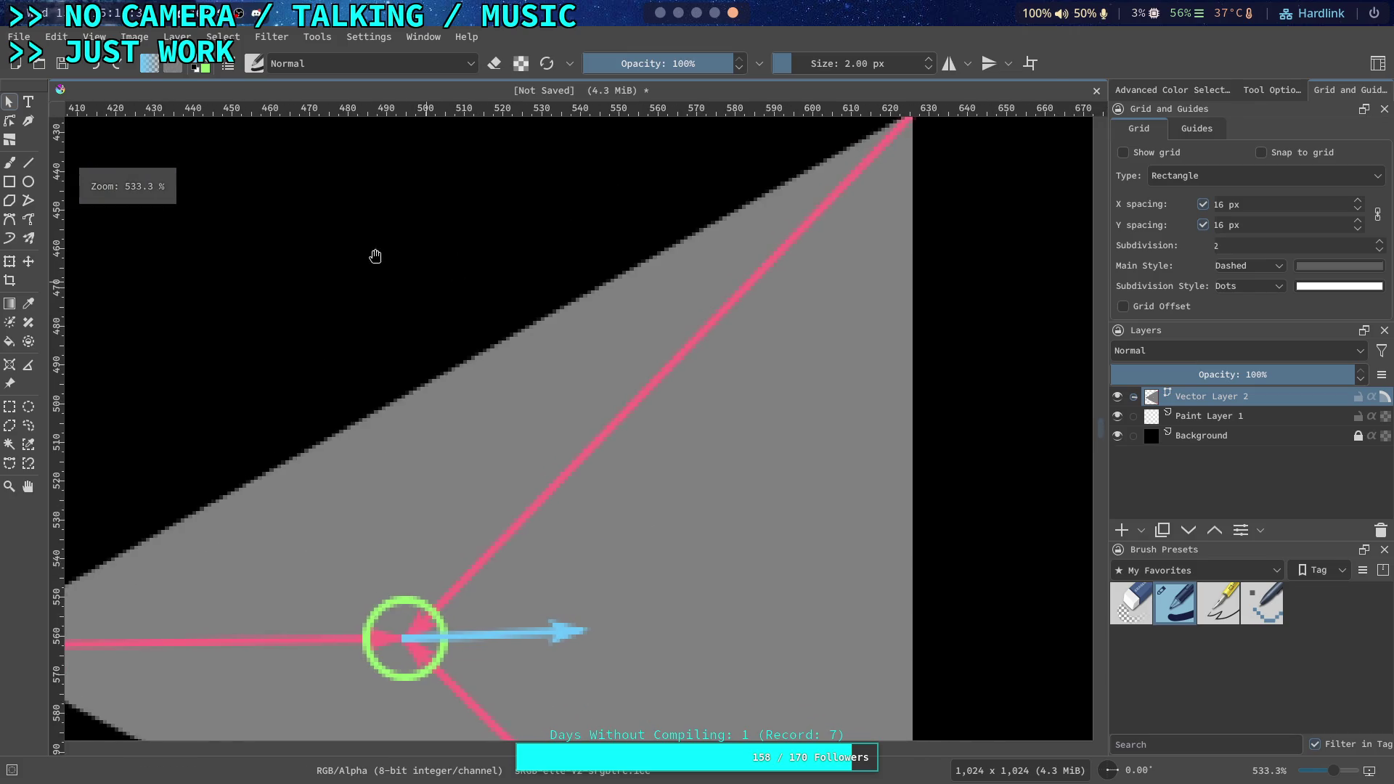
scroll(342, 412, "down", 1)
left_click_drag(528, 458, 589, 393)
Measure the upper pink leg from the top vertex to the green circle centre, about 187.6 px
scroll(738, 291, "up", 2)
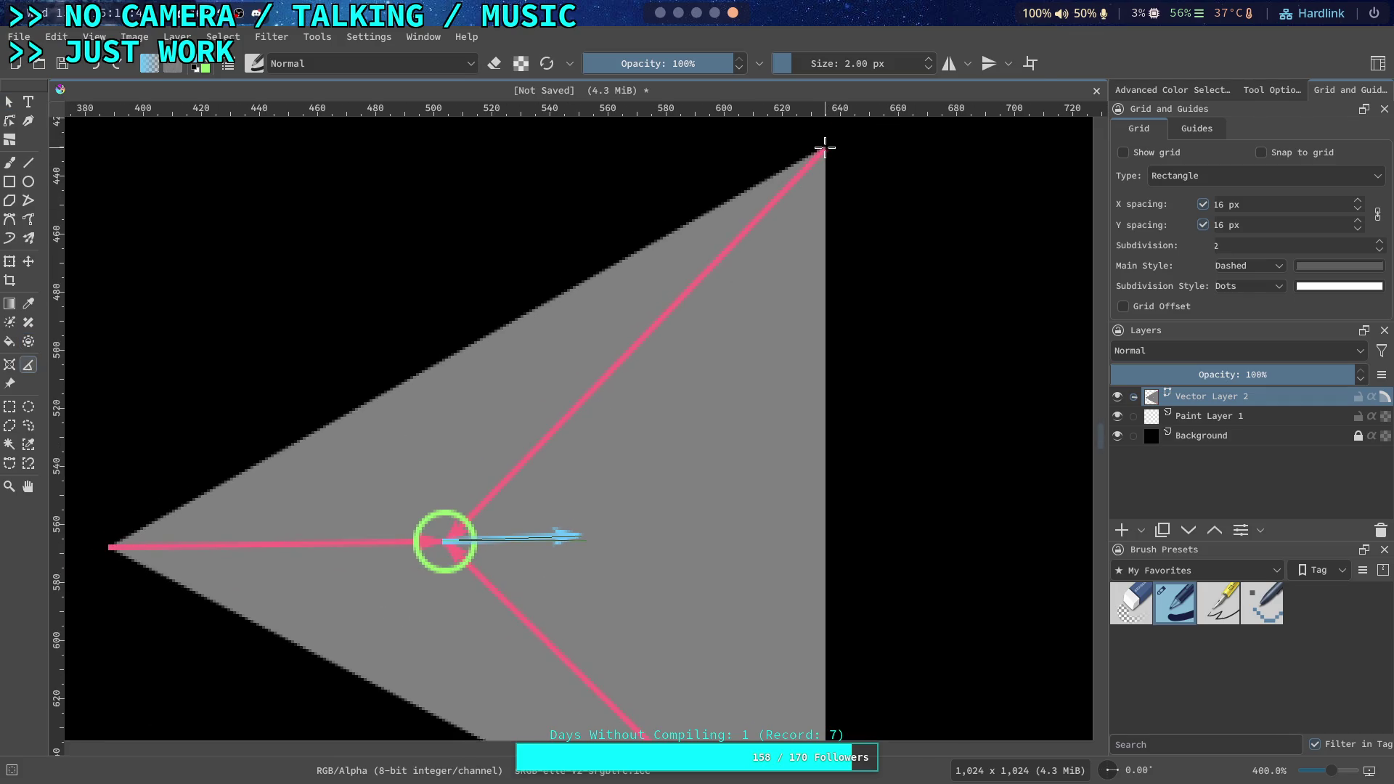
mouse_move(824, 147)
left_mouse_down()
mouse_move(576, 445)
mouse_move(444, 537)
left_mouse_up()
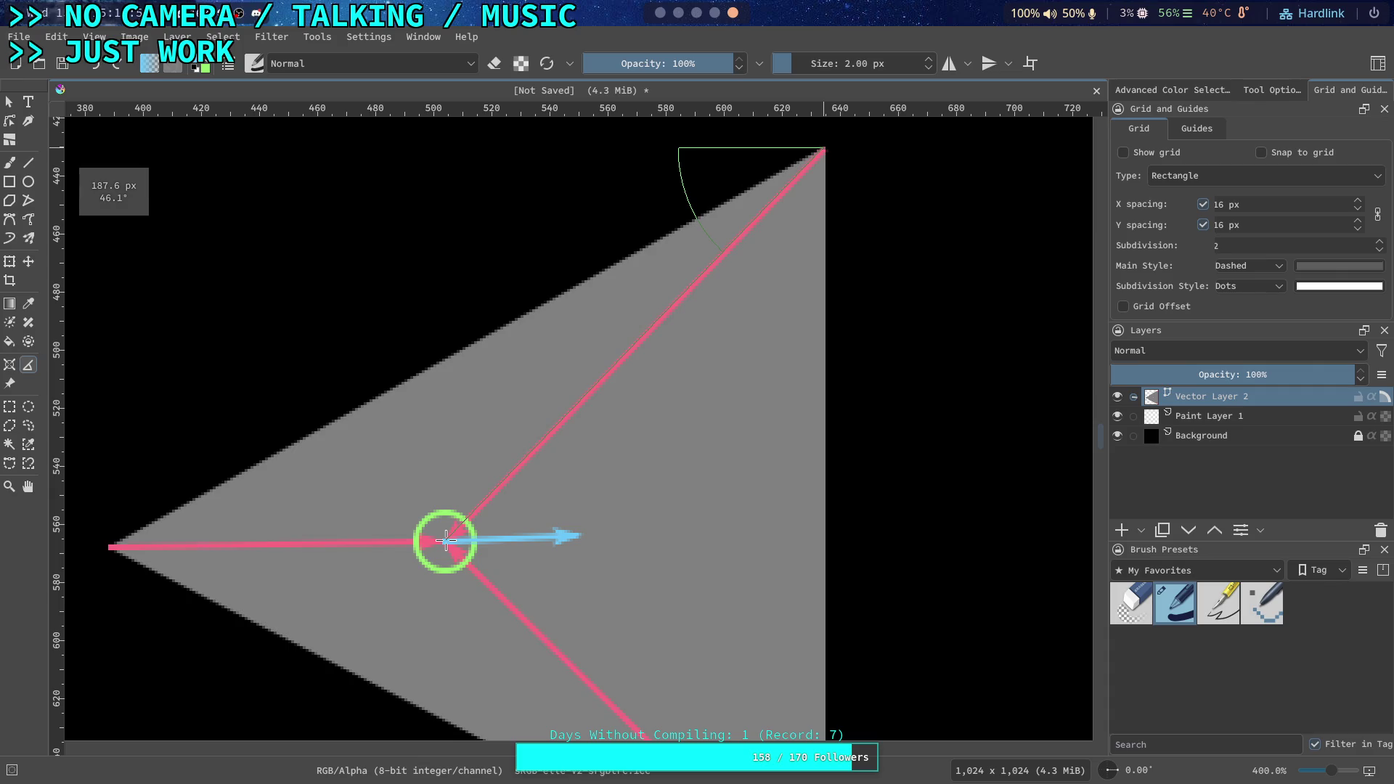
left_click_drag(446, 541, 561, 534)
key("alt+Tab")
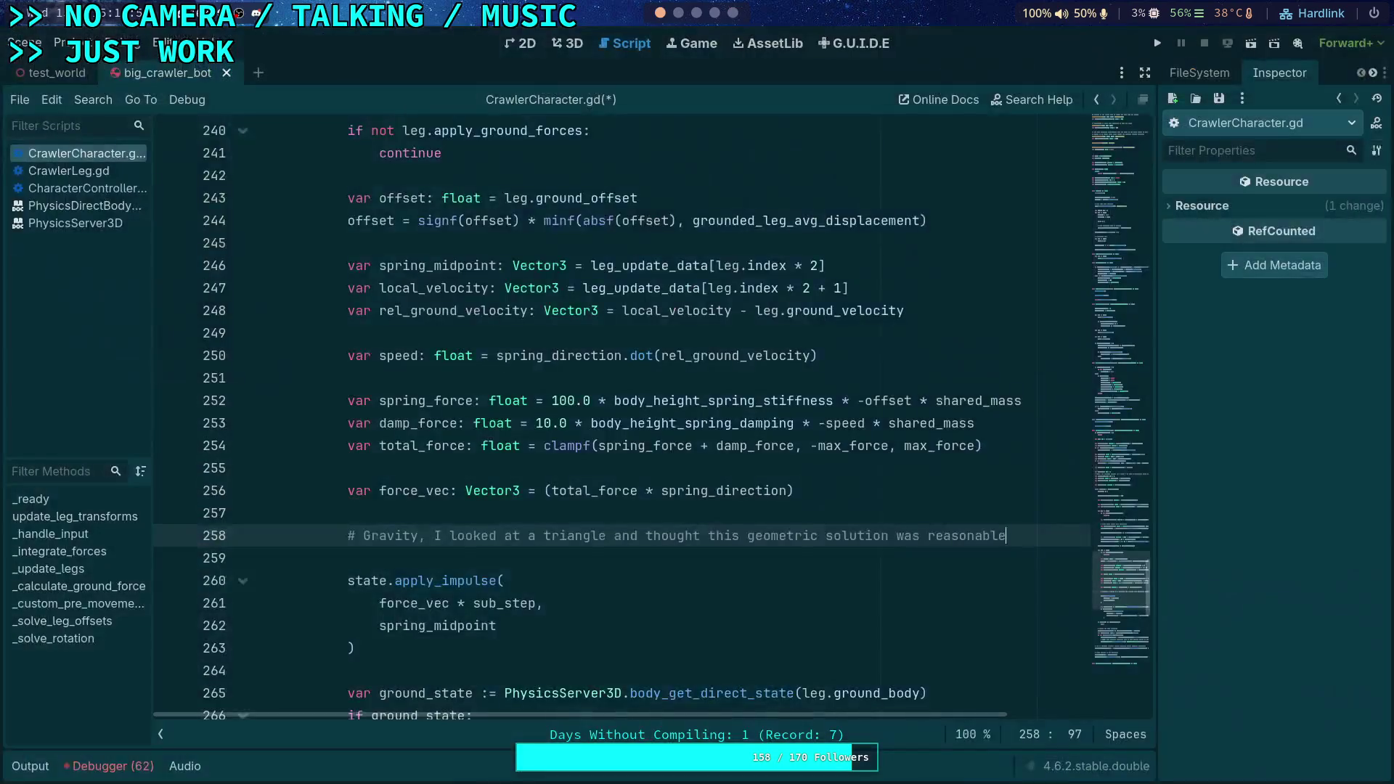
Compute 158/188 in the Python REPL, giving 0.8404255319148937
key("super+4")
type("145/3")
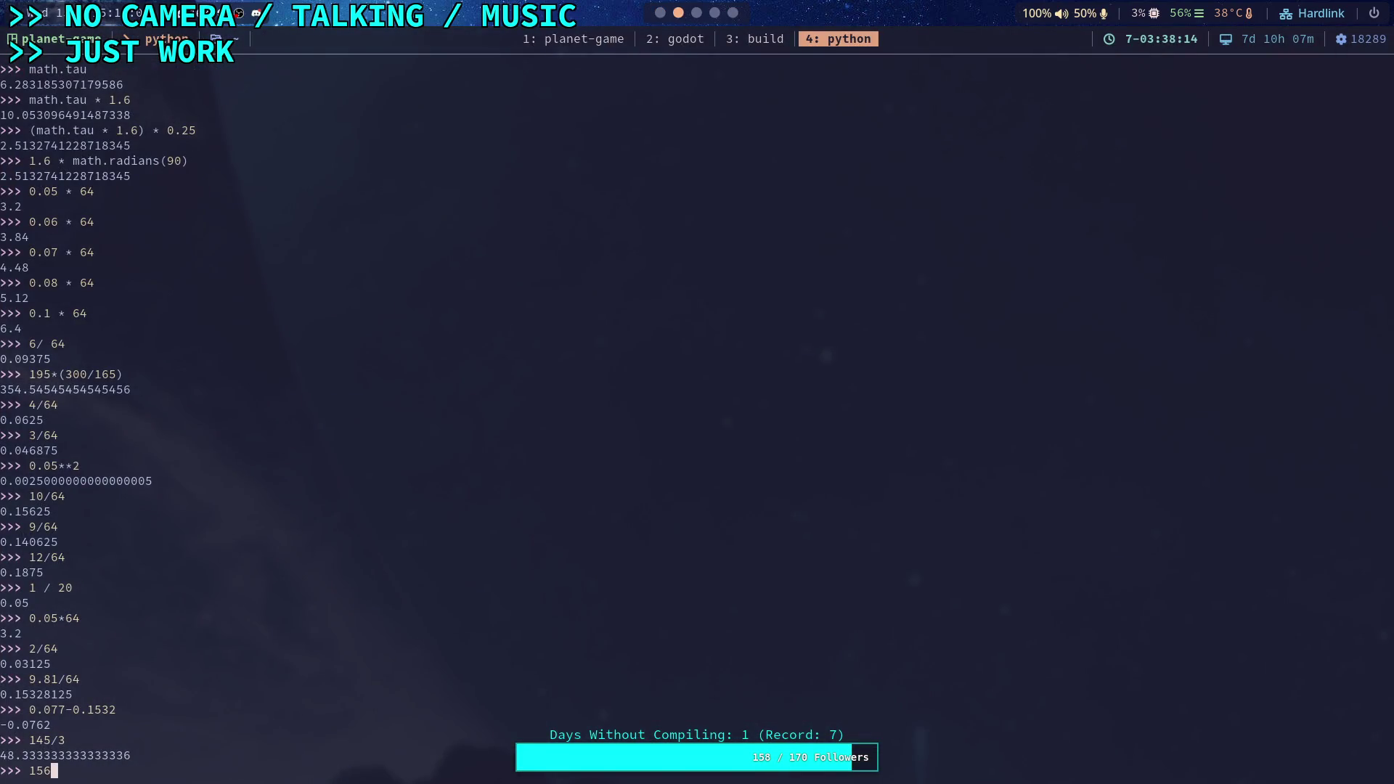
type("8/")
type("188")
key("Return")
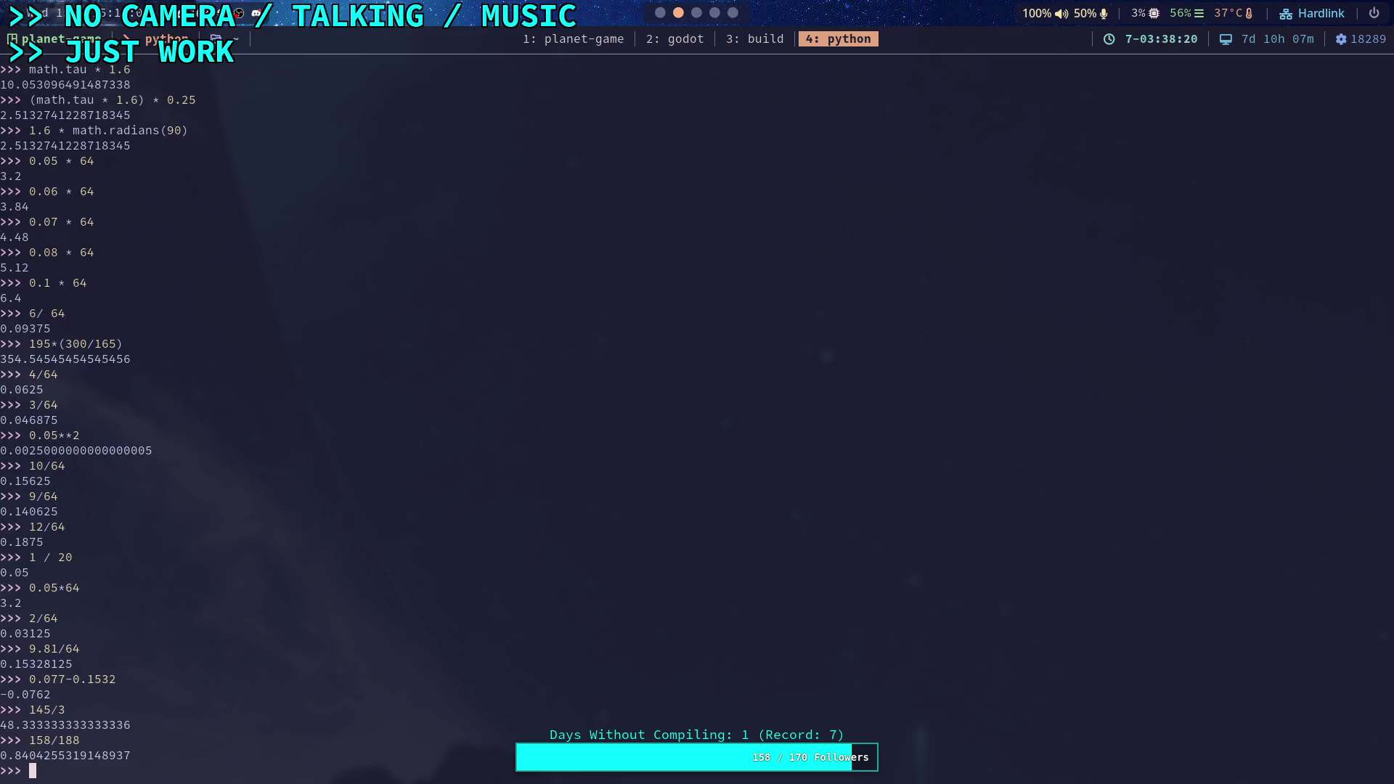
Return to the Krita drawing and pan to bring the lower leg into view
left_click(661, 13)
left_click(733, 13)
left_click_drag(433, 414, 370, 264)
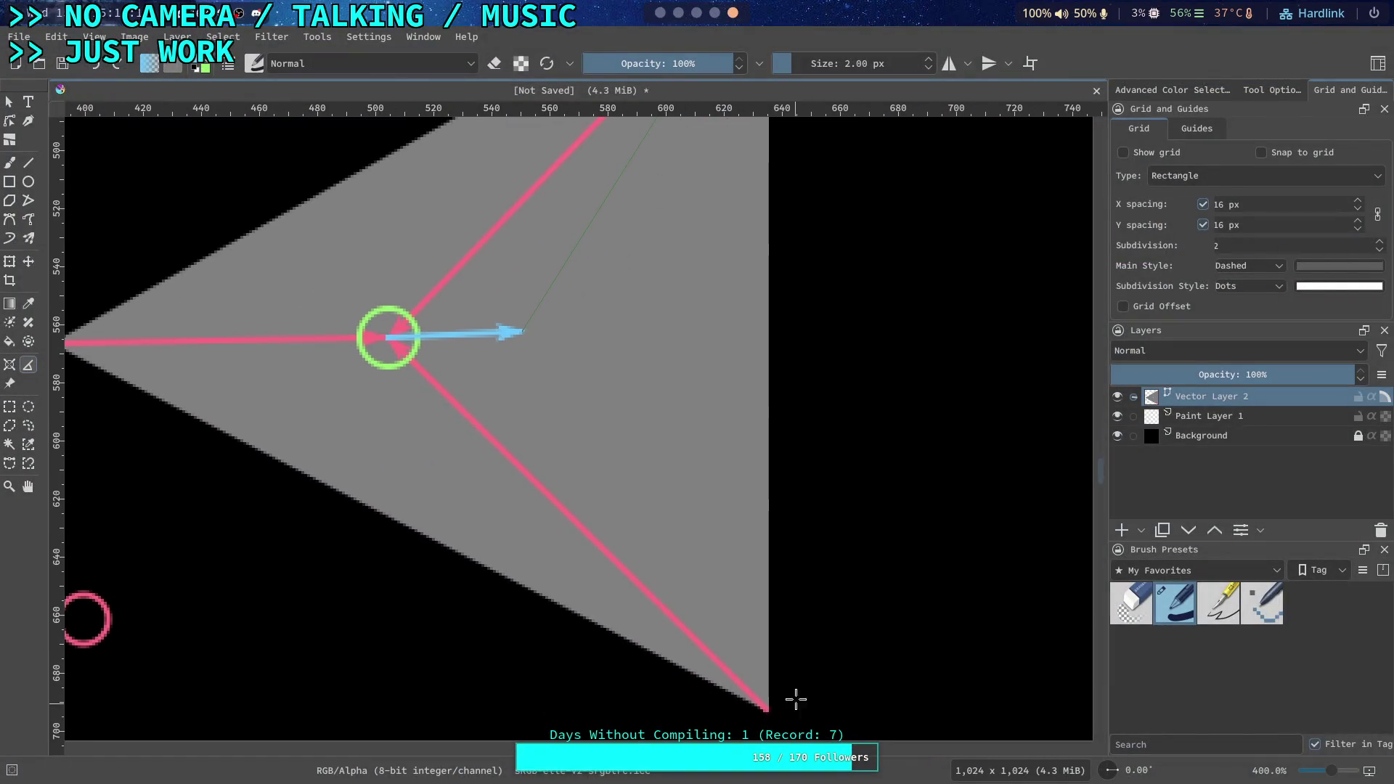
Measure the lower pink leg from the bottom vertex out to the blue arrow tip
mouse_move(768, 711)
left_mouse_down()
mouse_move(535, 417)
mouse_move(506, 344)
left_mouse_up()
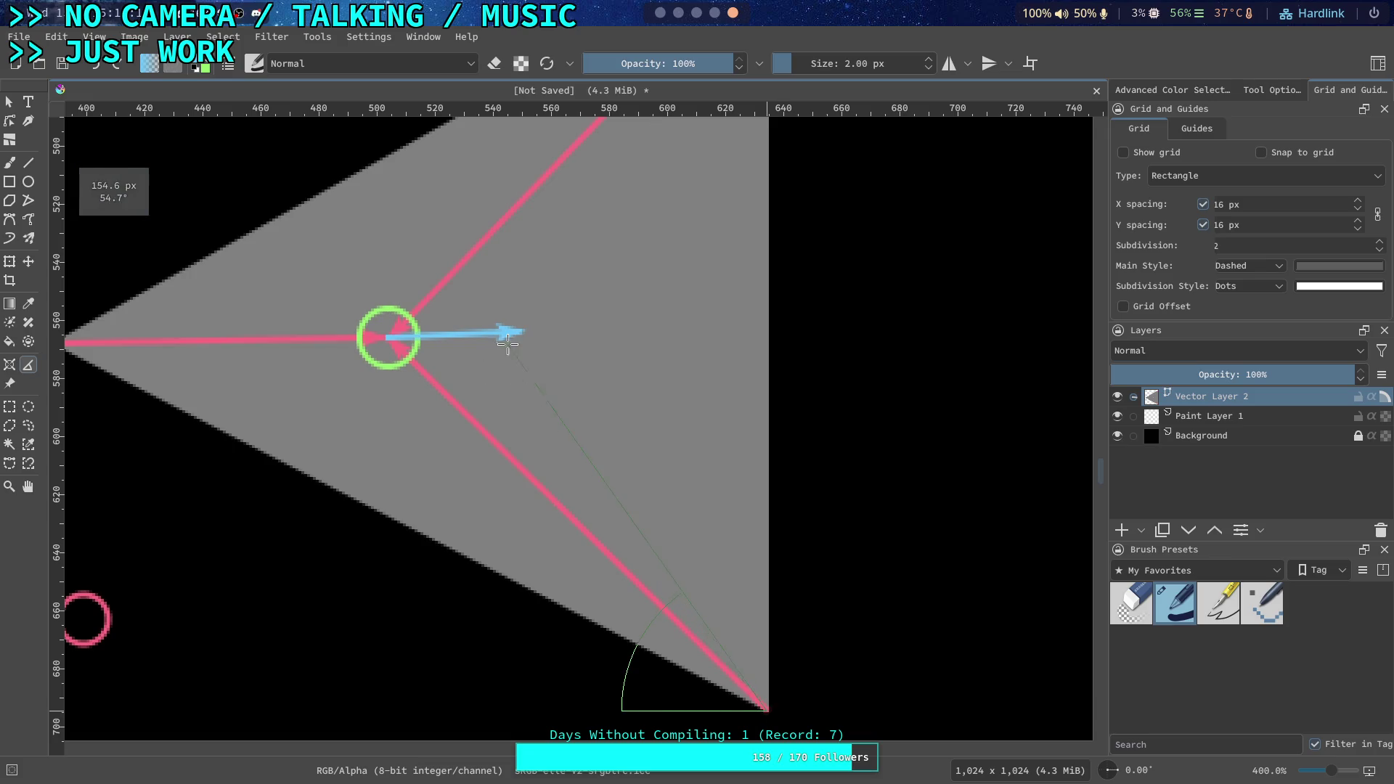
left_click_drag(398, 341, 389, 339)
left_click_drag(388, 337, 528, 333)
Evaluate the lower leg ratio 155/183 in the Python REPL
scroll(697, 16, "up", 2)
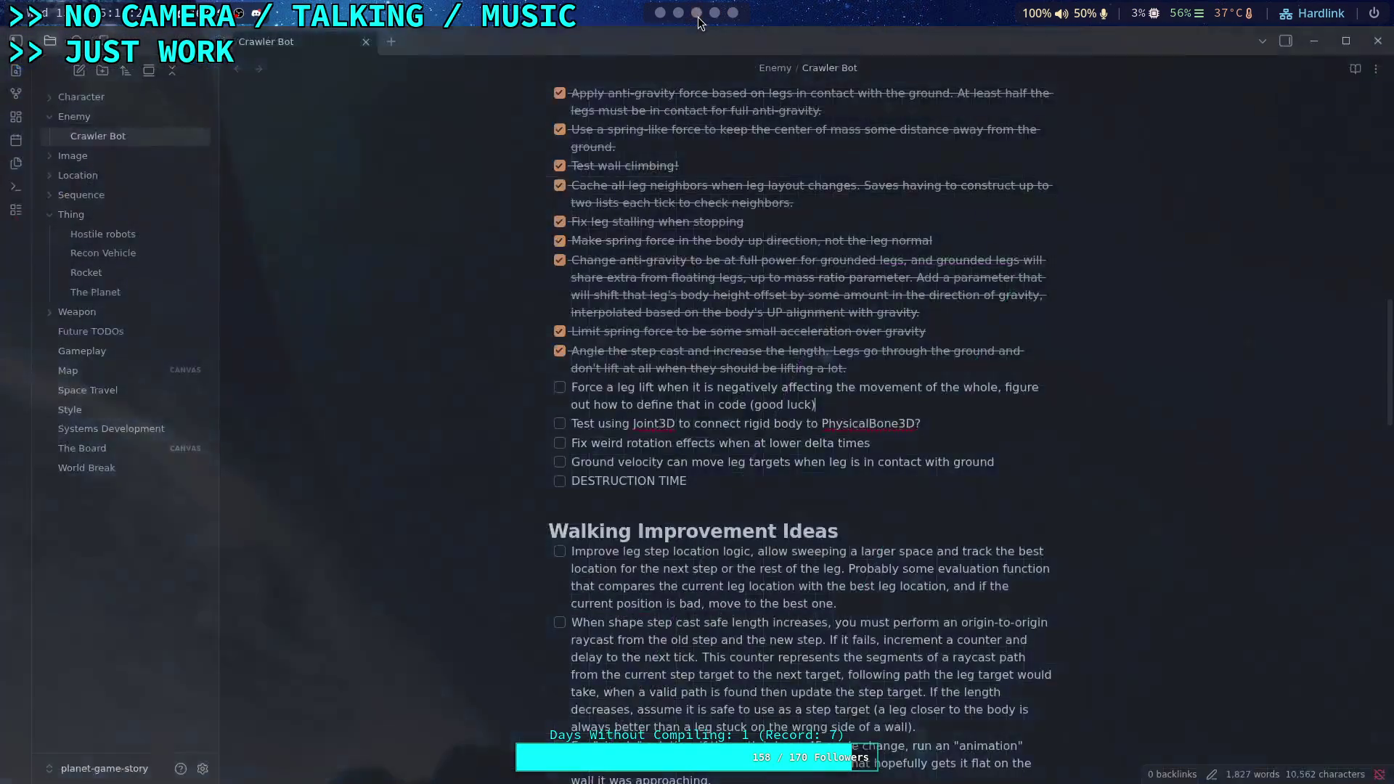
scroll(690, 19, "up", 1)
type("1")
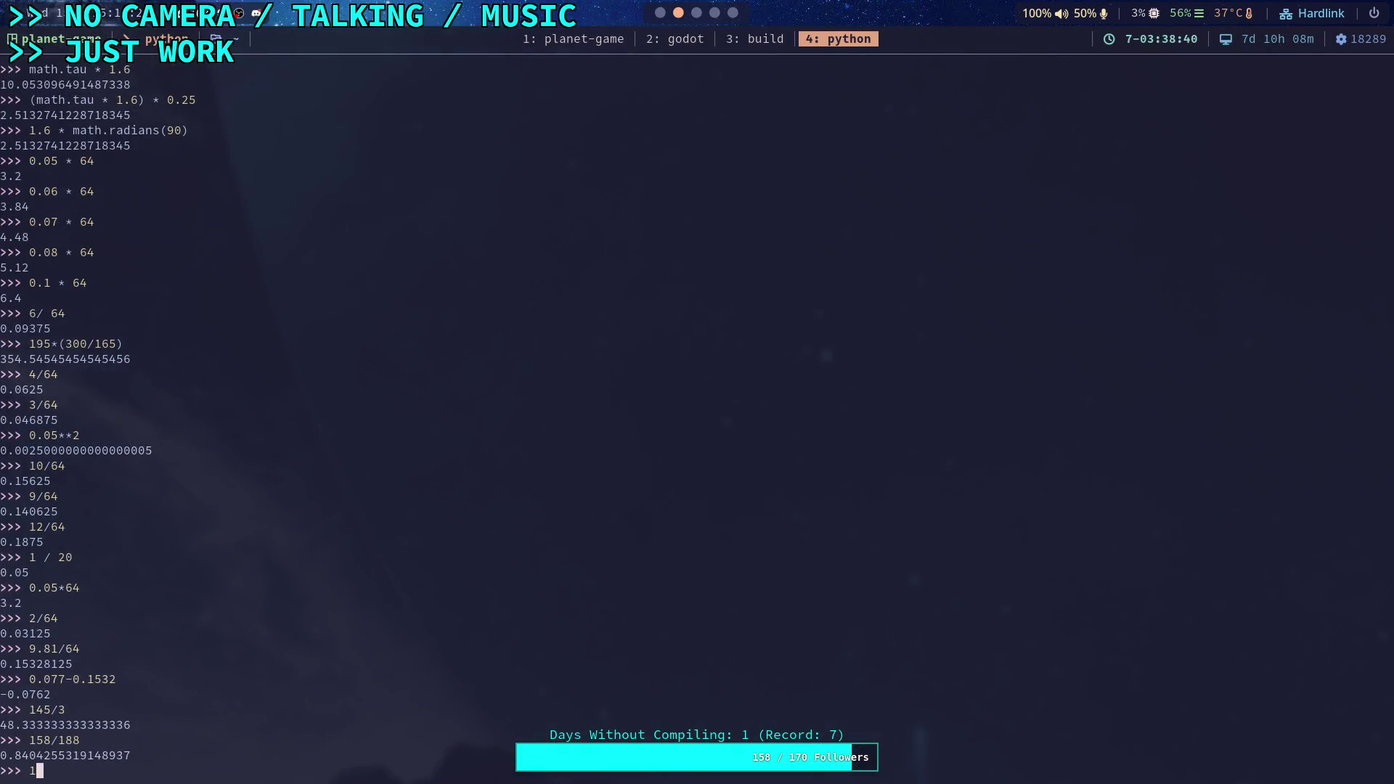
type("55/1")
type("84")
key("Return")
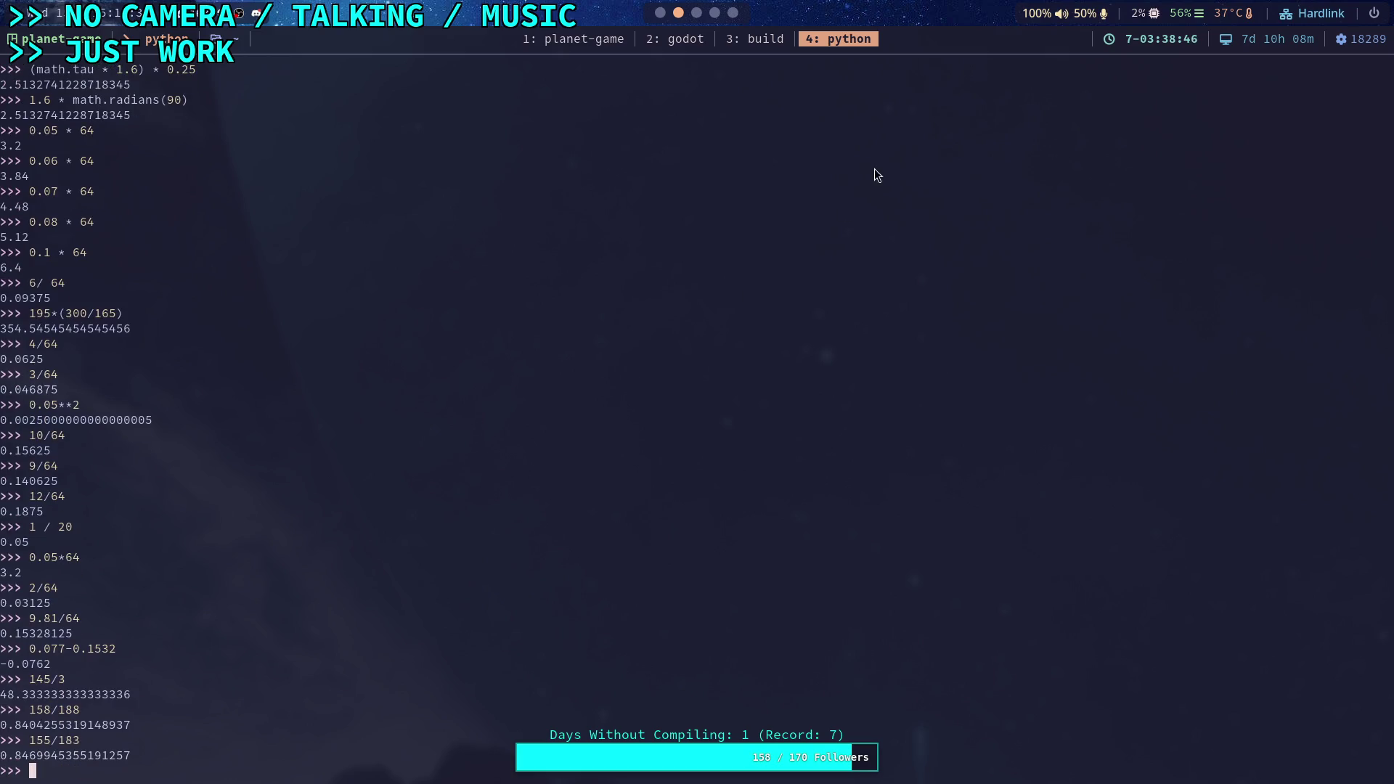
Back in Krita, measure the left pink leg from its tip to the green circle centre, 115.0 px
key("super+5")
mouse_move(514, 296)
left_mouse_down()
mouse_move(704, 365)
mouse_move(664, 340)
left_mouse_up()
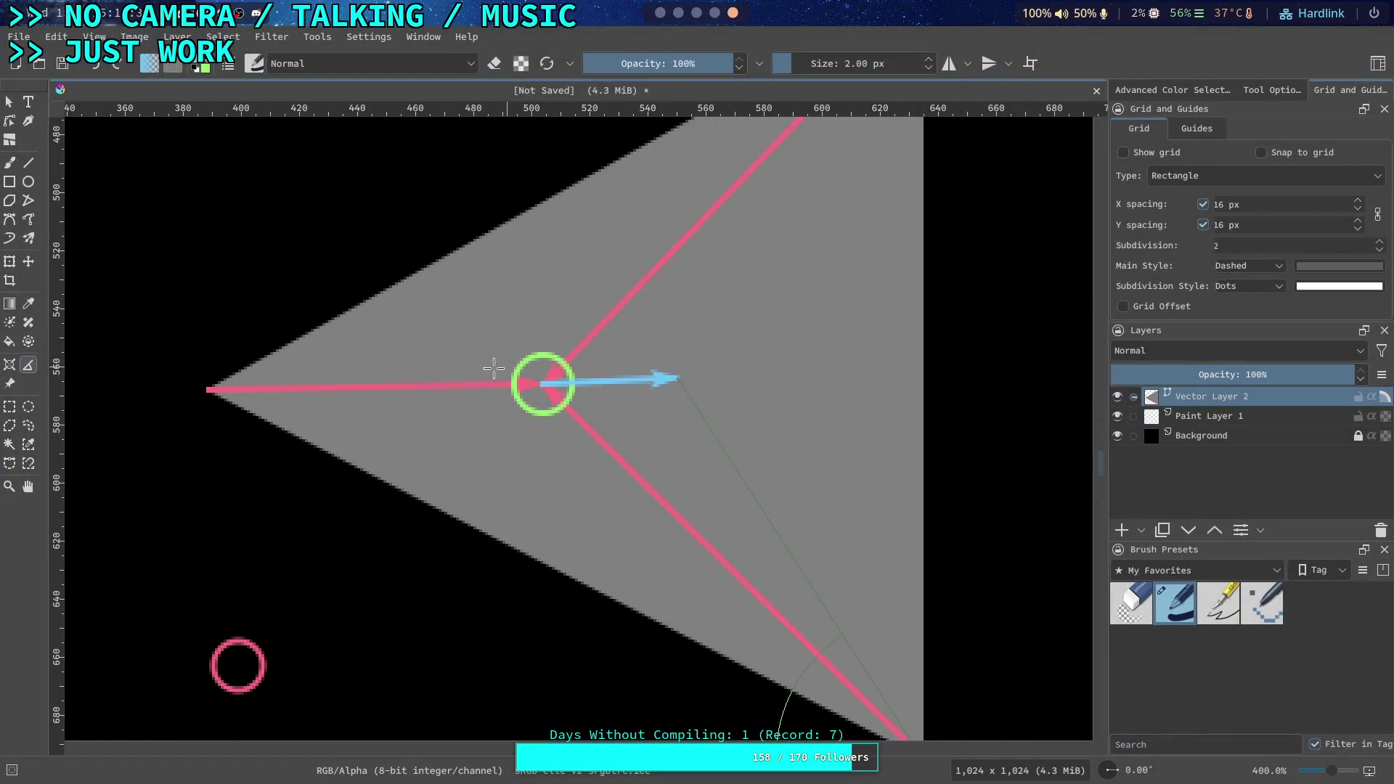
left_click(210, 390)
left_click_drag(210, 390, 677, 379)
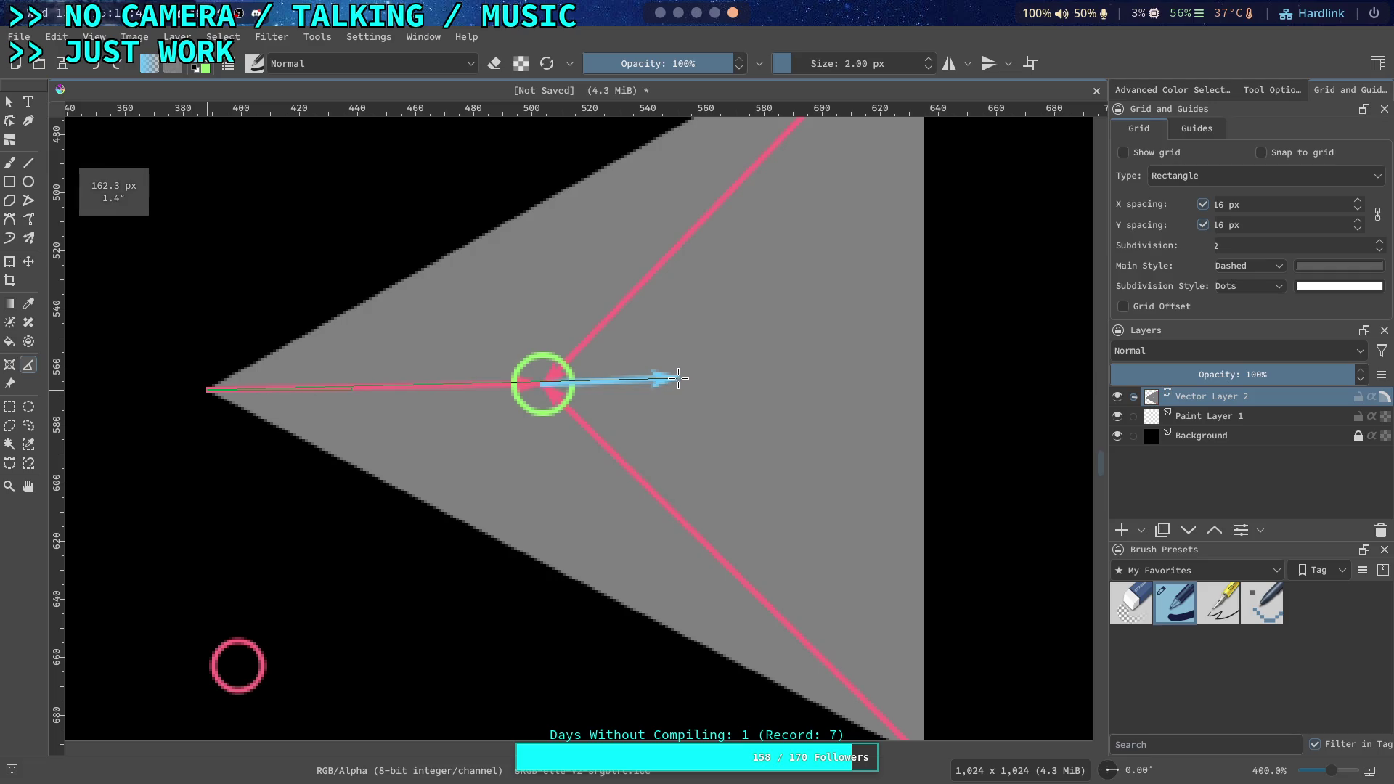
left_click_drag(678, 378, 543, 383)
Compute 162/116 in the Python REPL, giving 1.396551724137931
scroll(711, 14, "up", 3)
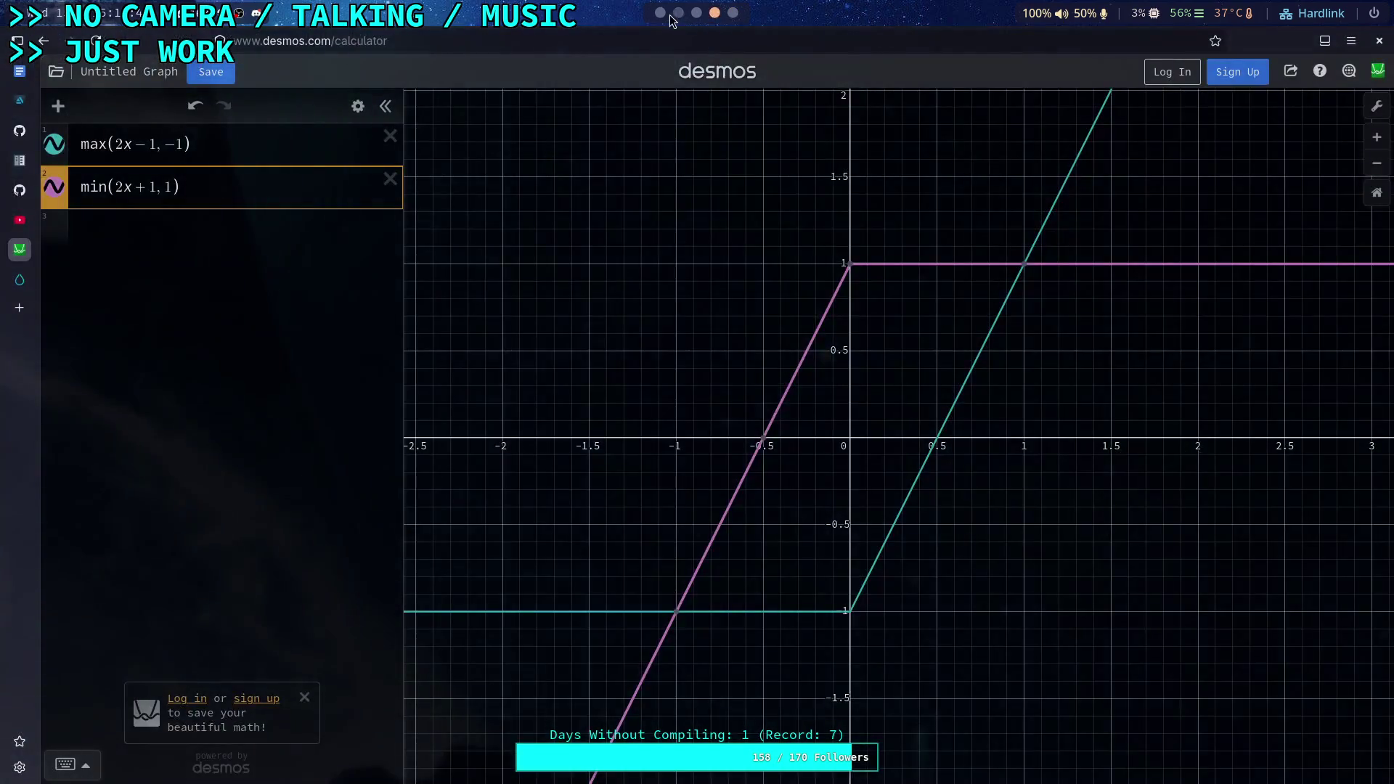
type("1")
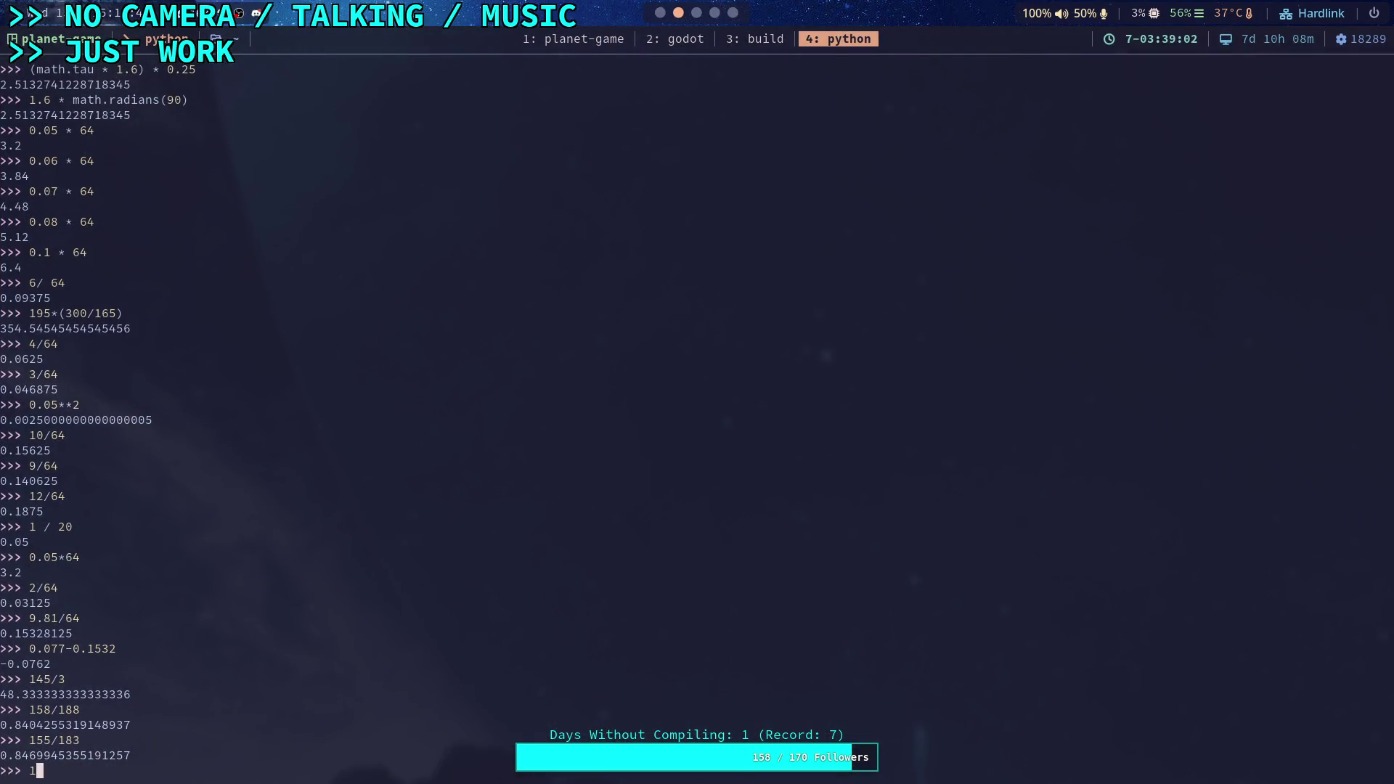
type("62/116")
key("Return")
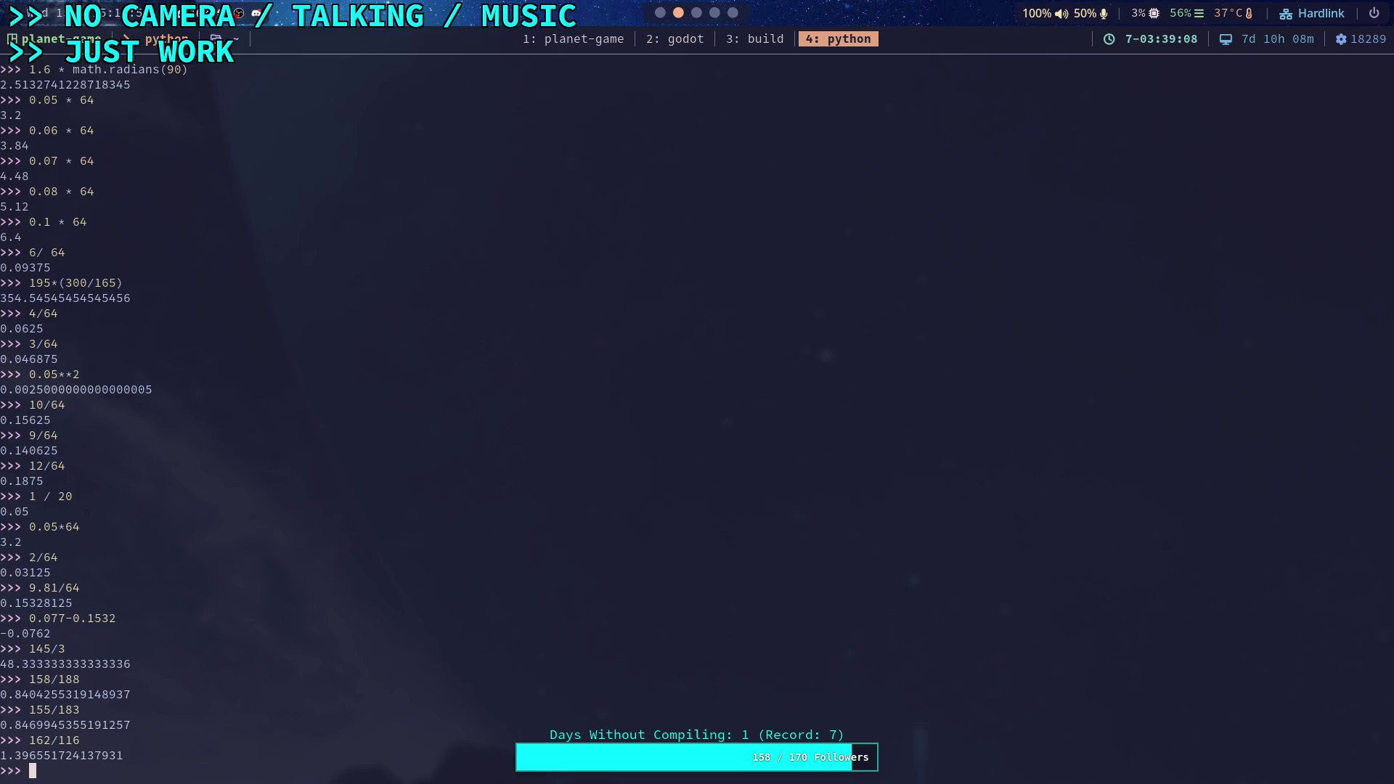
Edit a recalled ratio into ((158/188)+(155/183)+(162/116))/3 and evaluate it to 1.02799059719065
key("Up")
key("Up")
key("Left")
key("Left")
key("Left")
type("(")
key("Right")
key("Right")
key("Right")
key("Right")
type(")+(")
type("155")
type("/187")
type(")+")
type("(16")
type("2")
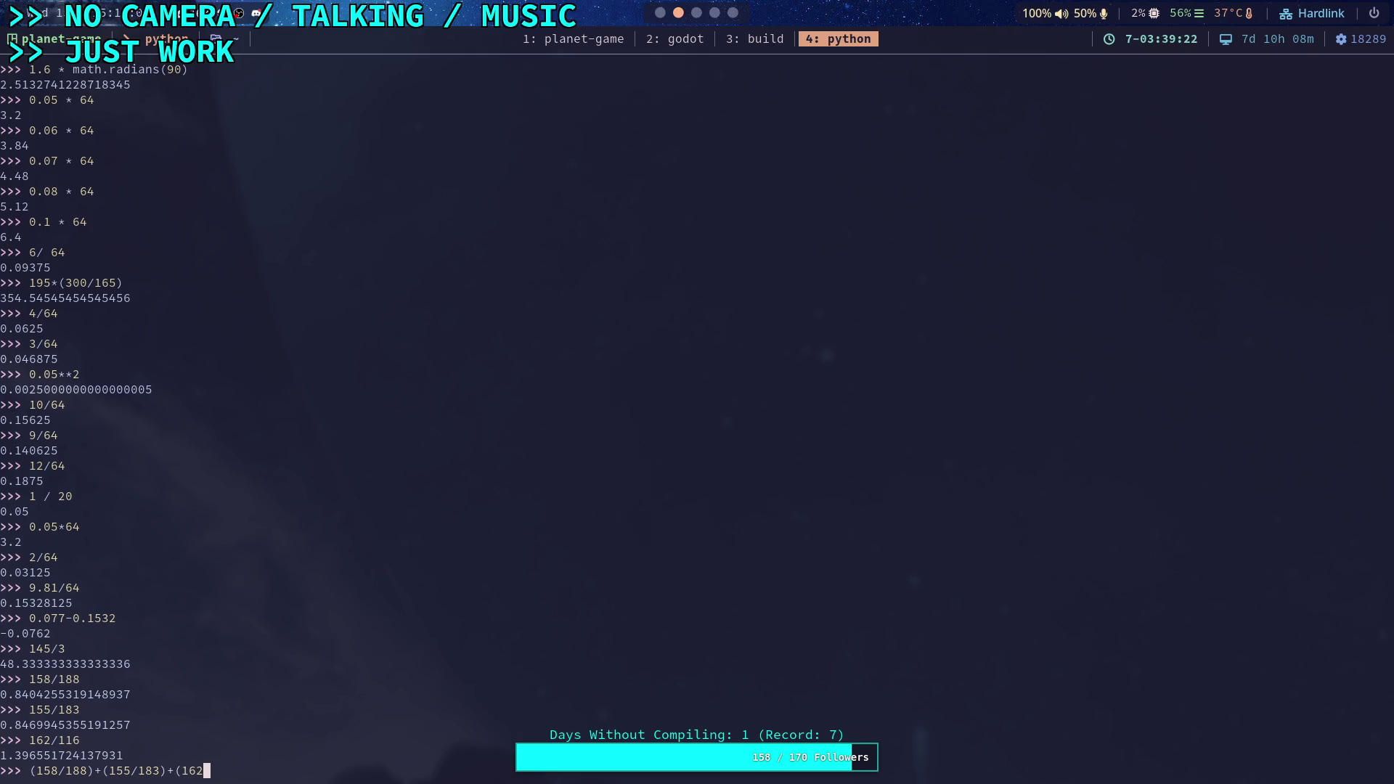
type("/116)")
type(")")
key("Left")
key("Left")
key("Left")
type("(")
key("Right")
key("Right")
key("Right")
type("/3")
key("Return")
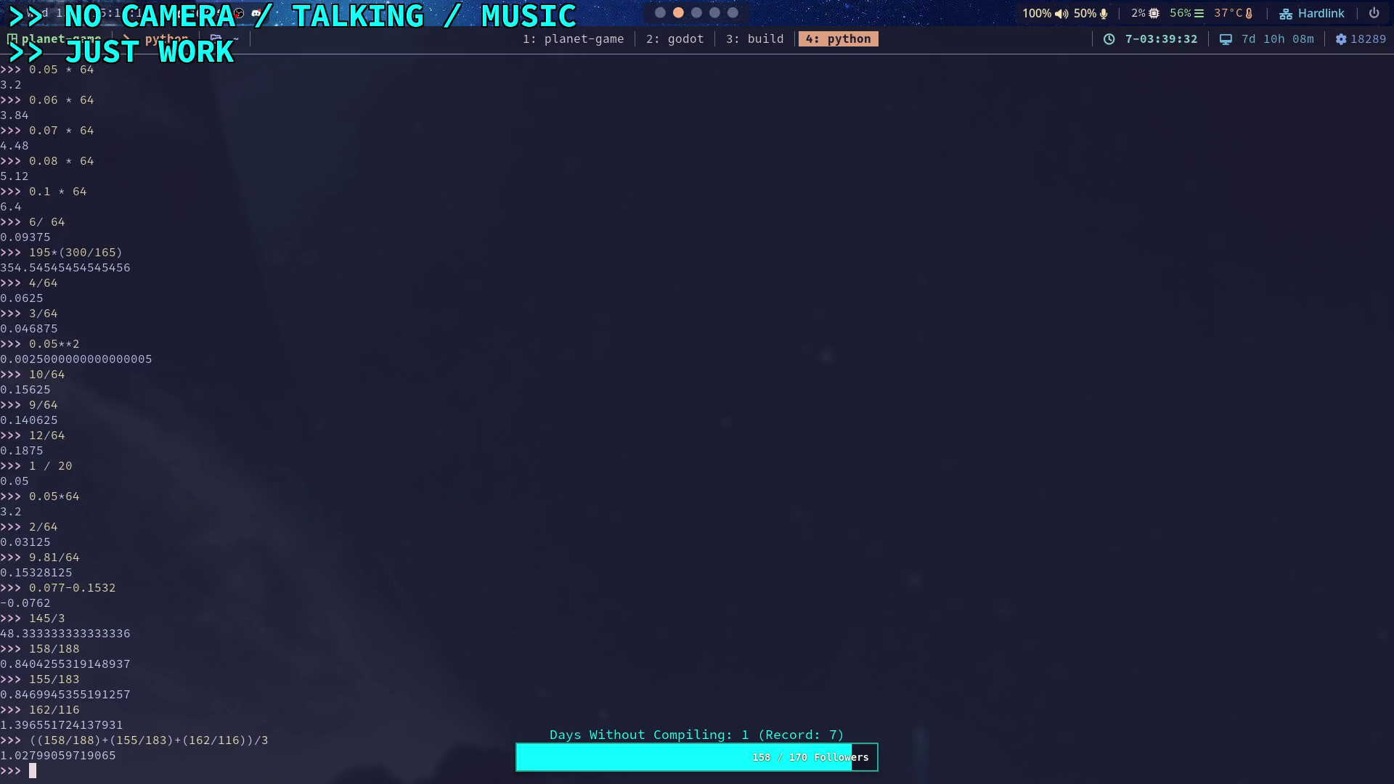